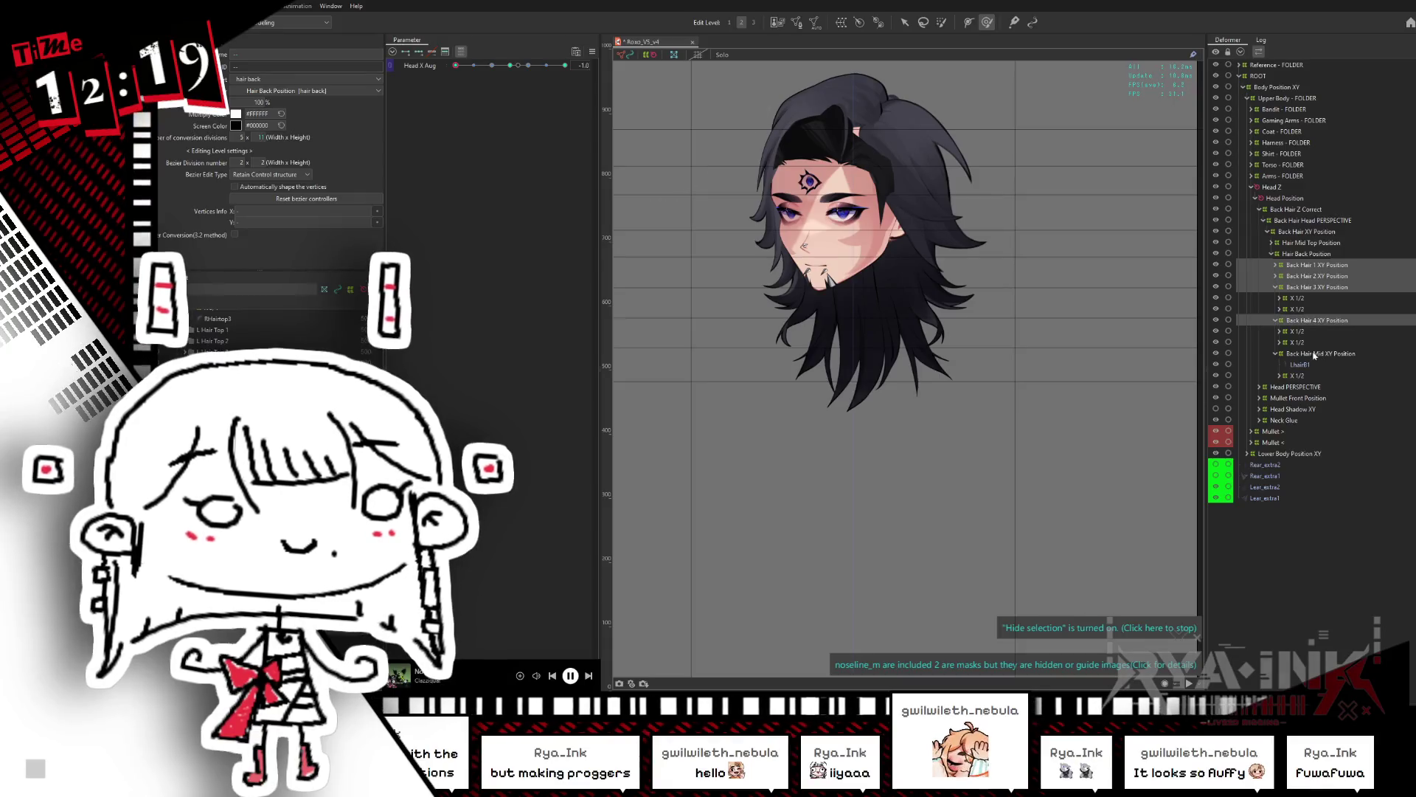
Step: Select the back-hair warp deformer, scrub Head X between keys, and confirm 11 conversion divisions
click(848, 229)
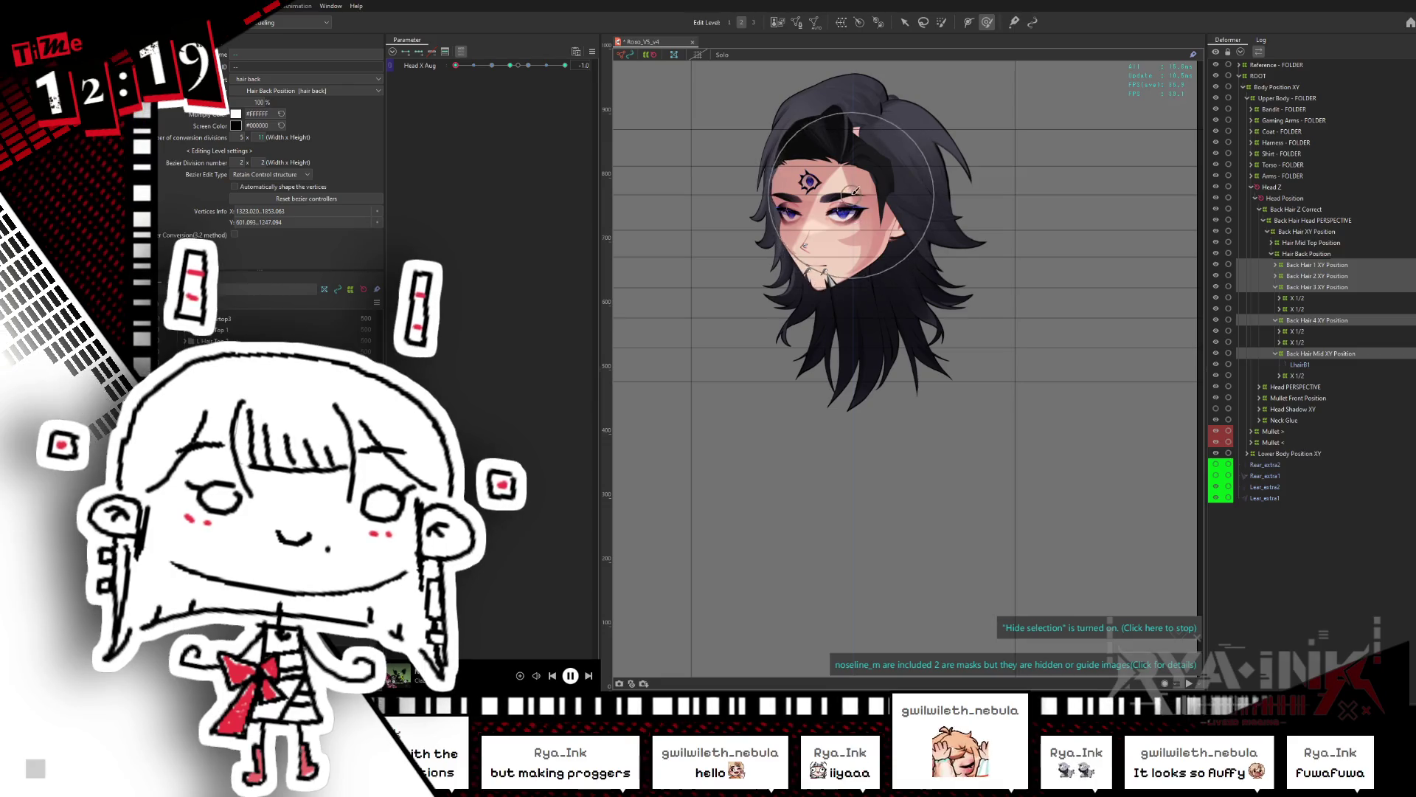
click(476, 65)
drag(475, 82, 452, 97)
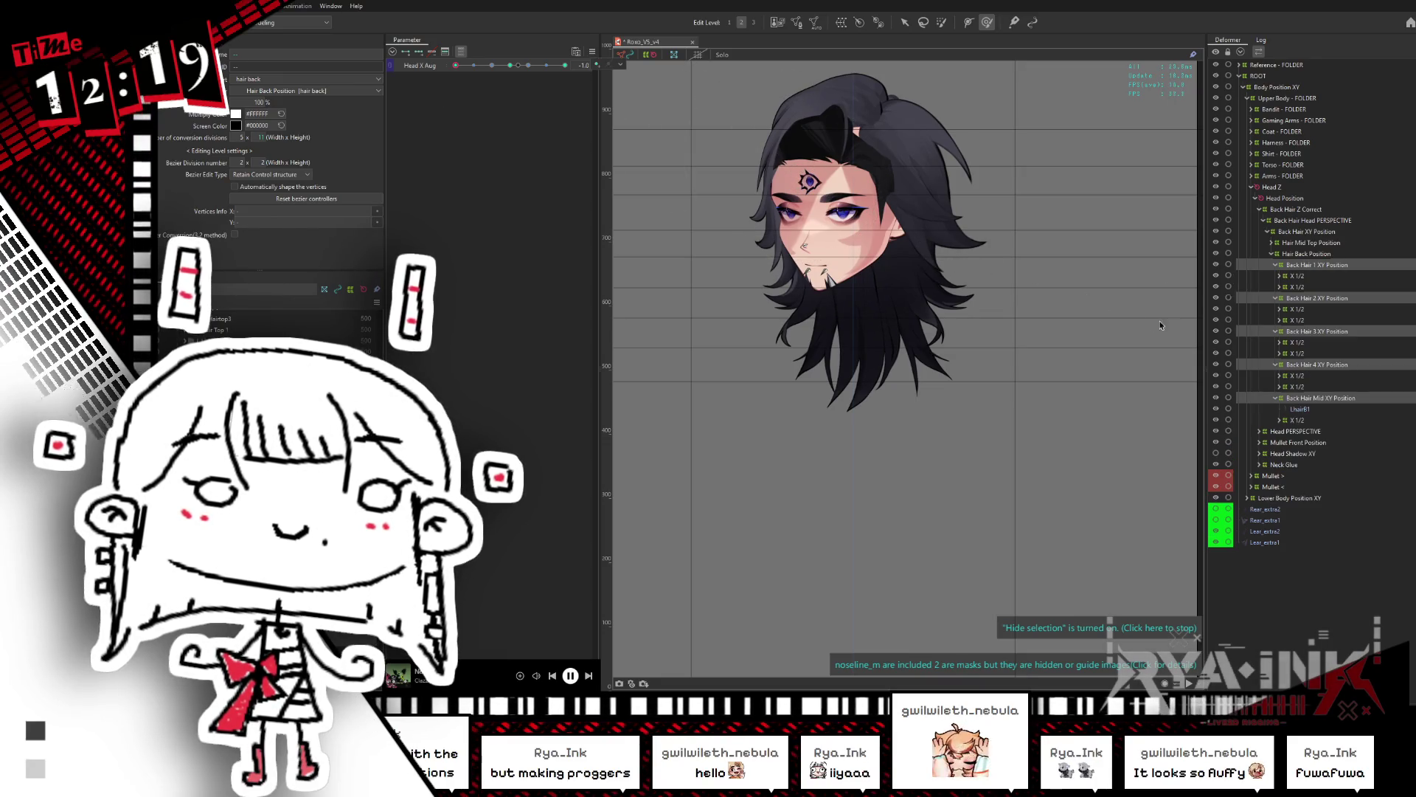
click(509, 65)
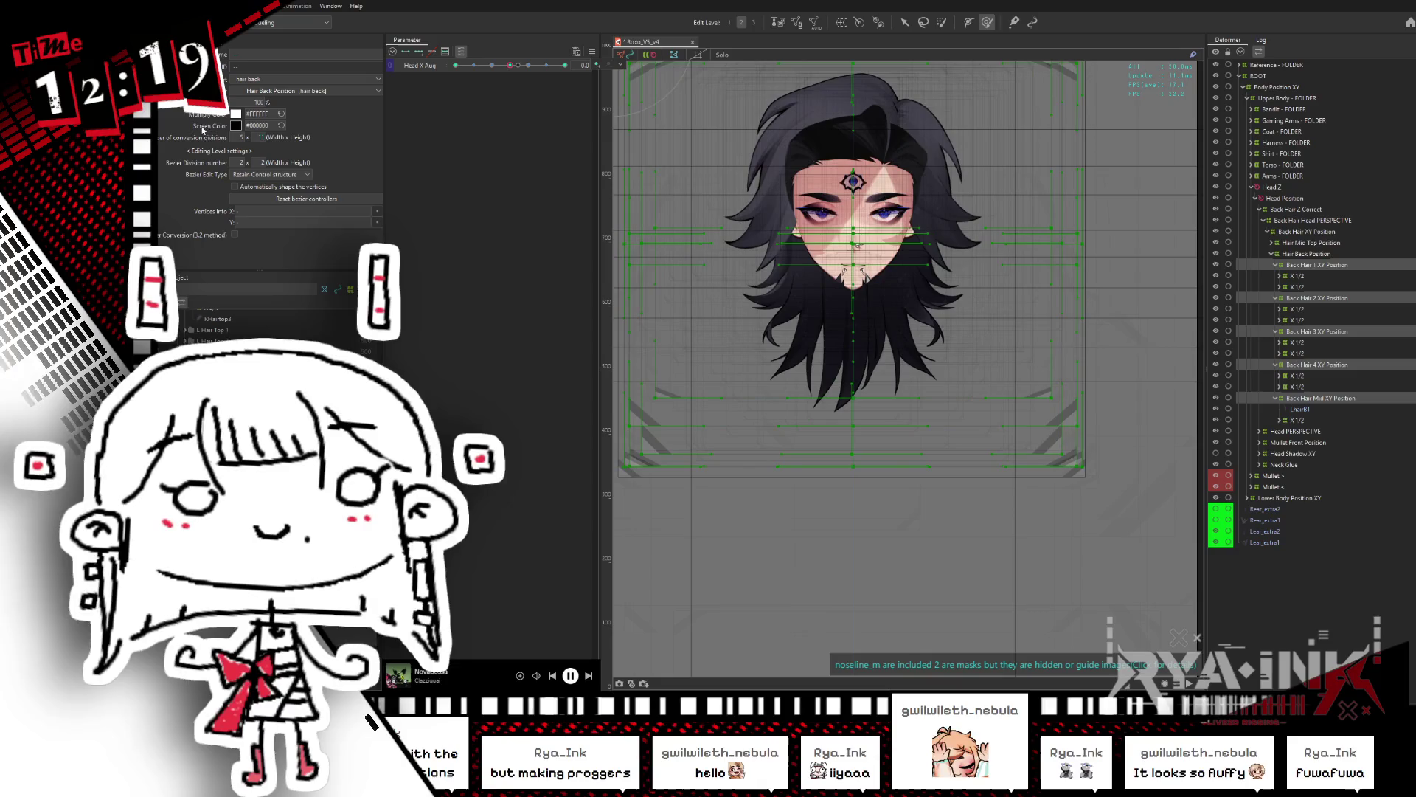
key(Return)
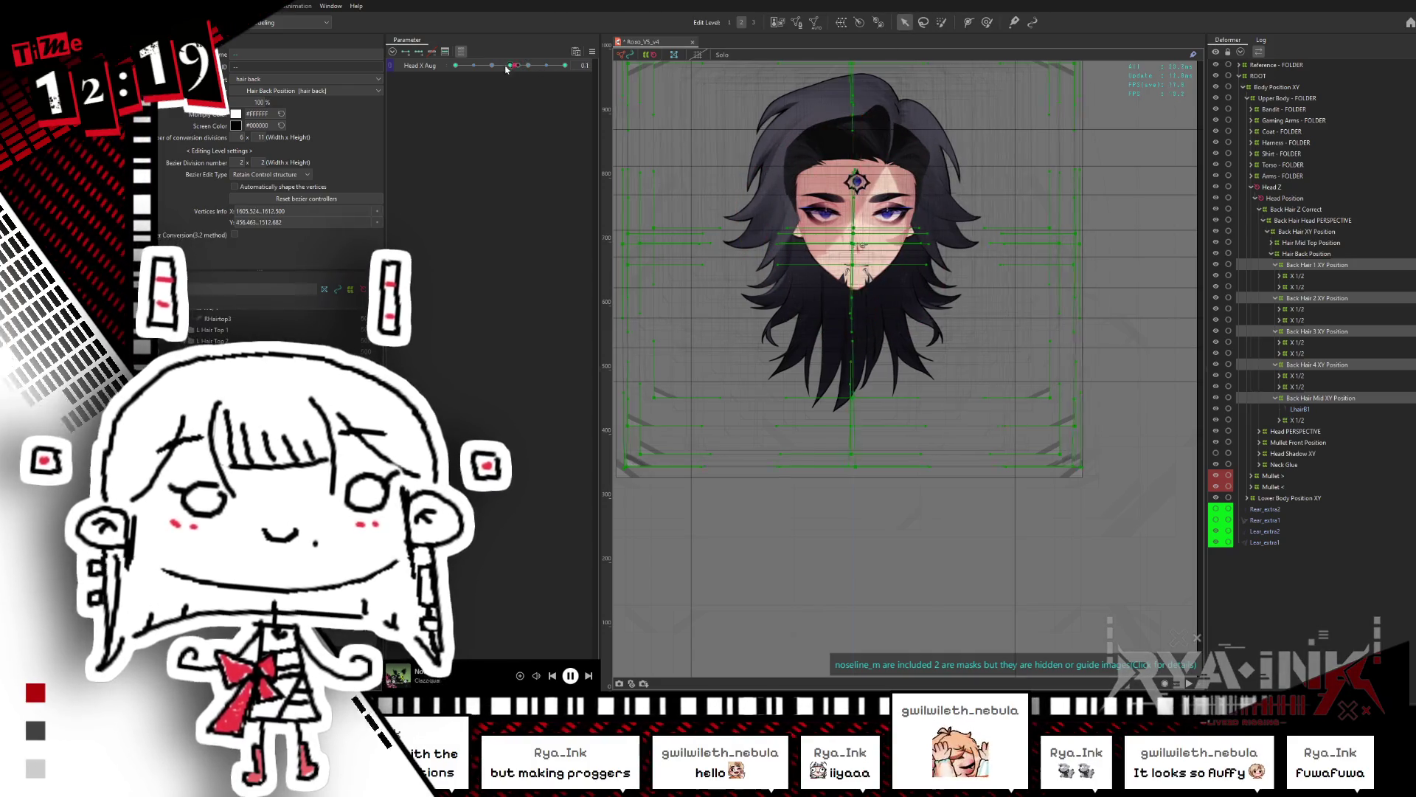
Step: At Head X -1.0, shift the back-hair warp left, then bring up Reflect Settings
click(456, 66)
drag(844, 233, 834, 235)
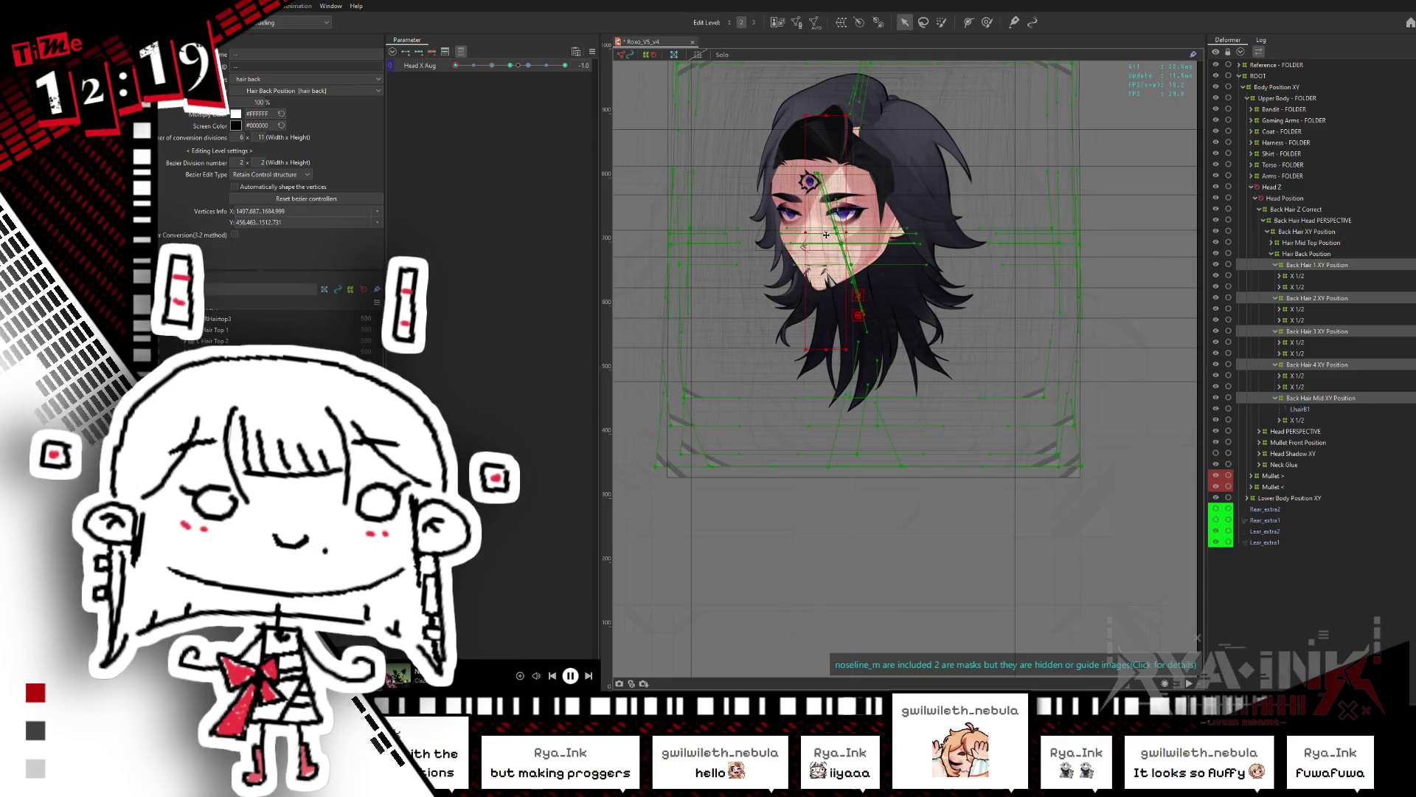
click(508, 66)
click(456, 66)
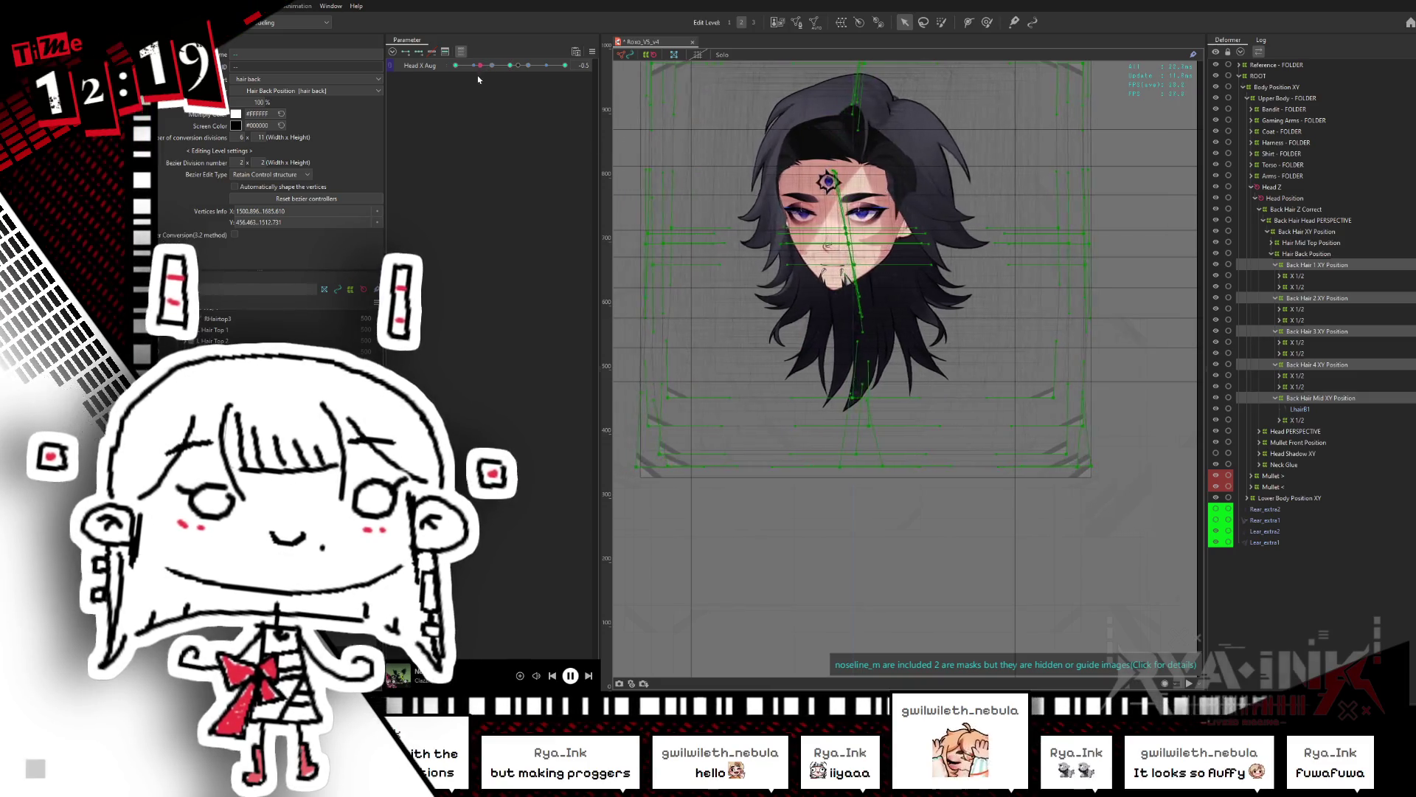
key(ctrl+v)
click(783, 378)
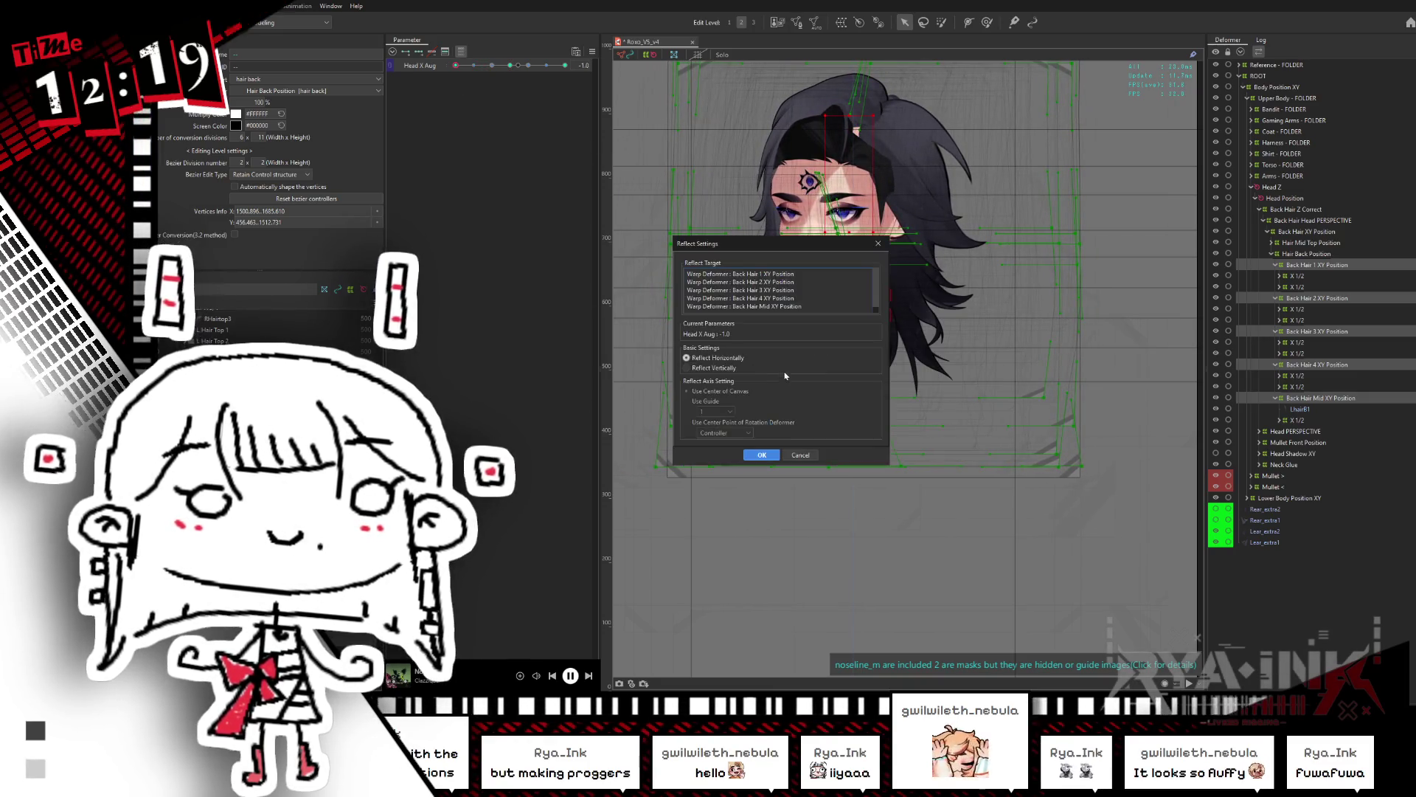
Step: Apply Reflect Horizontally, test both head turns, and select Back Hair Mid XY Position
click(762, 454)
mouse_move(511, 68)
mouse_down()
mouse_move(461, 70)
mouse_move(568, 76)
mouse_up()
click(920, 159)
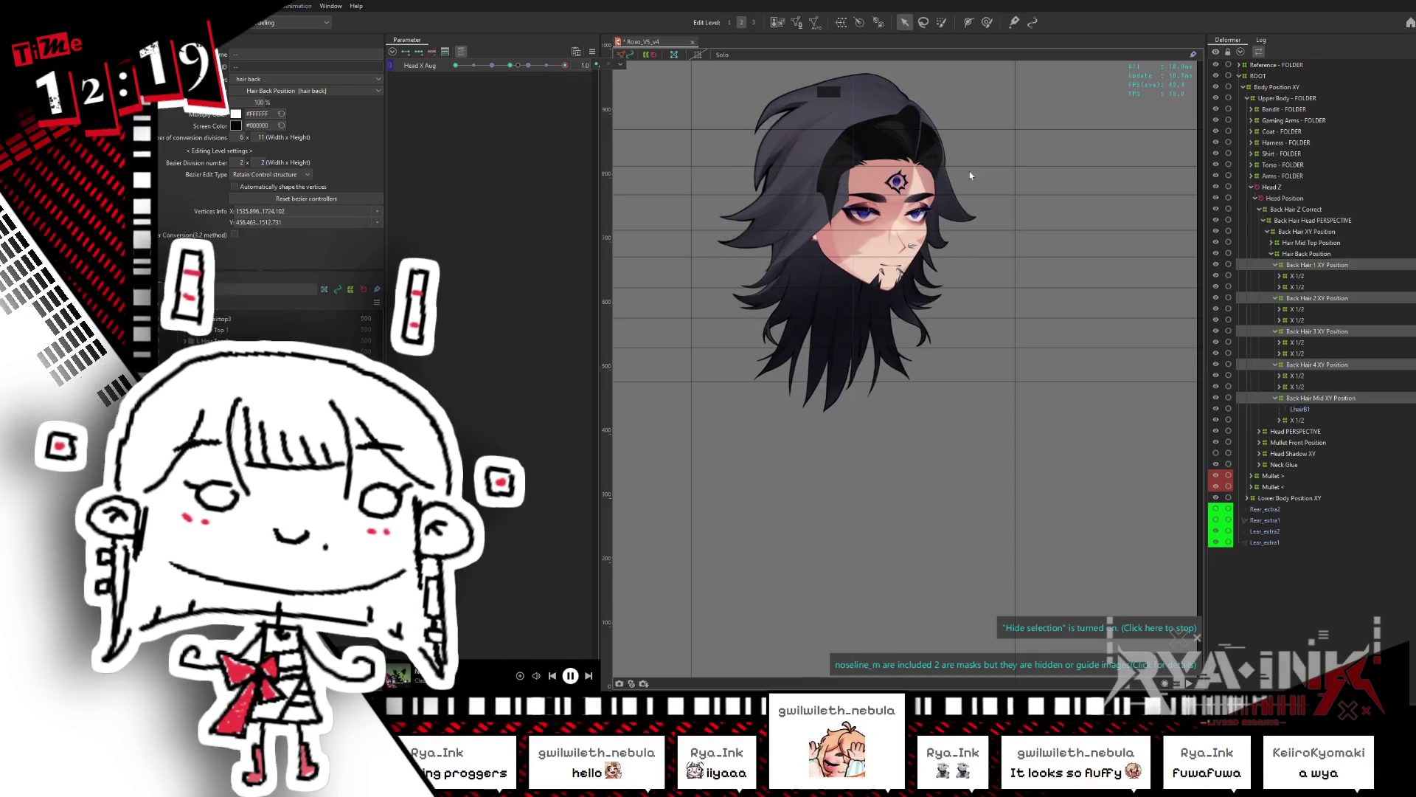
click(1325, 398)
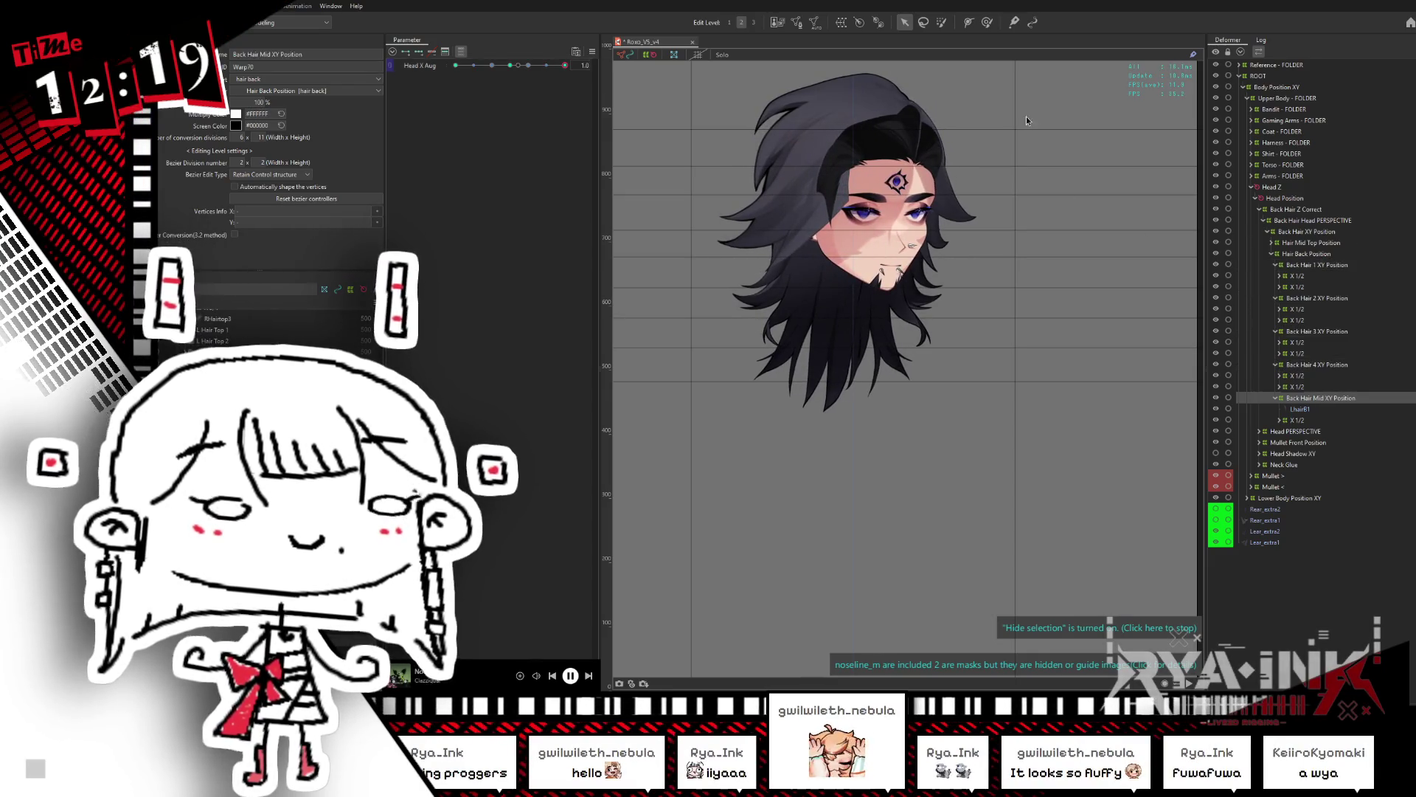
Step: Try the deform brush, dismiss the missing-parameter errors, recentre Head X, and preview physics
click(986, 23)
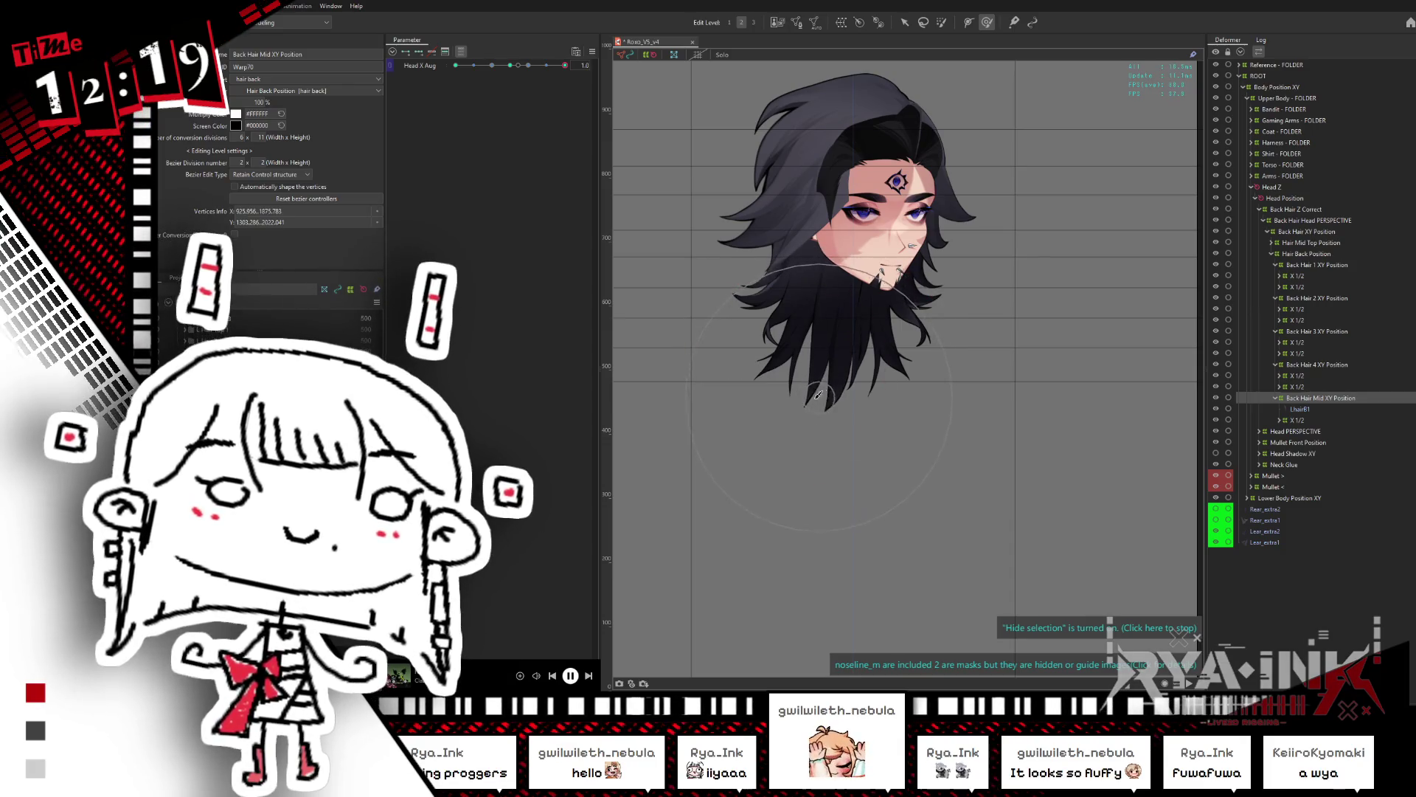
click(764, 289)
click(823, 370)
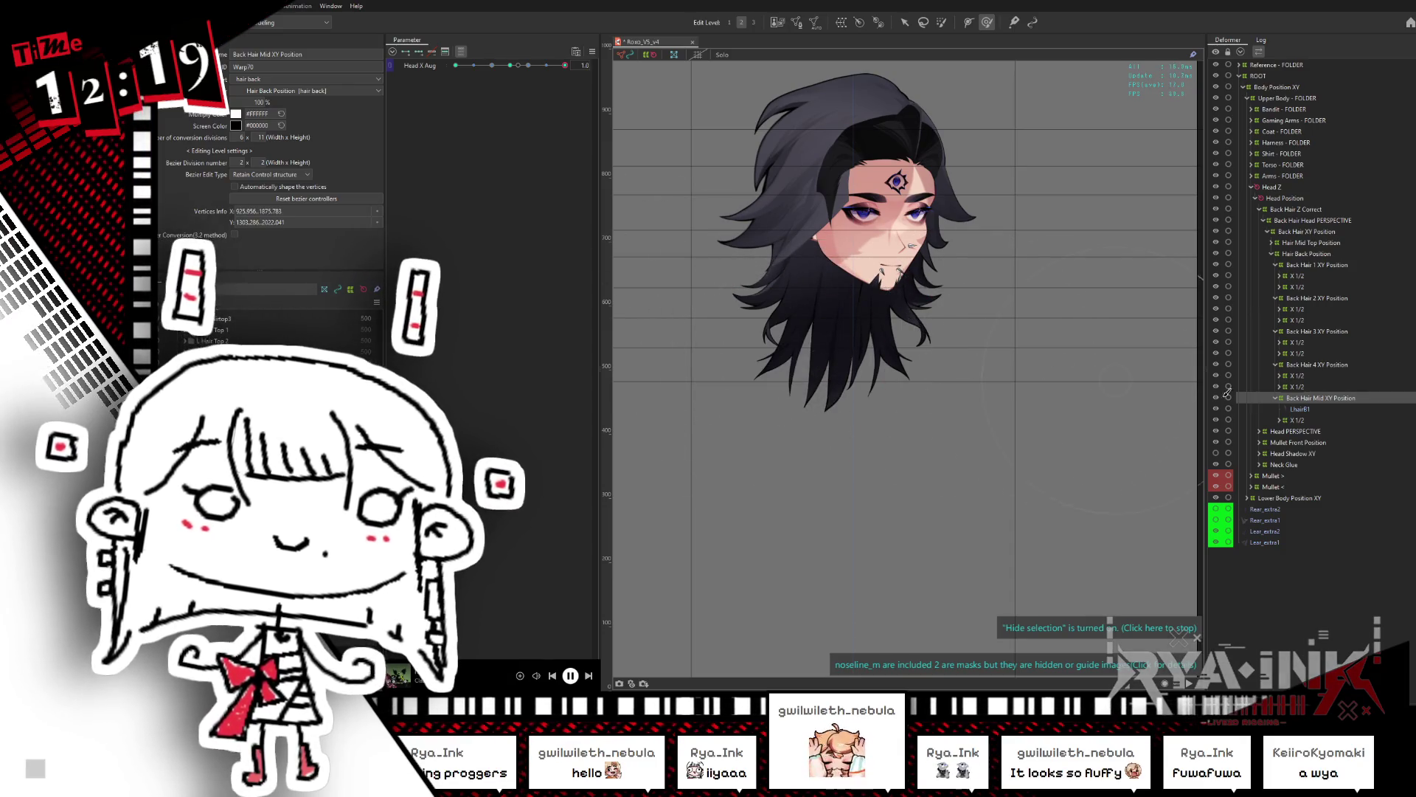
click(1275, 397)
click(851, 367)
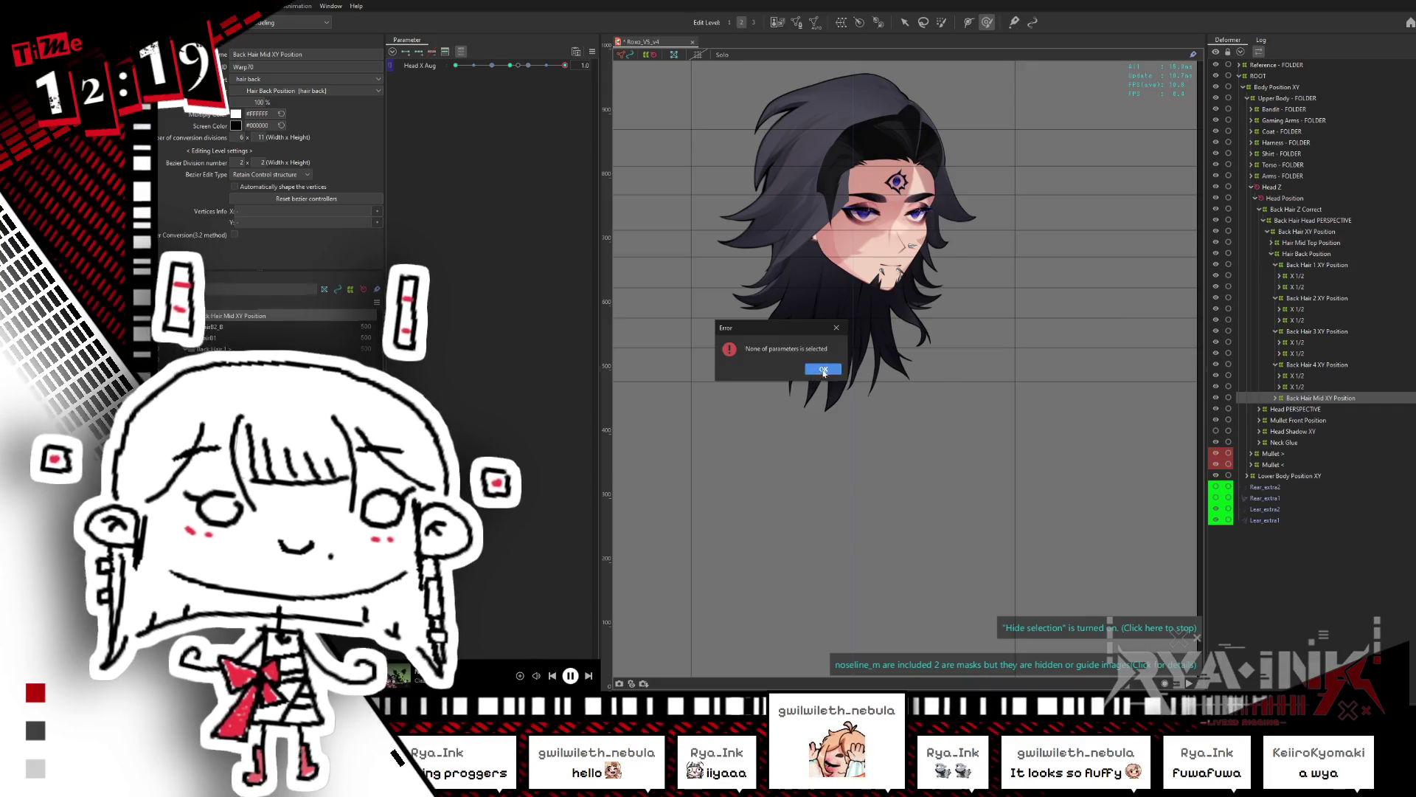
click(823, 369)
click(510, 66)
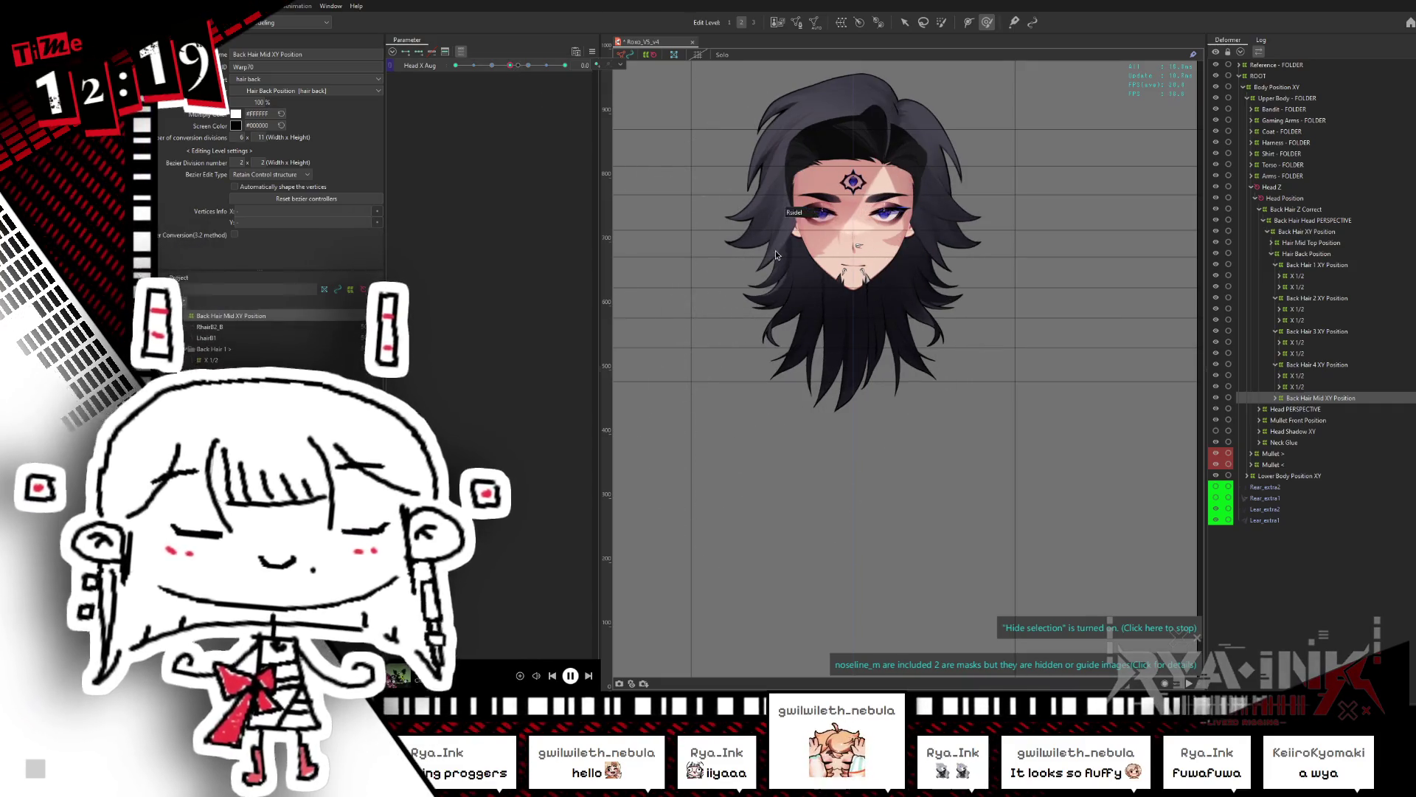
key(alt+Tab)
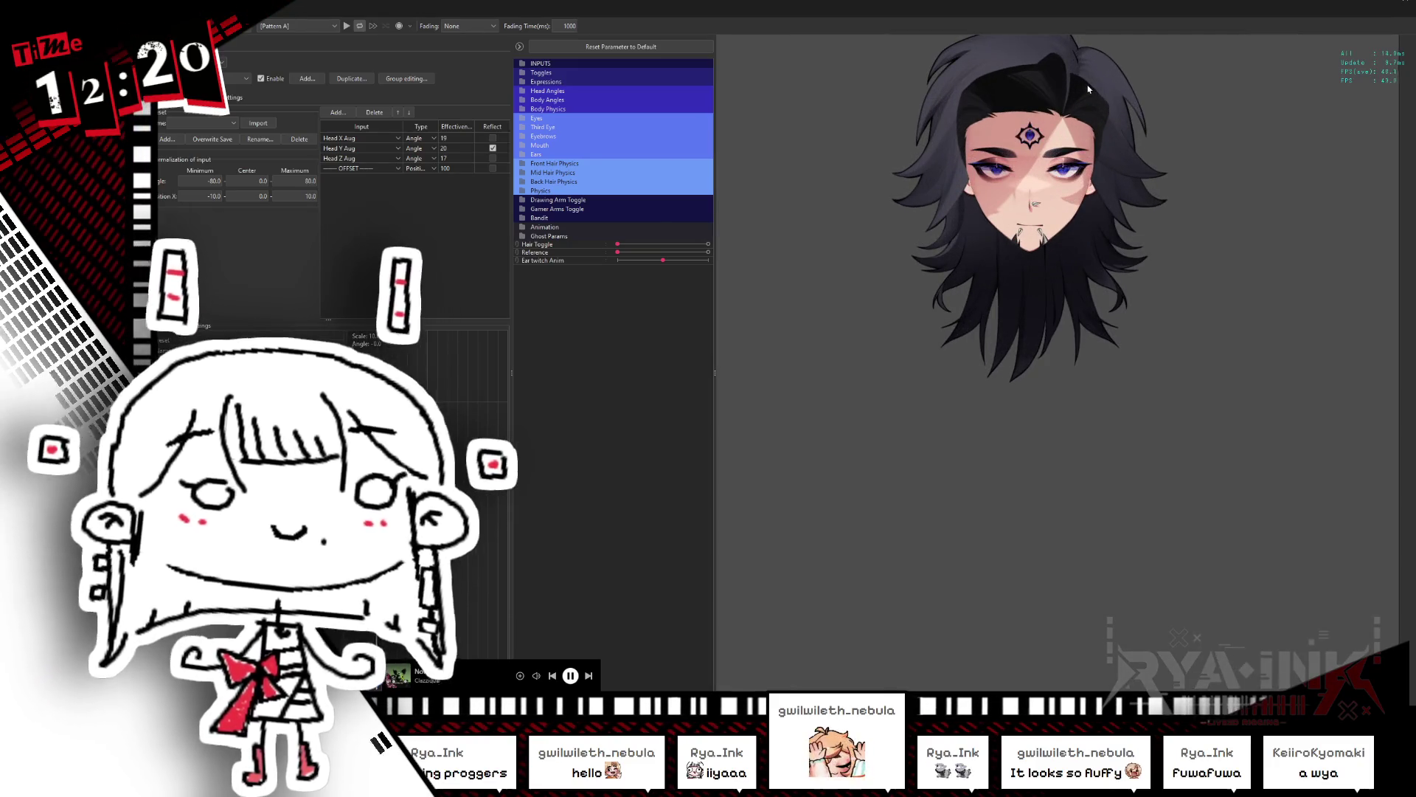
mouse_move(1088, 89)
mouse_down()
mouse_move(1135, 280)
mouse_move(1161, 310)
mouse_move(920, 310)
mouse_move(1305, 275)
mouse_move(1296, 291)
mouse_move(1236, 299)
mouse_move(1299, 347)
mouse_move(951, 369)
mouse_move(1188, 329)
mouse_move(947, 357)
mouse_move(905, 386)
mouse_move(1236, 317)
mouse_move(1236, 296)
mouse_move(1009, 328)
mouse_up()
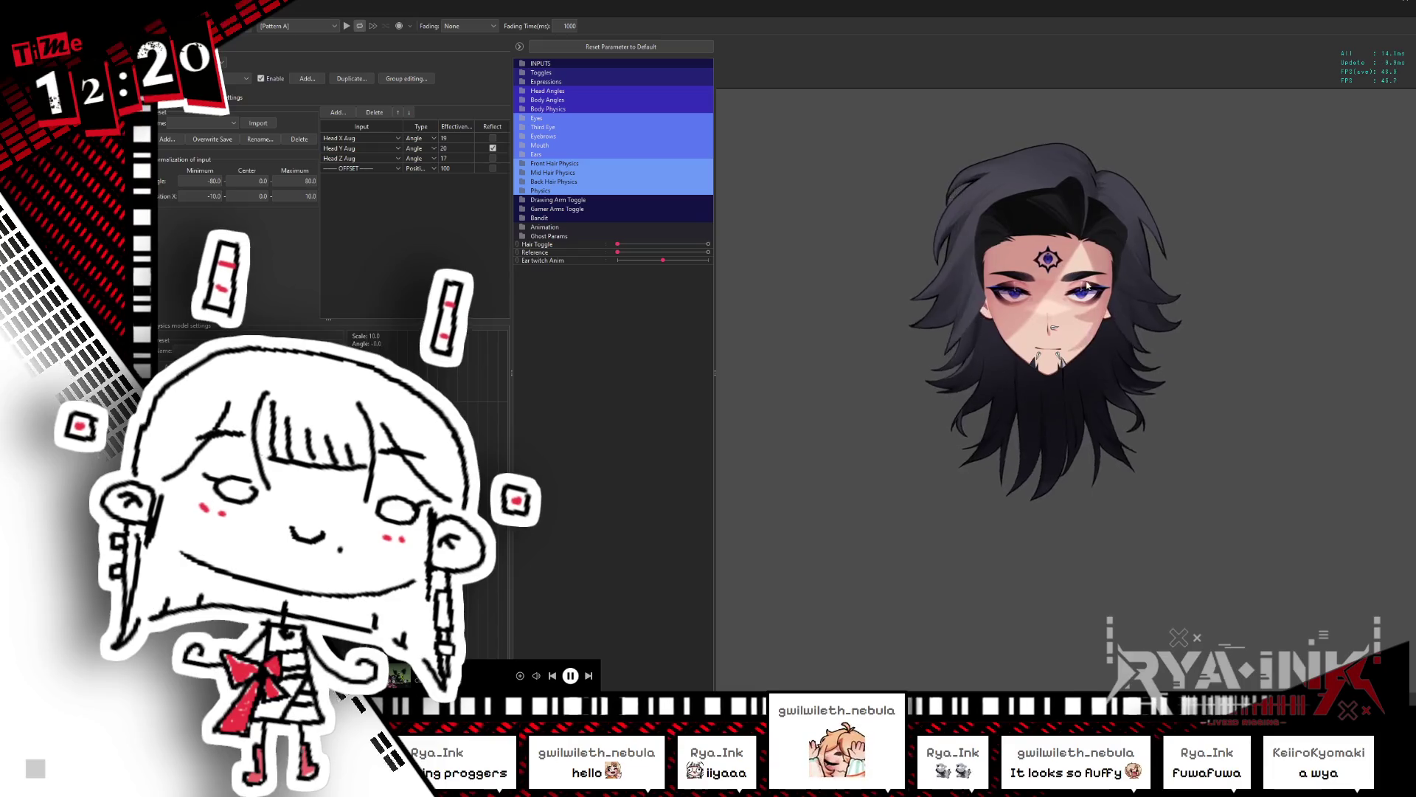
key(Return)
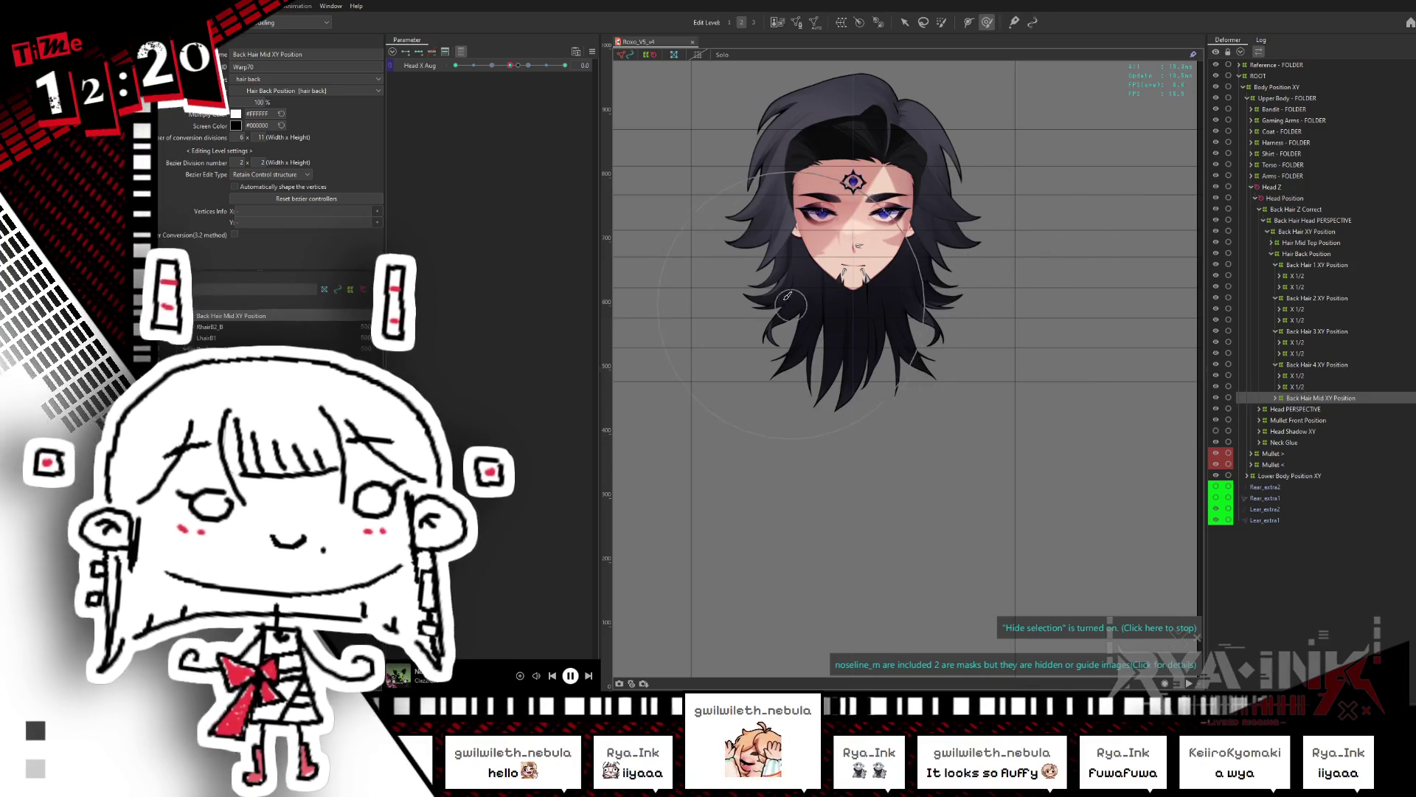
Step: Select the RhairB1_2 hair mesh and expand its deformer chain down to LhairB8
right_click(834, 325)
mouse_move(834, 326)
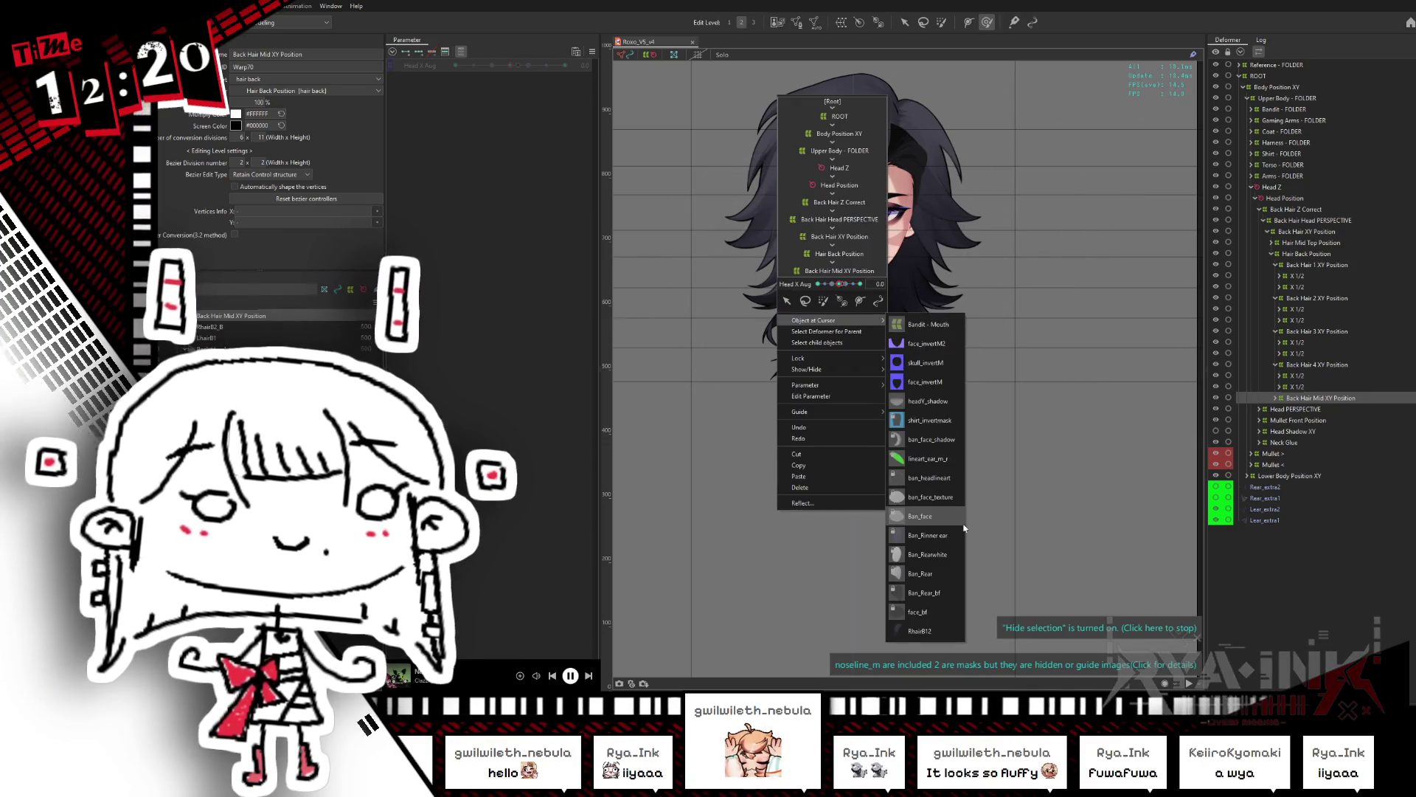
click(931, 627)
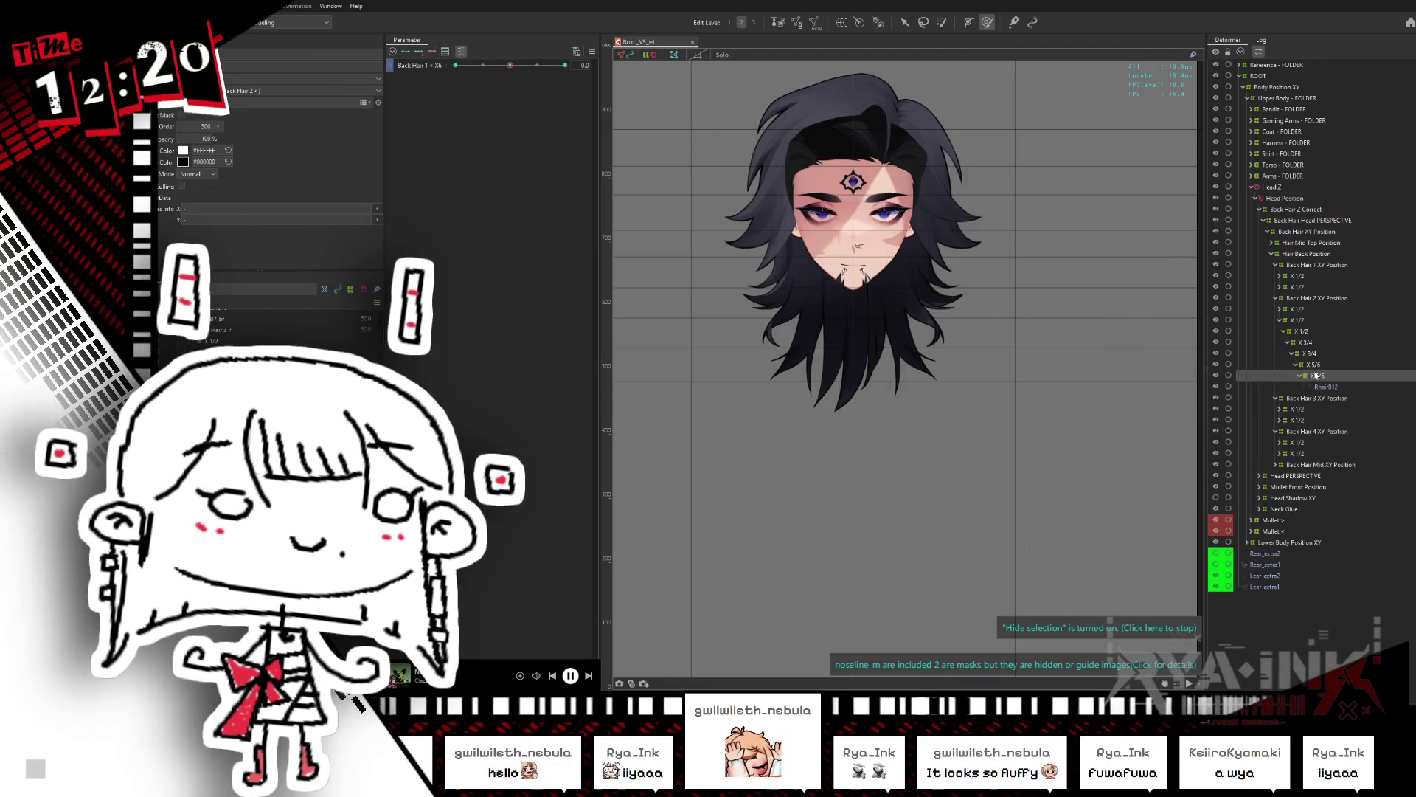
click(1304, 310)
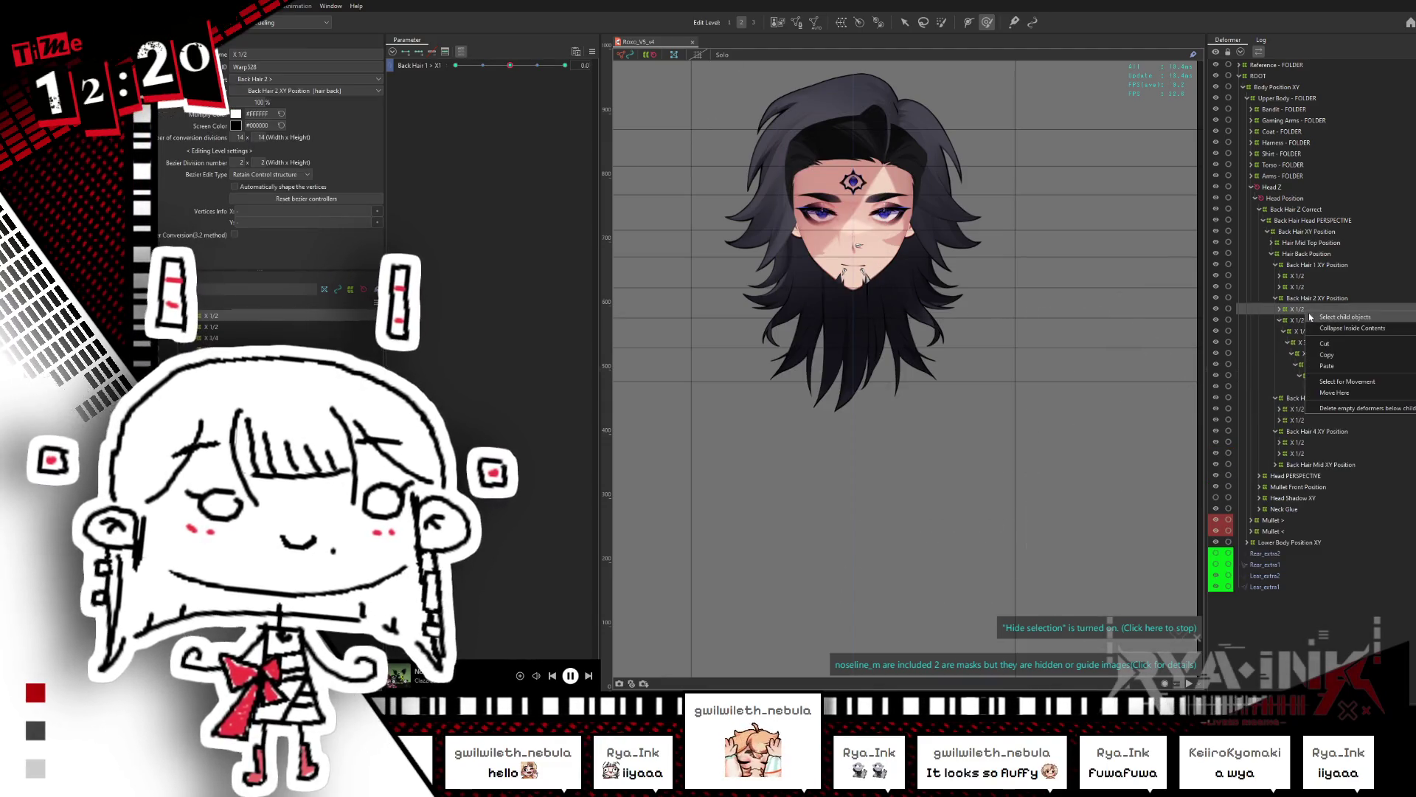
Step: Delete the old X 1/2 to X 5/6 deformer chain and select the replacement chain
click(1318, 364)
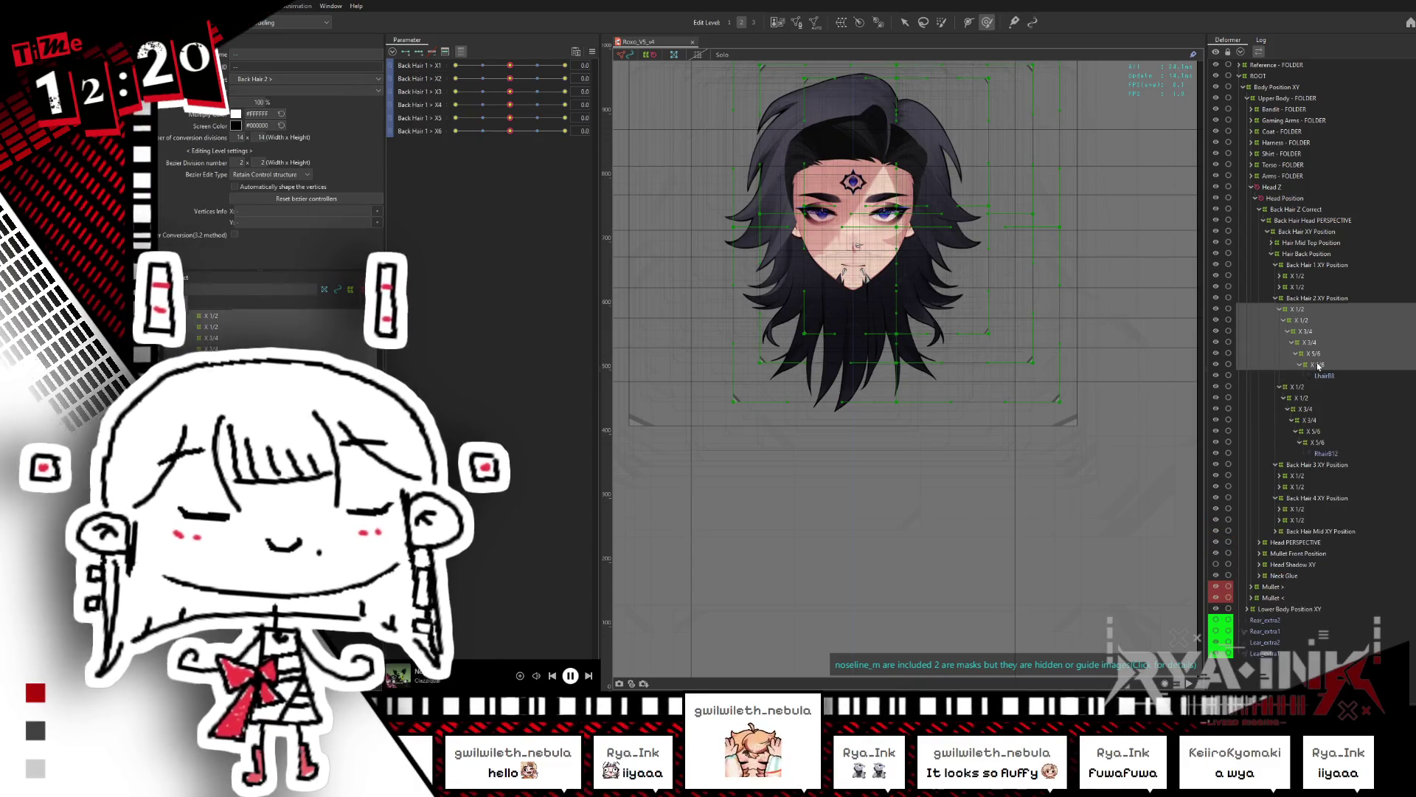
key(Delete)
click(1296, 320)
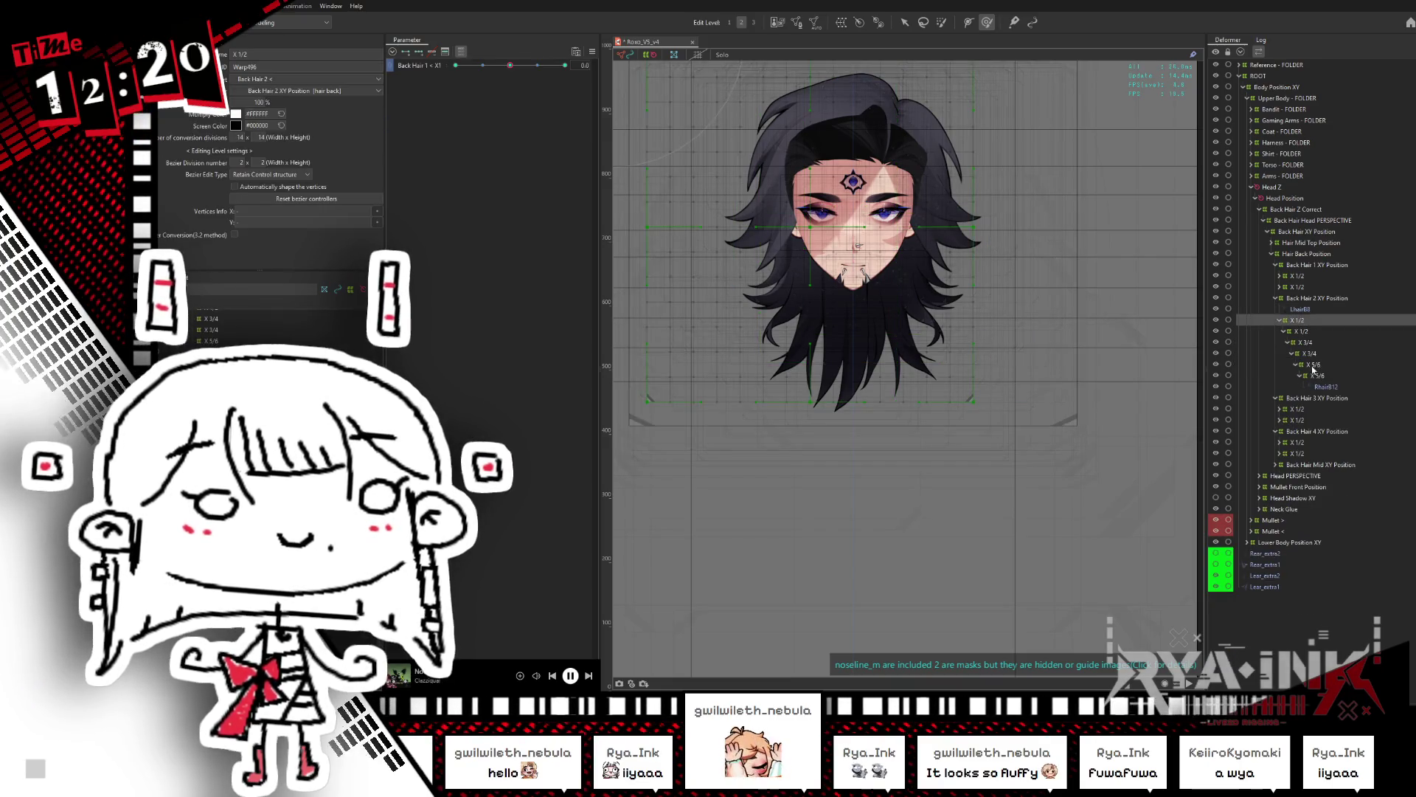
shift+click(1316, 375)
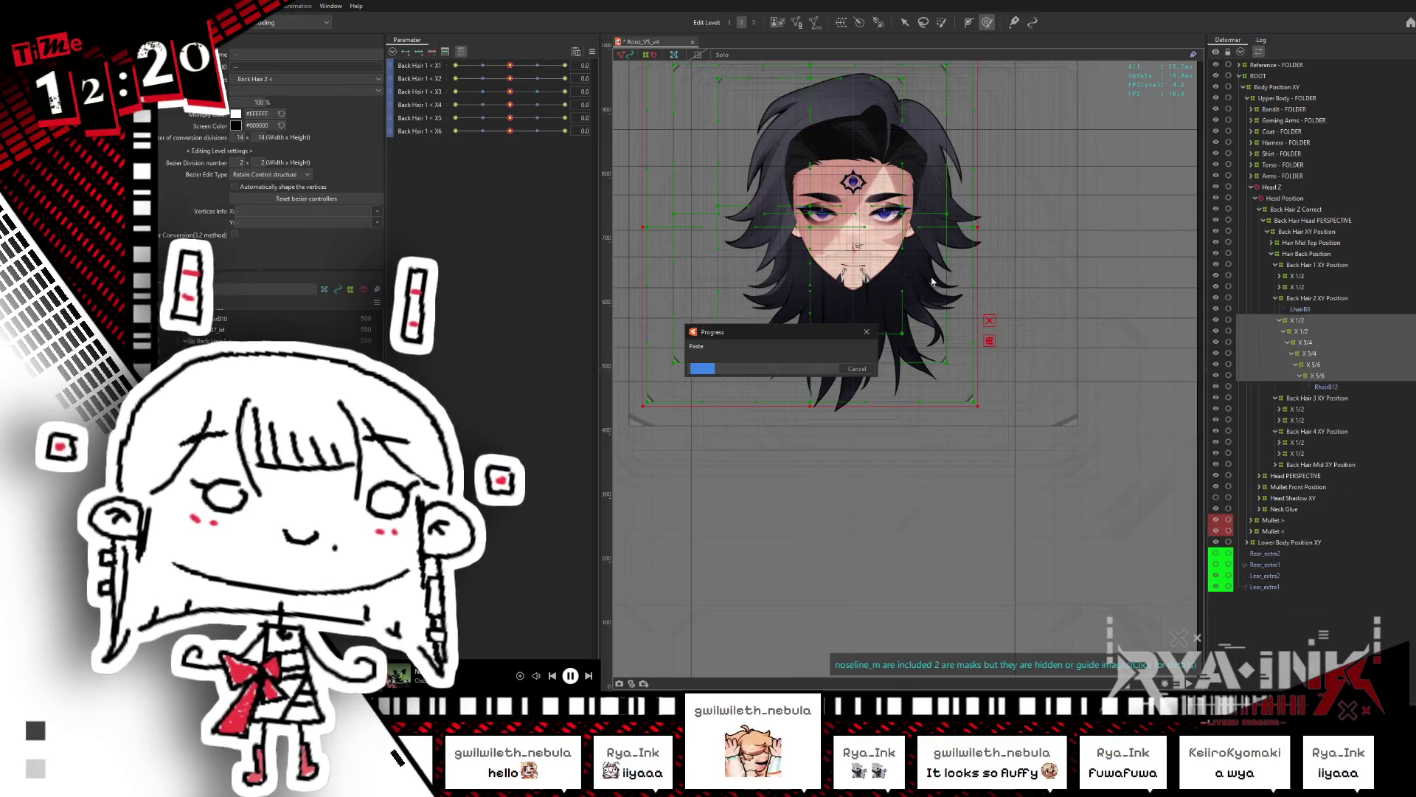
Step: Mirror the pasted deformer chain and move LhairB8 under the X 5/6 deformer
right_click(922, 325)
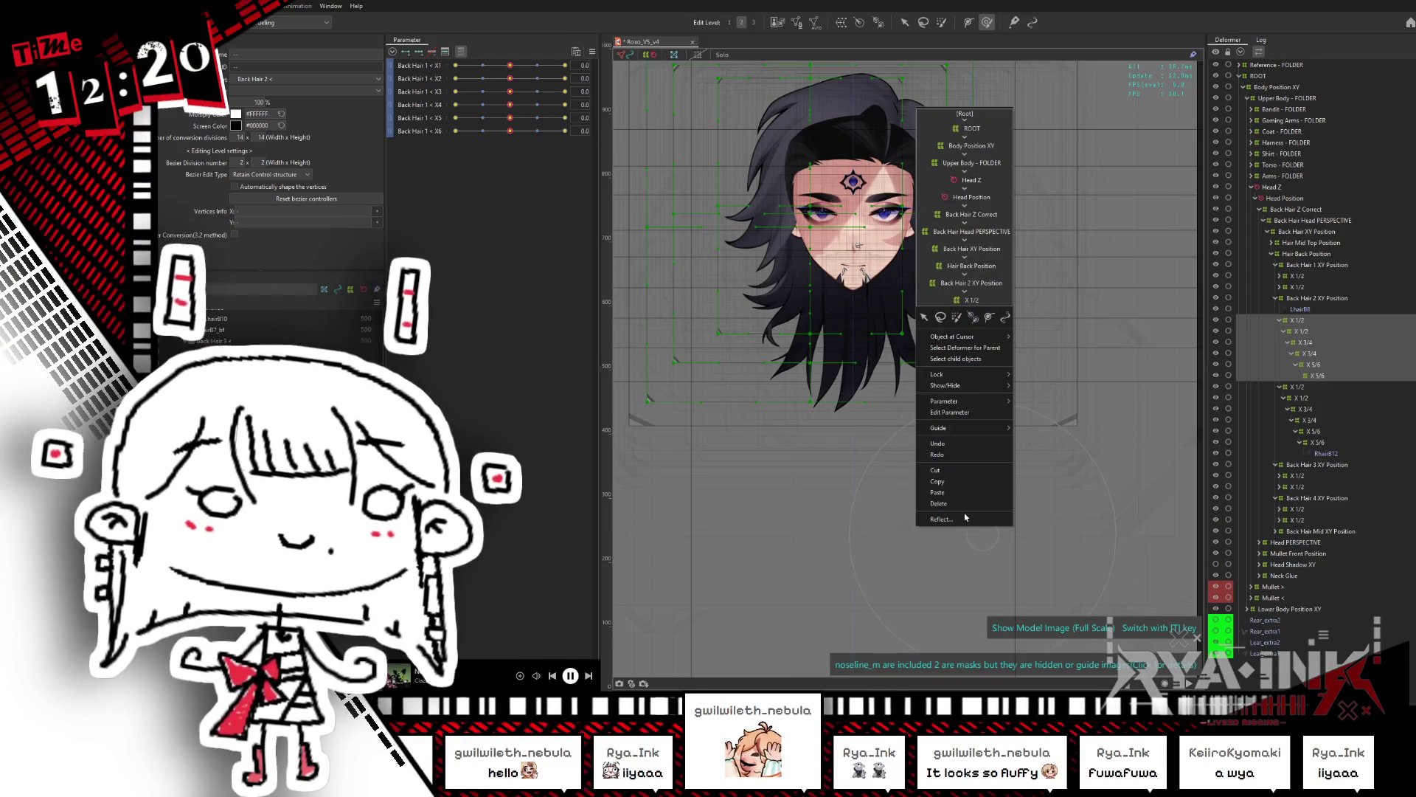
click(963, 518)
click(764, 444)
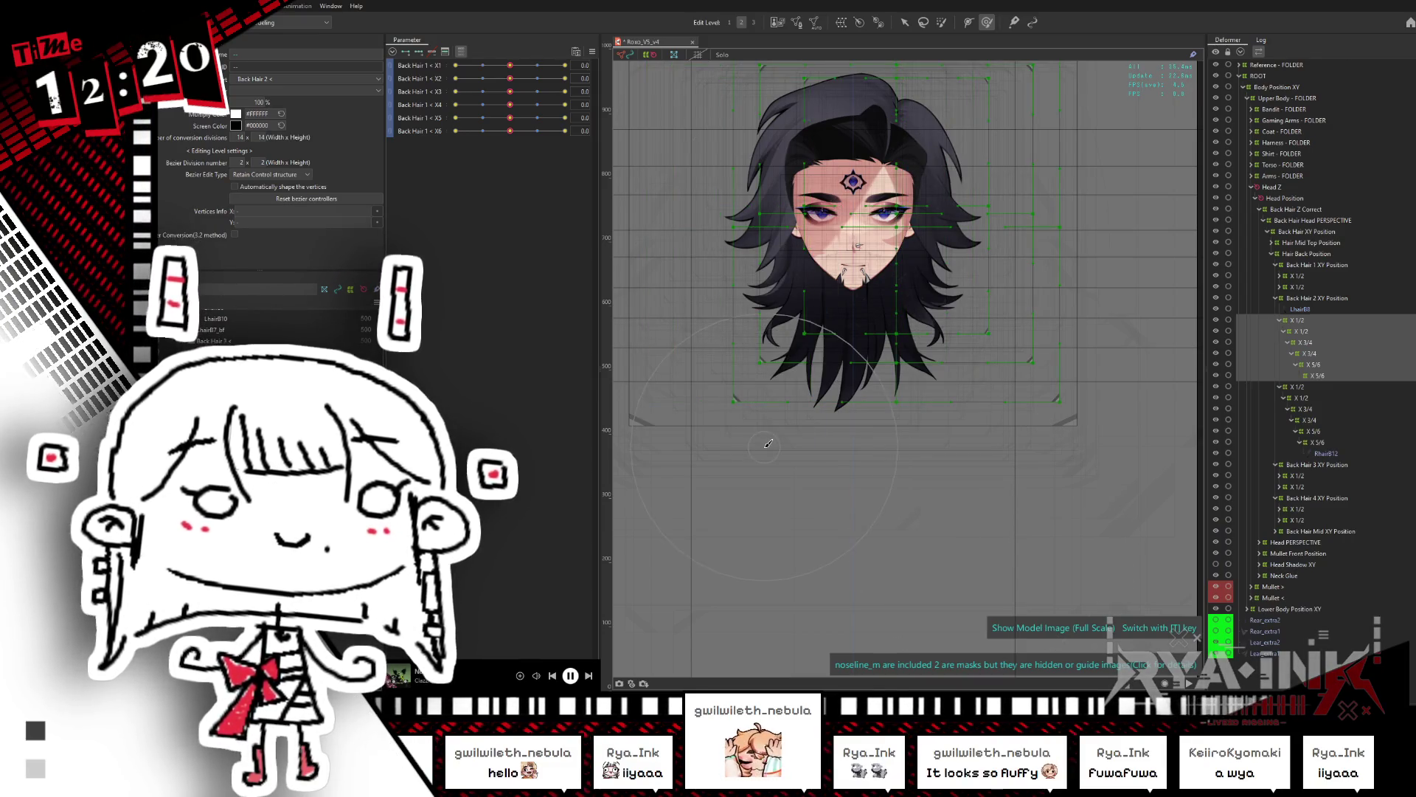
drag(1300, 311, 1317, 375)
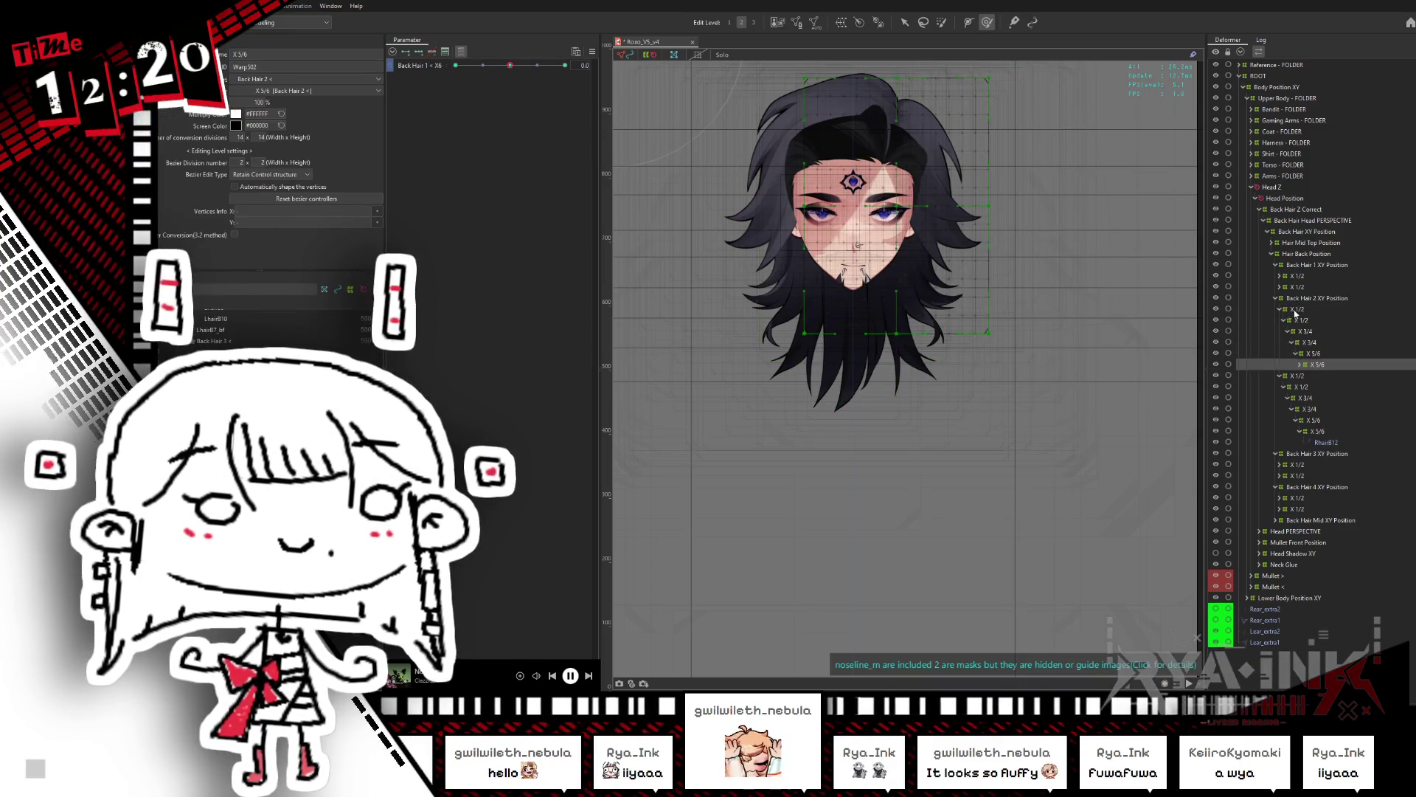
Step: Move the X 3/4 deformer chain, with LhairB8 inside X 5/6, to its new parent
click(1306, 331)
right_click(1312, 330)
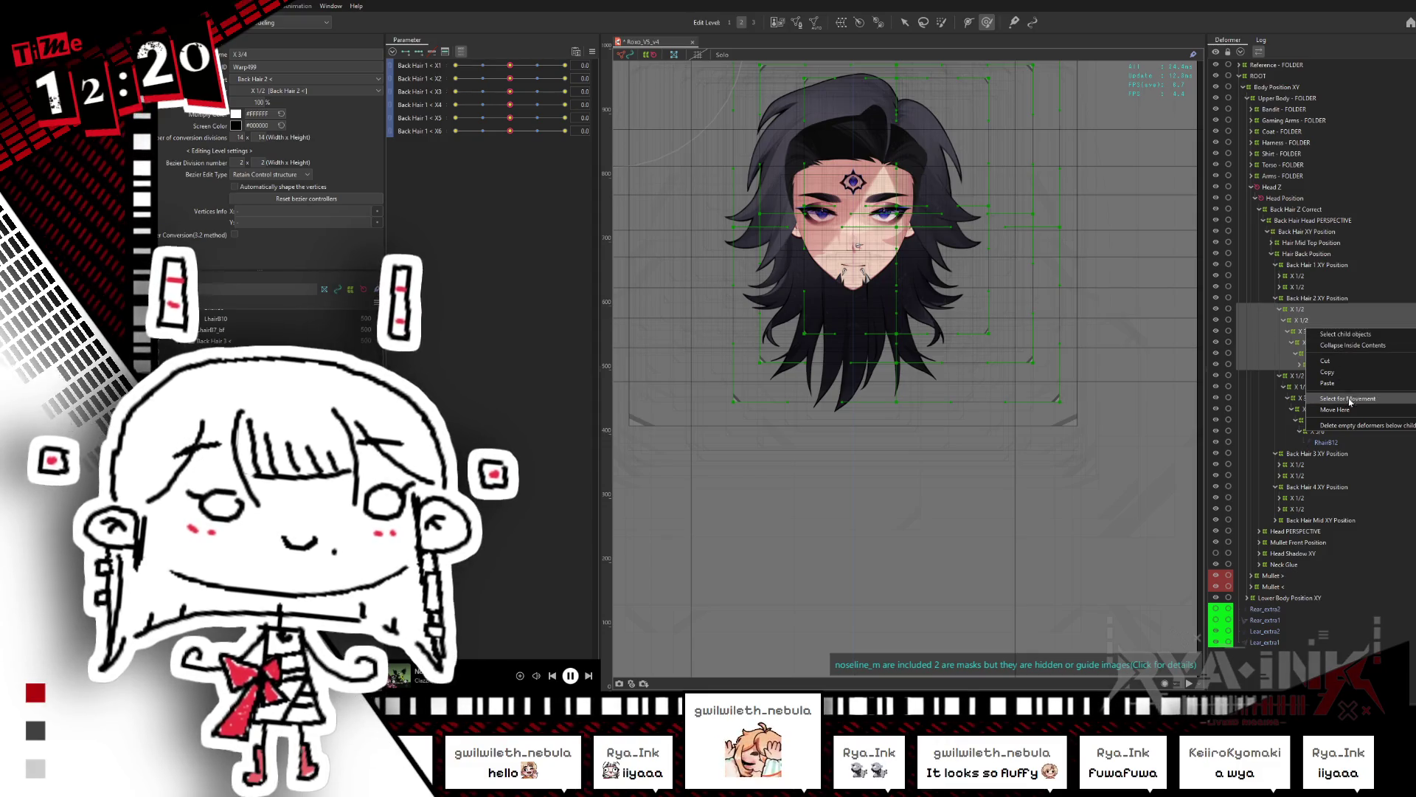
click(1310, 375)
click(1300, 365)
click(1324, 375)
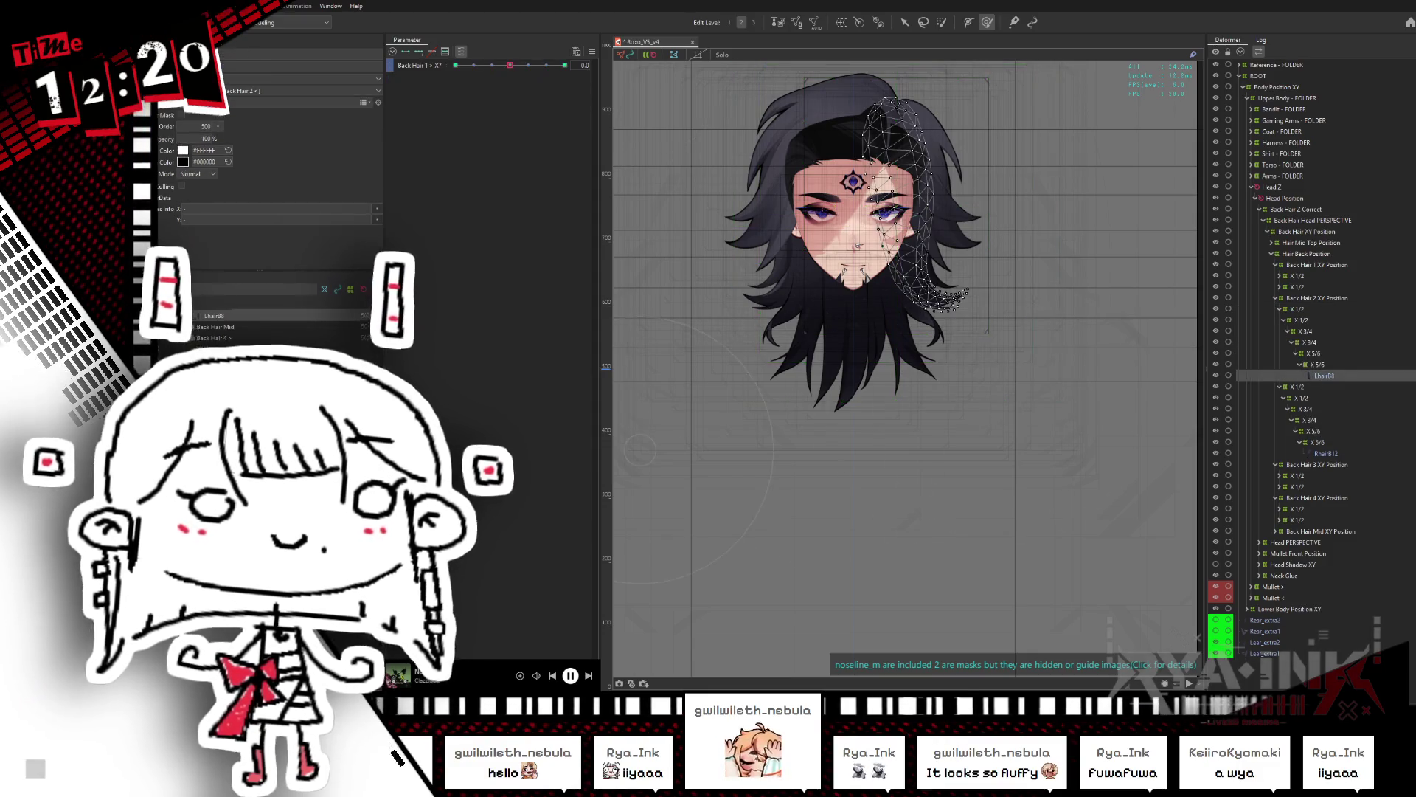
click(266, 355)
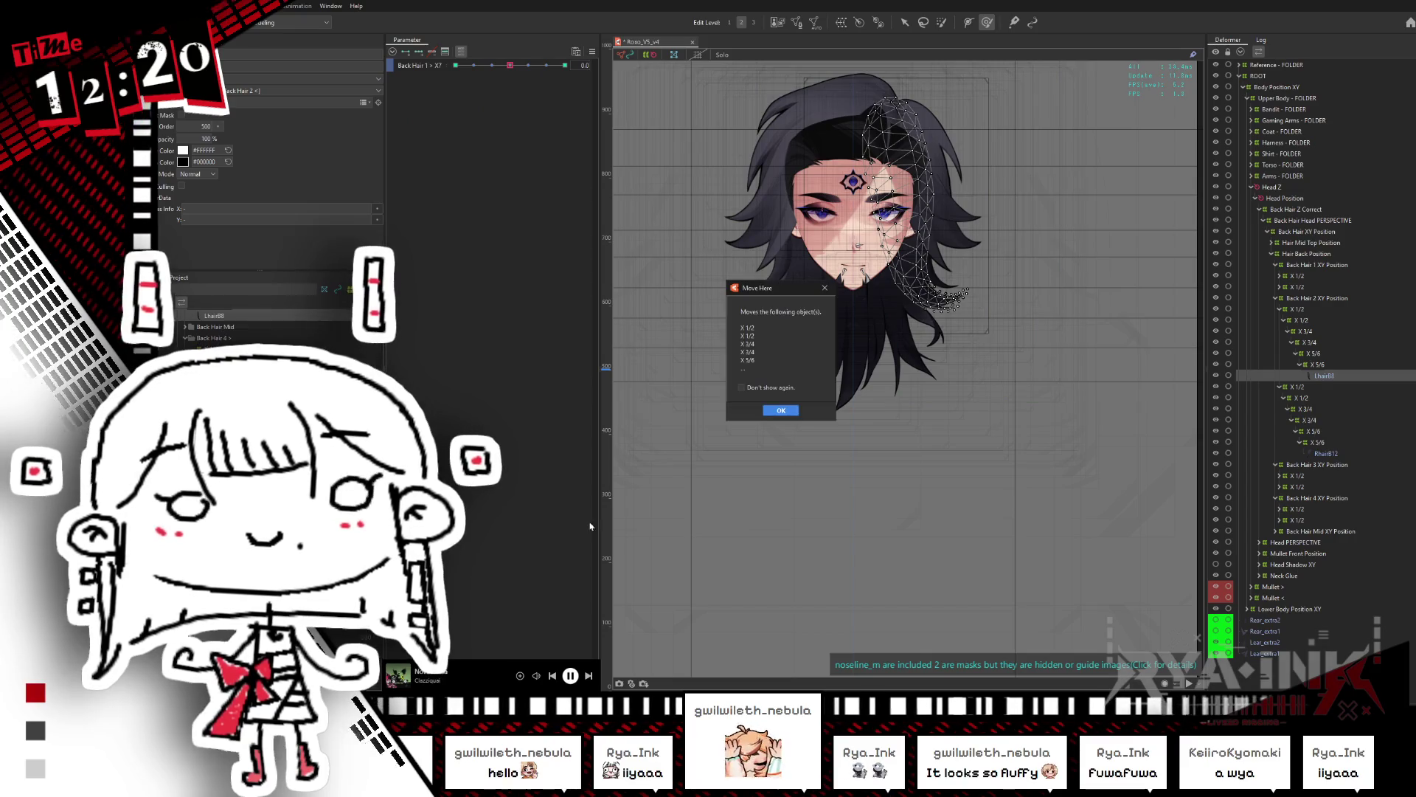
click(782, 411)
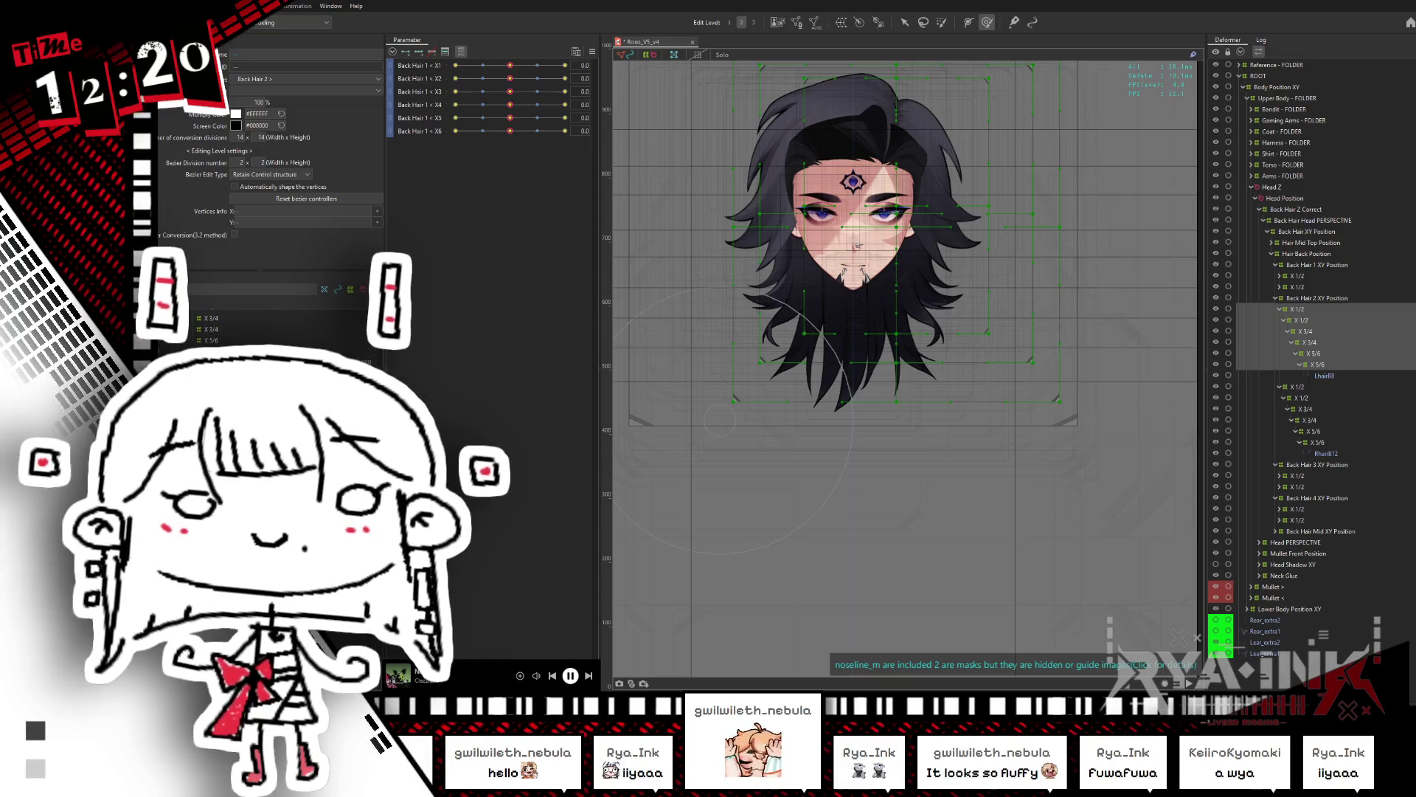
Step: Select LhairB8 and Back Hair 2's top X 1/2 warp to check its Back Hair 1 < X1 parameter
click(1327, 377)
click(1312, 309)
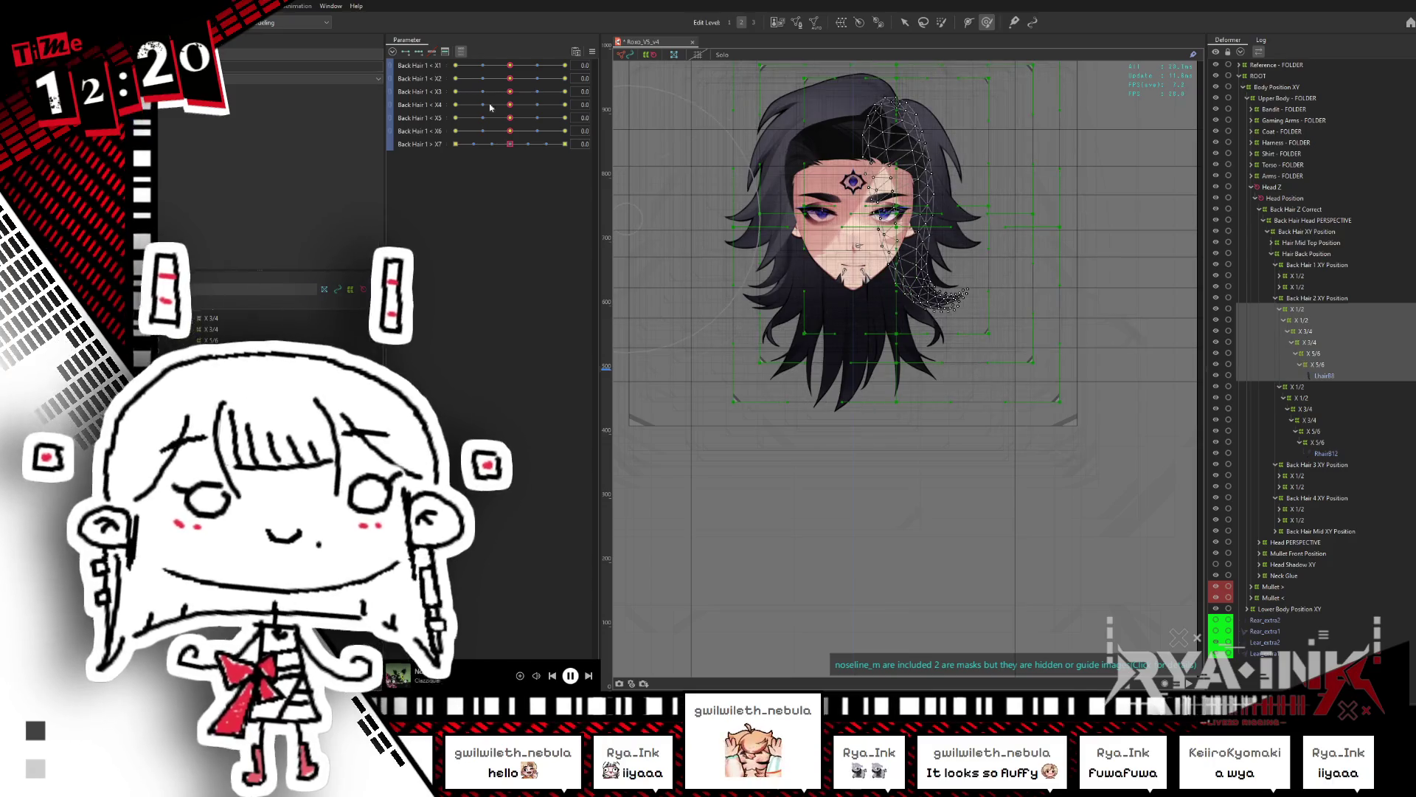
right_click(516, 66)
Step: Cancel the X1 reassignment, then paste a copy of the X 1/2 to X 5/6 chain and undo it
click(635, 86)
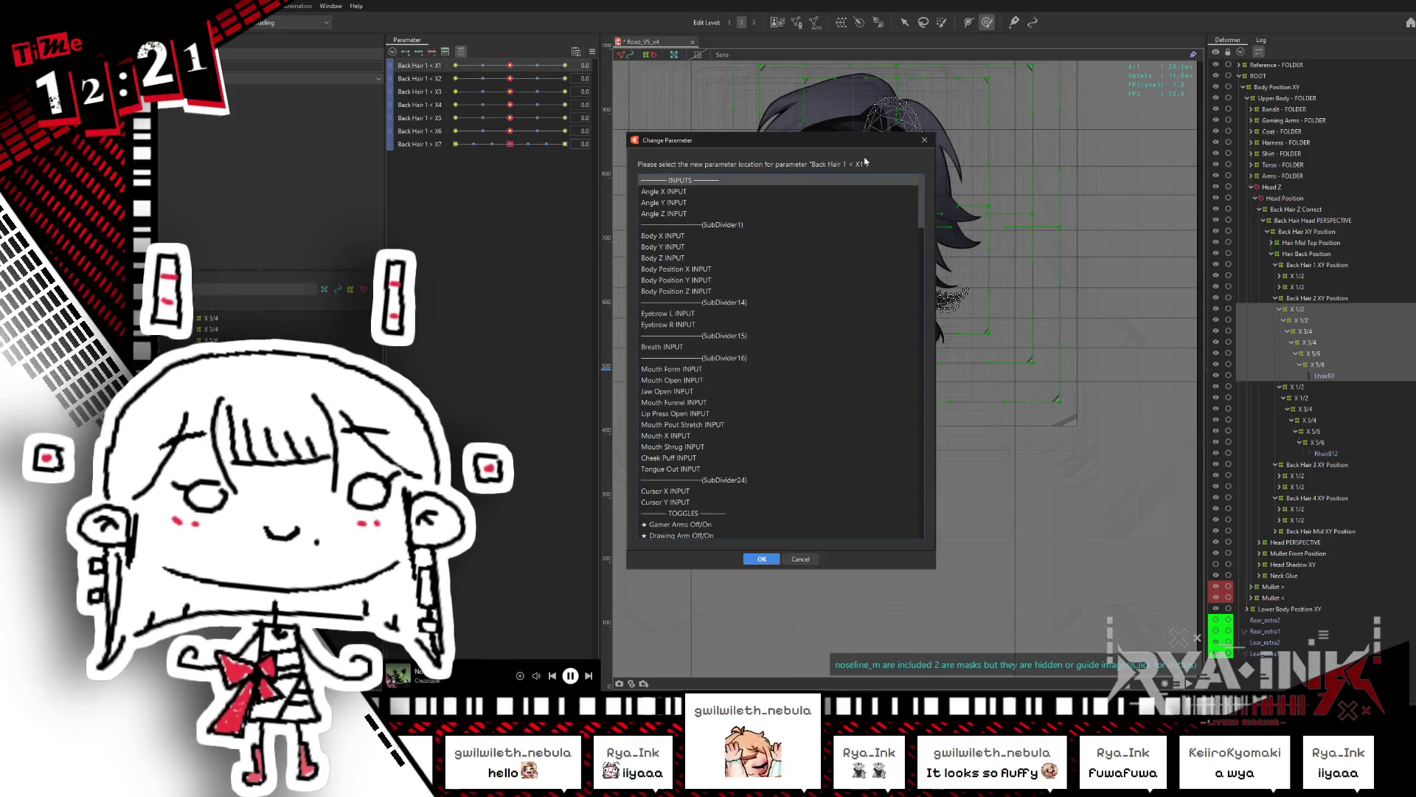
click(925, 140)
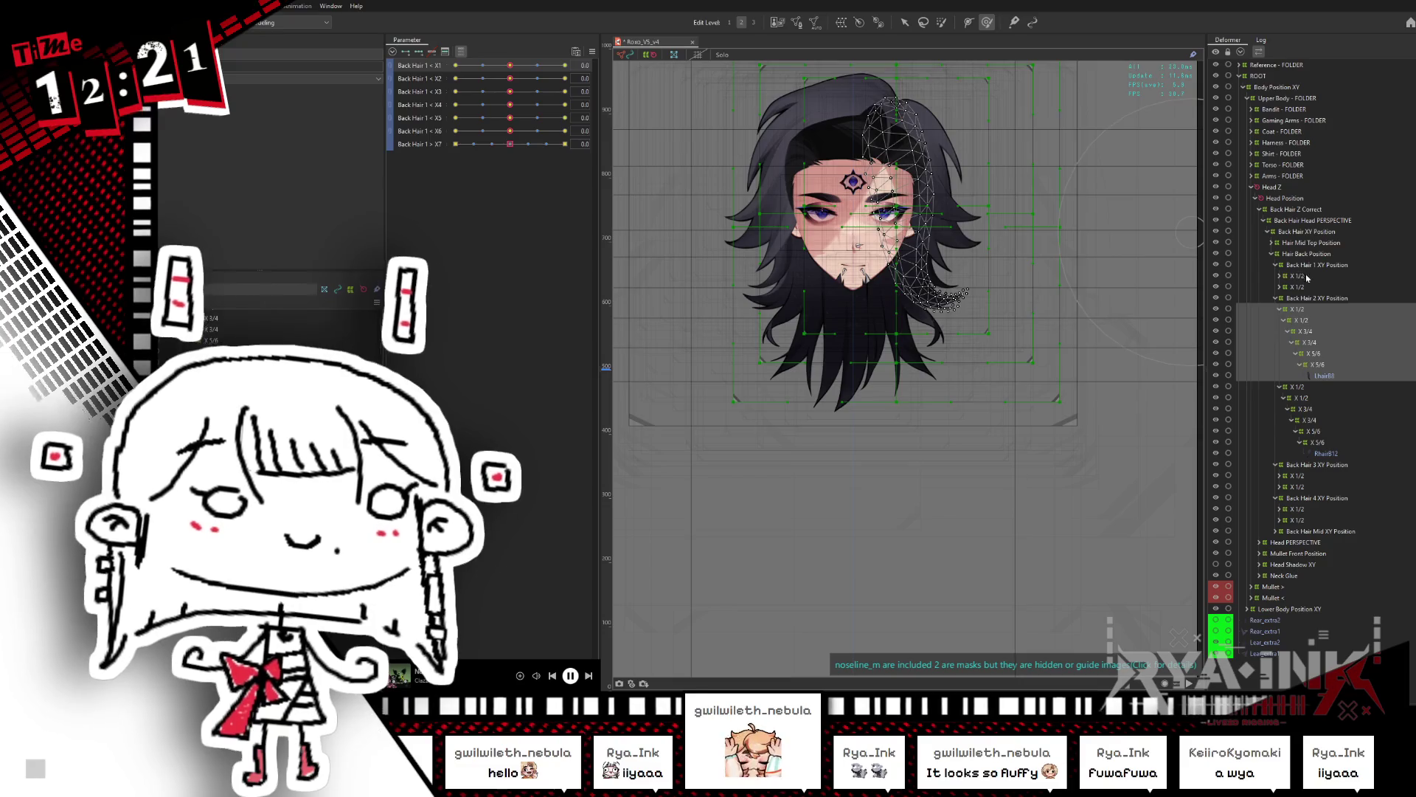
click(1306, 277)
double_click(1307, 287)
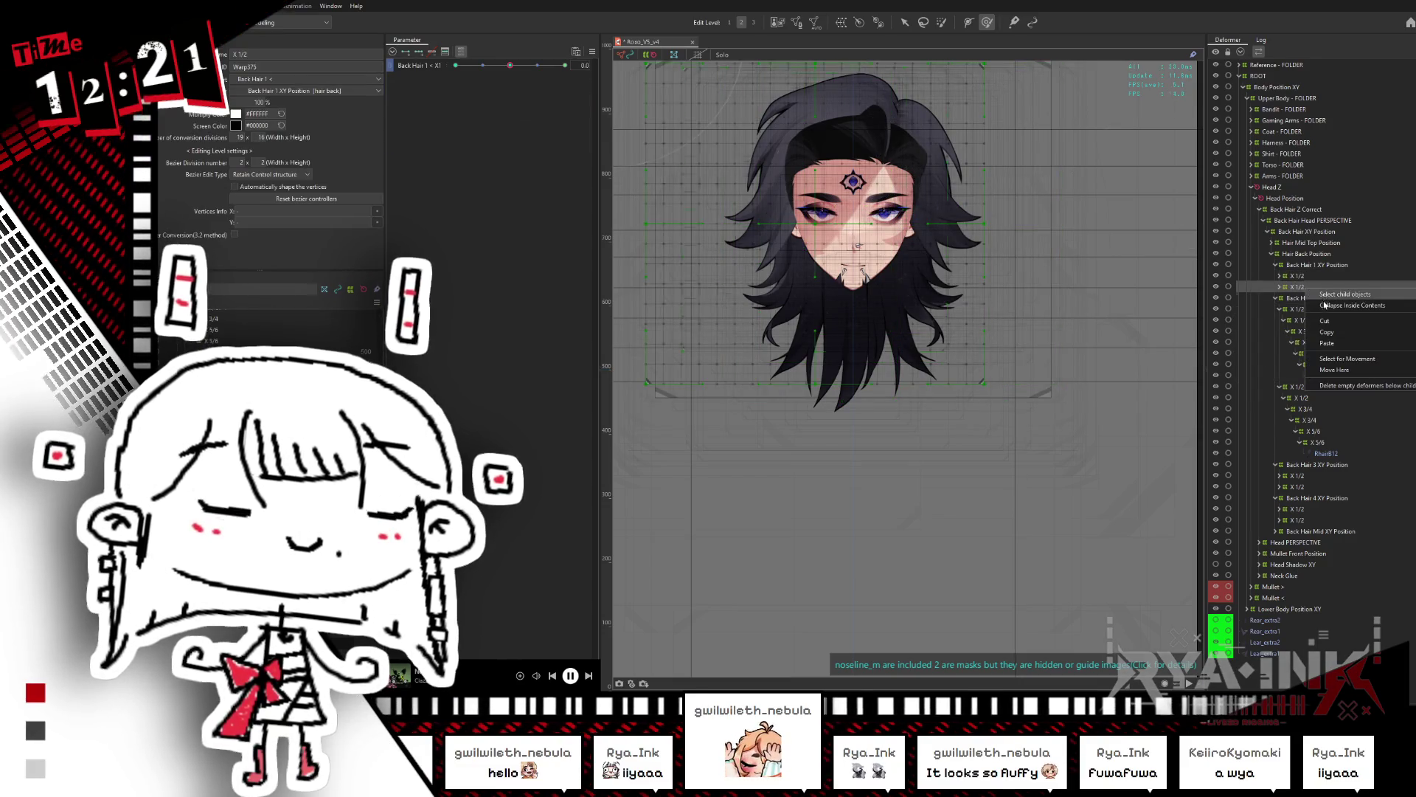
shift+click(1326, 344)
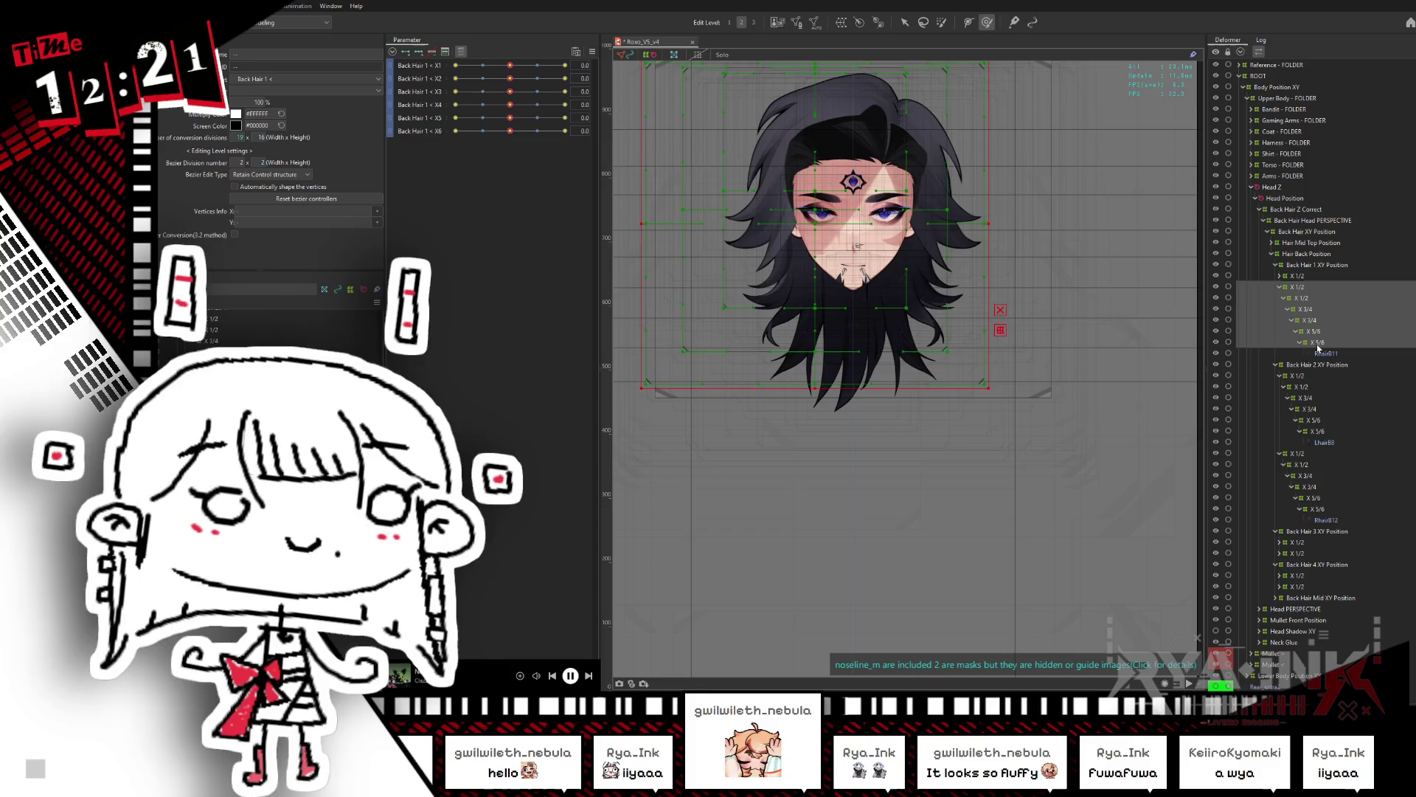
key(ctrl+v)
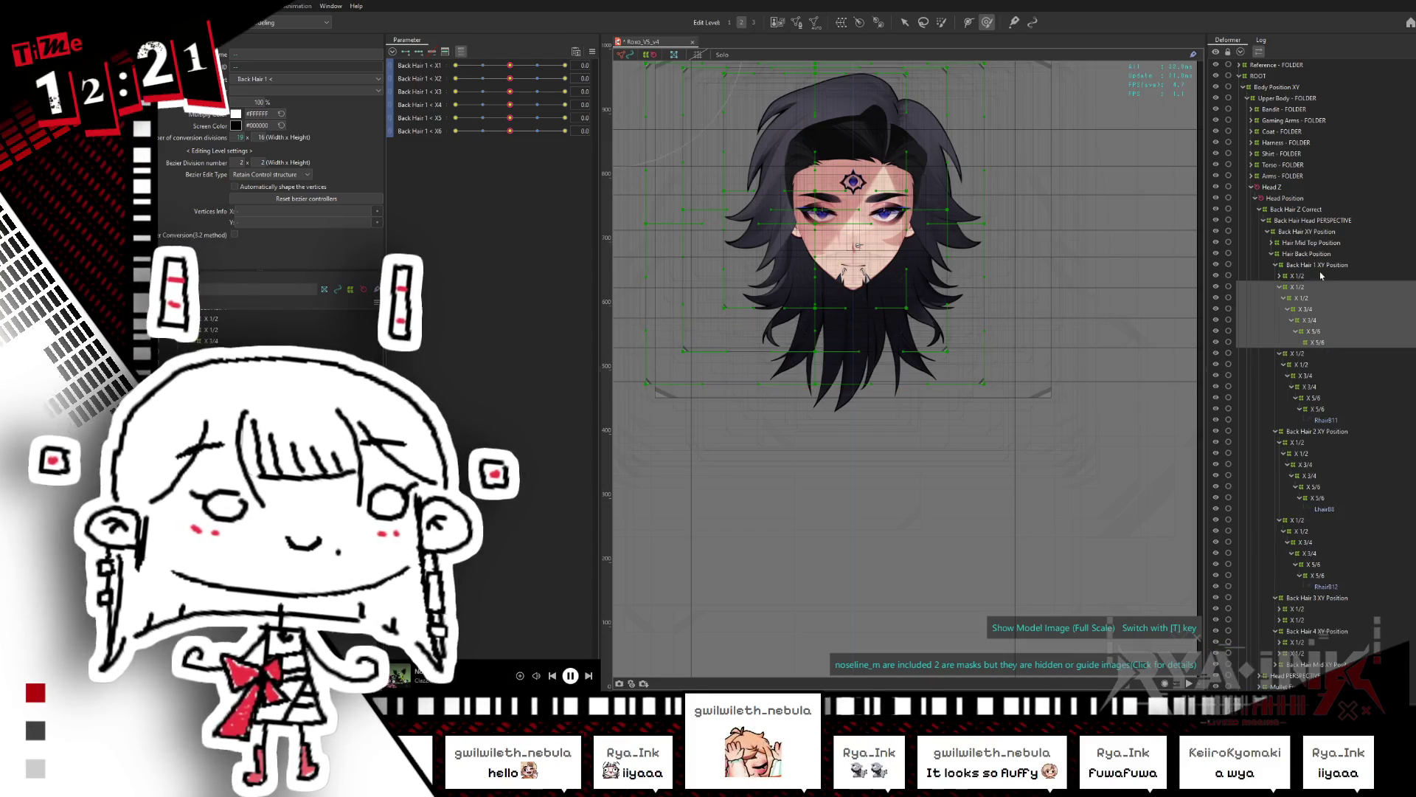
click(1317, 283)
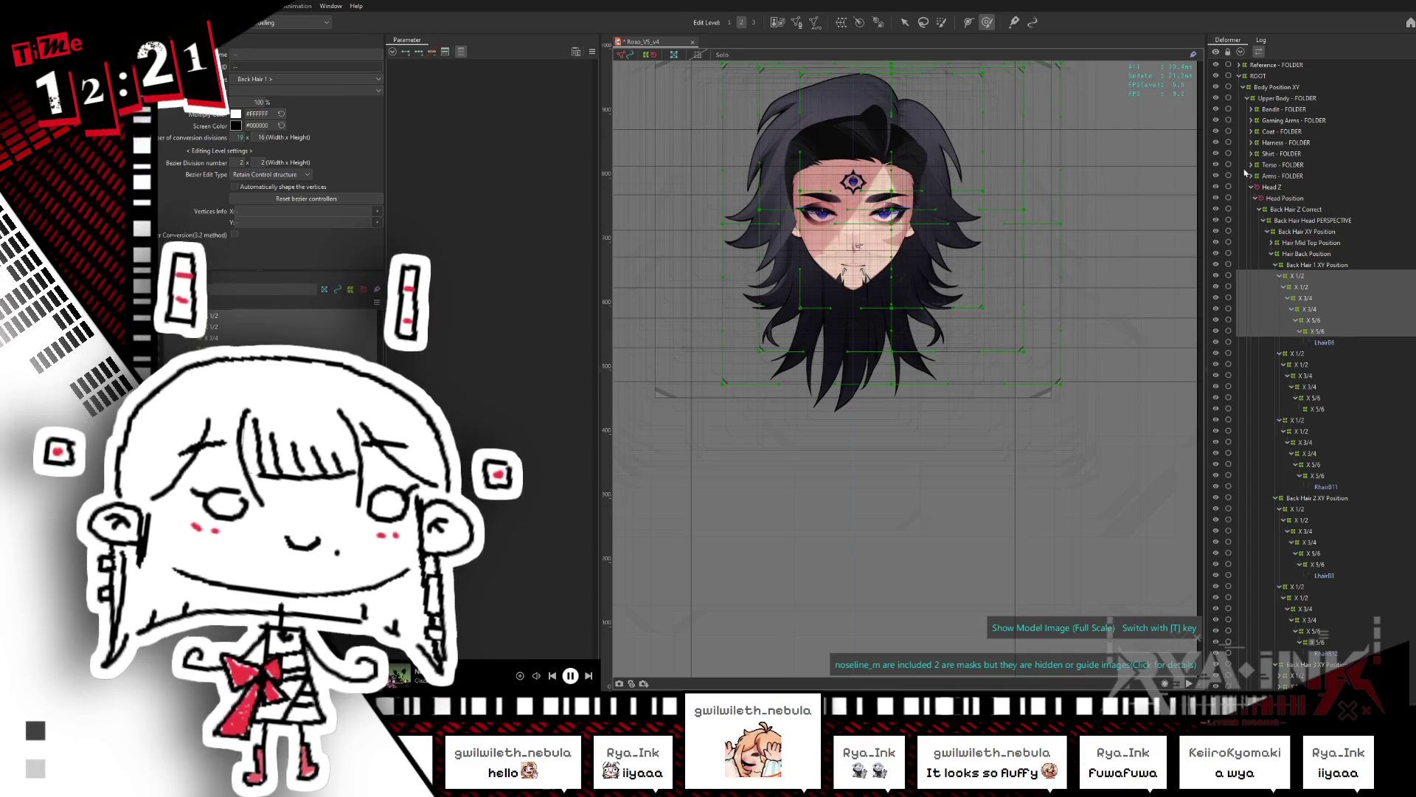
key(ctrl+z)
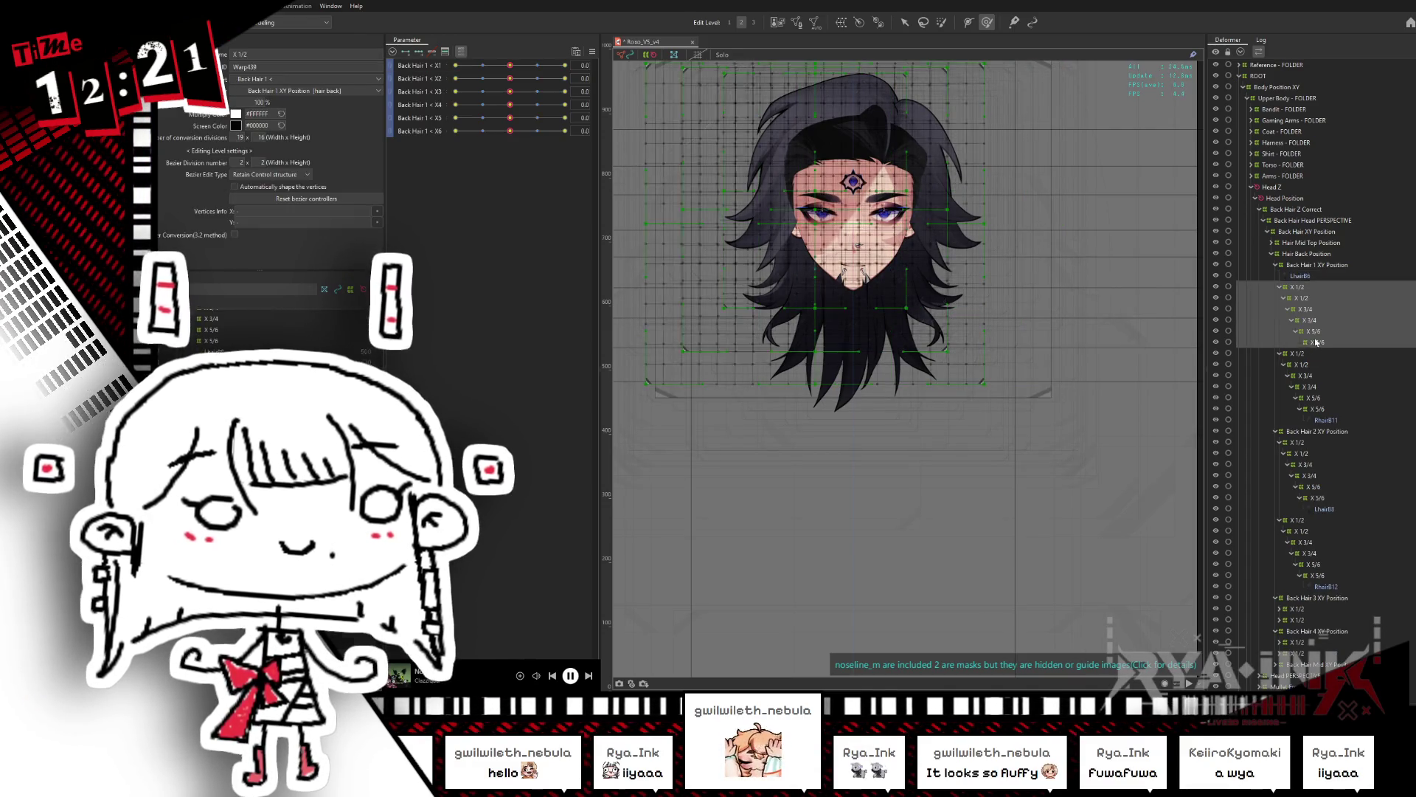
Step: Move the LhairB6 art mesh into the X 3/4 warp deformer chain
right_click(848, 260)
click(874, 221)
key(Return)
click(1365, 378)
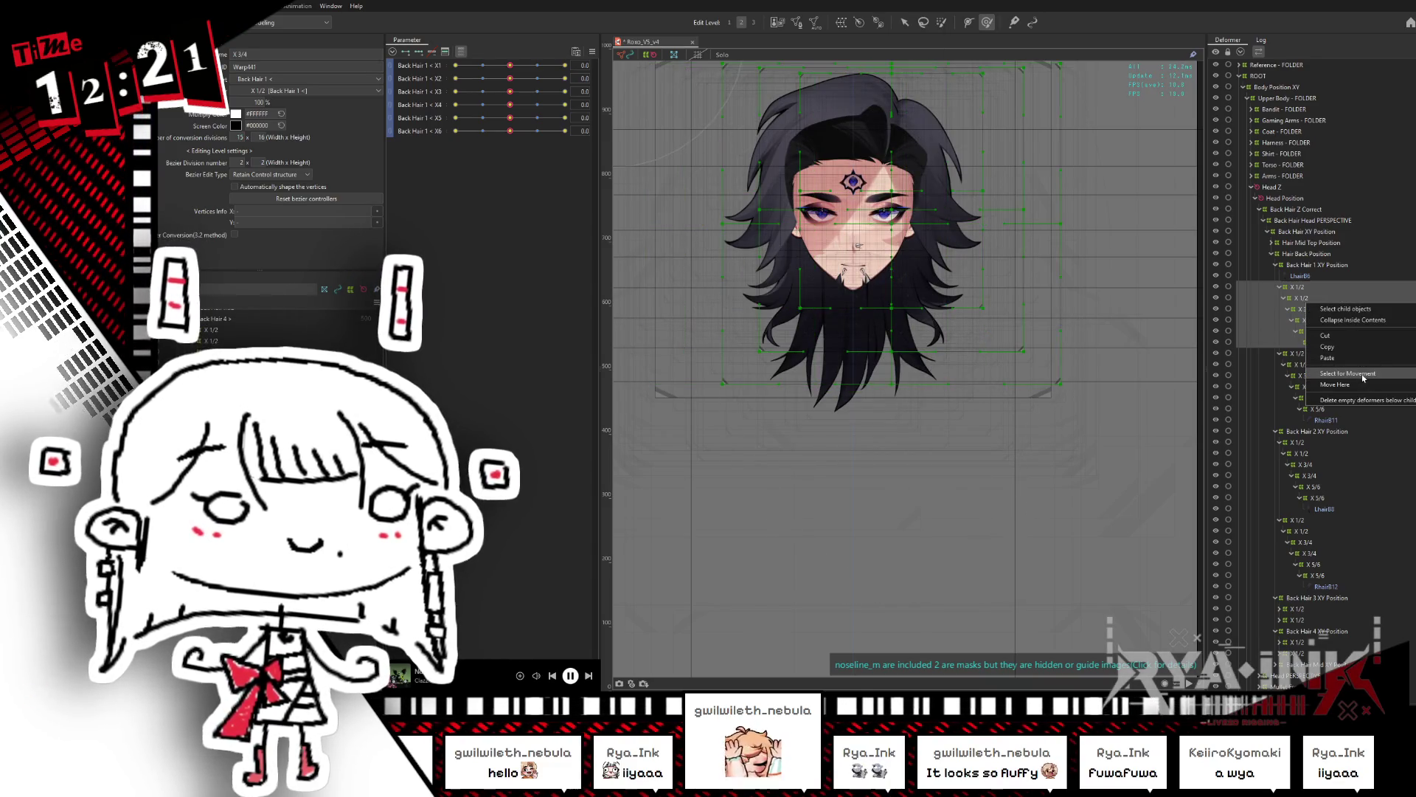
click(1300, 275)
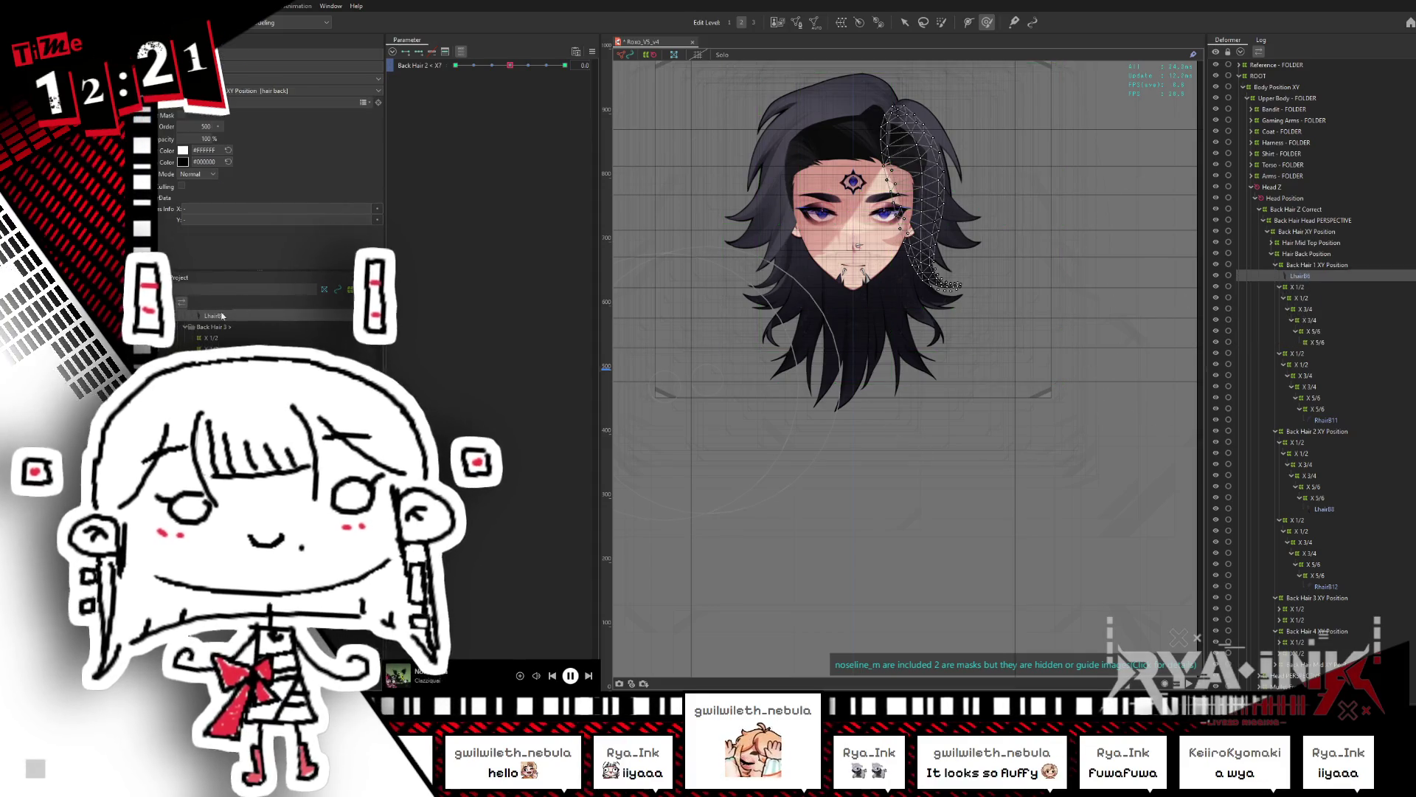
click(258, 353)
click(796, 411)
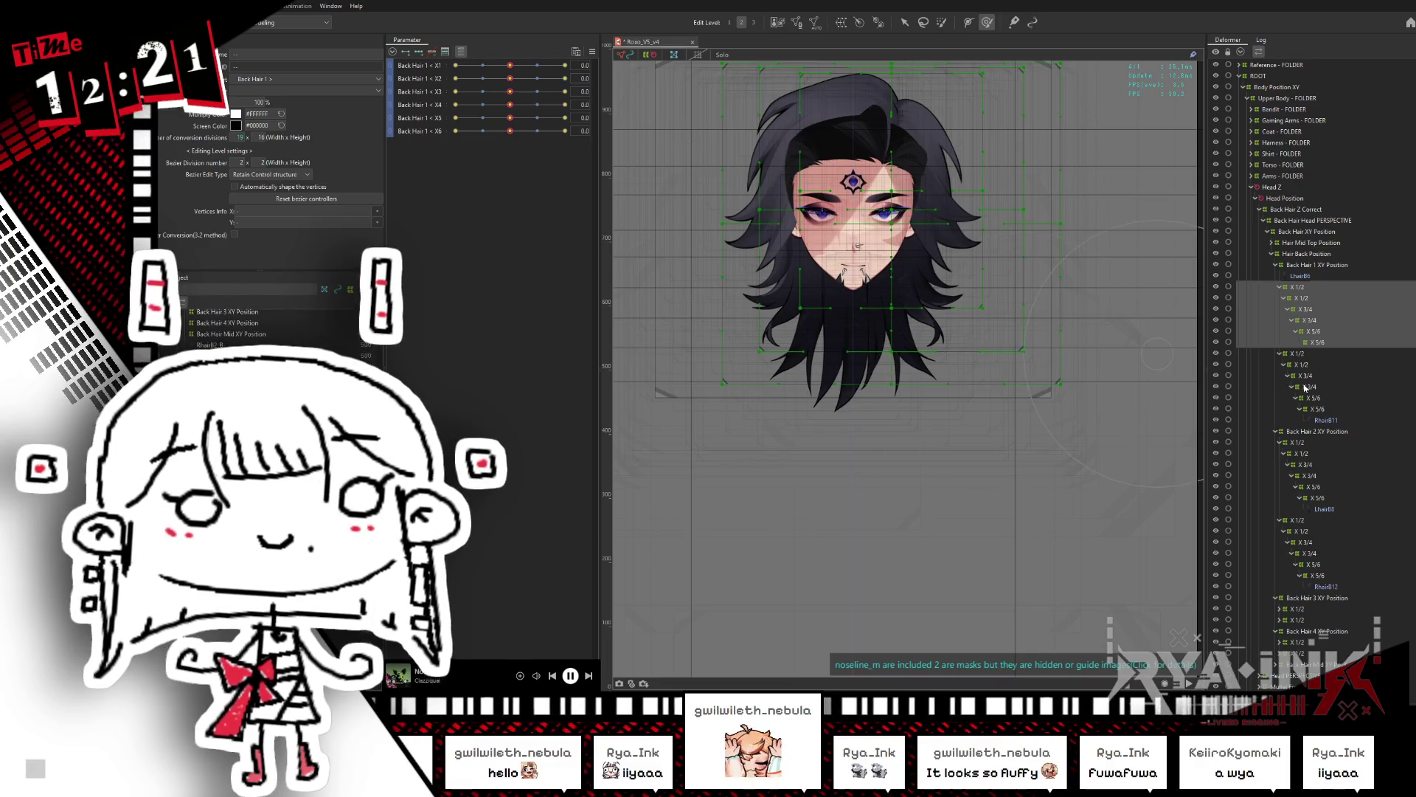
Step: Place LhairB6 inside the innermost X 5/6 deformer of the Back Hair 2 chain
click(1299, 442)
ctrl+click(1302, 453)
ctrl+click(1306, 464)
click(1311, 476)
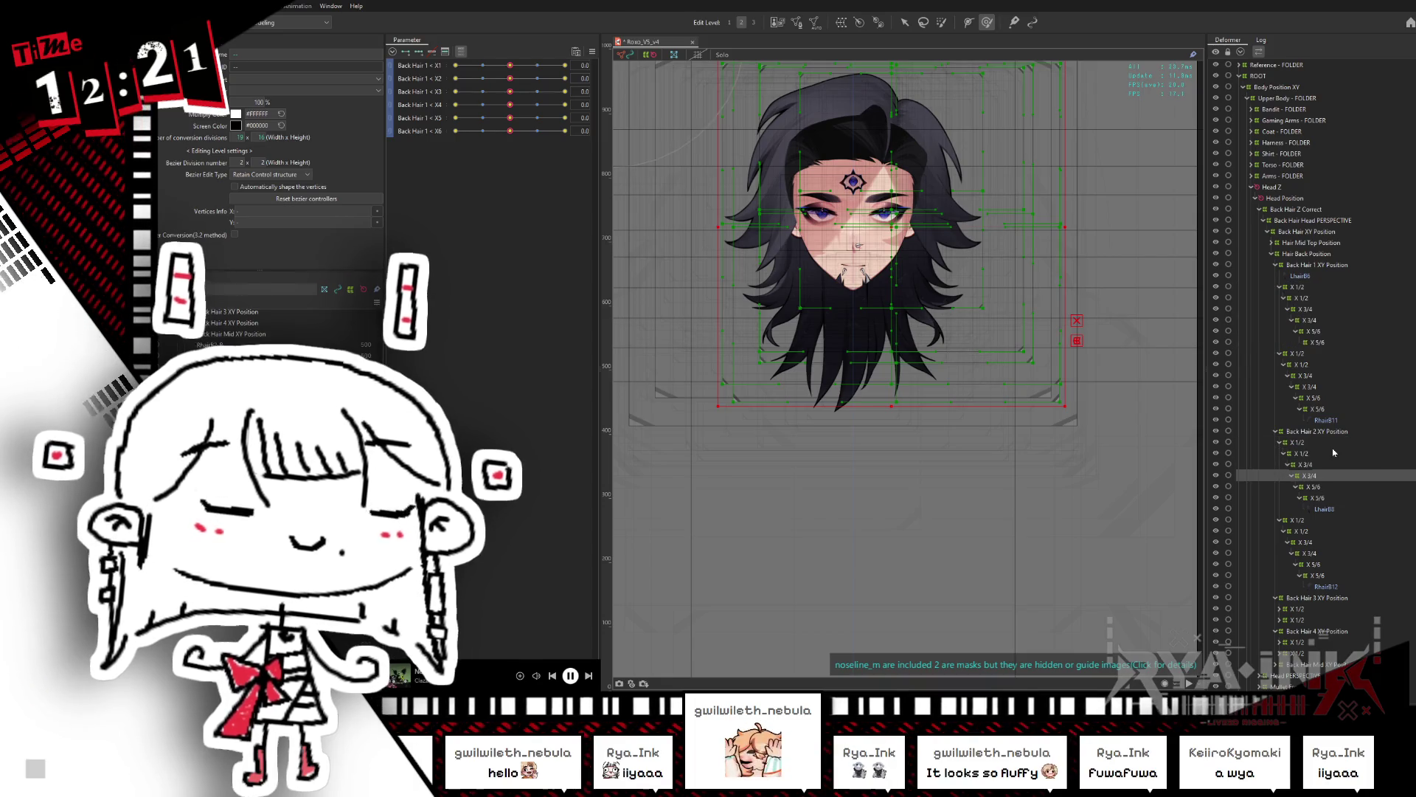
drag(1300, 276, 1315, 346)
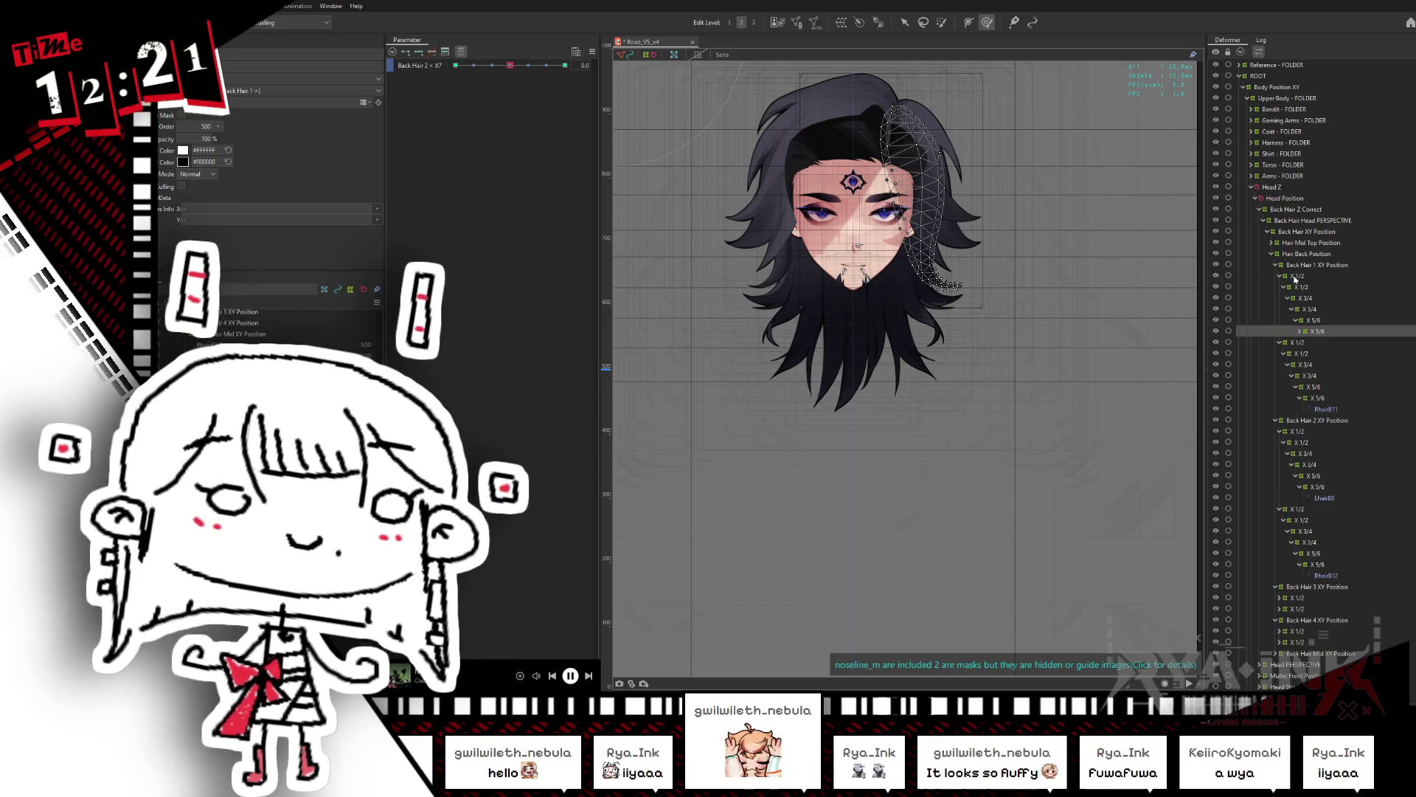
Step: With both X 1/2 deformers selected, remap Back Hair 1 < X1 keys to Back Hair 1 > X1
click(1296, 277)
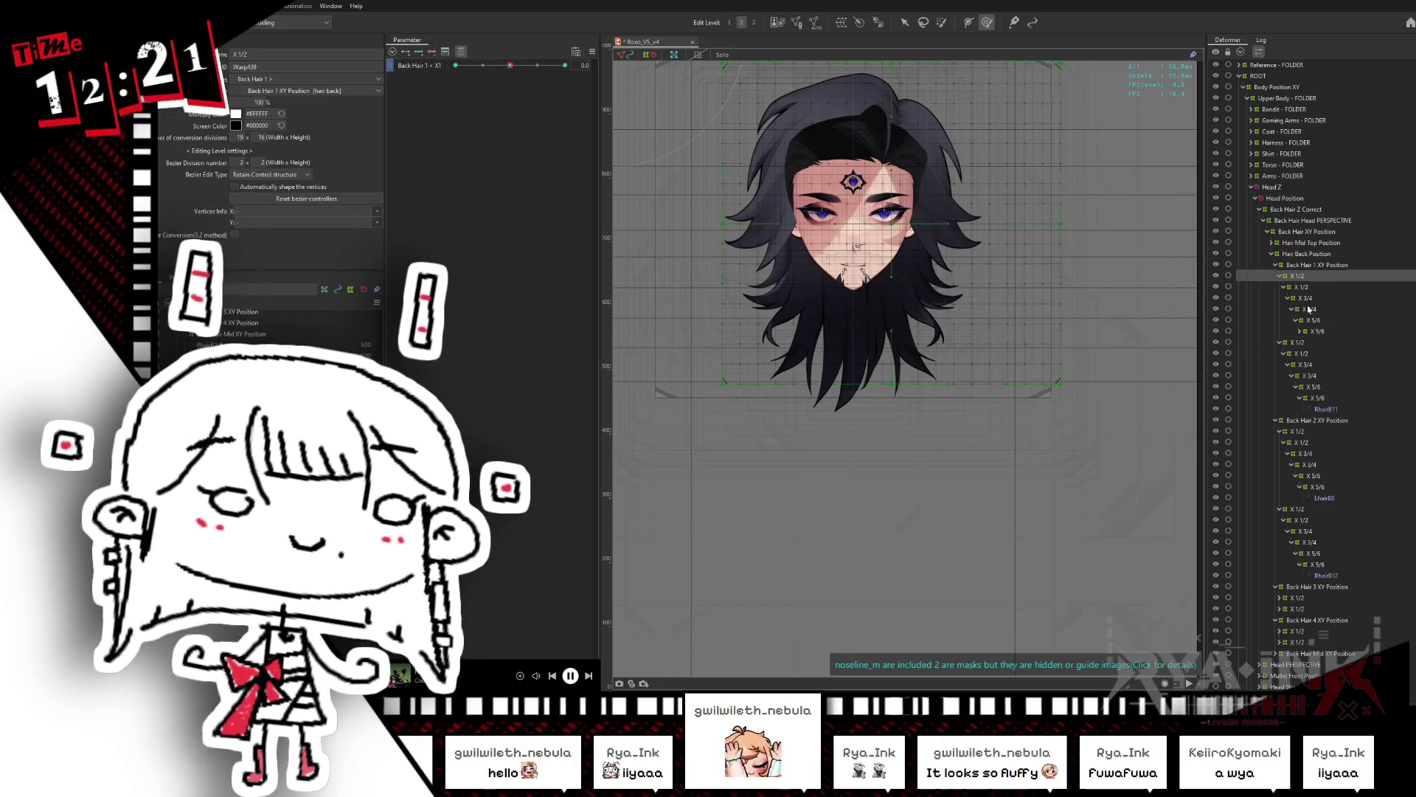
ctrl+click(1307, 433)
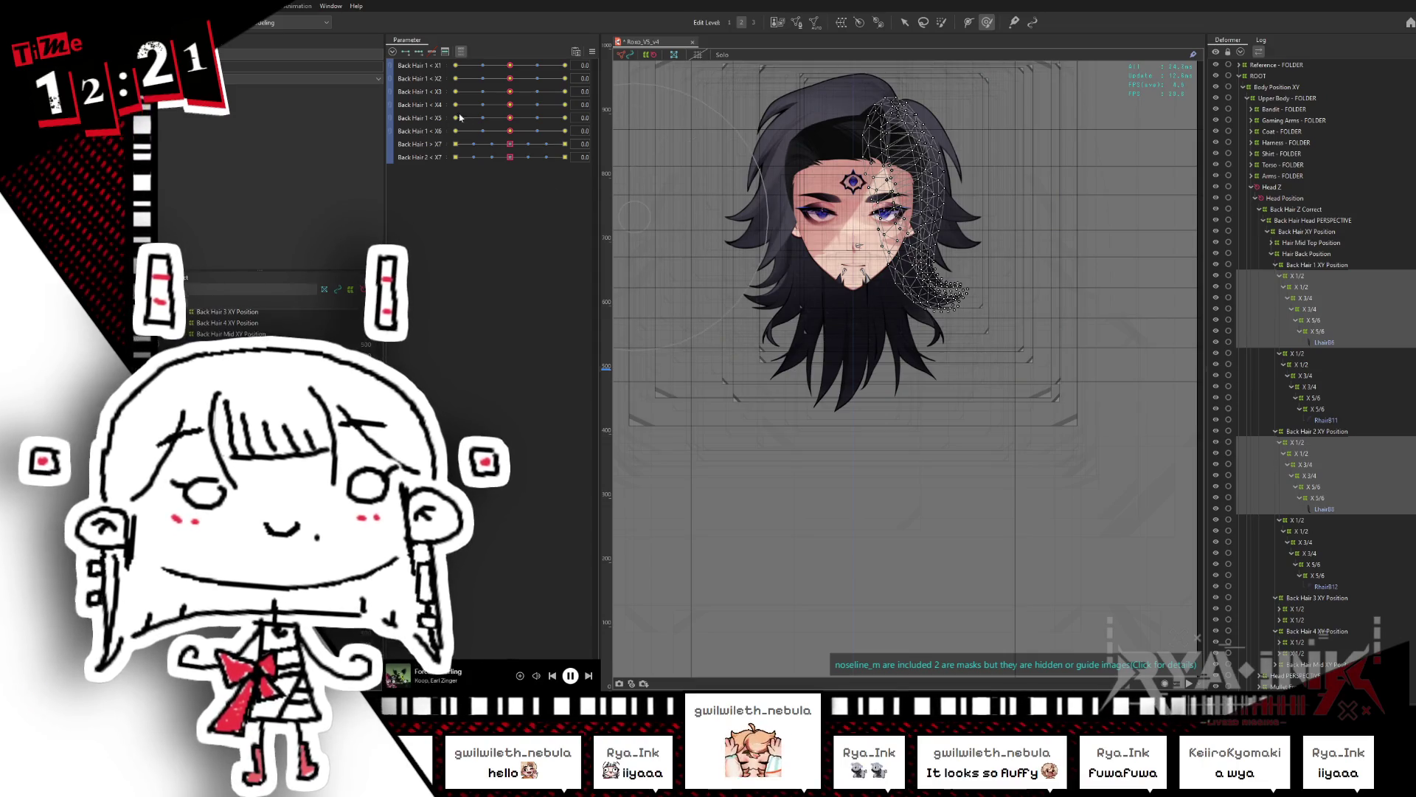
click(513, 66)
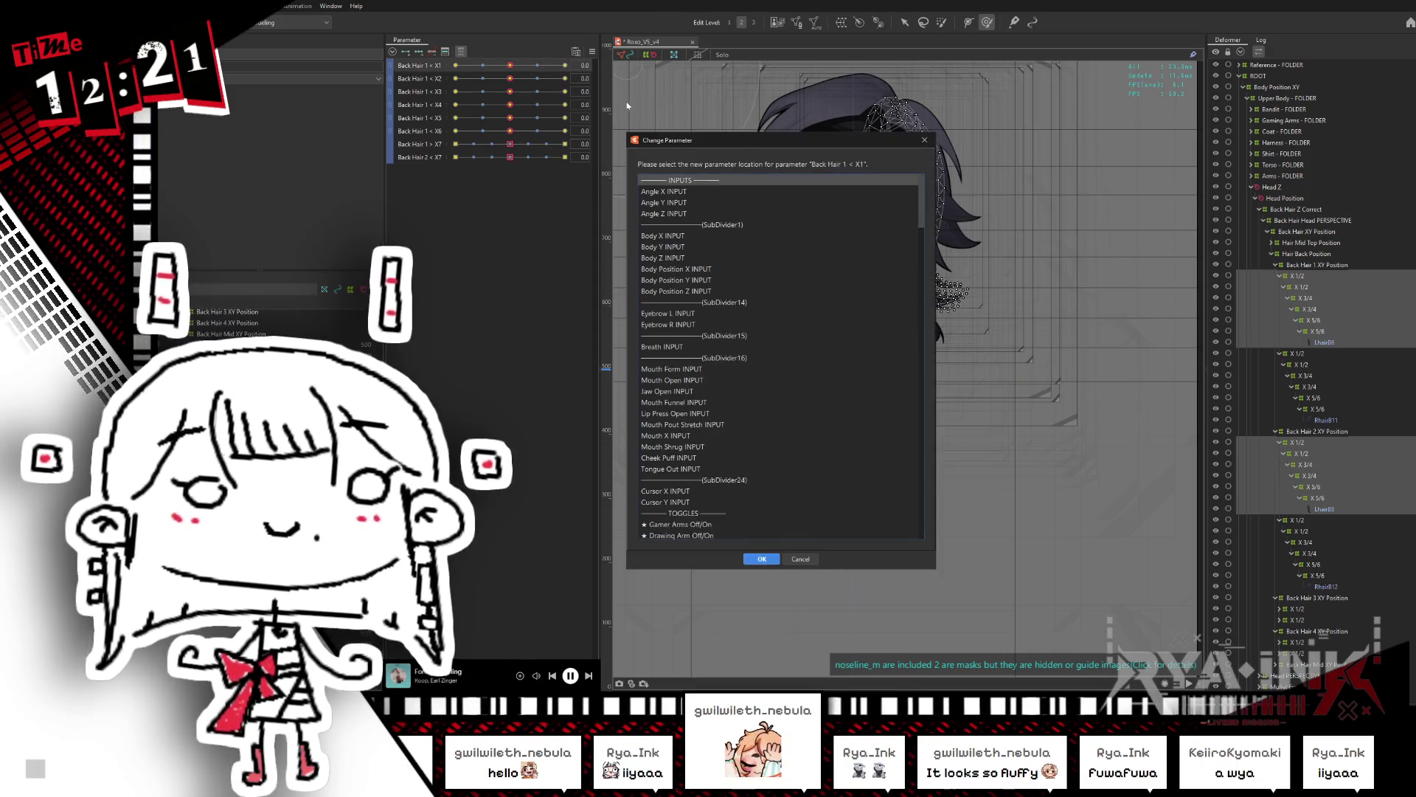
drag(923, 220, 922, 446)
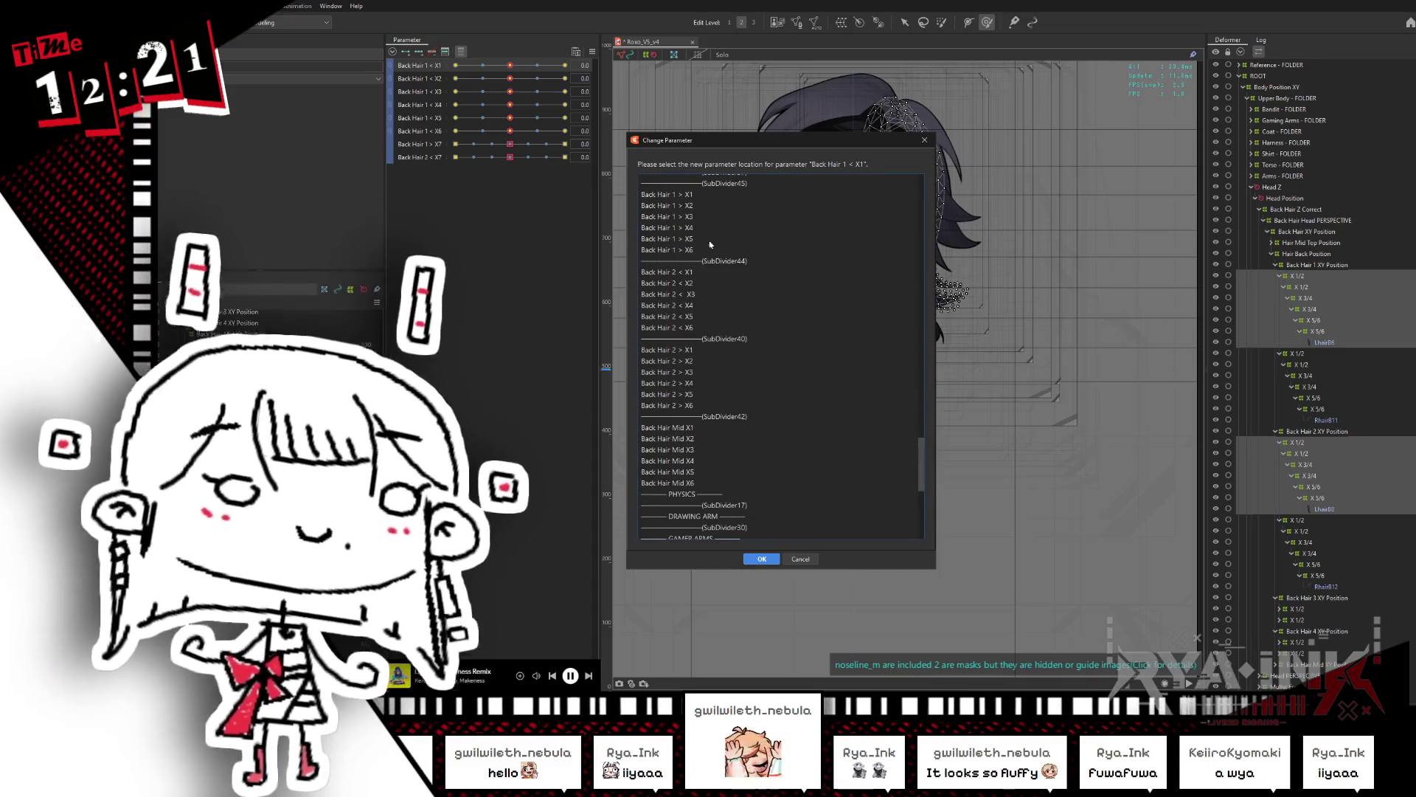
click(682, 196)
key(Return)
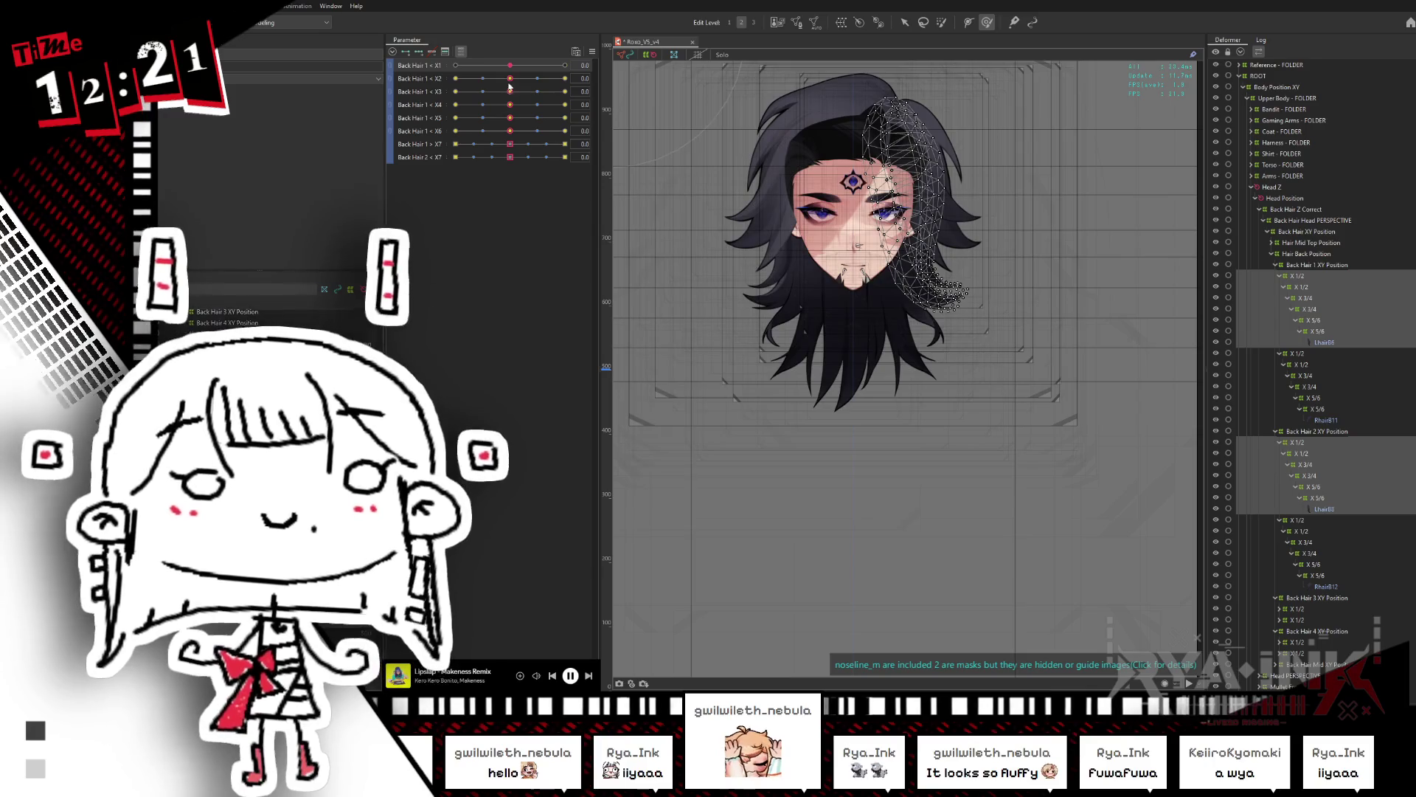
Step: Remap the Back Hair 1 < X2 and < X3 keyforms to Back Hair 1 > X2 and > X3
right_click(586, 78)
click(634, 115)
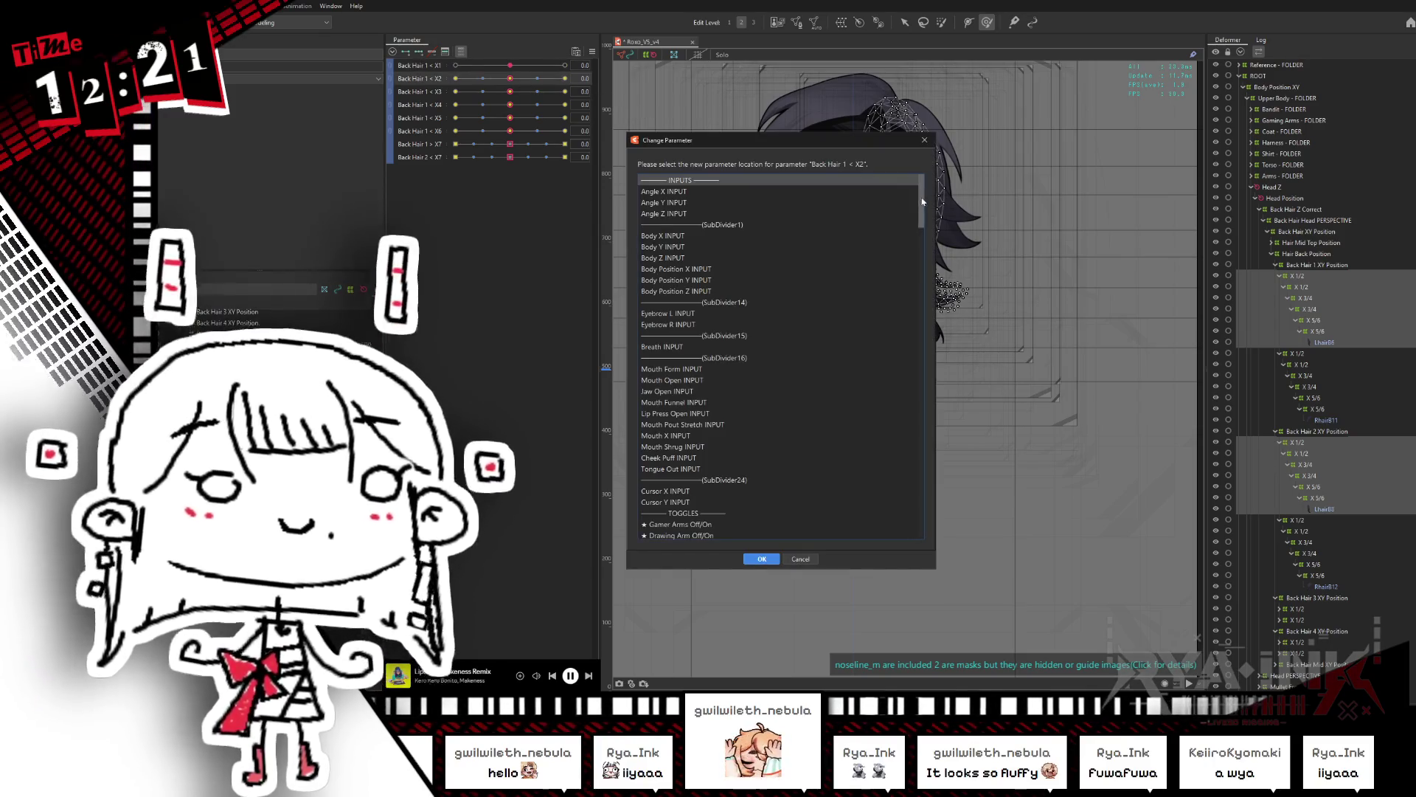
scroll(878, 376, down, 10)
scroll(874, 393, down, 10)
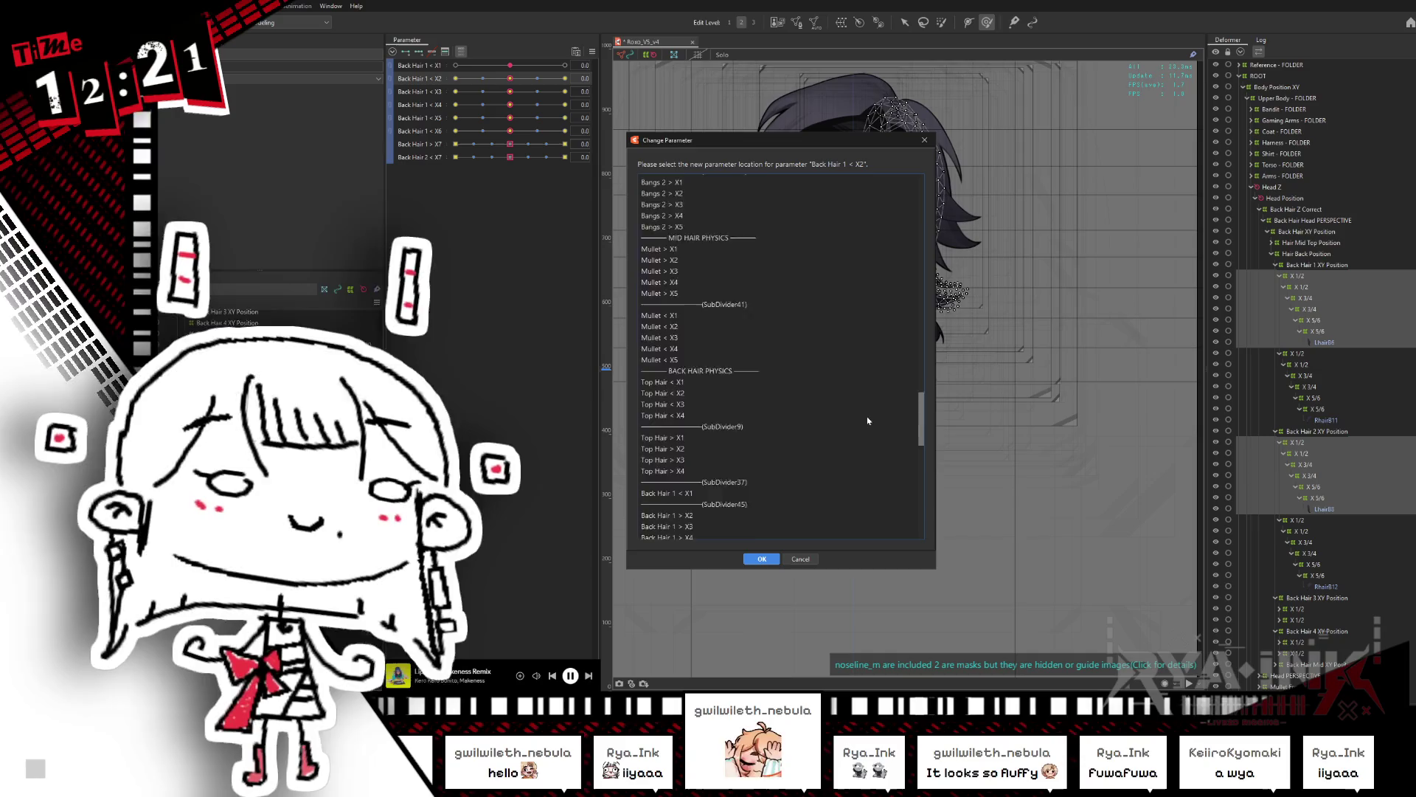
click(690, 342)
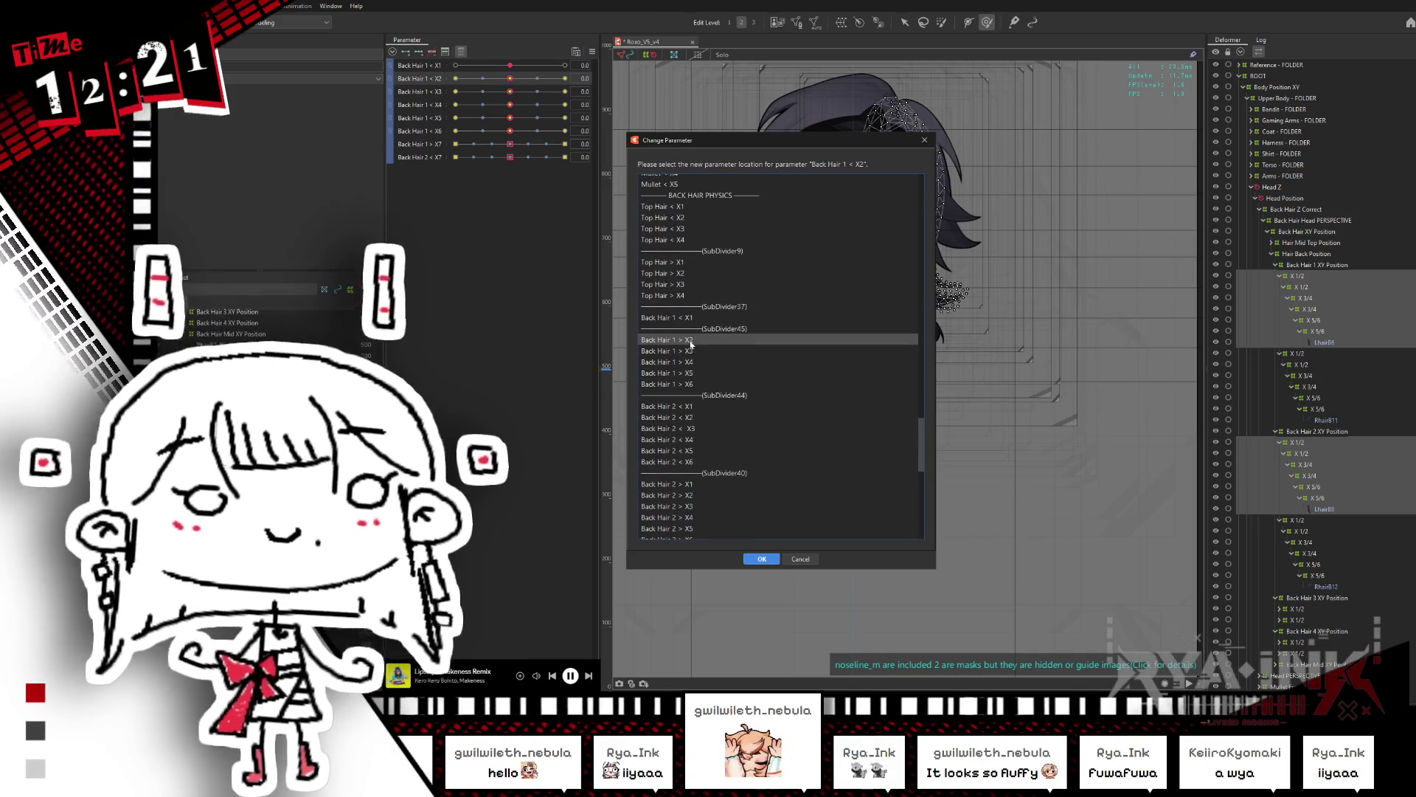
key(Return)
double_click(417, 91)
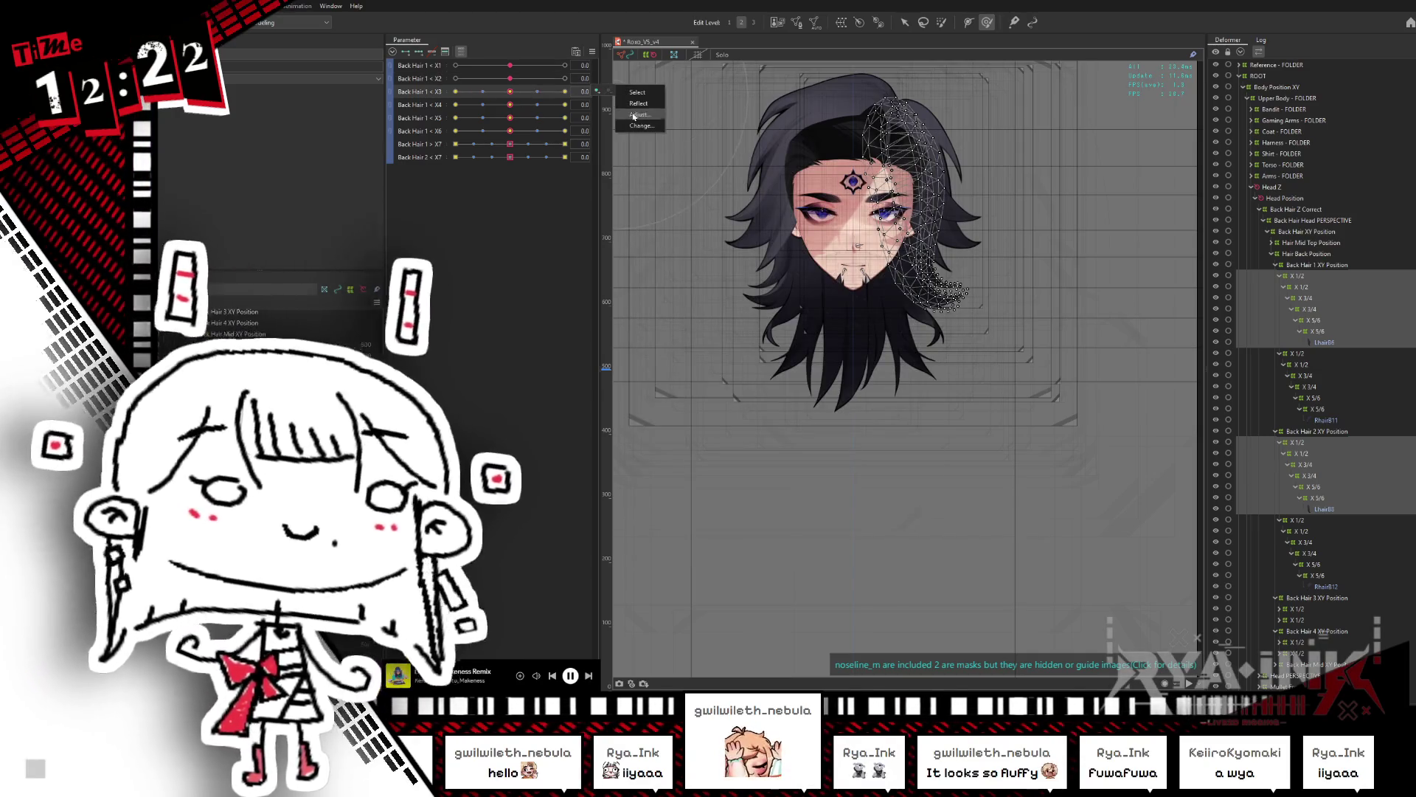
scroll(879, 428, down, 15)
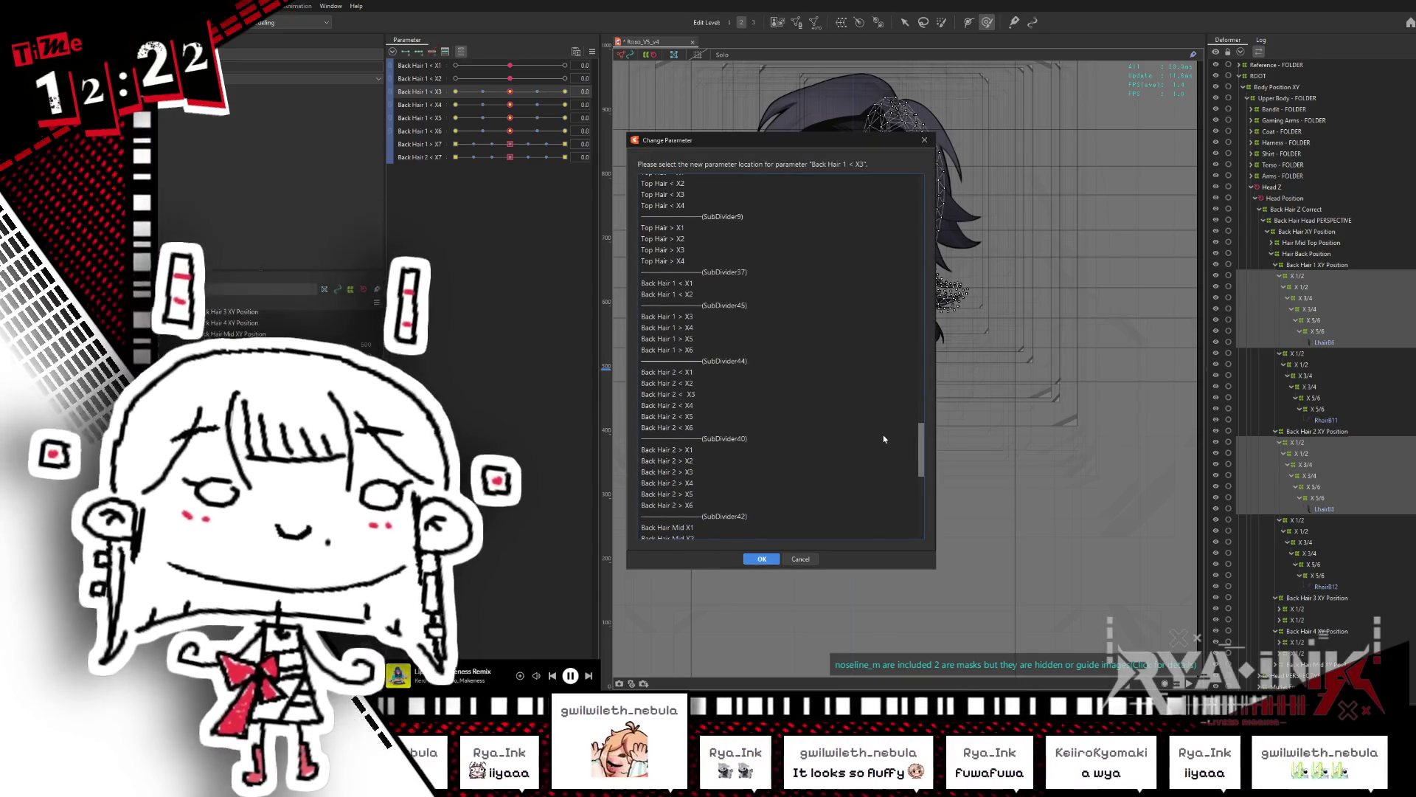
scroll(882, 439, down, 2)
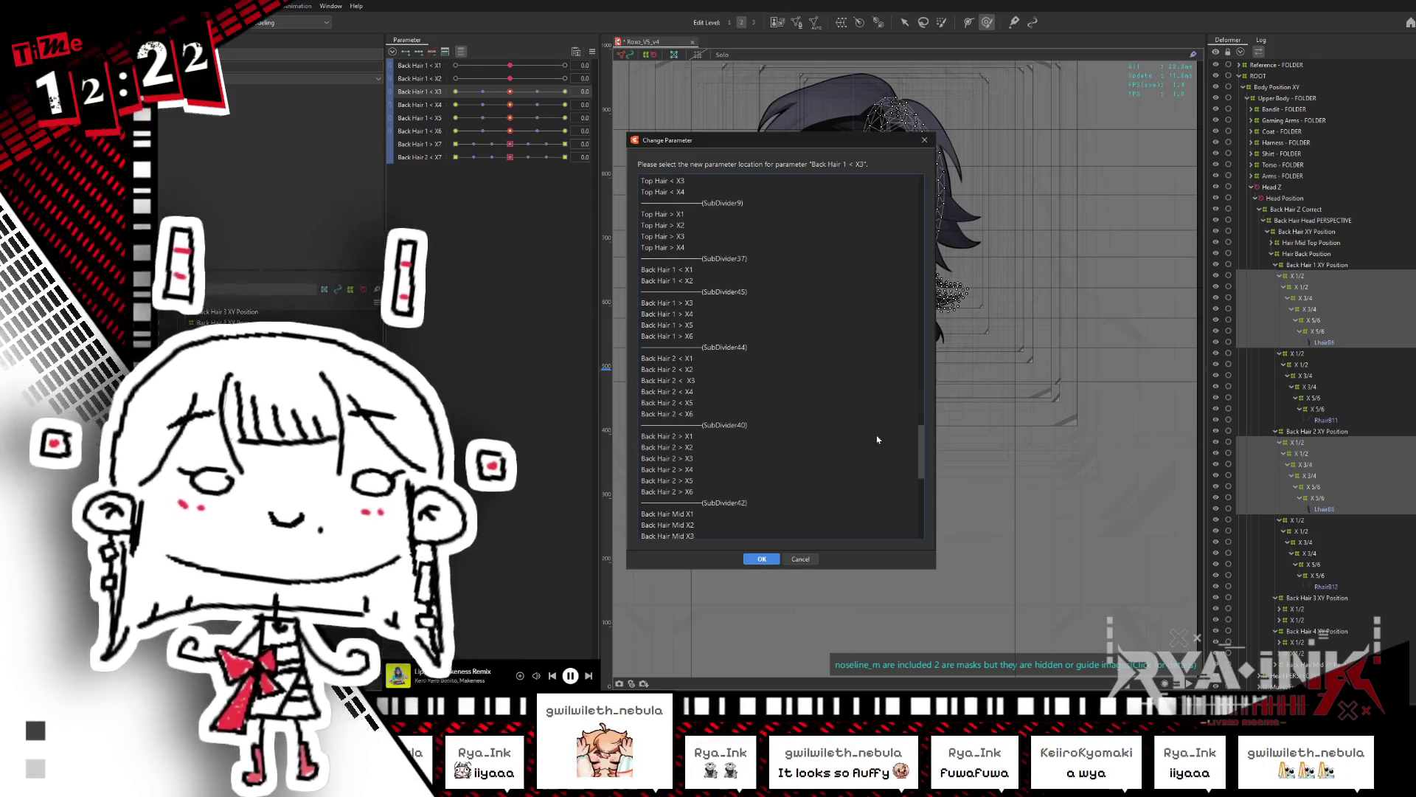
click(649, 303)
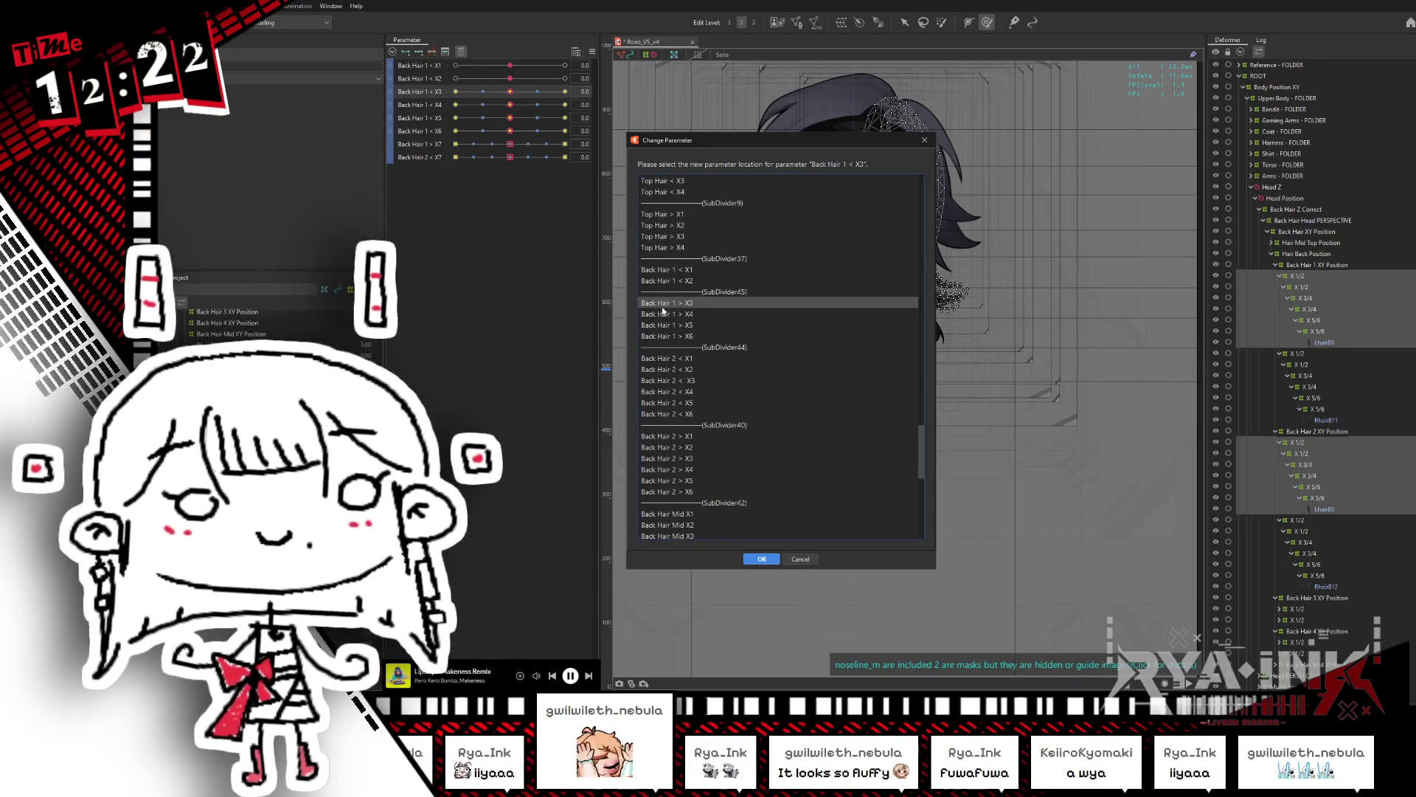
key(Return)
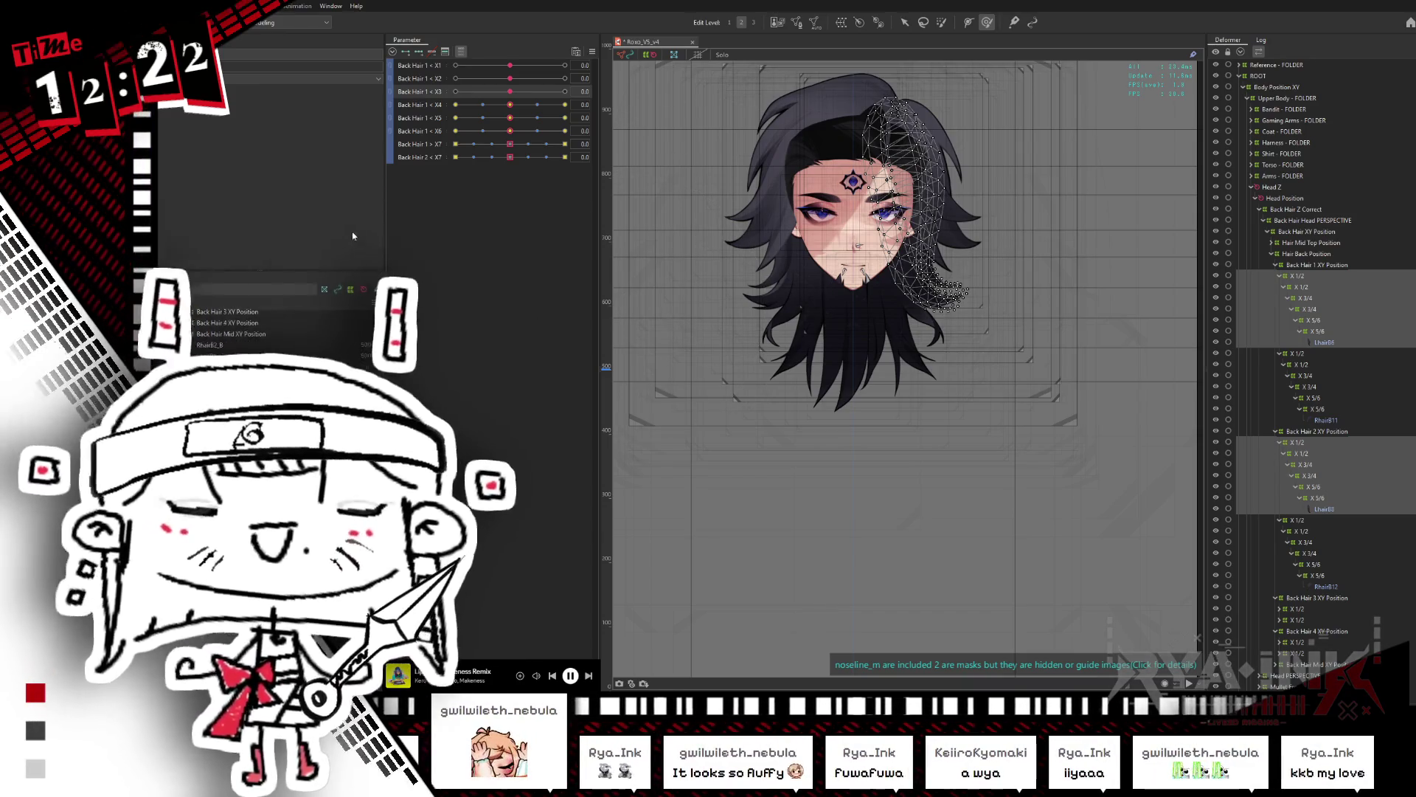
Step: Move the Back Hair 1 < X4 keyforms onto Back Hair 1 > X4 via Change Parameter
right_click(582, 105)
click(638, 128)
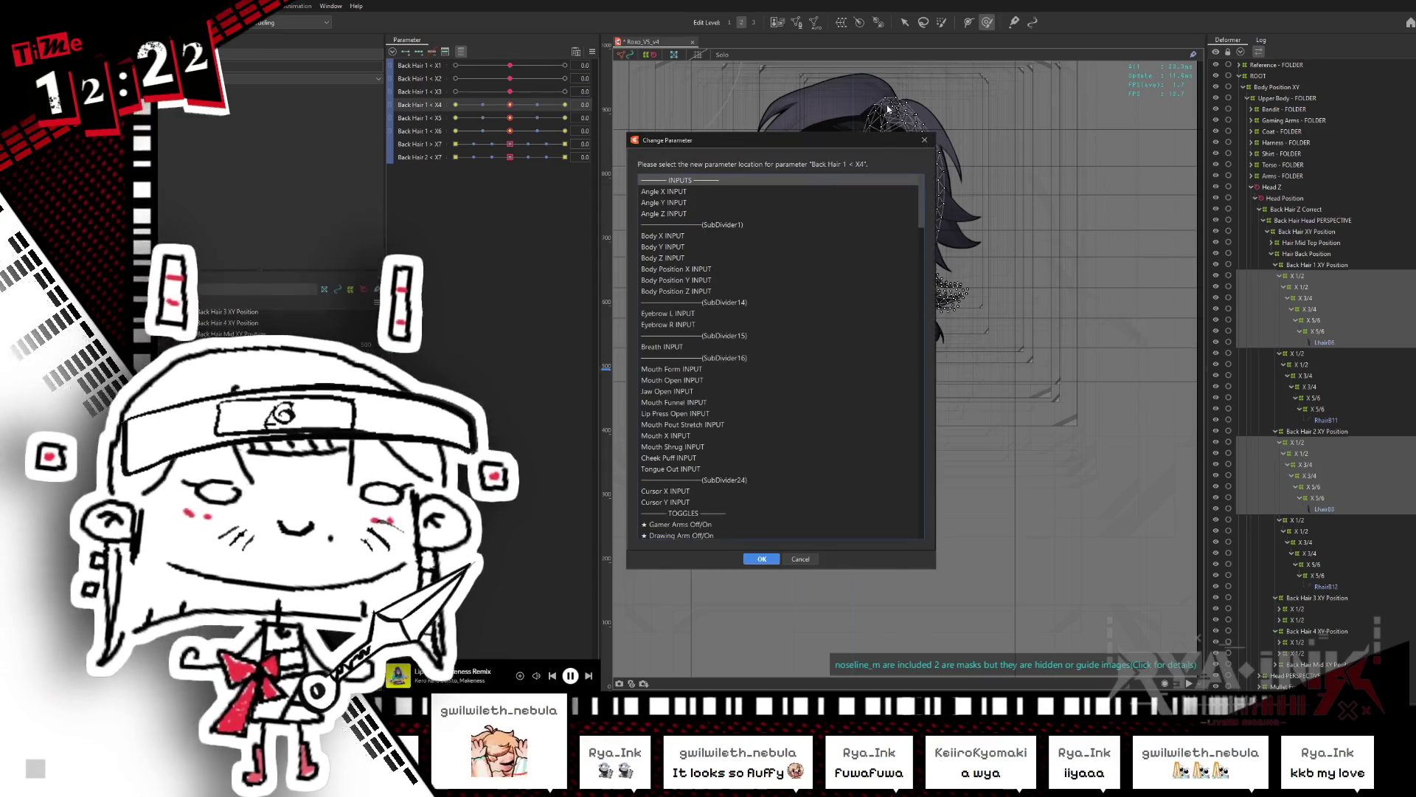
drag(896, 144, 799, 119)
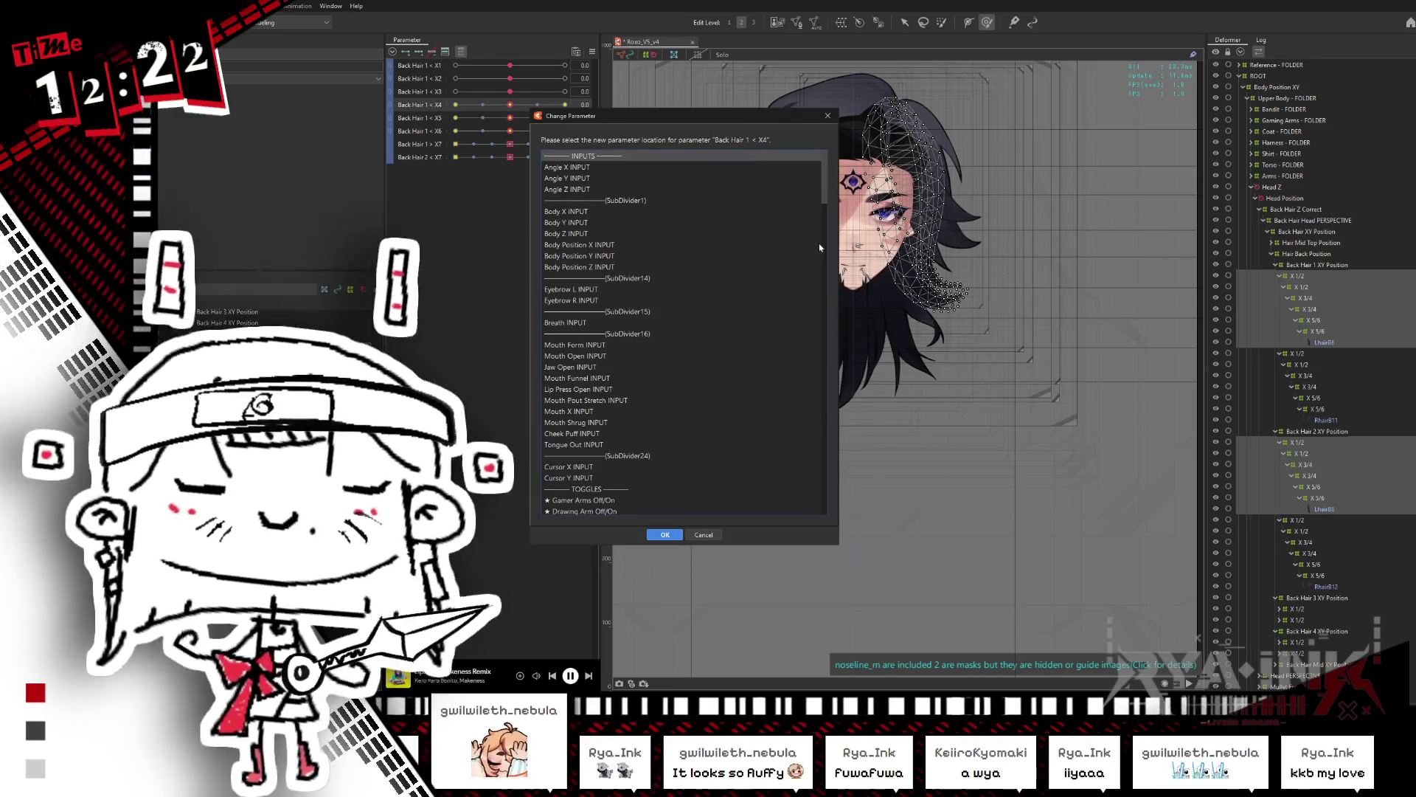
scroll(804, 332, down, 20)
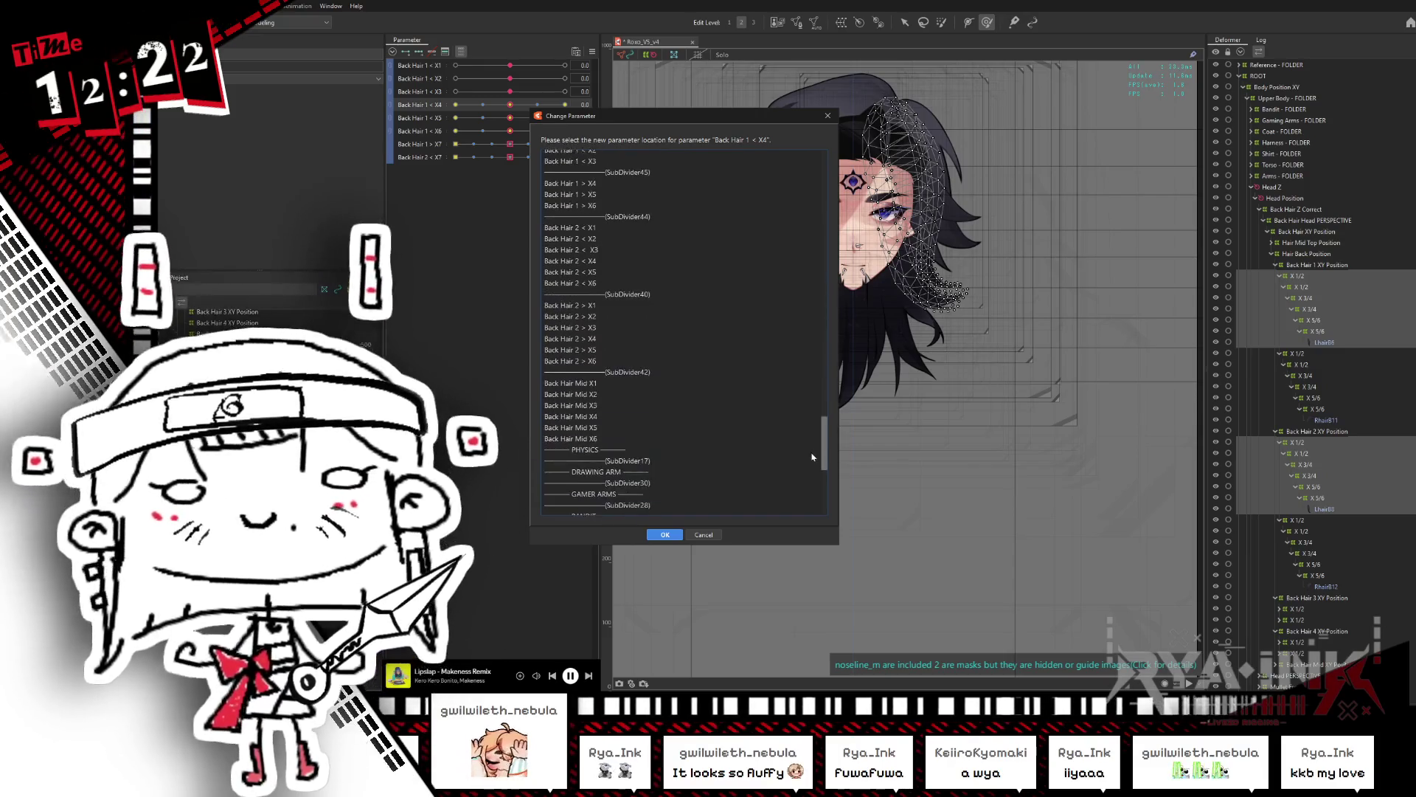
scroll(629, 352, down, 1)
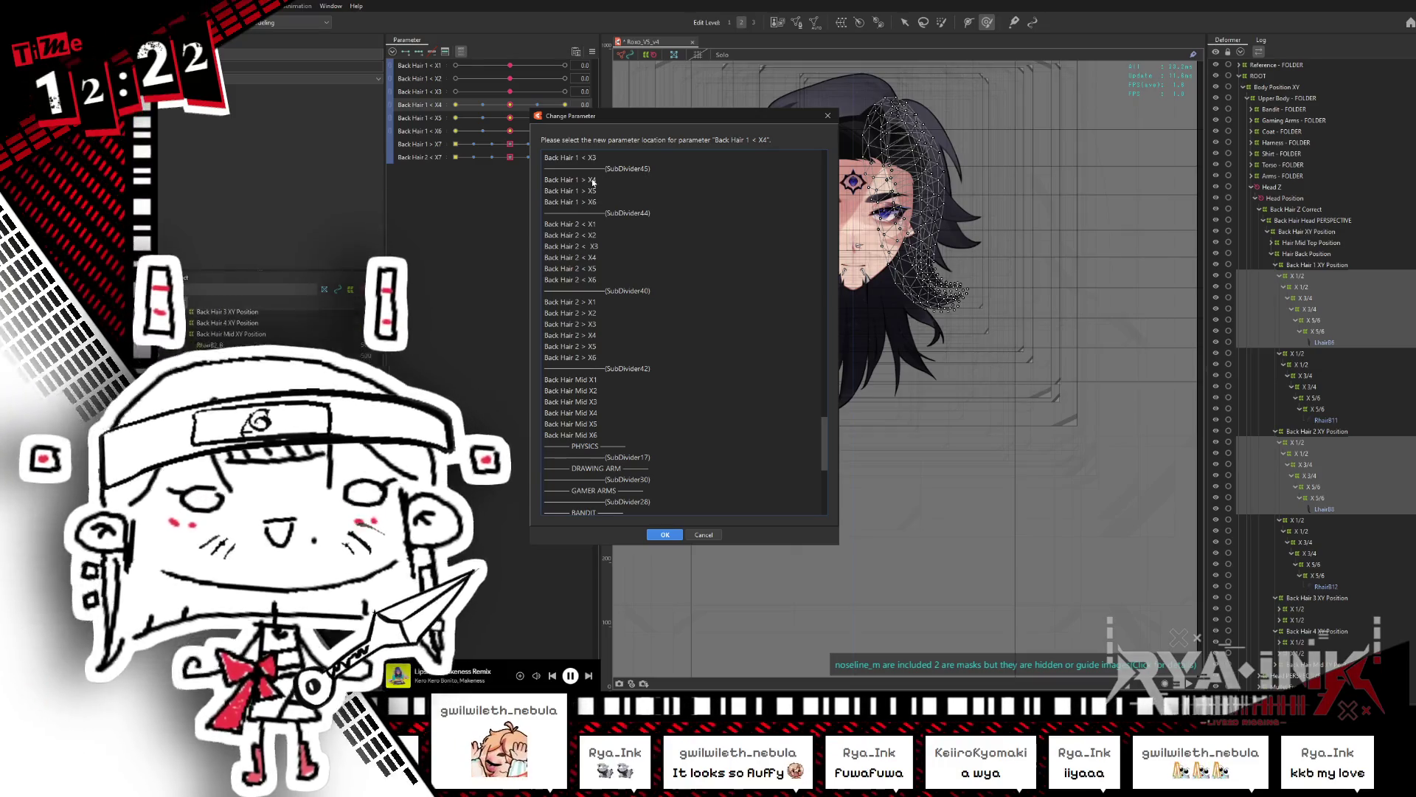
click(595, 179)
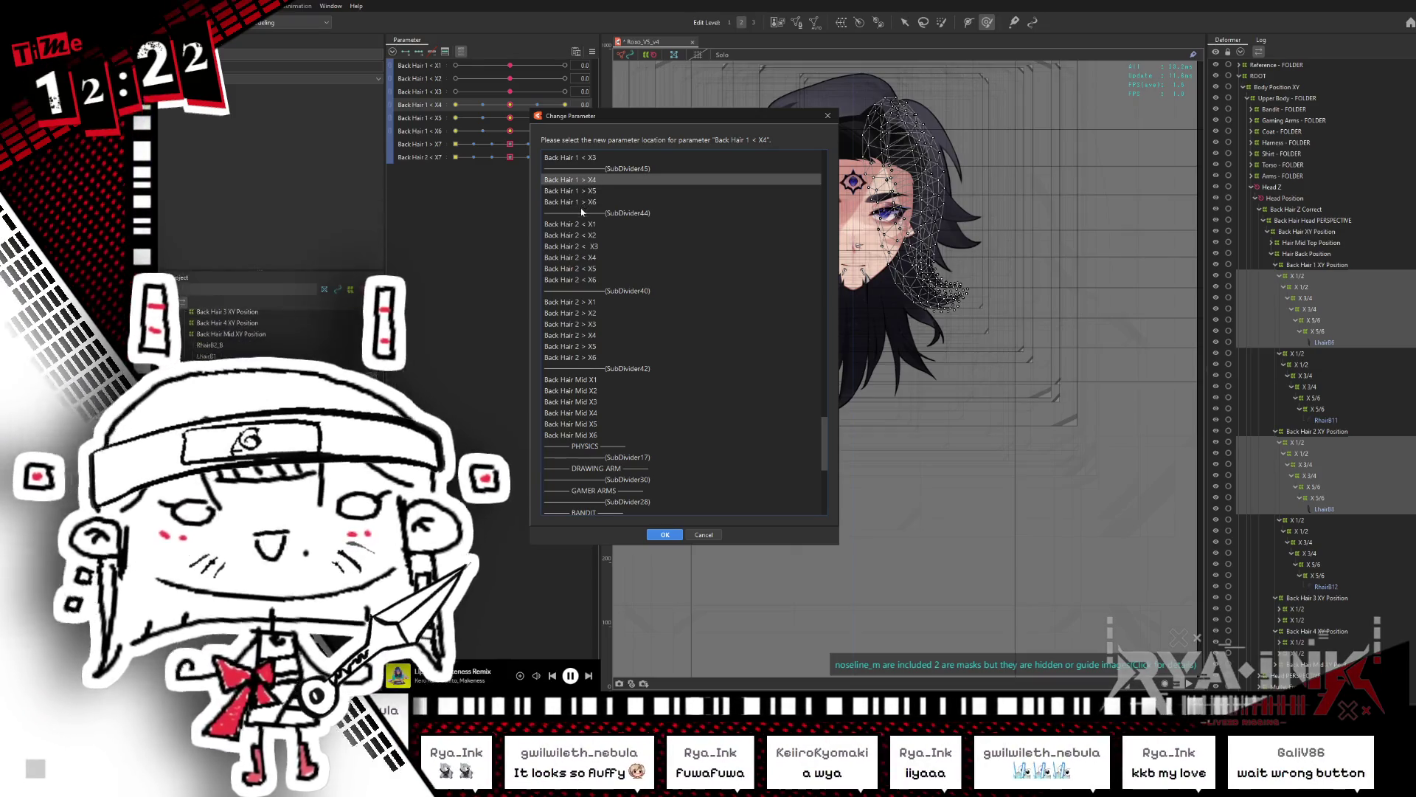
key(Return)
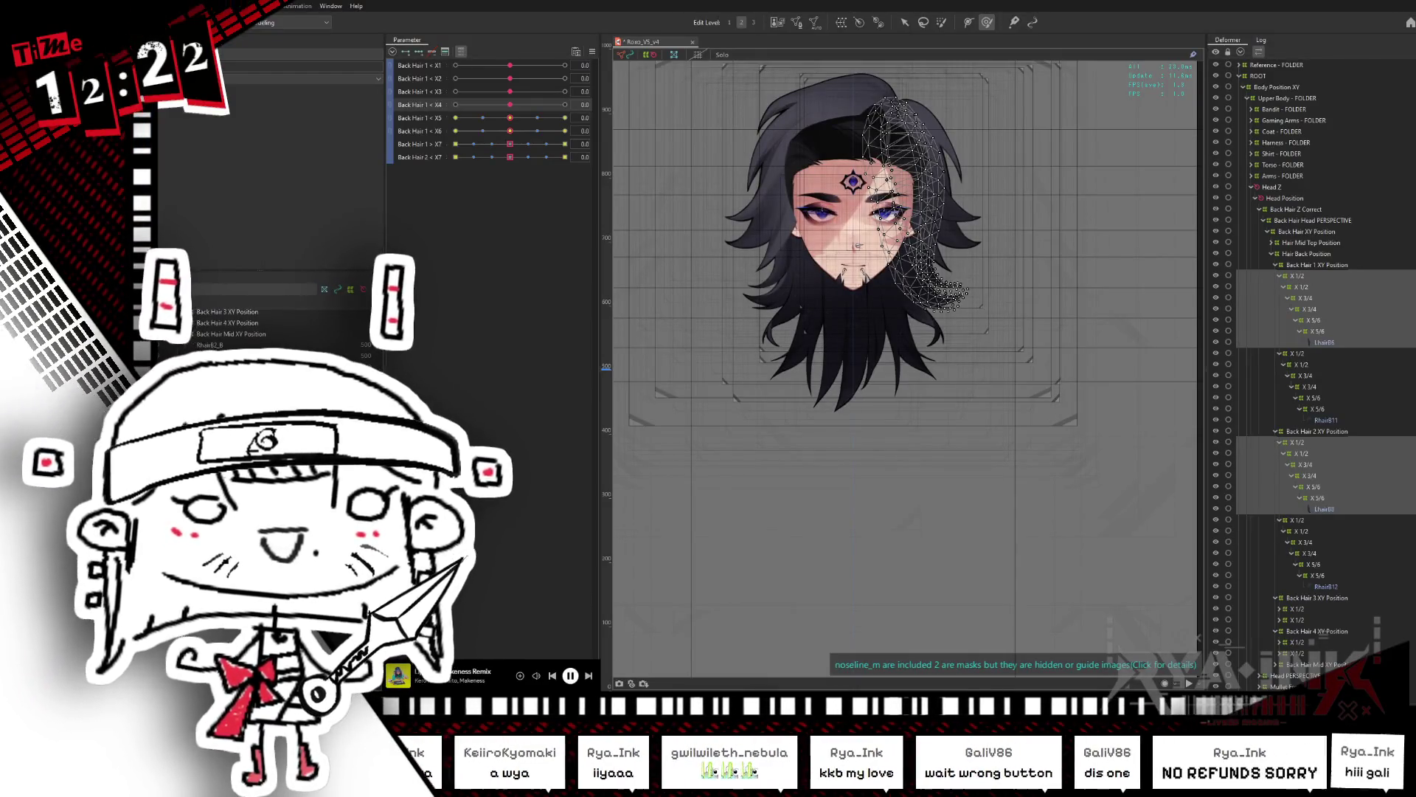
Step: Move the Back Hair 1 < X5 keyforms onto Back Hair 1 > X5
click(520, 122)
click(620, 117)
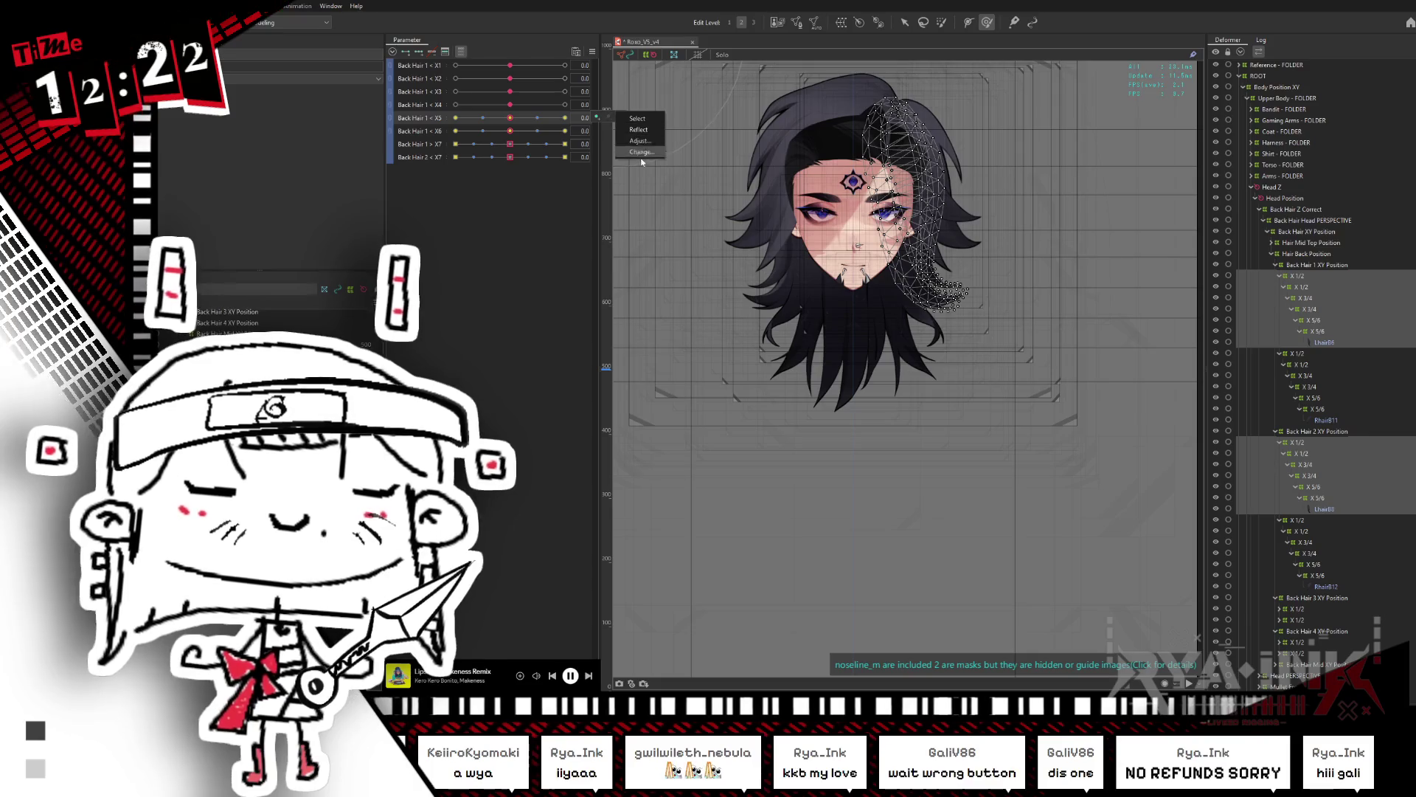
click(639, 147)
drag(926, 199, 893, 417)
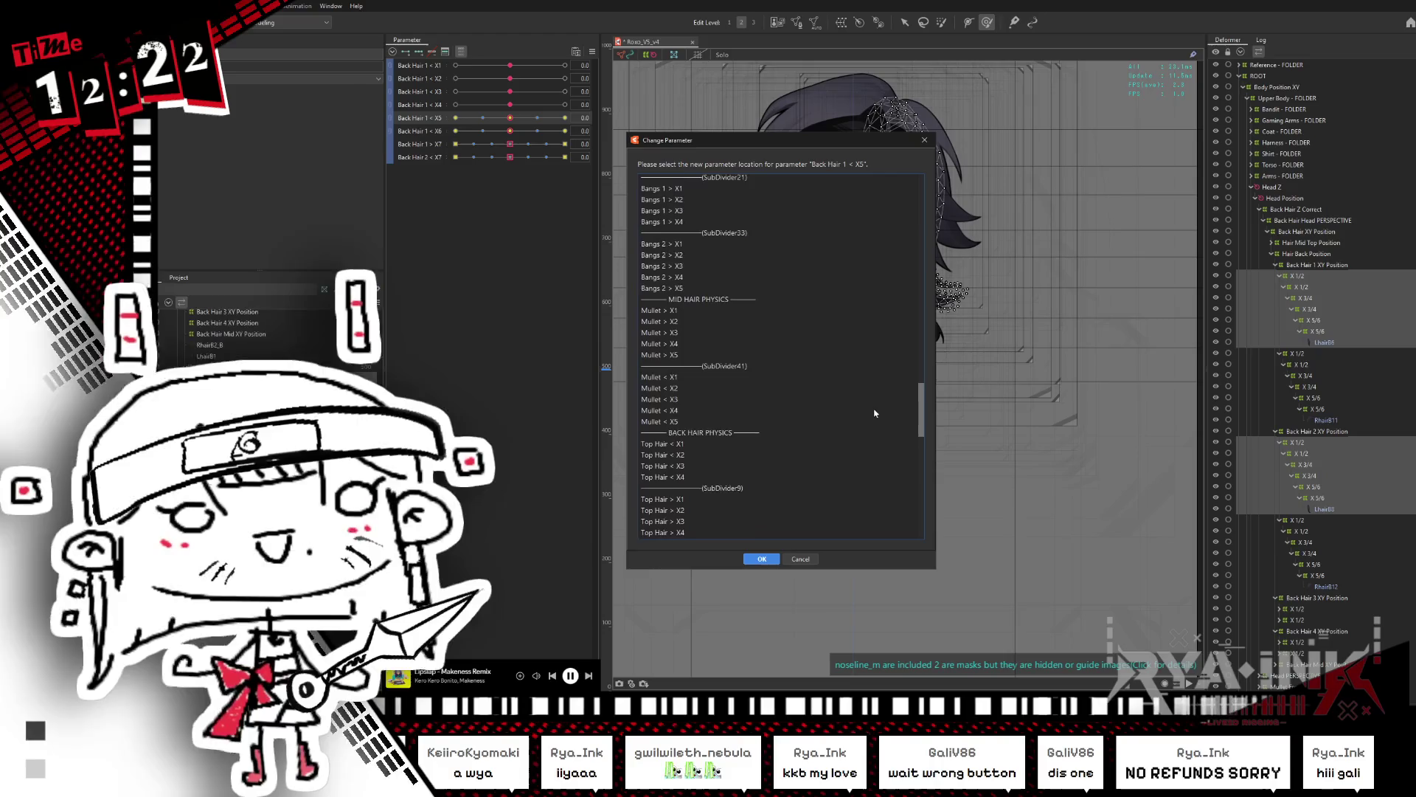
scroll(878, 410, up, 1)
scroll(876, 417, down, 6)
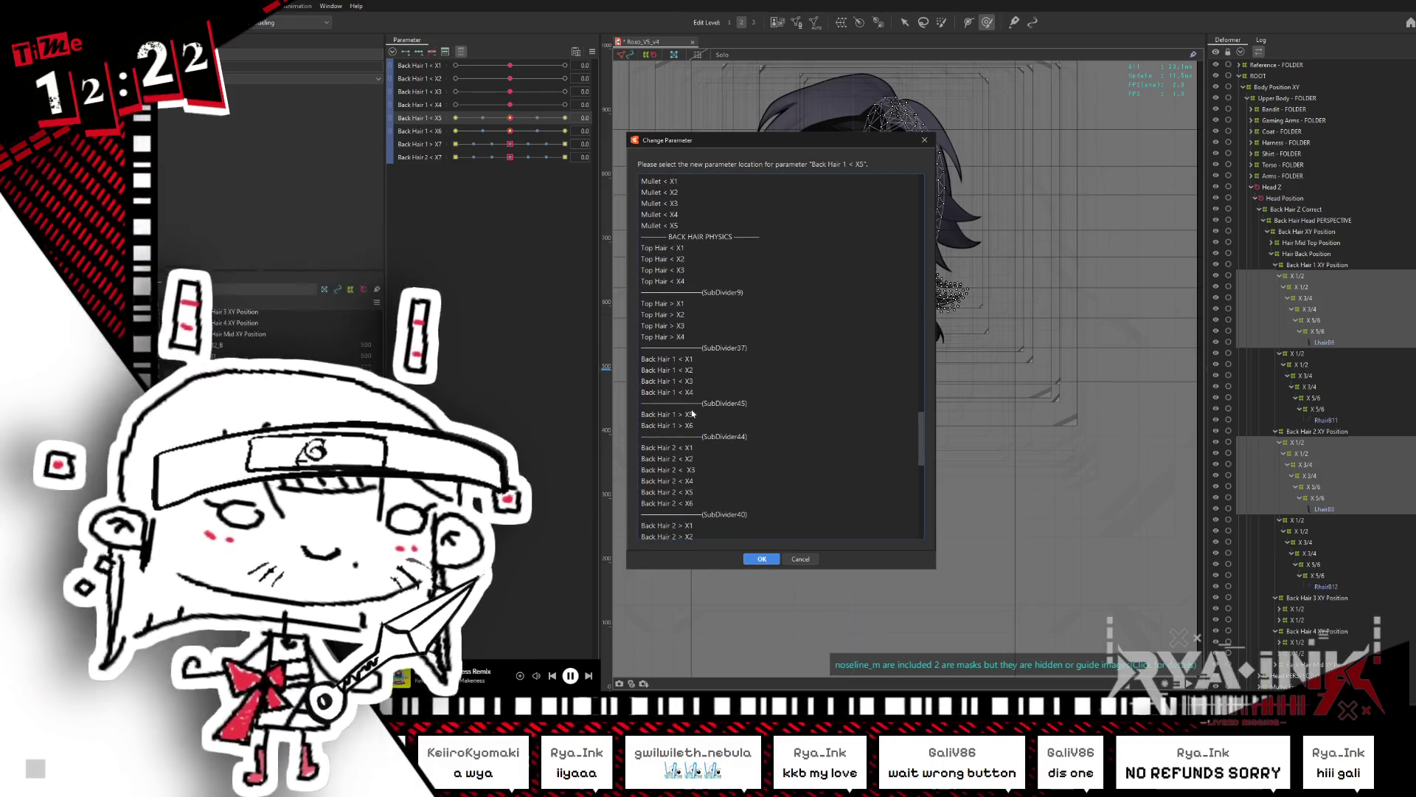
click(692, 414)
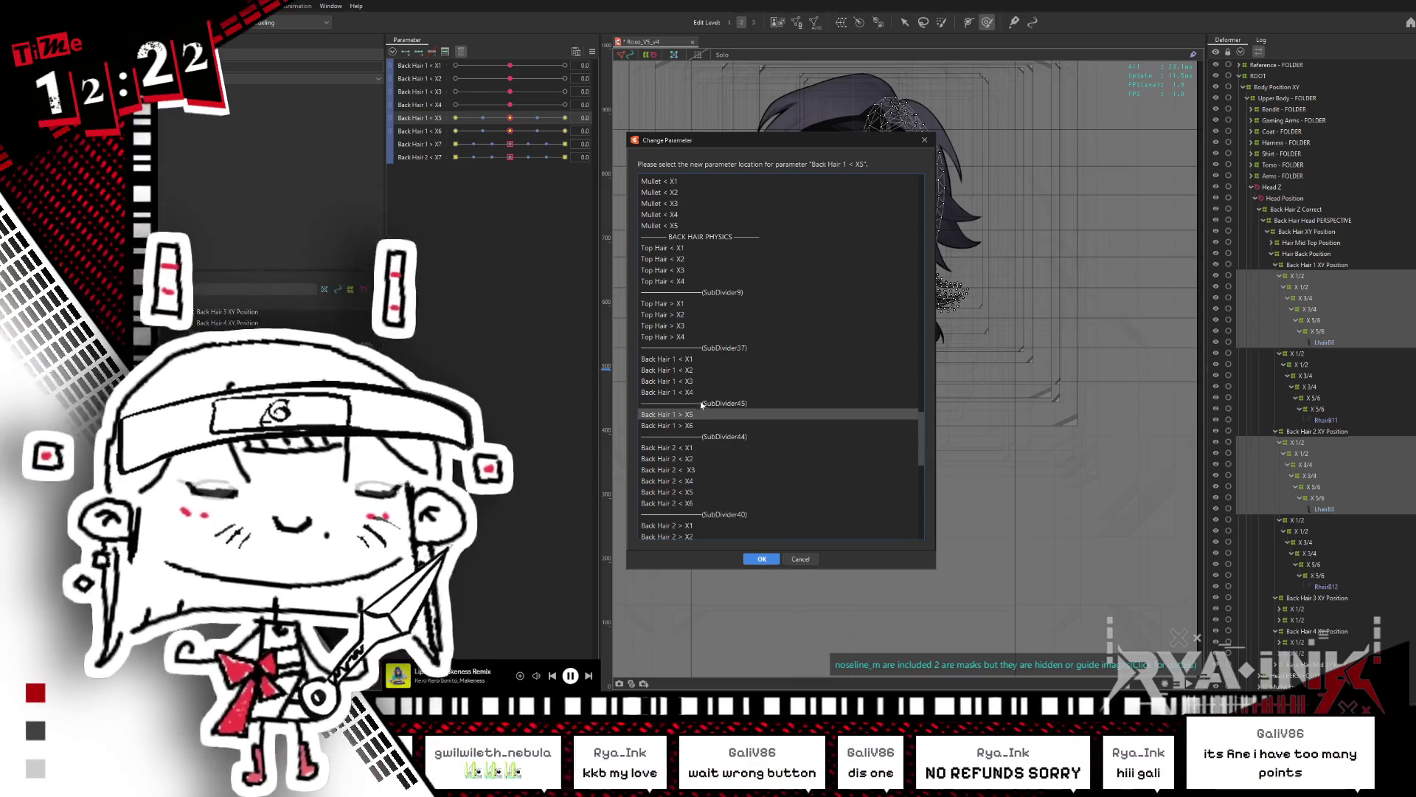
key(Return)
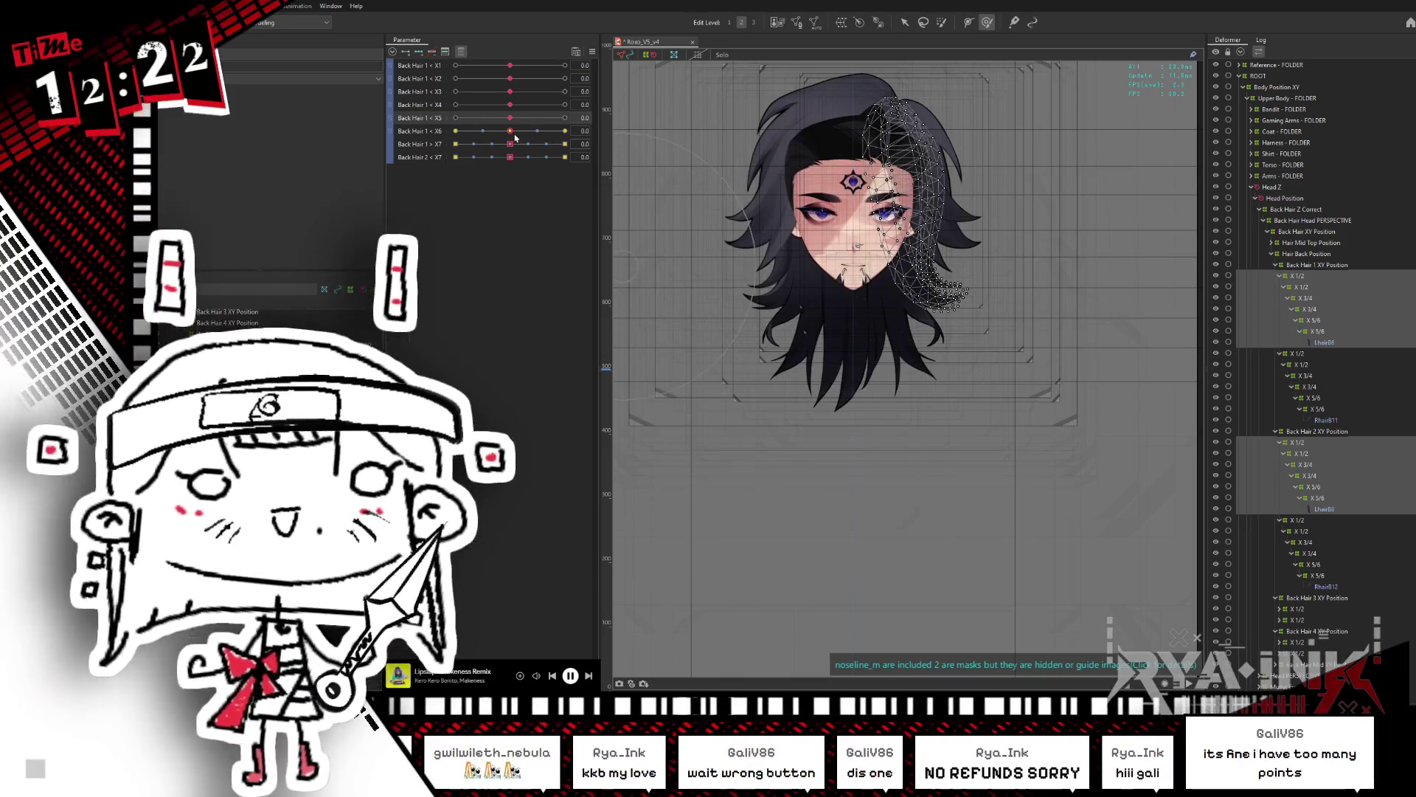
Step: Move the Back Hair 1 < X6 keyforms onto > X6, then select the LhairB6 mesh
right_click(587, 131)
click(635, 163)
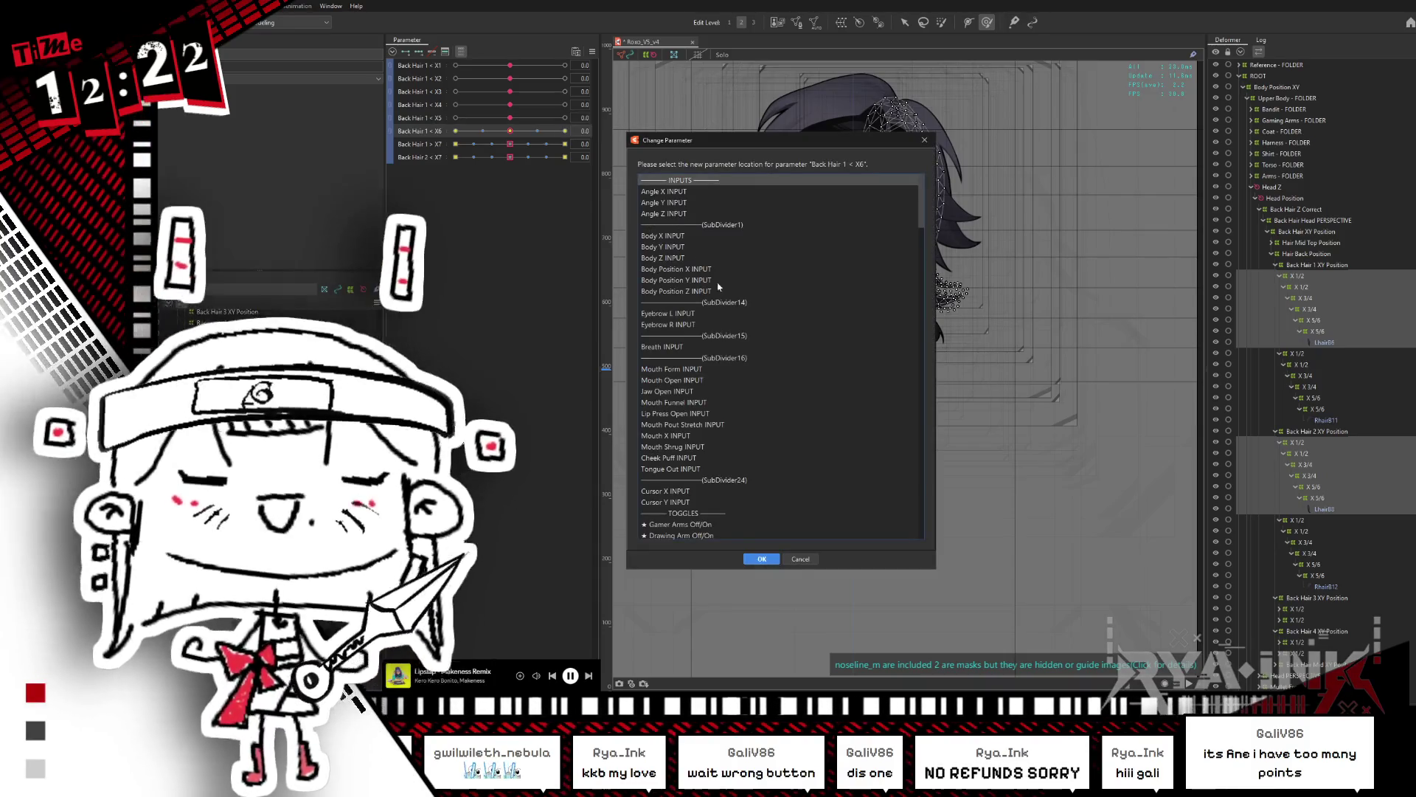
drag(919, 200, 878, 424)
click(684, 488)
click(762, 559)
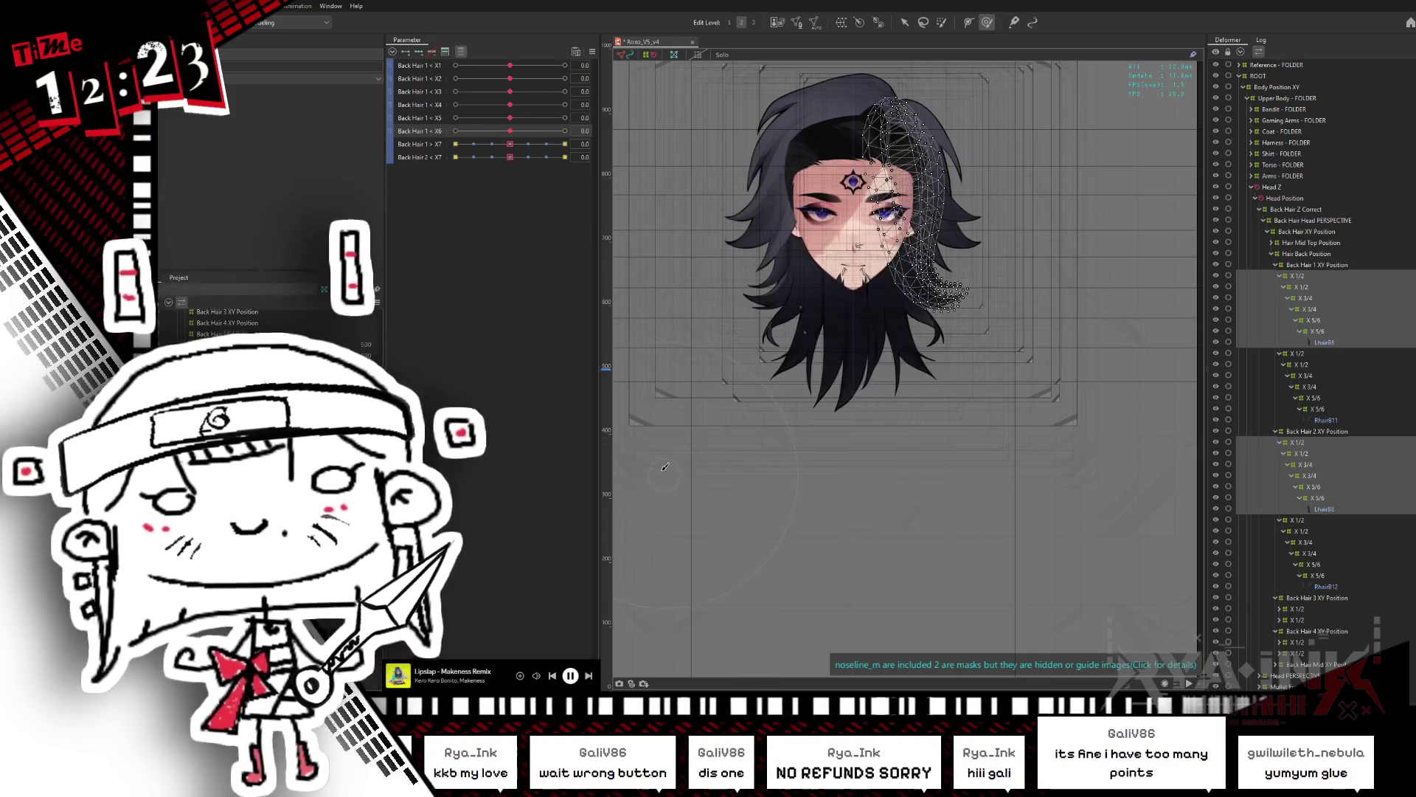
click(540, 144)
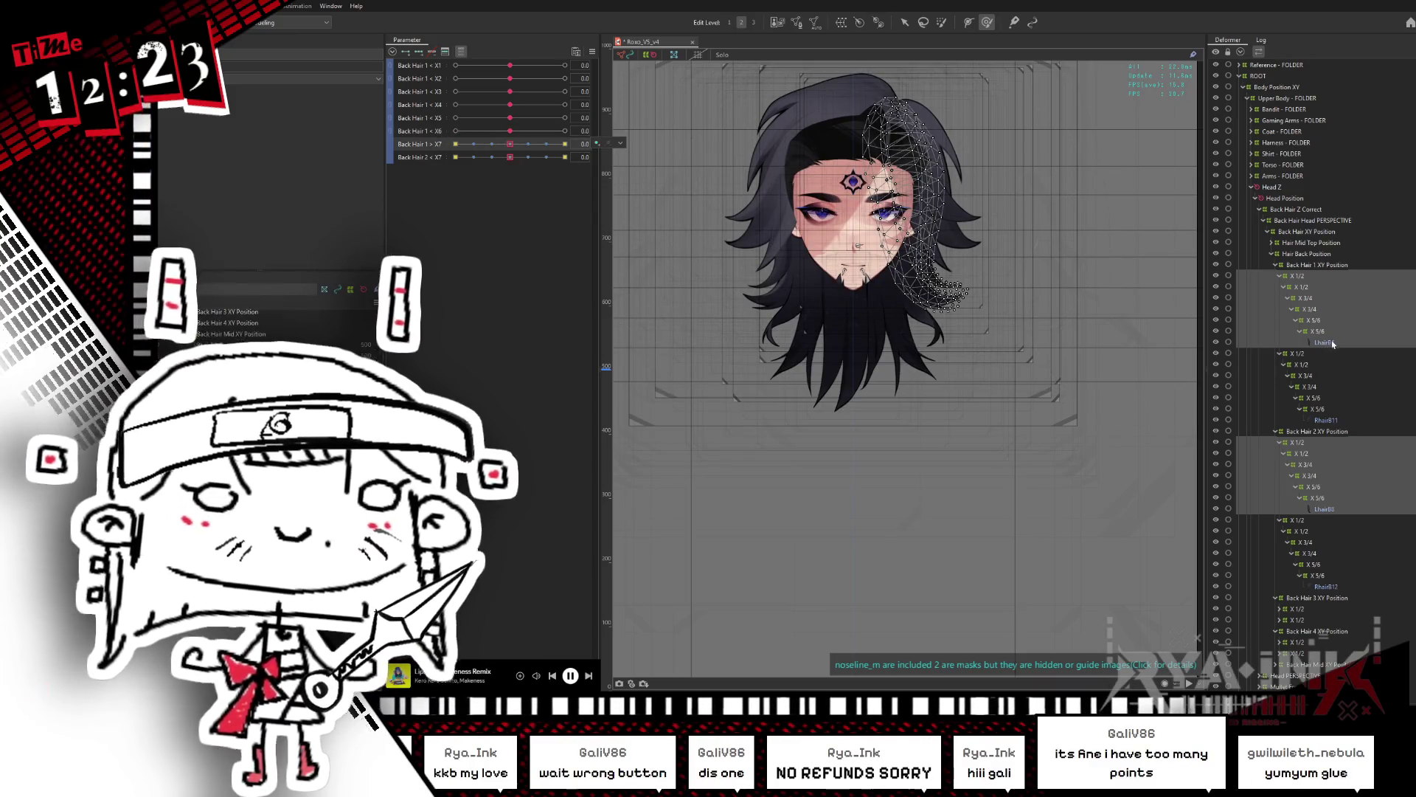
click(1324, 342)
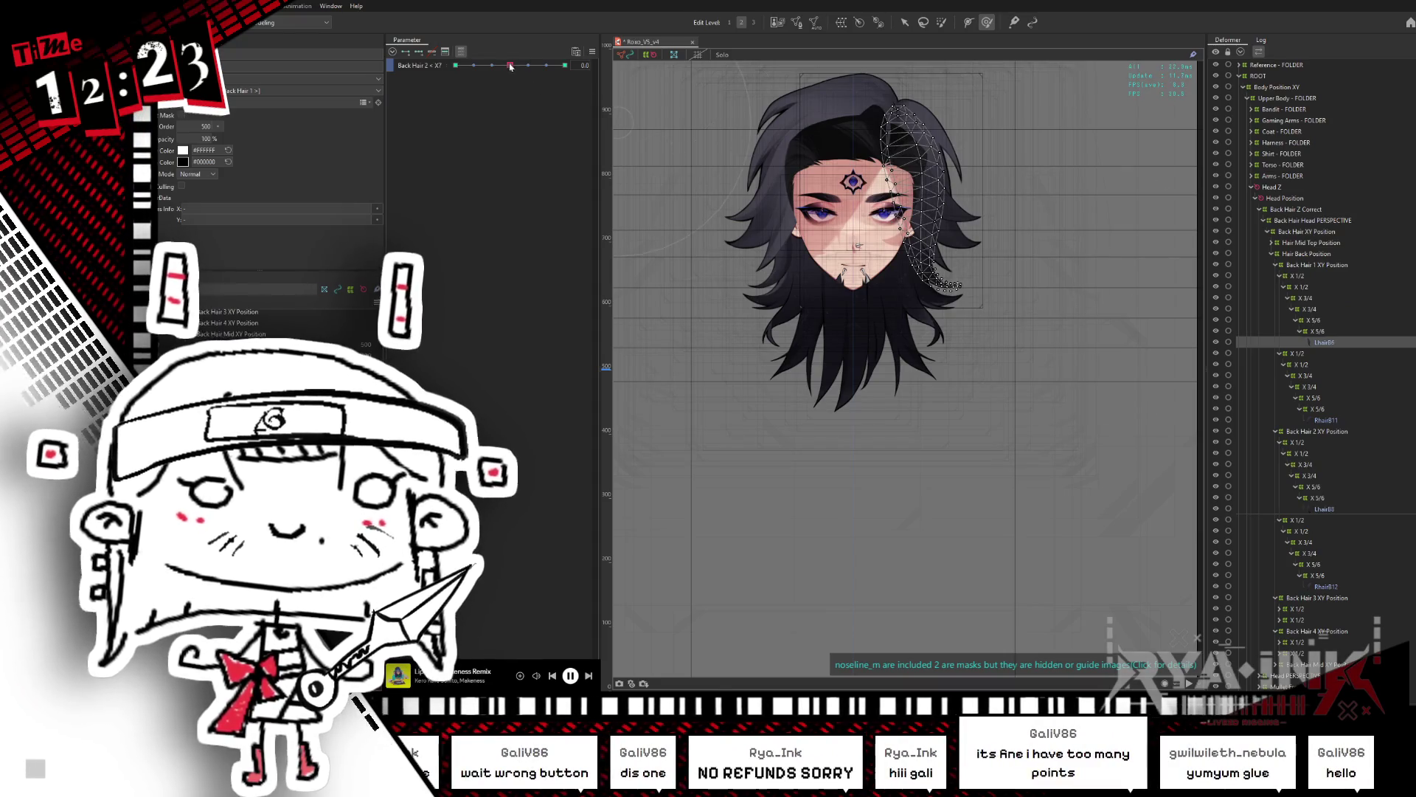
Step: Reassign the < X7 keys to Back Hair 2 > X7 and turn off the selected-only parameter filter
click(592, 51)
click(635, 95)
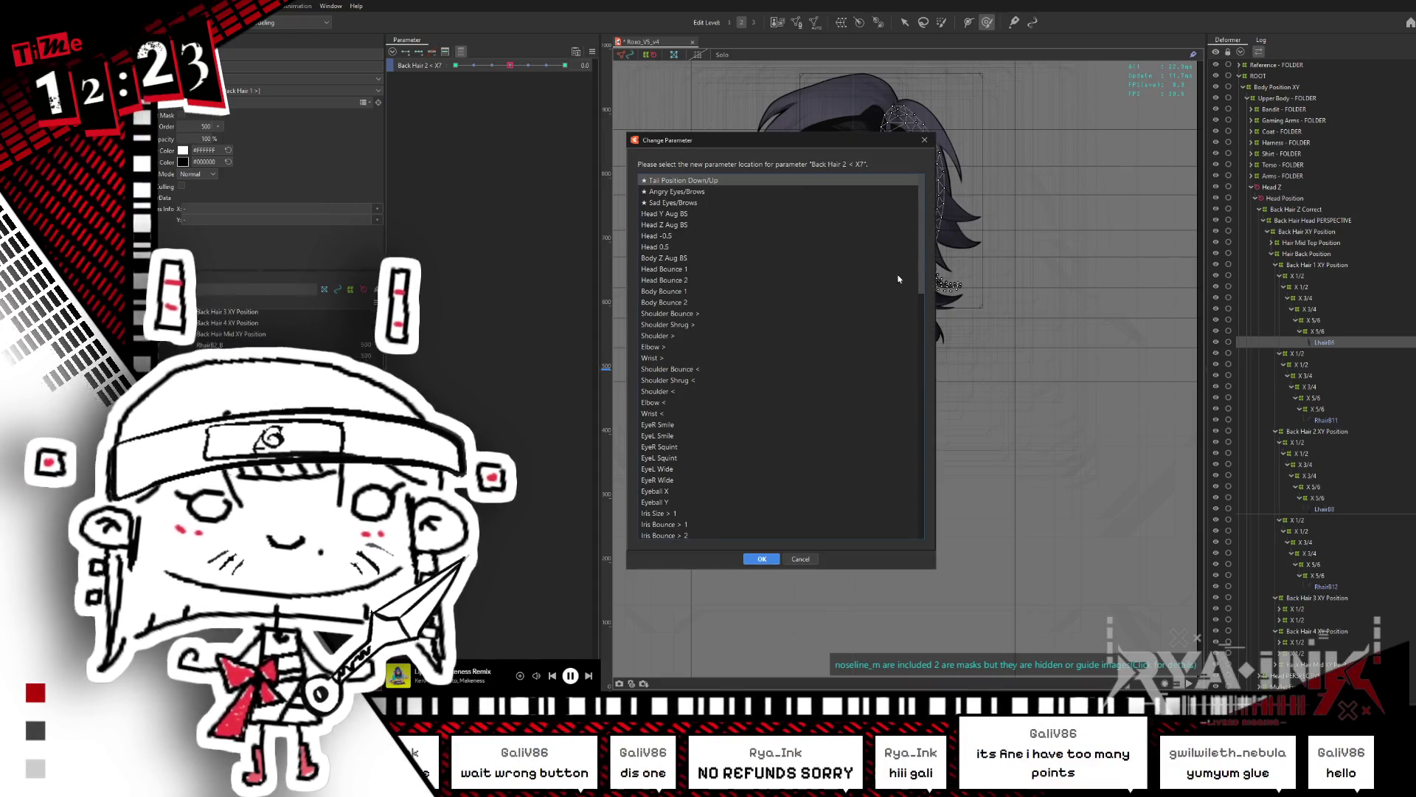
scroll(890, 291, down, 20)
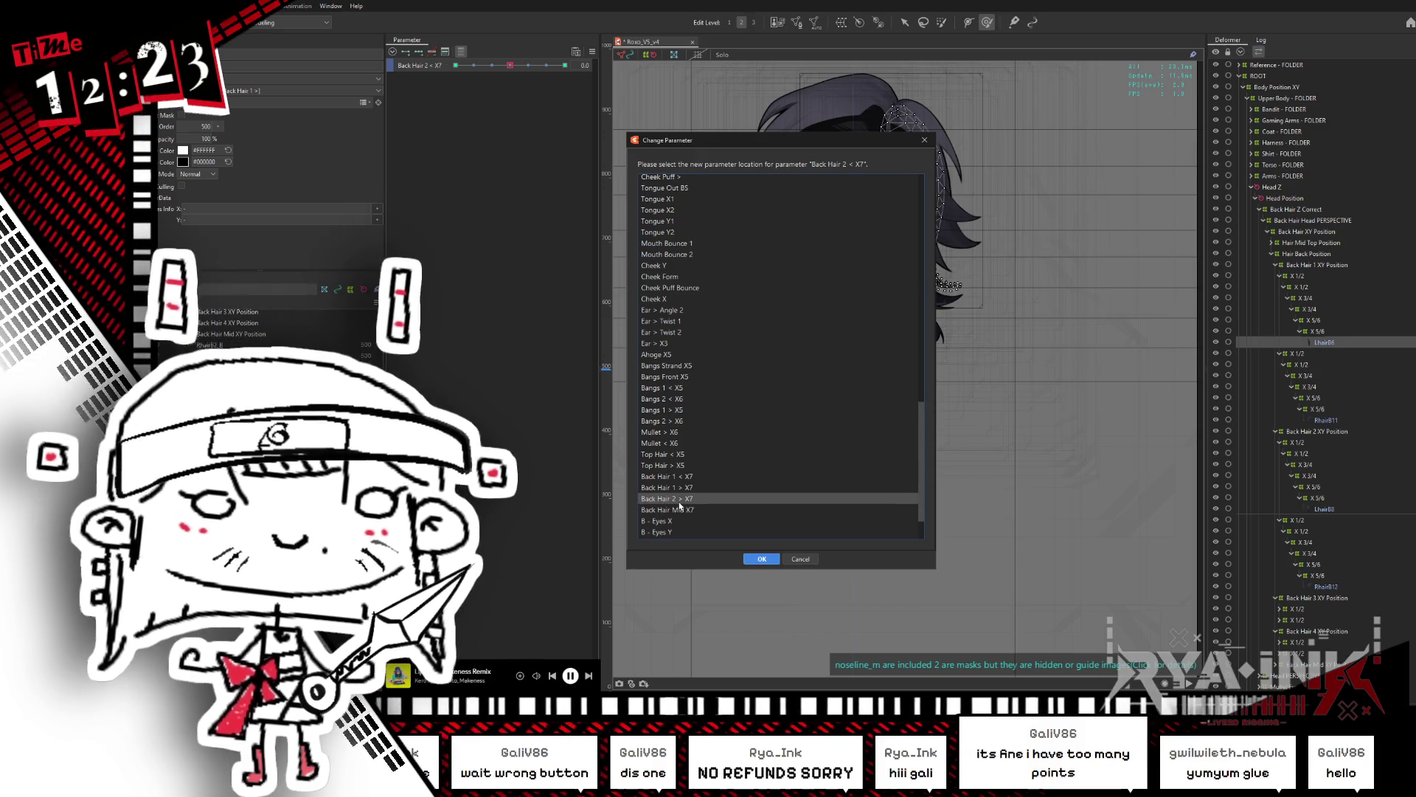
drag(743, 148, 621, 106)
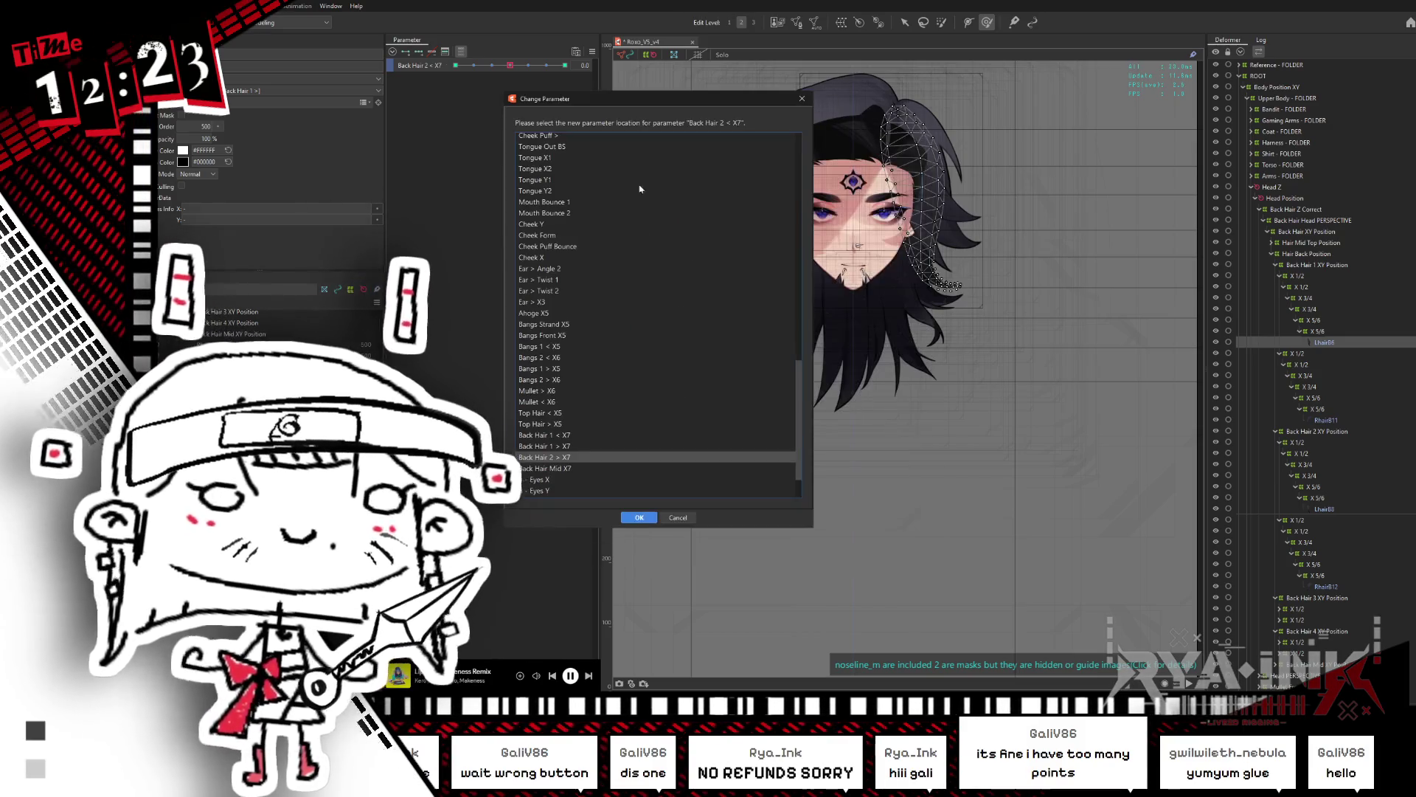
click(639, 519)
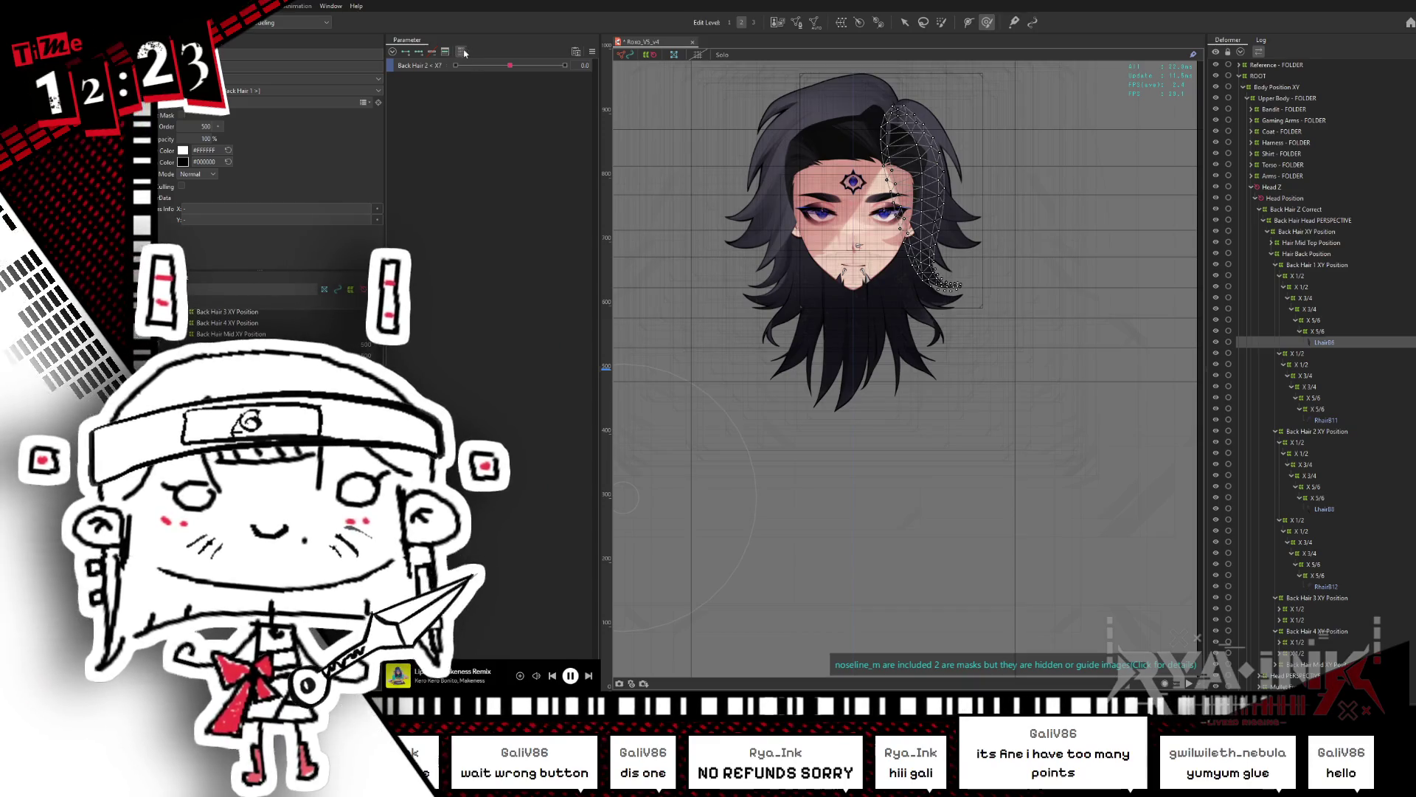
click(466, 51)
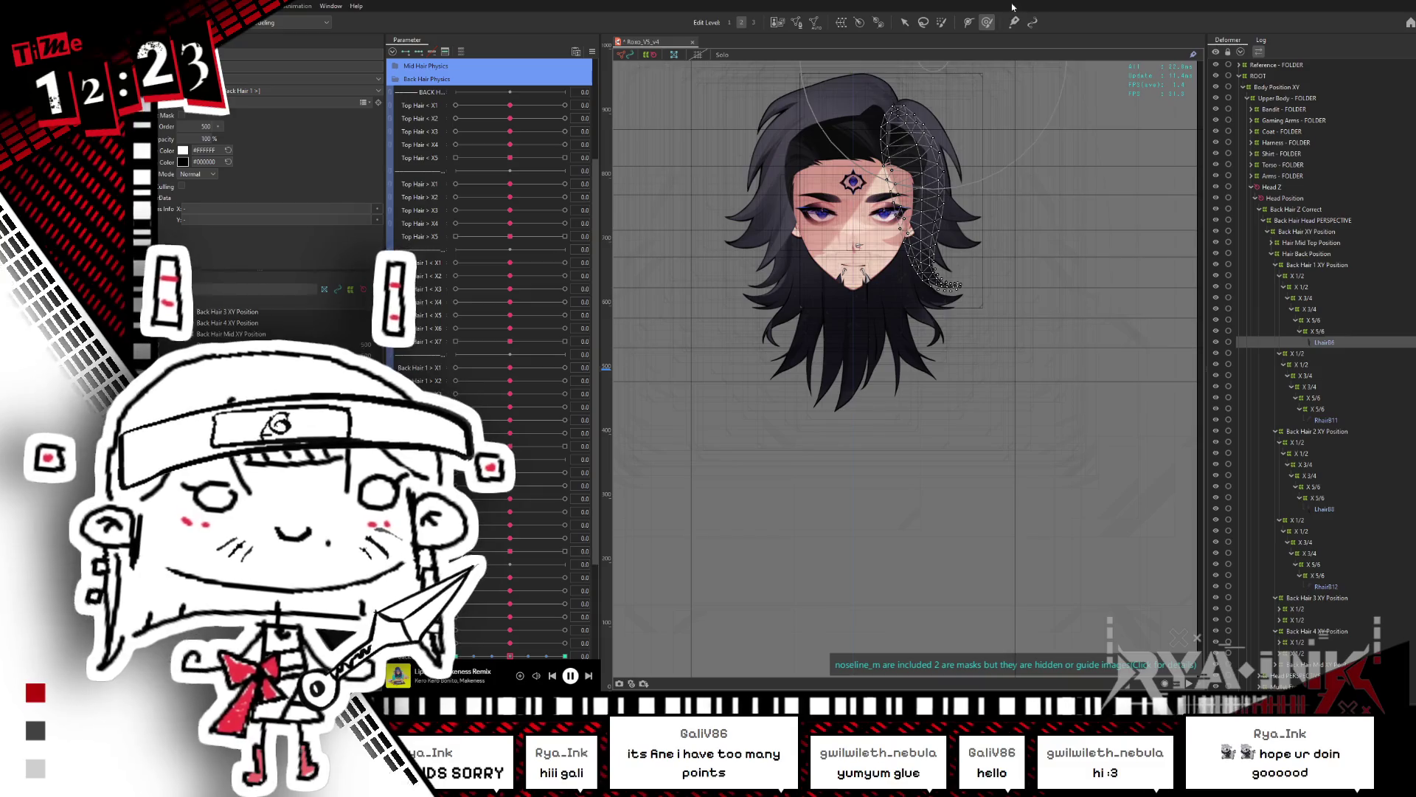
Step: Select the right-side hair mesh and launch the model in the physics viewer
click(922, 222)
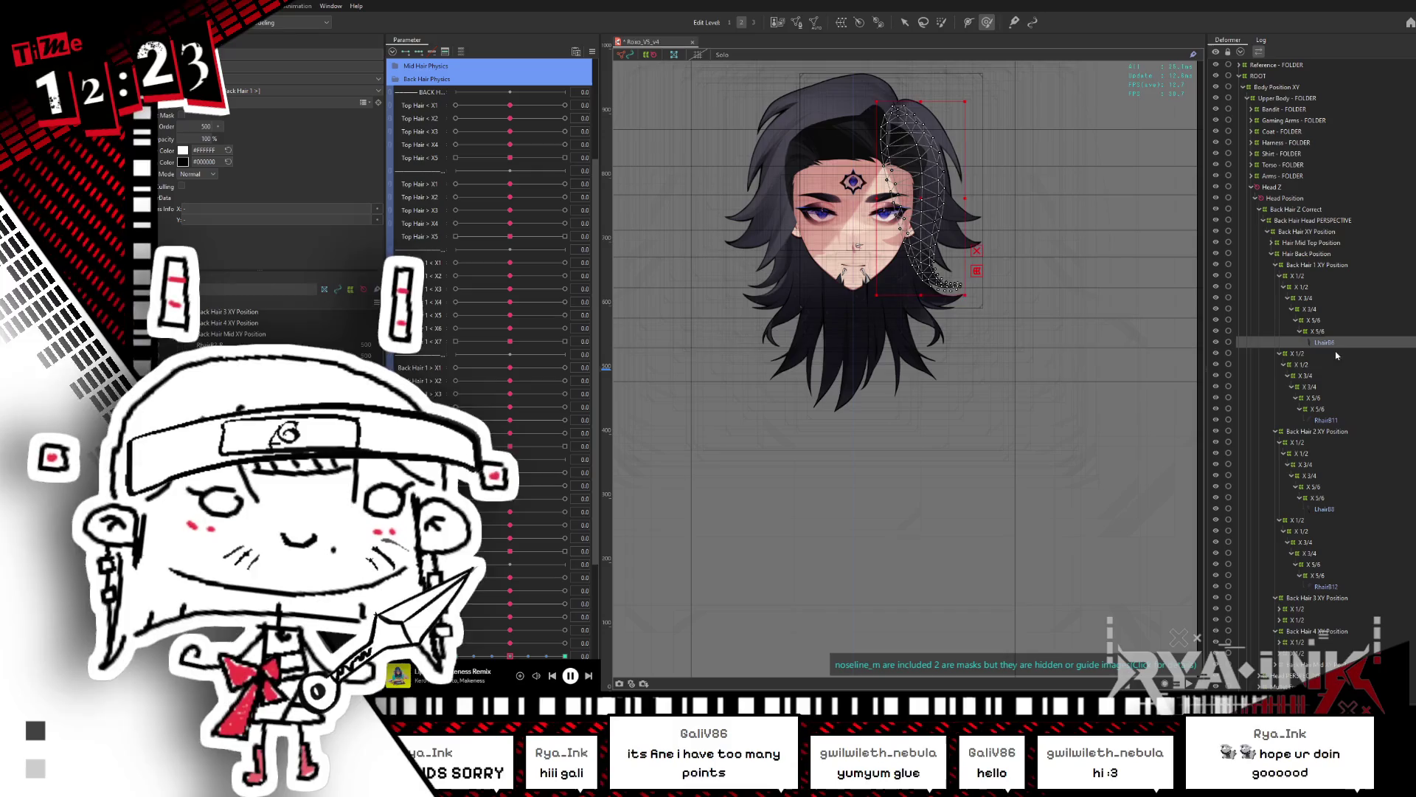
key(ctrl+c)
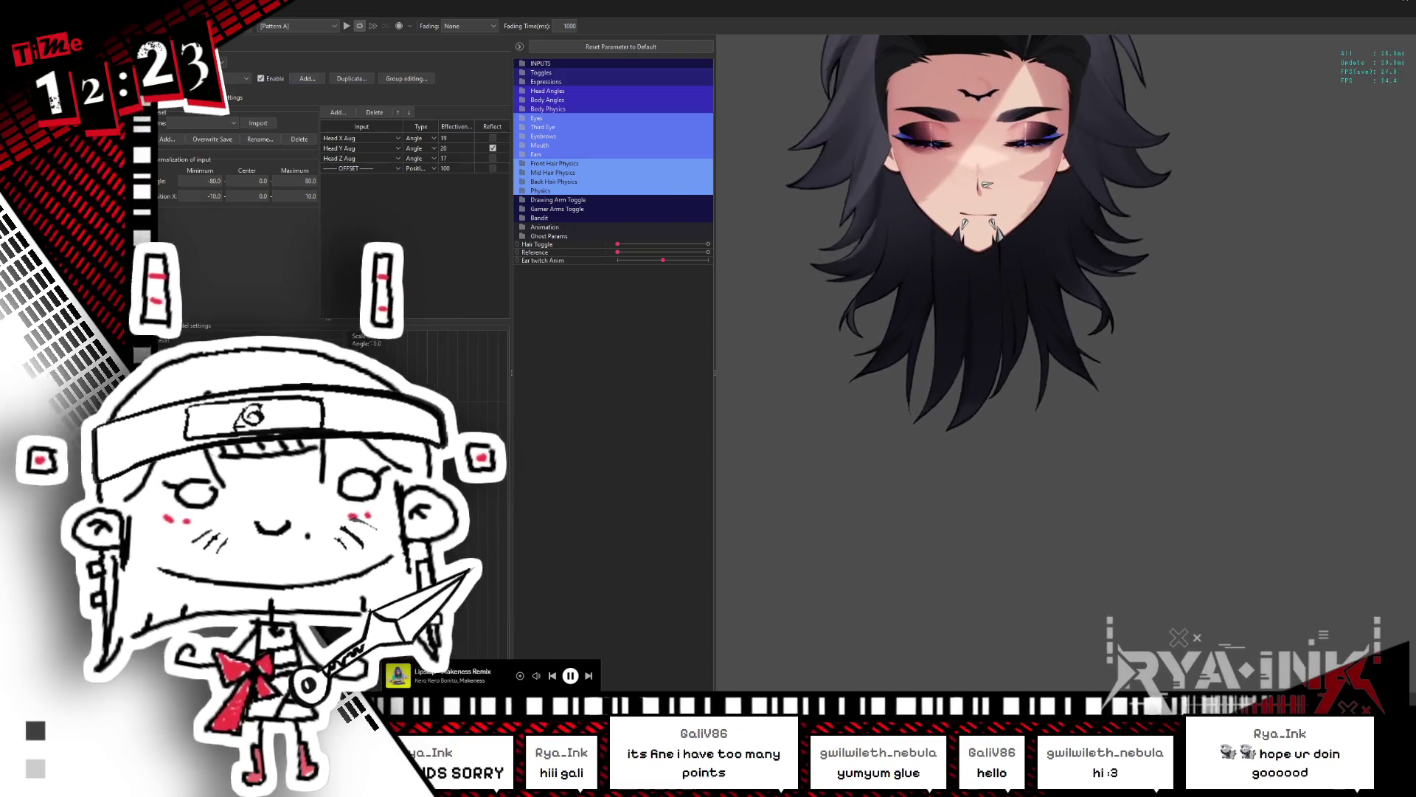
Step: Load the back hair physics group and toggle Reflect for the Head Y Aug input
click(236, 79)
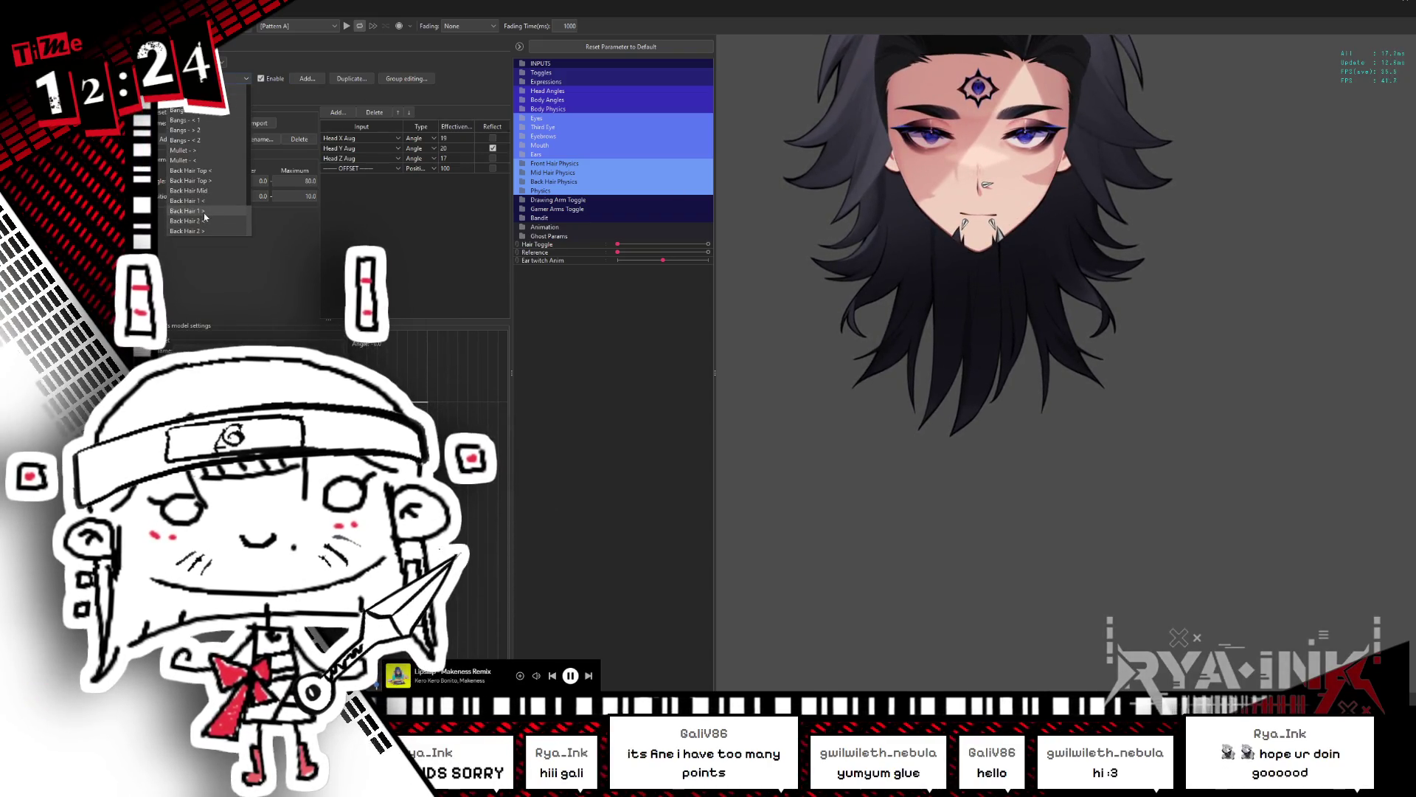
click(204, 213)
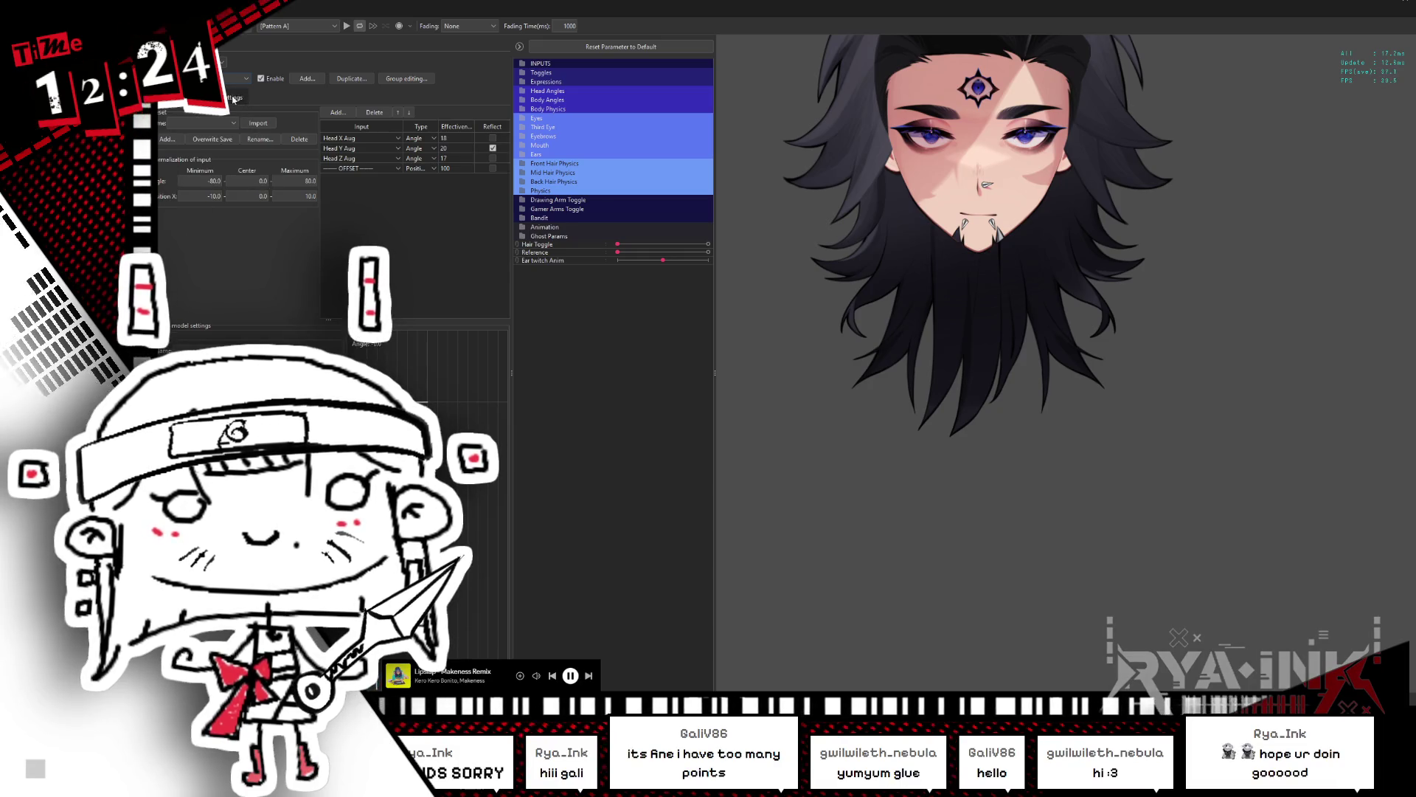
click(492, 147)
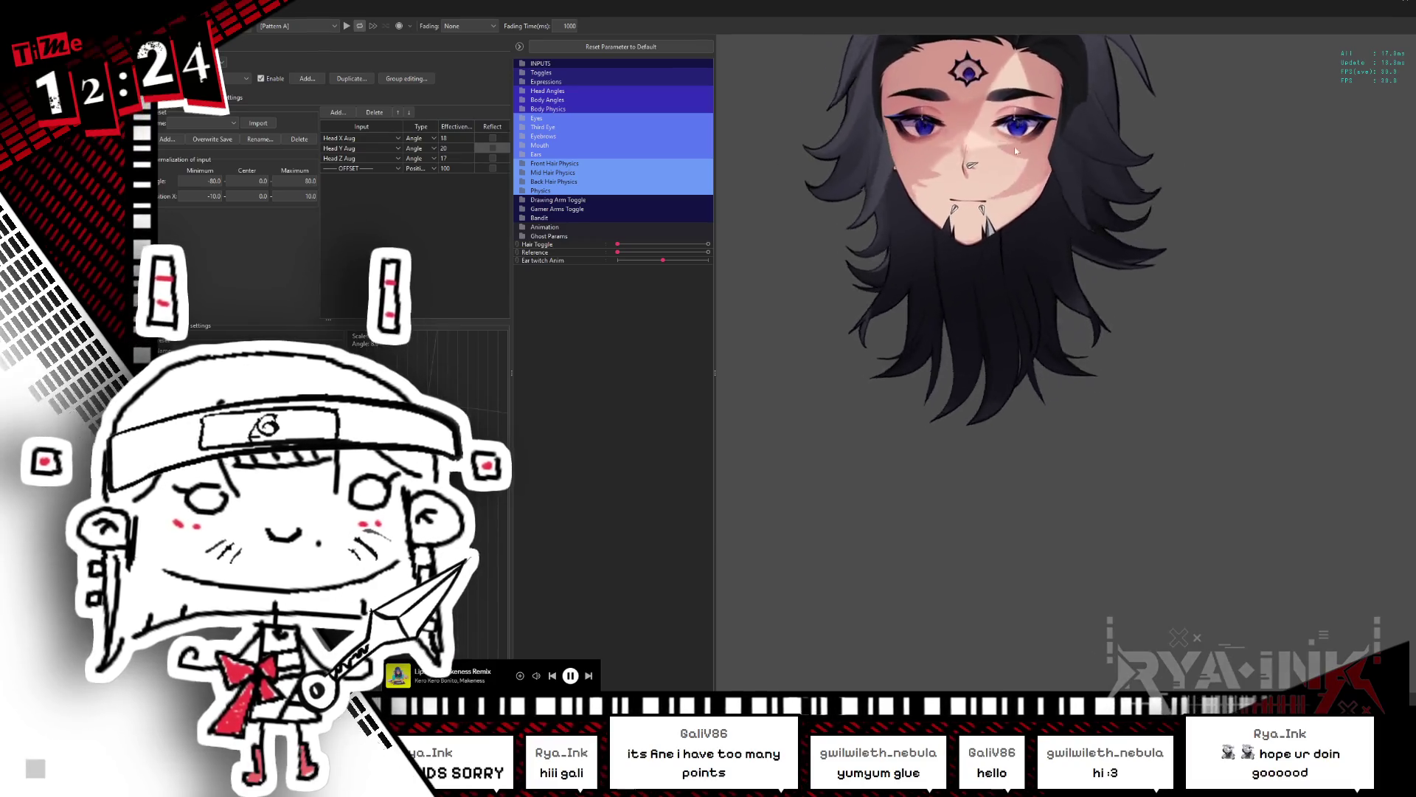
Step: Back in the editor, select X 1/2 through LhairB6 and nudge Back Hair 1 > X1 to test
key(alt+Tab)
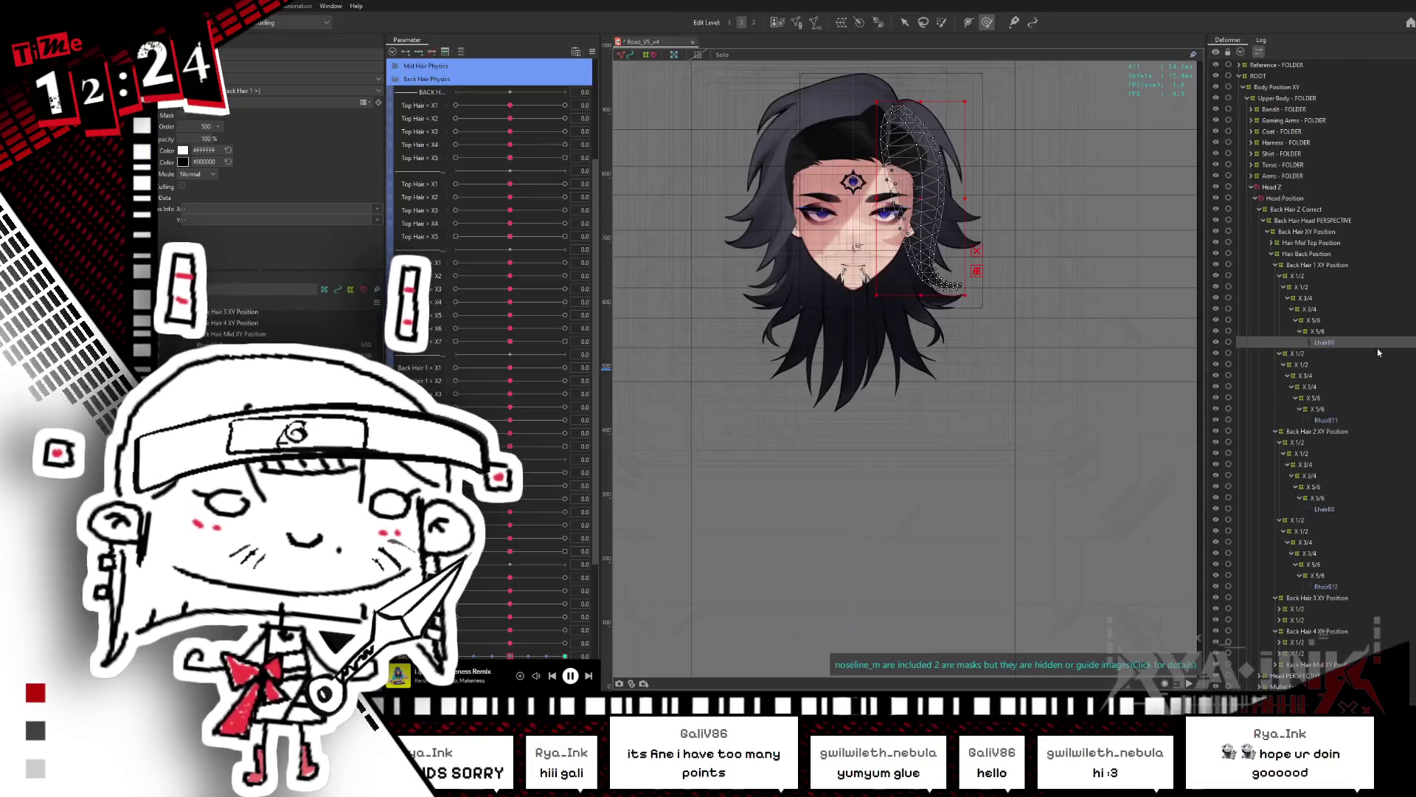
click(1320, 275)
shift+click(1320, 342)
drag(509, 367, 452, 371)
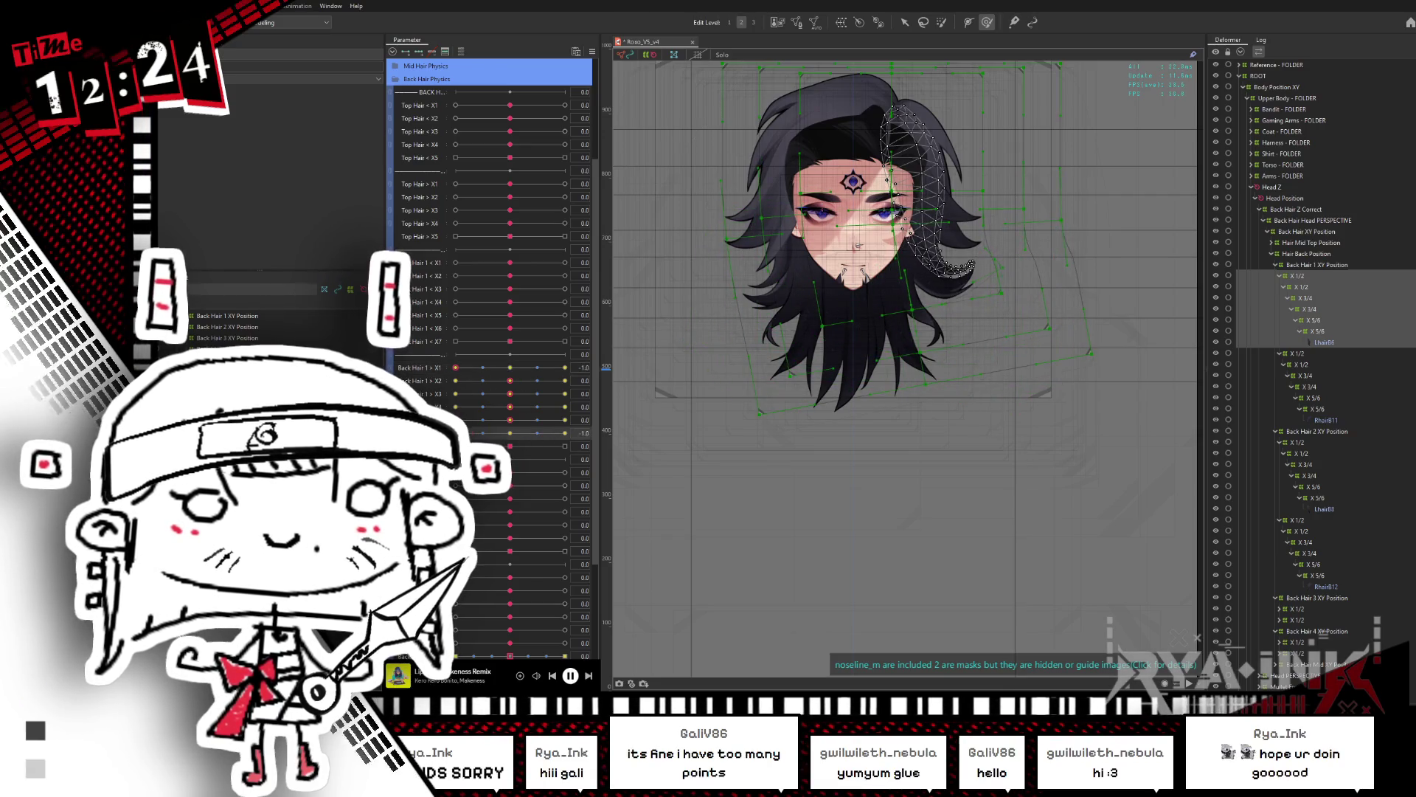
Step: In the enlarged viewer, tick Reflect for Head X Aug and Head Z Aug, then close it
key(alt+Tab)
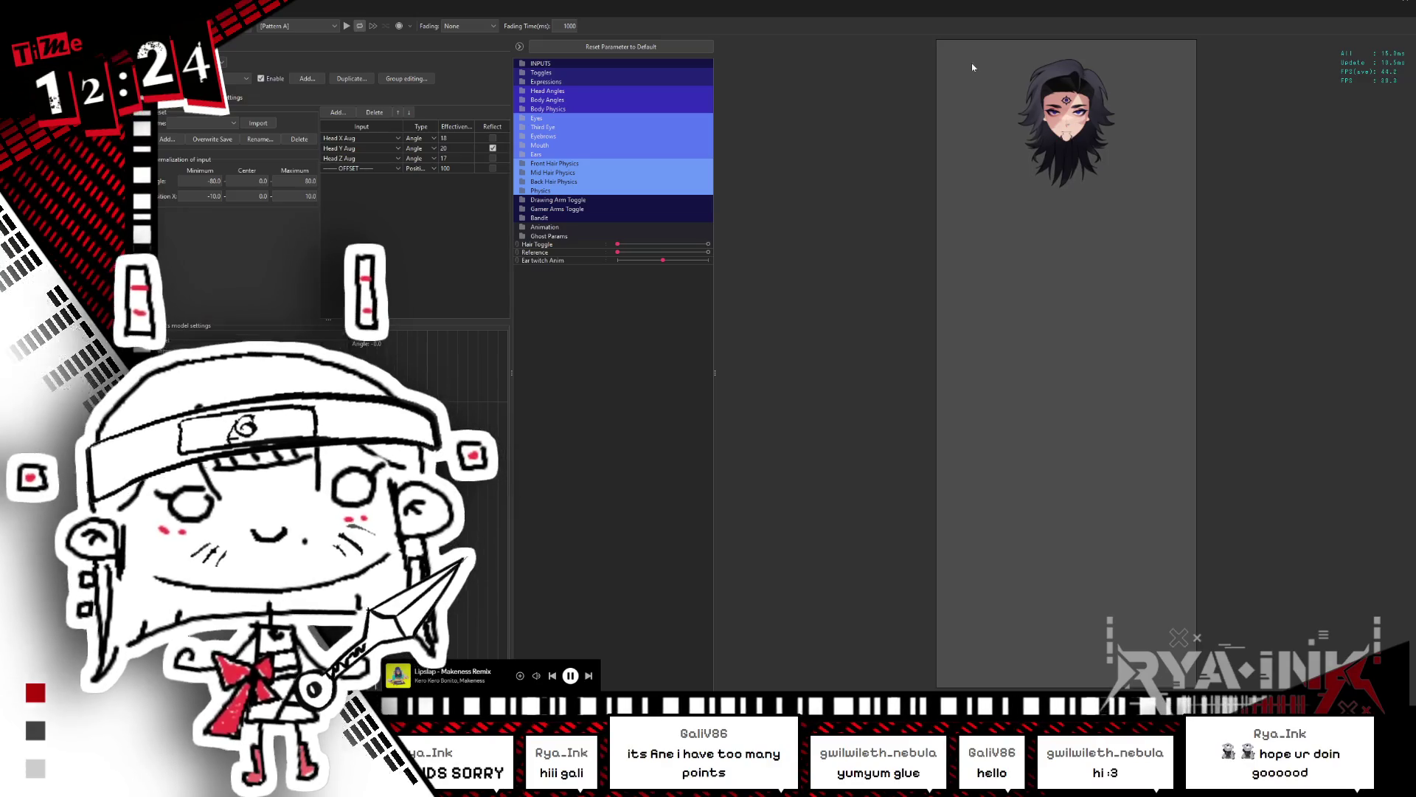
double_click(971, 43)
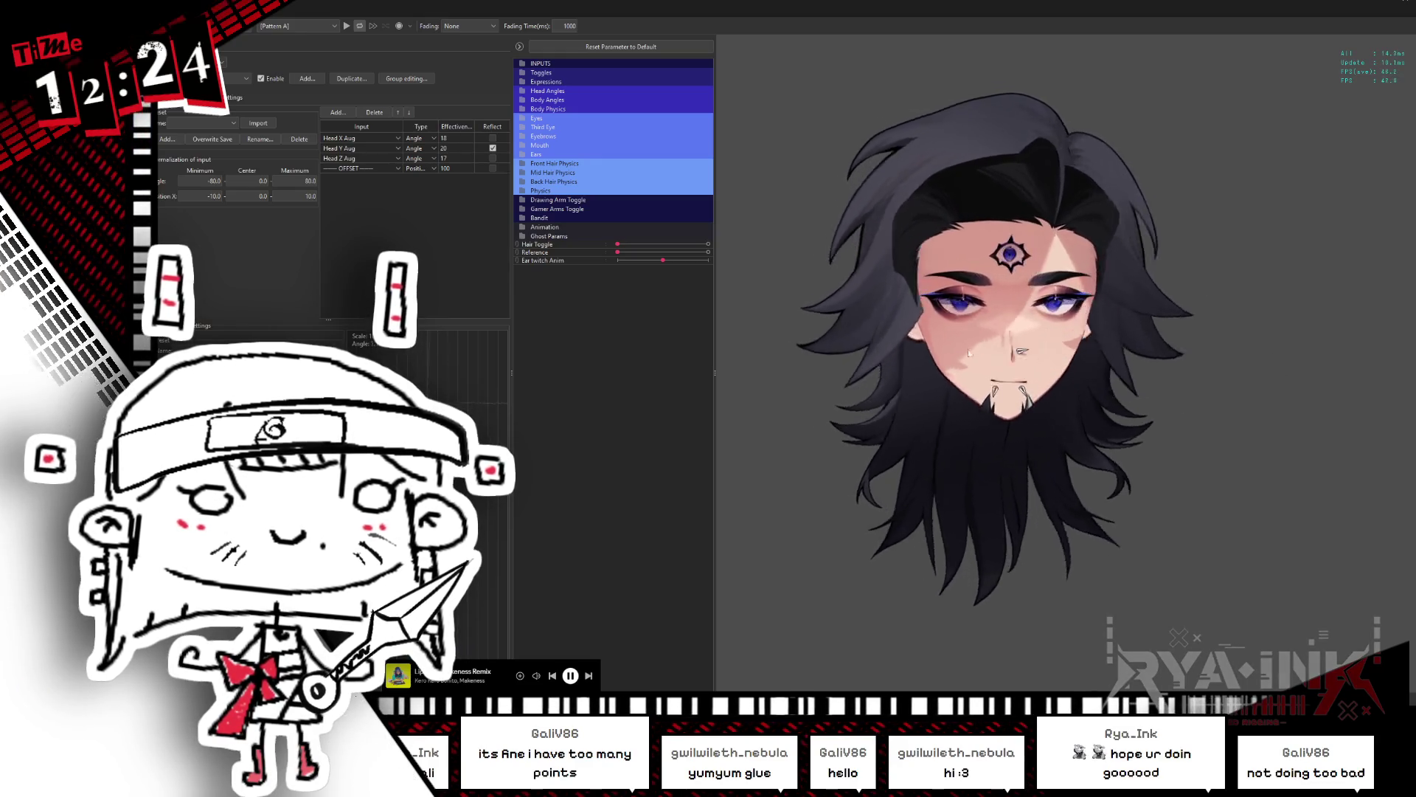
click(492, 138)
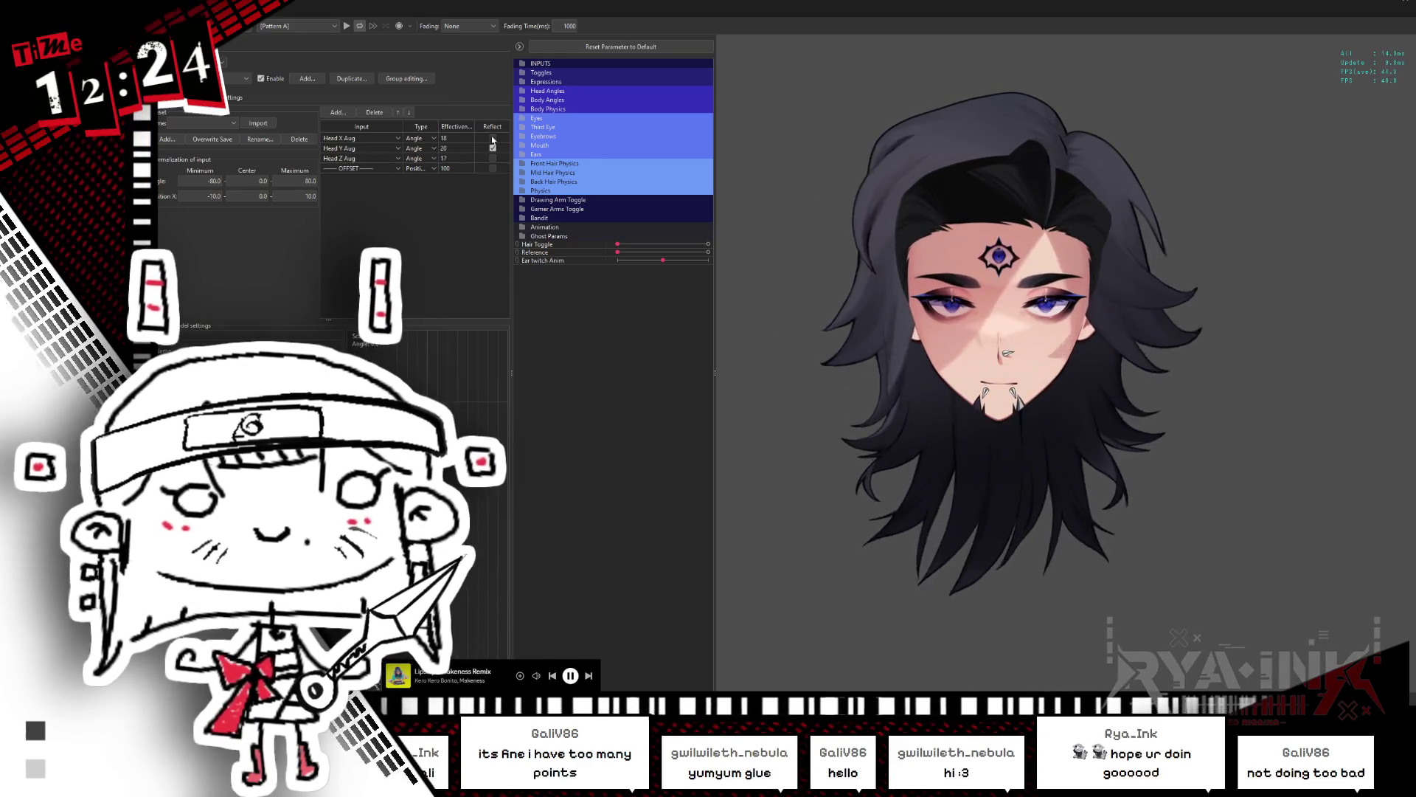
click(493, 158)
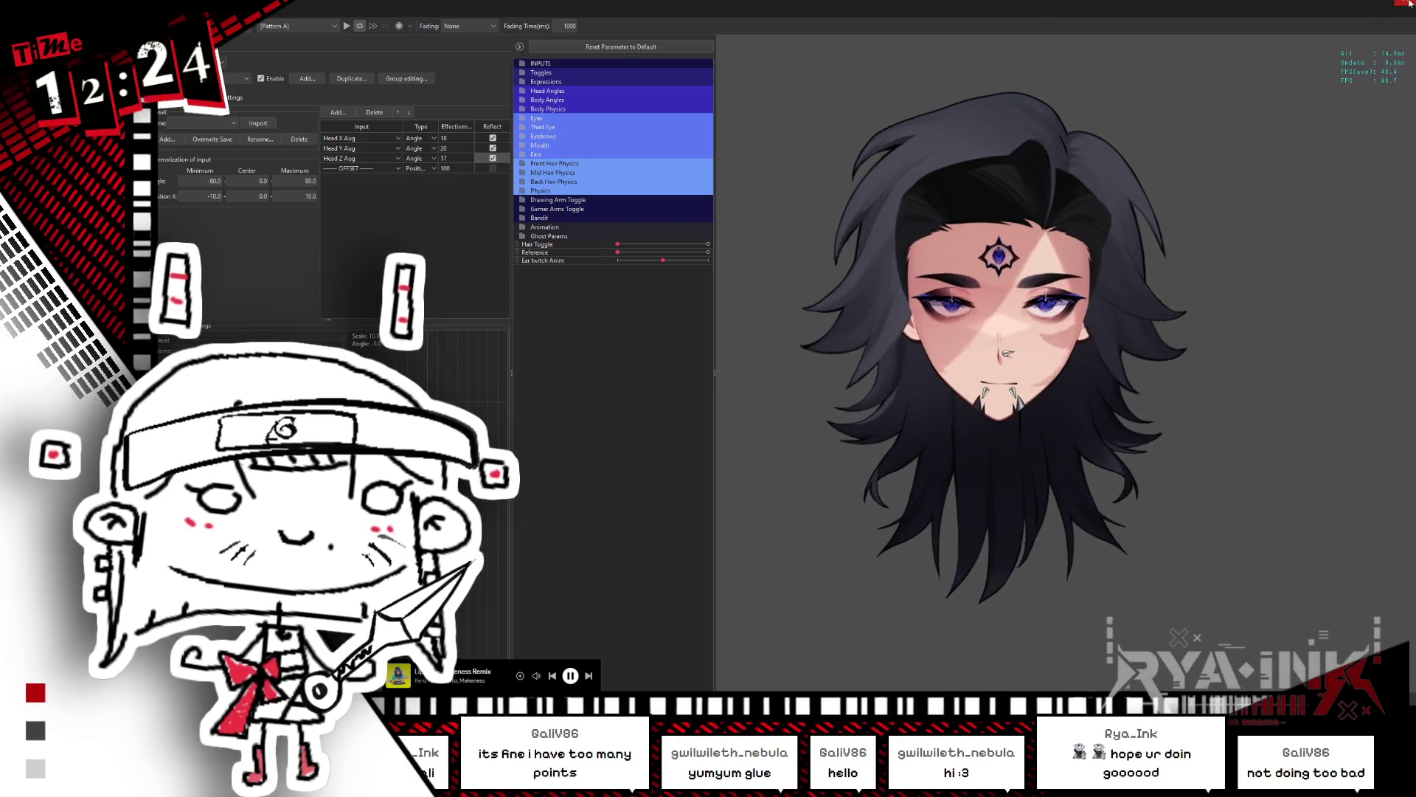
click(1304, 11)
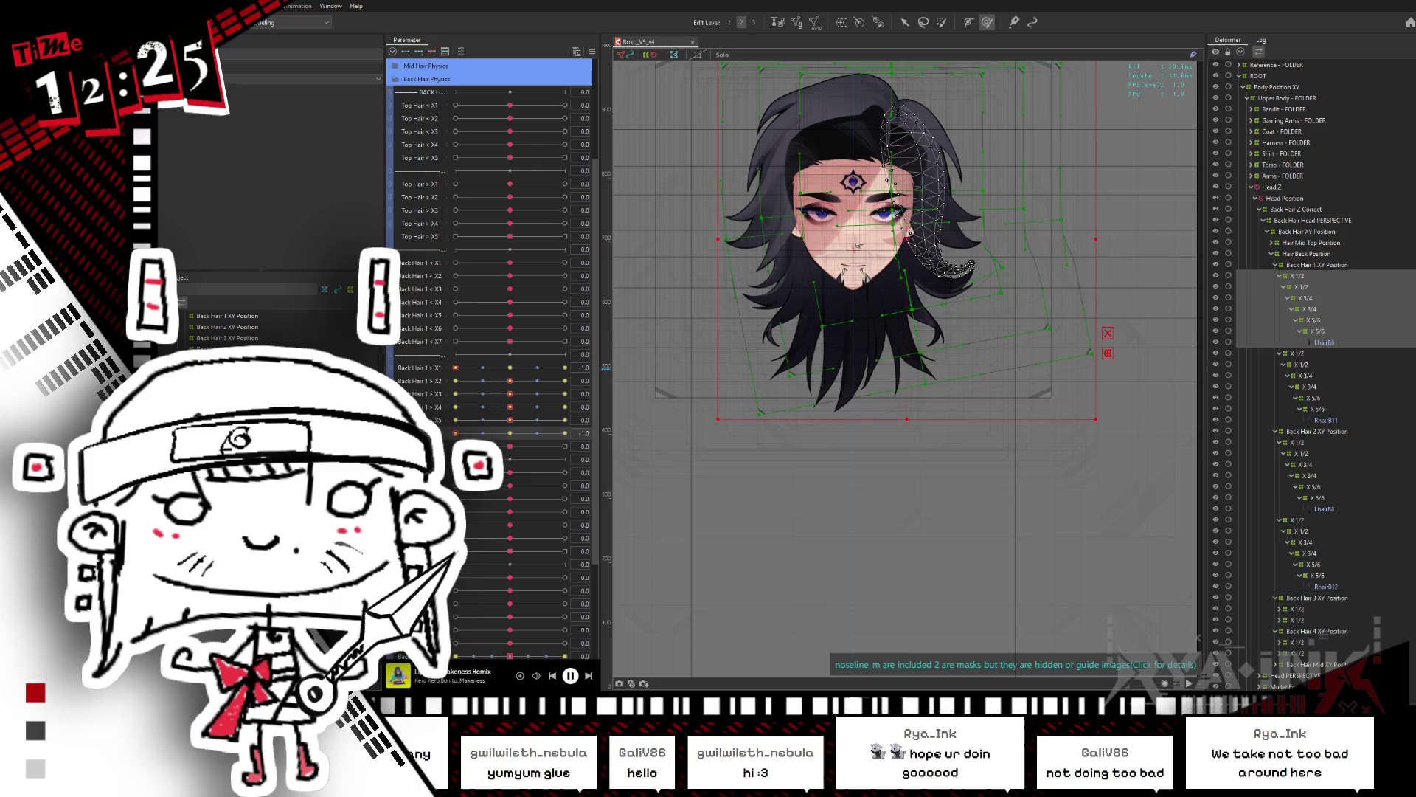
click(524, 377)
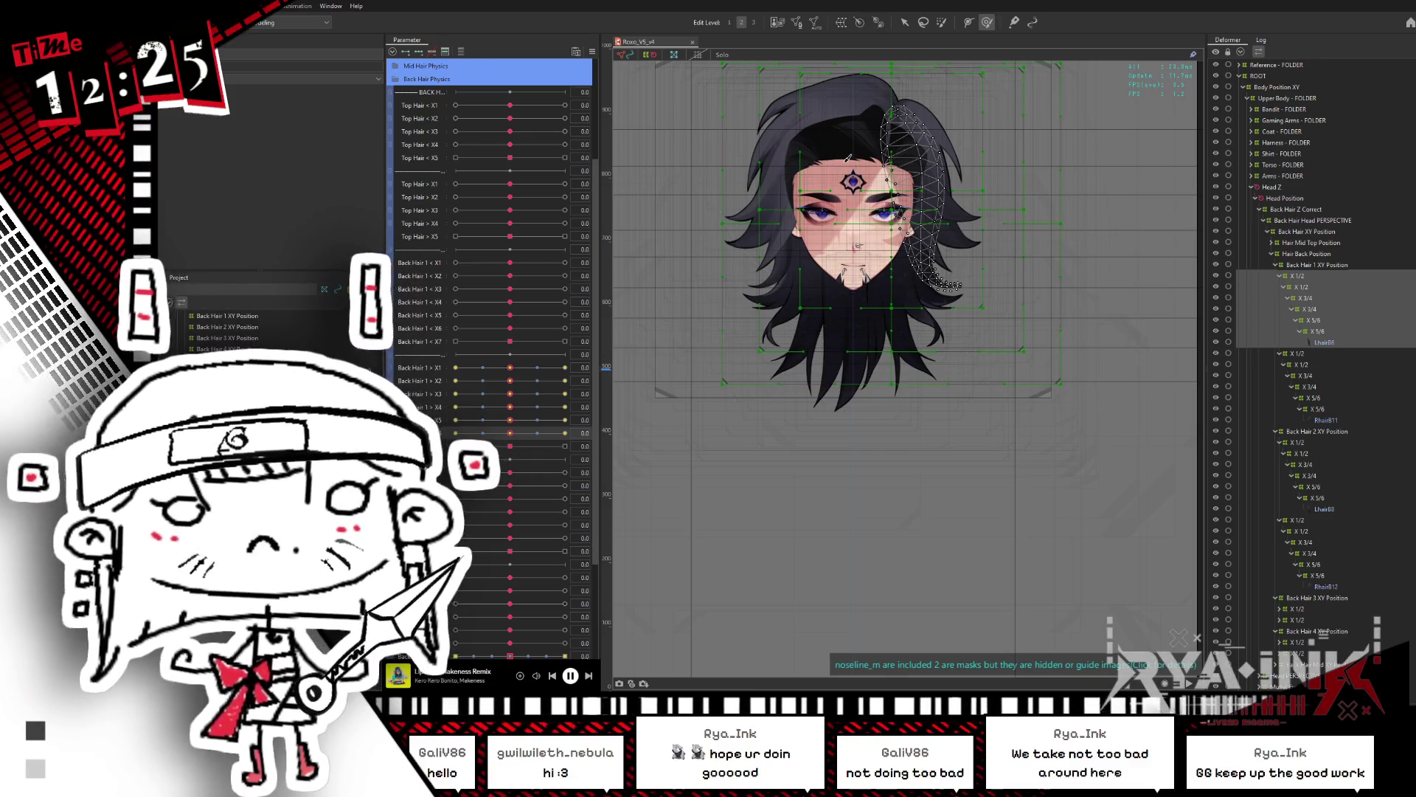
click(1282, 278)
click(1282, 289)
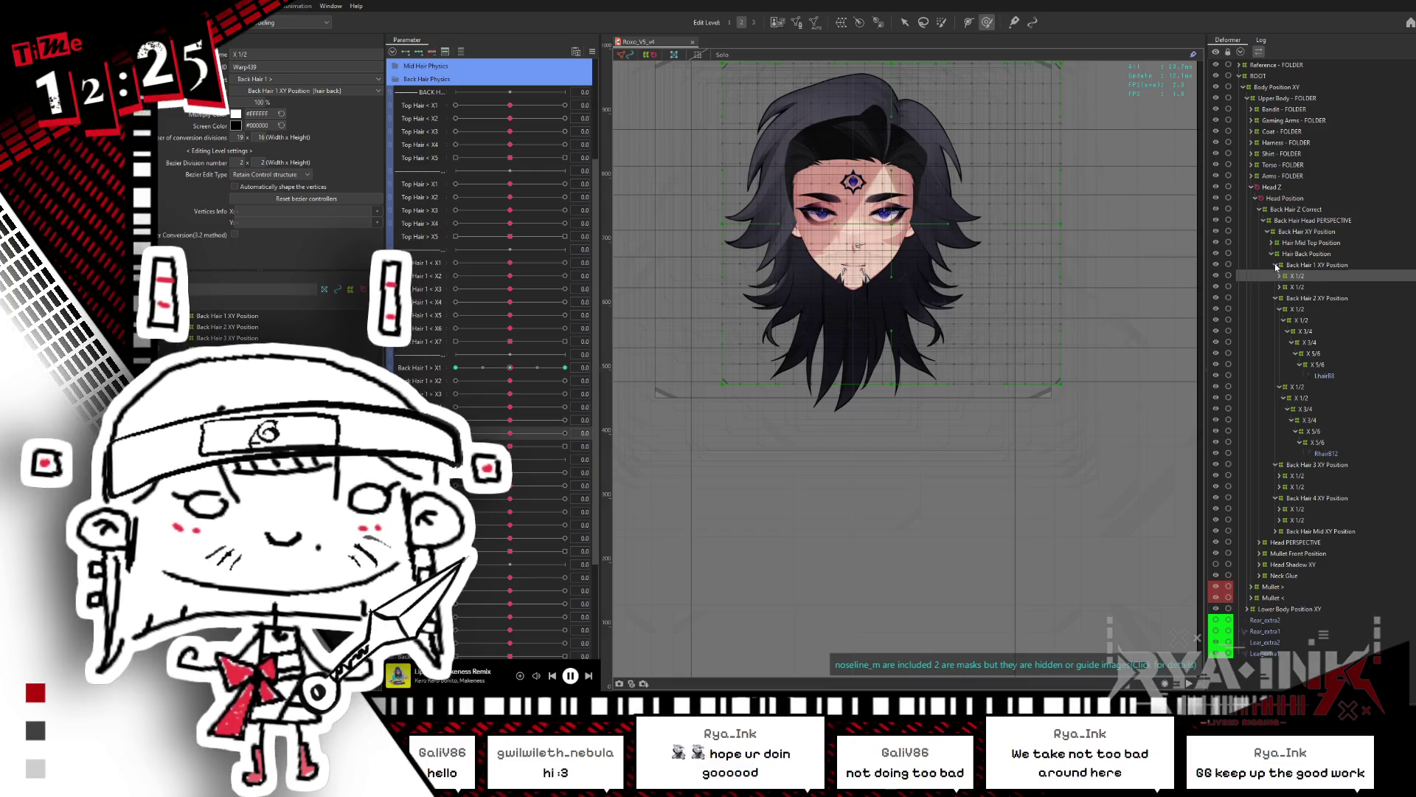
click(1277, 264)
click(1277, 276)
click(1277, 287)
click(1276, 298)
click(1276, 309)
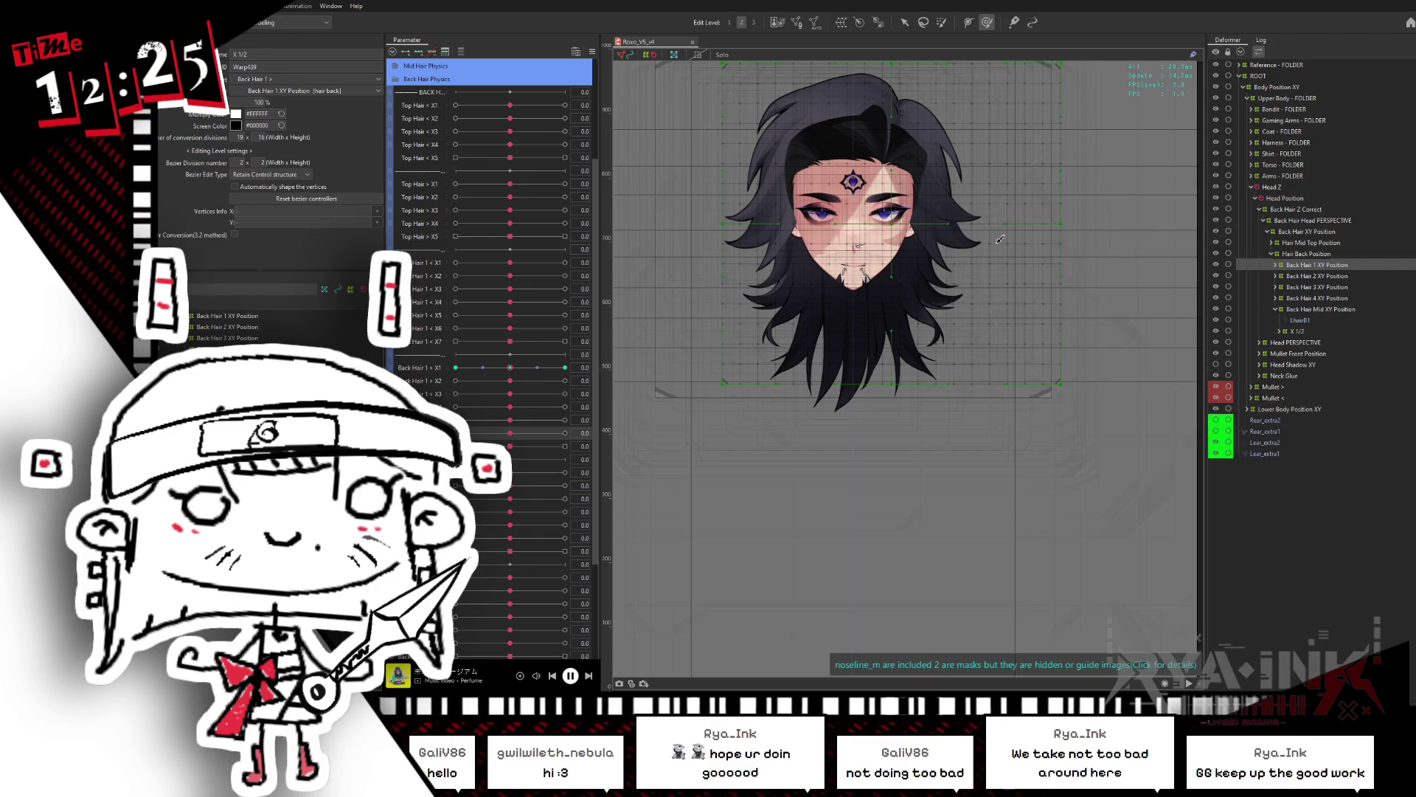
scroll(900, 230, up, 1)
mouse_move(900, 231)
mouse_down()
mouse_move(933, 361)
mouse_move(712, 251)
mouse_move(771, 461)
mouse_move(930, 354)
mouse_move(848, 295)
mouse_move(870, 244)
mouse_move(719, 377)
mouse_up()
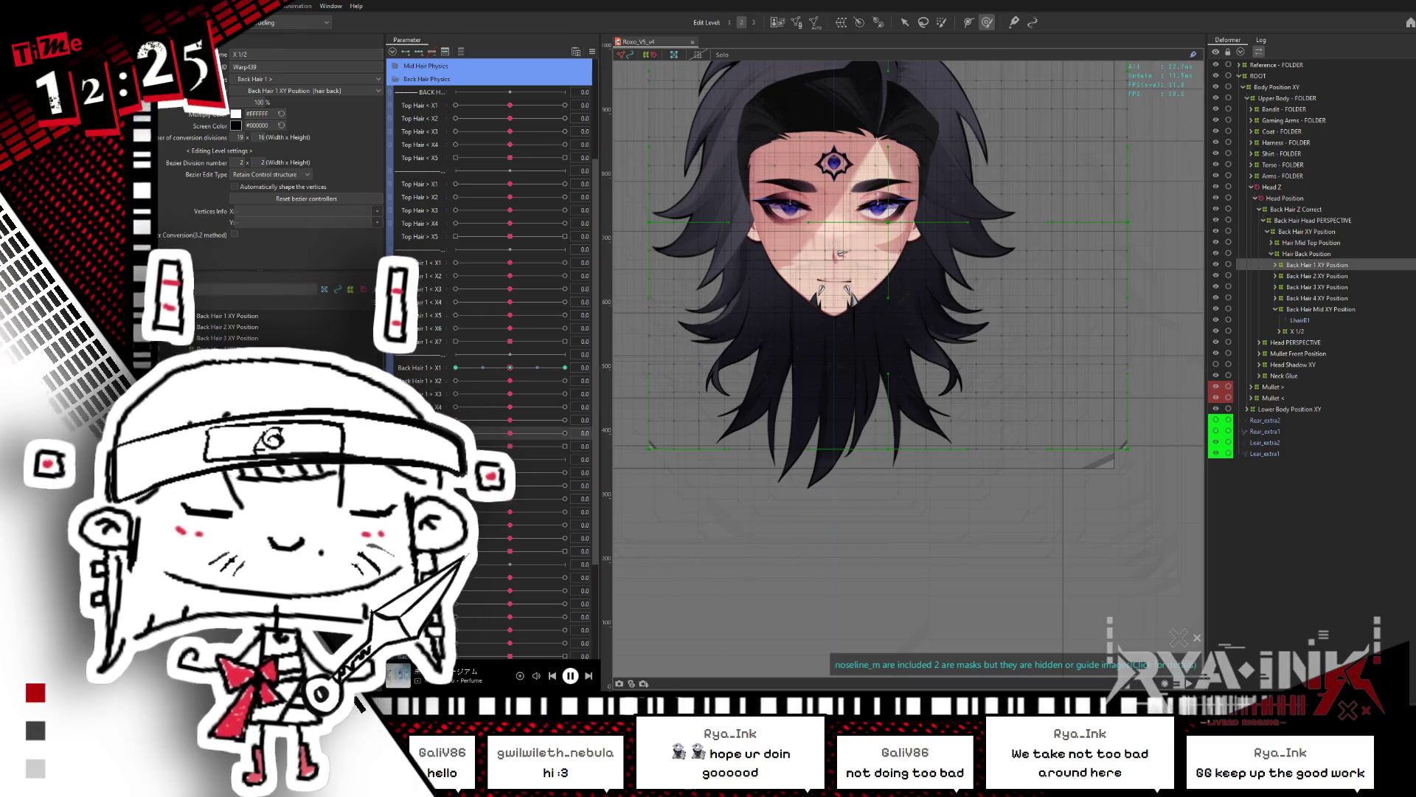
key(alt+Tab)
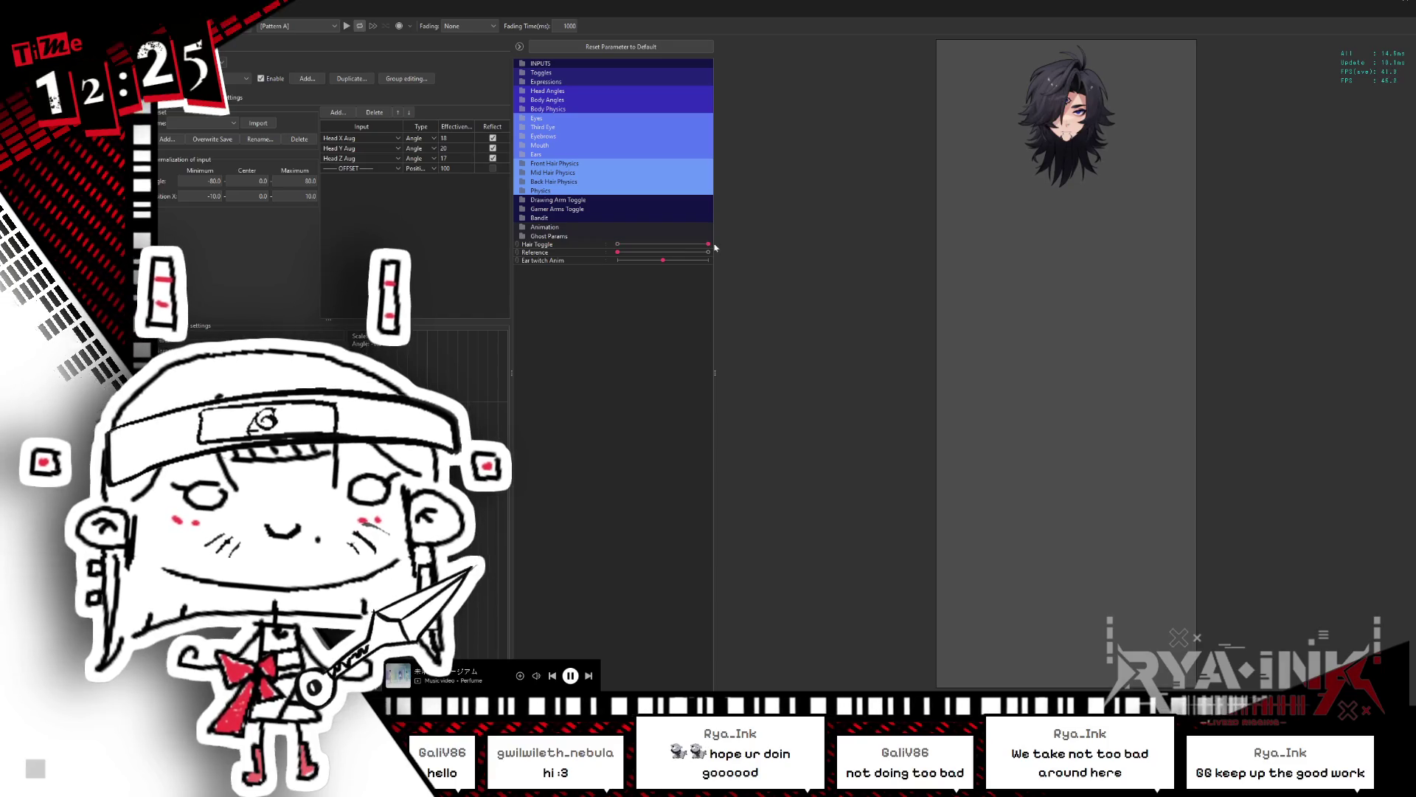
scroll(1184, 241, up, 3)
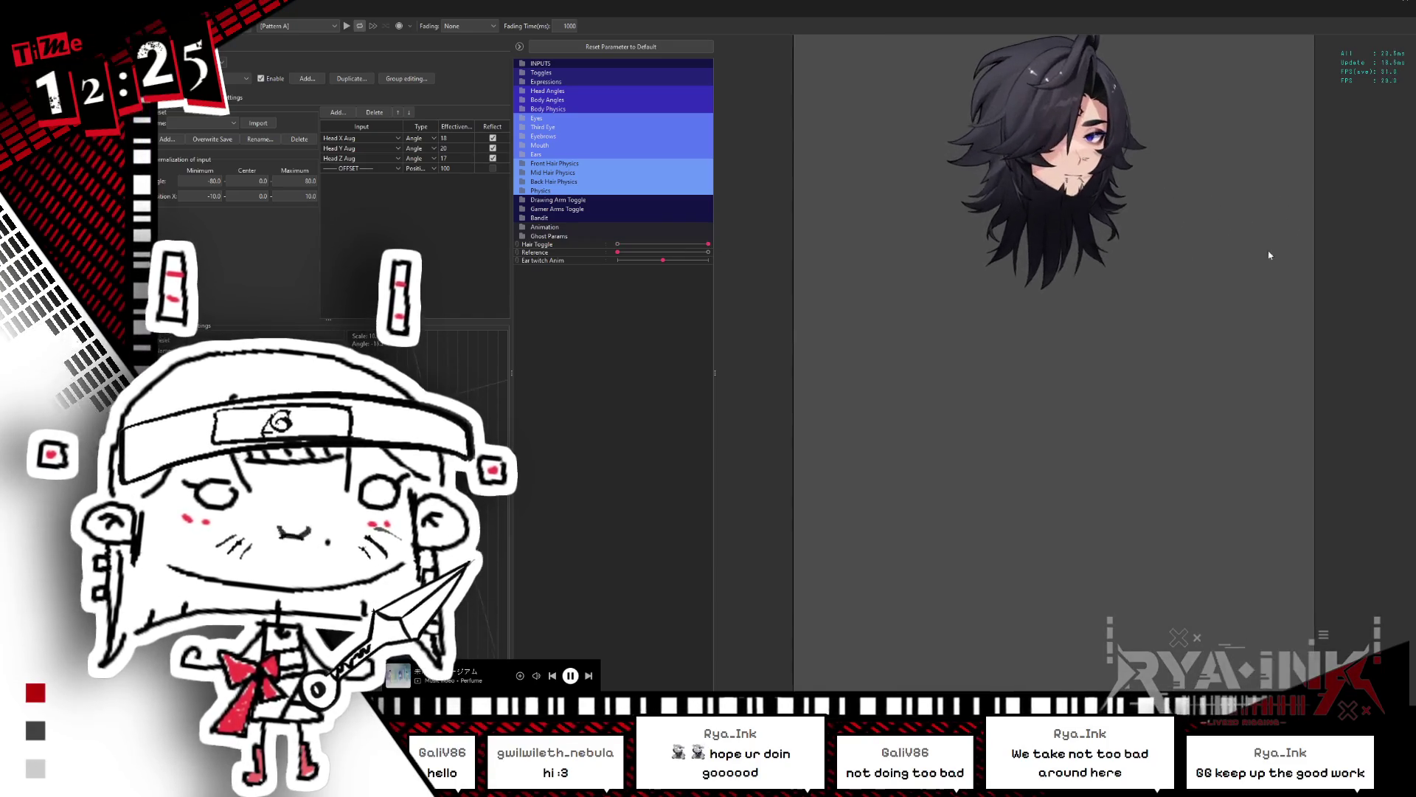
scroll(1104, 110, up, 3)
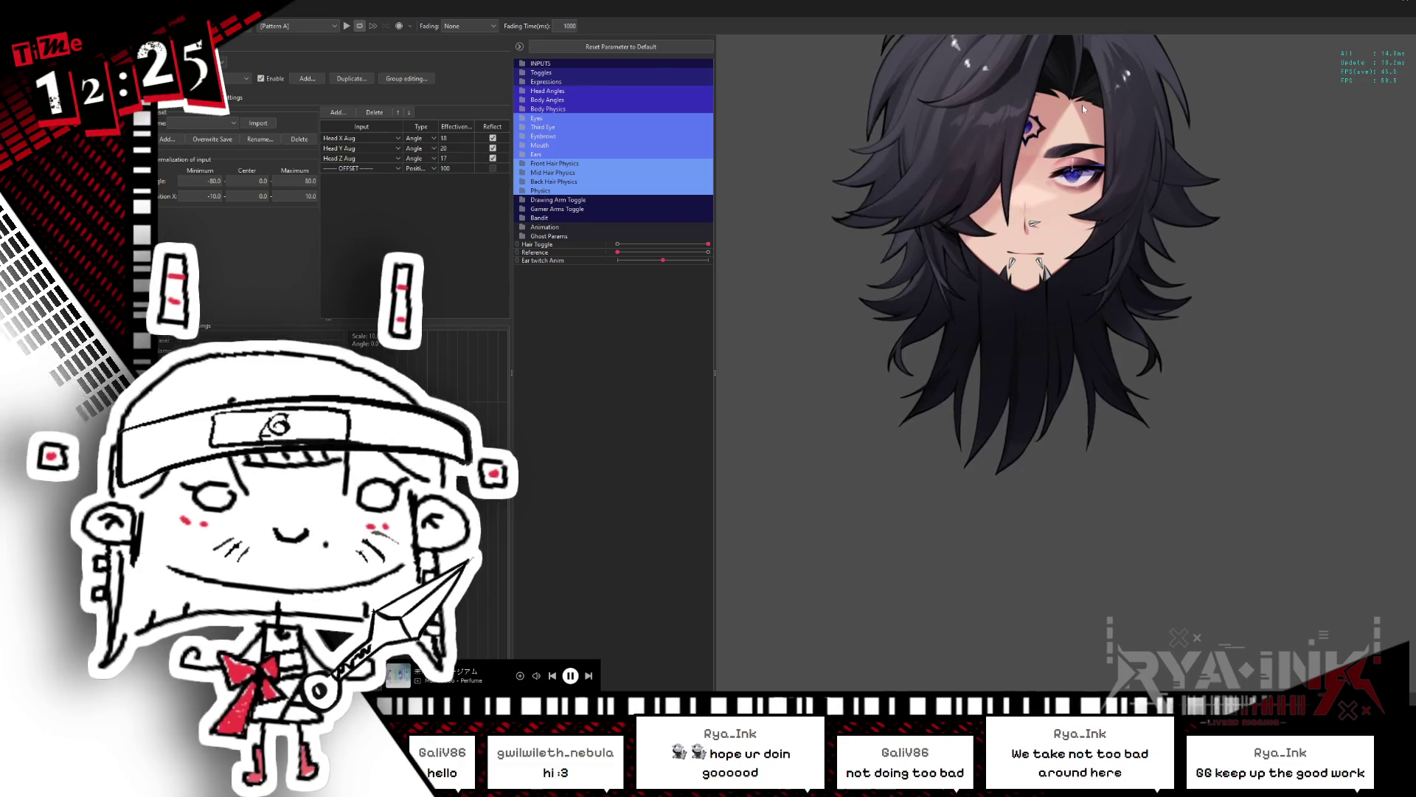
mouse_move(968, 322)
mouse_down()
mouse_move(1150, 221)
mouse_move(1047, 354)
mouse_move(1180, 185)
mouse_move(1163, 251)
mouse_move(1307, 267)
mouse_move(1150, 244)
mouse_move(1217, 251)
mouse_move(1203, 267)
mouse_move(1269, 222)
mouse_move(1299, 251)
mouse_move(1242, 291)
mouse_move(1254, 185)
mouse_move(1180, 332)
mouse_move(1309, 258)
mouse_move(1121, 277)
mouse_move(1217, 236)
mouse_move(1226, 297)
mouse_move(1202, 316)
mouse_move(1252, 307)
mouse_move(899, 323)
mouse_up()
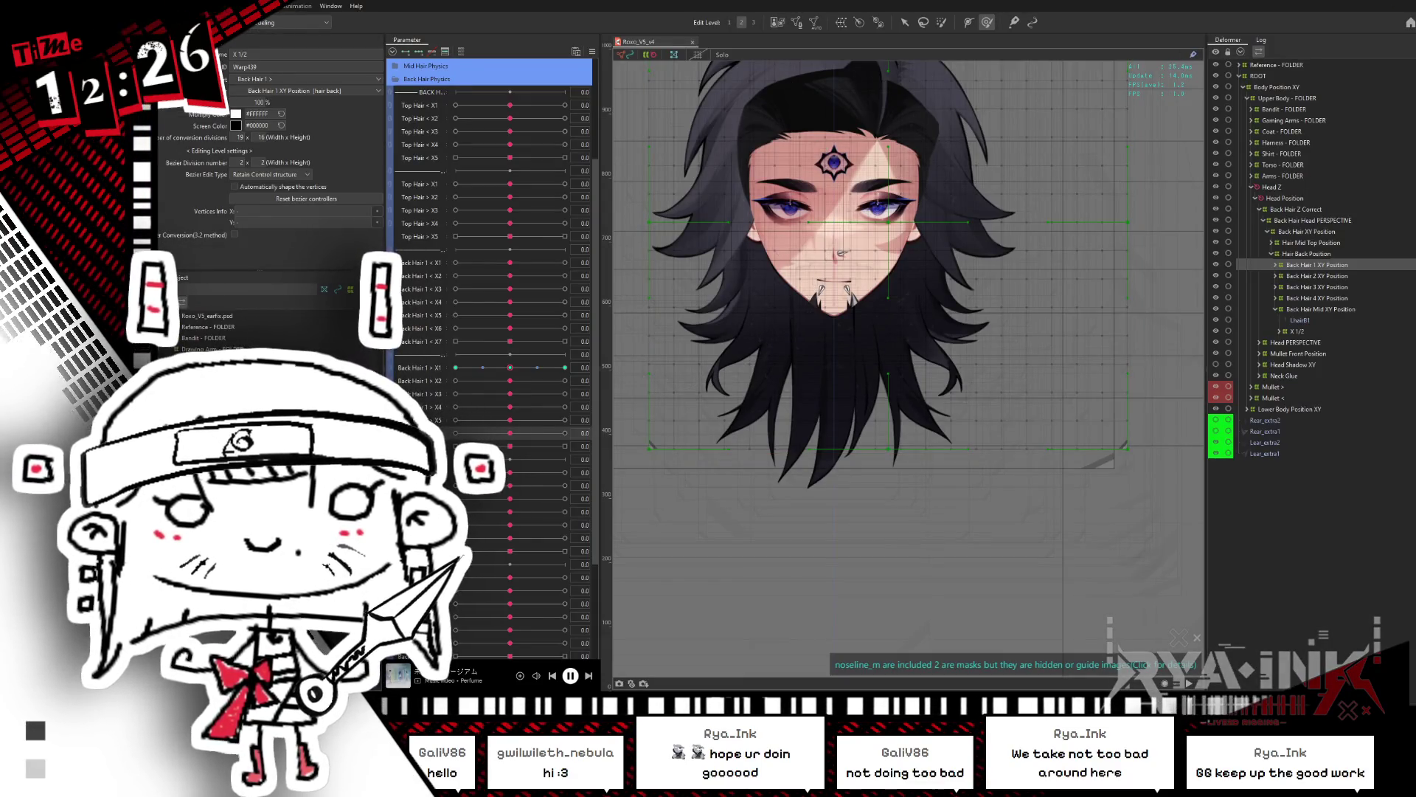
Step: Expand Back Hair 1 XY Position to show its nested X 1/2 deformers
click(1275, 265)
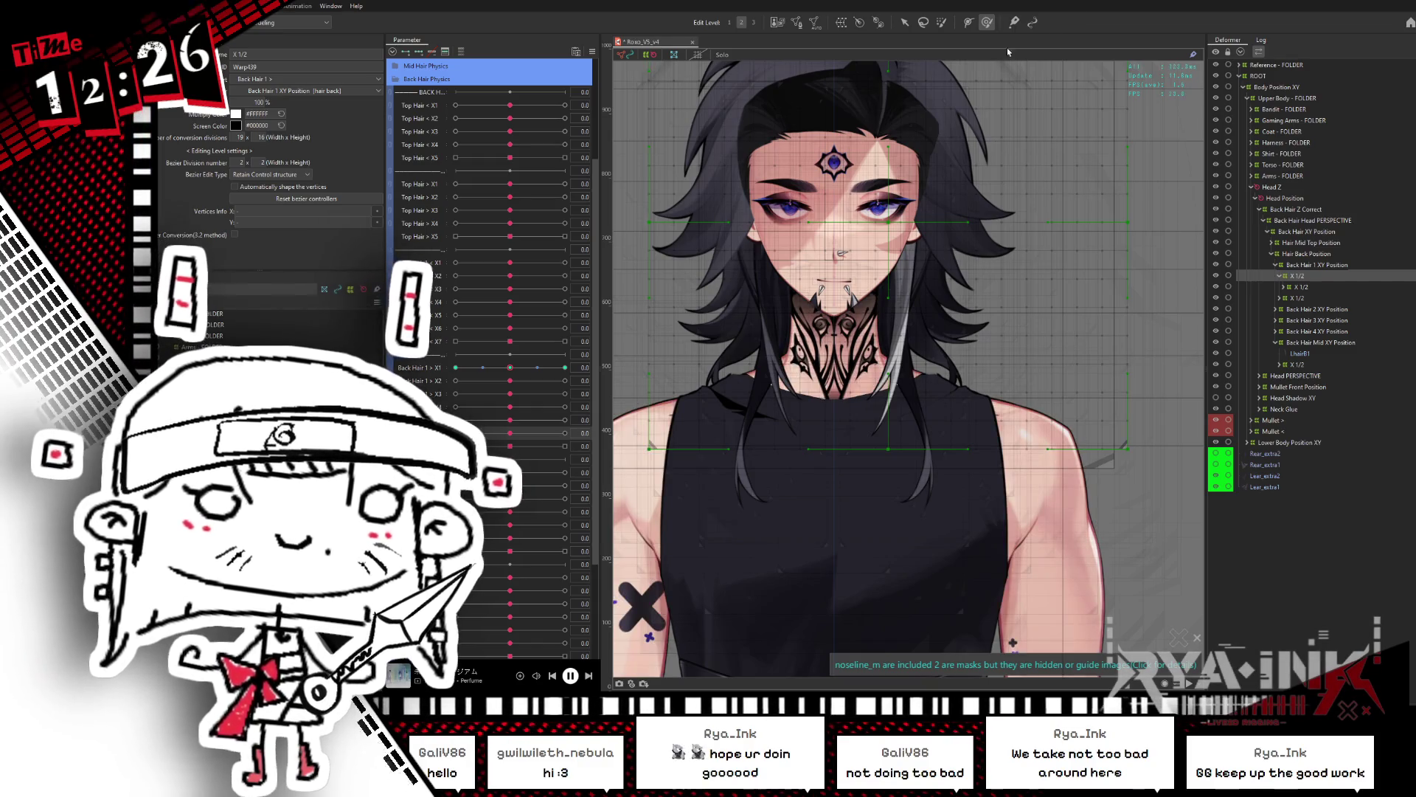
Step: In the viewer, turn on Hair Toggle and swing the head fully left and right to test sway
key(alt+Tab)
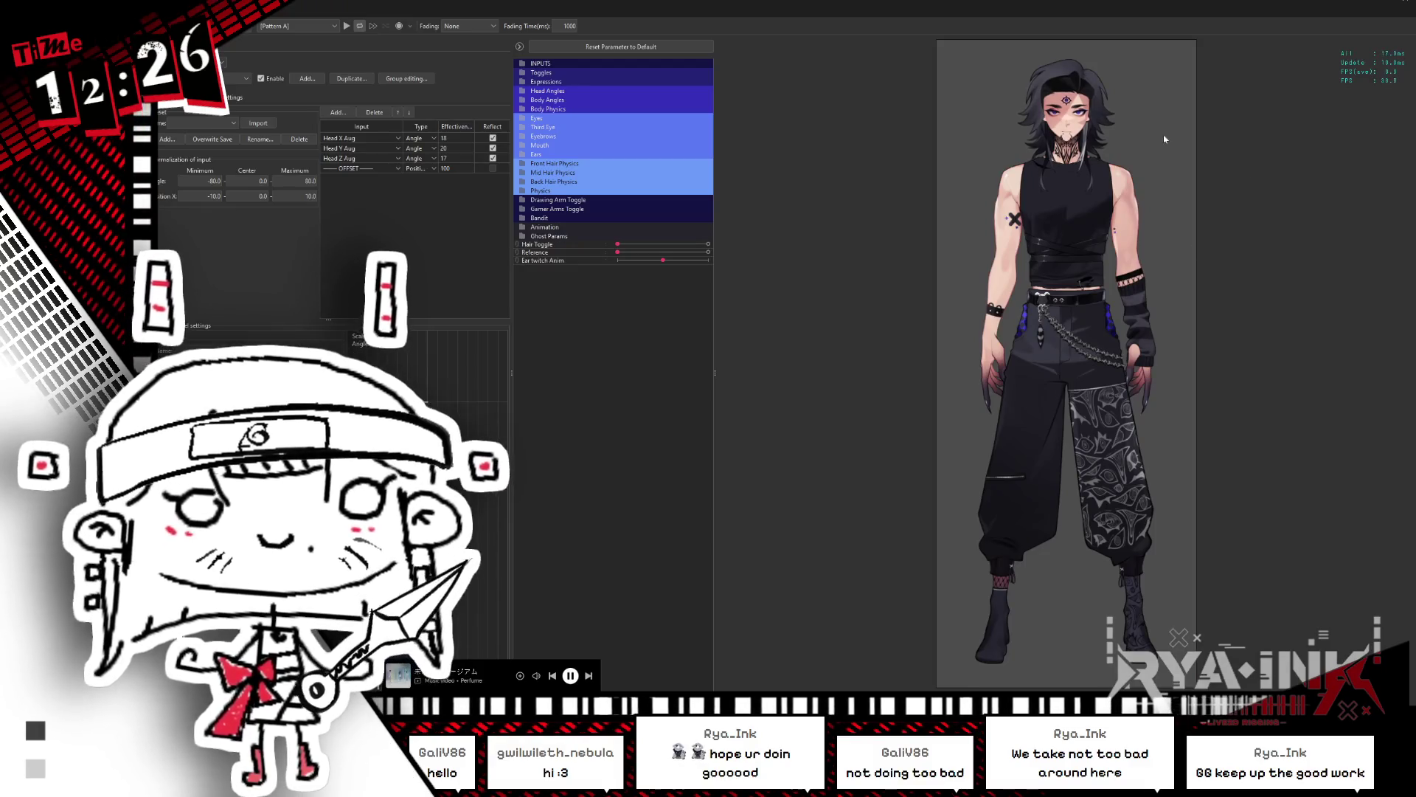
scroll(1017, 123, up, 5)
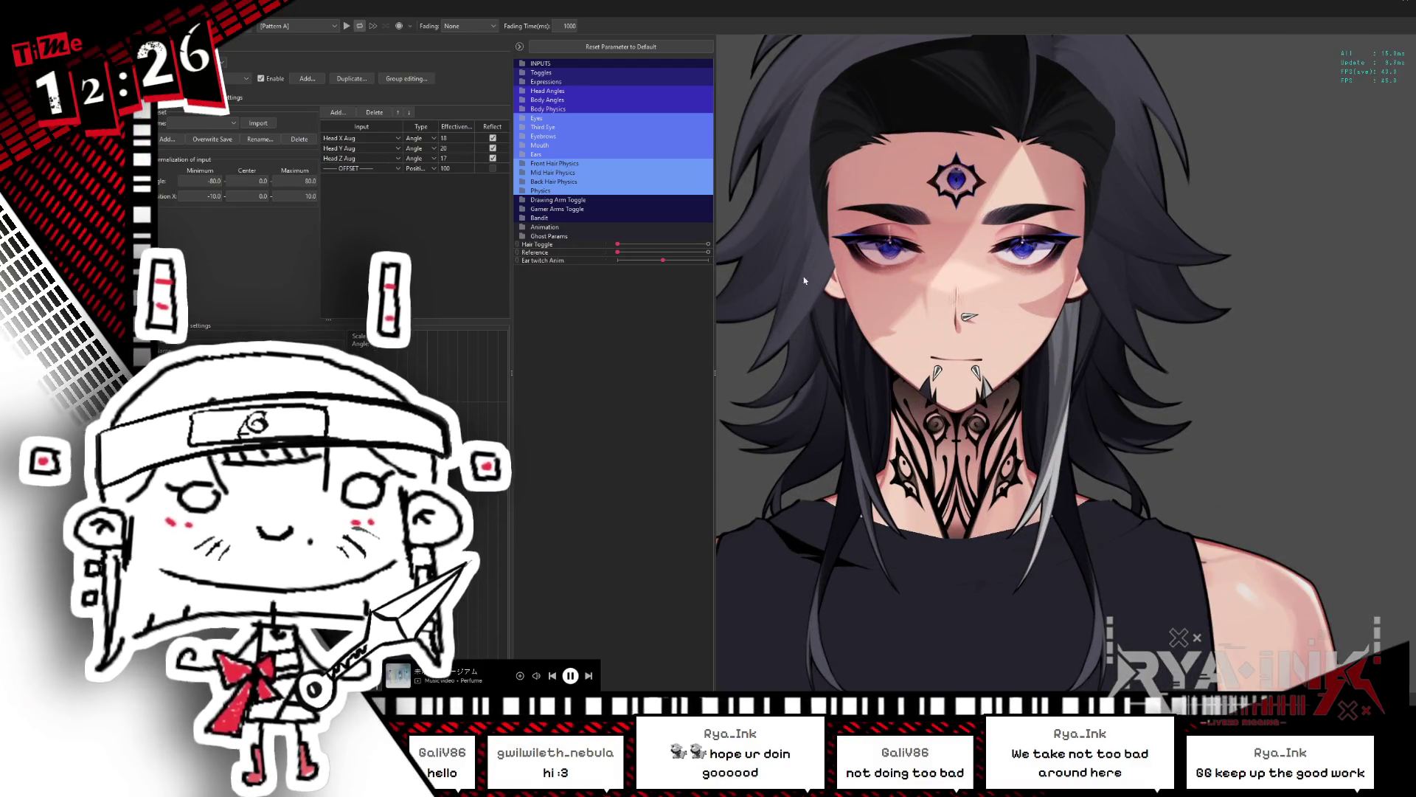
click(707, 245)
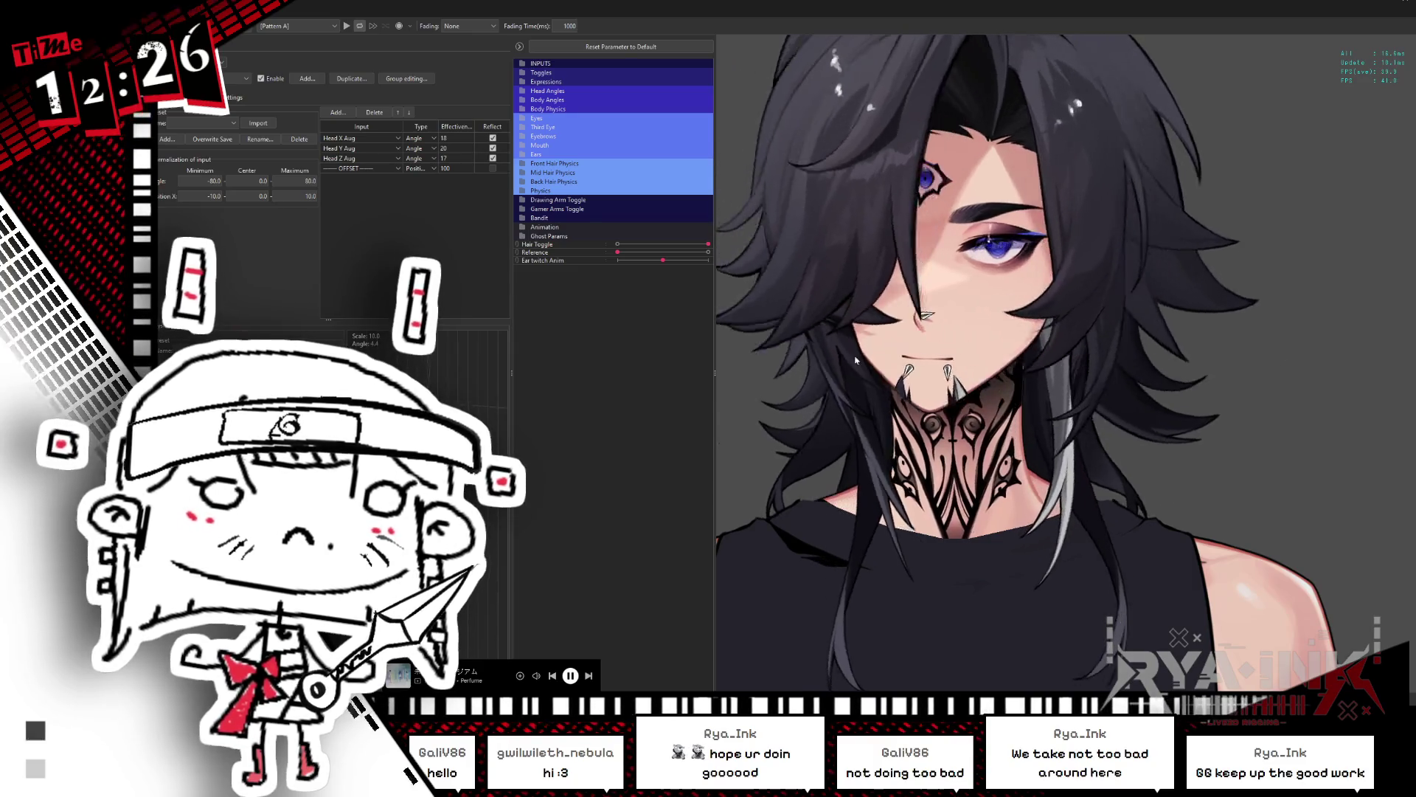
mouse_move(1314, 304)
mouse_down()
mouse_move(810, 350)
mouse_move(935, 320)
mouse_up()
scroll(935, 320, down, 5)
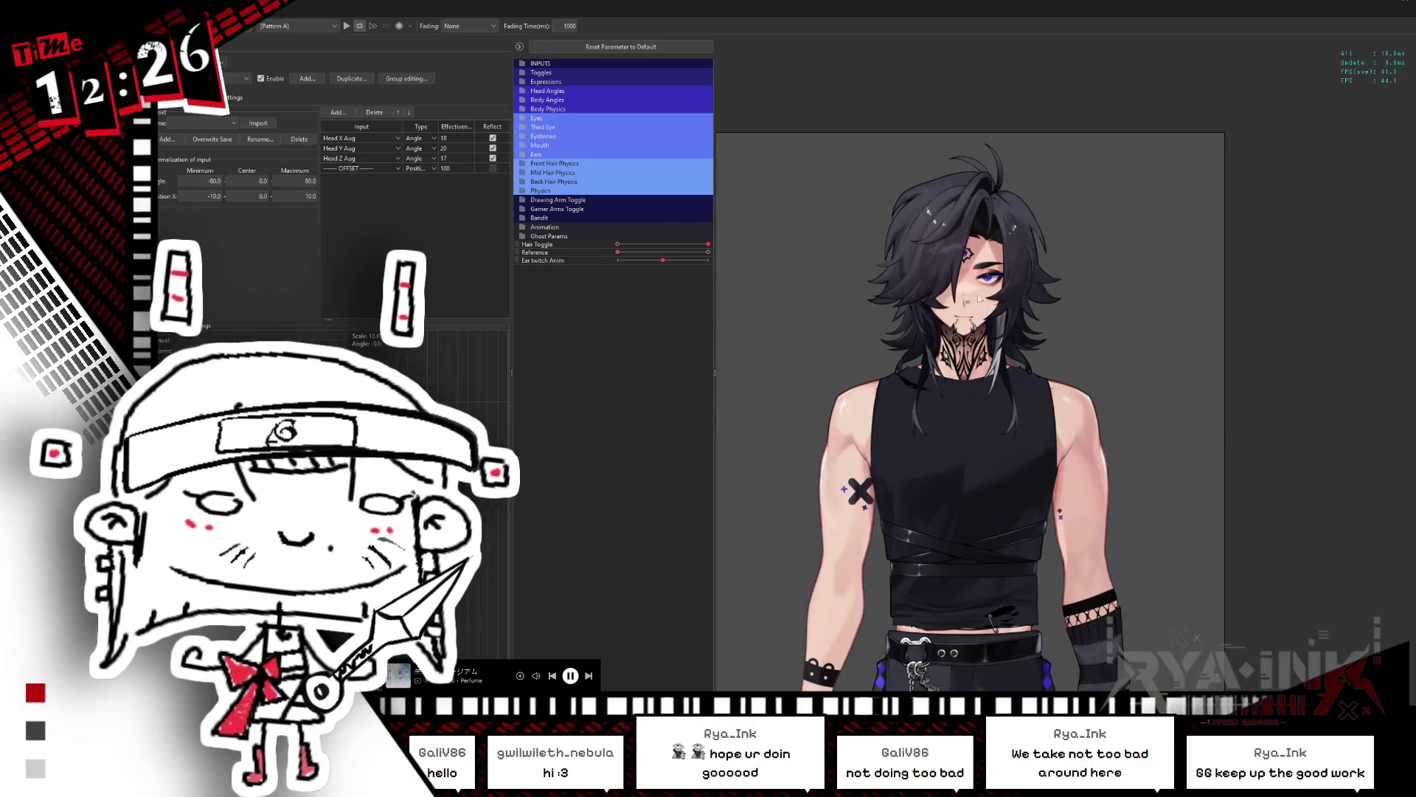
scroll(980, 297, up, 3)
mouse_move(961, 266)
mouse_down()
mouse_move(1218, 330)
mouse_move(1274, 320)
mouse_move(1011, 337)
mouse_move(1180, 390)
mouse_move(820, 481)
mouse_move(1143, 422)
mouse_move(1114, 401)
mouse_move(1229, 379)
mouse_move(831, 441)
mouse_move(1231, 366)
mouse_move(1239, 325)
mouse_move(1270, 310)
mouse_move(848, 337)
mouse_move(1271, 299)
mouse_move(1215, 191)
mouse_move(1254, 296)
mouse_move(1232, 329)
mouse_move(1009, 335)
mouse_move(1047, 295)
mouse_move(807, 348)
mouse_move(1077, 310)
mouse_move(1018, 280)
mouse_move(1038, 404)
mouse_move(1030, 662)
mouse_move(1009, 326)
mouse_move(989, 576)
mouse_move(1013, 400)
mouse_move(1108, 408)
mouse_move(1061, 574)
mouse_move(1040, 586)
mouse_move(1046, 528)
mouse_up()
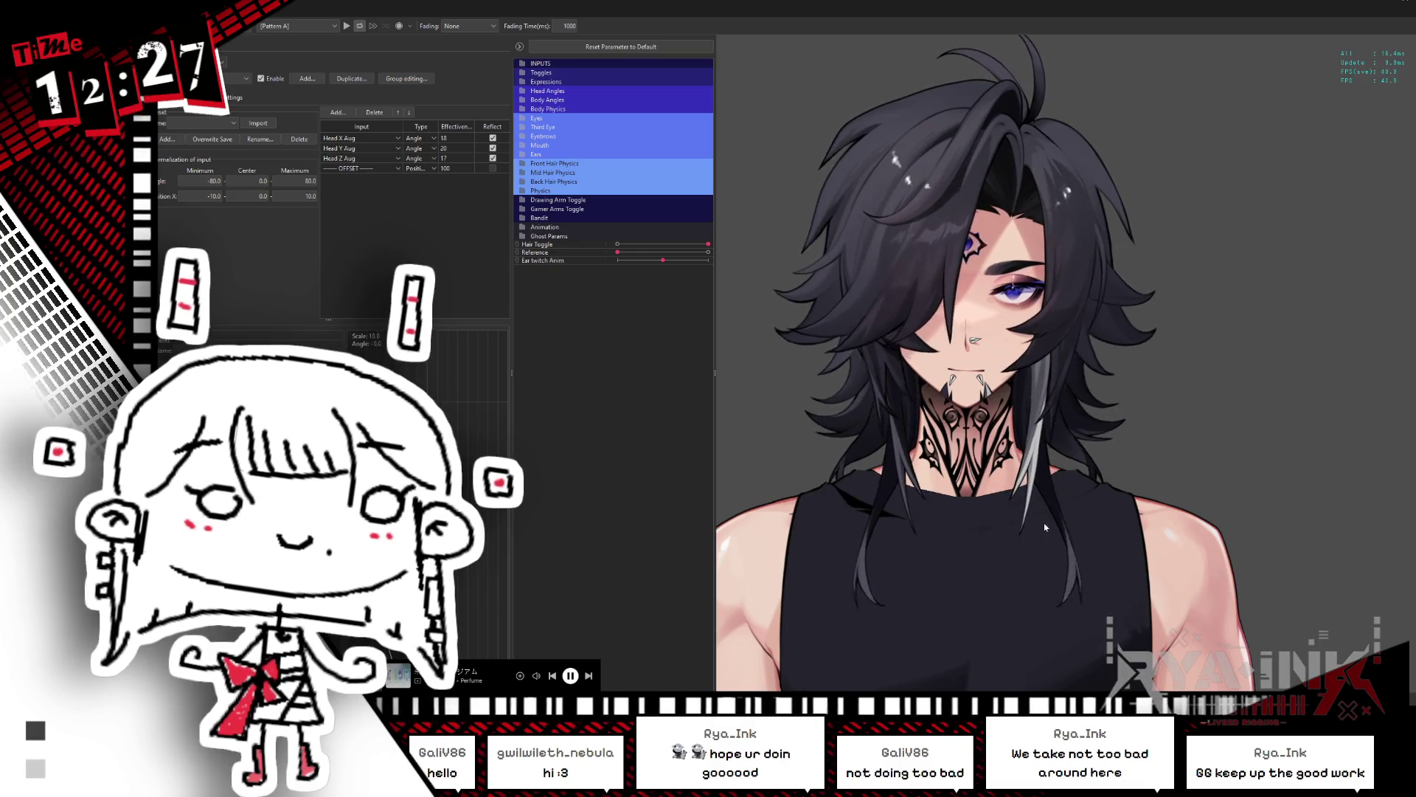
mouse_move(1037, 363)
mouse_down()
mouse_move(1198, 348)
mouse_move(1084, 398)
mouse_move(852, 431)
mouse_move(866, 431)
mouse_up()
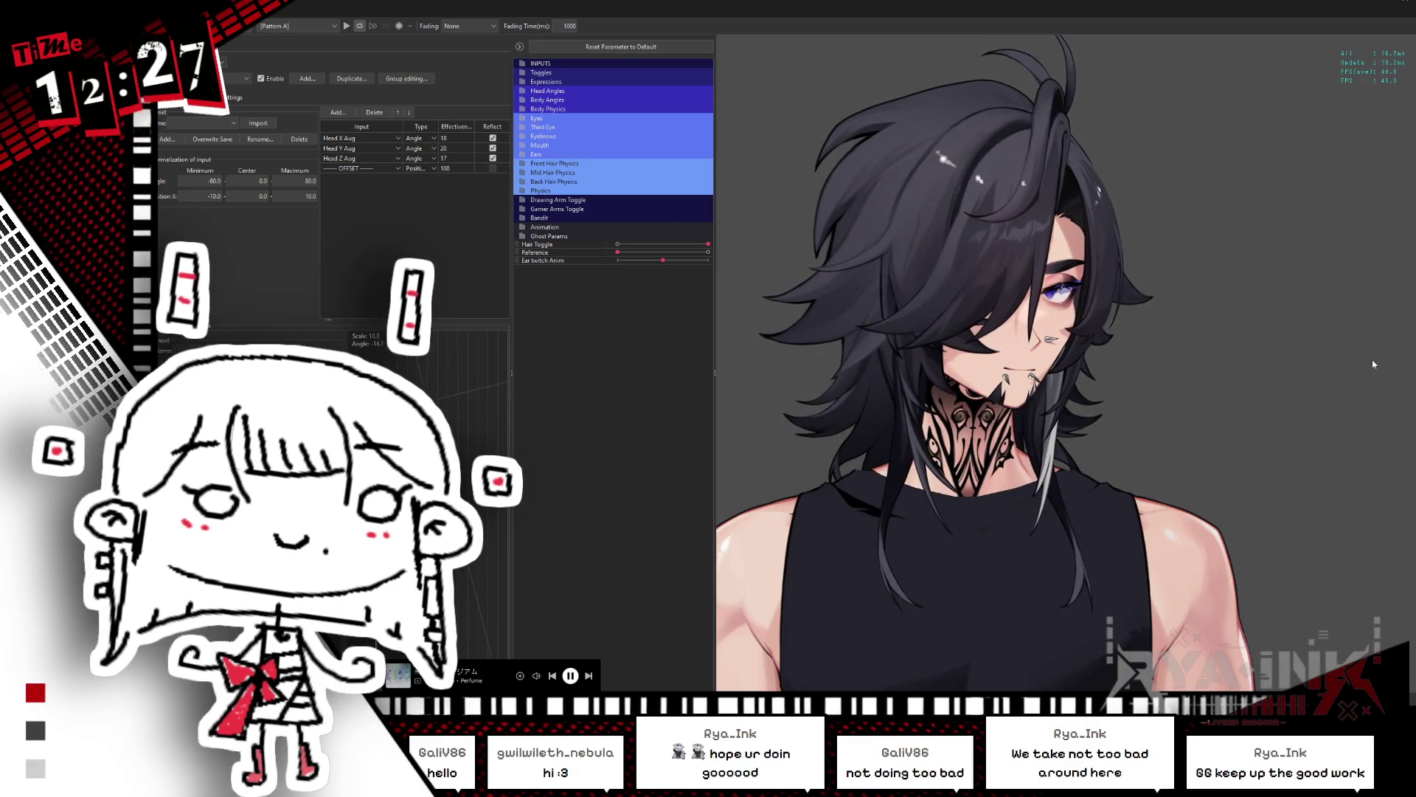
drag(1326, 378, 802, 452)
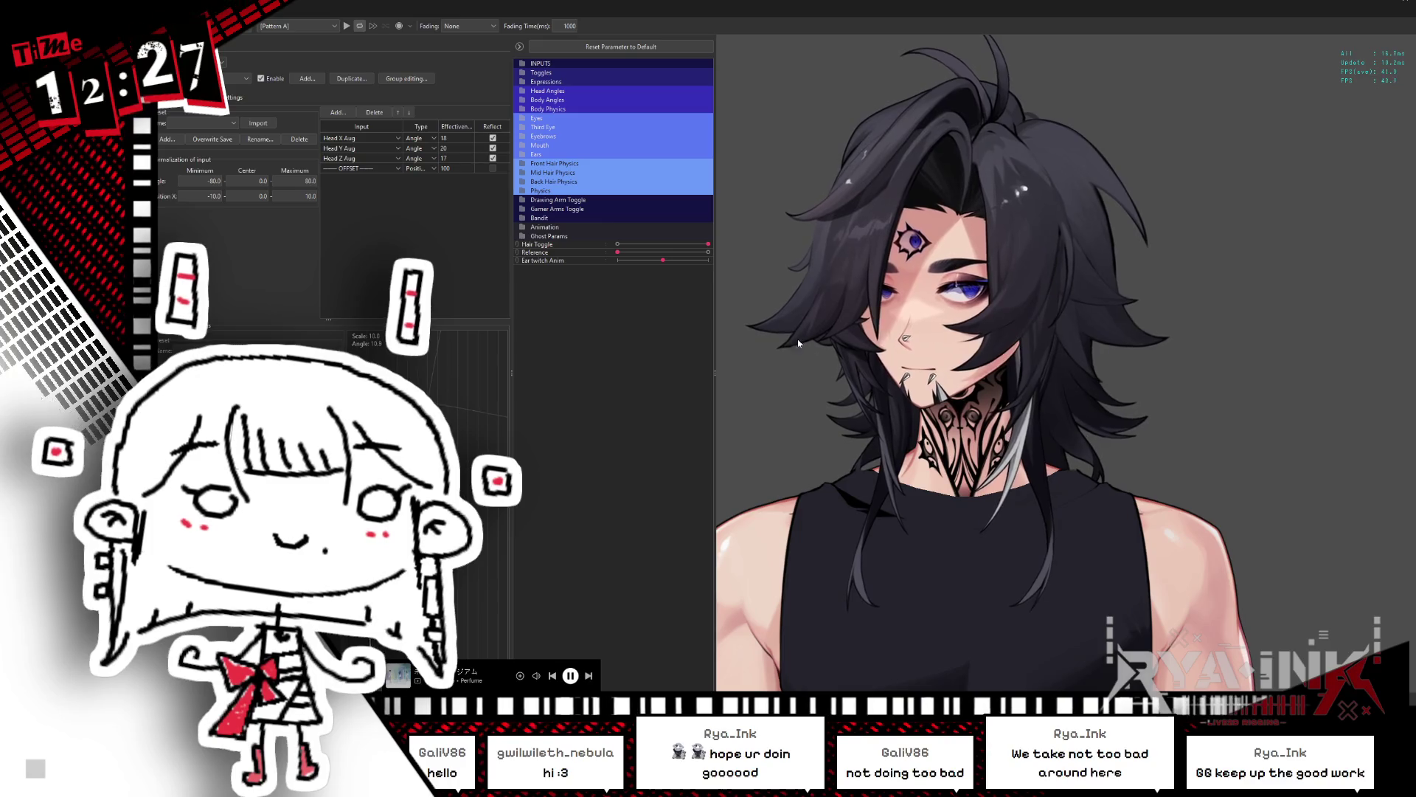
drag(932, 312, 1350, 326)
mouse_move(1206, 347)
mouse_down()
mouse_move(1319, 336)
mouse_move(716, 409)
mouse_move(1230, 350)
mouse_move(830, 385)
mouse_move(1166, 344)
mouse_move(848, 386)
mouse_move(1154, 360)
mouse_up()
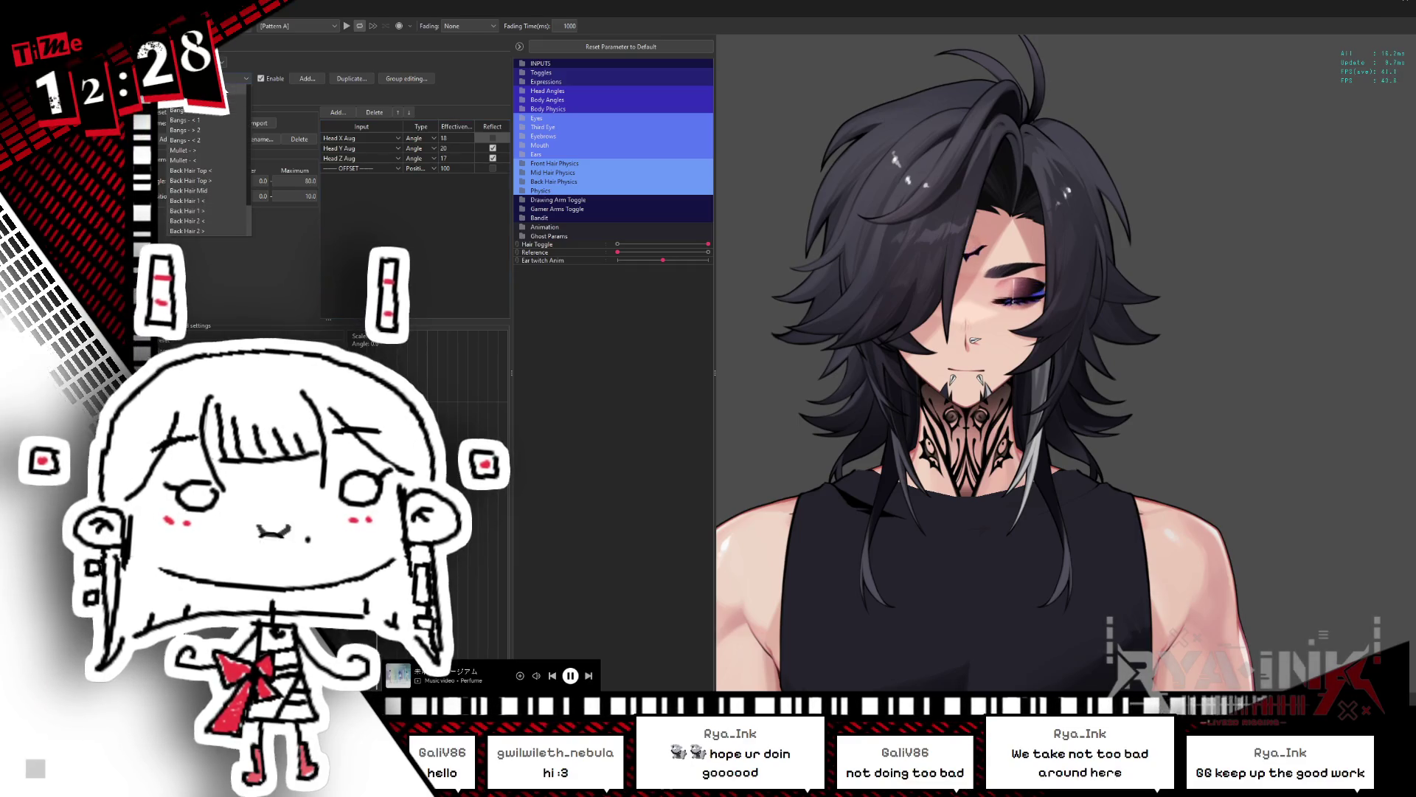
Step: Load the Back Hair 2 < group and other hair groups to compare Head Aug effectiveness values
click(222, 202)
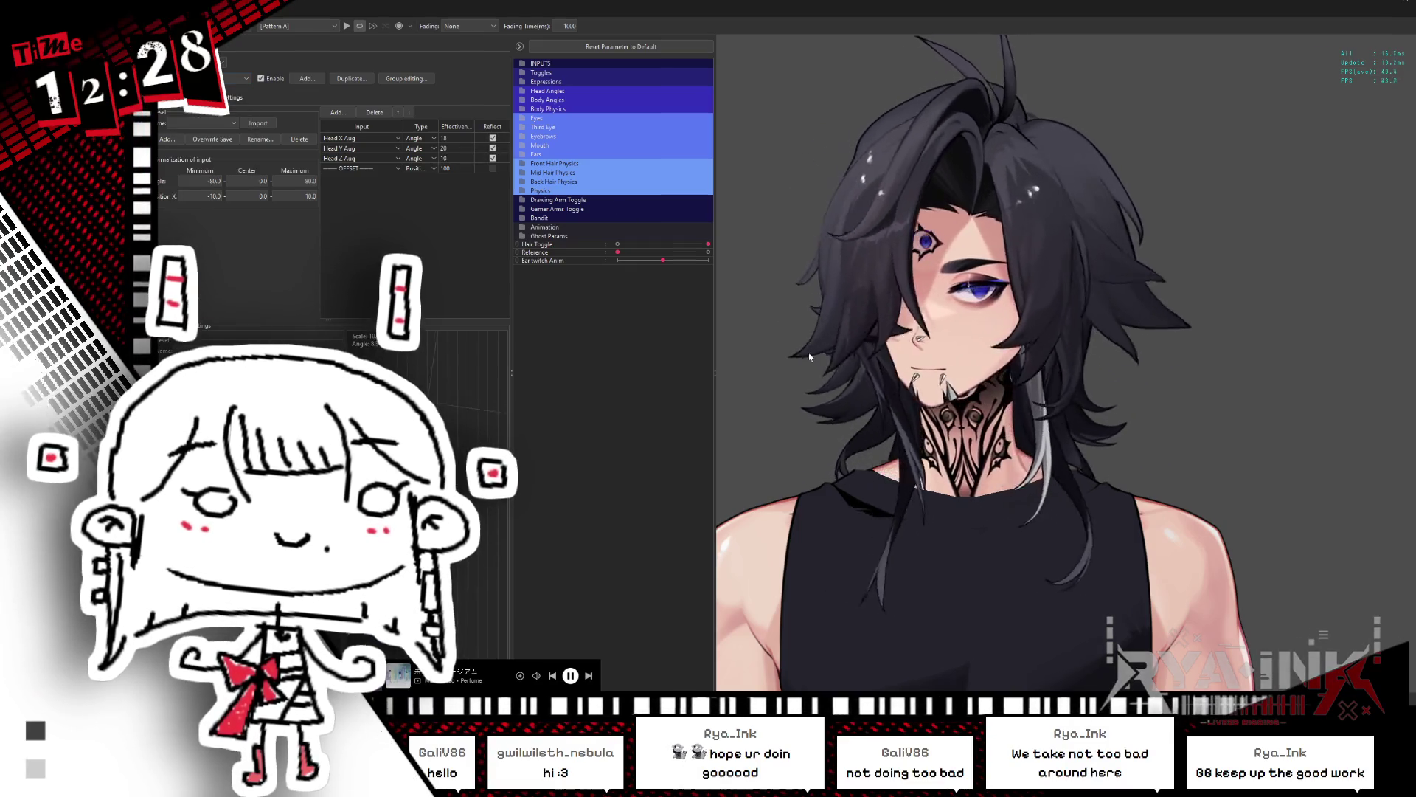
click(235, 78)
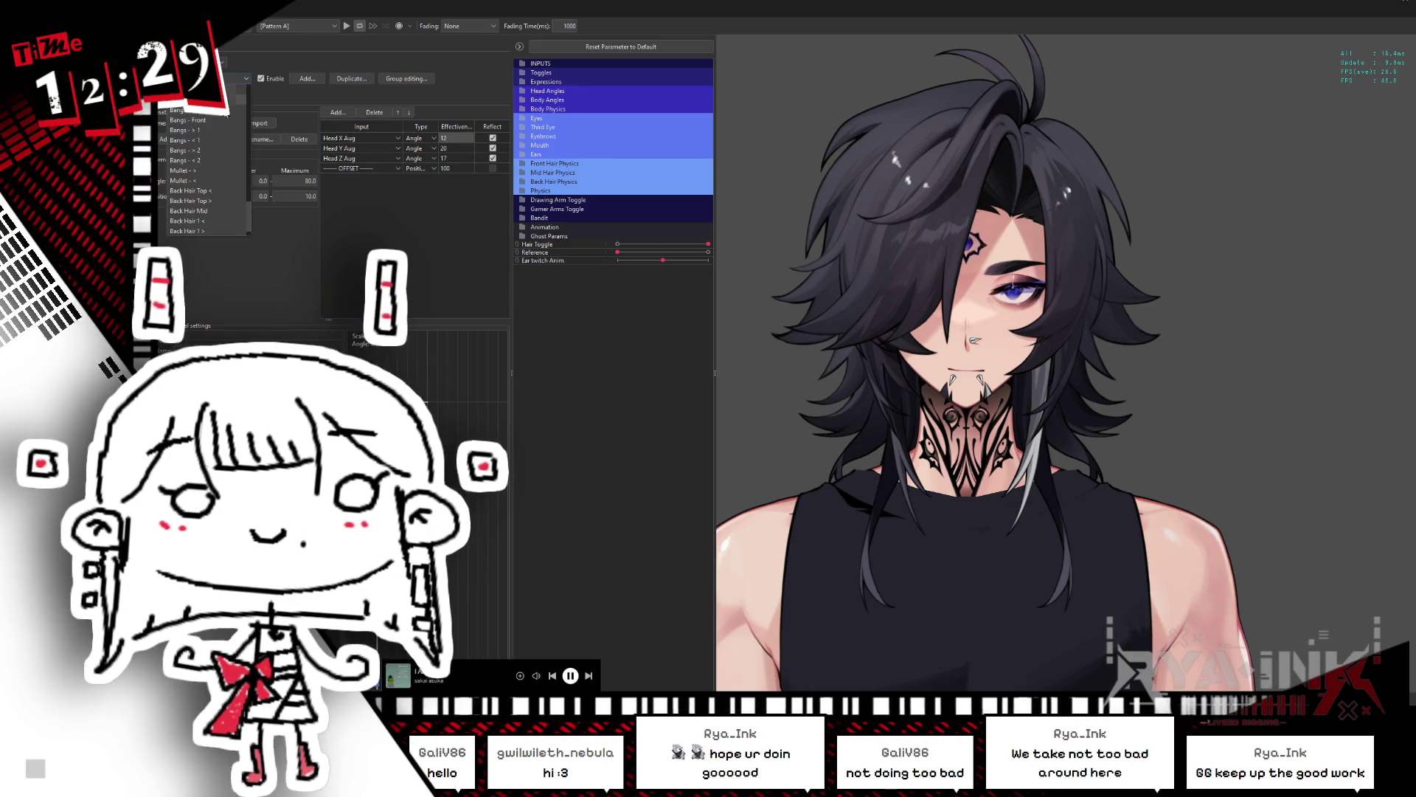
click(218, 231)
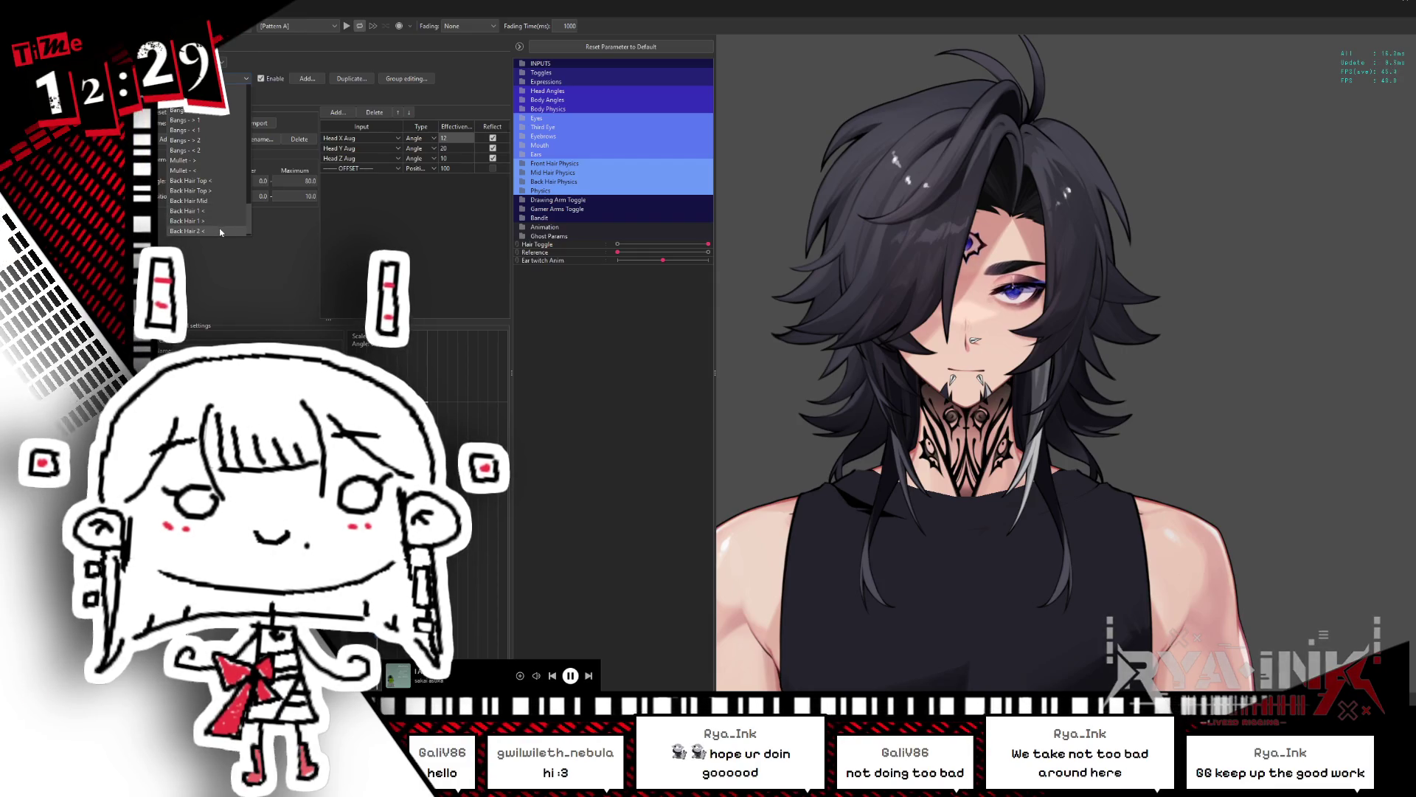
click(218, 232)
click(233, 122)
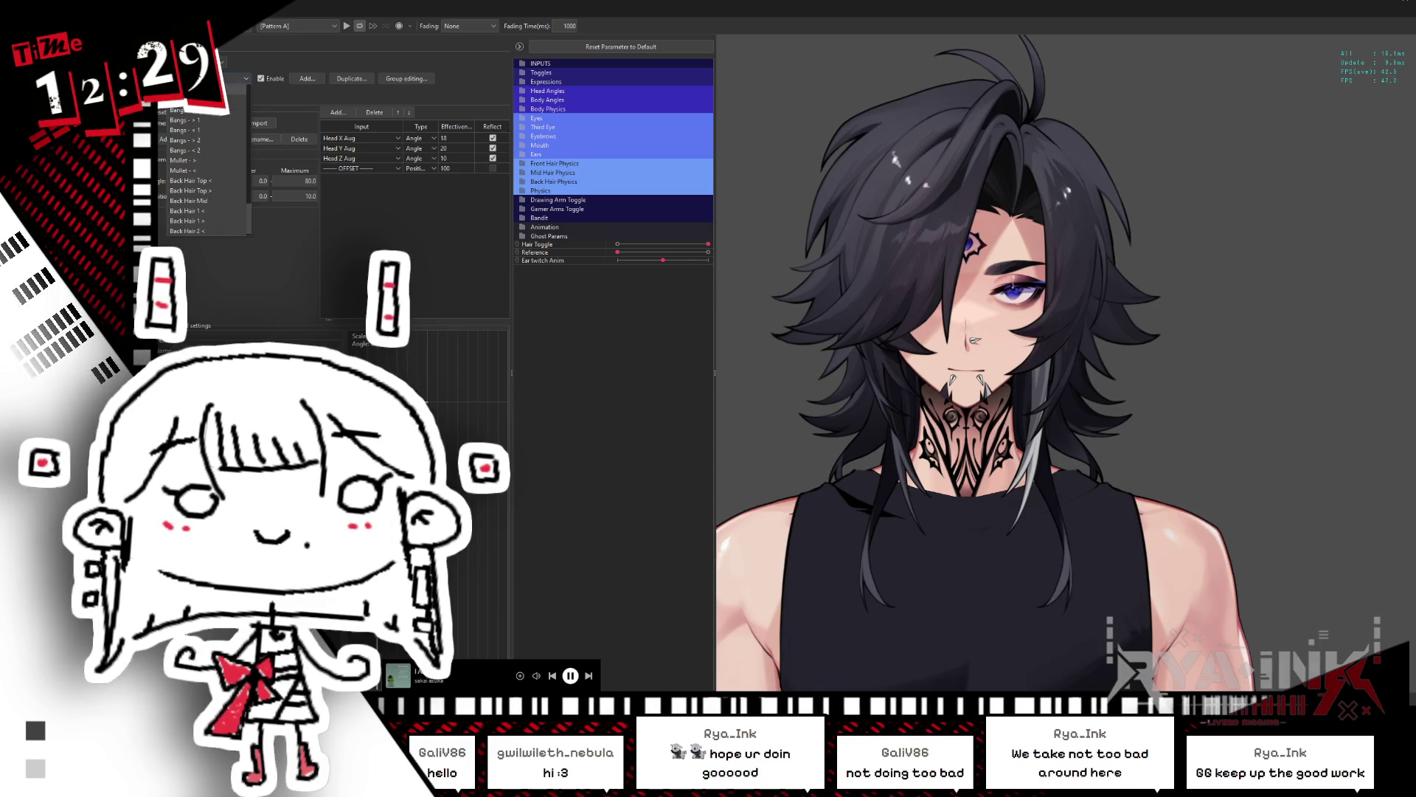
click(238, 167)
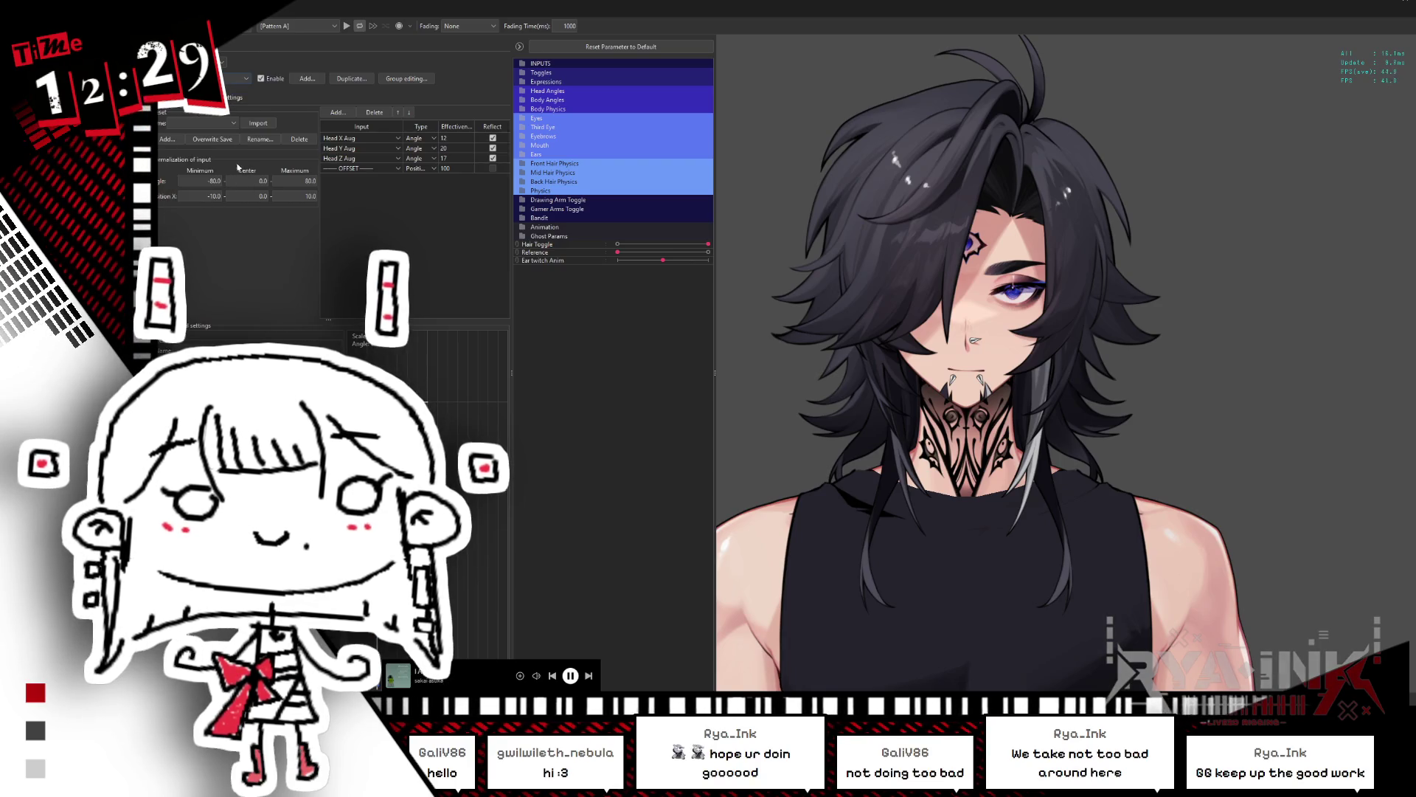
Step: Switch to another hair physics group and zoom the viewer out and back in to watch its sway
click(237, 80)
click(219, 232)
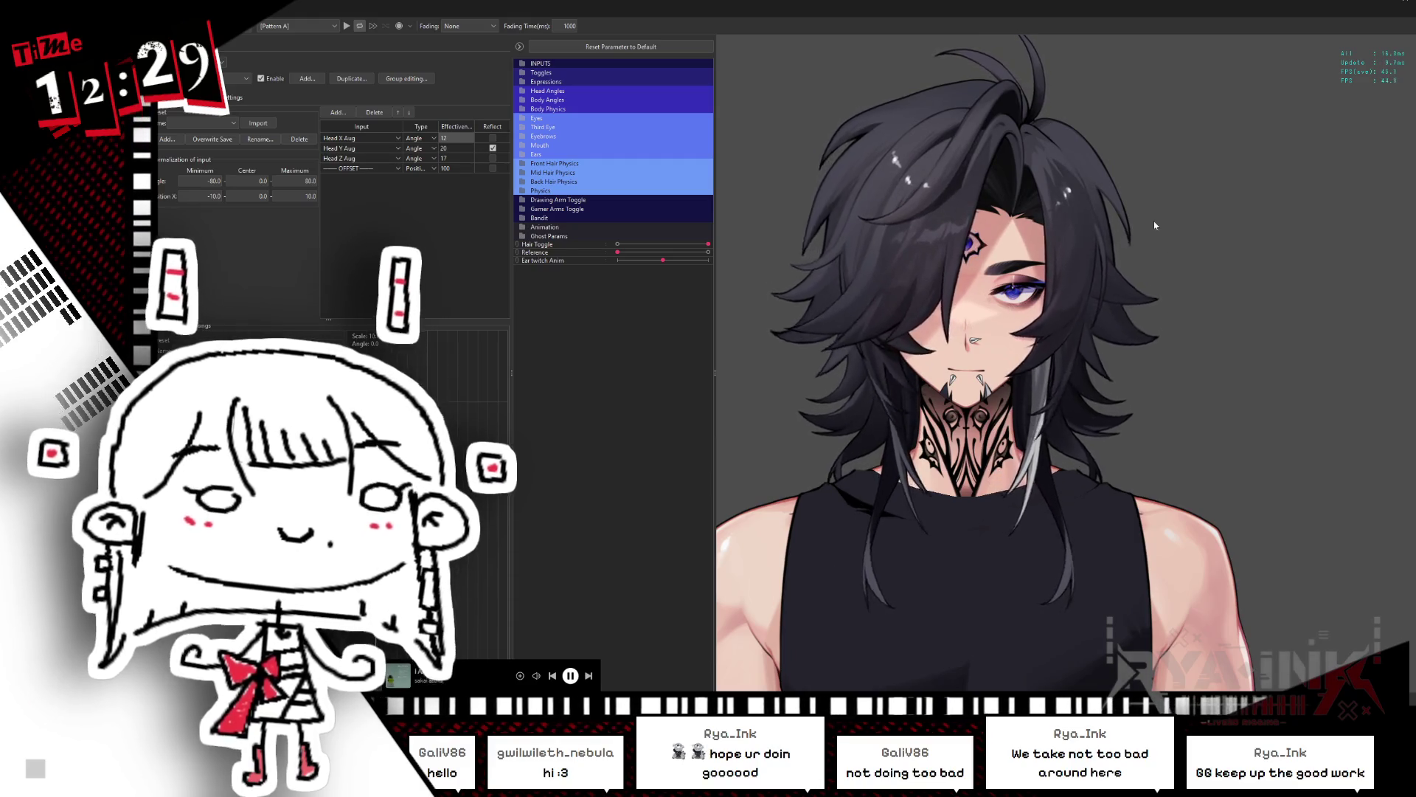
scroll(1155, 229, down, 3)
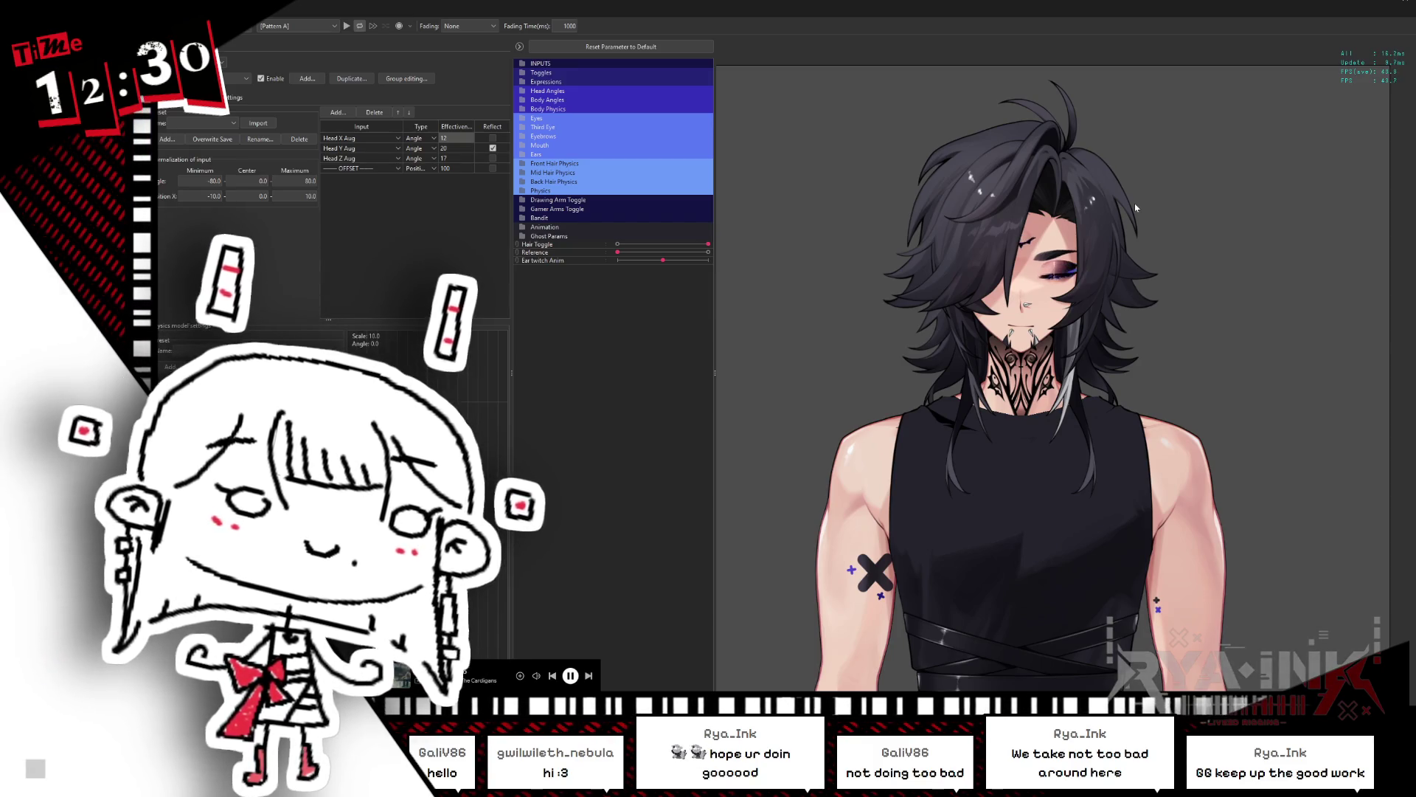
scroll(950, 306, up, 5)
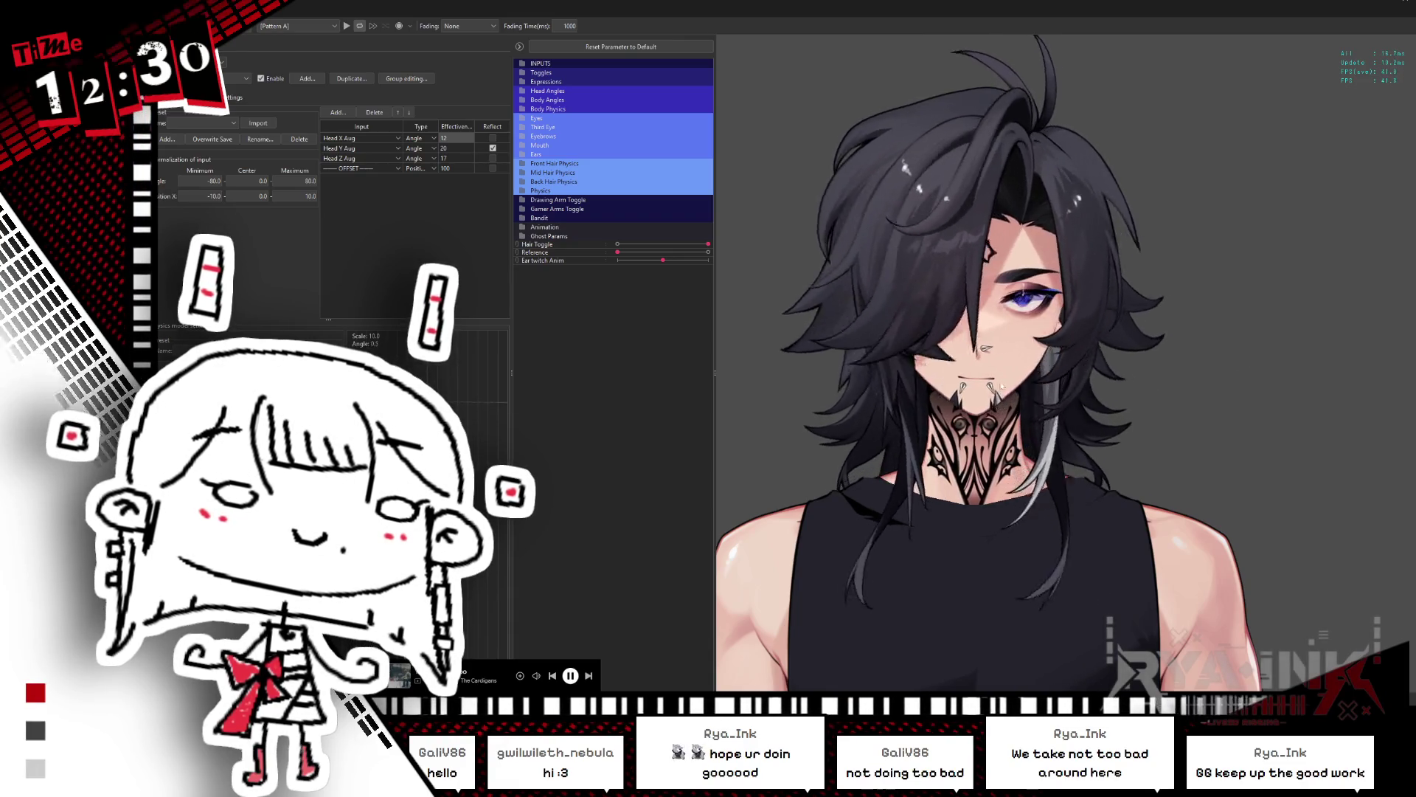
scroll(1160, 348, down, 2)
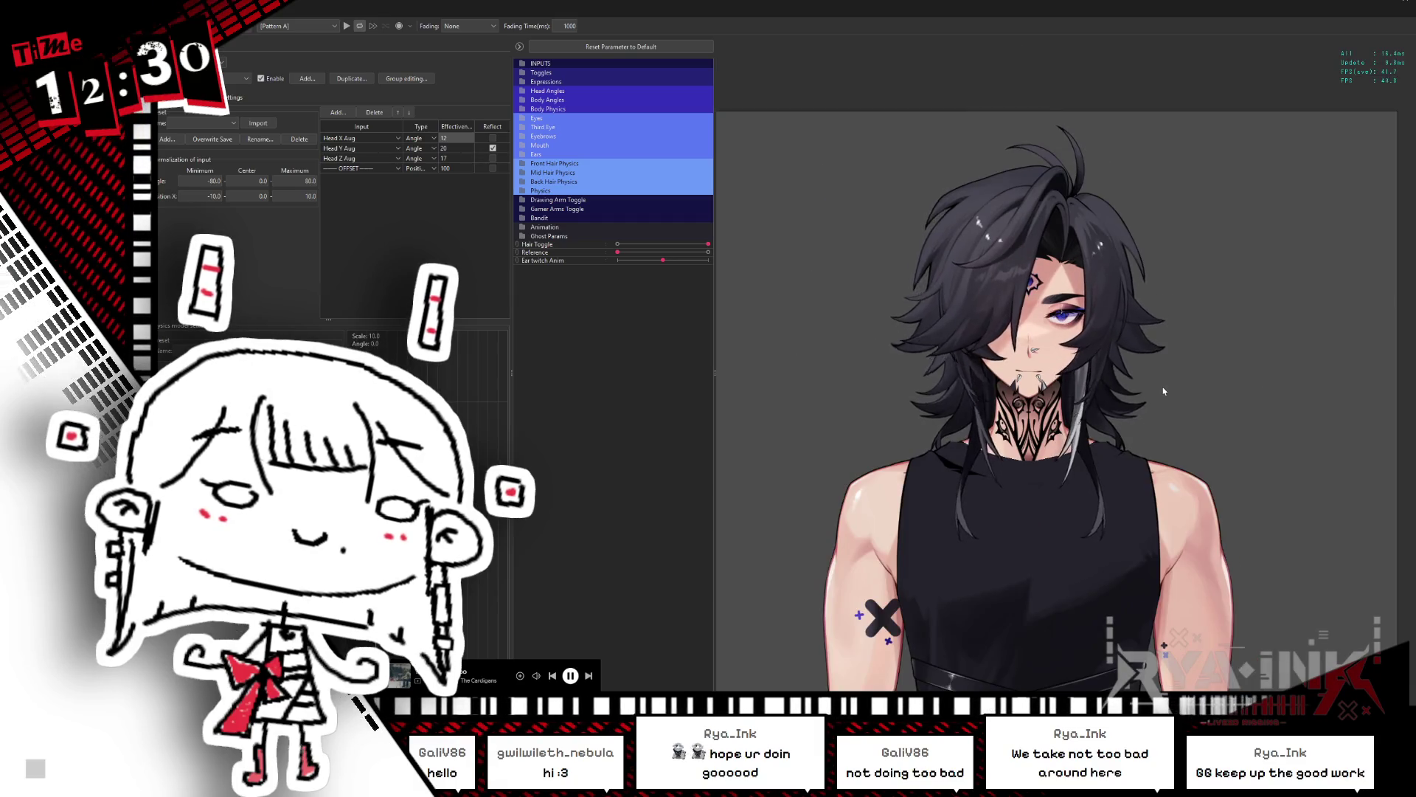
scroll(1173, 347, up, 3)
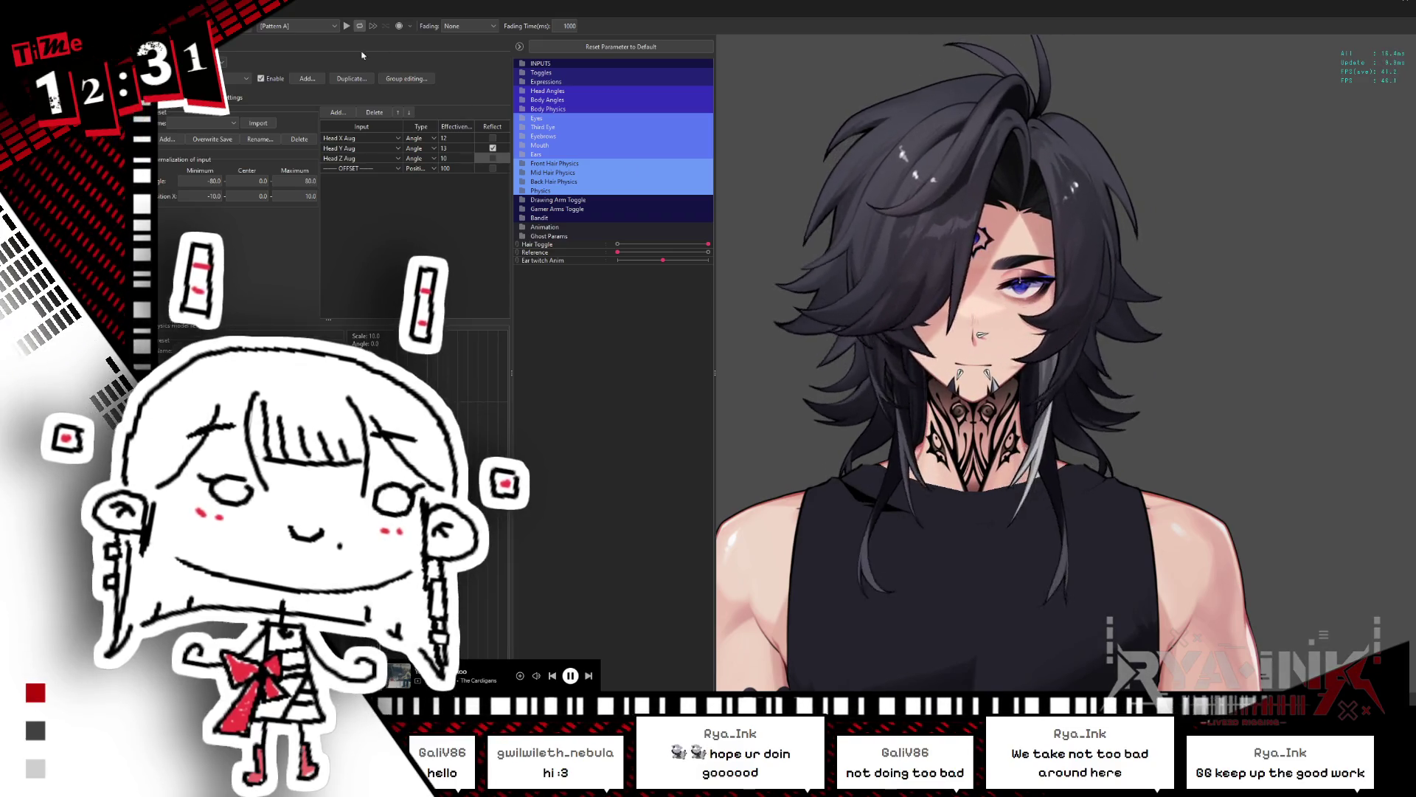
Step: Load a different hair group and uncheck Reflect for its Head X Aug and Head Z Aug inputs
click(213, 78)
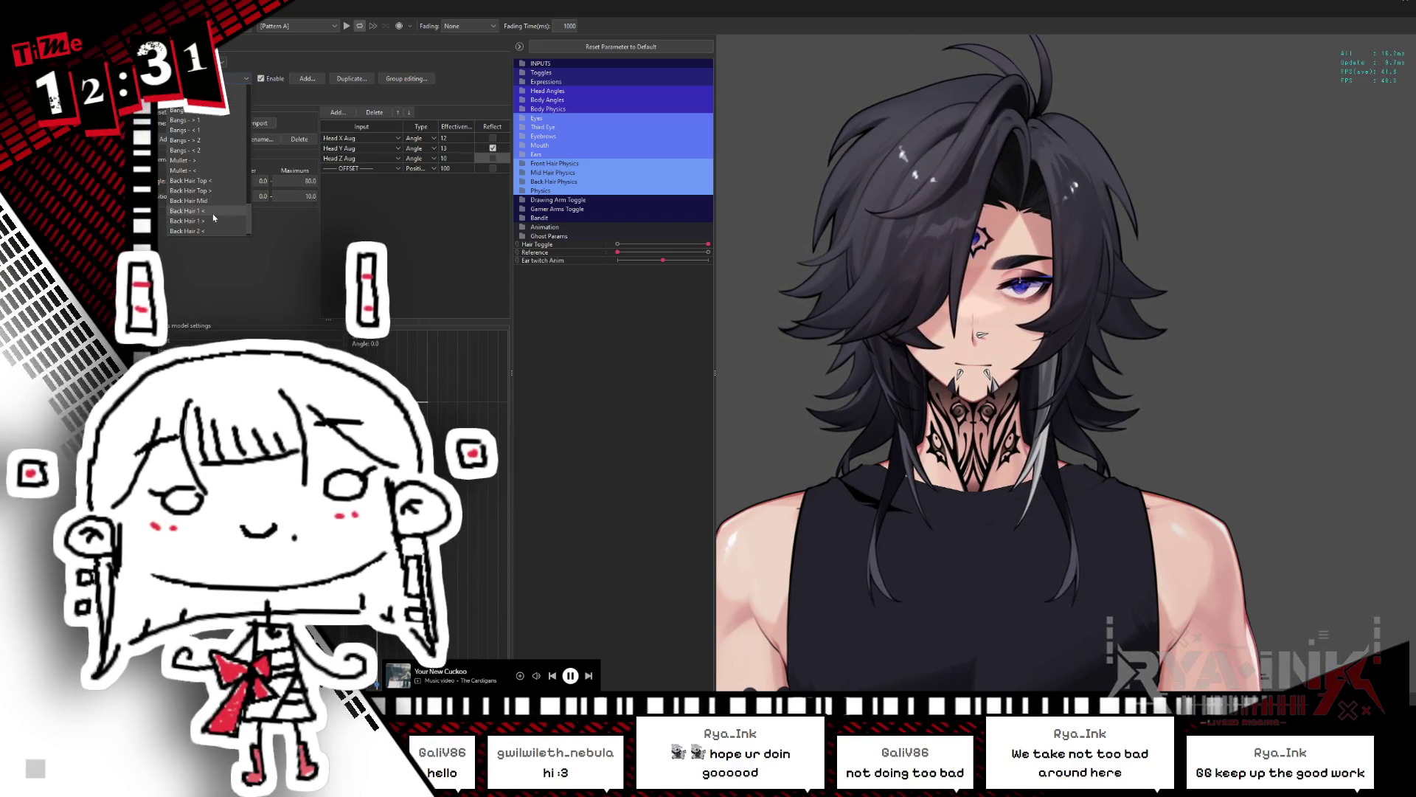
click(214, 219)
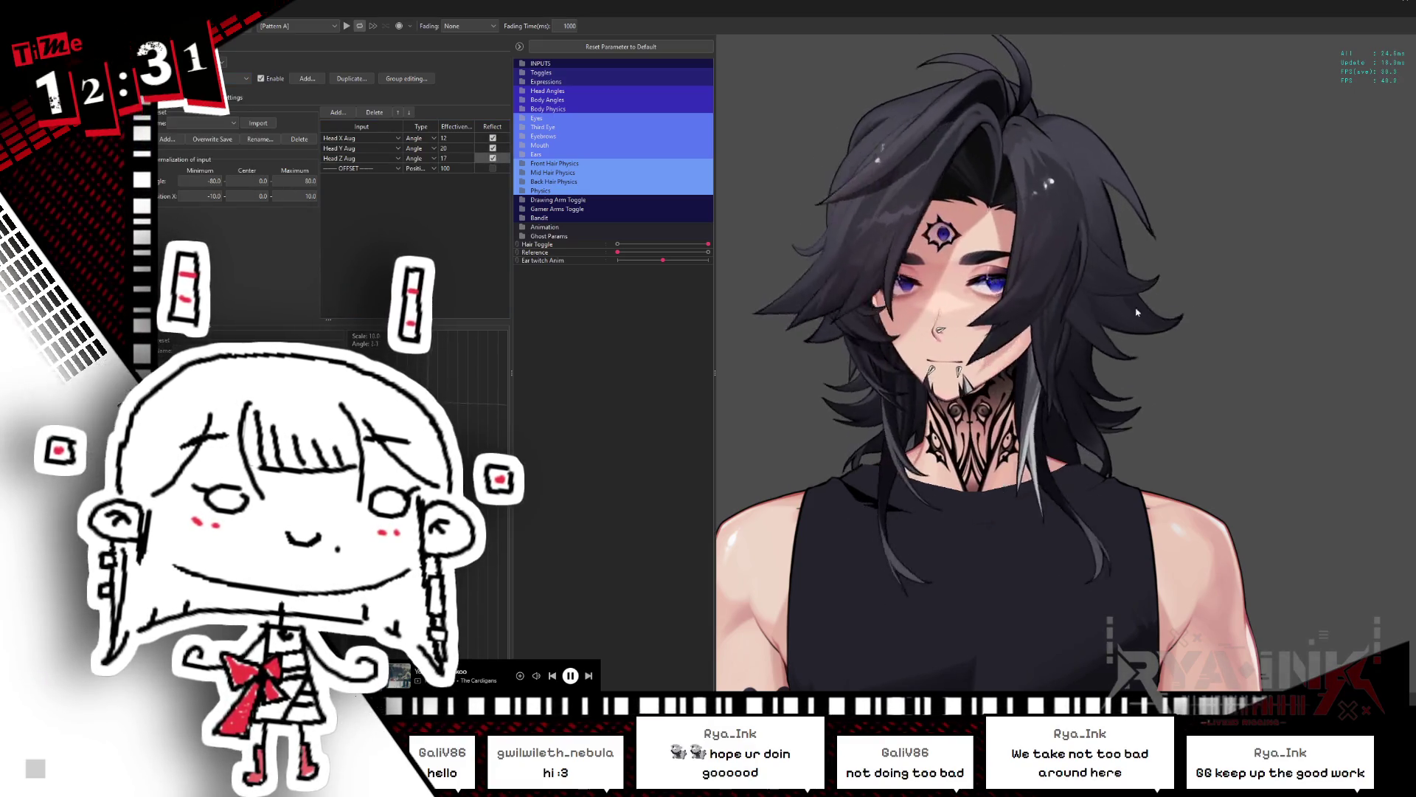
click(493, 138)
click(493, 158)
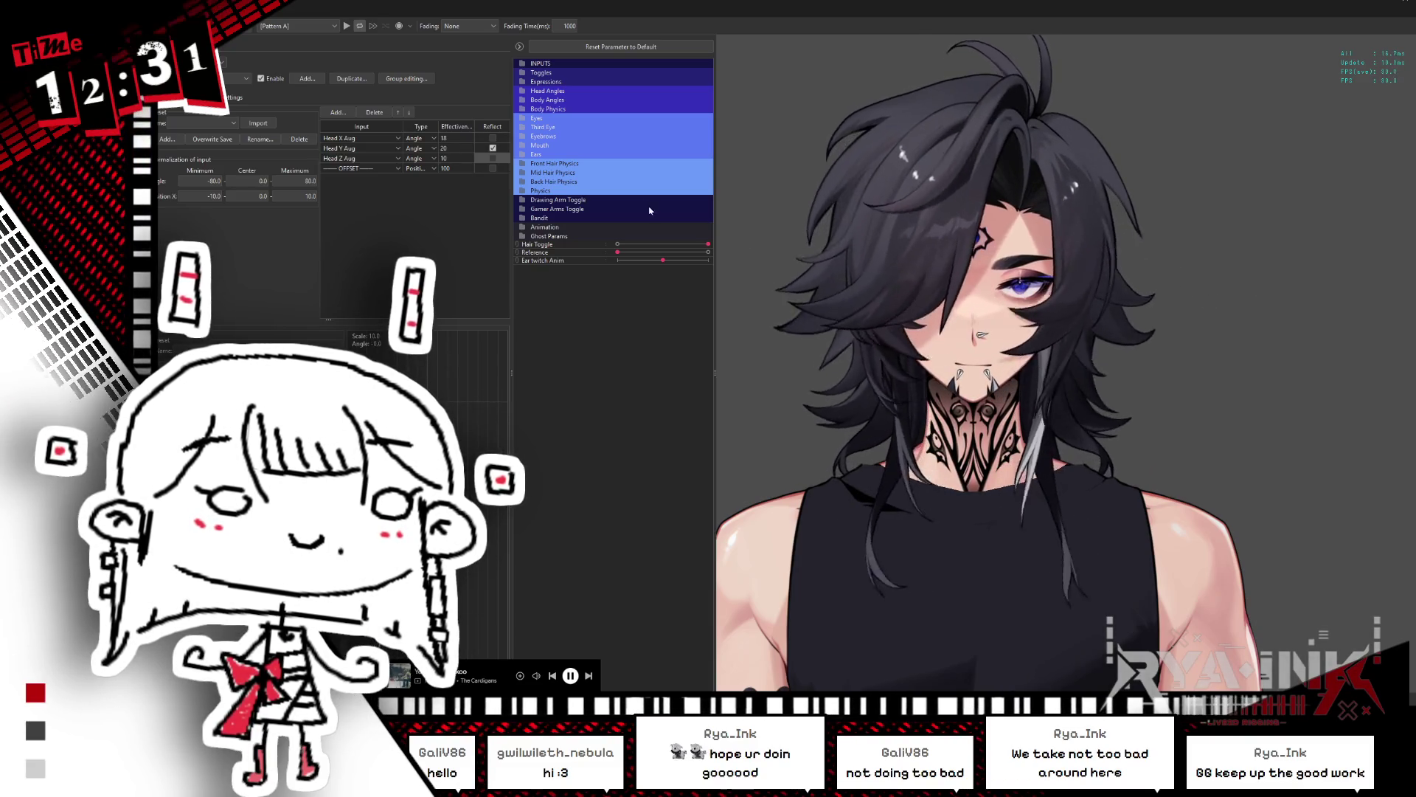
click(231, 79)
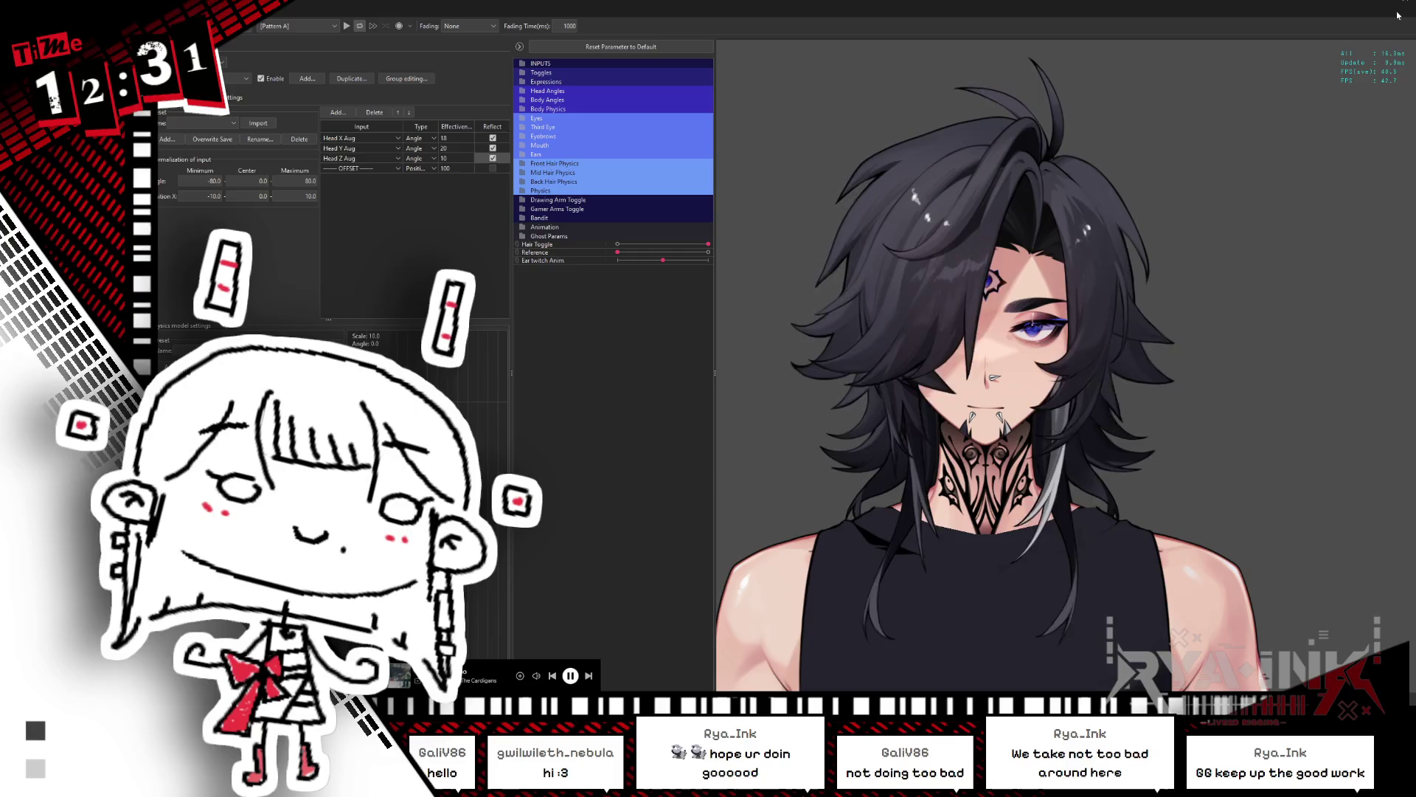
Step: Close the Cubism Viewer window to get back to the modeling canvas
click(1352, 9)
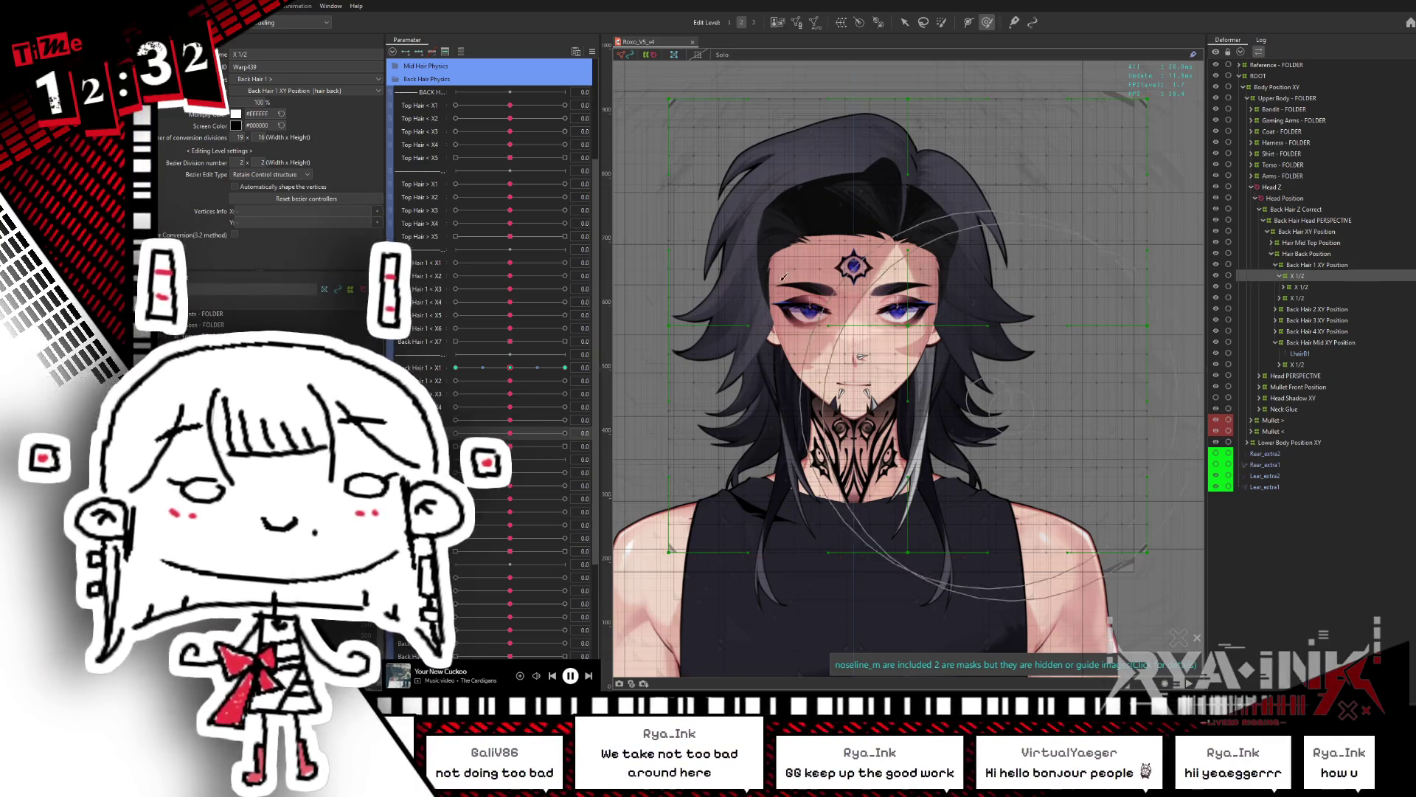
Step: Inspect the Back Hair 1 and Back Hair Mid XY Position warps, then collapse their branches
click(396, 81)
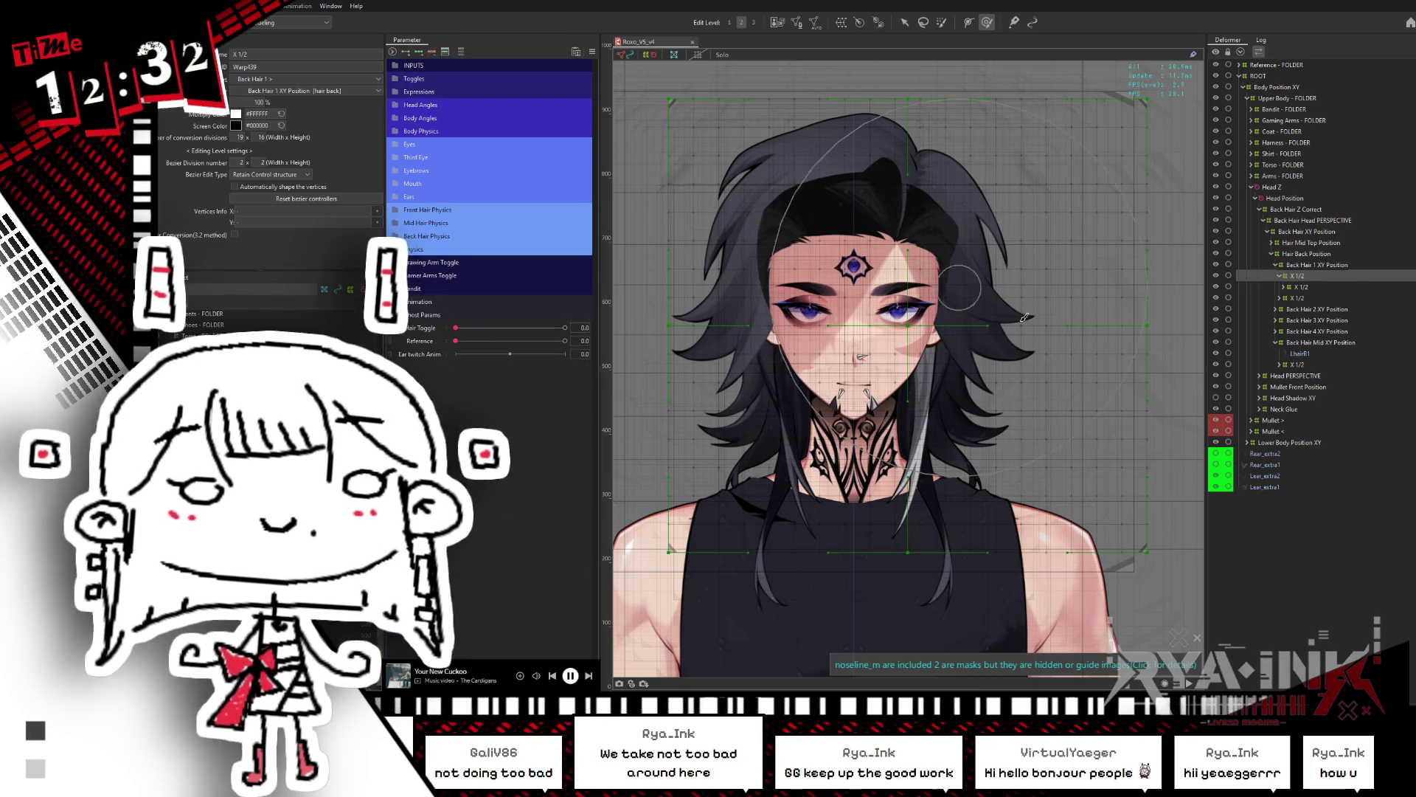
click(1318, 267)
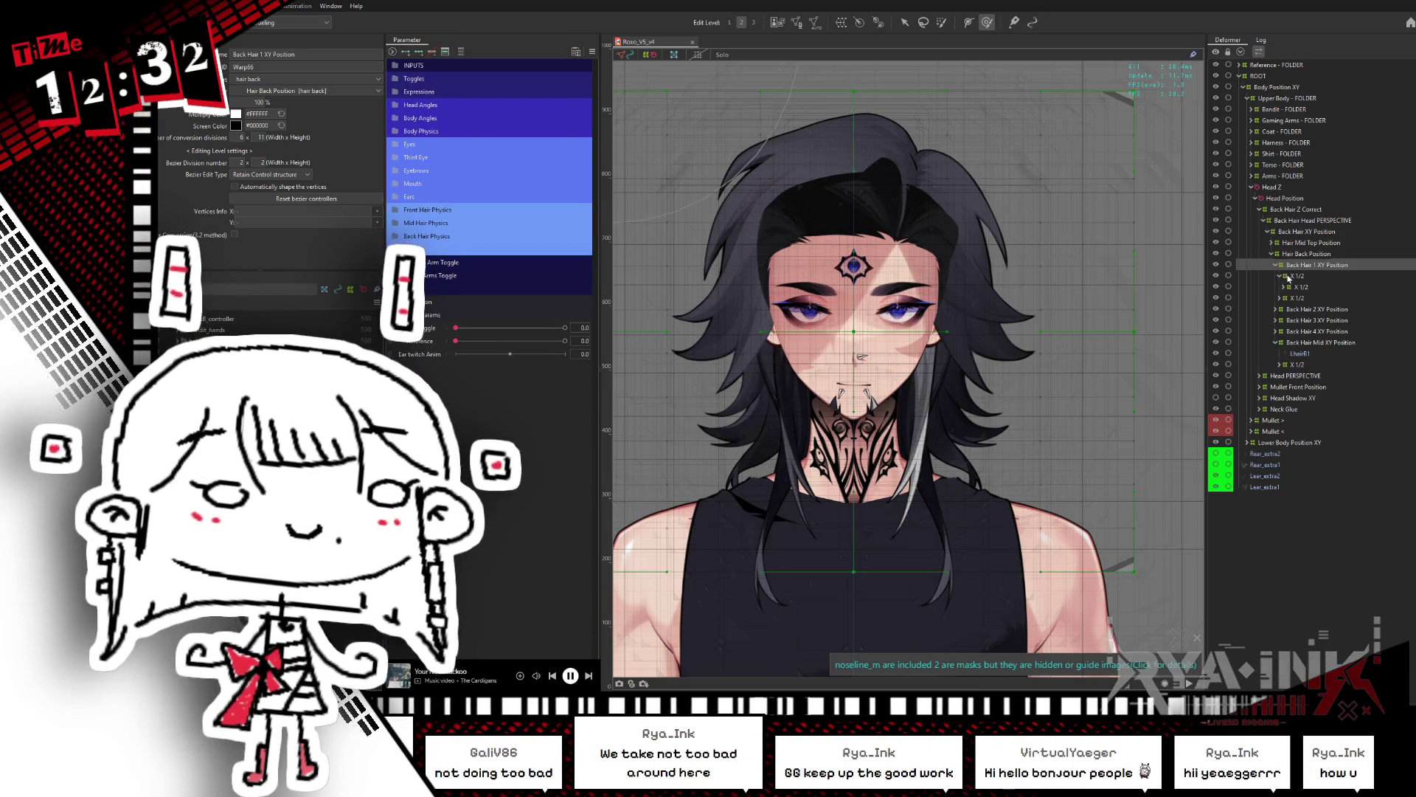
click(1317, 281)
click(1276, 266)
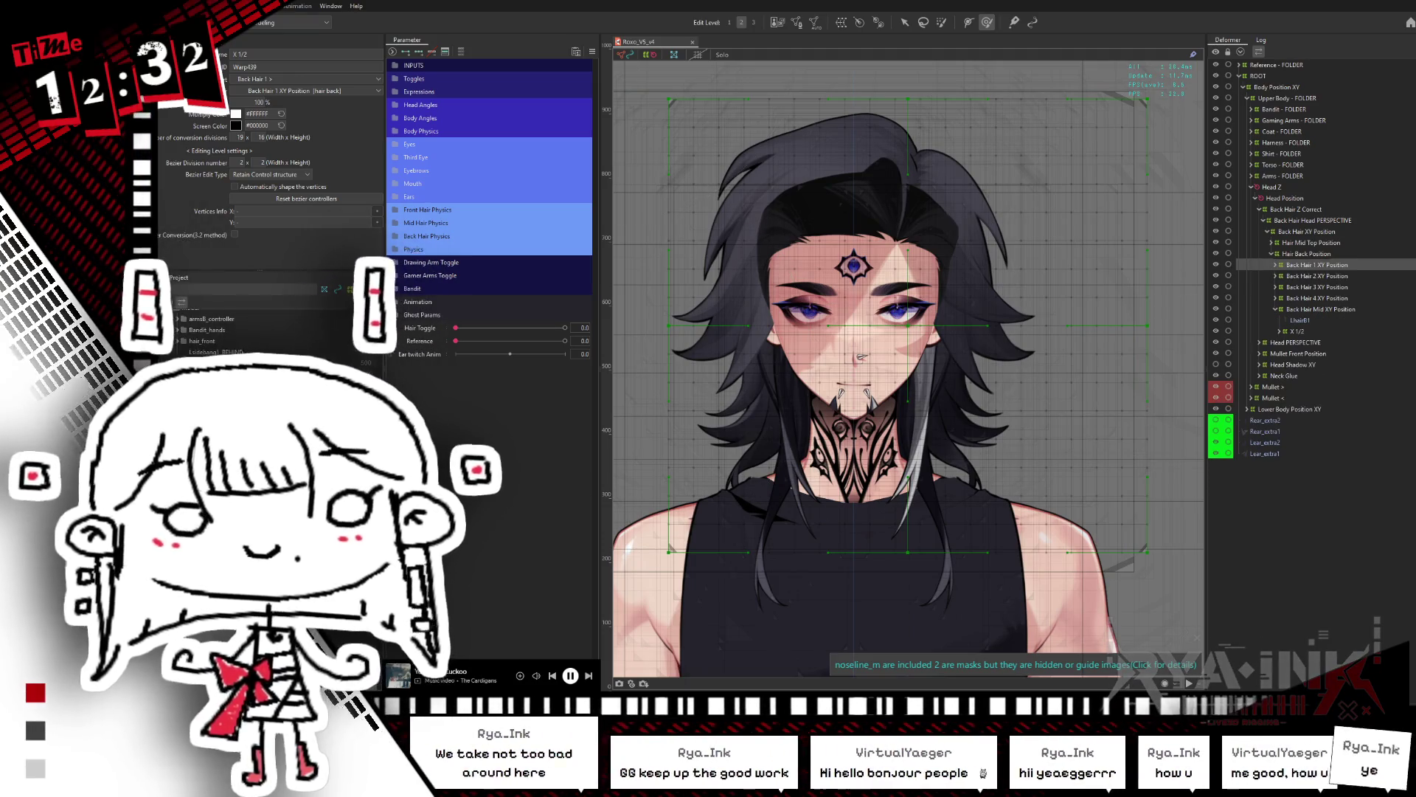
click(1305, 310)
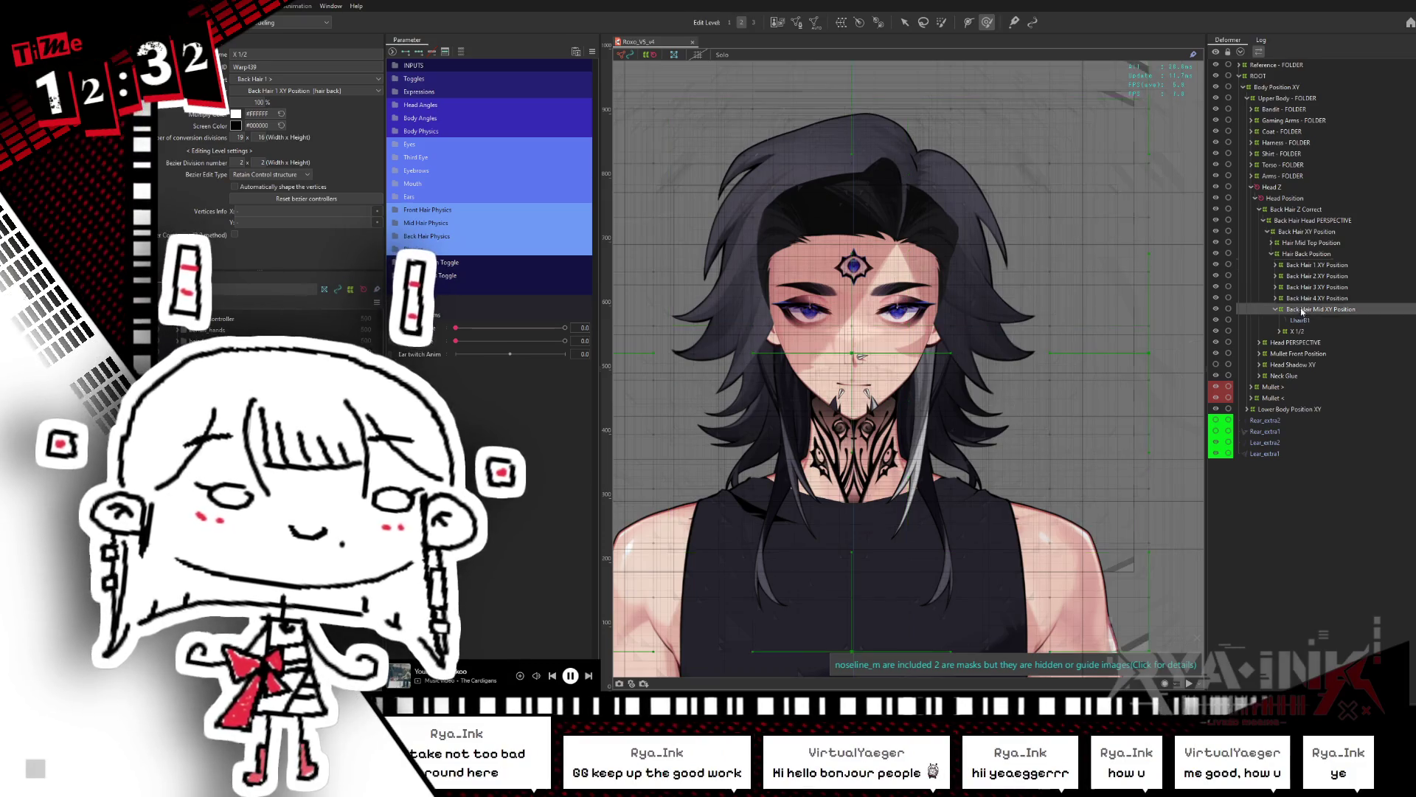
double_click(1300, 311)
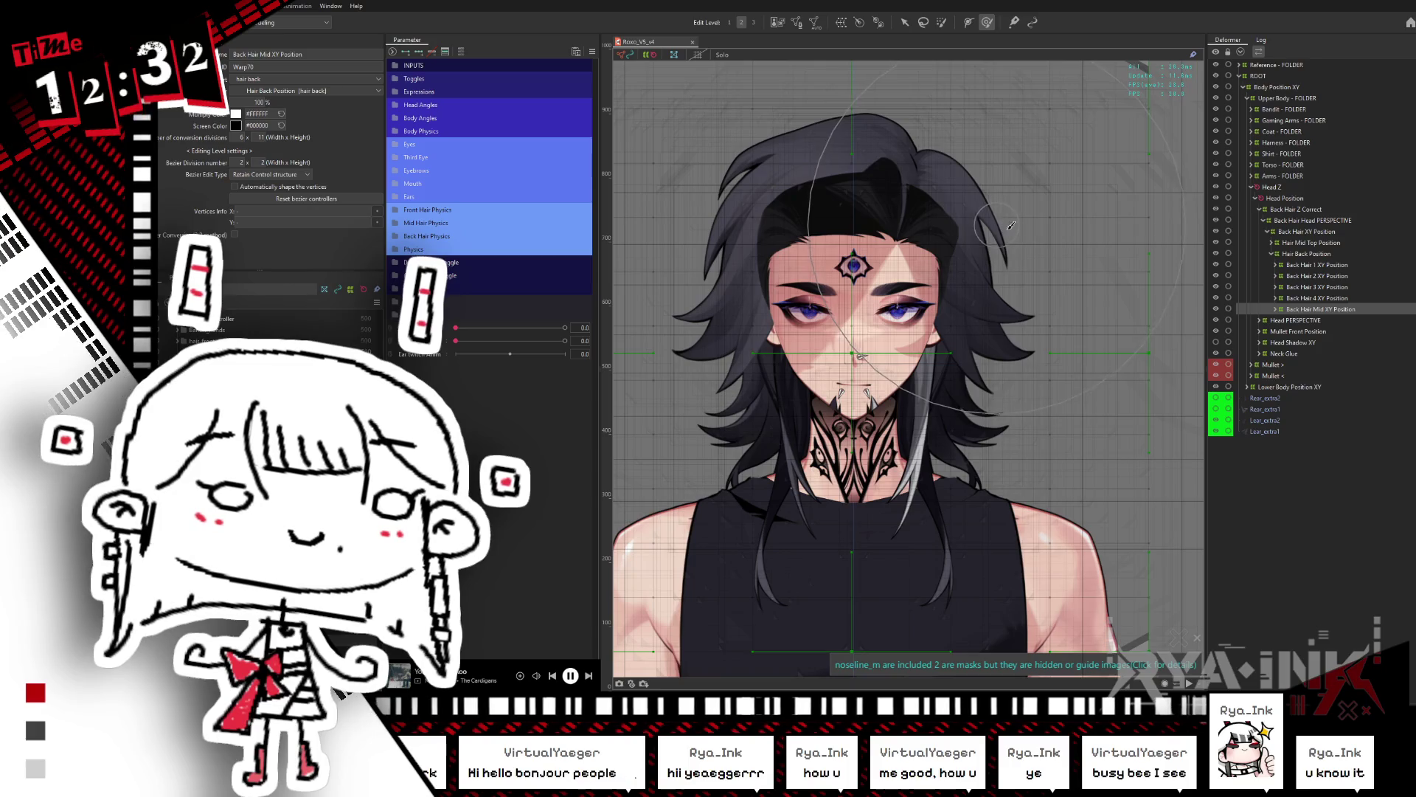
Step: Expand R Hair Top 1 and paste a duplicate of its X 1/2 warp chain
click(1272, 242)
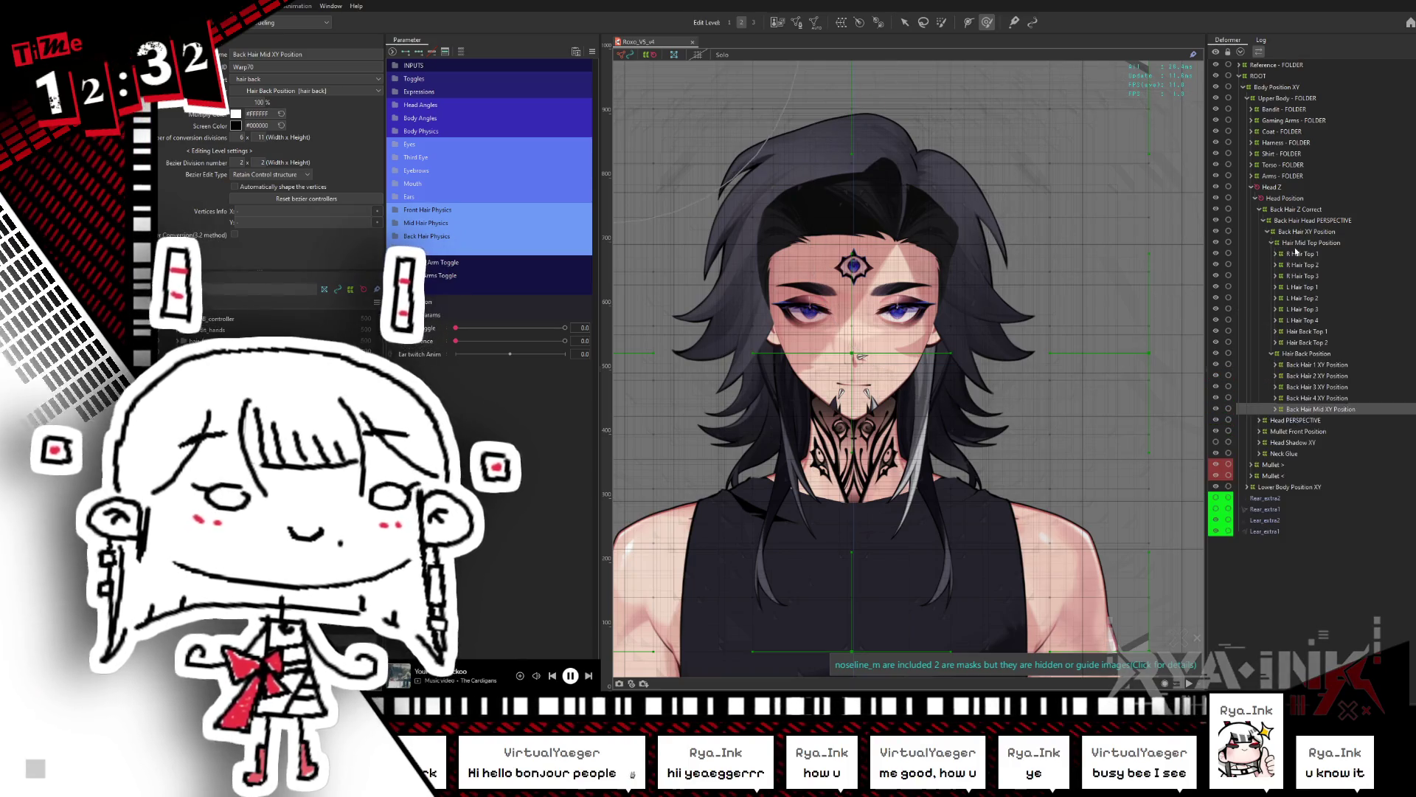
click(1310, 254)
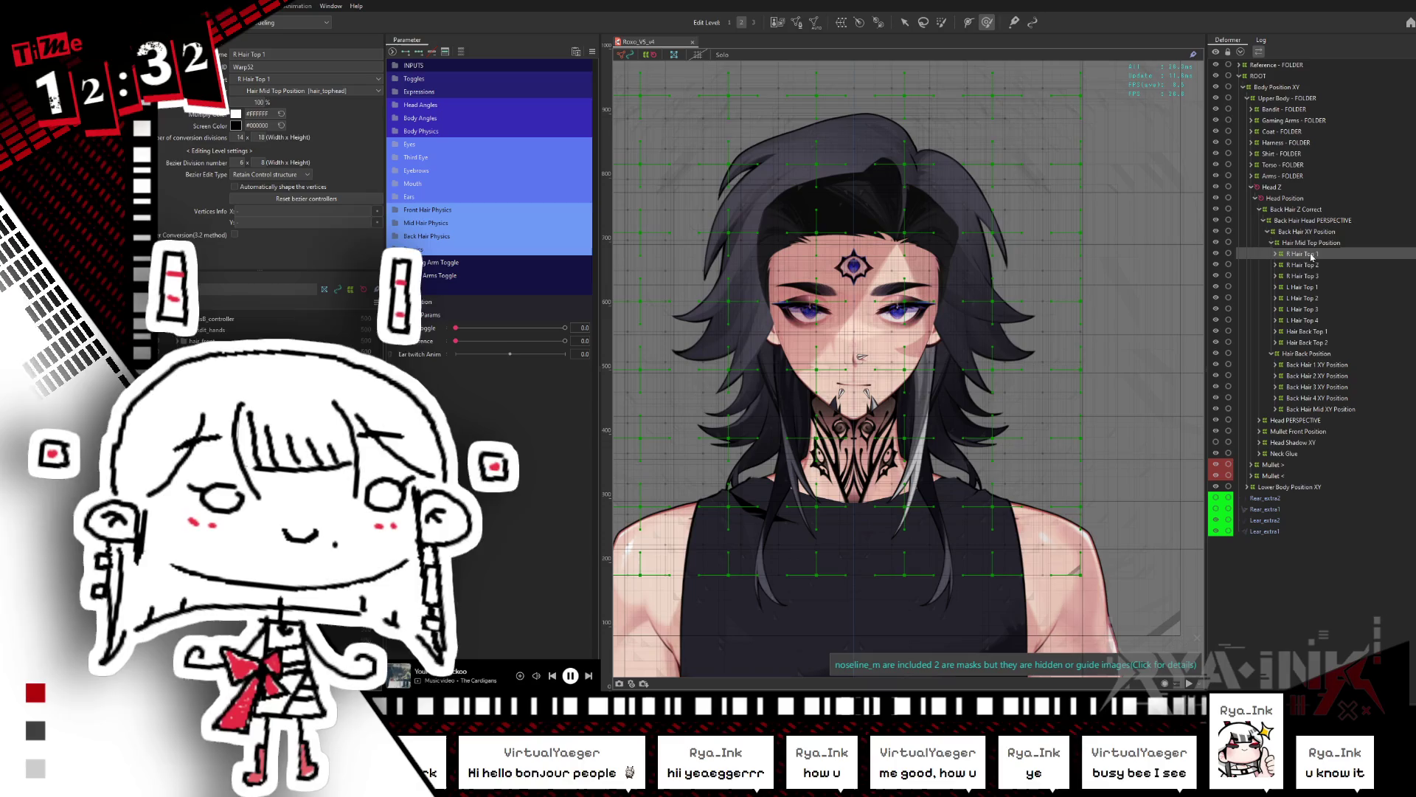
double_click(1311, 254)
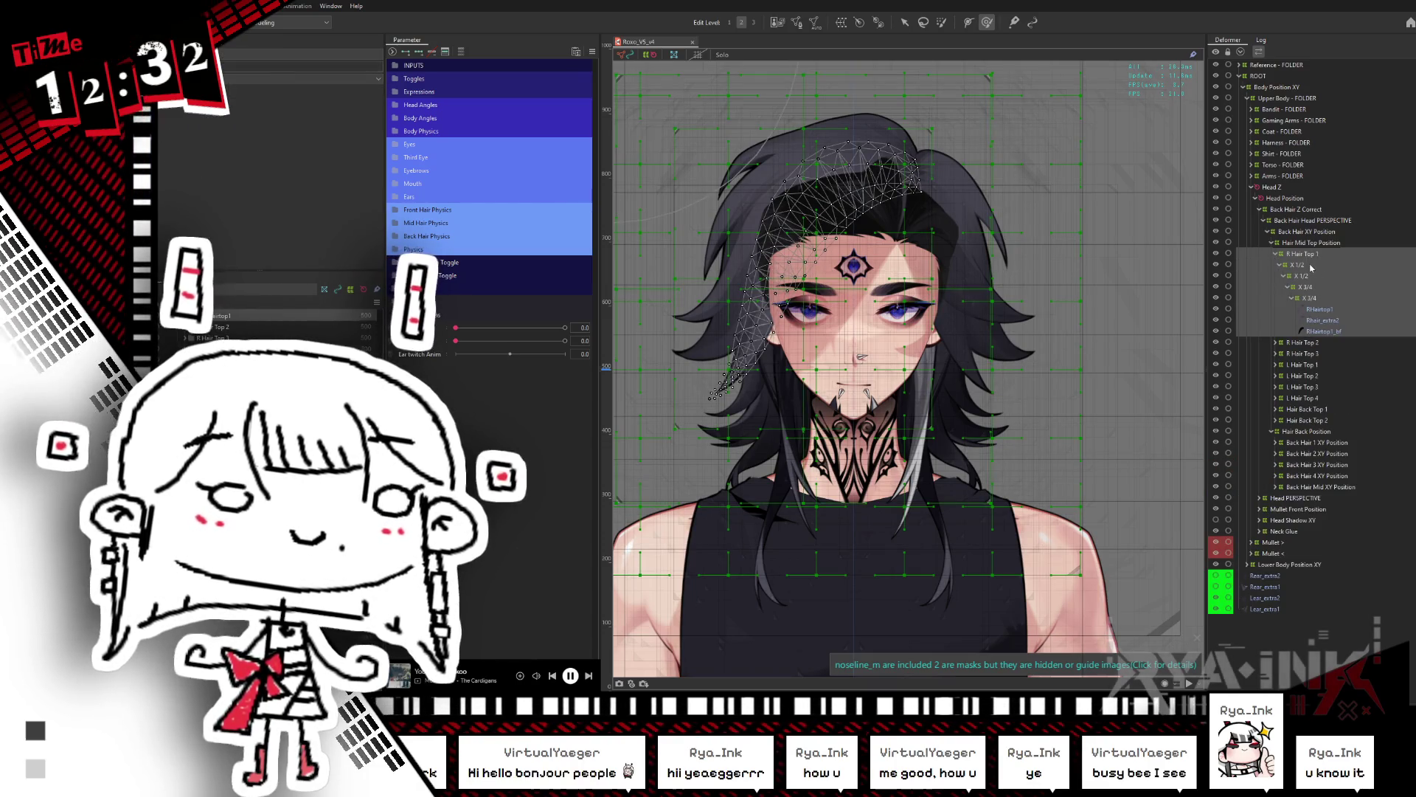
click(1311, 266)
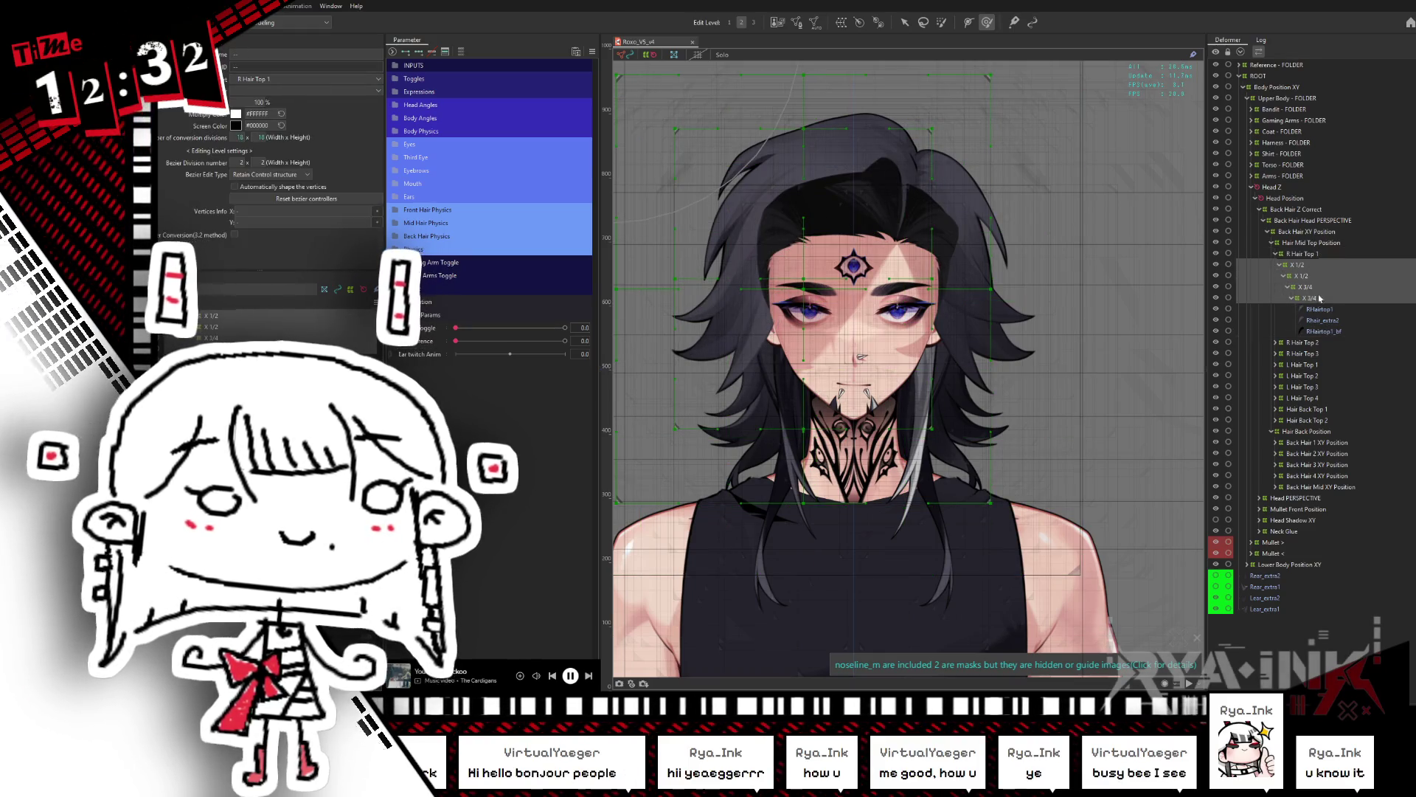
key(ctrl+v)
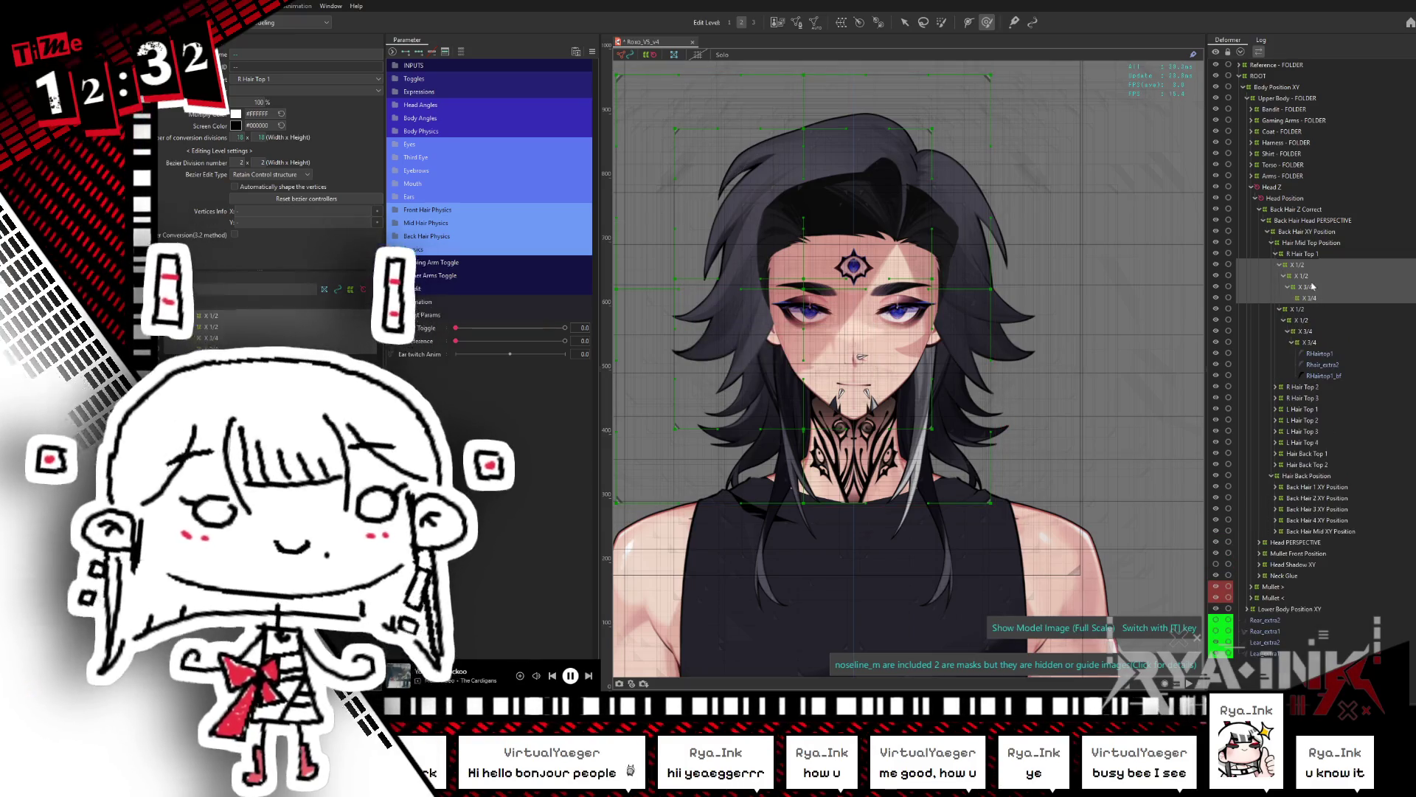
click(1306, 264)
drag(1312, 254, 1316, 261)
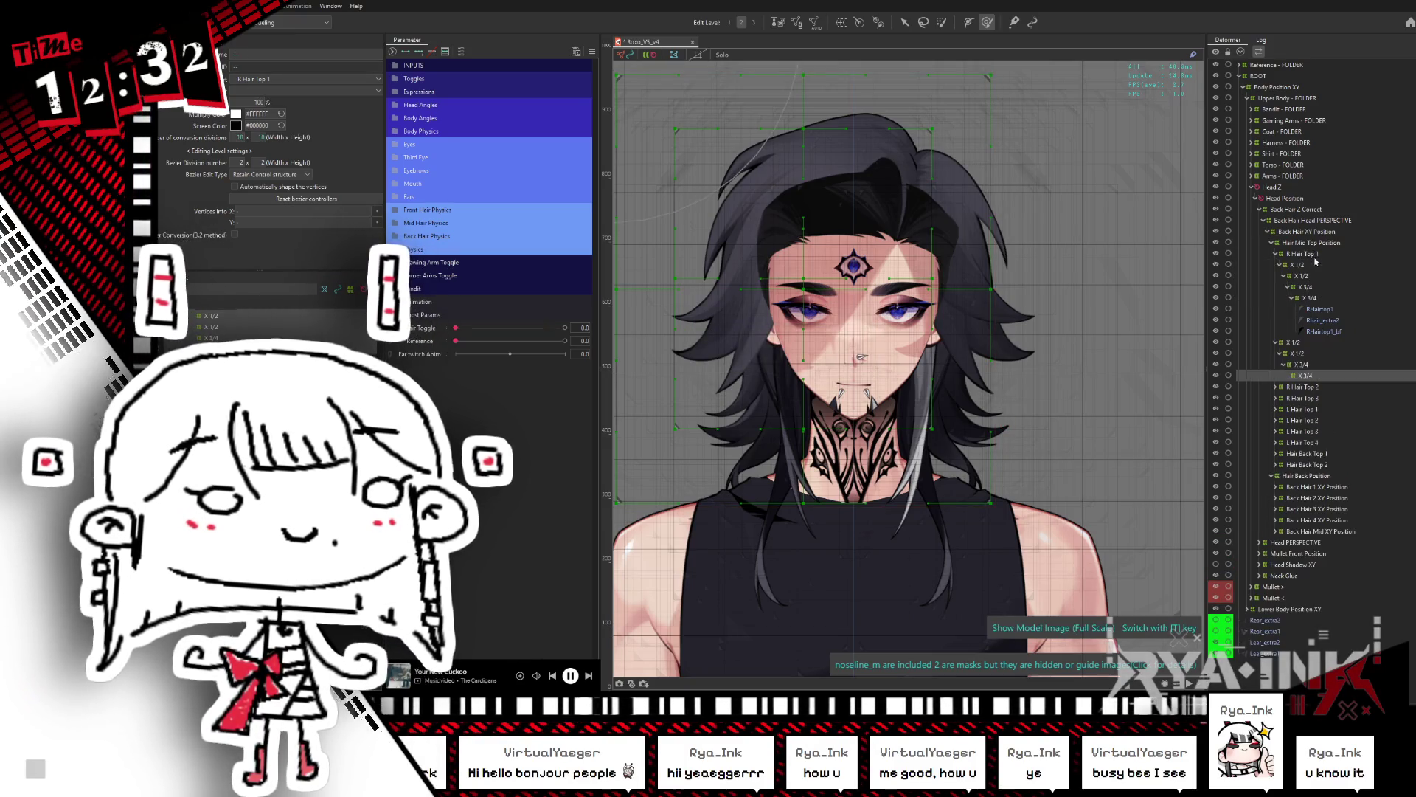
Step: Mirror the copied X 1/2 to X 3/4 warp chain with Reflect
click(1302, 343)
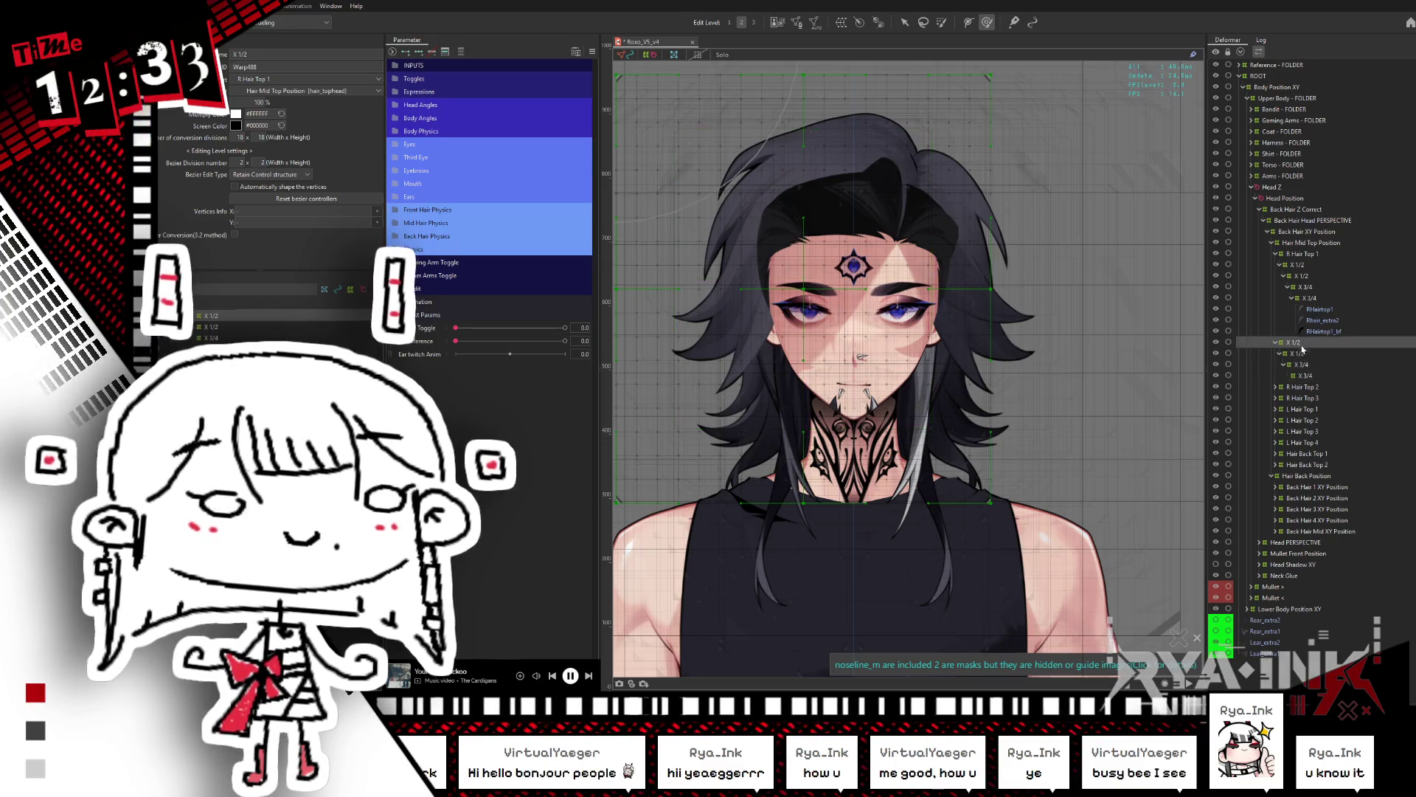
shift+click(1310, 376)
right_click(878, 97)
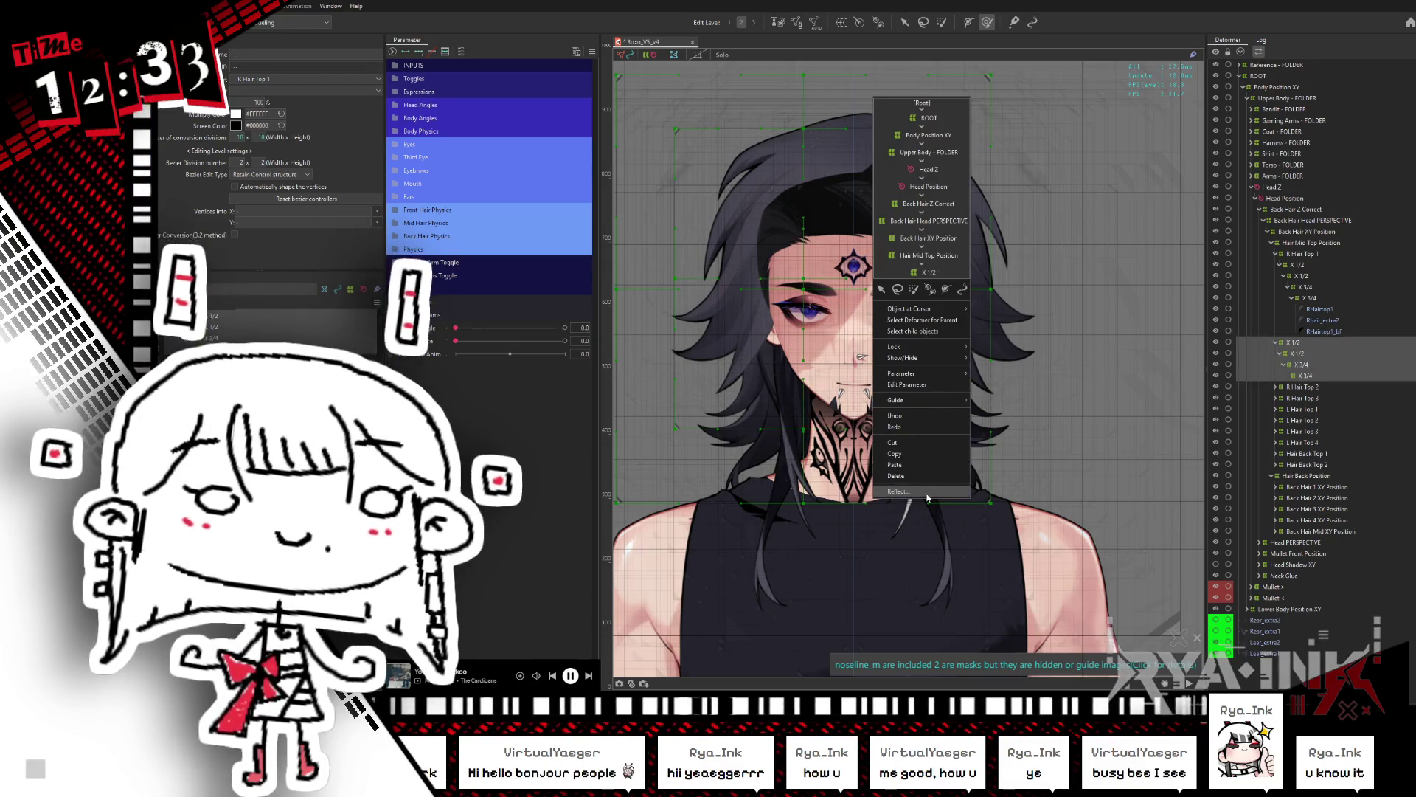
click(885, 492)
click(762, 445)
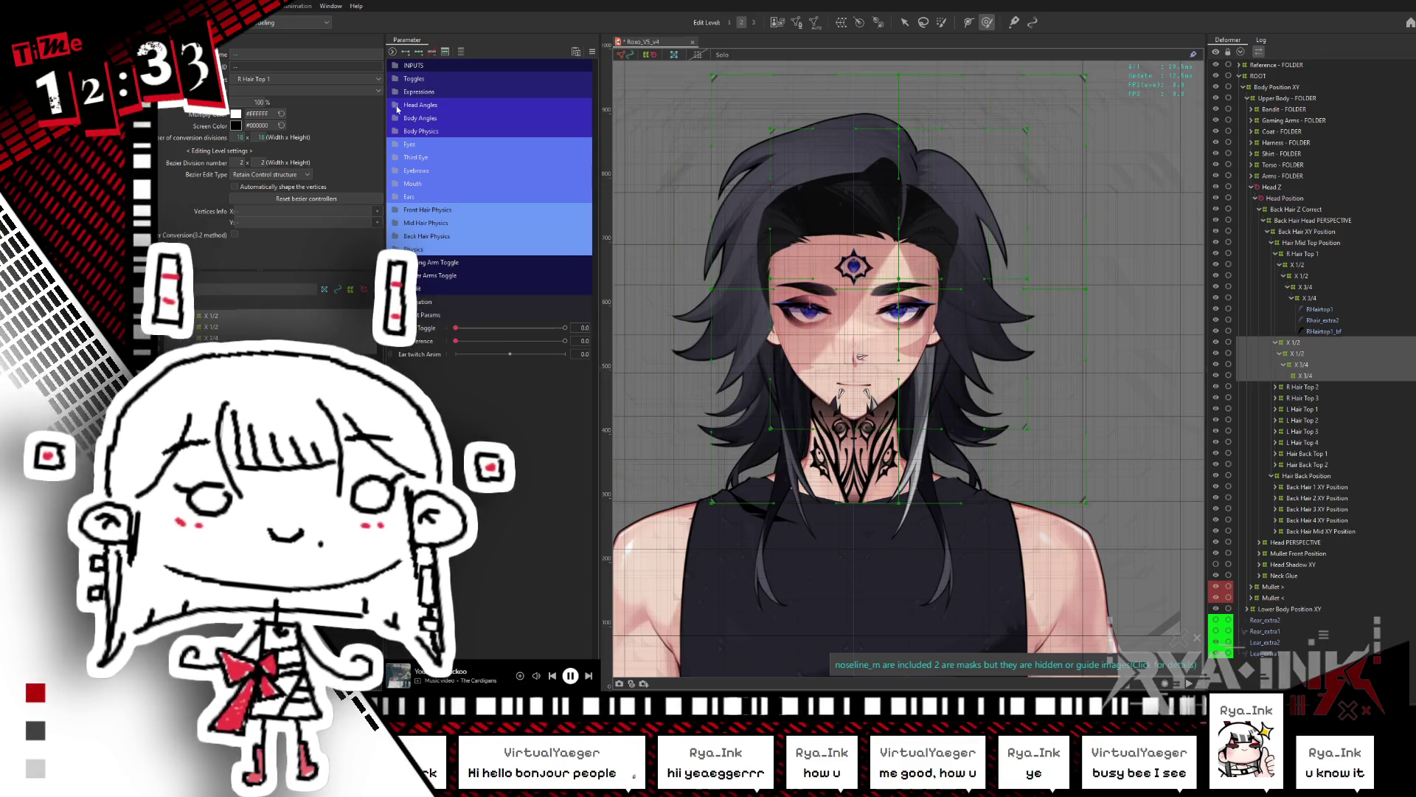
Step: Expand the Head Angles parameters and locate L Hair Top 2 in the deformer tree
click(396, 106)
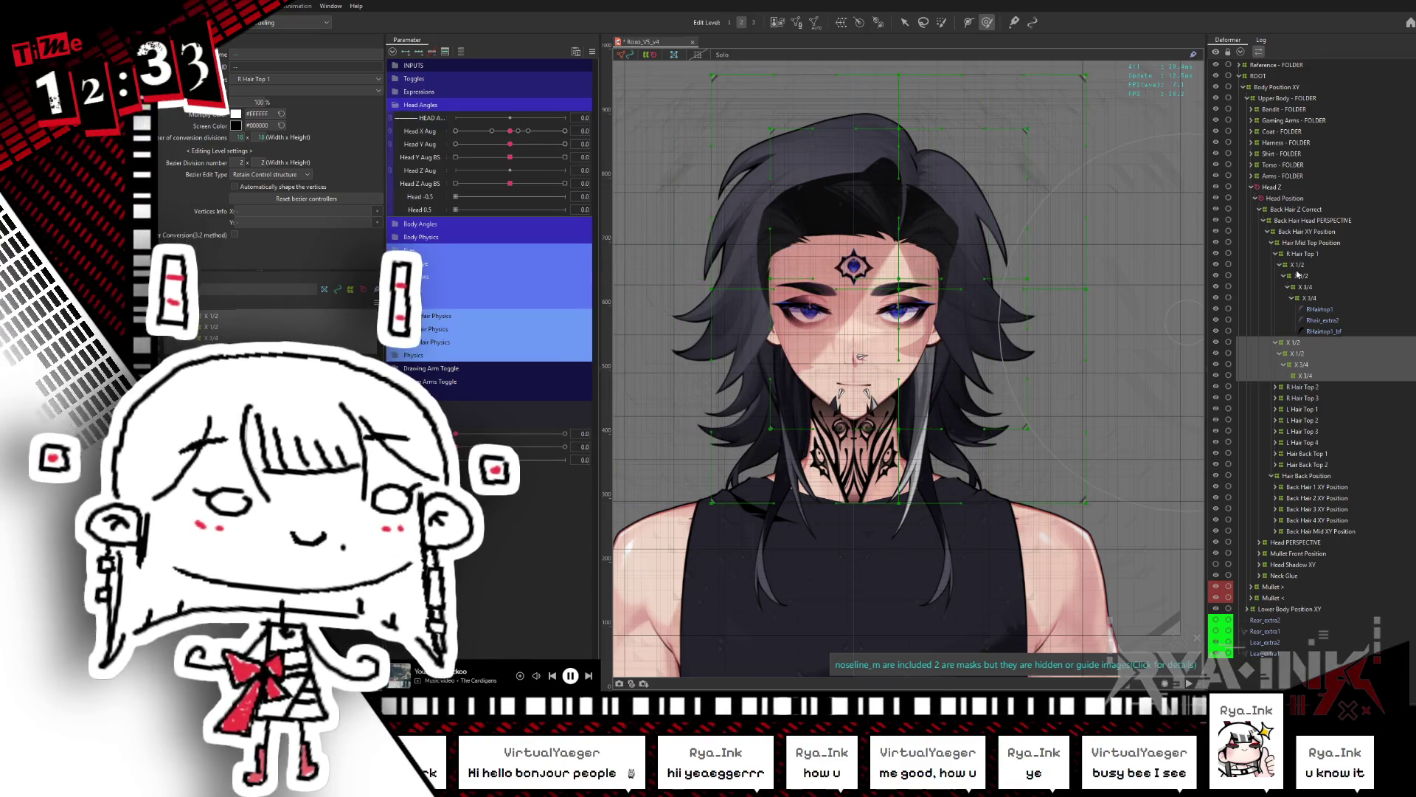
click(1282, 264)
click(1304, 266)
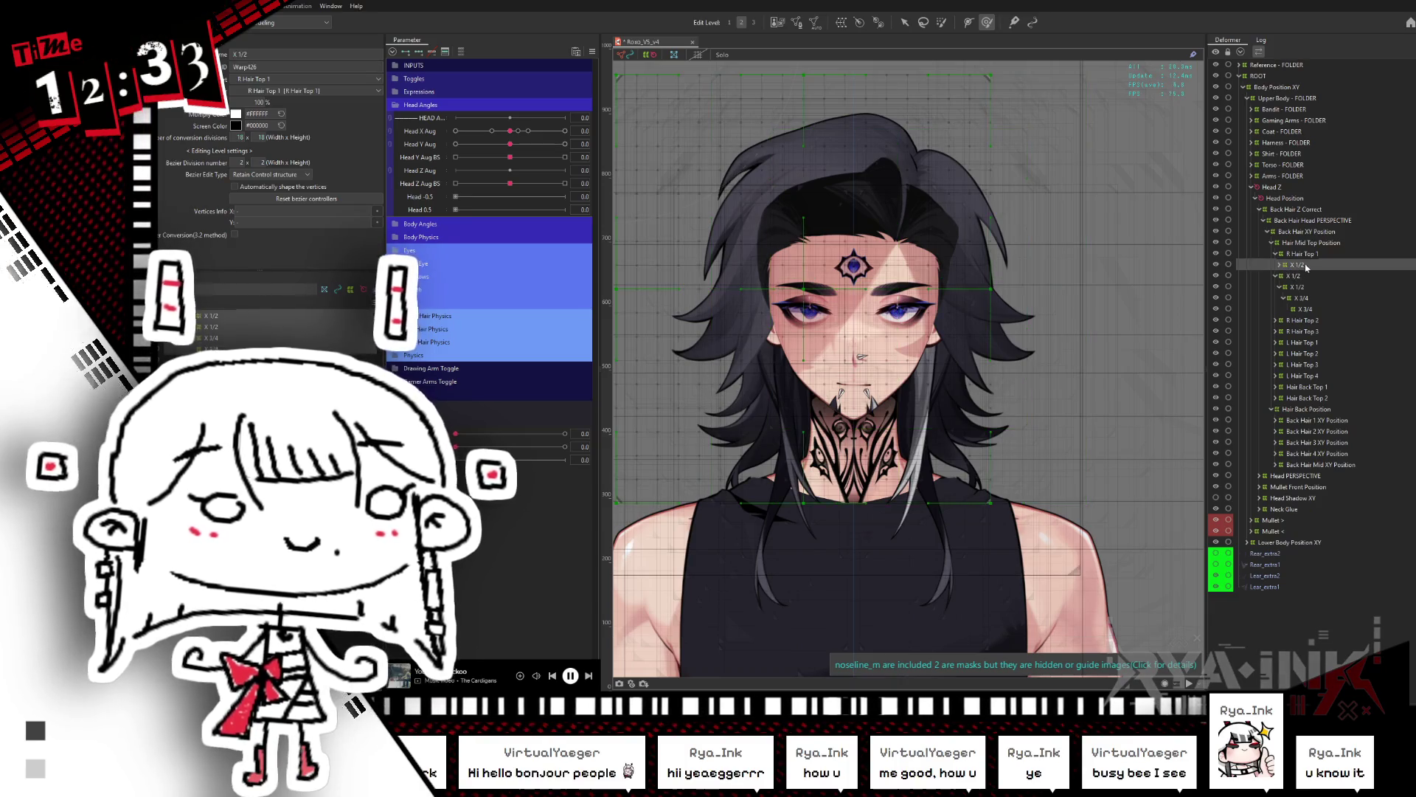
click(1301, 277)
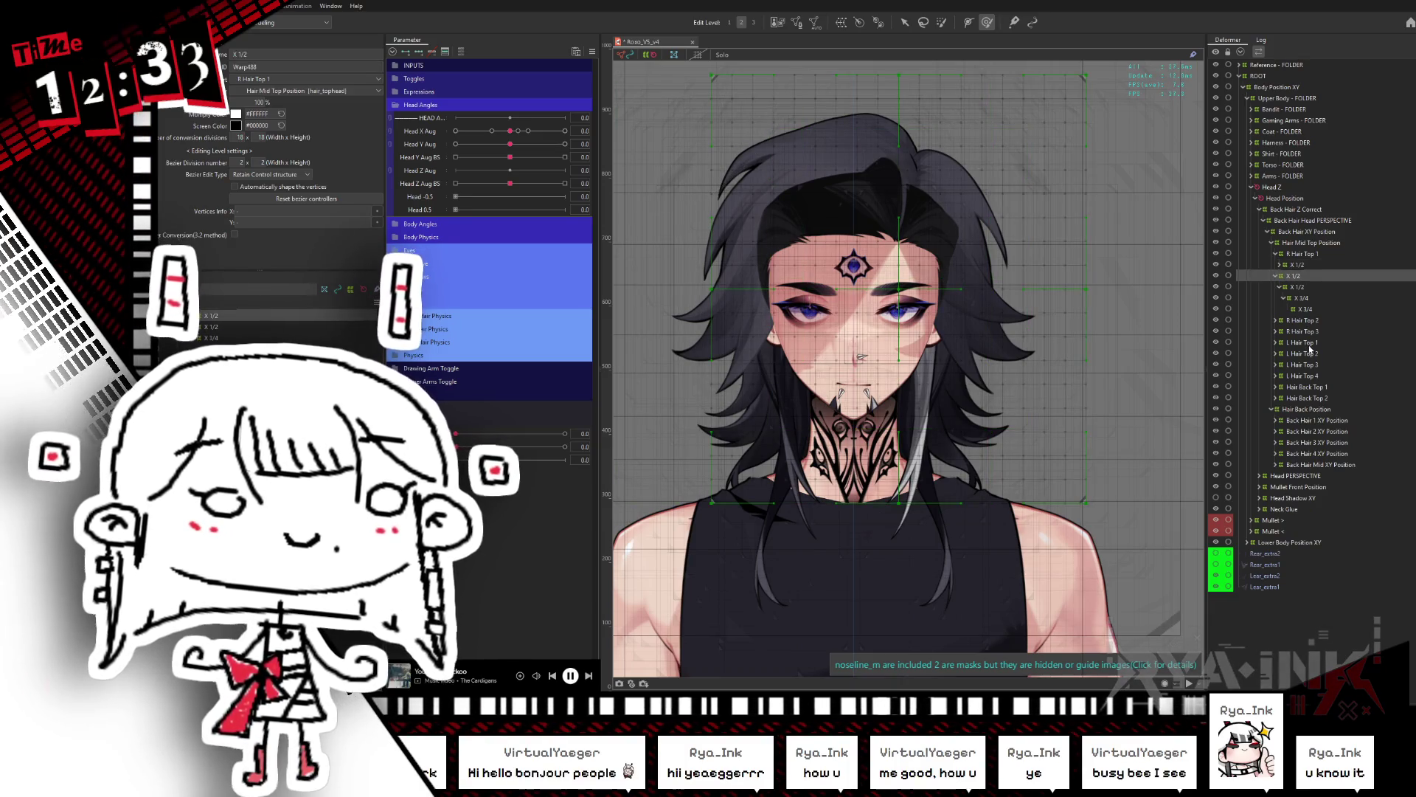
click(1309, 343)
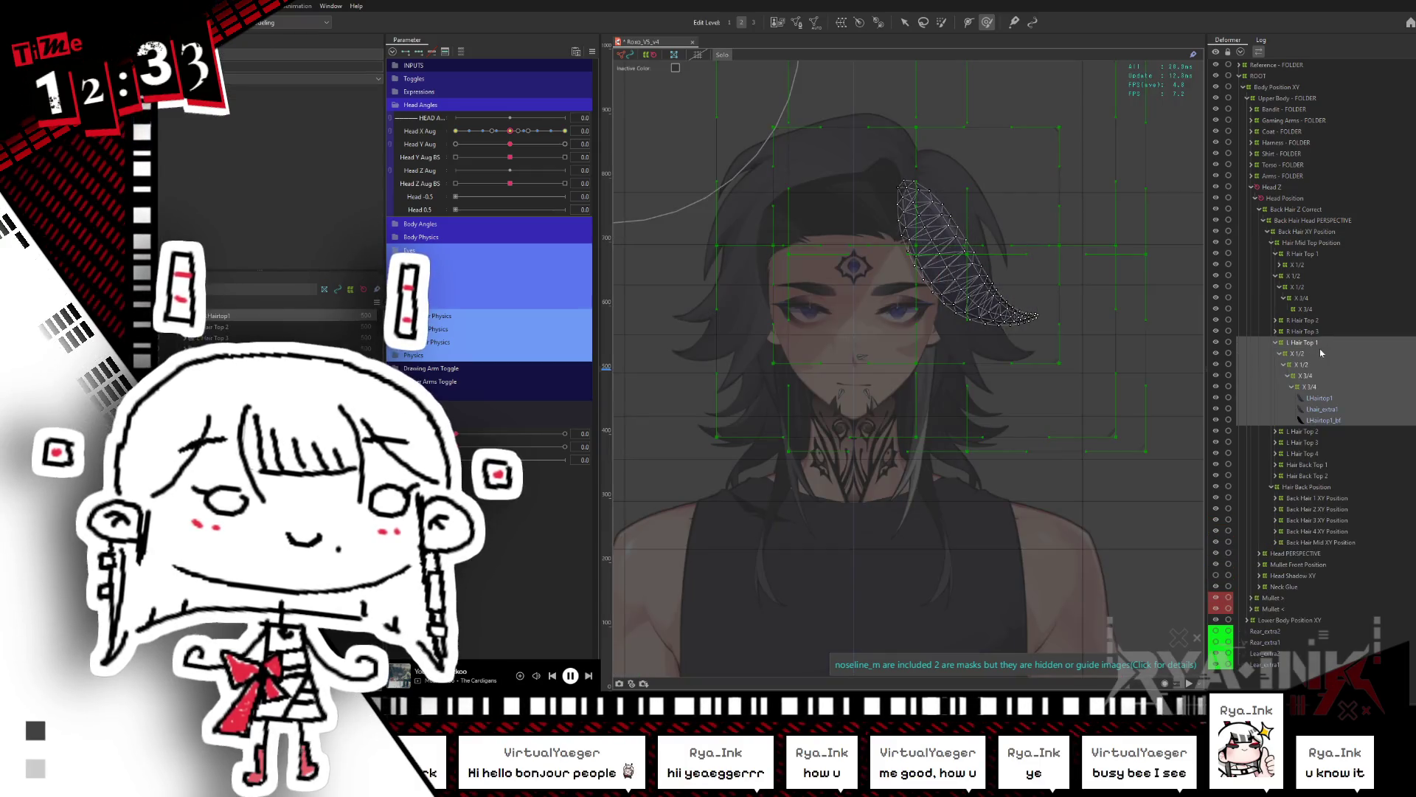
click(1276, 343)
click(1306, 353)
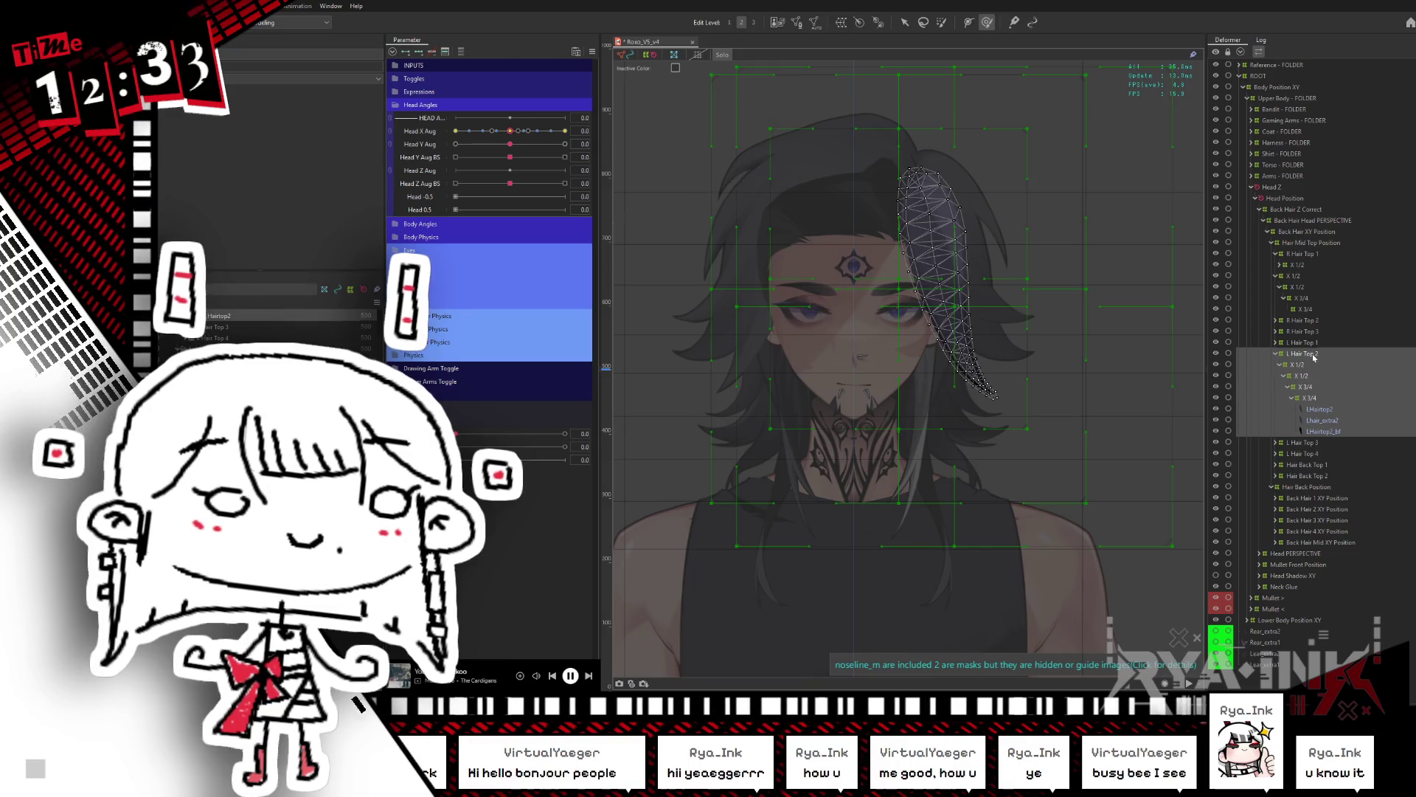
Step: Move the mirrored X 1/2 warp chain under L Hair Top 2 and show only its parameters
click(1308, 306)
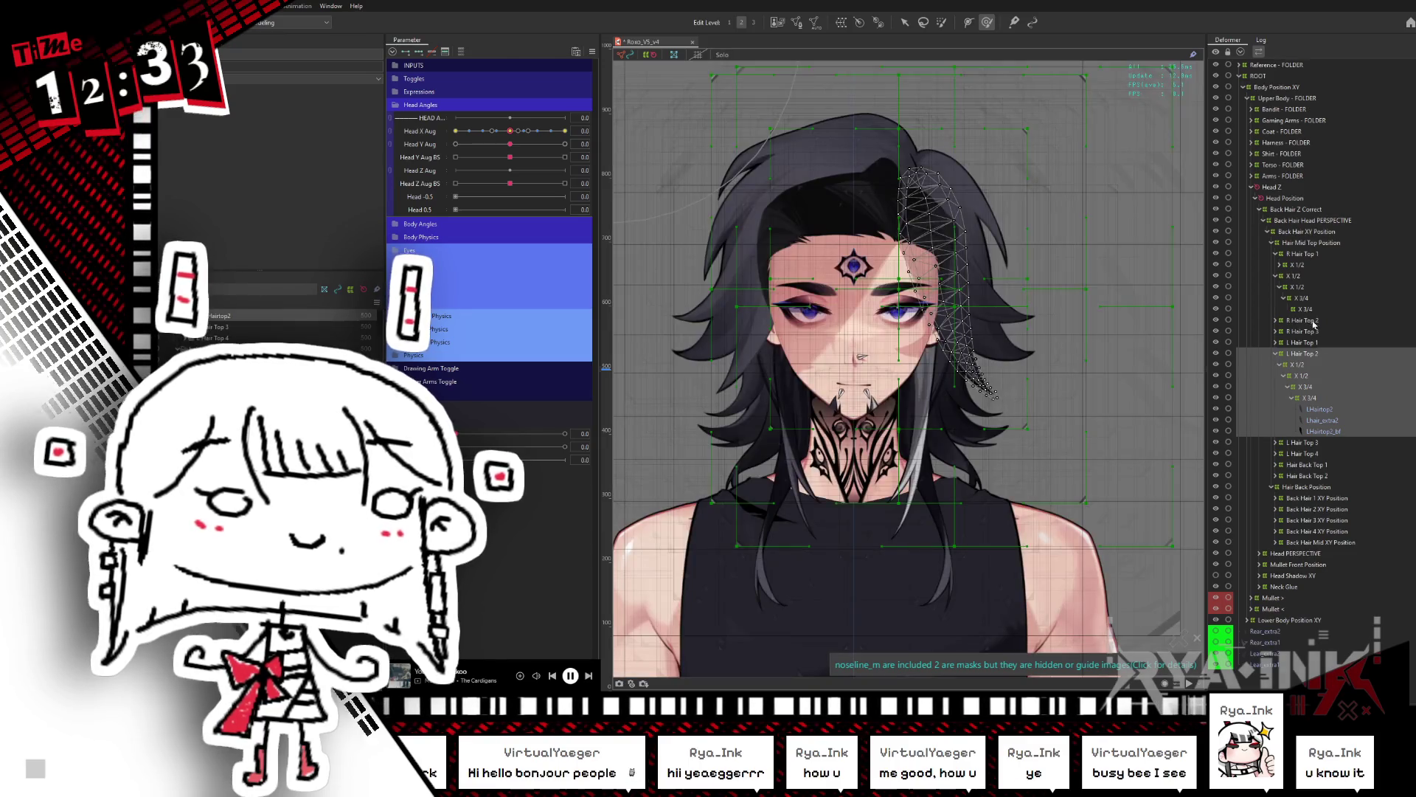
click(1303, 275)
mouse_move(1298, 277)
mouse_down()
mouse_move(1333, 347)
mouse_move(1317, 365)
mouse_up()
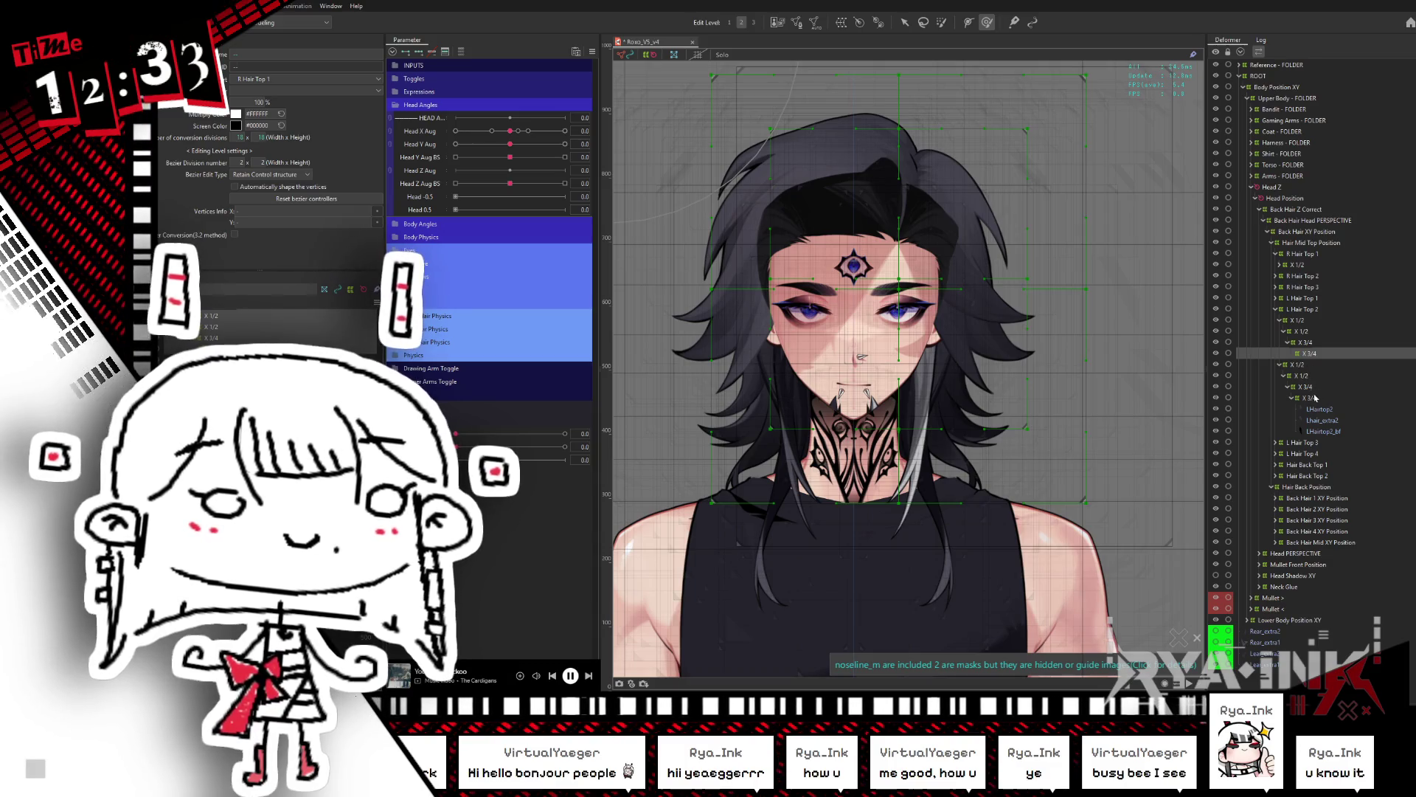
click(1303, 322)
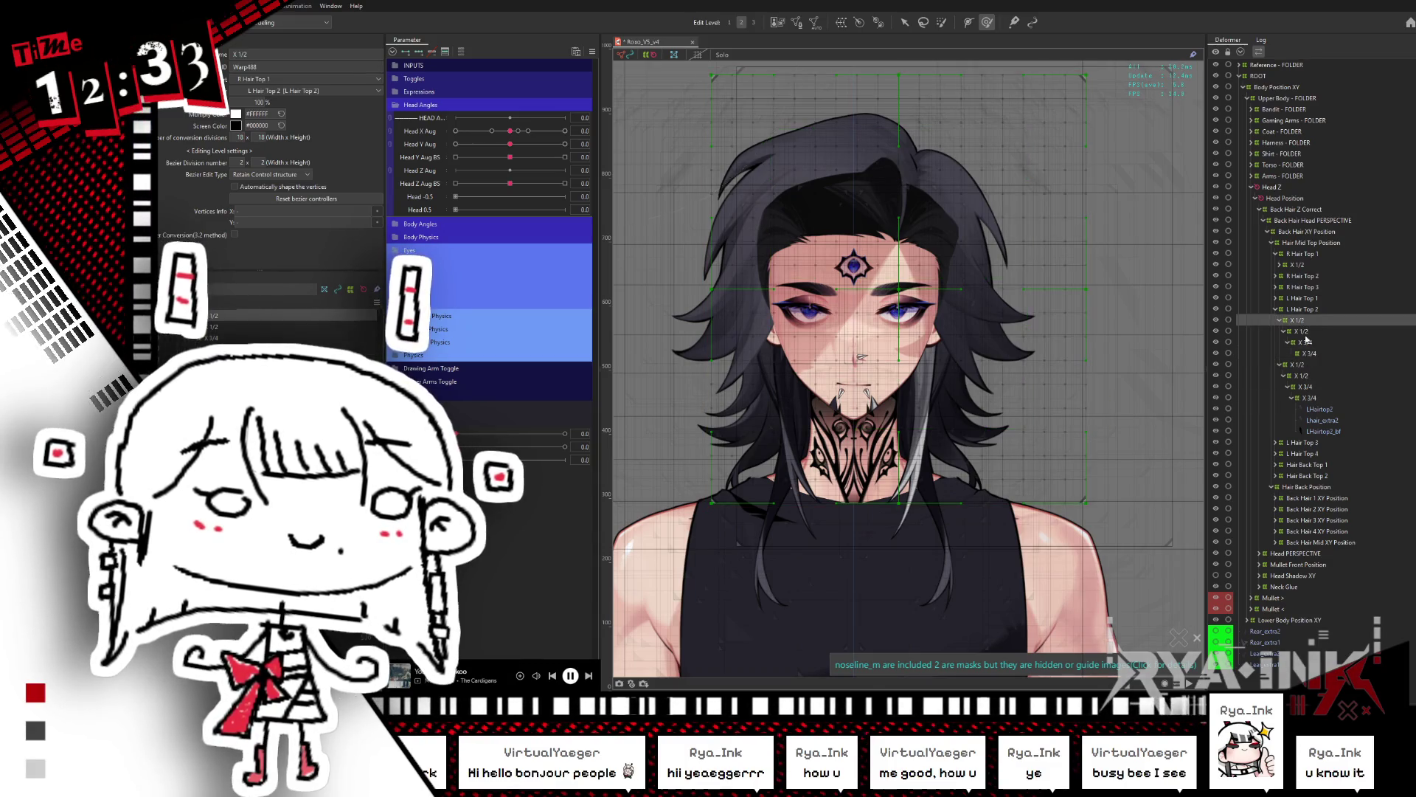
click(460, 53)
Step: Scrub Top Hair X1 to 1.0 and back on both X 1/2 warps under L Hair Top 2
mouse_move(509, 65)
mouse_down()
mouse_move(495, 65)
mouse_move(640, 64)
mouse_up()
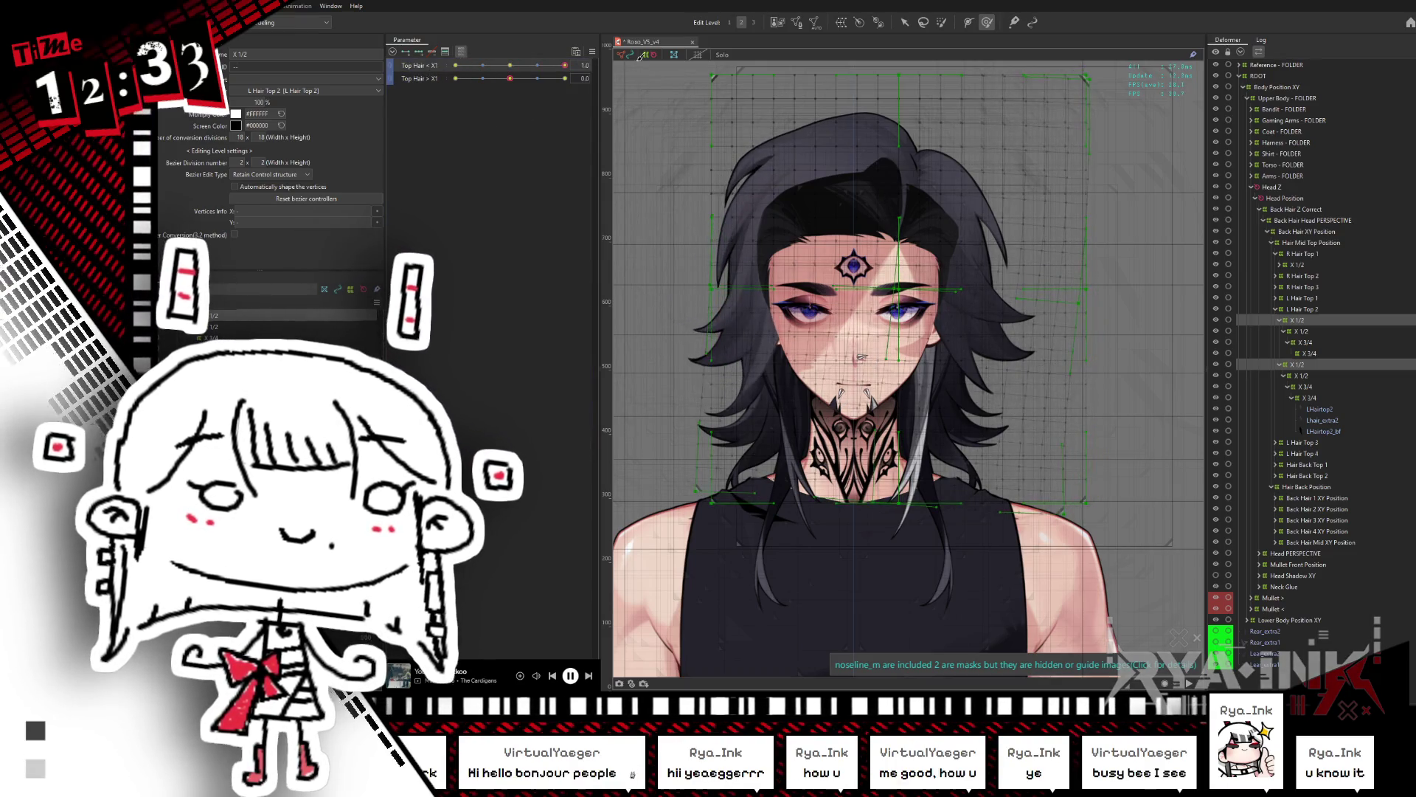
drag(509, 78, 622, 77)
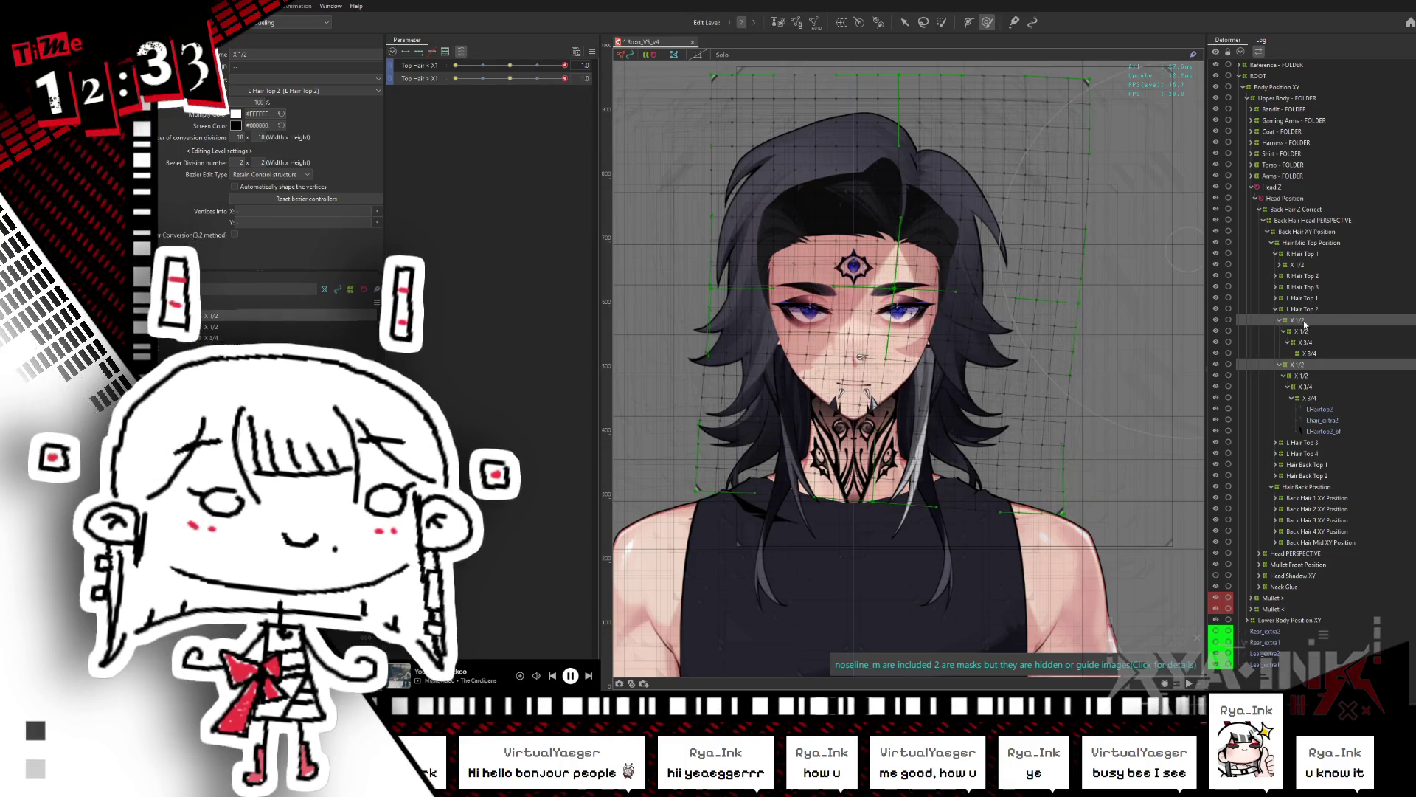
click(1304, 366)
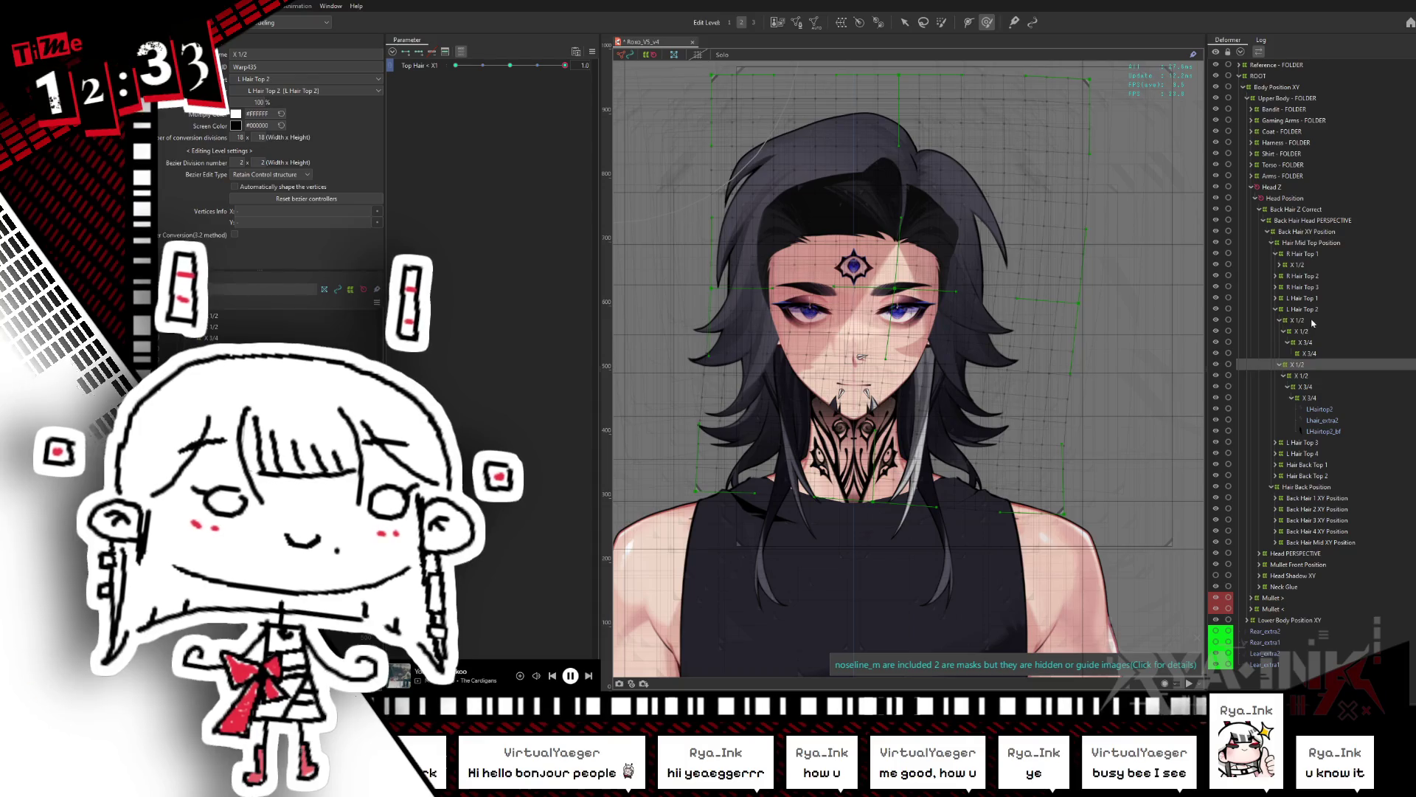
click(1307, 366)
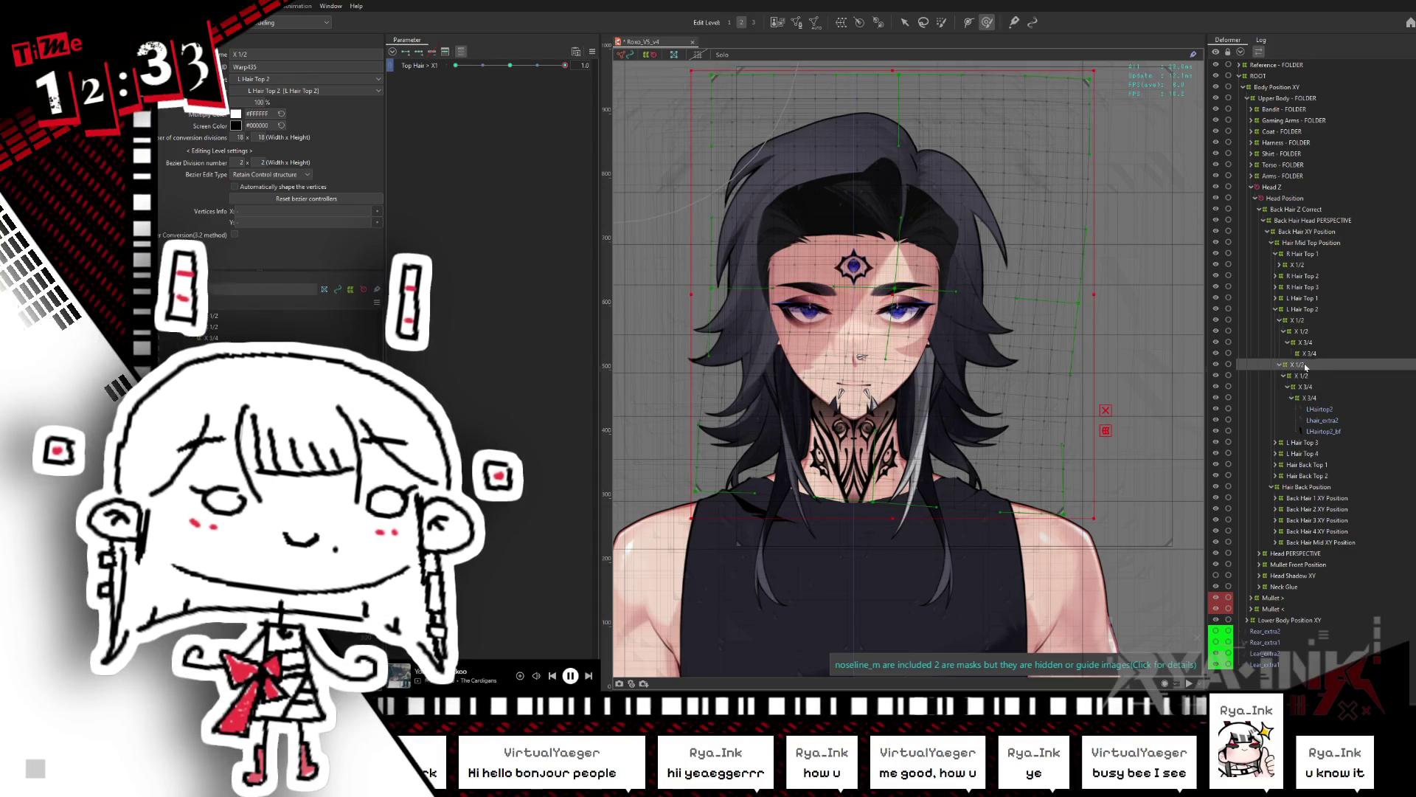
drag(565, 65, 455, 66)
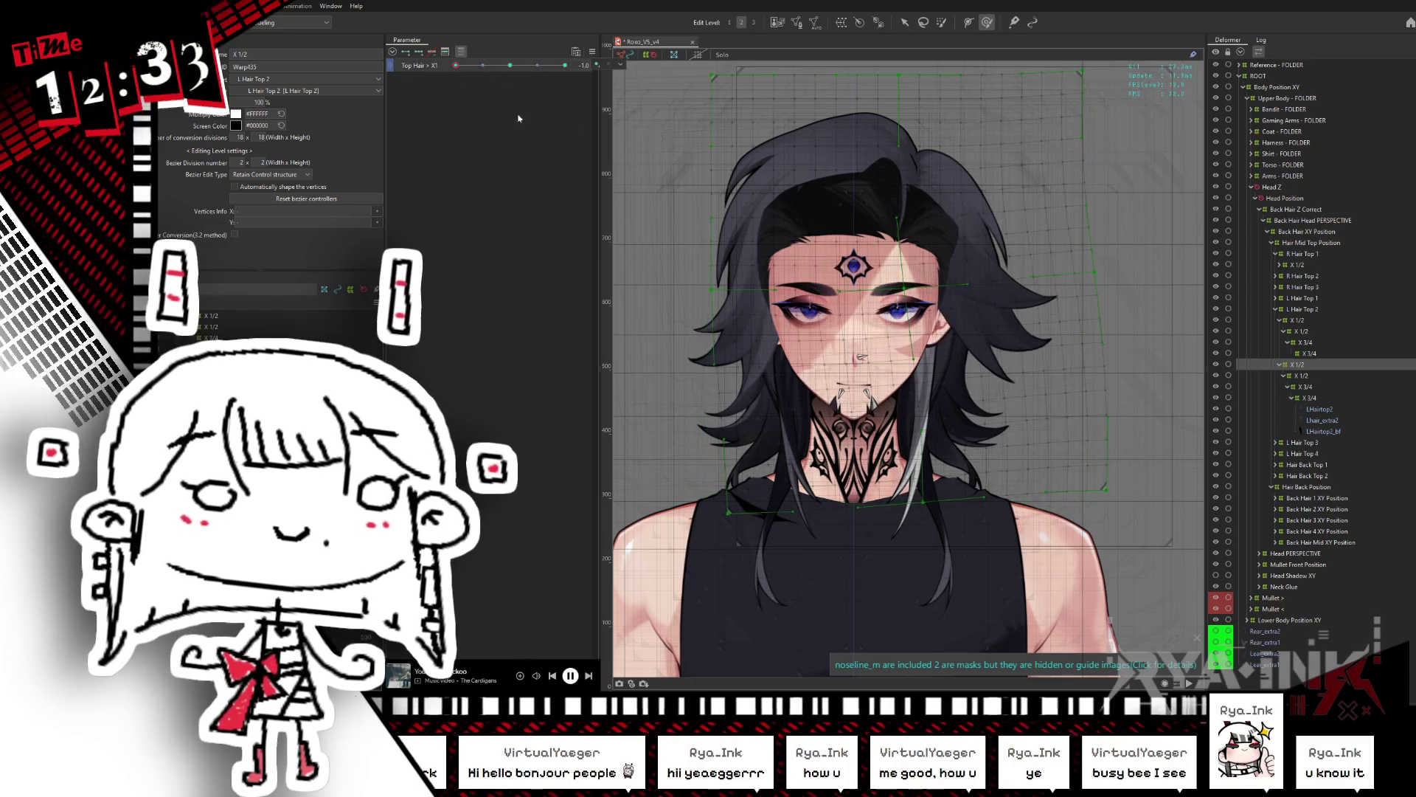
click(1296, 320)
mouse_move(455, 66)
mouse_down()
mouse_move(522, 71)
mouse_move(455, 66)
mouse_up()
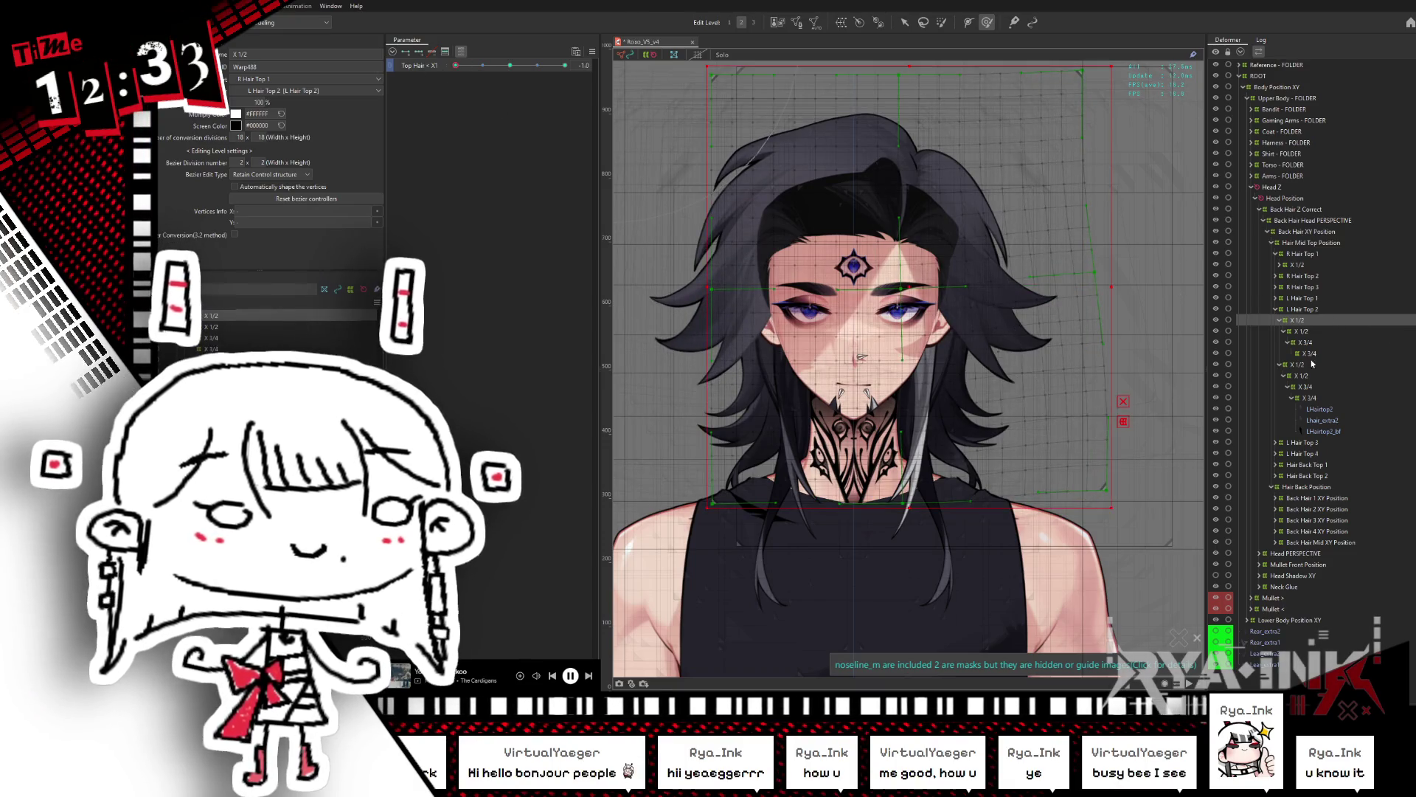
click(1310, 365)
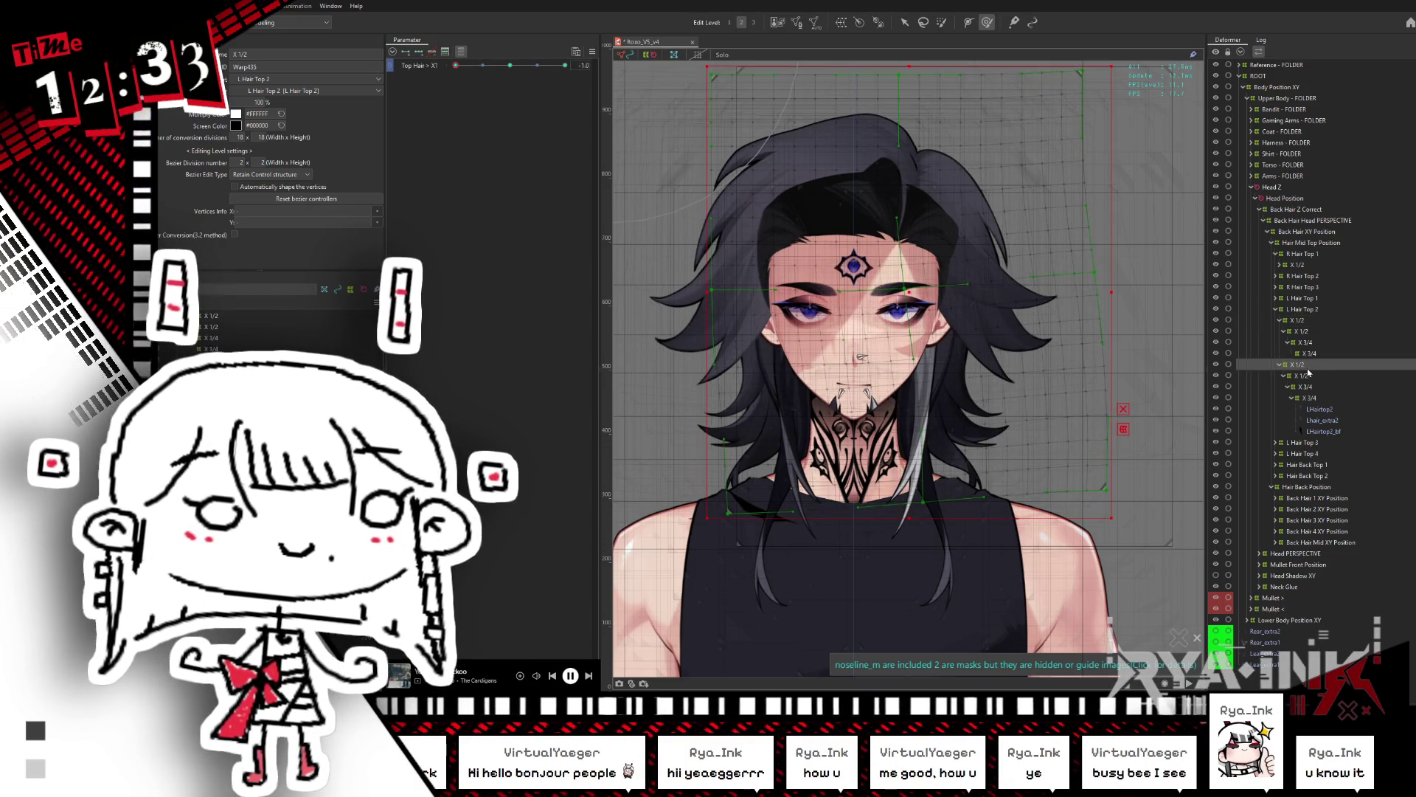
click(1303, 331)
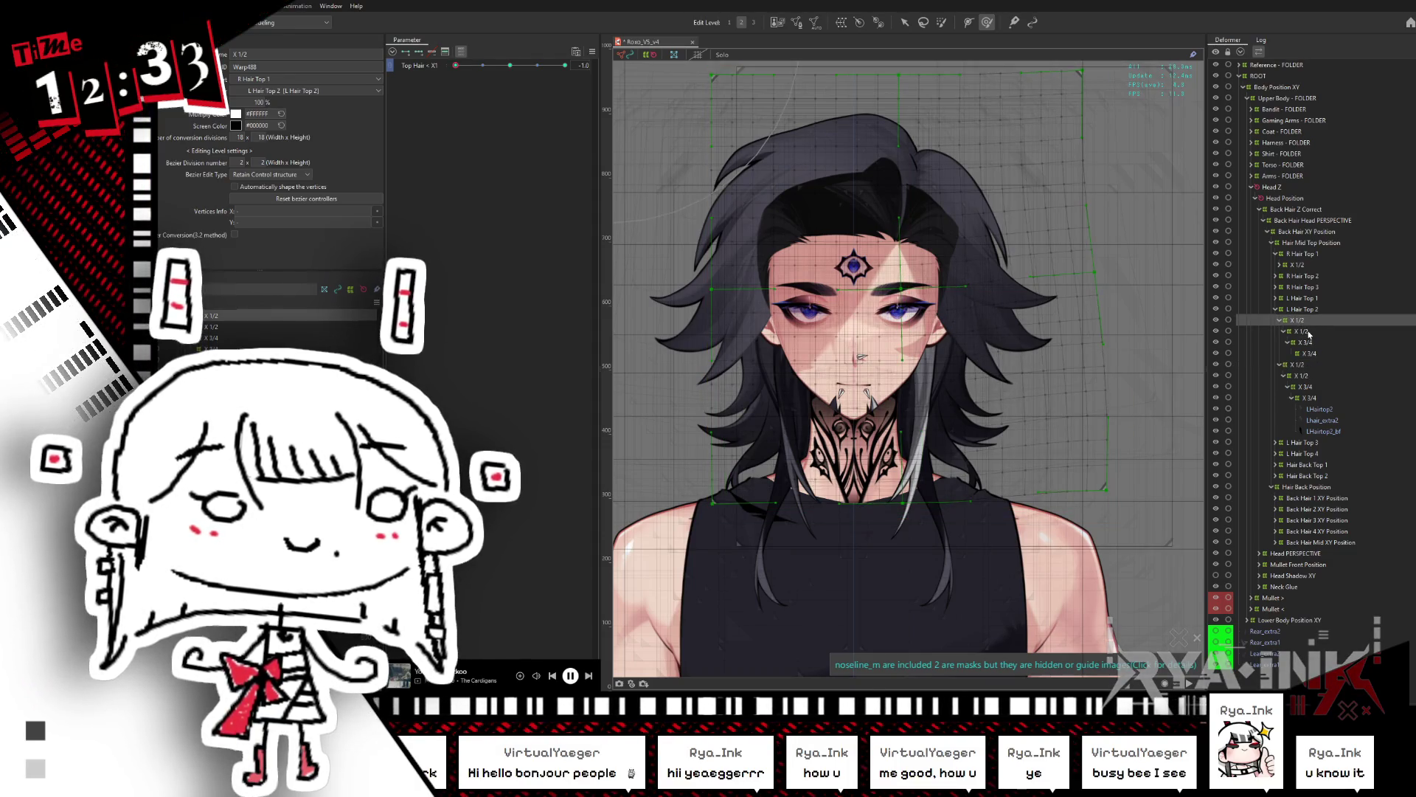
right_click(616, 48)
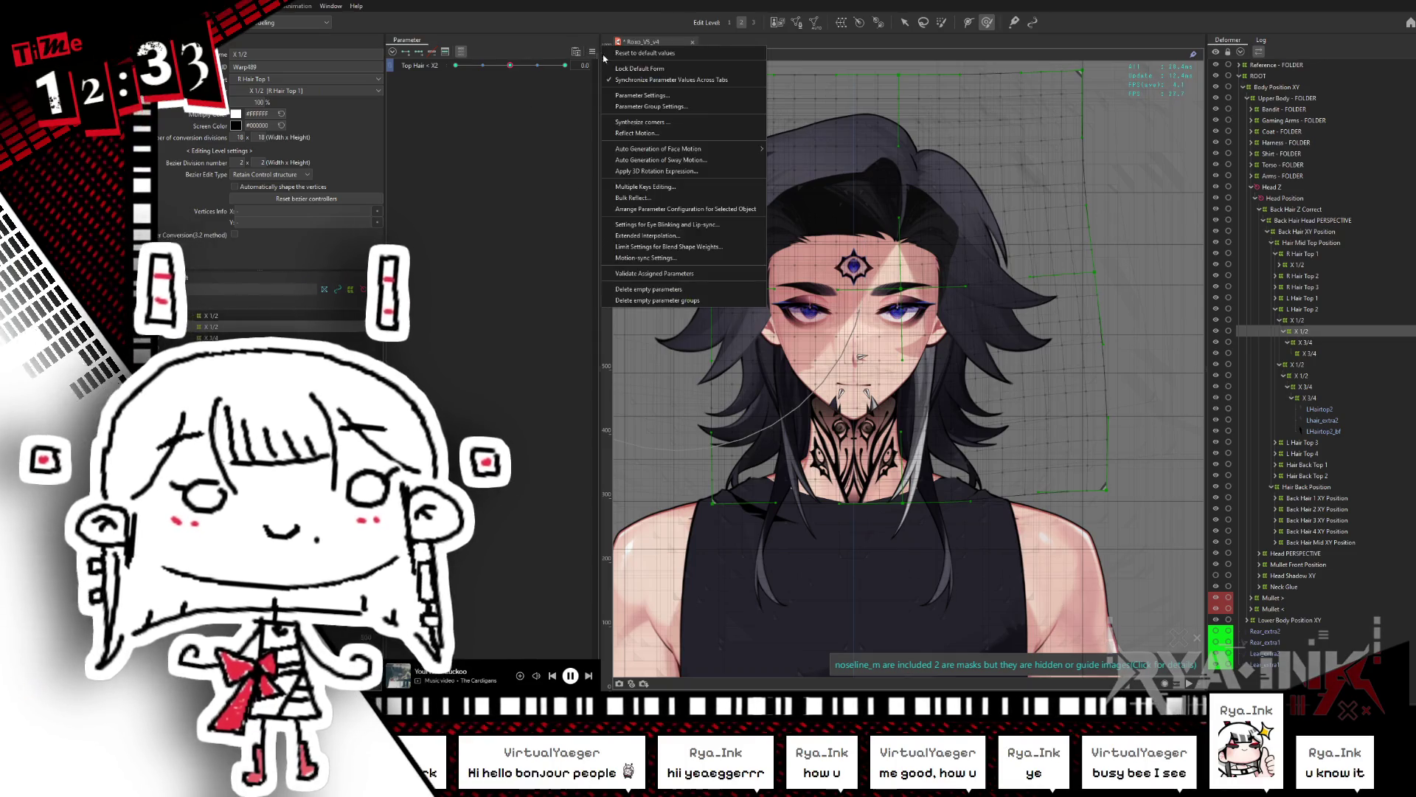
Step: Reset parameters to defaults, nest the lower X 1/2 warp under the other, and test Top Hair X2 at ±1.0
click(664, 147)
drag(1297, 364, 1303, 369)
ctrl+click(1301, 375)
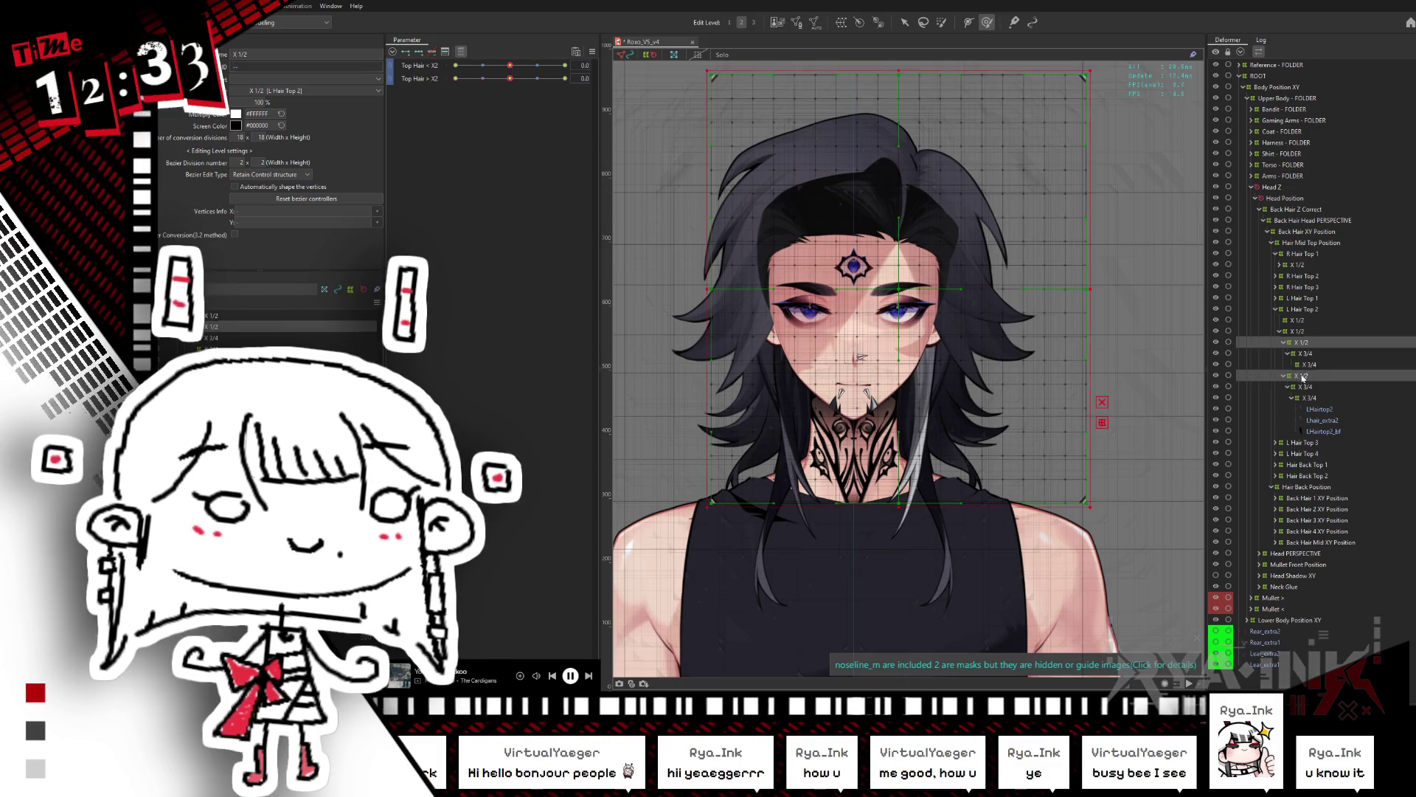
click(455, 65)
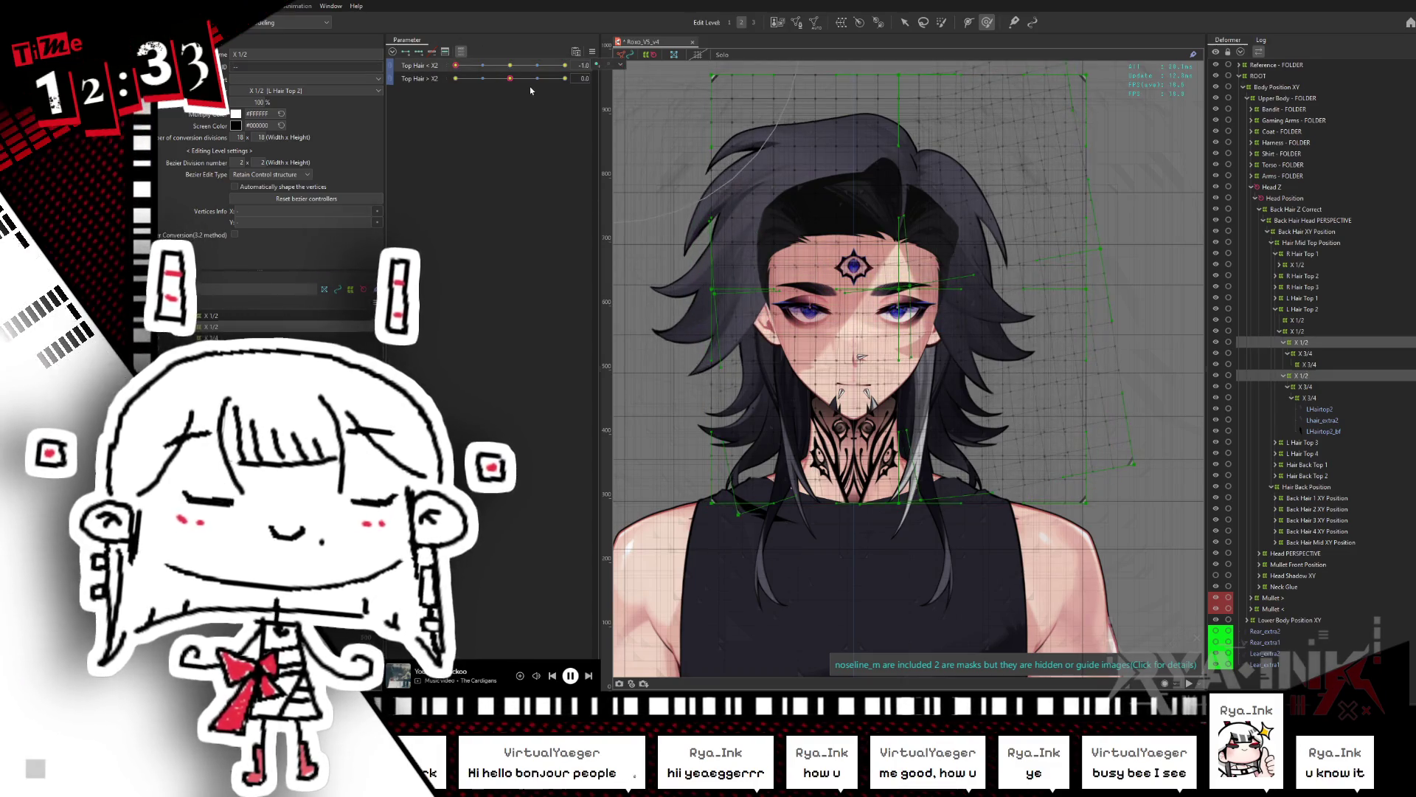
click(455, 78)
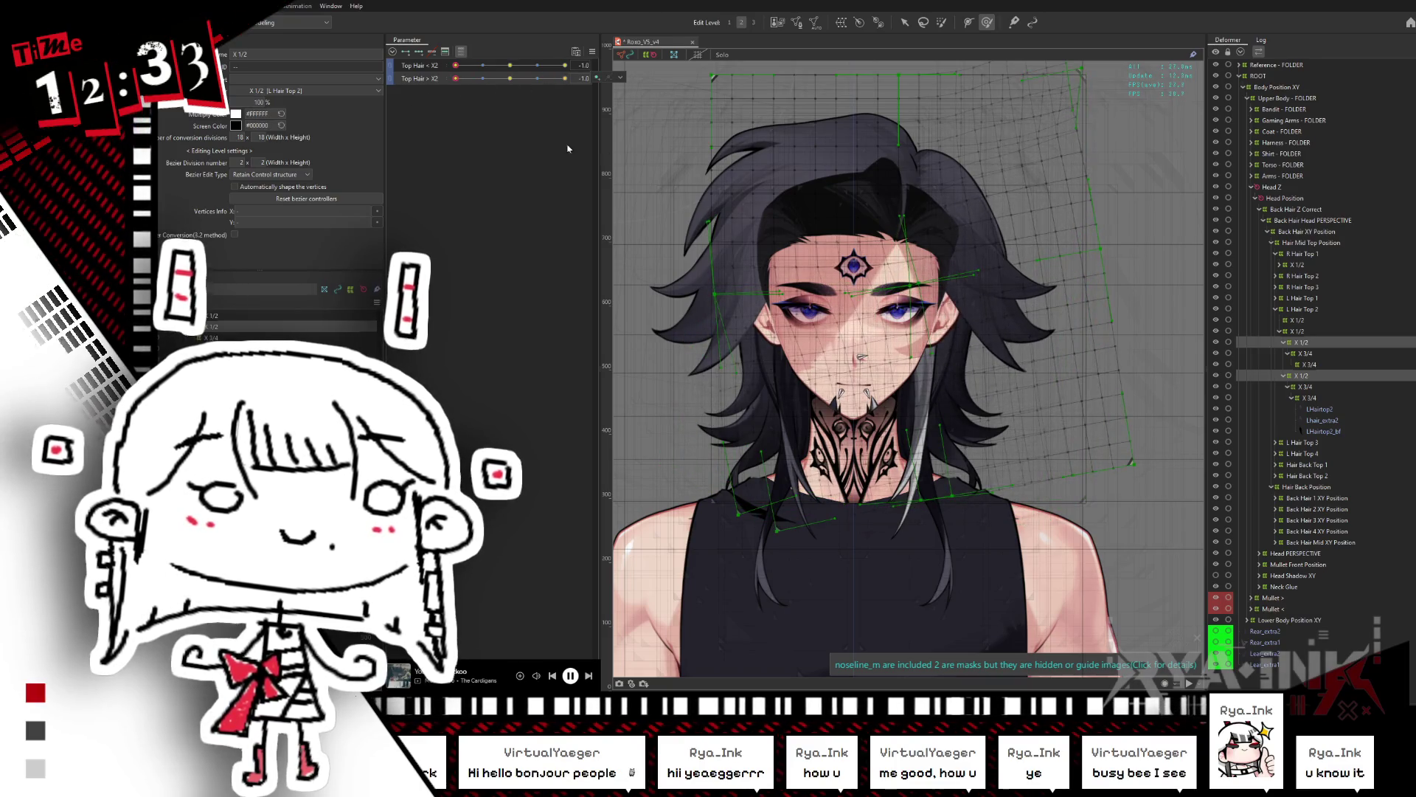
click(1304, 375)
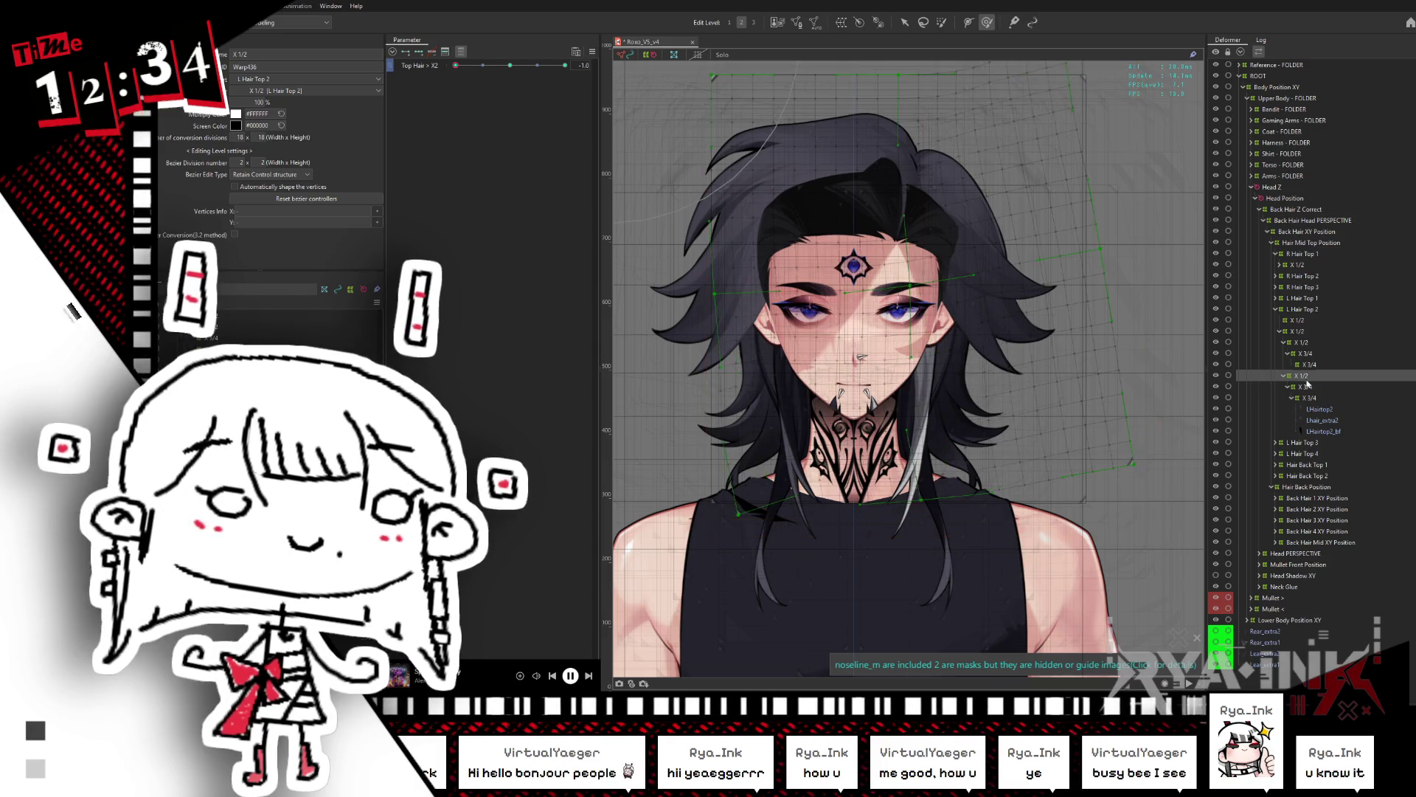
click(565, 65)
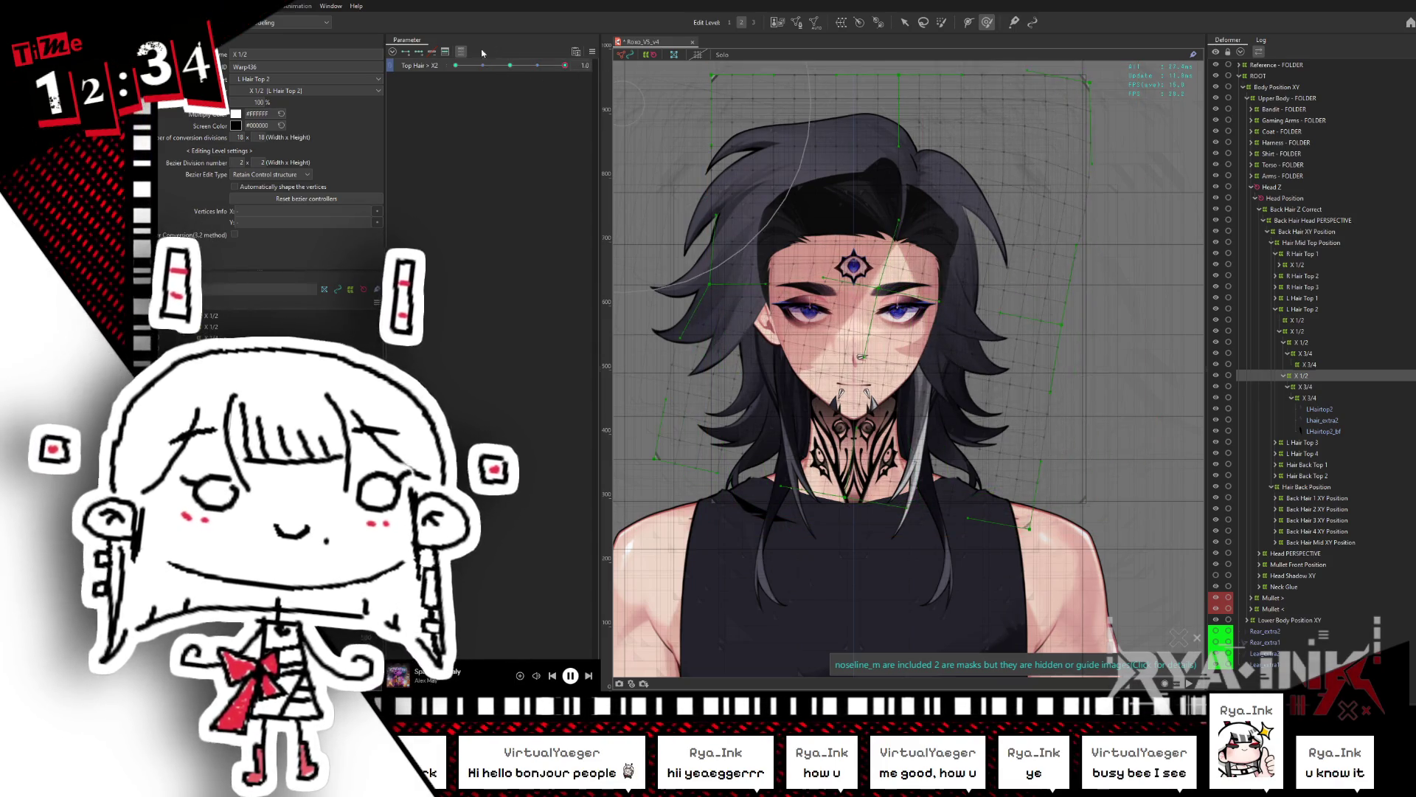
Step: Sweep Top Hair < X2 and > X2 between 1.0 and -1.0, ending > X2 near -0.8
ctrl+click(1302, 342)
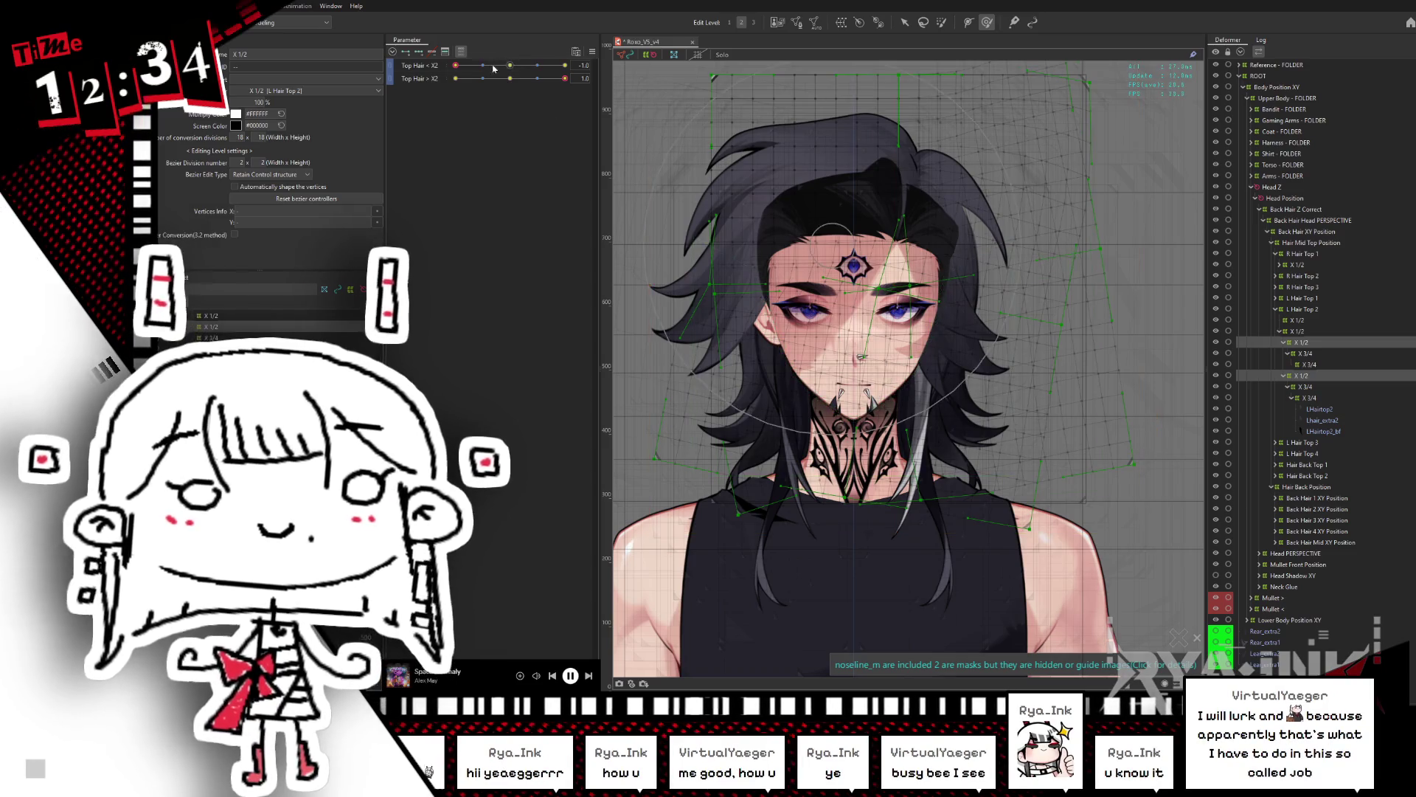
click(565, 65)
click(456, 78)
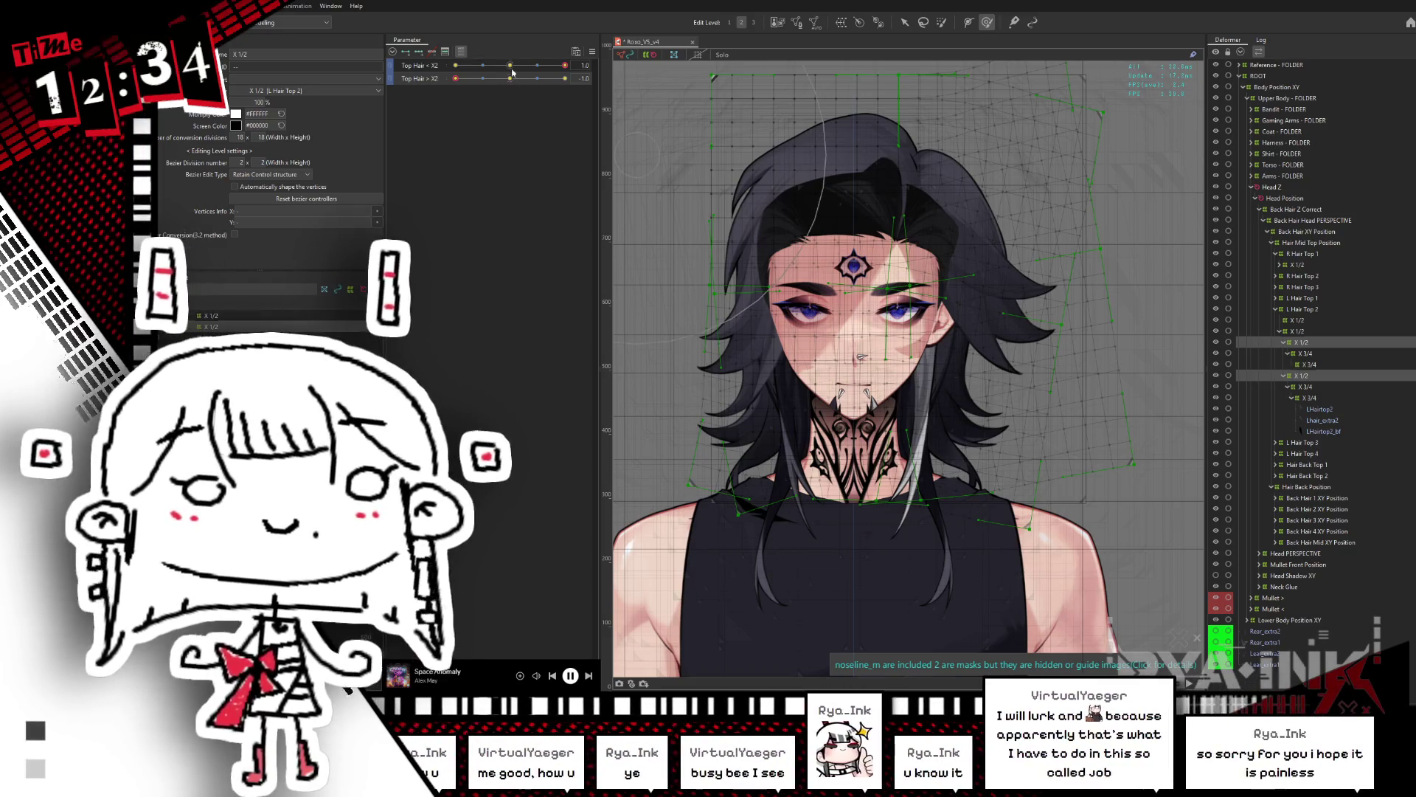
mouse_move(520, 64)
mouse_down()
mouse_move(455, 64)
mouse_move(499, 80)
mouse_move(436, 84)
mouse_move(565, 78)
mouse_up()
drag(455, 65, 572, 66)
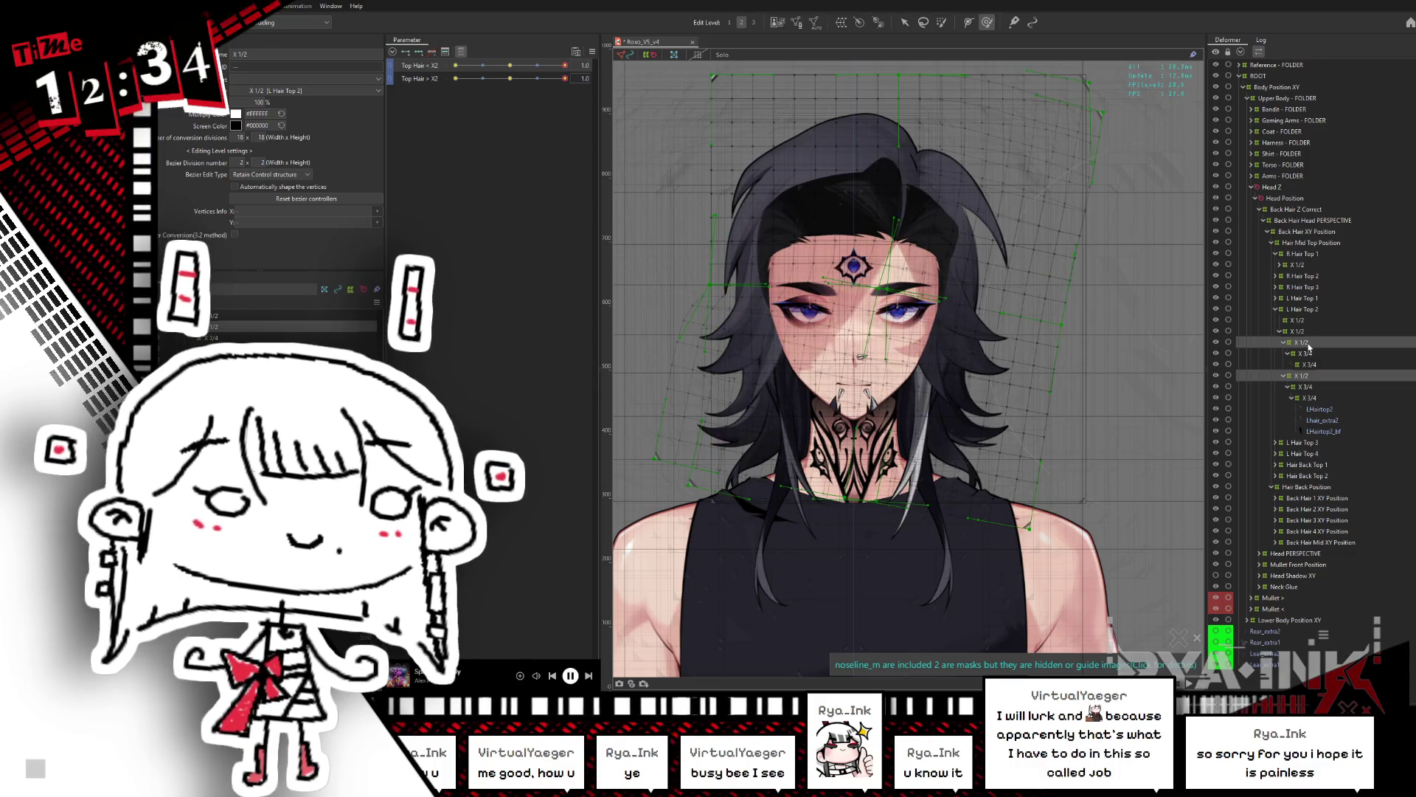
click(1304, 375)
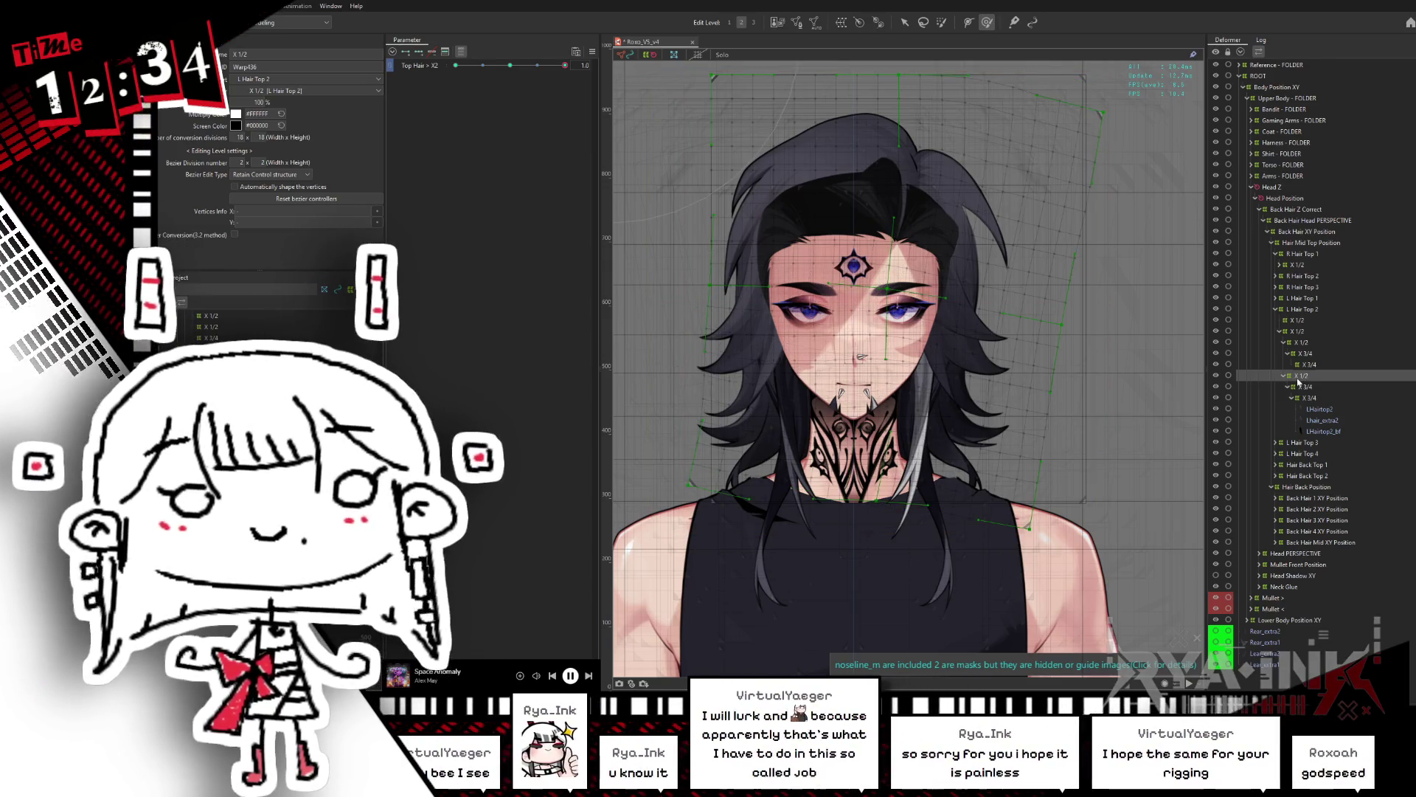
mouse_move(565, 65)
mouse_down()
mouse_move(456, 70)
mouse_move(510, 66)
mouse_up()
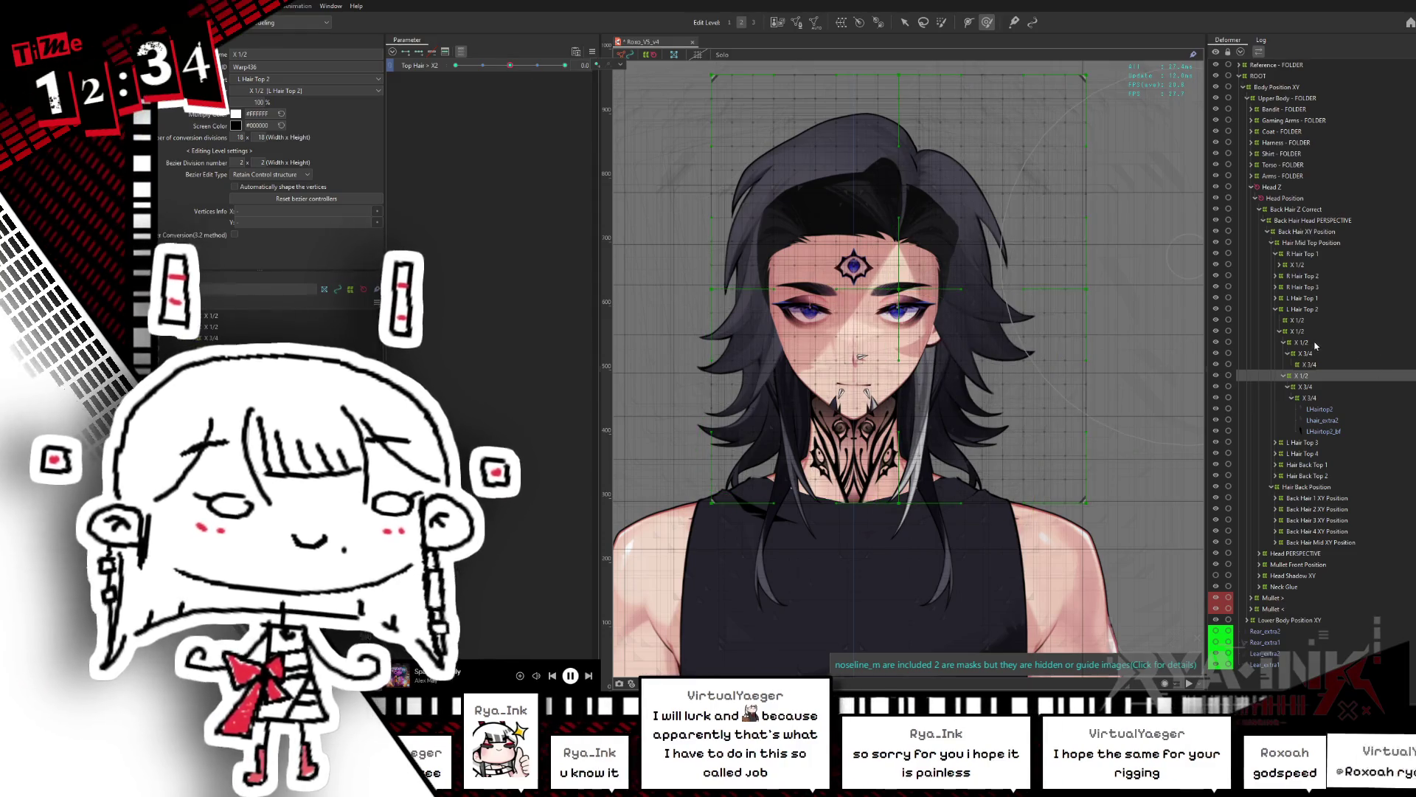
click(1336, 354)
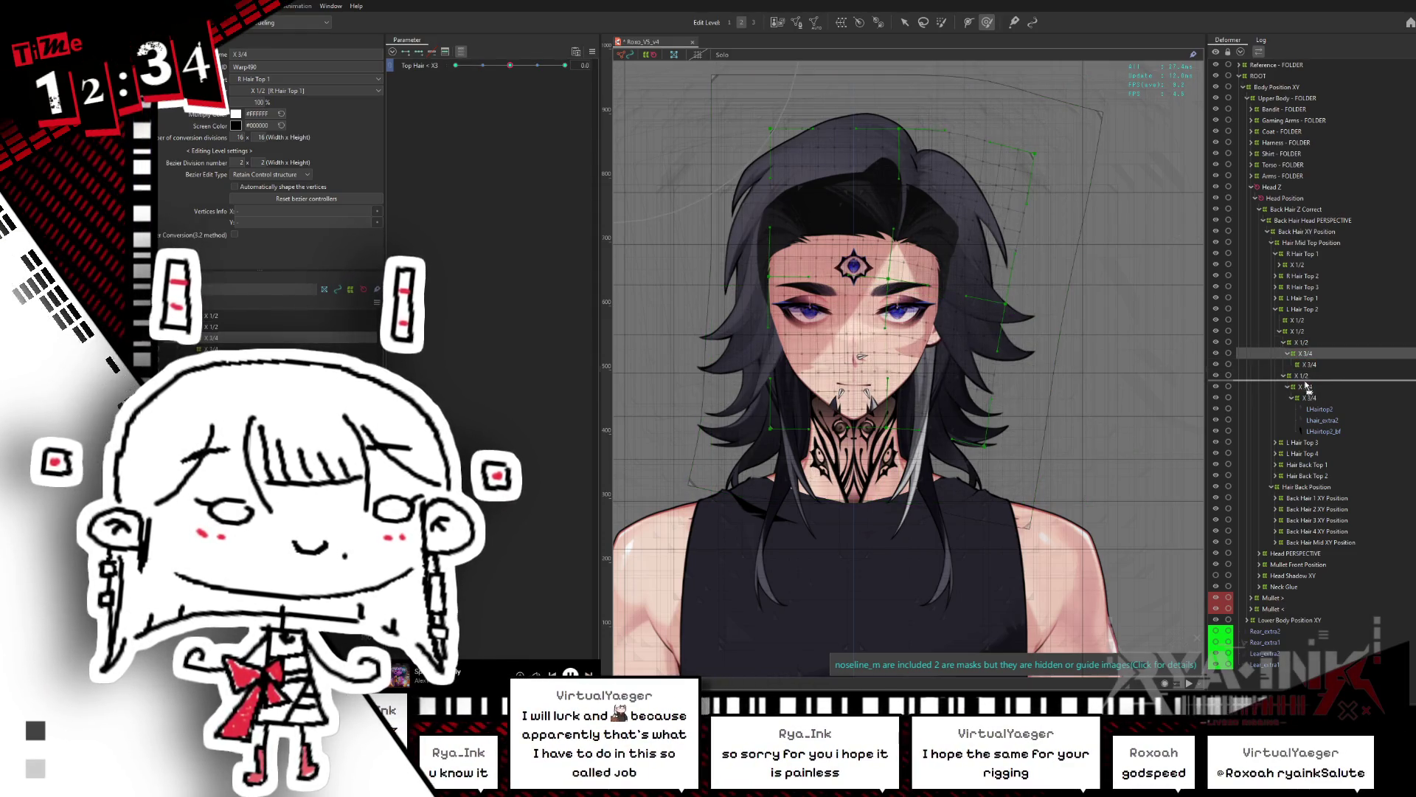
Step: Nest the X 3/4 warp under X 1/2 and test Top Hair > X3 at 1.0
drag(1311, 376, 1314, 377)
ctrl+click(1314, 387)
mouse_move(515, 84)
mouse_down()
mouse_move(550, 87)
mouse_move(456, 80)
mouse_up()
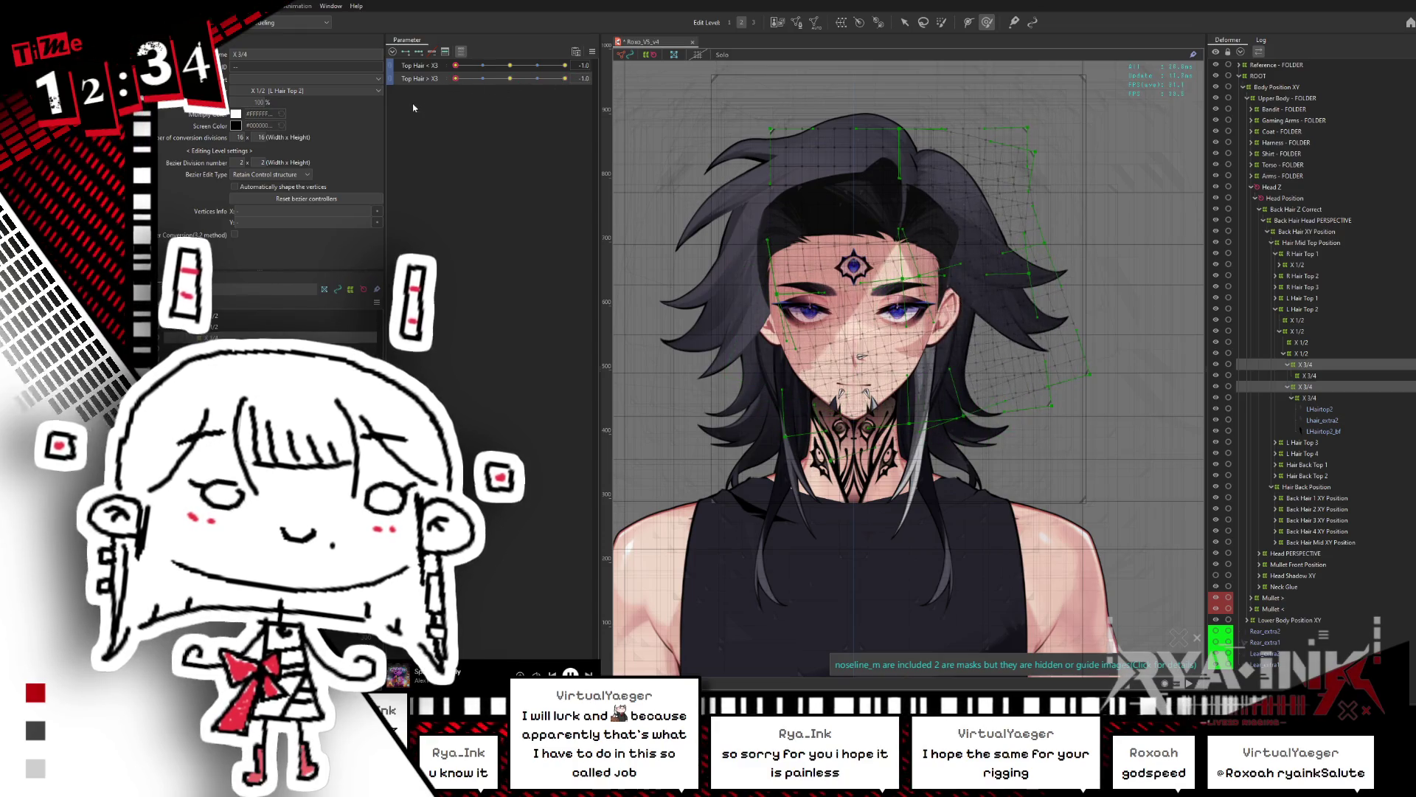
click(1322, 367)
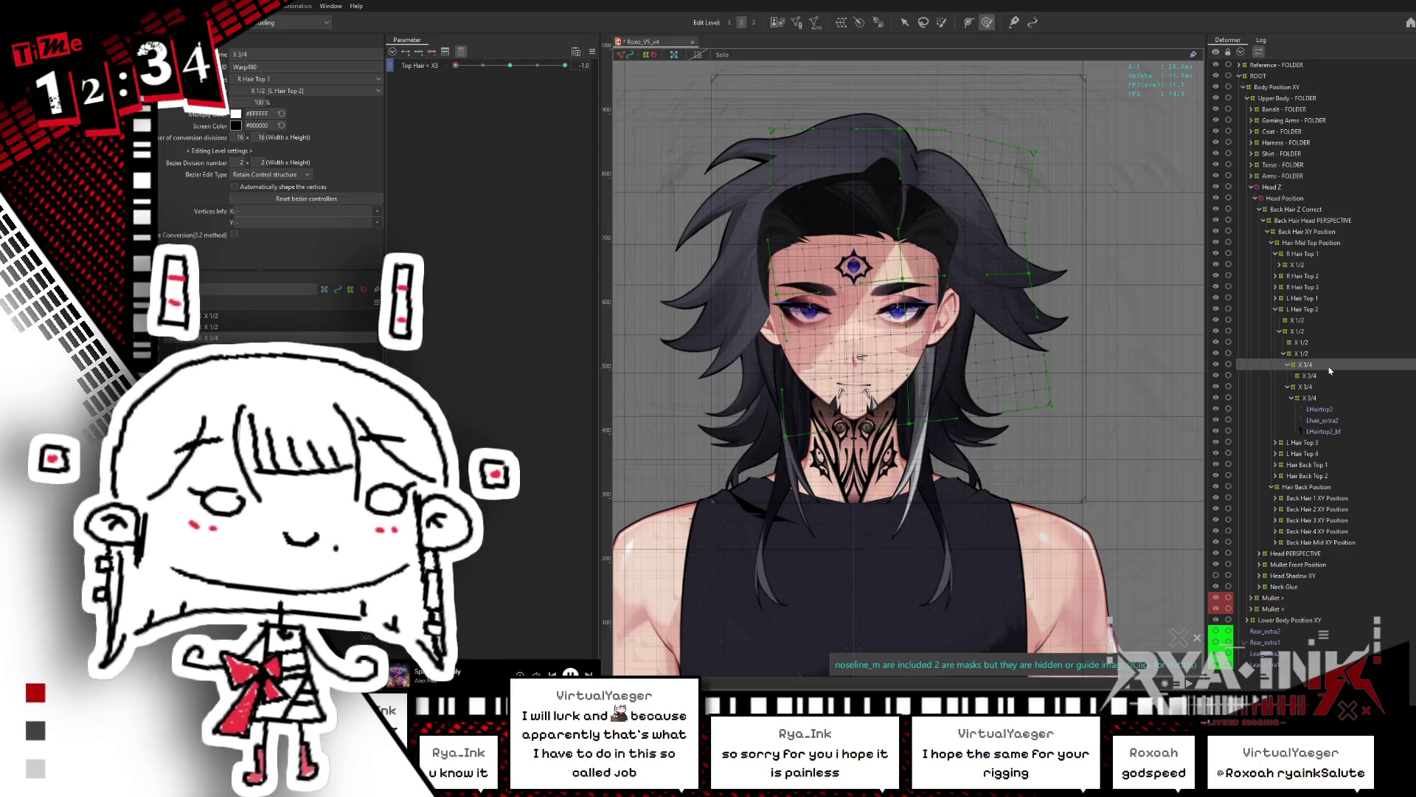
ctrl+click(1310, 385)
click(1310, 365)
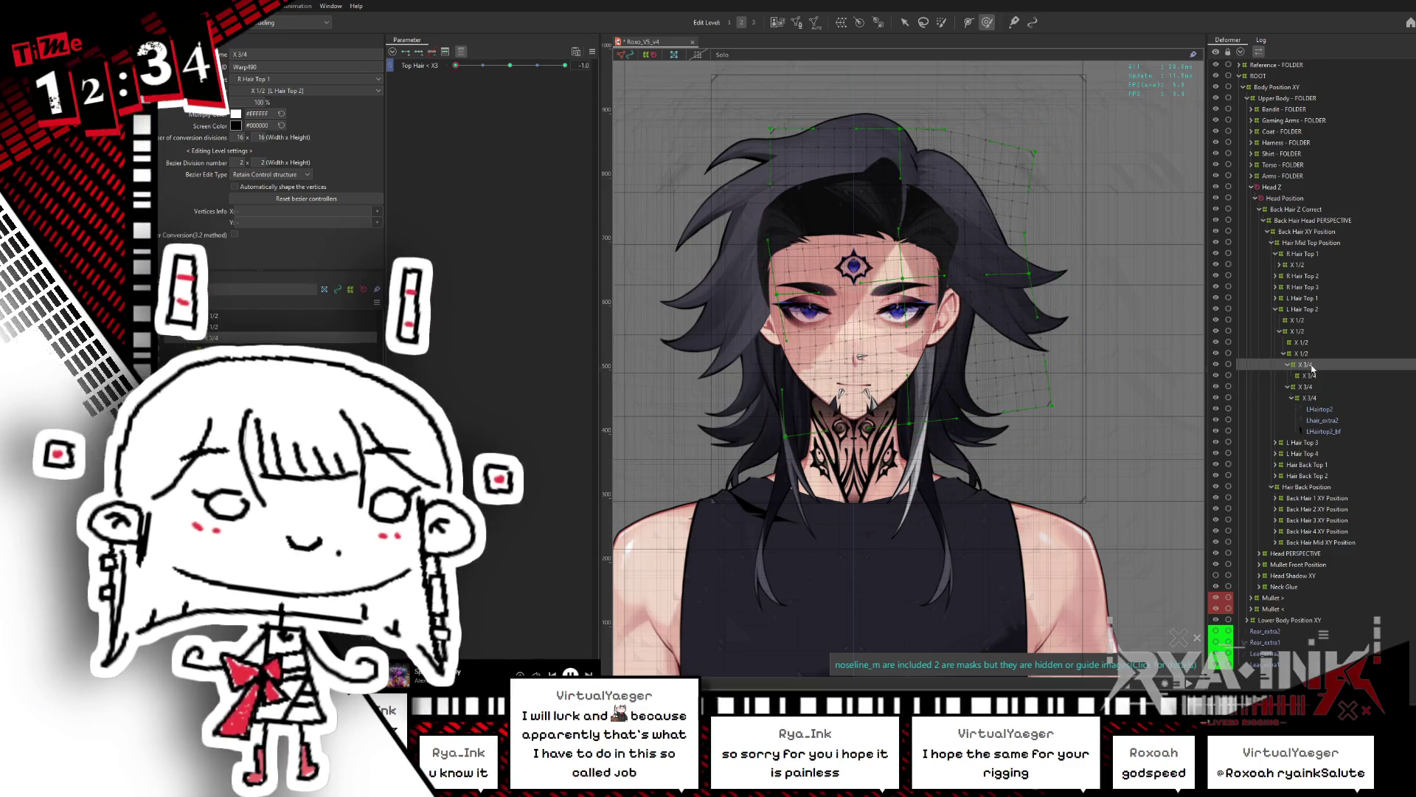
click(1310, 385)
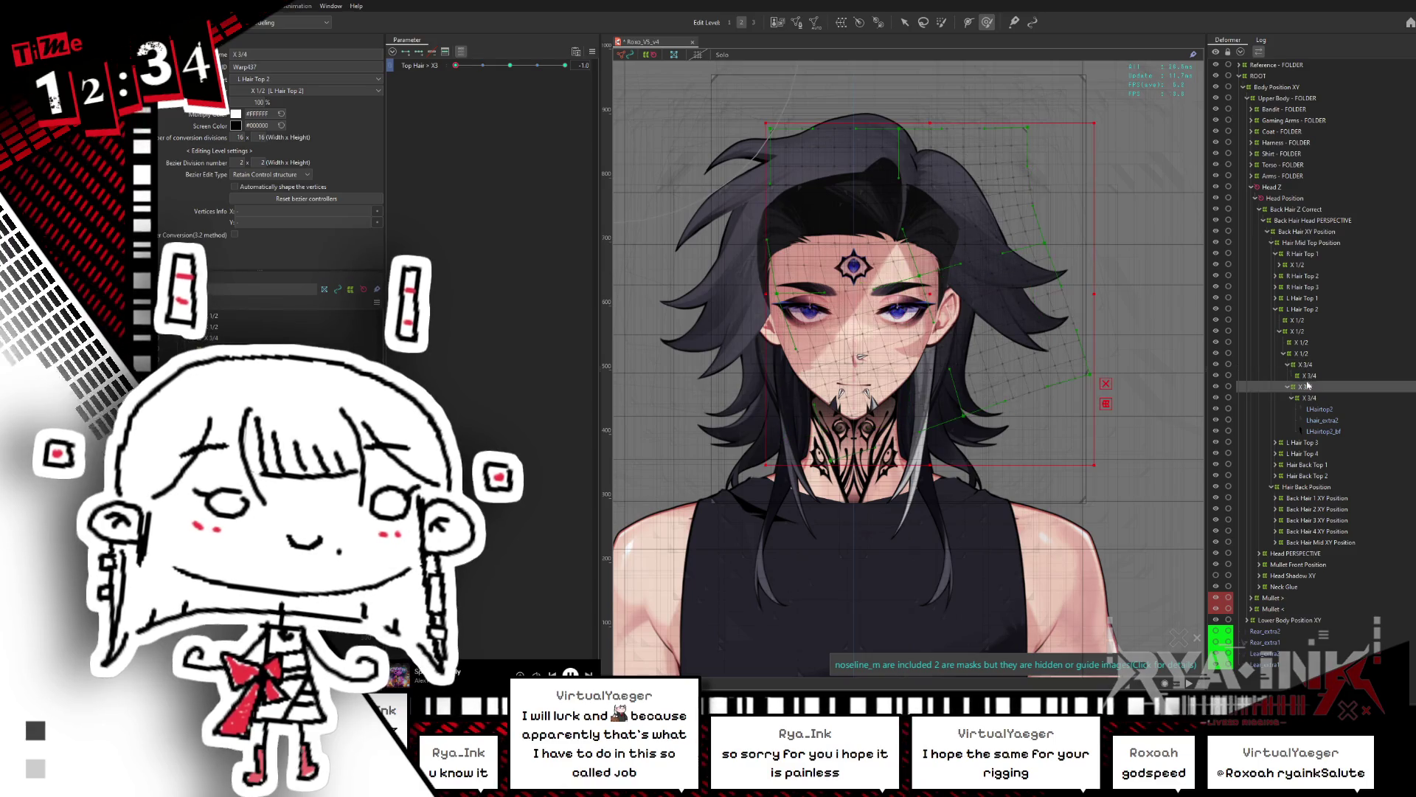
click(1310, 365)
Step: Reset Top Hair X2 and X3 to 0.0 and delete the extra X 1/2 and X 3/4 warps
click(1310, 366)
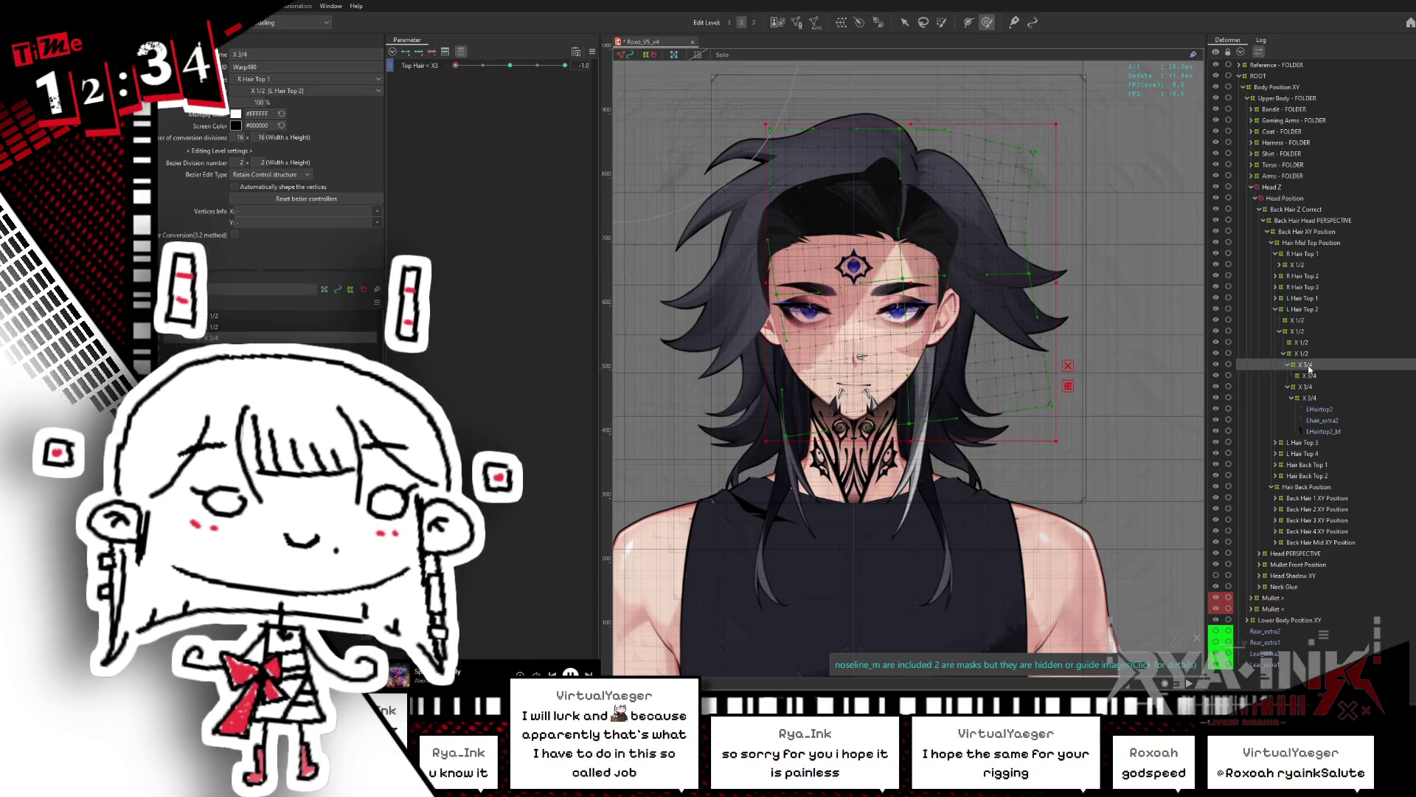
click(1312, 367)
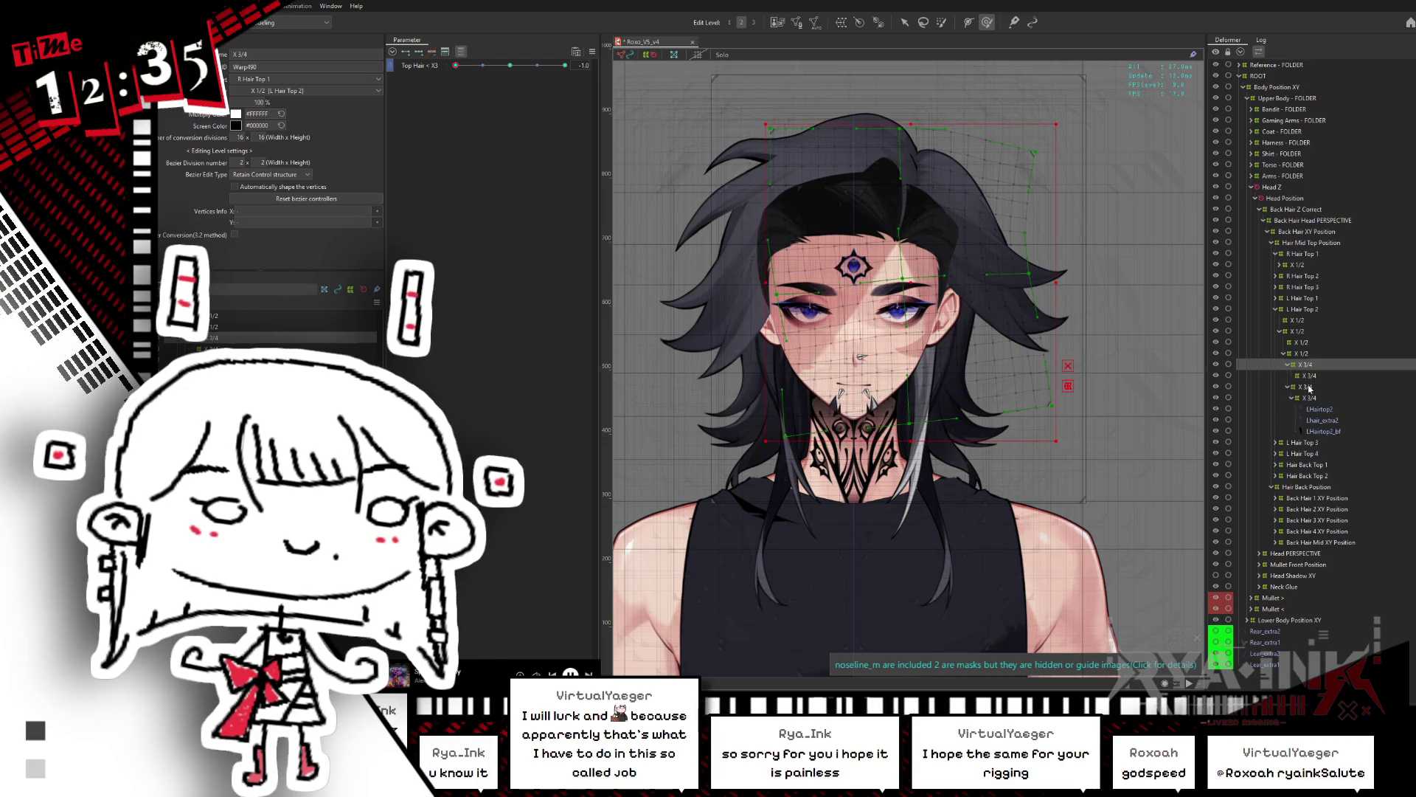
click(1308, 386)
click(1304, 388)
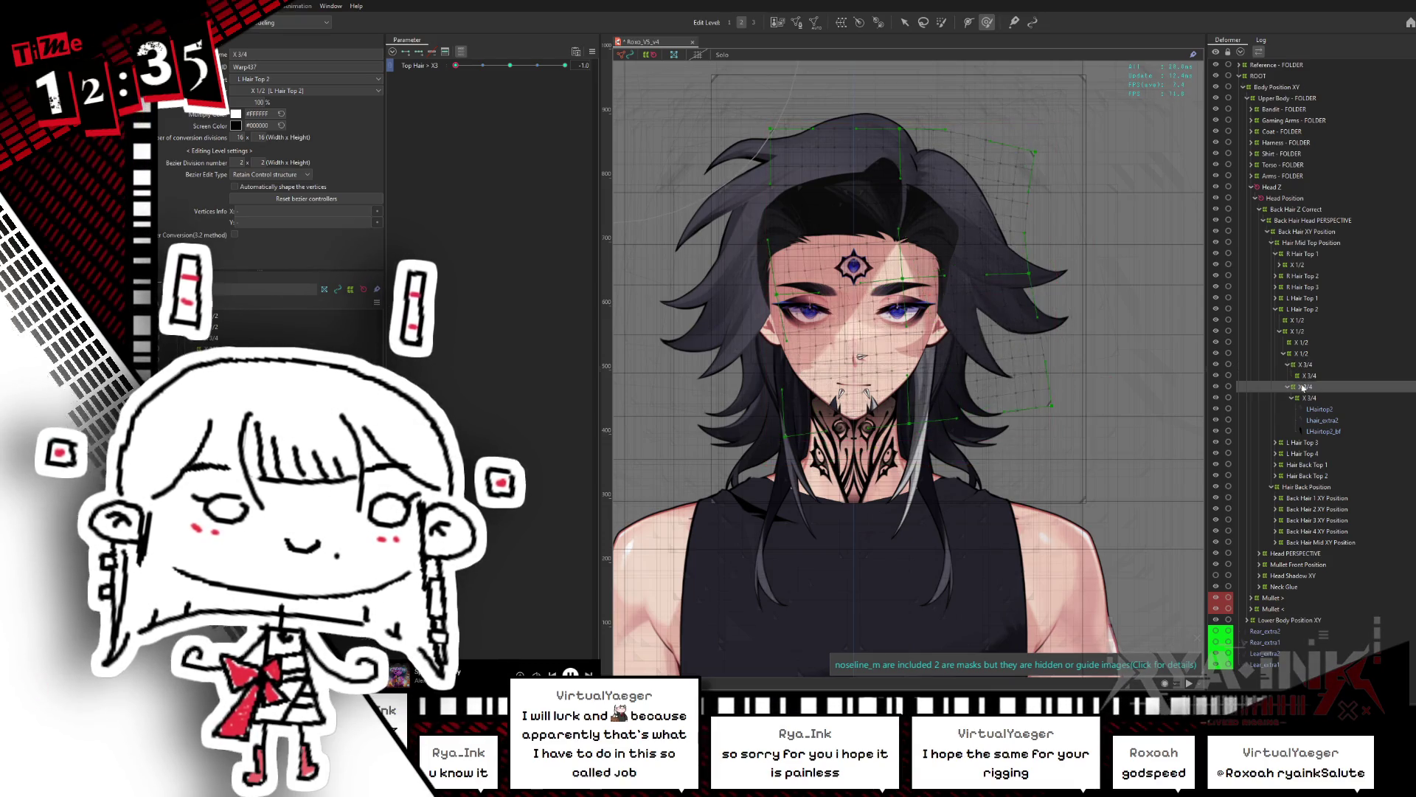
click(509, 65)
click(1300, 331)
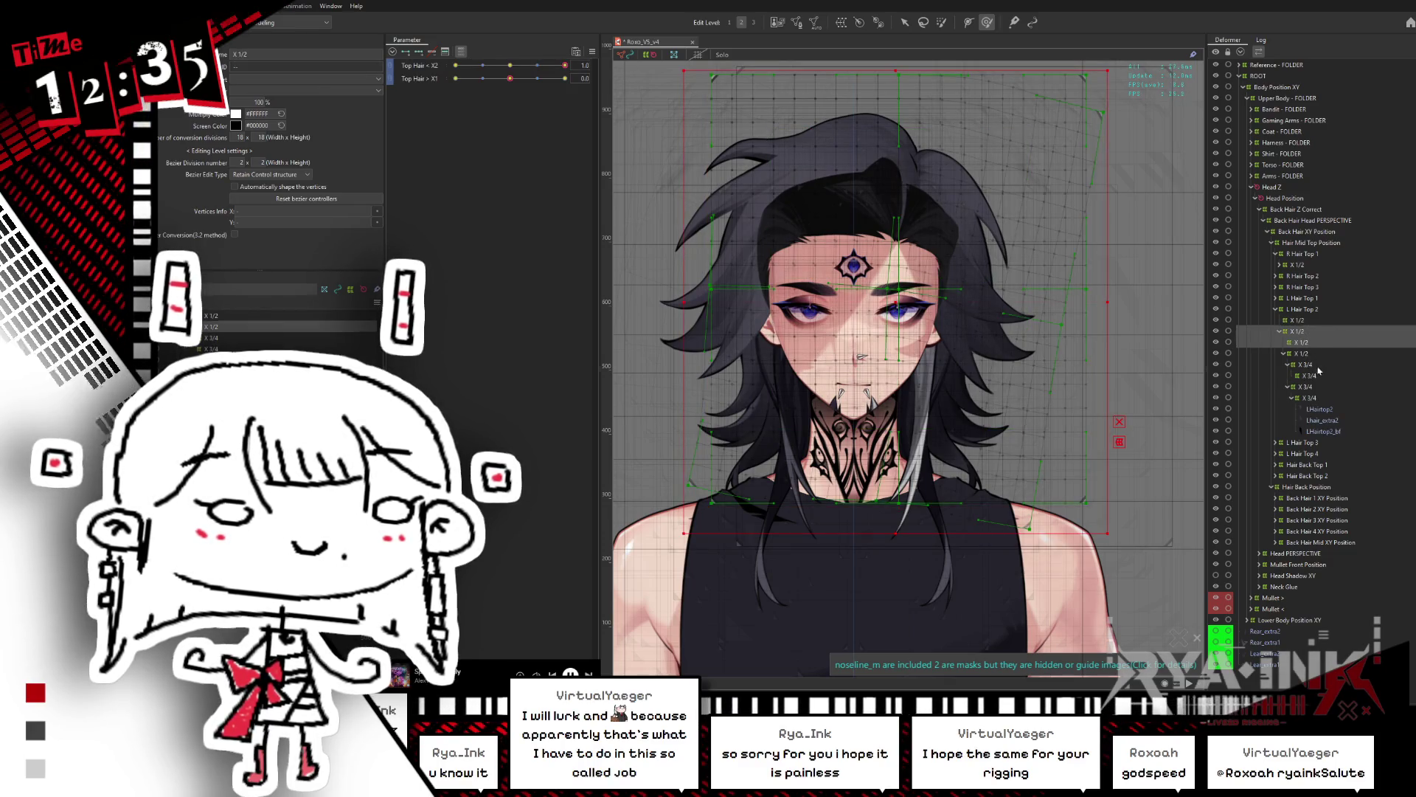
click(1306, 364)
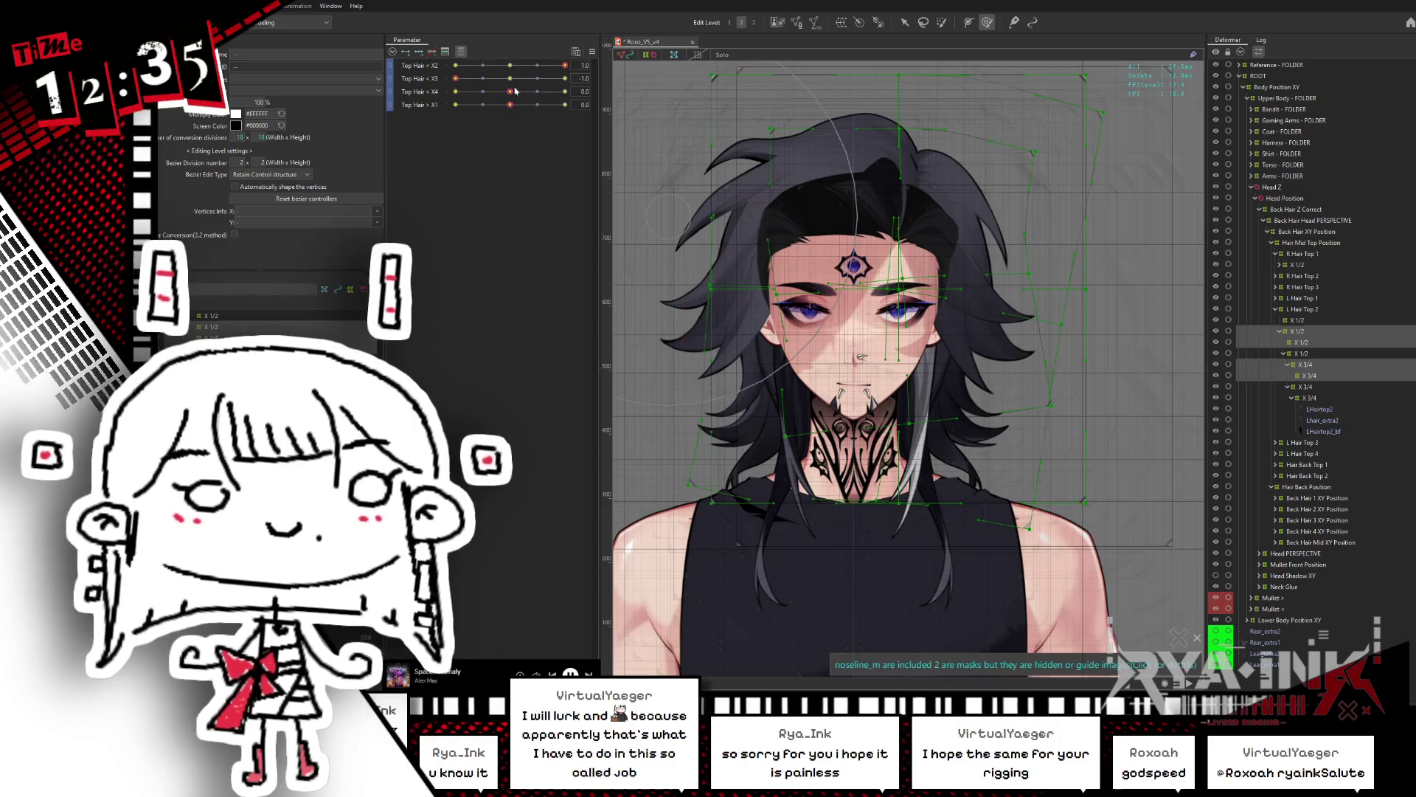
click(509, 78)
click(510, 65)
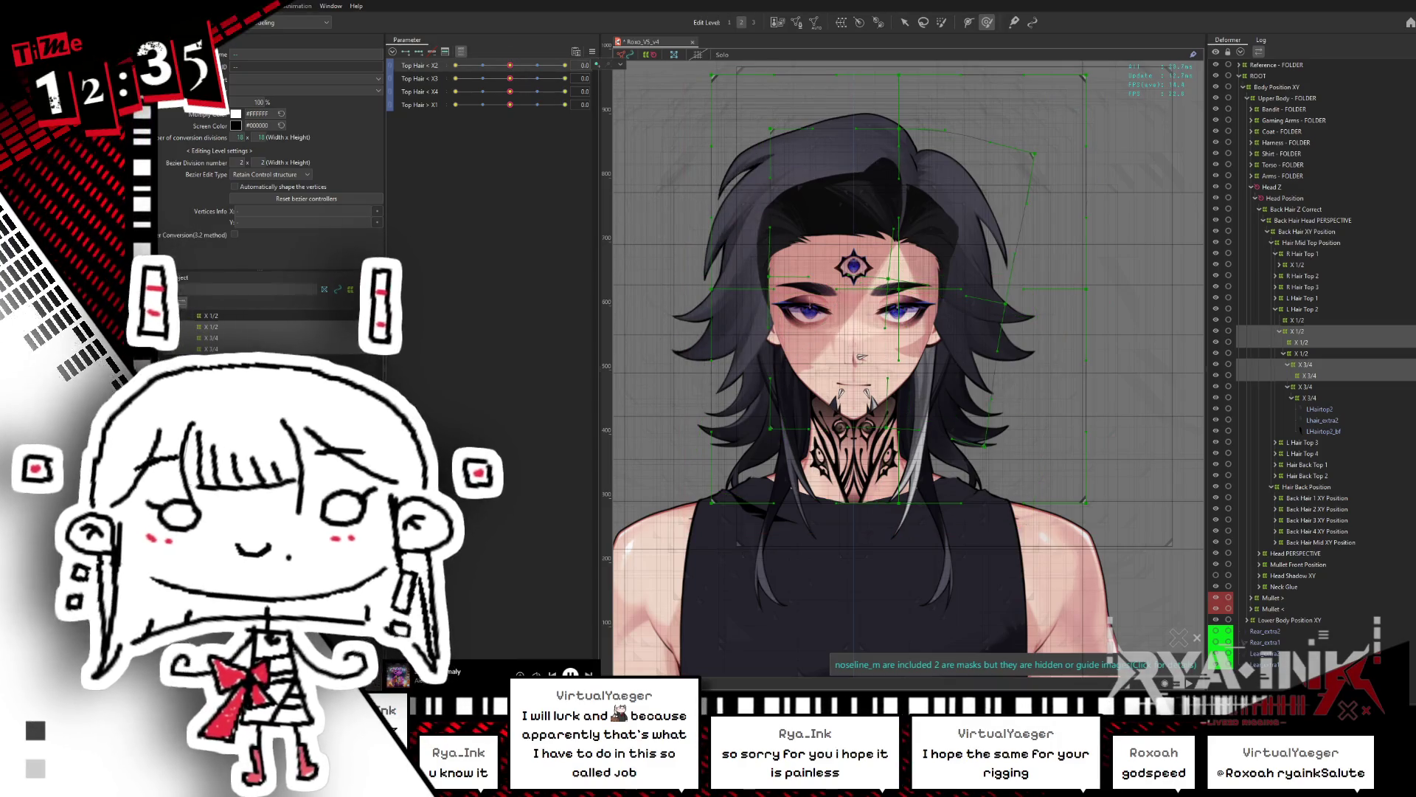
key(Delete)
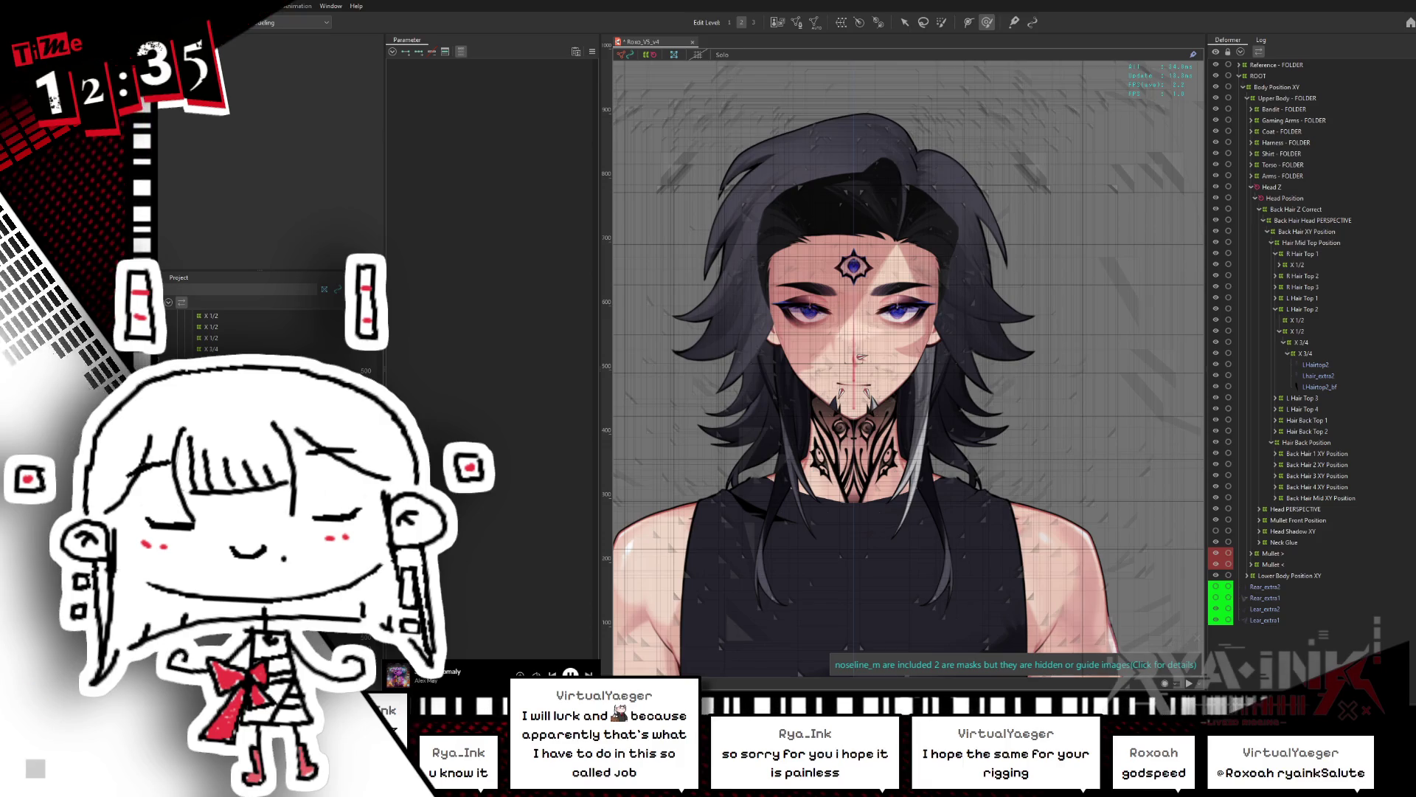
Step: Reframe the canvas on the head and switch to the Cubism Viewer to preview the model
scroll(959, 399, up, 3)
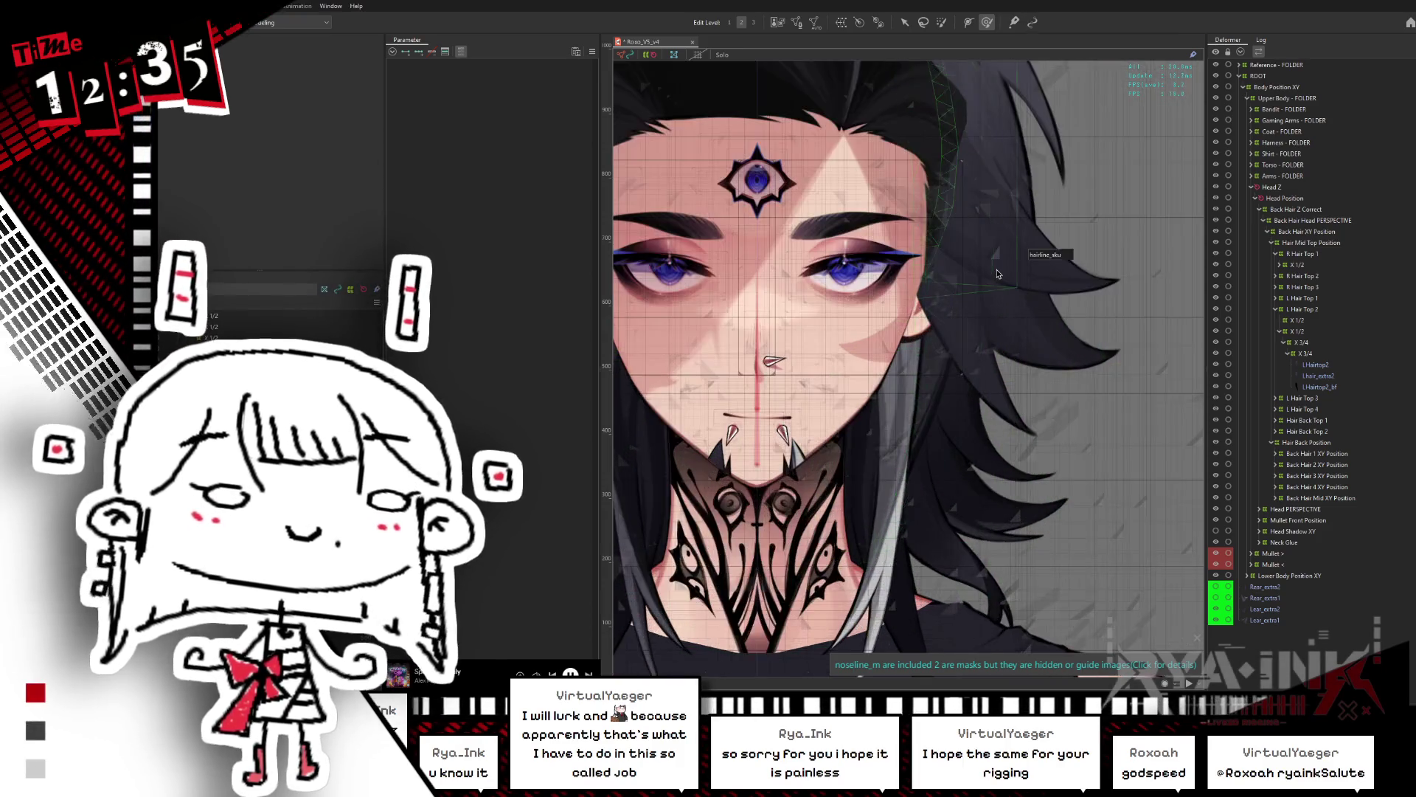
middle_drag(984, 227, 985, 319)
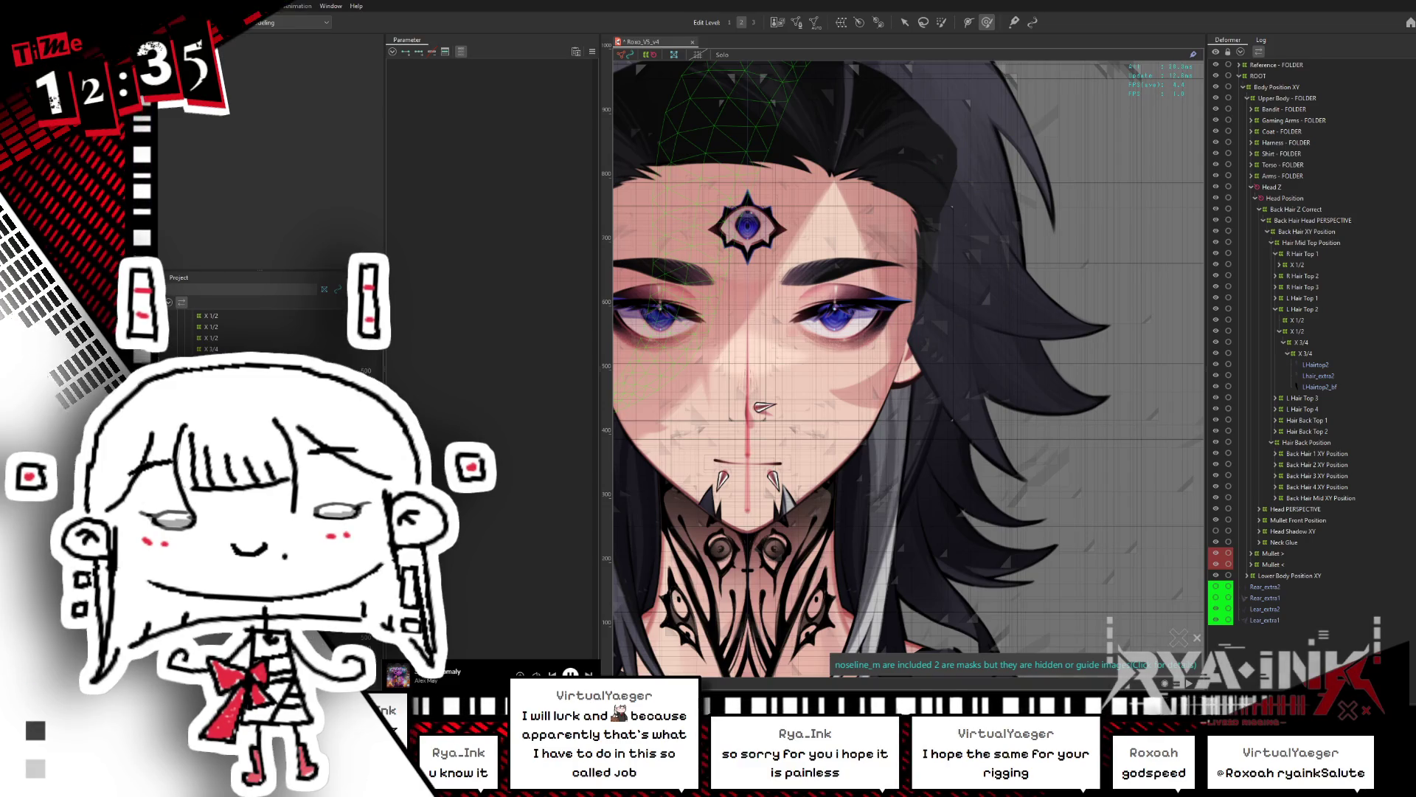
scroll(936, 313, down, 2)
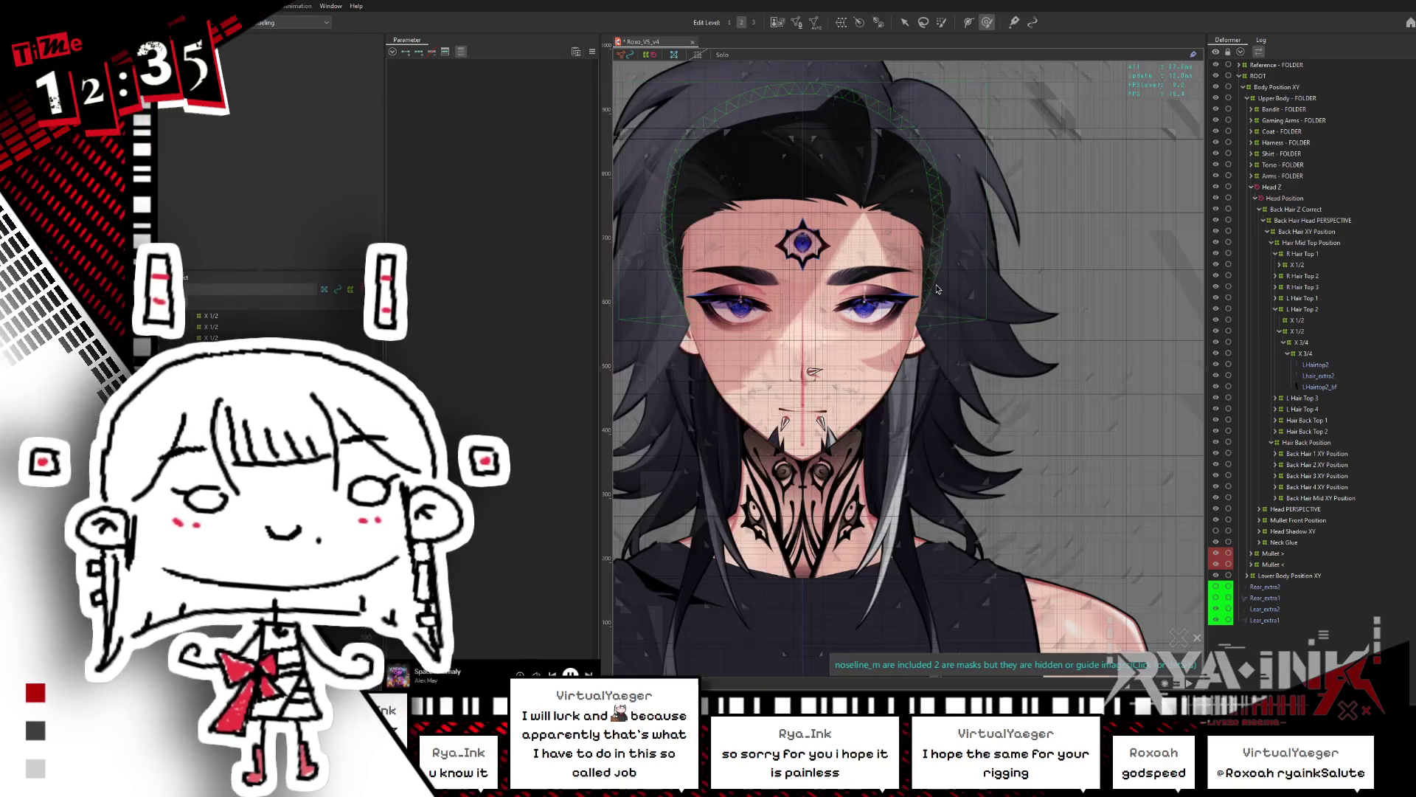
middle_drag(936, 313, 907, 345)
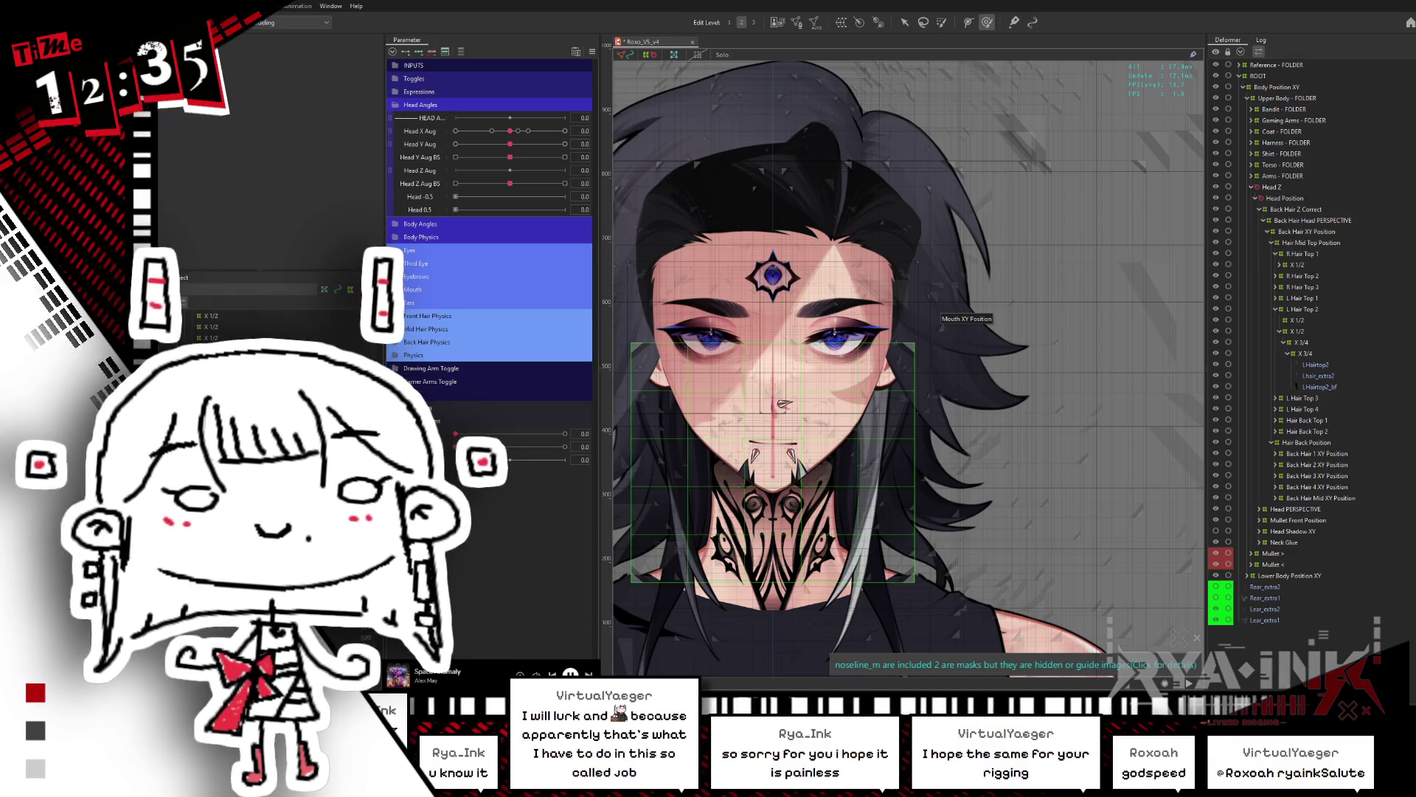
key(alt+Tab)
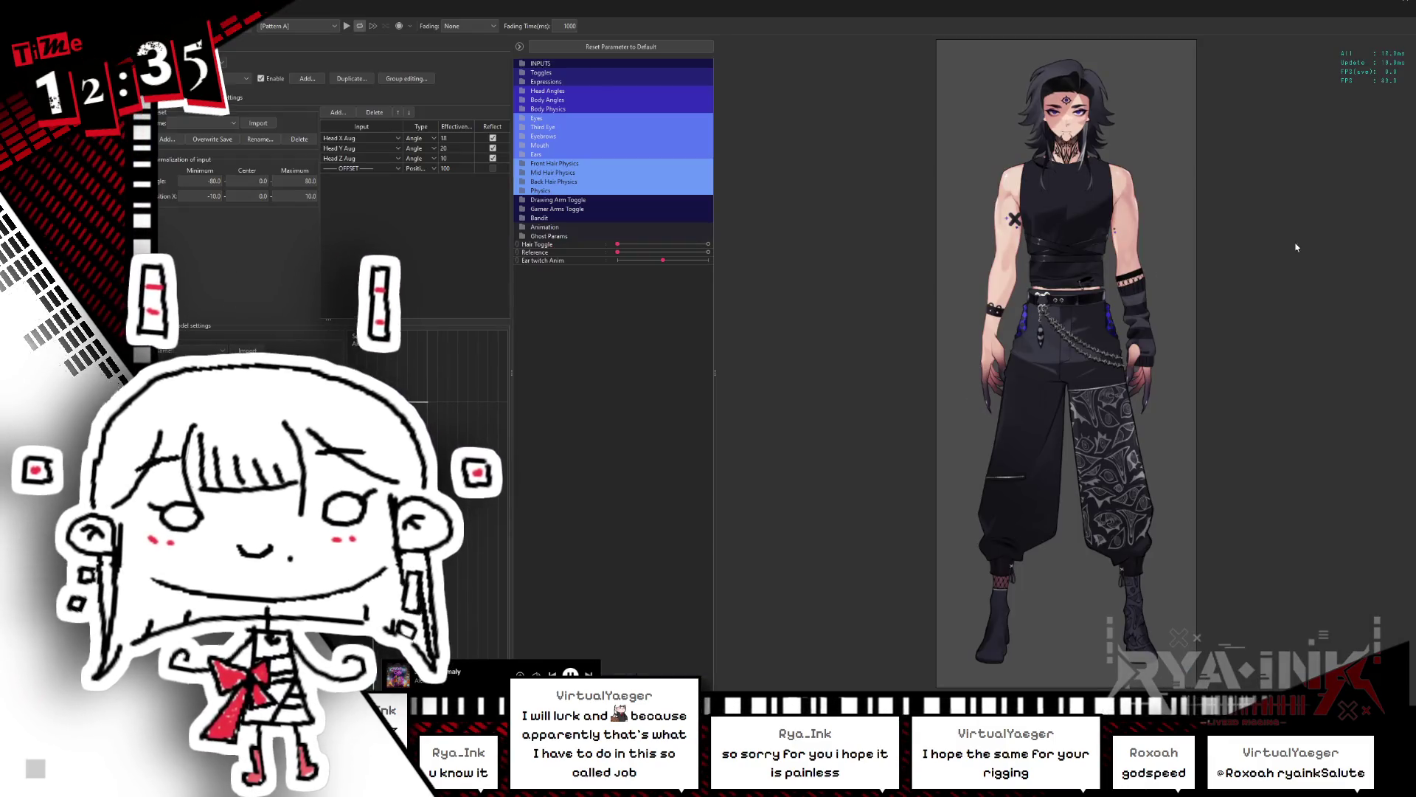
Step: Turn on Hair Toggle, swing the head across the Viewer to test hair sway, then close it
scroll(1018, 131, up, 5)
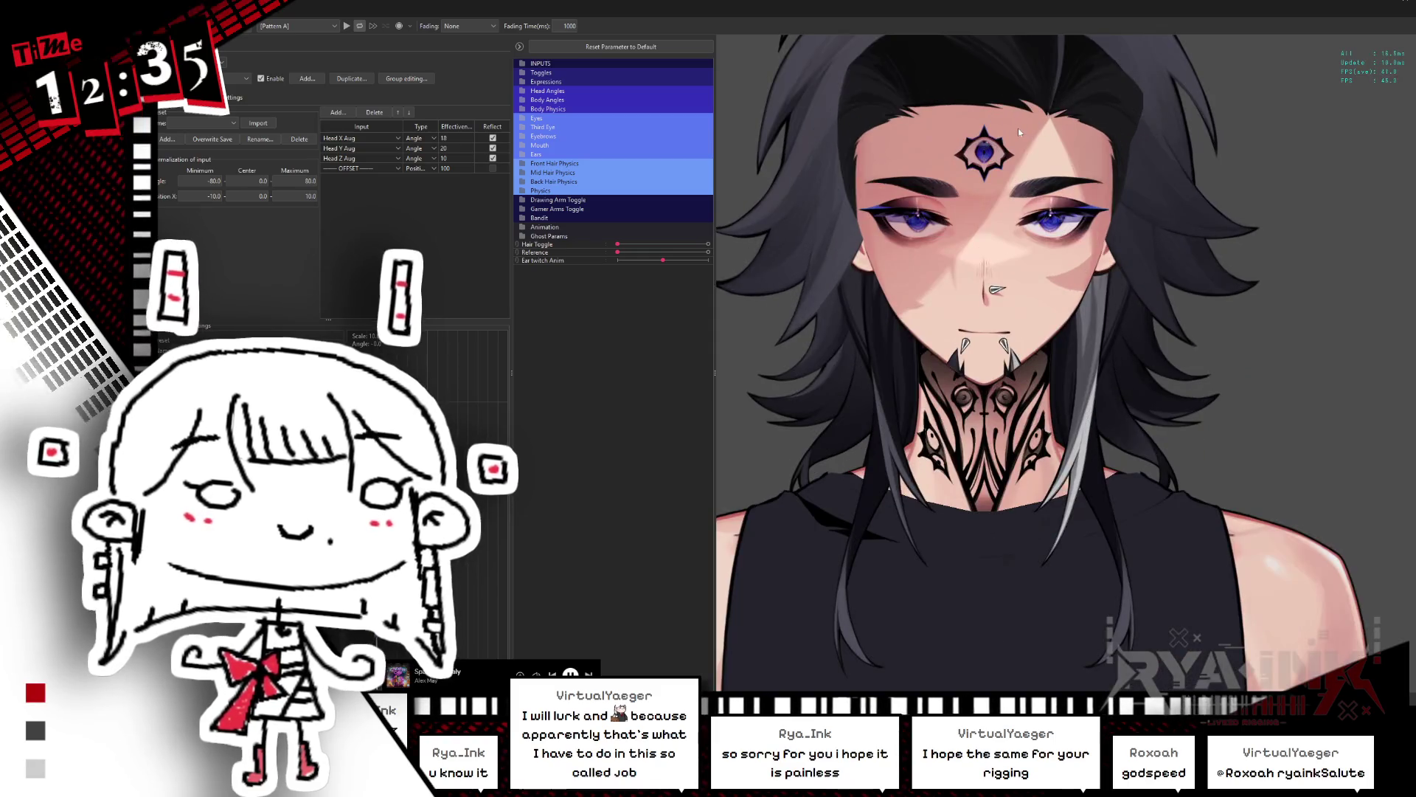
click(705, 245)
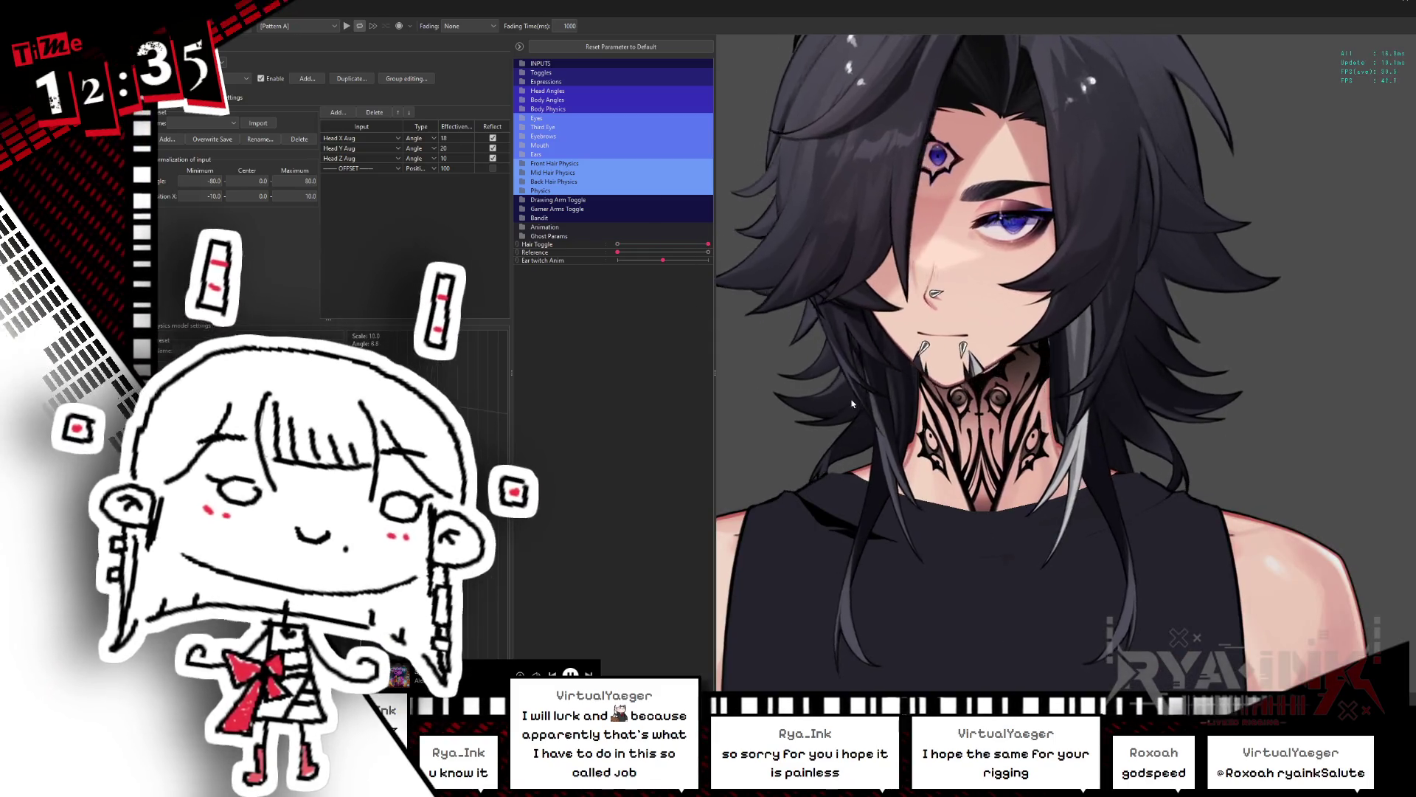
mouse_move(1405, 355)
mouse_down()
mouse_move(1328, 354)
mouse_move(1033, 295)
mouse_move(1254, 369)
mouse_move(921, 343)
mouse_move(1312, 310)
mouse_up()
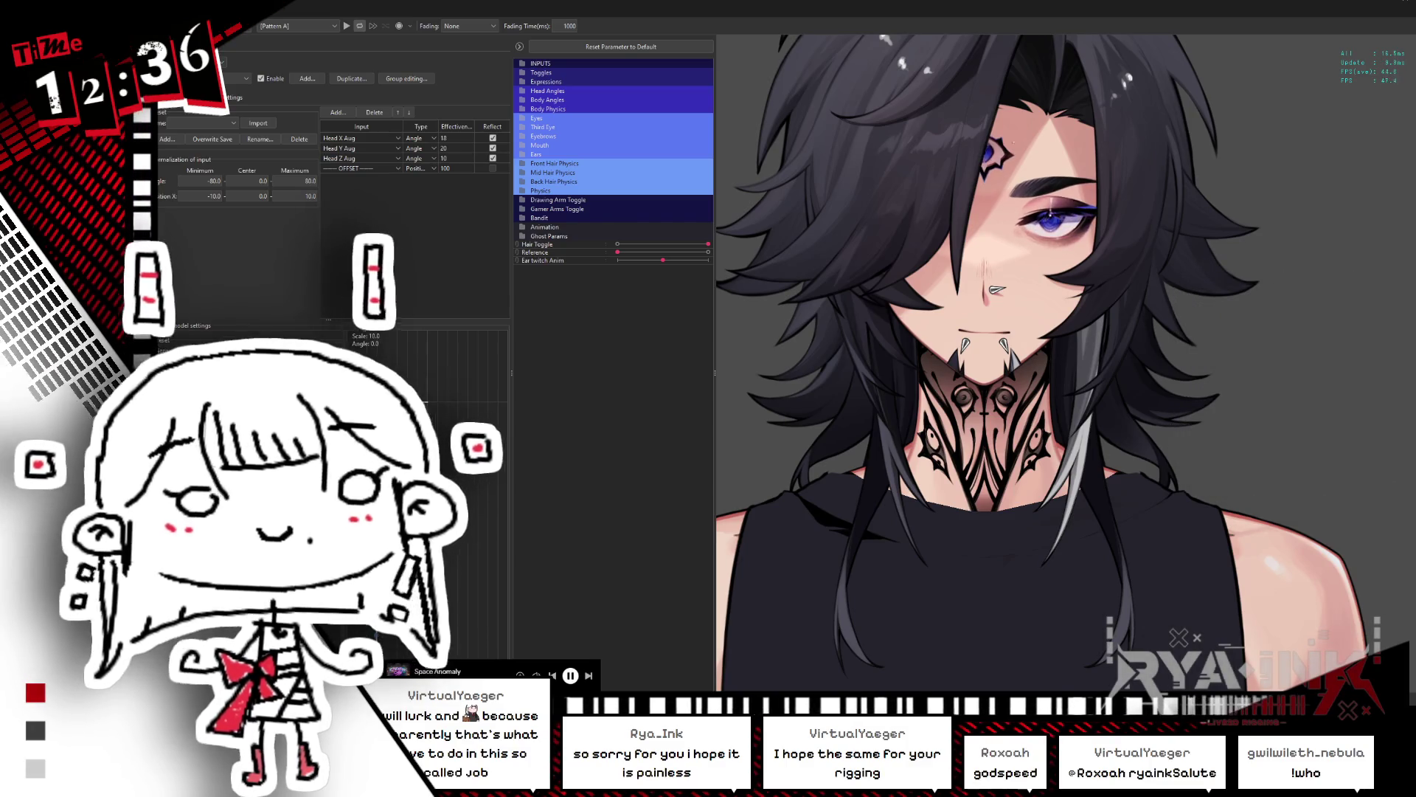
mouse_move(1298, 317)
mouse_down()
mouse_move(1318, 310)
mouse_move(959, 325)
mouse_up()
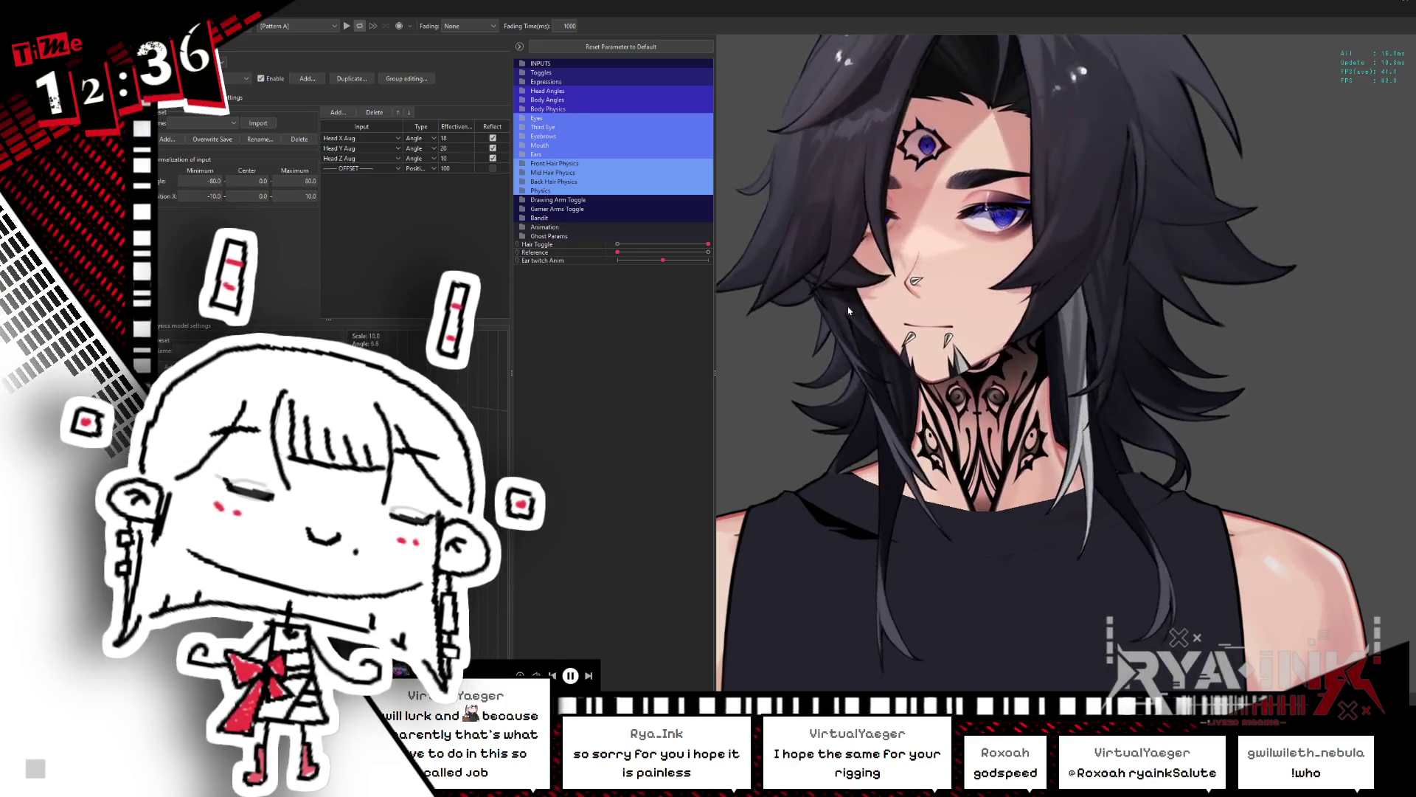
mouse_move(729, 336)
mouse_down()
mouse_move(1239, 344)
mouse_move(998, 452)
mouse_move(754, 361)
mouse_move(1082, 367)
mouse_move(652, 398)
mouse_up()
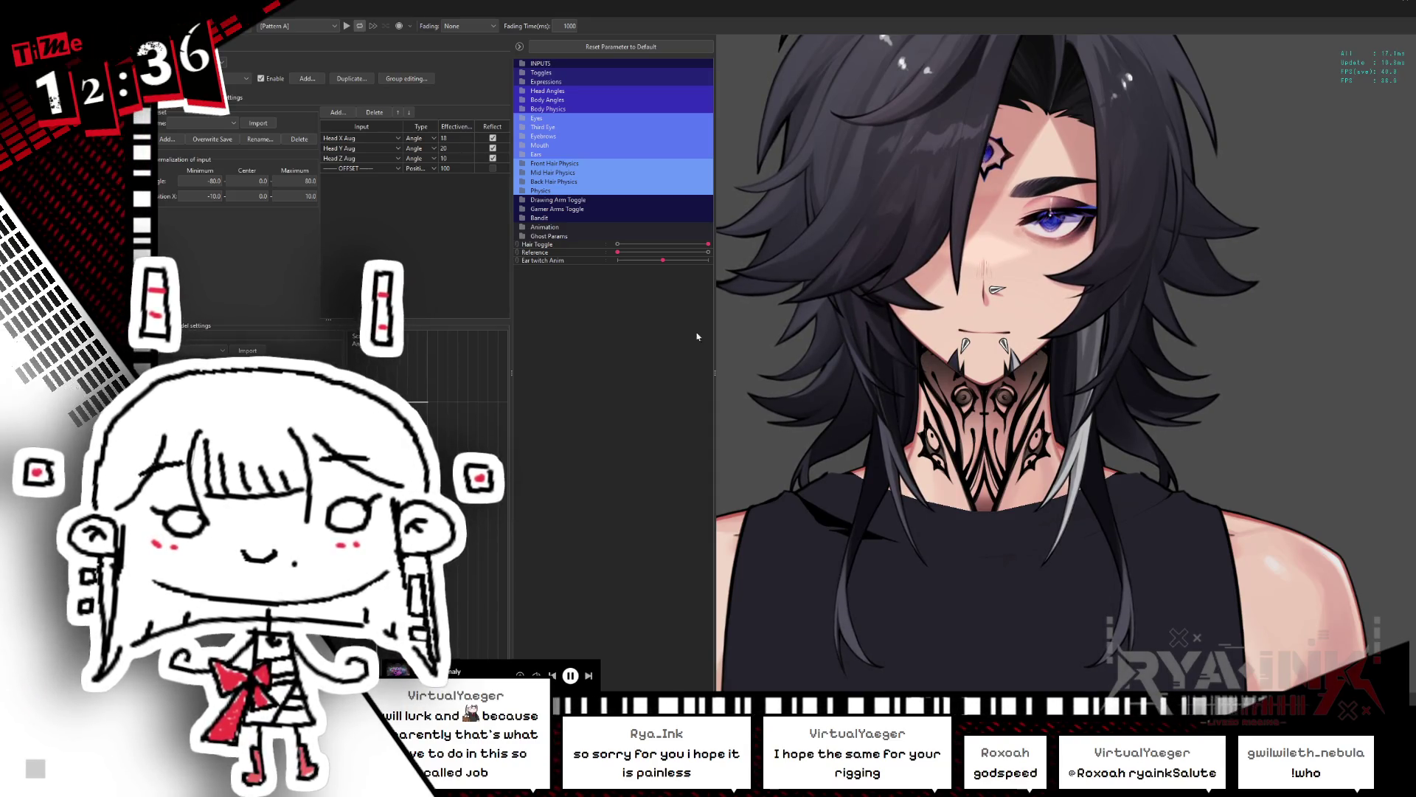
click(1405, 2)
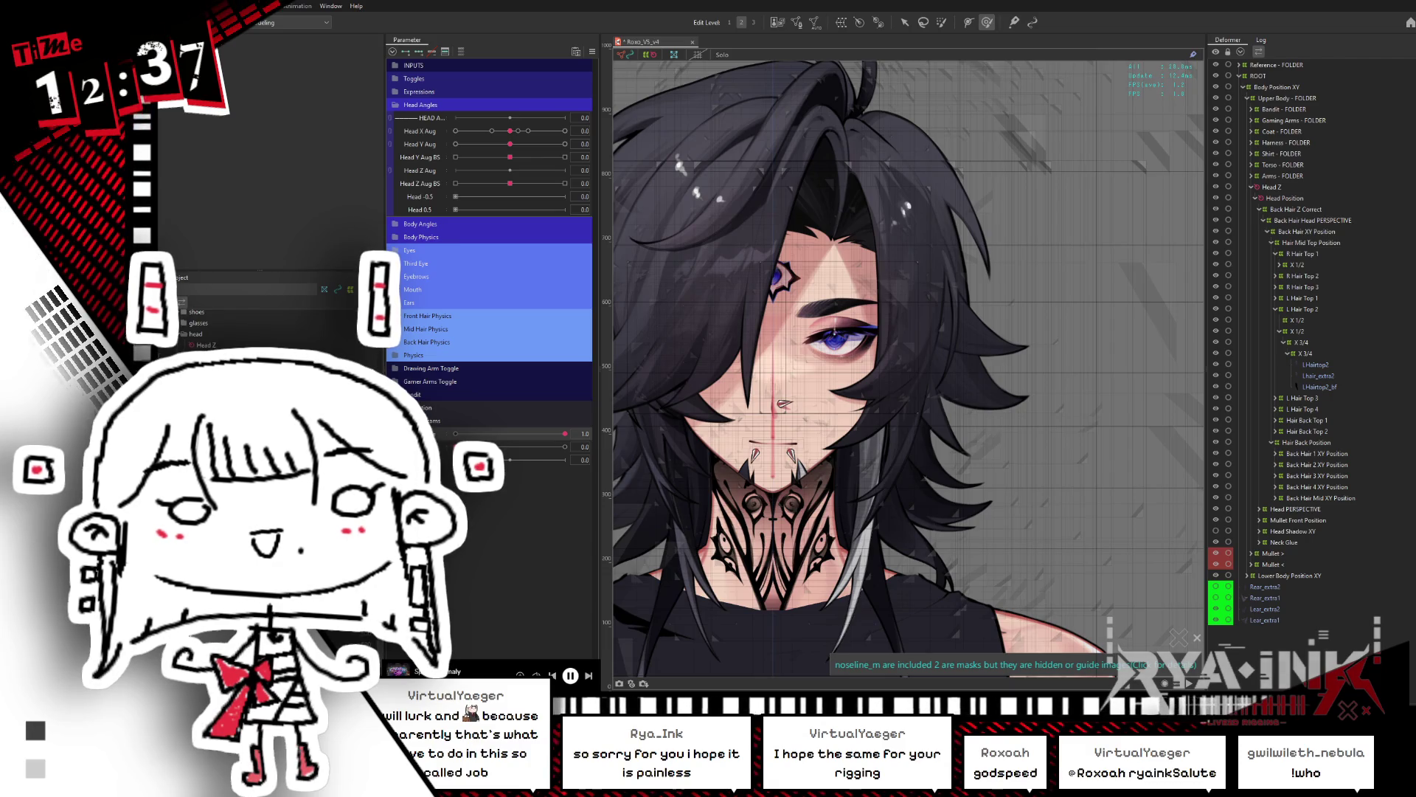
Step: Set Head X Aug to -1.0, select the ear glue mesh via Object at Cursor, then deselect
click(455, 131)
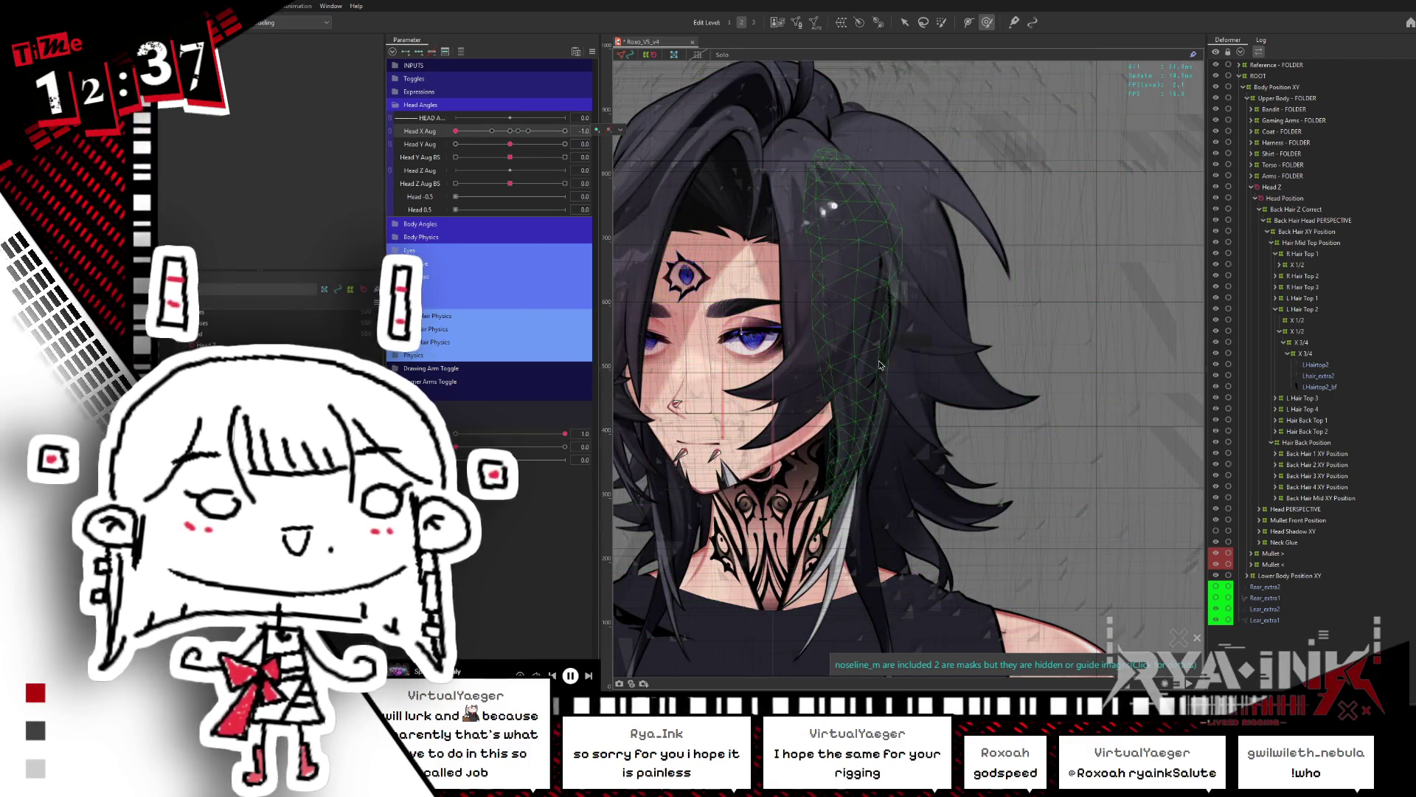
right_click(884, 347)
mouse_move(924, 387)
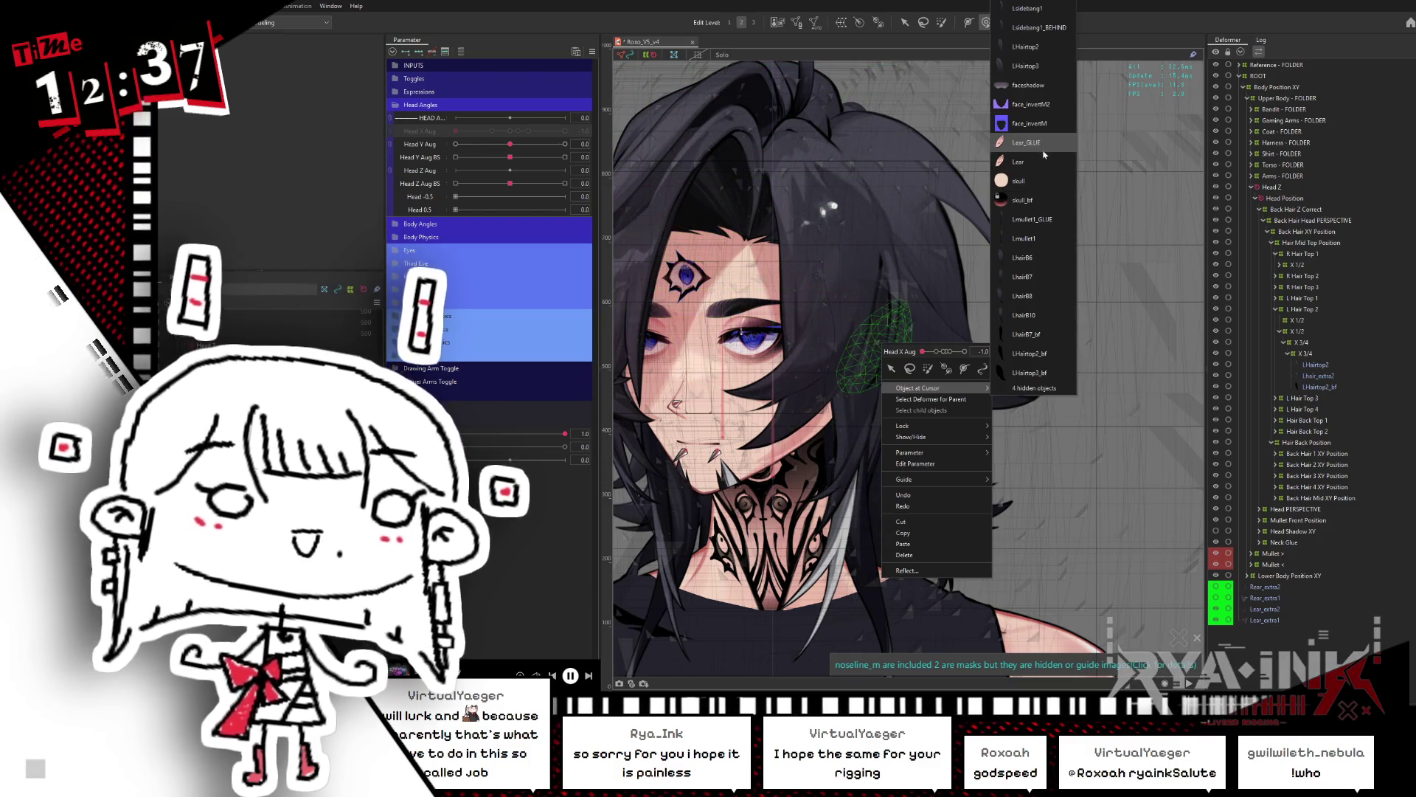
click(1042, 148)
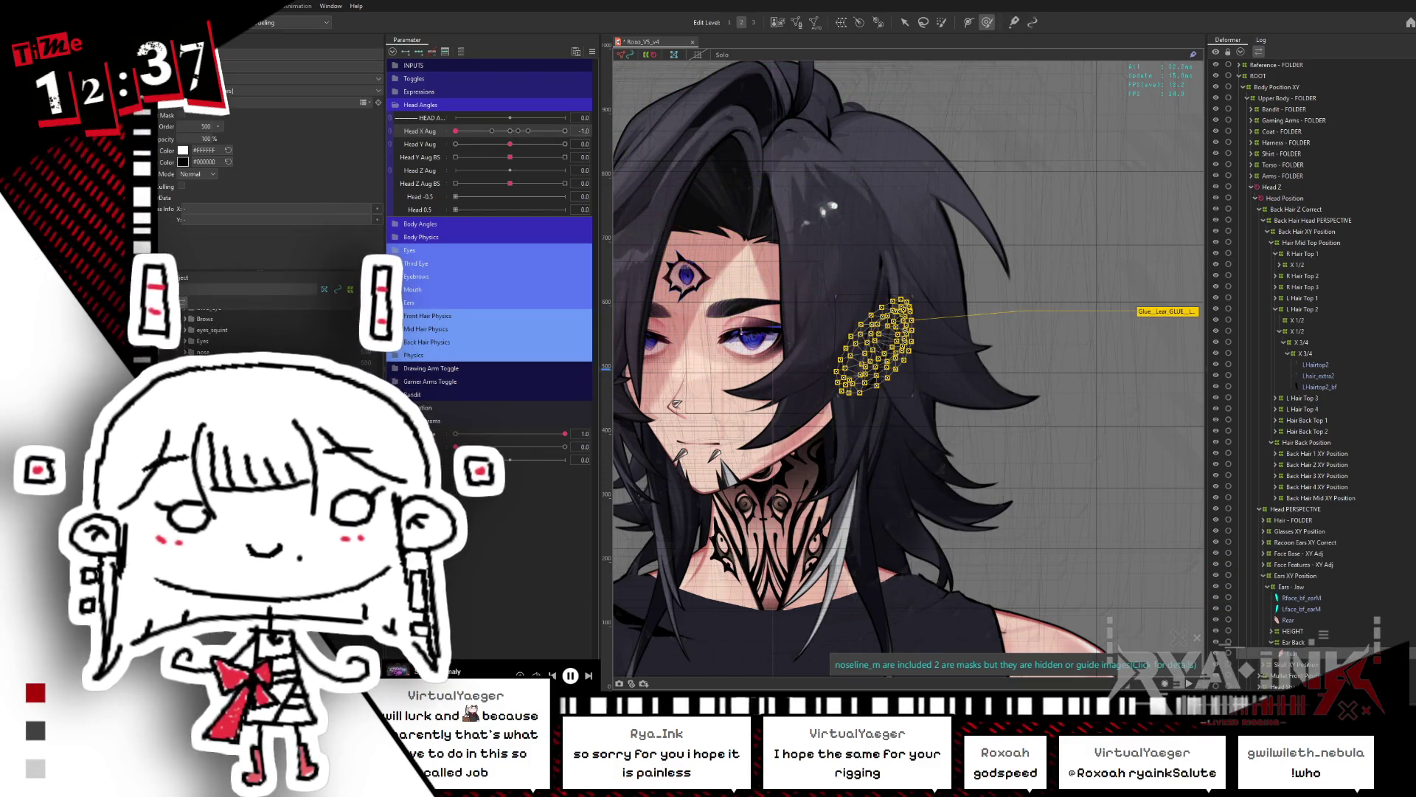
click(811, 298)
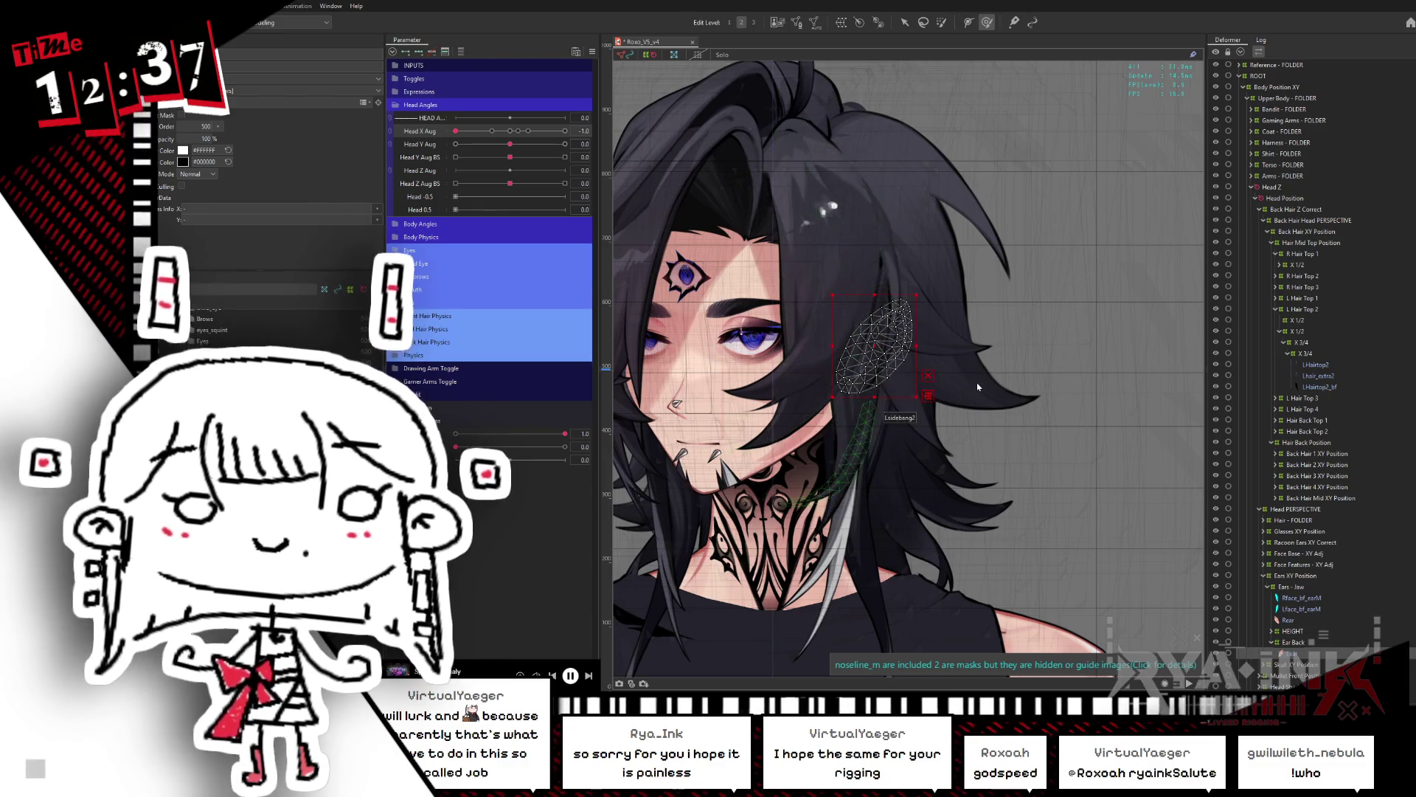
Step: In the Viewer, switch to the long hair style and swing the head side to side
key(alt+Tab)
scroll(846, 377, up, 5)
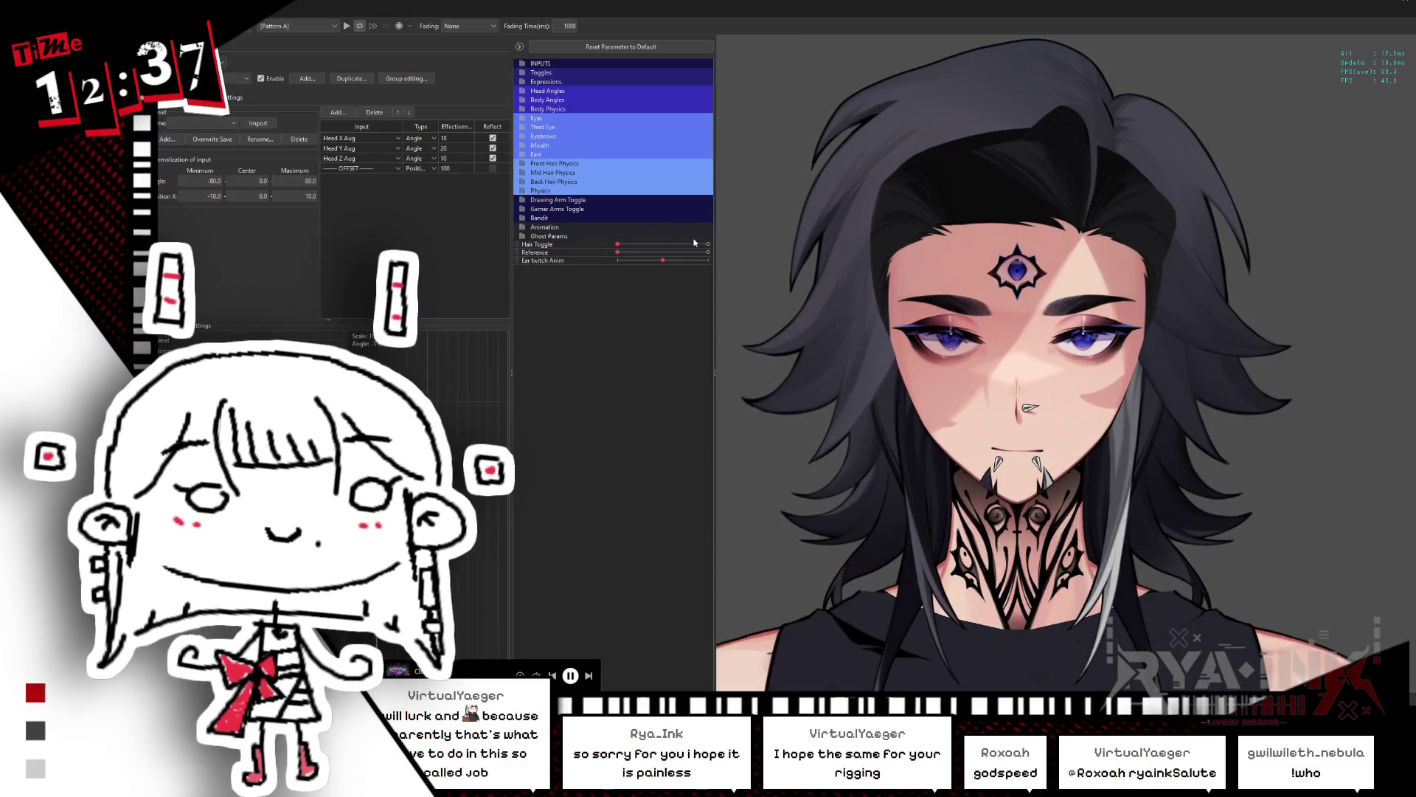
click(707, 247)
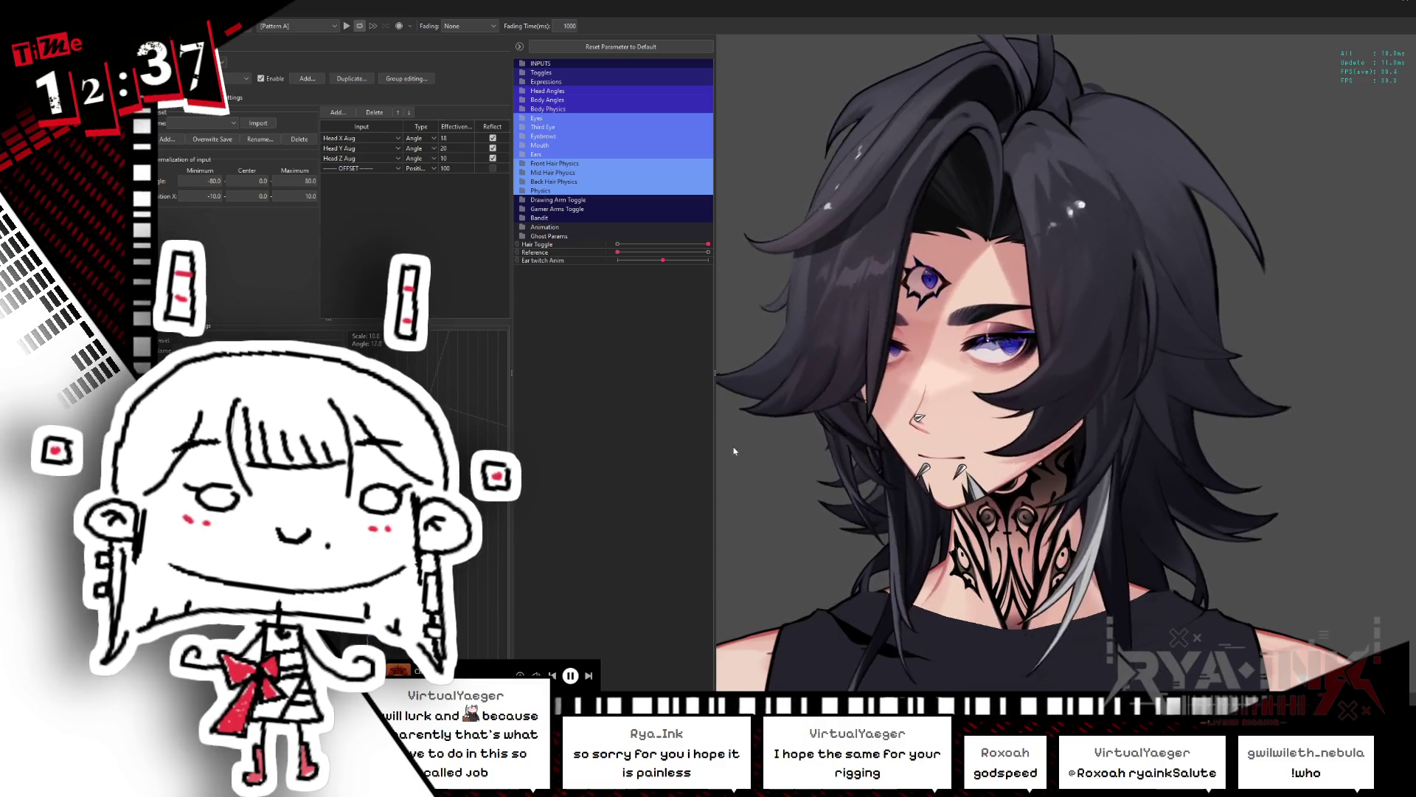
drag(1296, 381, 752, 397)
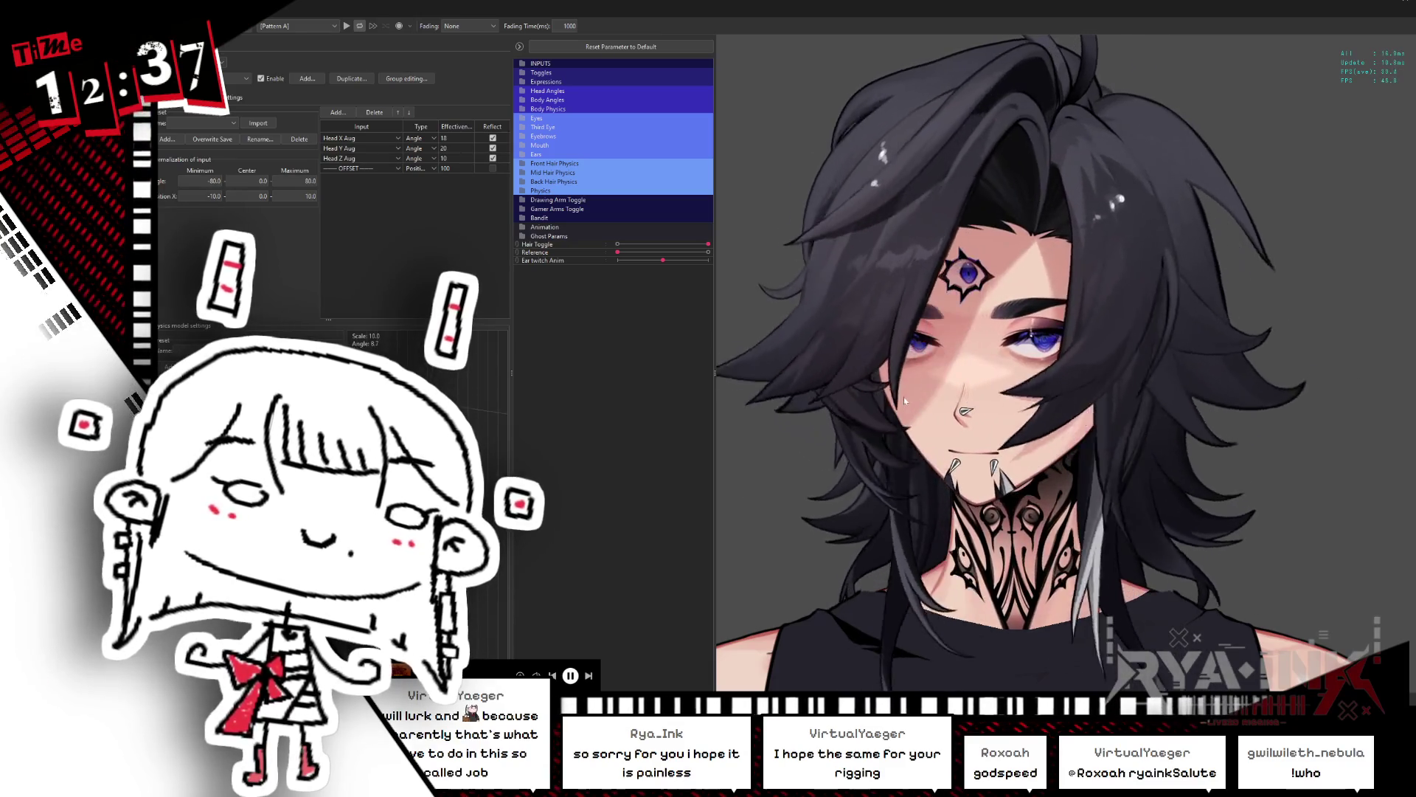
mouse_move(1254, 376)
mouse_down()
mouse_move(1054, 377)
mouse_move(1254, 380)
mouse_move(1051, 389)
mouse_move(1297, 372)
mouse_move(1262, 367)
mouse_up()
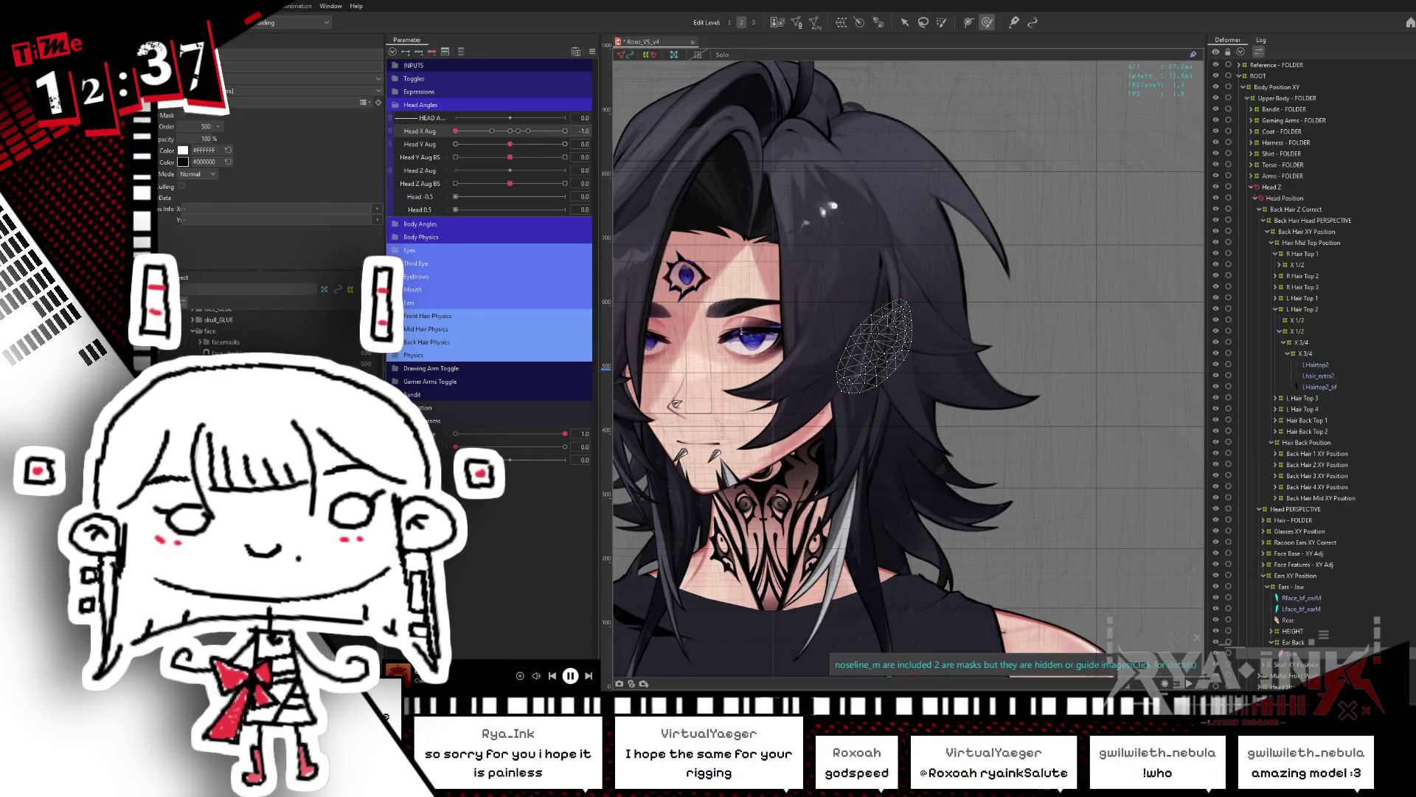
Step: Set the hair toggle to the tied-back style, hide selection outlines with Ctrl+H, and deselect everything
click(459, 434)
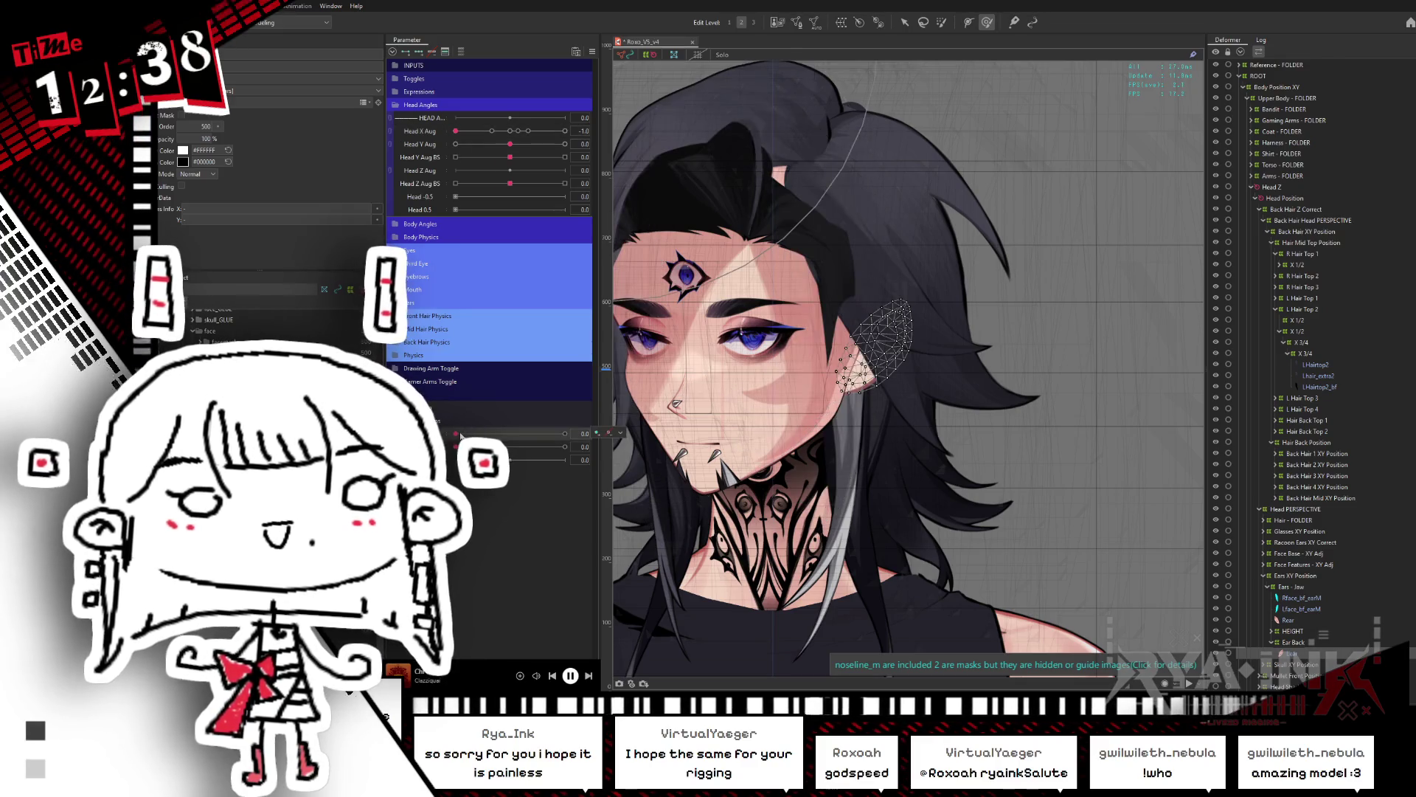
key(ctrl+h)
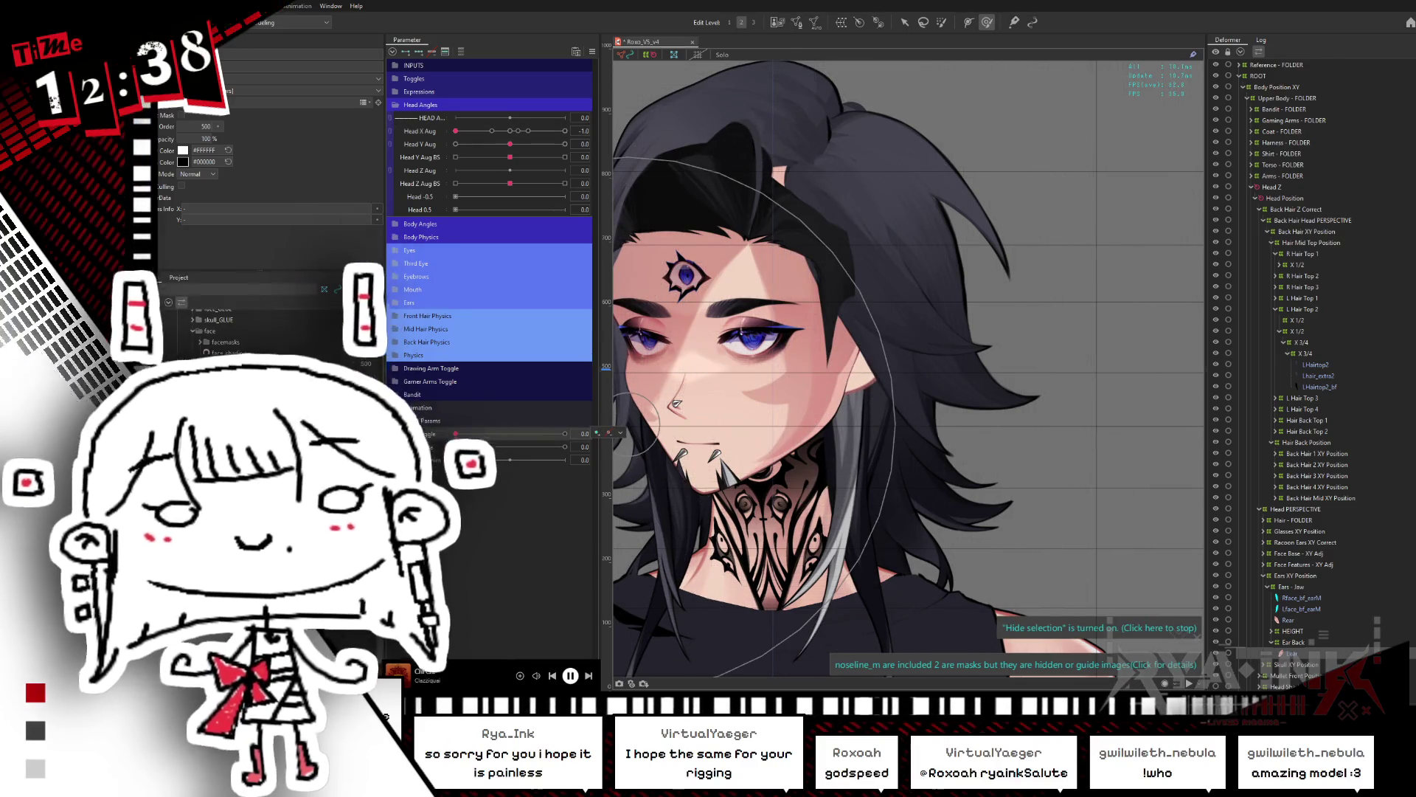
key(Escape)
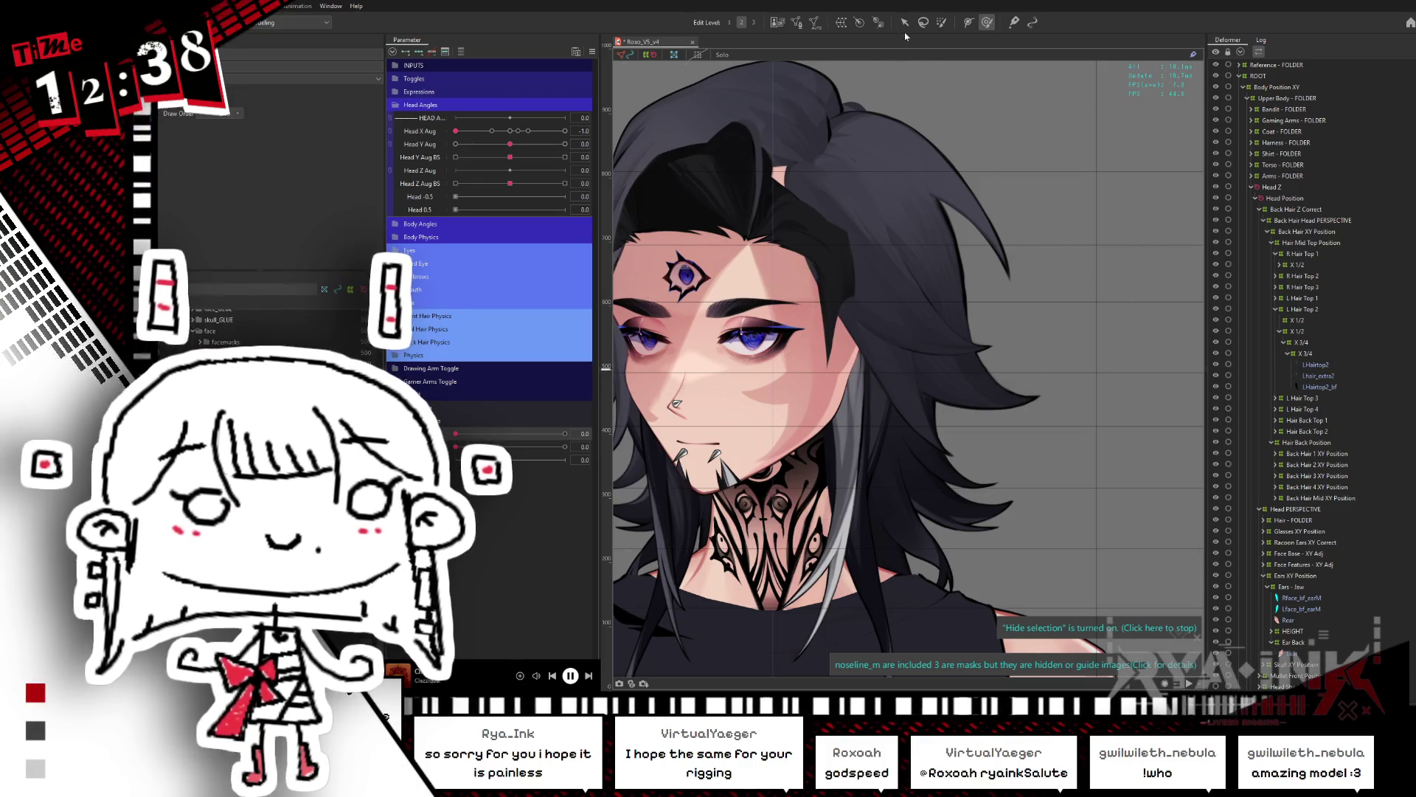
Step: Preview the long hair in the Viewer with Hair Toggle at maximum, then return to editing
key(alt+Tab)
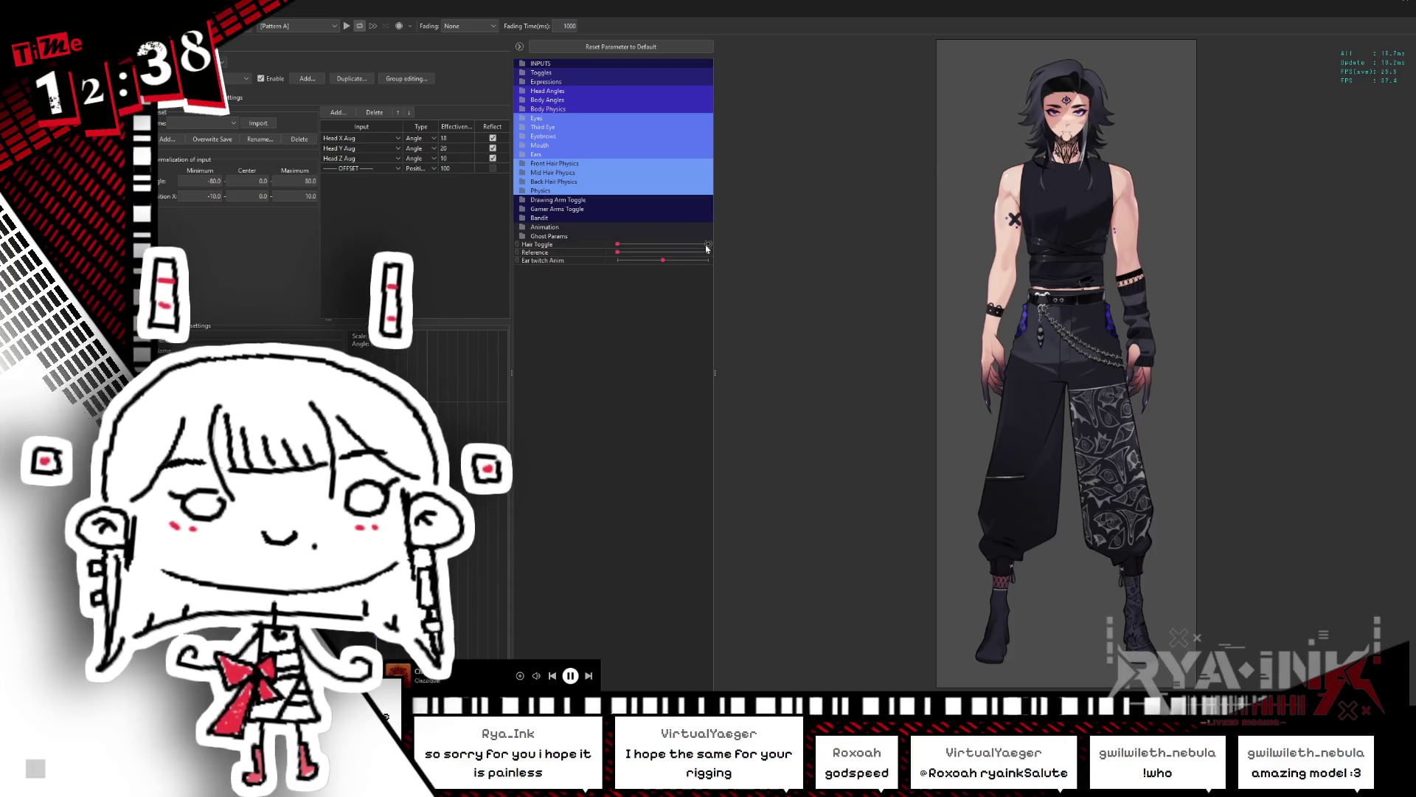
click(706, 245)
scroll(1032, 106, up, 5)
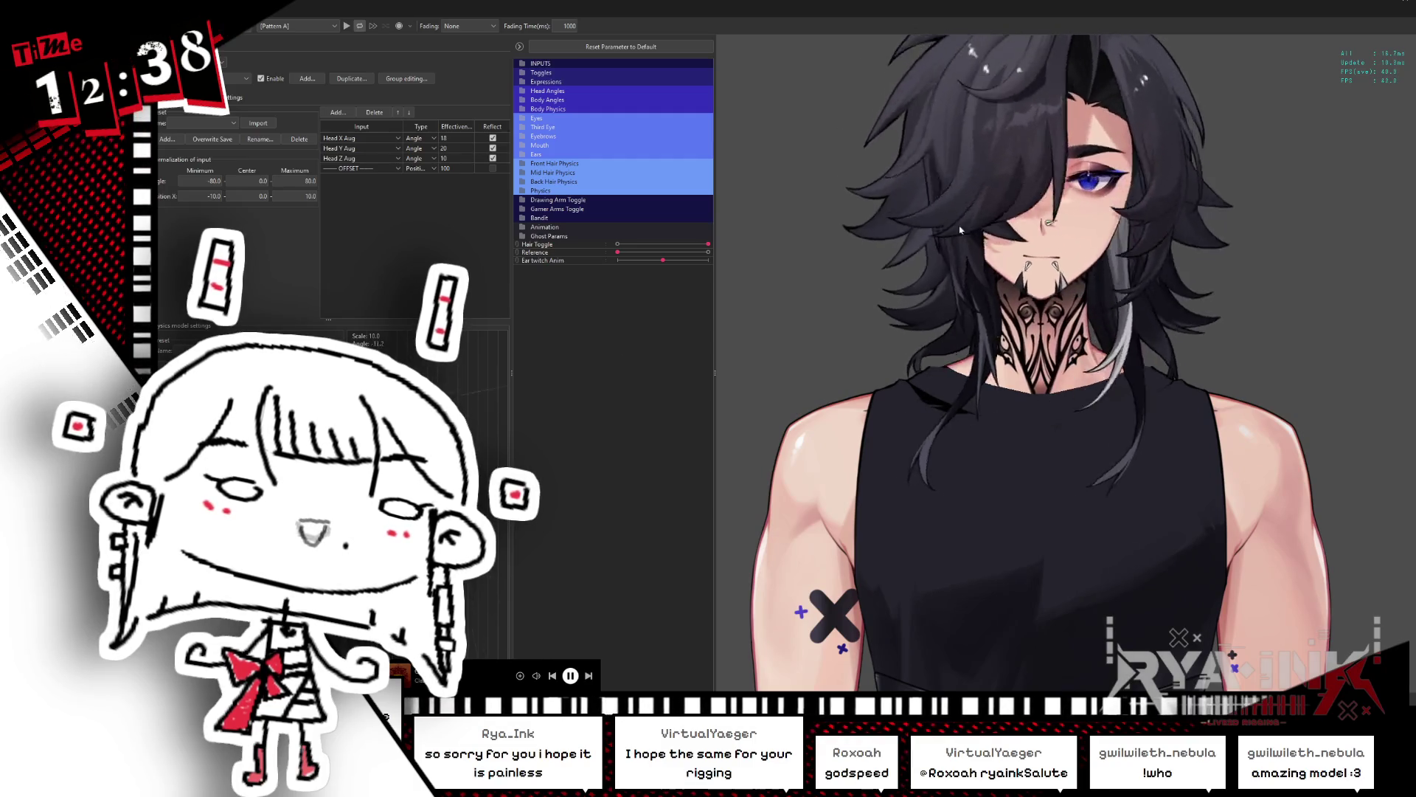
key(alt+Tab)
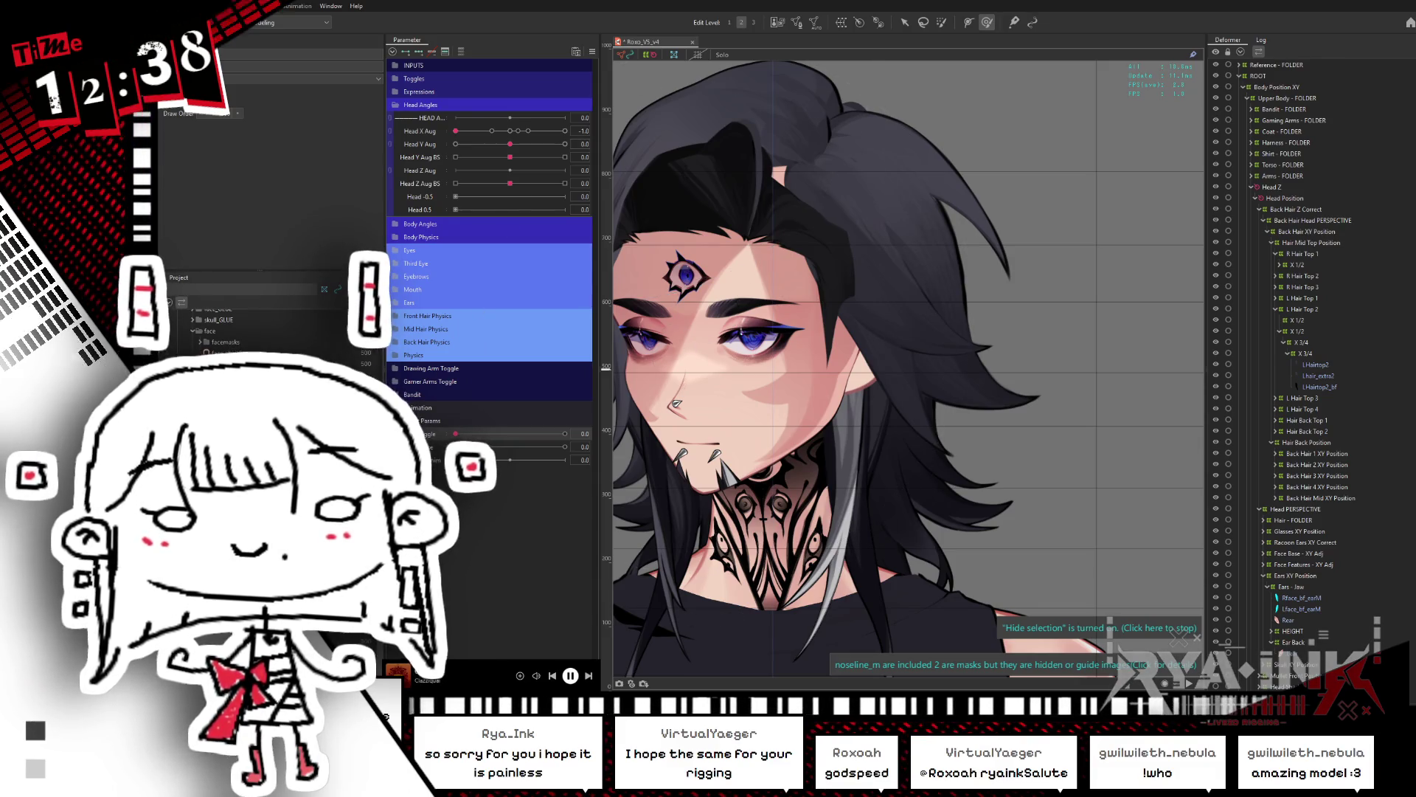
scroll(894, 251, up, 2)
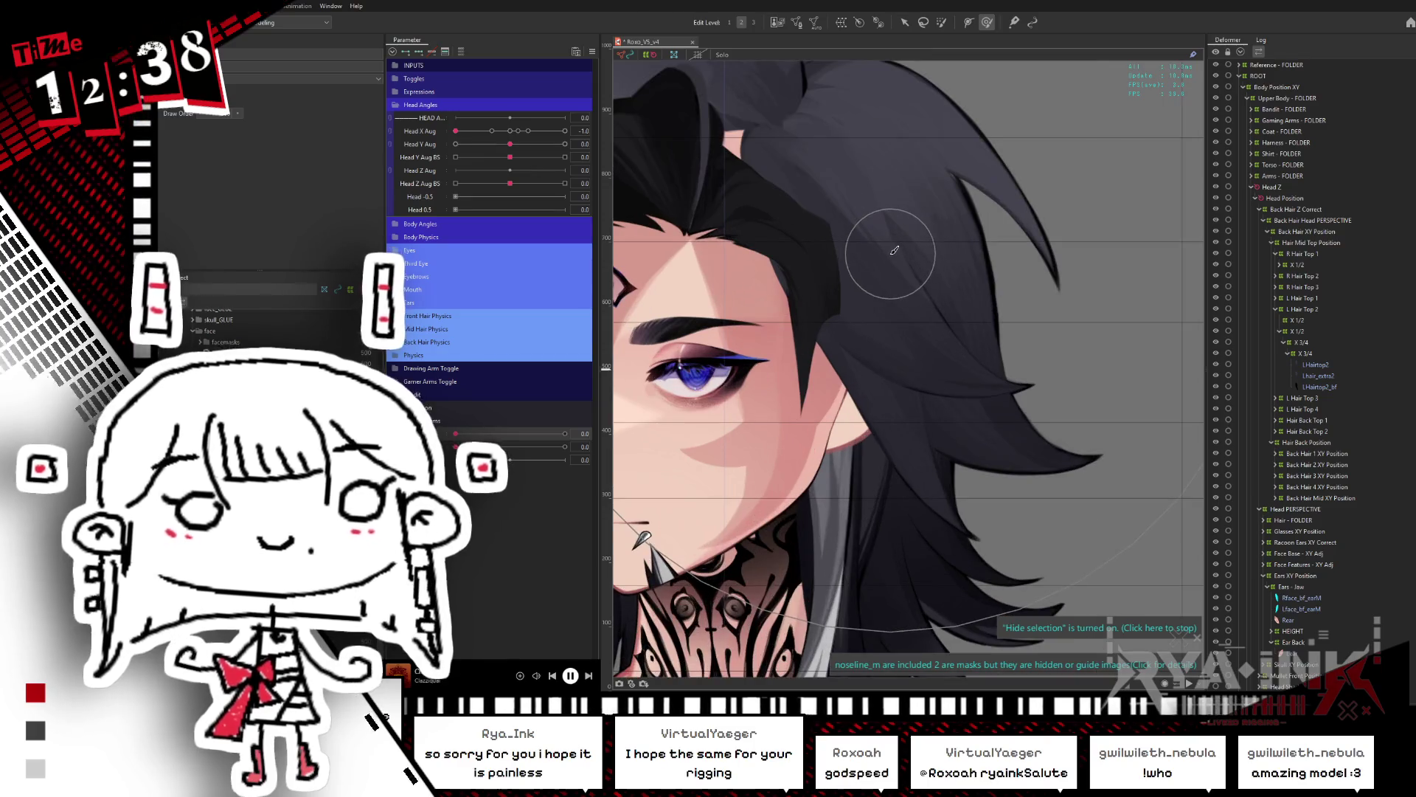
drag(456, 433, 579, 433)
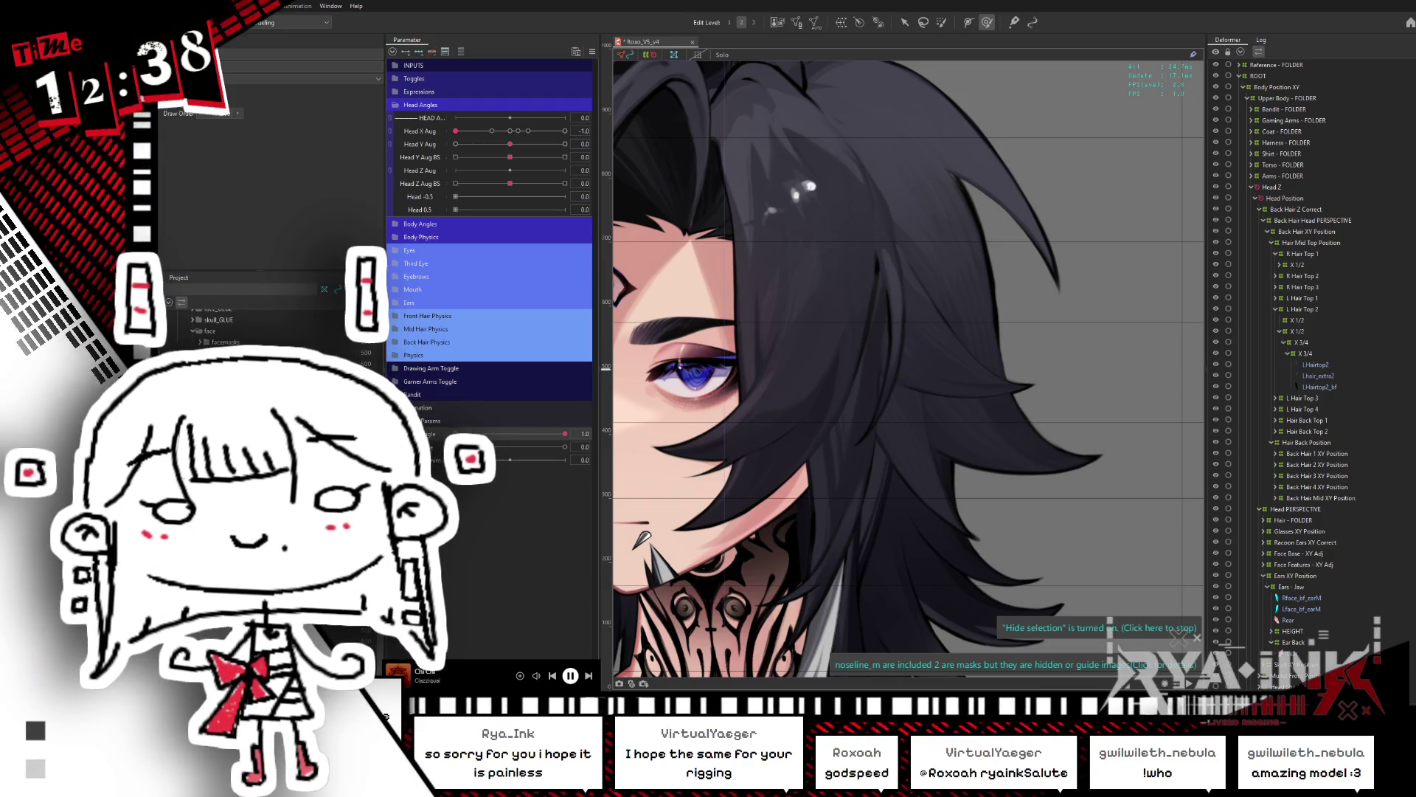
scroll(988, 339, down, 2)
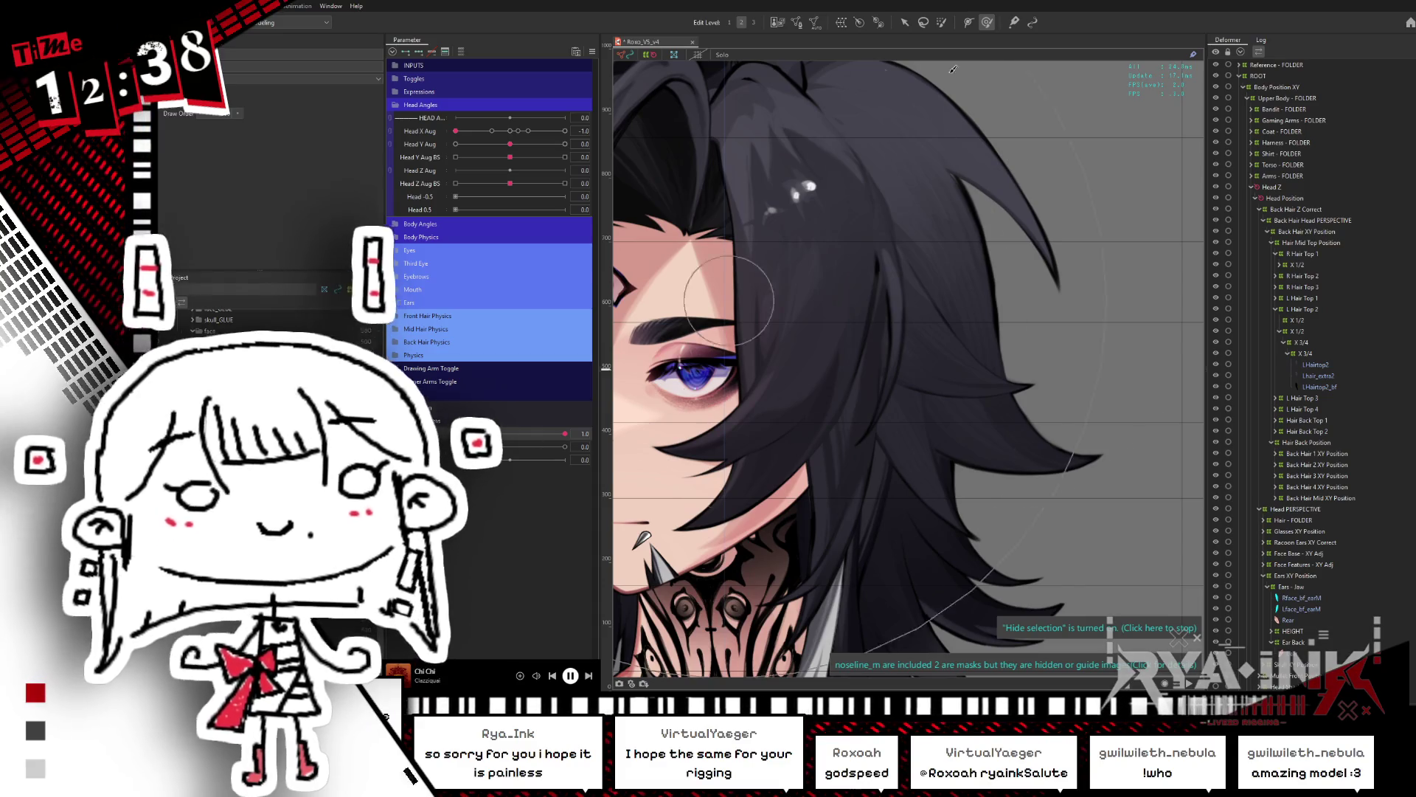
scroll(988, 339, down, 2)
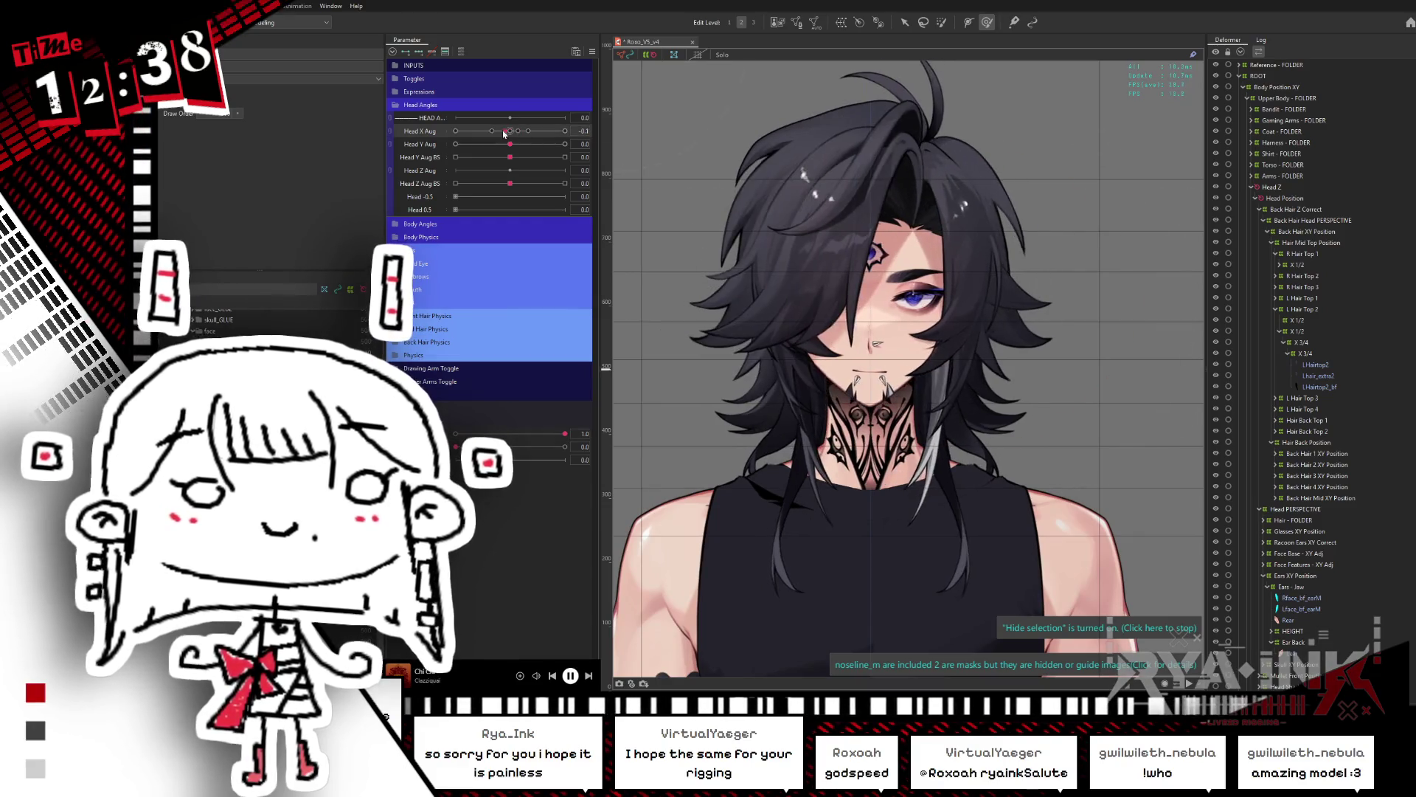
drag(455, 131, 512, 133)
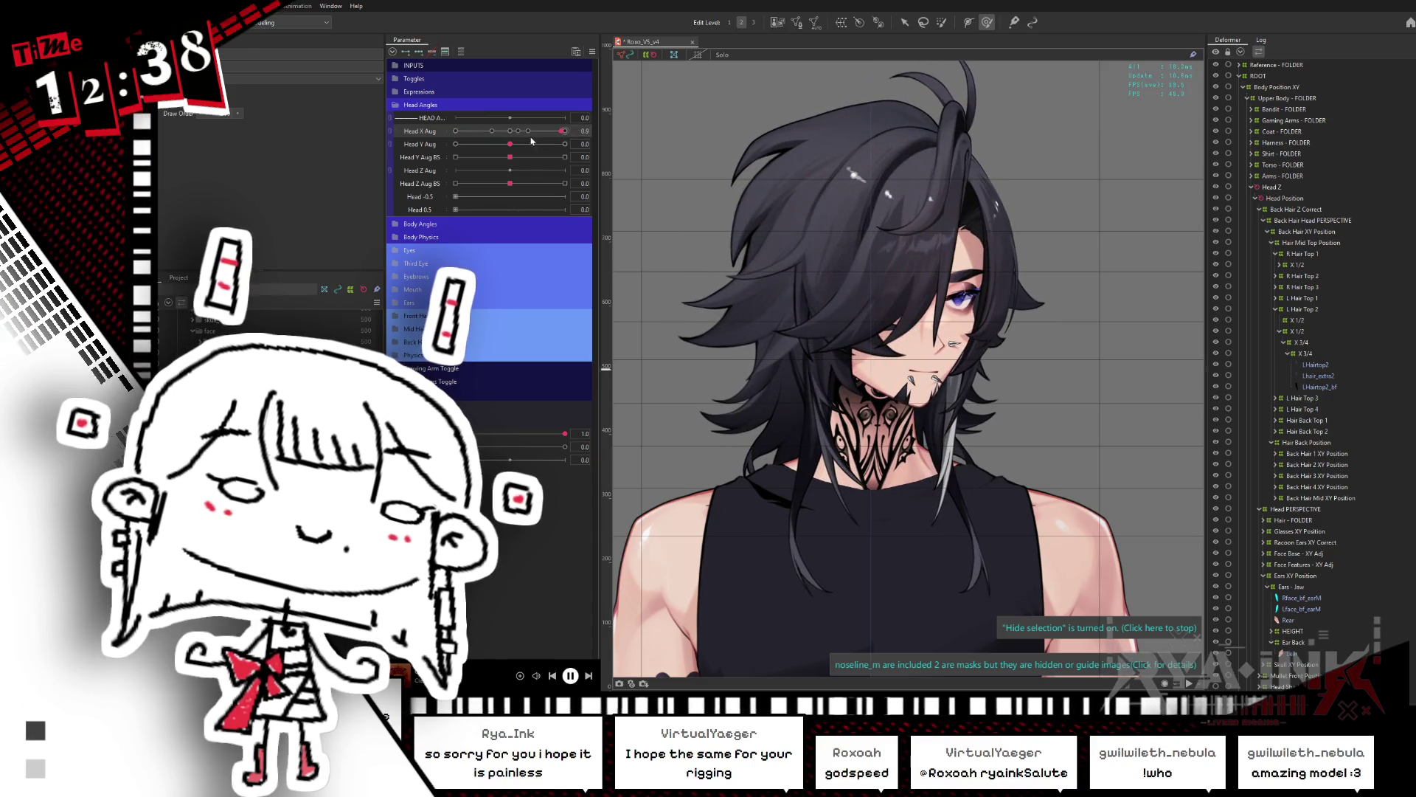
drag(512, 132, 436, 135)
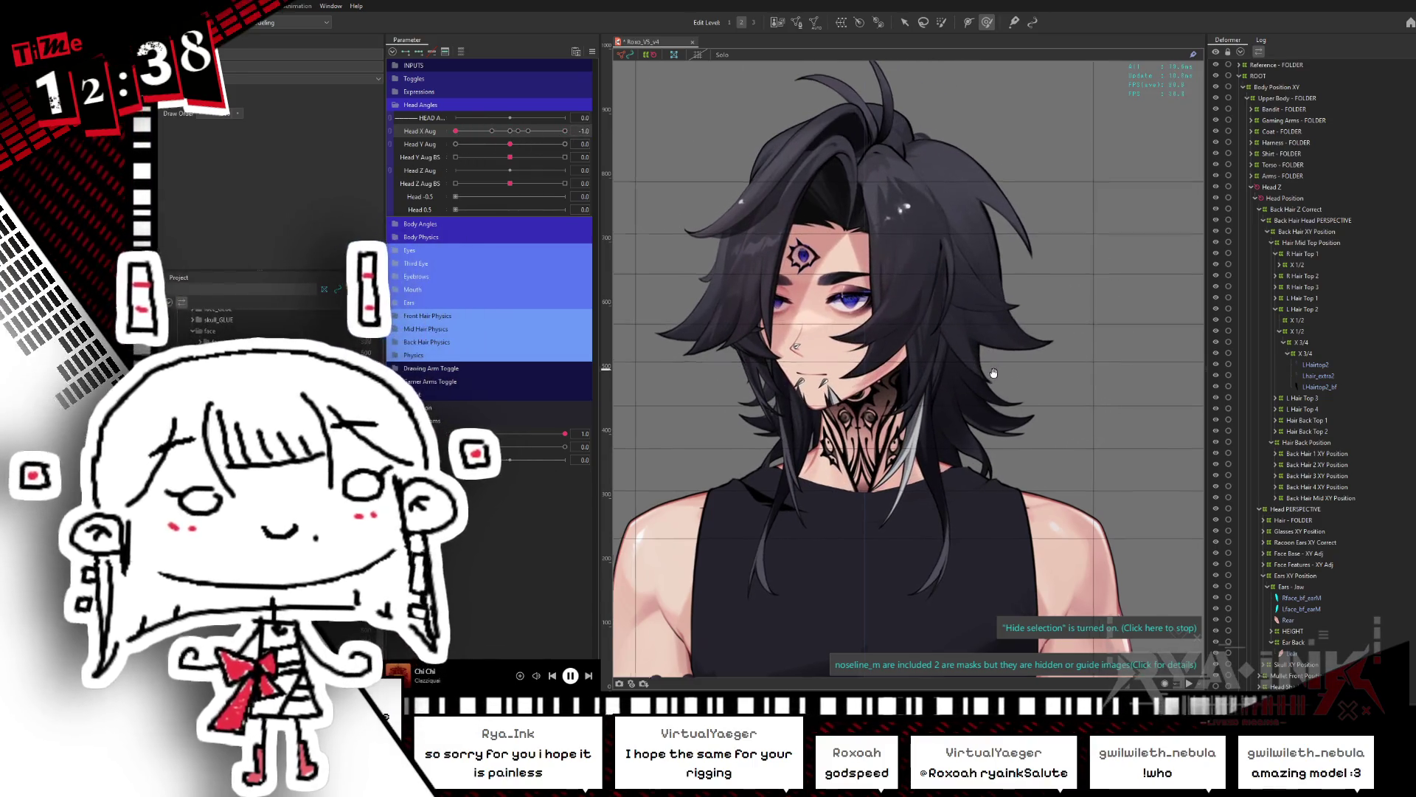
click(455, 433)
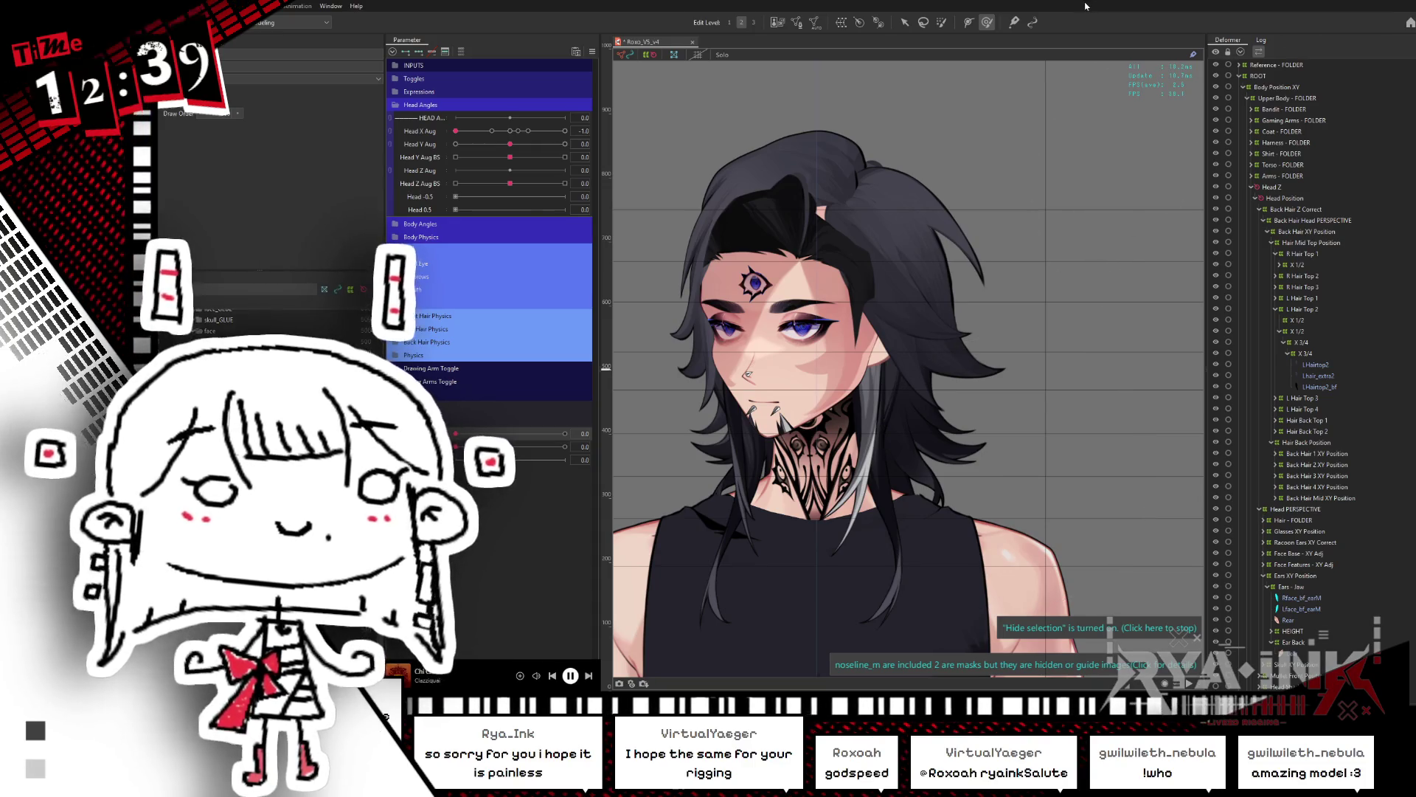
Step: Recentre on the head and shoulders and test the Head X Aug turn, then face it forward
scroll(919, 366, up, 3)
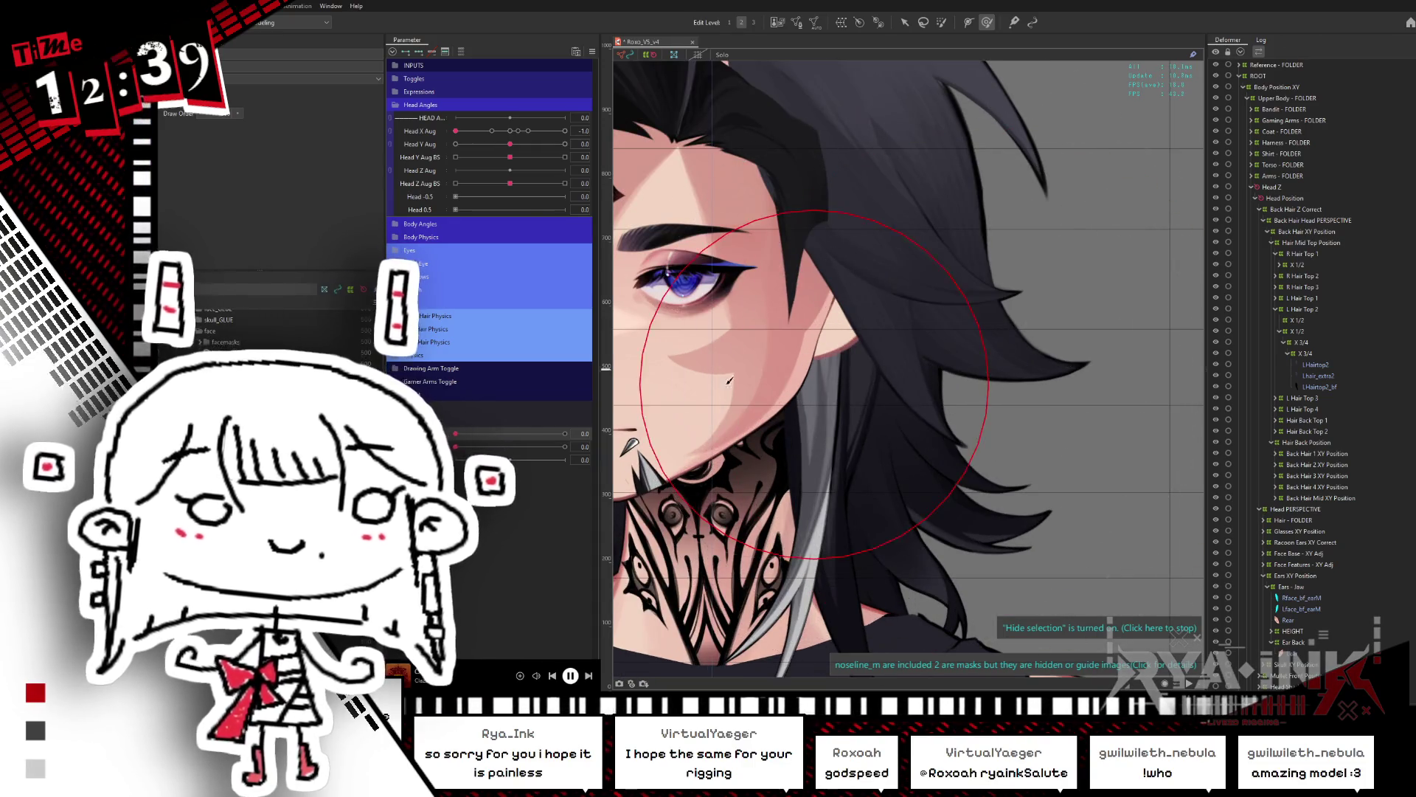
scroll(631, 445, down, 2)
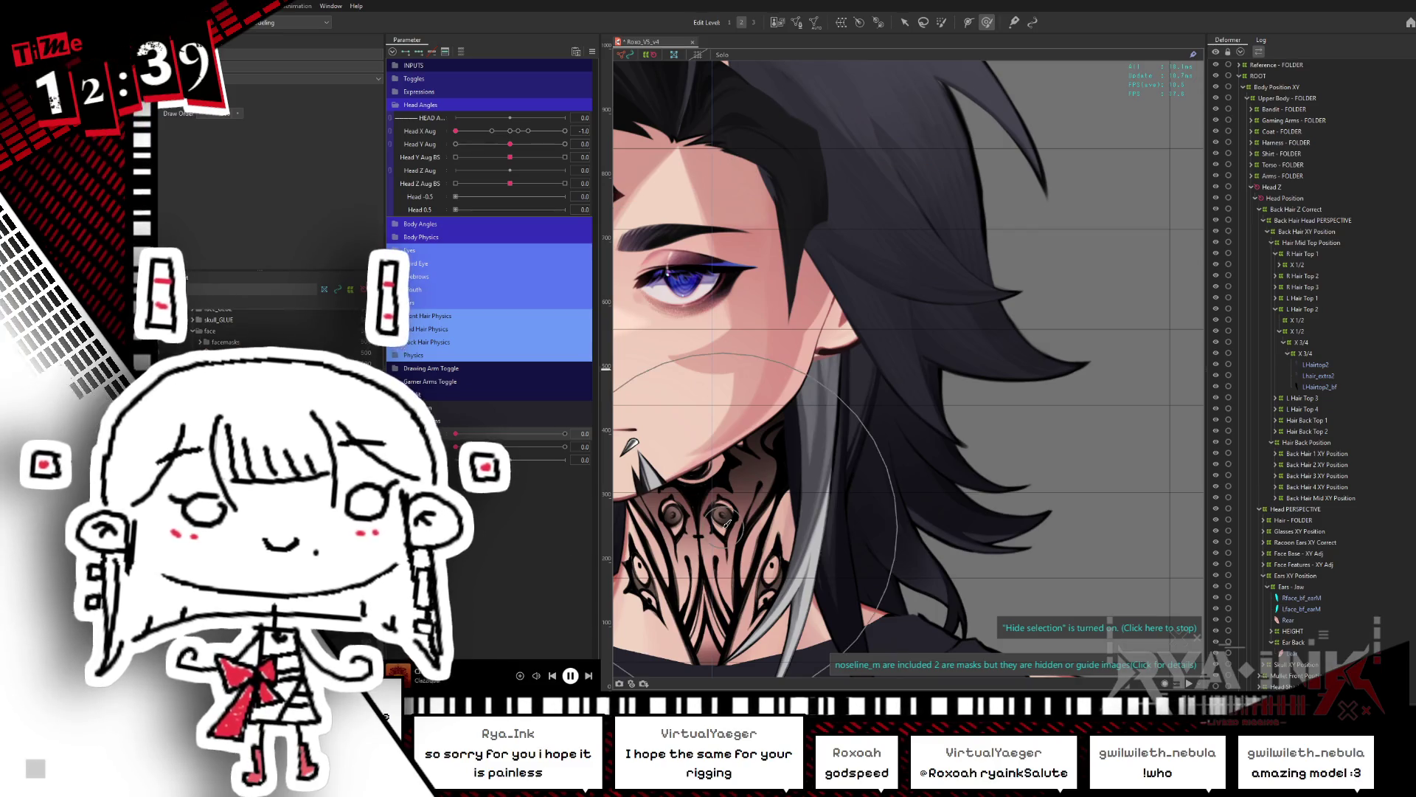
scroll(874, 275, down, 2)
middle_drag(875, 275, 885, 351)
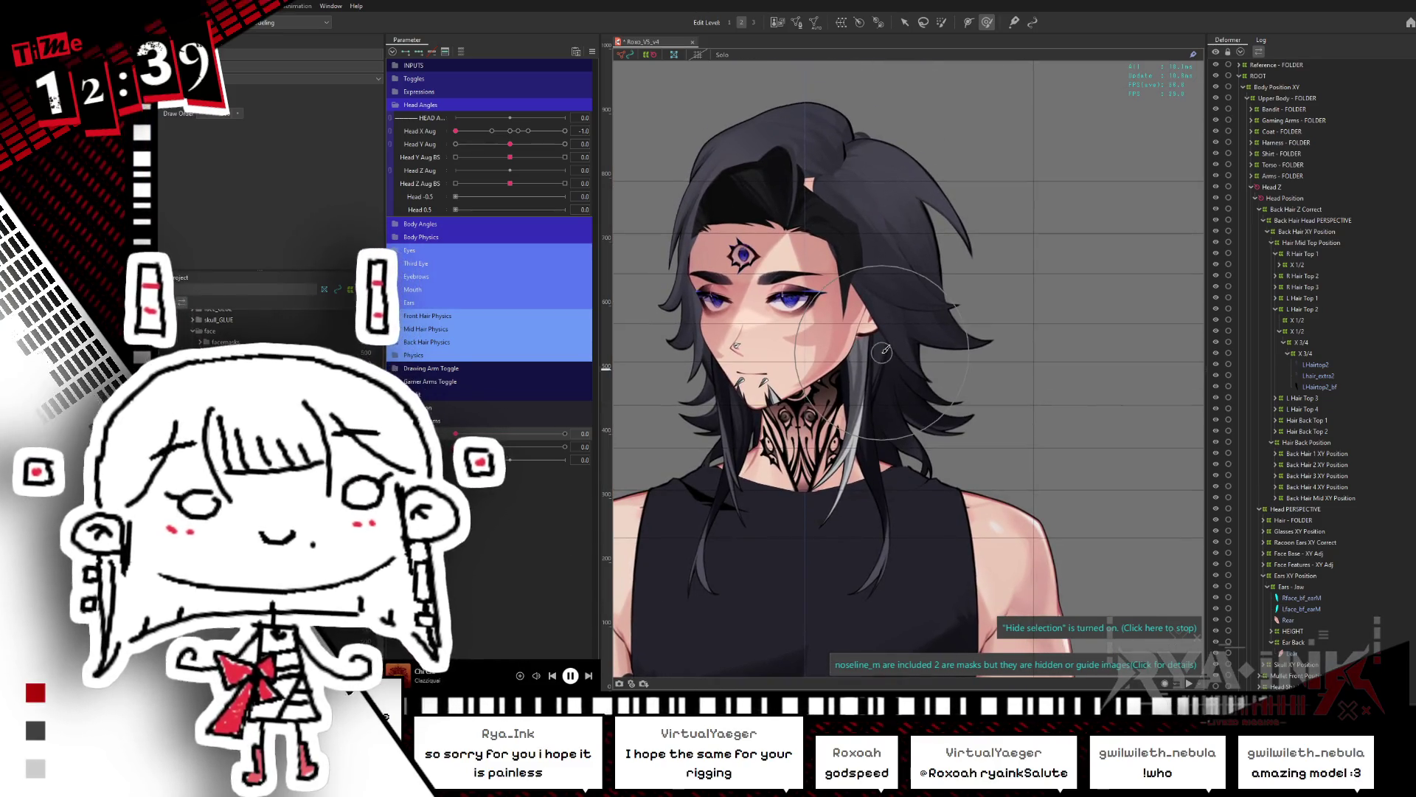
mouse_move(516, 132)
mouse_down()
mouse_move(535, 133)
mouse_move(455, 132)
mouse_up()
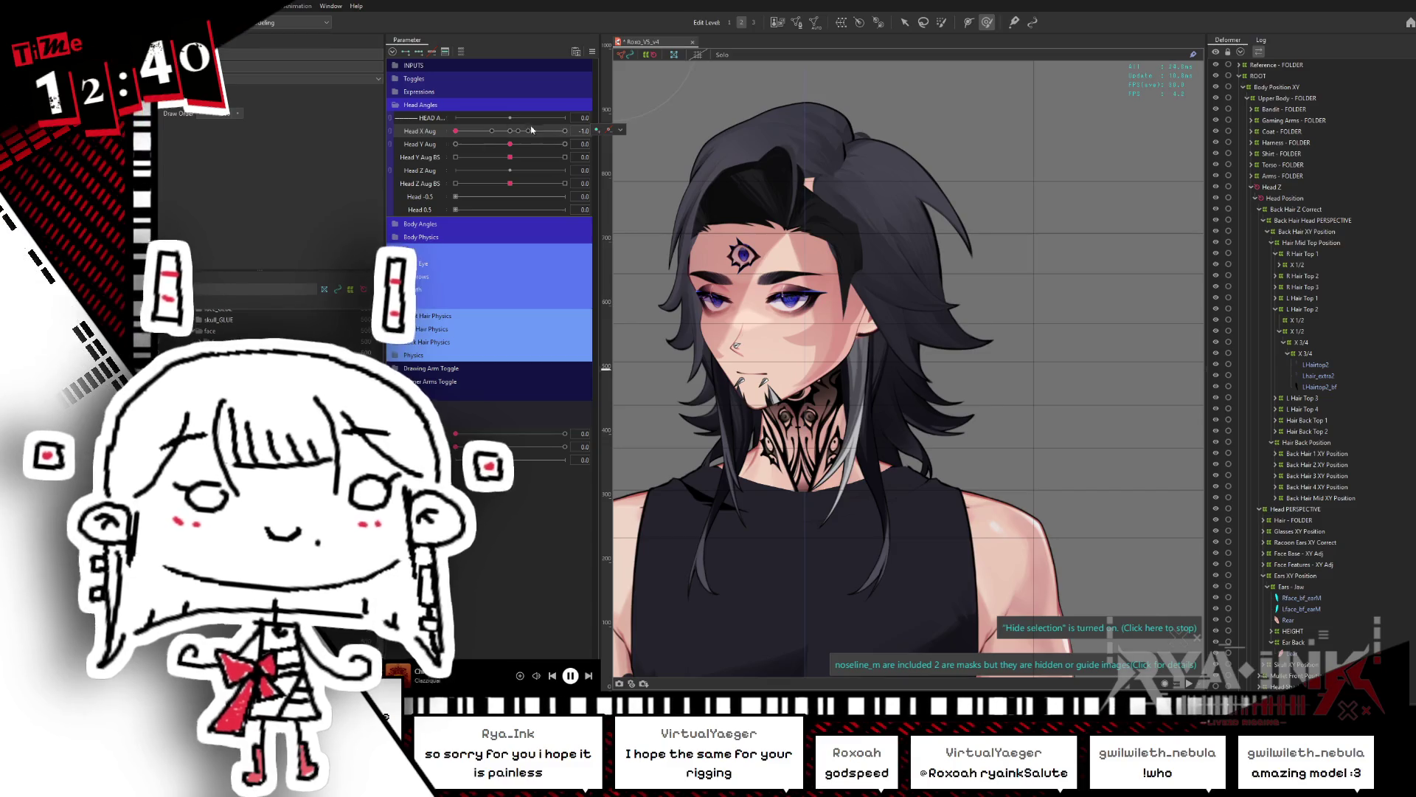
click(511, 131)
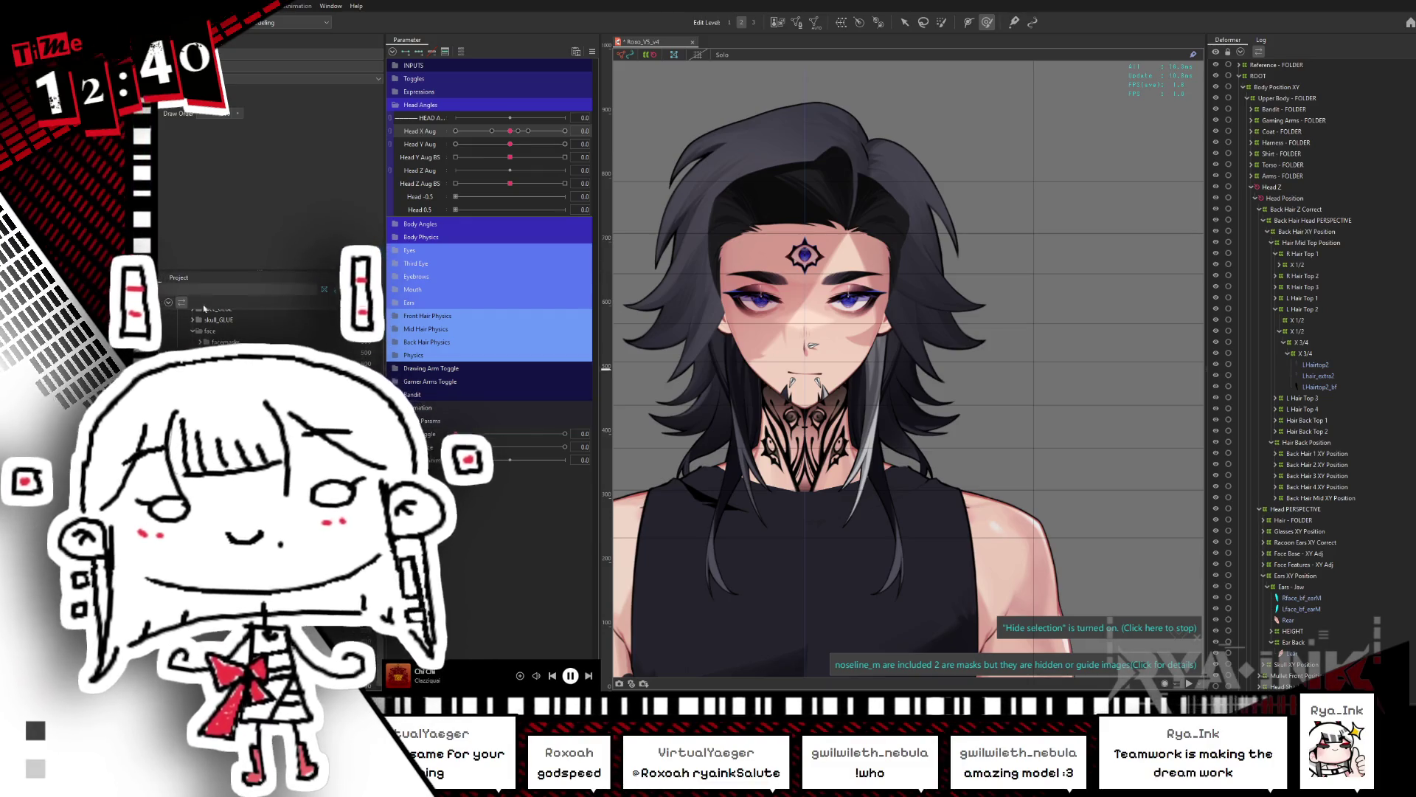
Step: With brush-style deforming on, swing the head again using Head X Aug and reset it
click(986, 22)
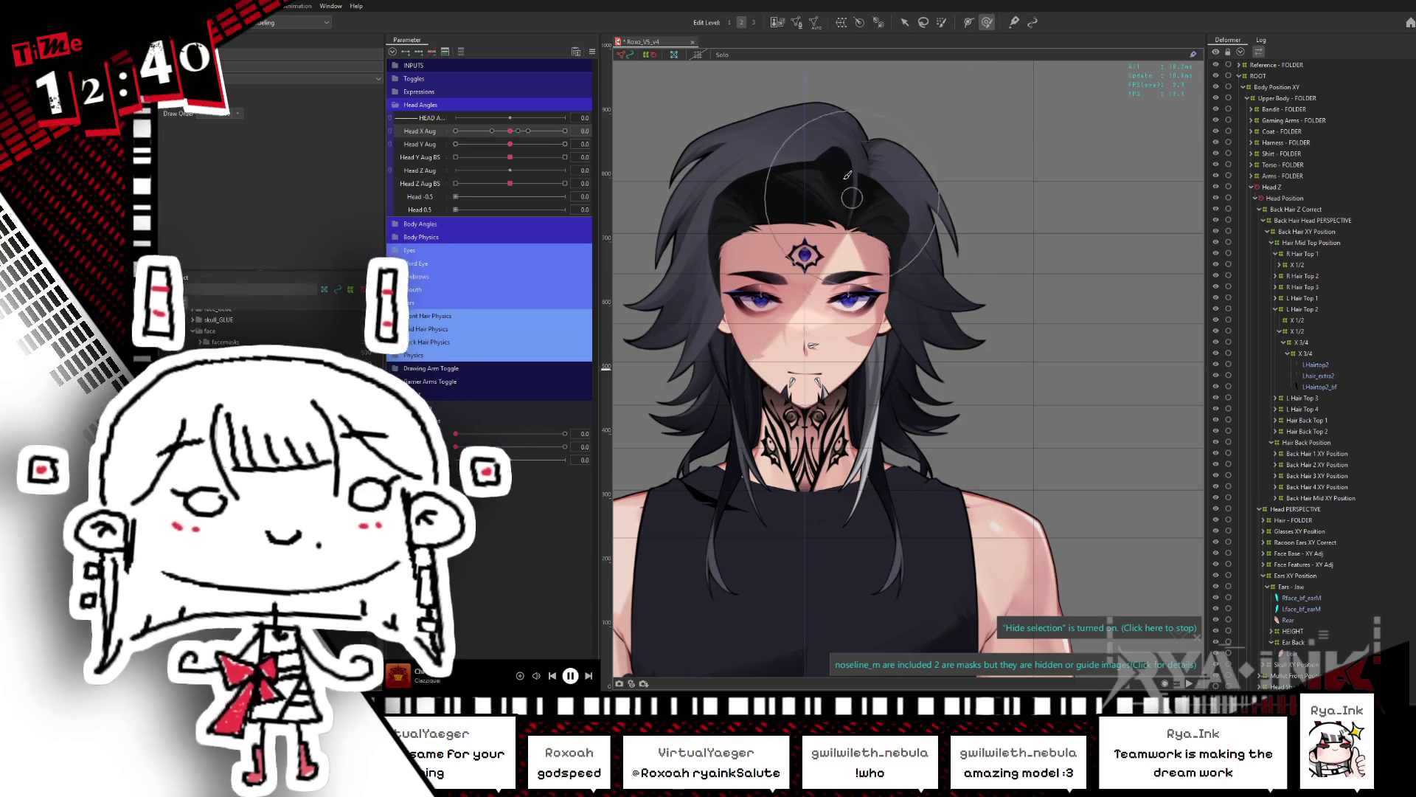
scroll(848, 162, up, 2)
middle_drag(954, 222, 1014, 192)
mouse_move(492, 143)
mouse_down()
mouse_move(509, 144)
mouse_move(480, 147)
mouse_move(548, 138)
mouse_move(435, 162)
mouse_up()
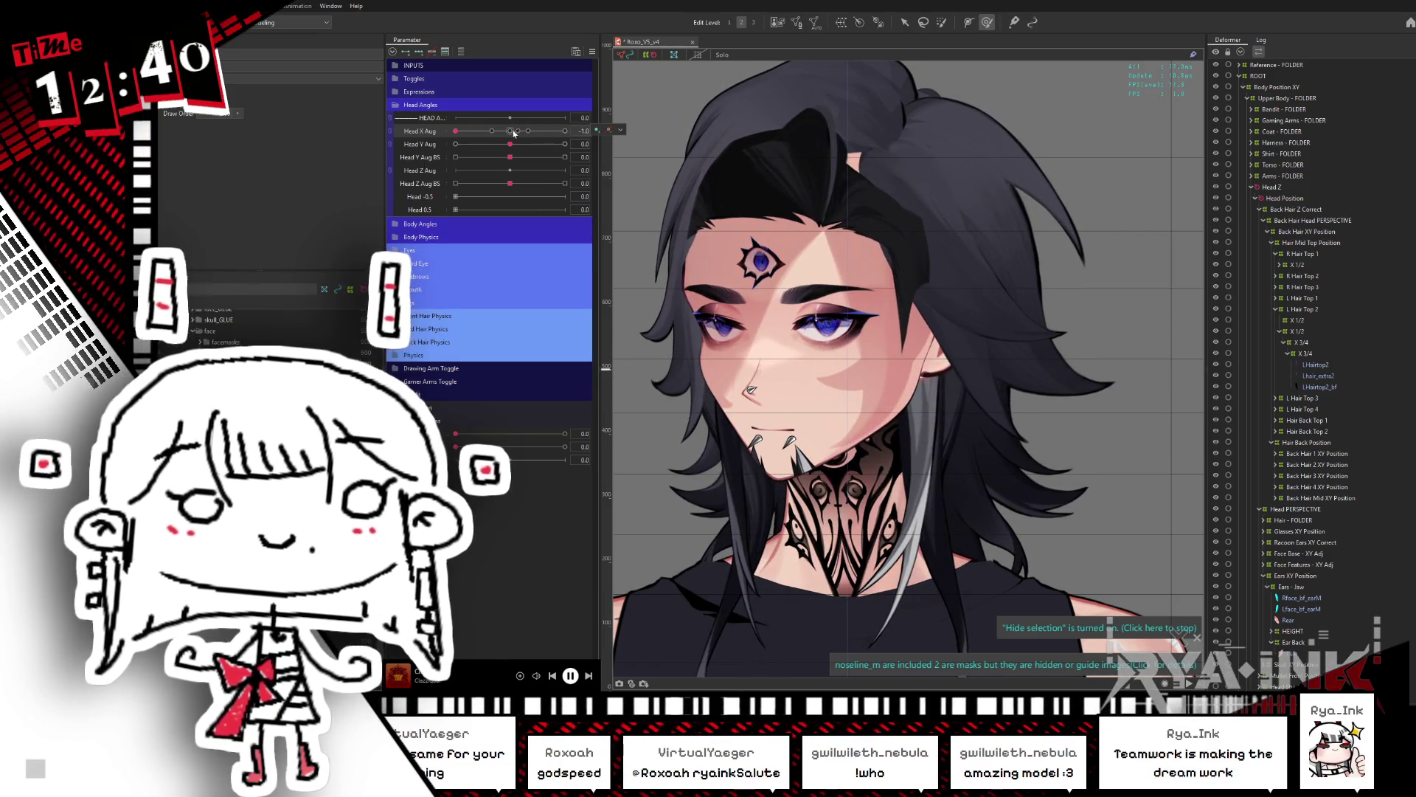
click(511, 132)
Step: Max a hair parameter, turn the head fully sideways, and list objects under the side bang
click(563, 435)
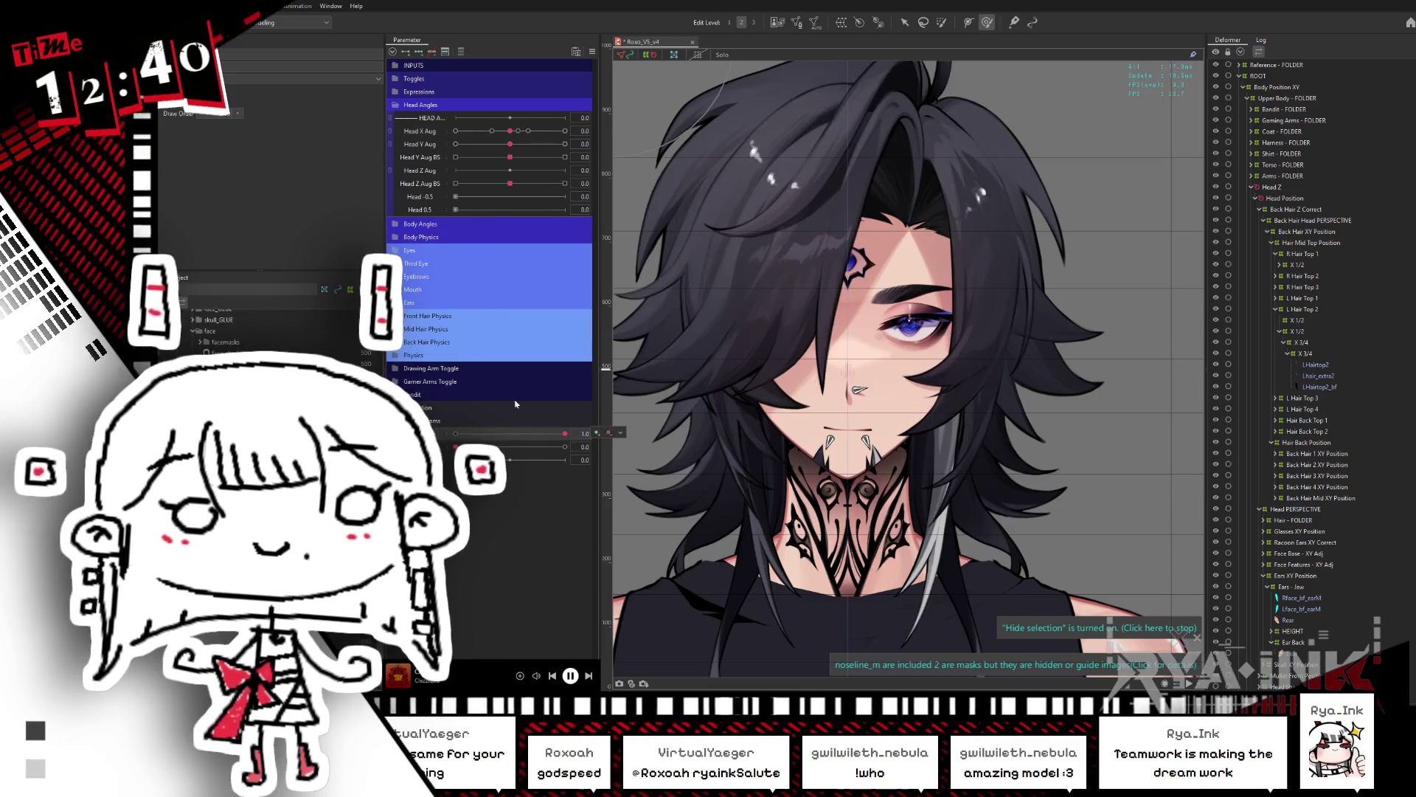
mouse_move(519, 137)
mouse_down()
mouse_move(567, 131)
mouse_move(440, 159)
mouse_up()
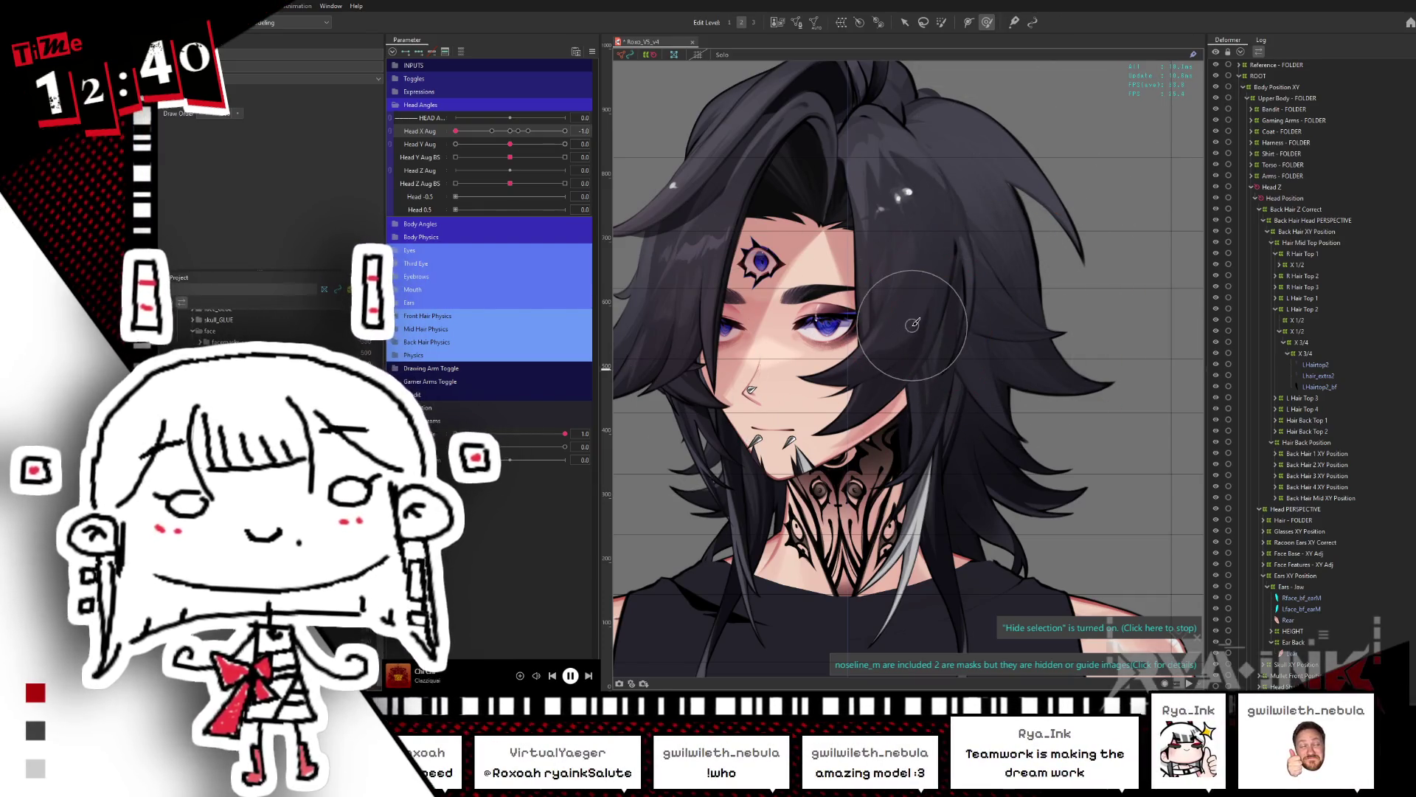
scroll(946, 332, down, 3)
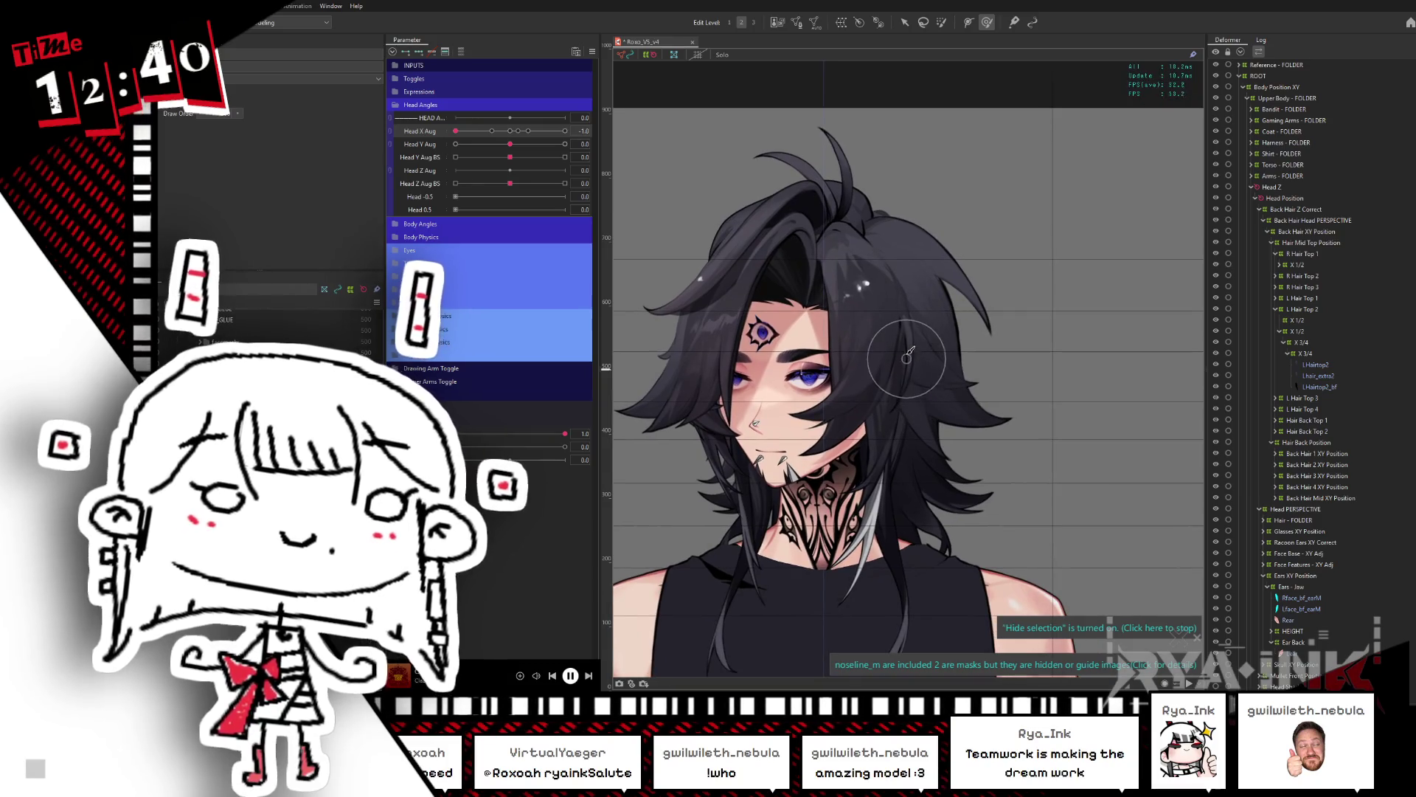
right_click(912, 336)
Step: Pick the Lsidebang7 strand from Object at Cursor and reset the head to face forward
mouse_move(959, 376)
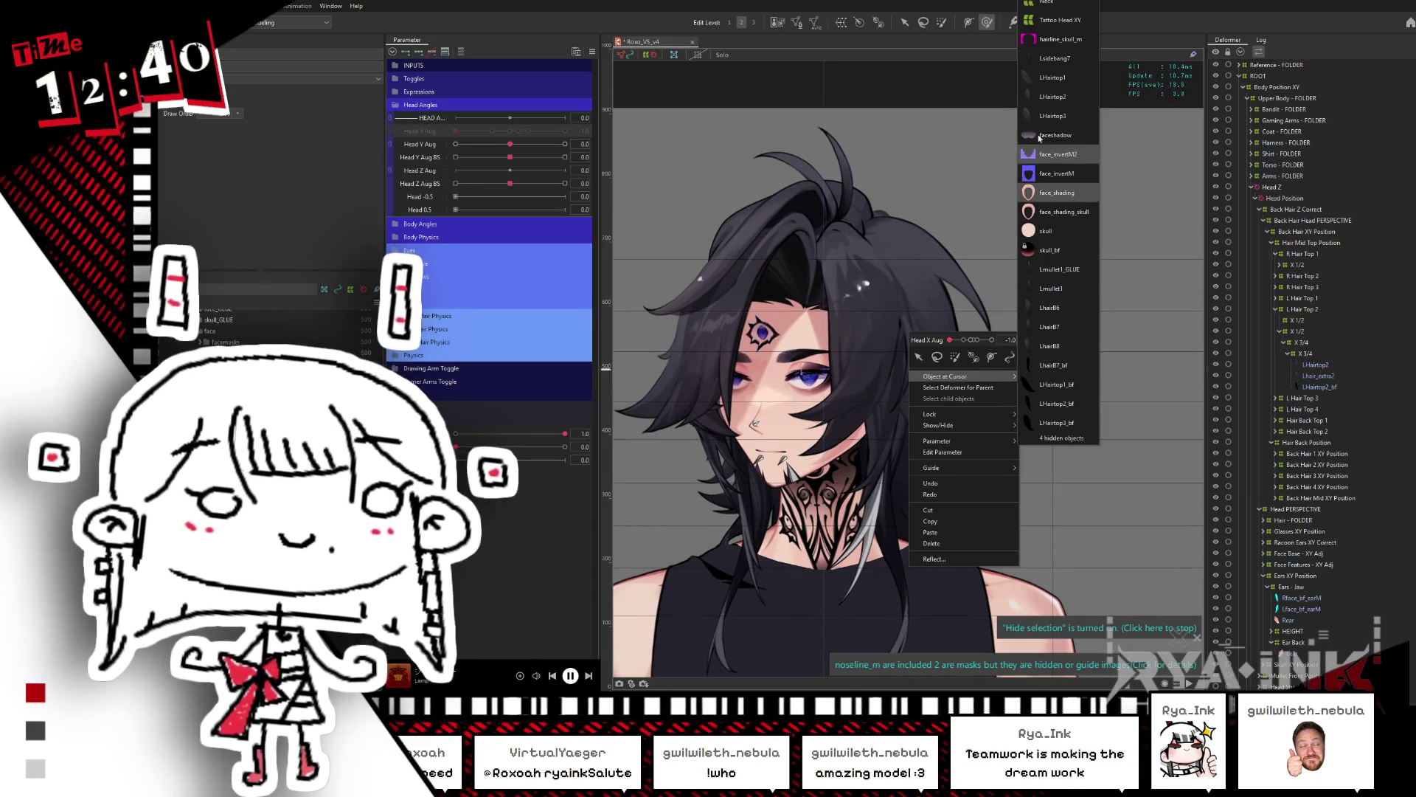
click(1055, 58)
scroll(1003, 348, up, 2)
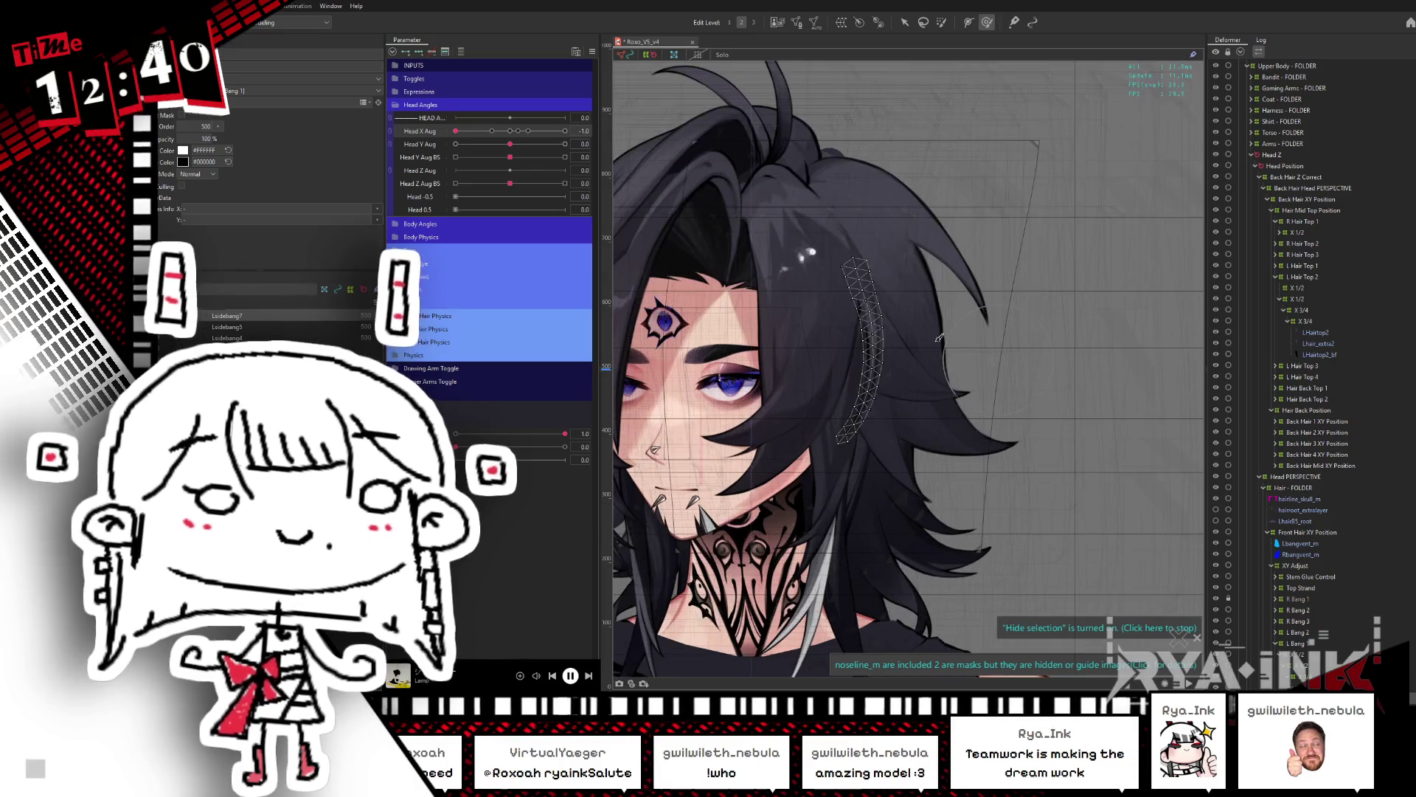
click(510, 131)
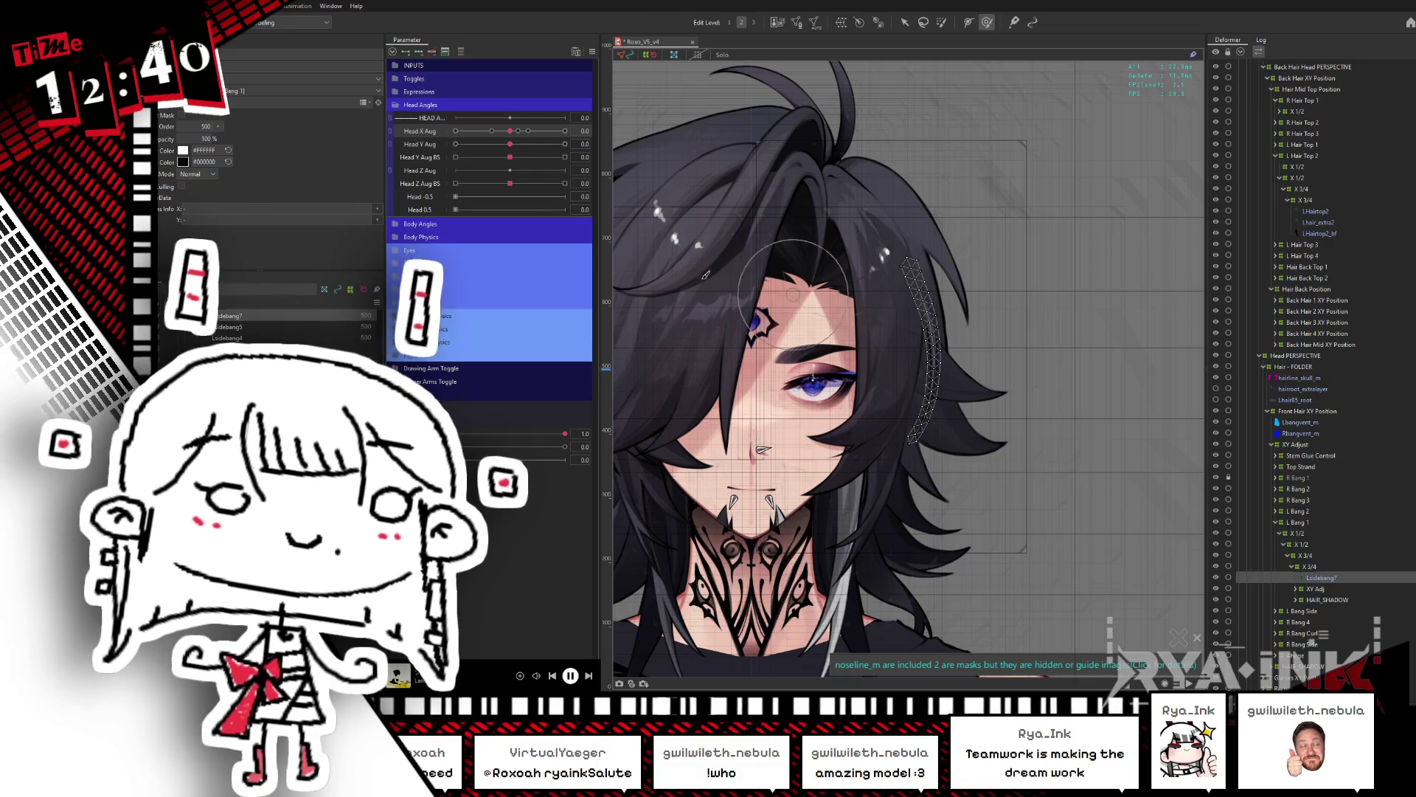
Step: Collapse Head Angles, expand Front Hair Physics, and select the Front X1 and lower front-hair parameters
click(400, 107)
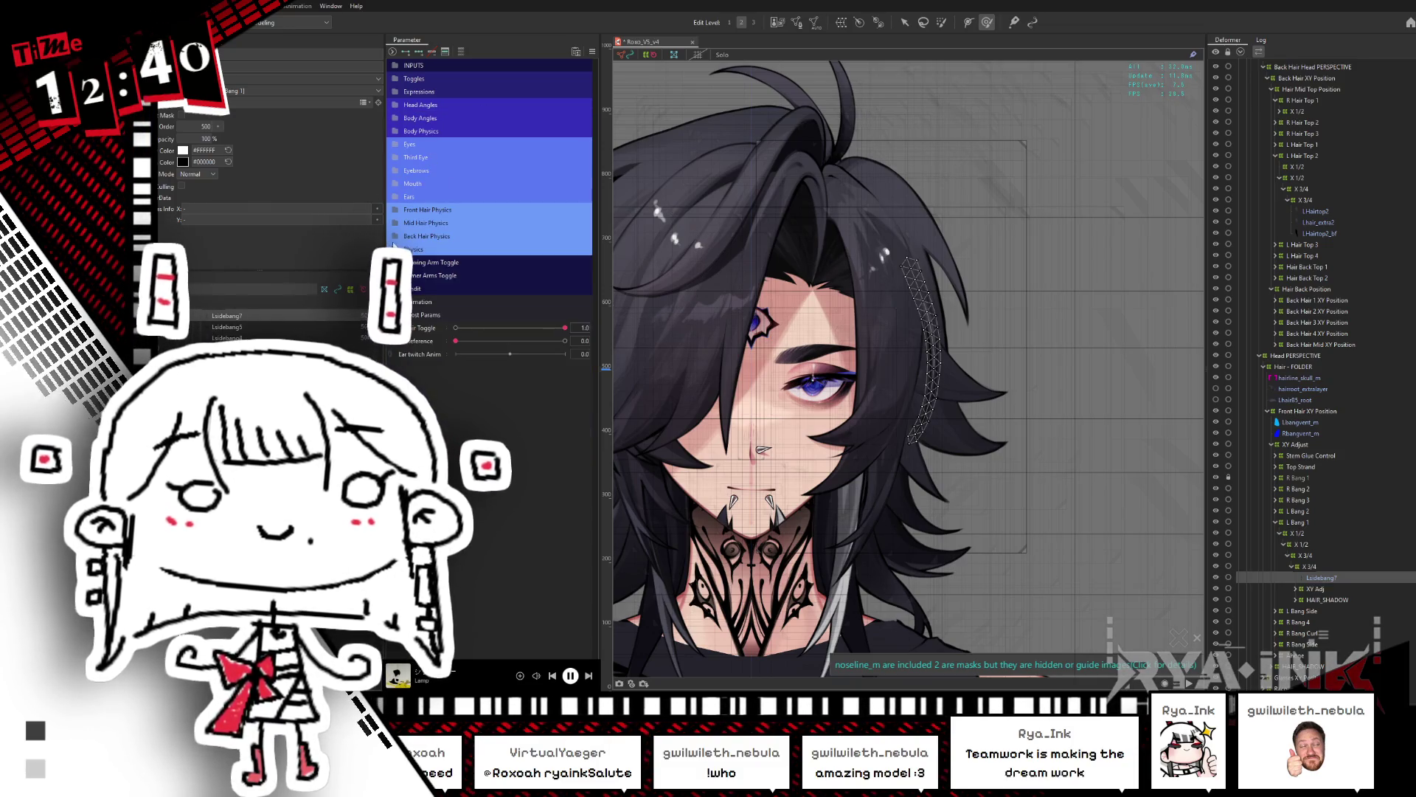
click(395, 211)
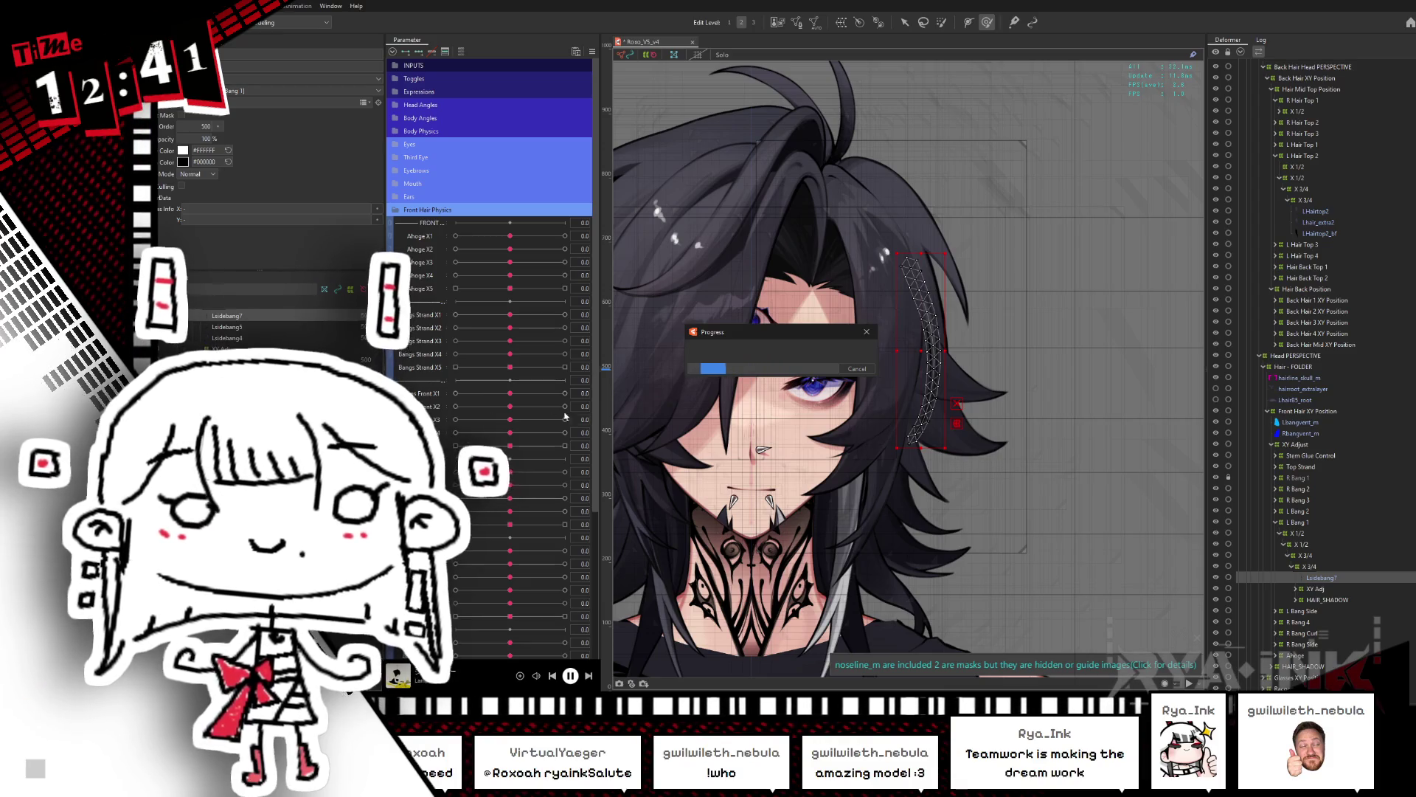
click(510, 394)
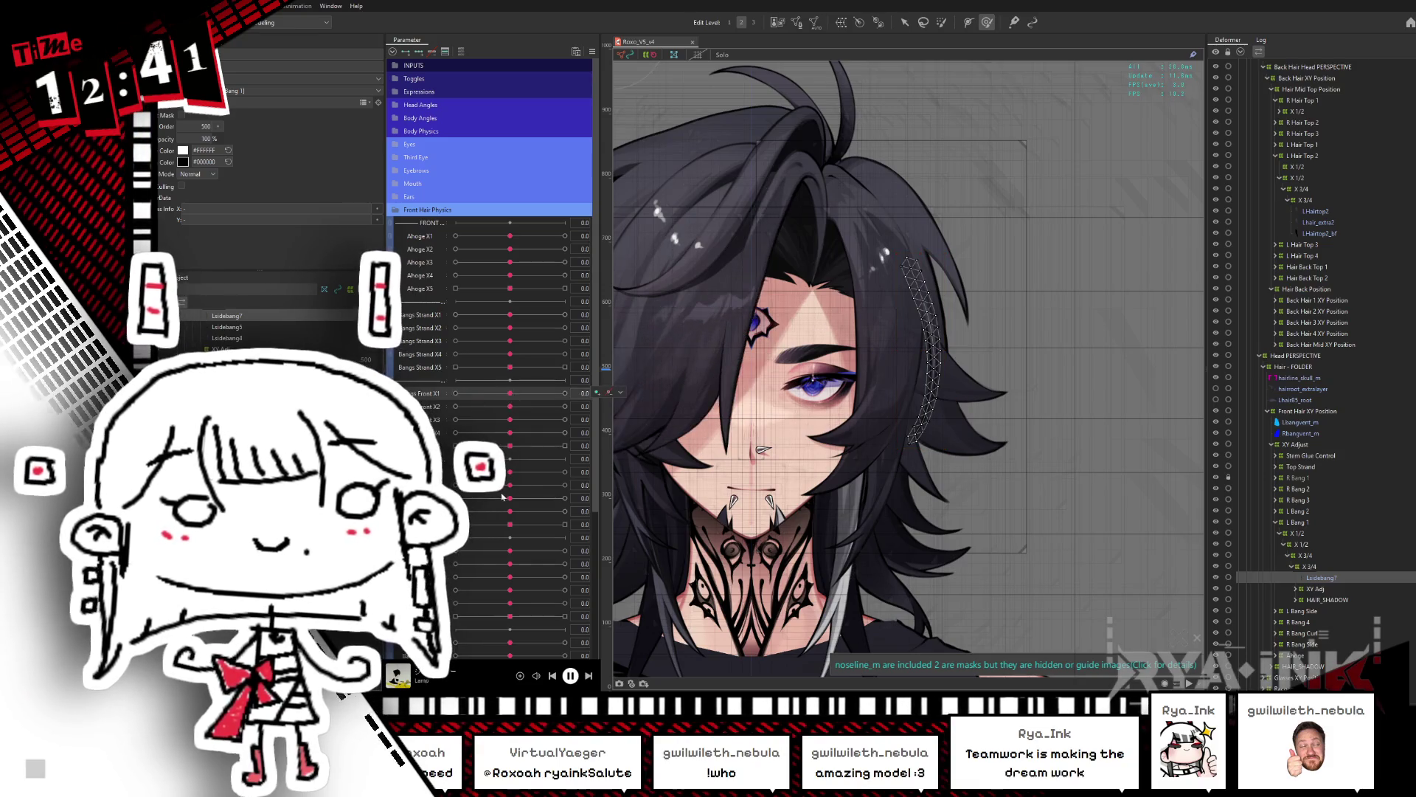
click(508, 552)
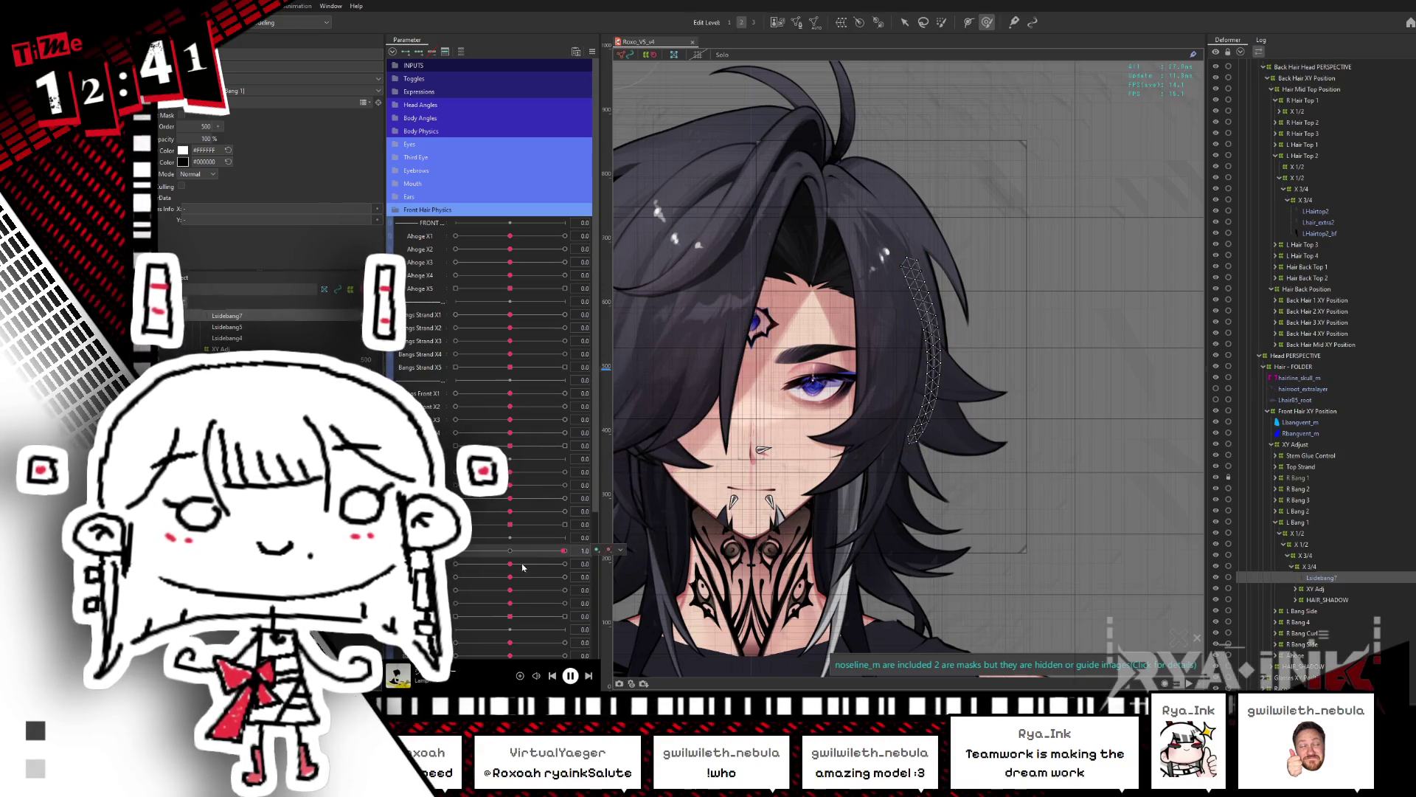
scroll(507, 531, down, 3)
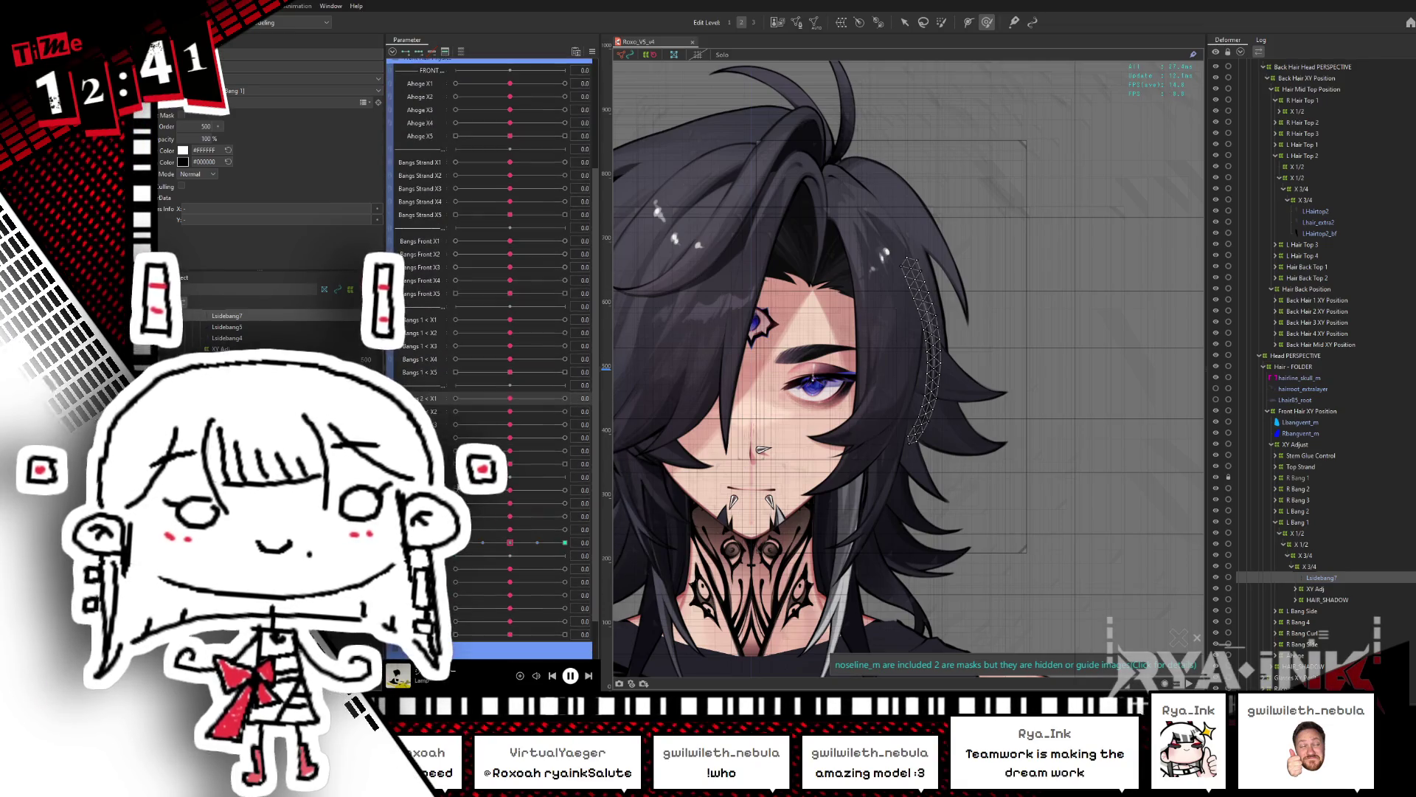
Step: Swing the bang strand parameters to 1 and back, reset them to 0, and move Lsidebang7 in the deformer tree
click(509, 490)
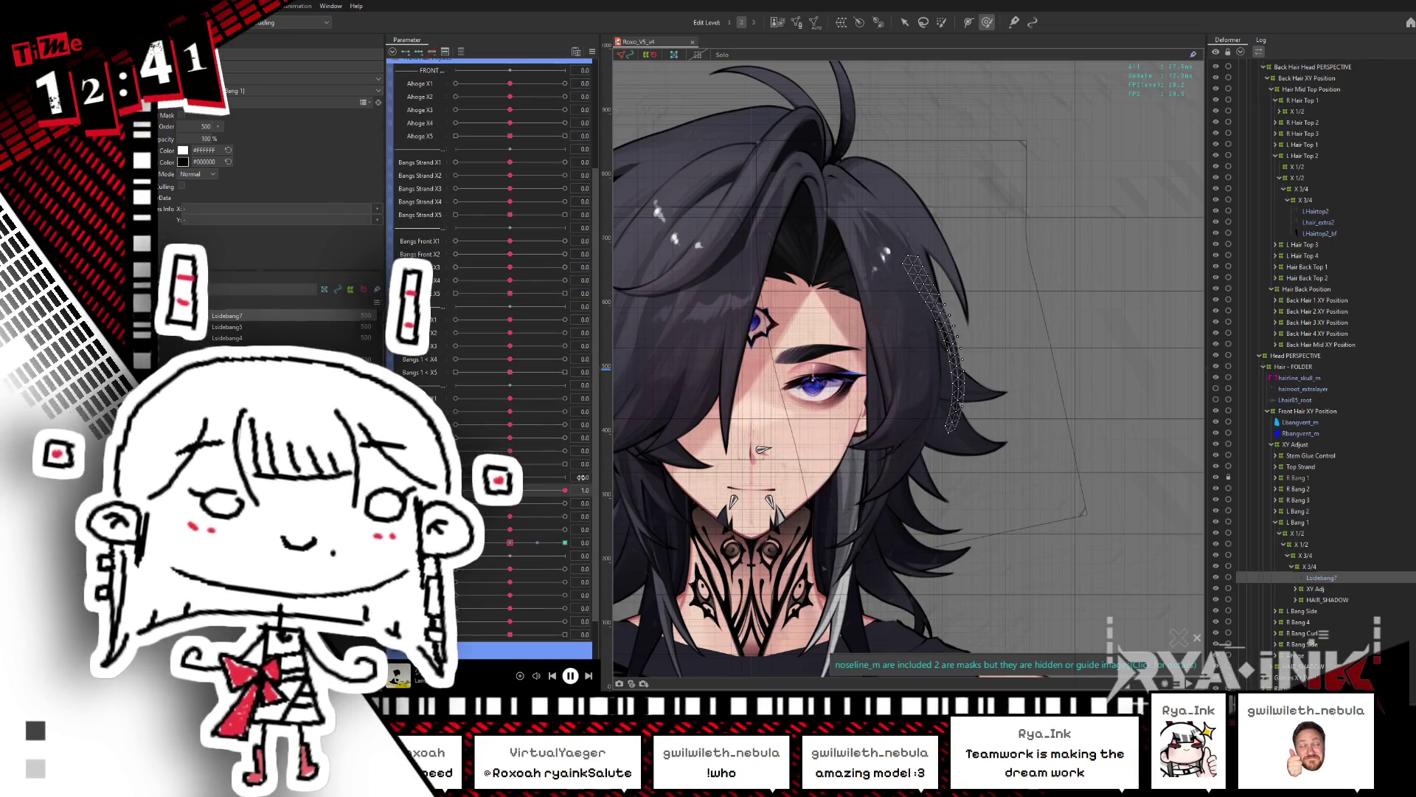
click(518, 504)
mouse_move(509, 516)
mouse_down()
mouse_move(565, 517)
mouse_move(485, 497)
mouse_move(453, 506)
mouse_up()
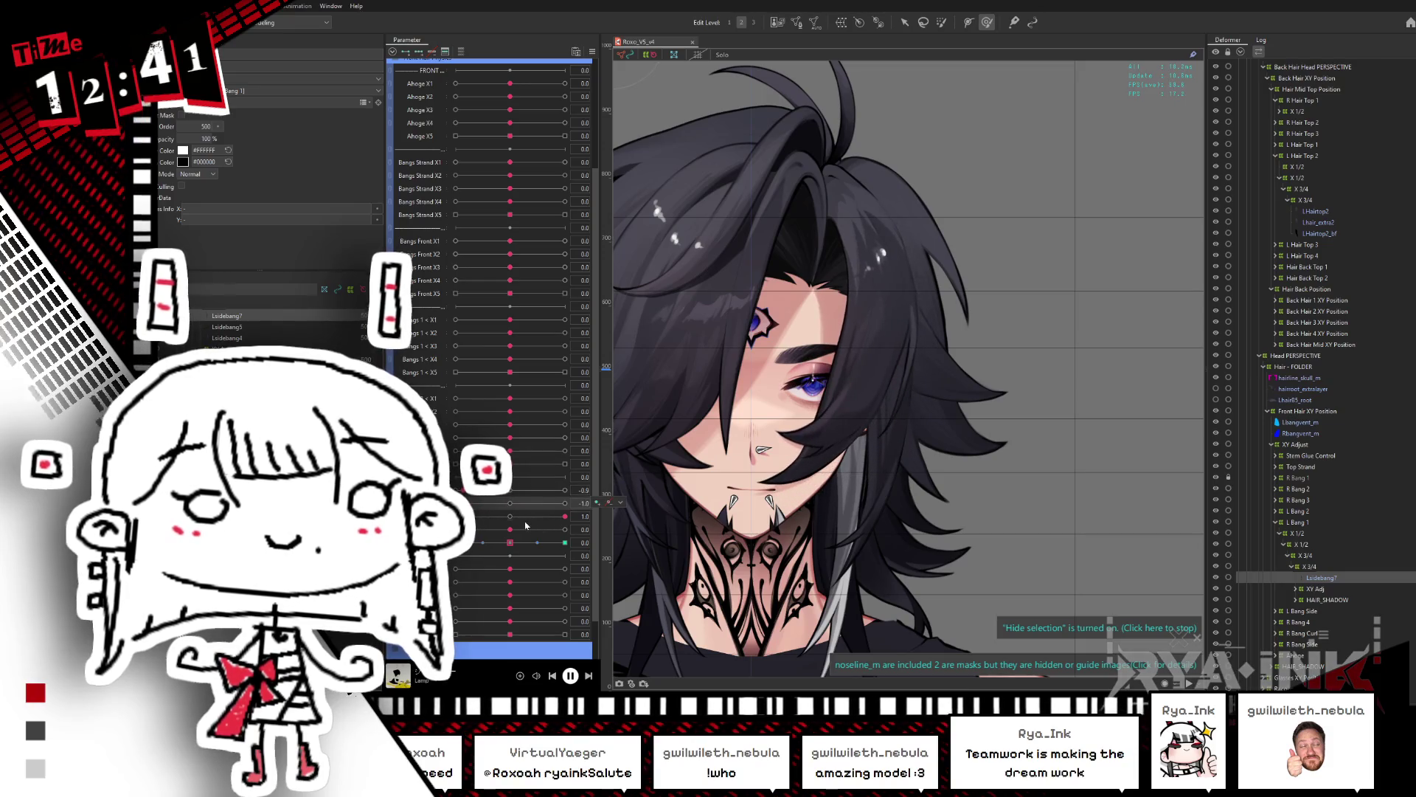
click(484, 516)
click(510, 491)
click(510, 504)
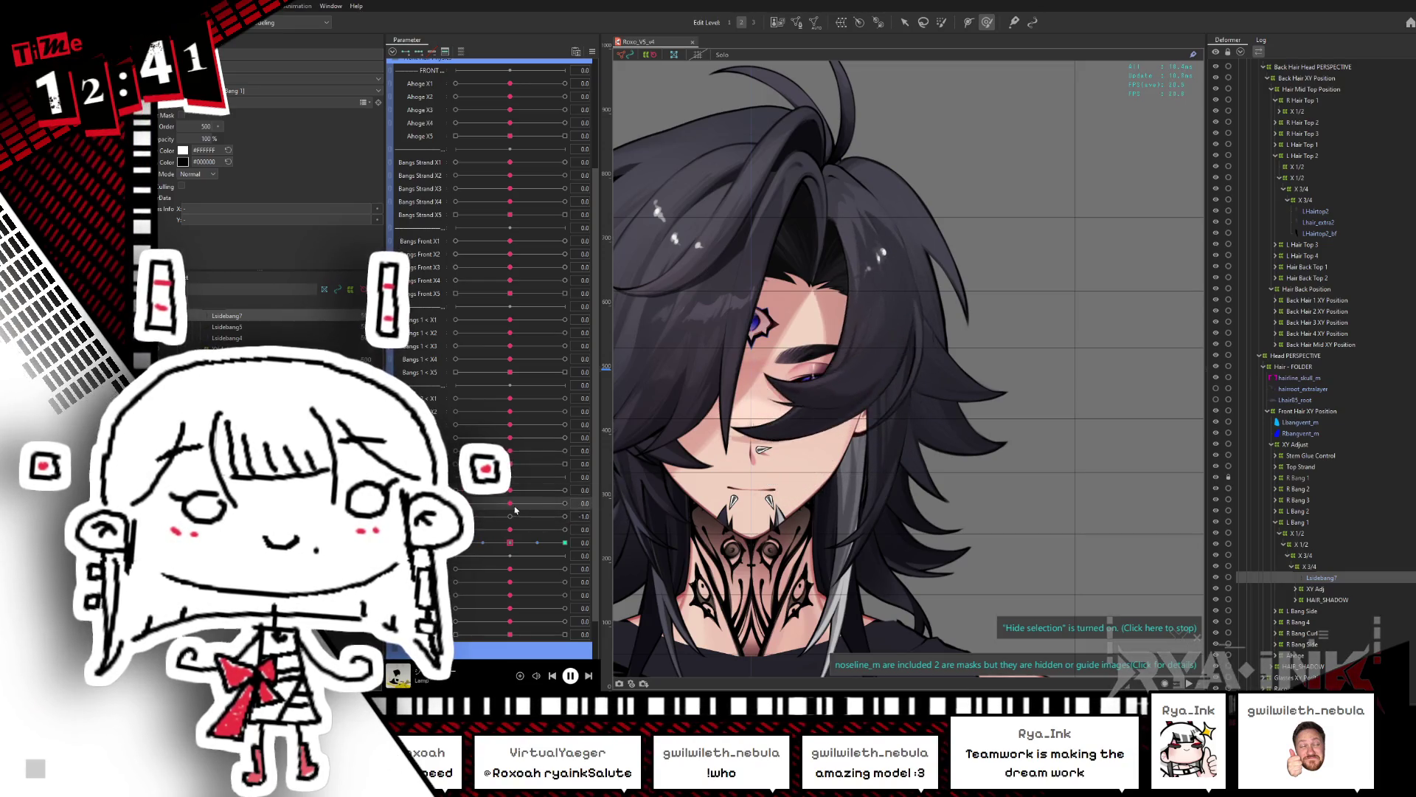
click(512, 517)
drag(1321, 577, 1310, 536)
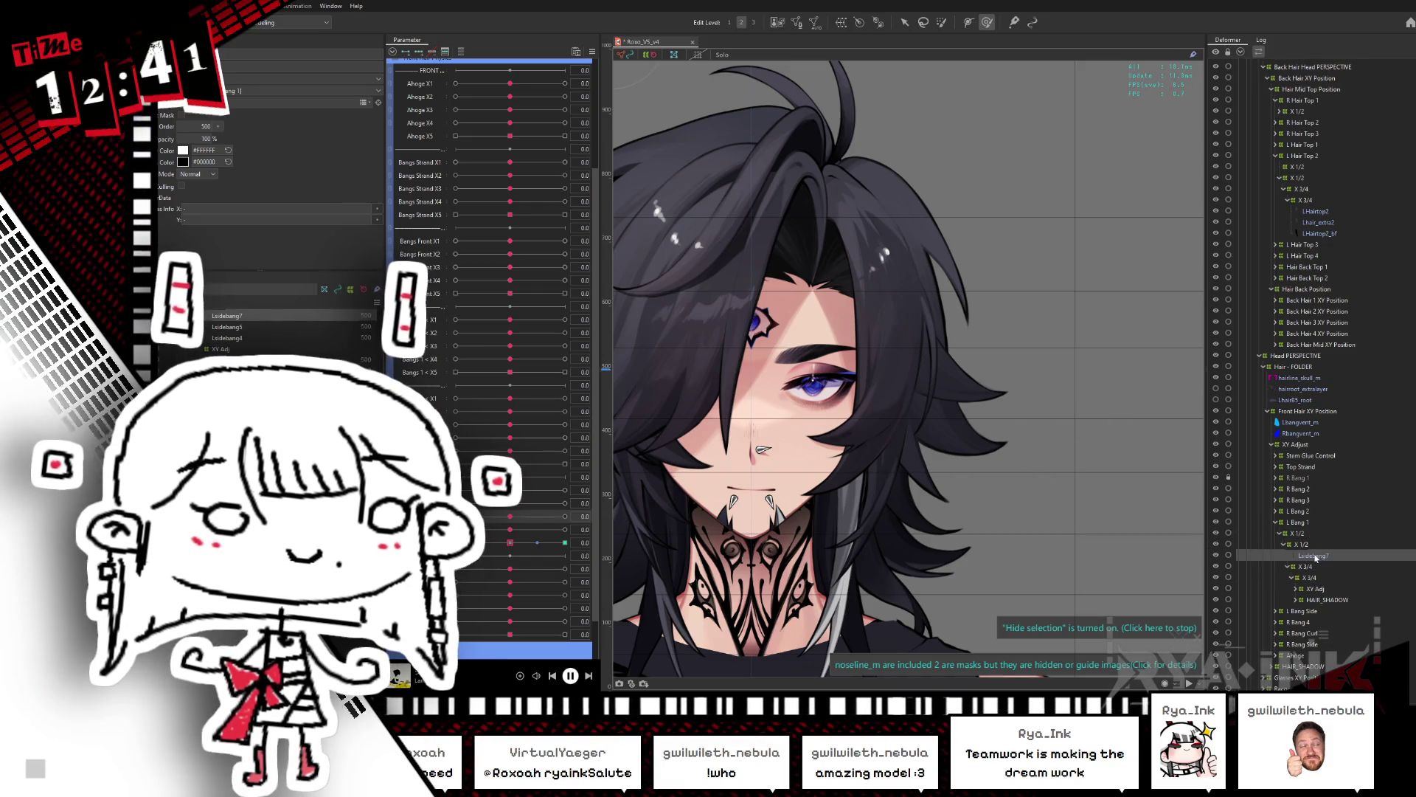
Step: Create a warp deformer named 'Strand X 3/4' with Ctrl+W
key(ctrl+w)
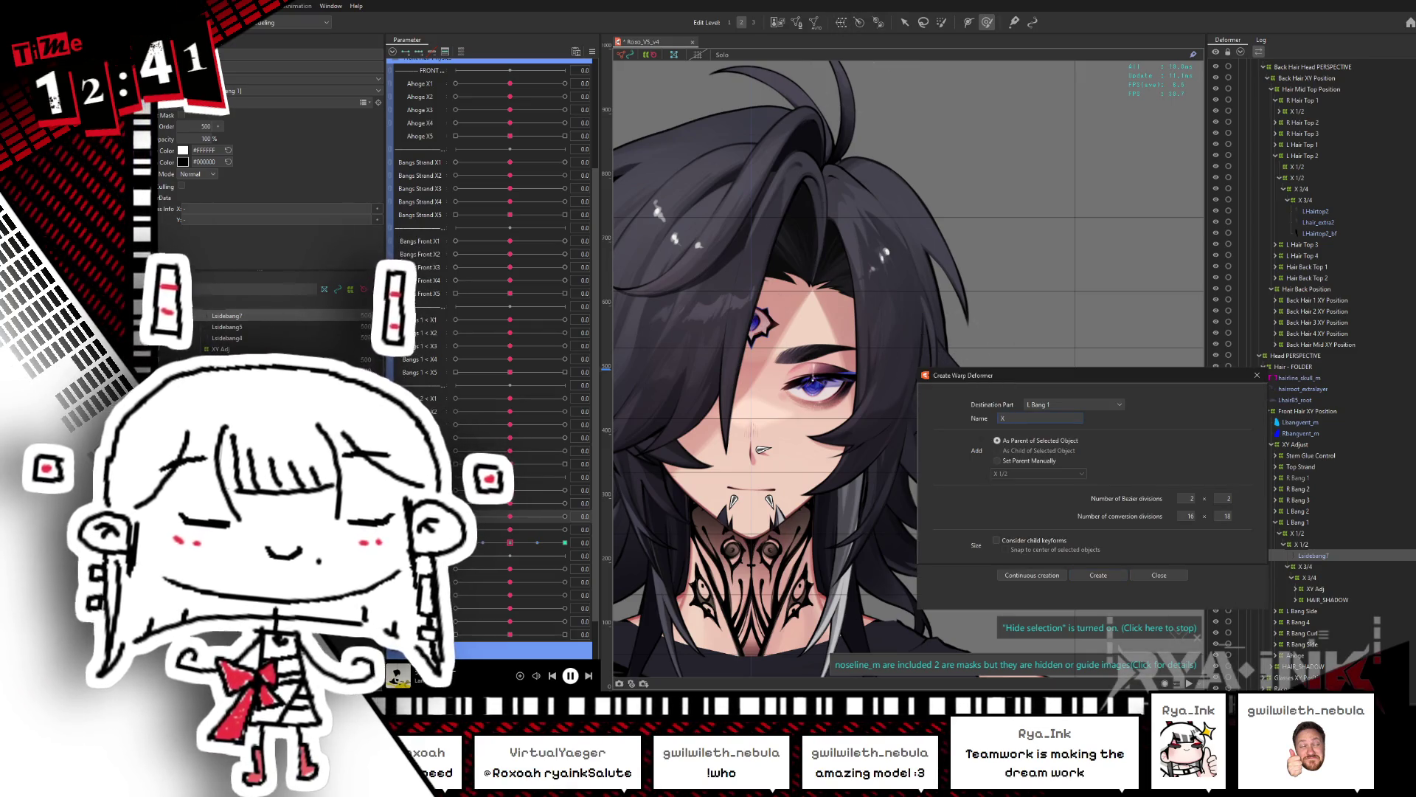
text(XStrand X 3)
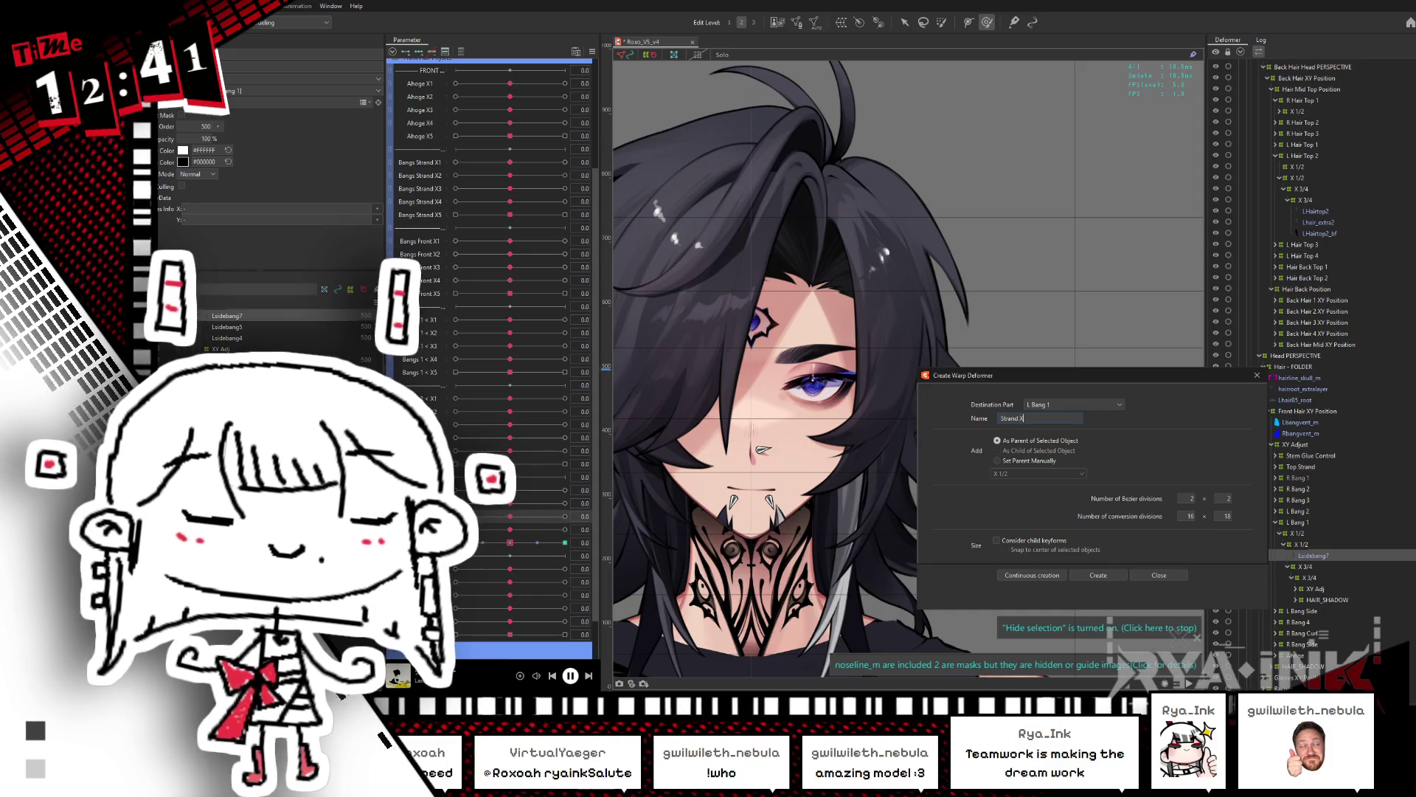
text(/4)
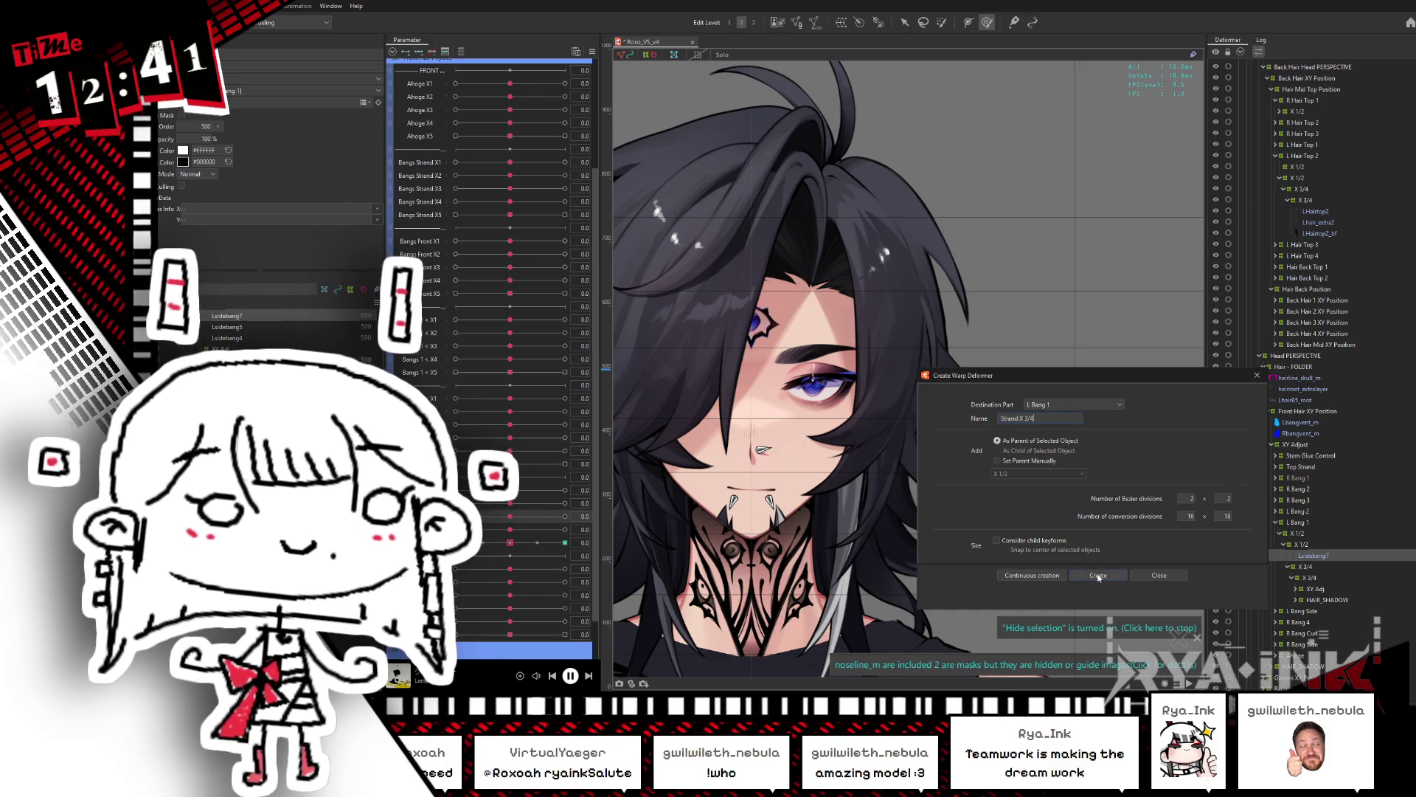
key(Return)
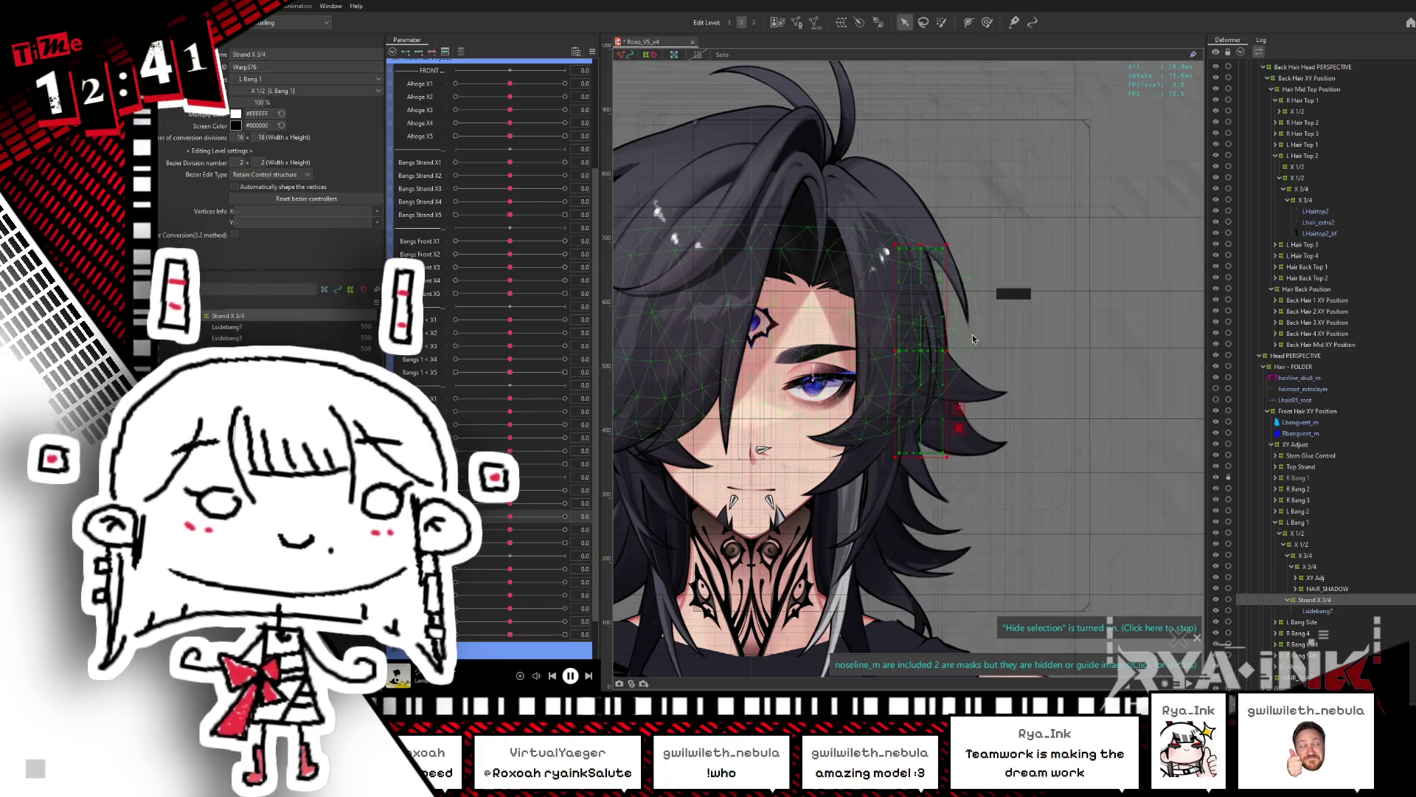
Step: Fit the deformer box around the strand from root to tip, and set a strand parameter to 1
drag(969, 350, 990, 349)
drag(913, 472, 919, 487)
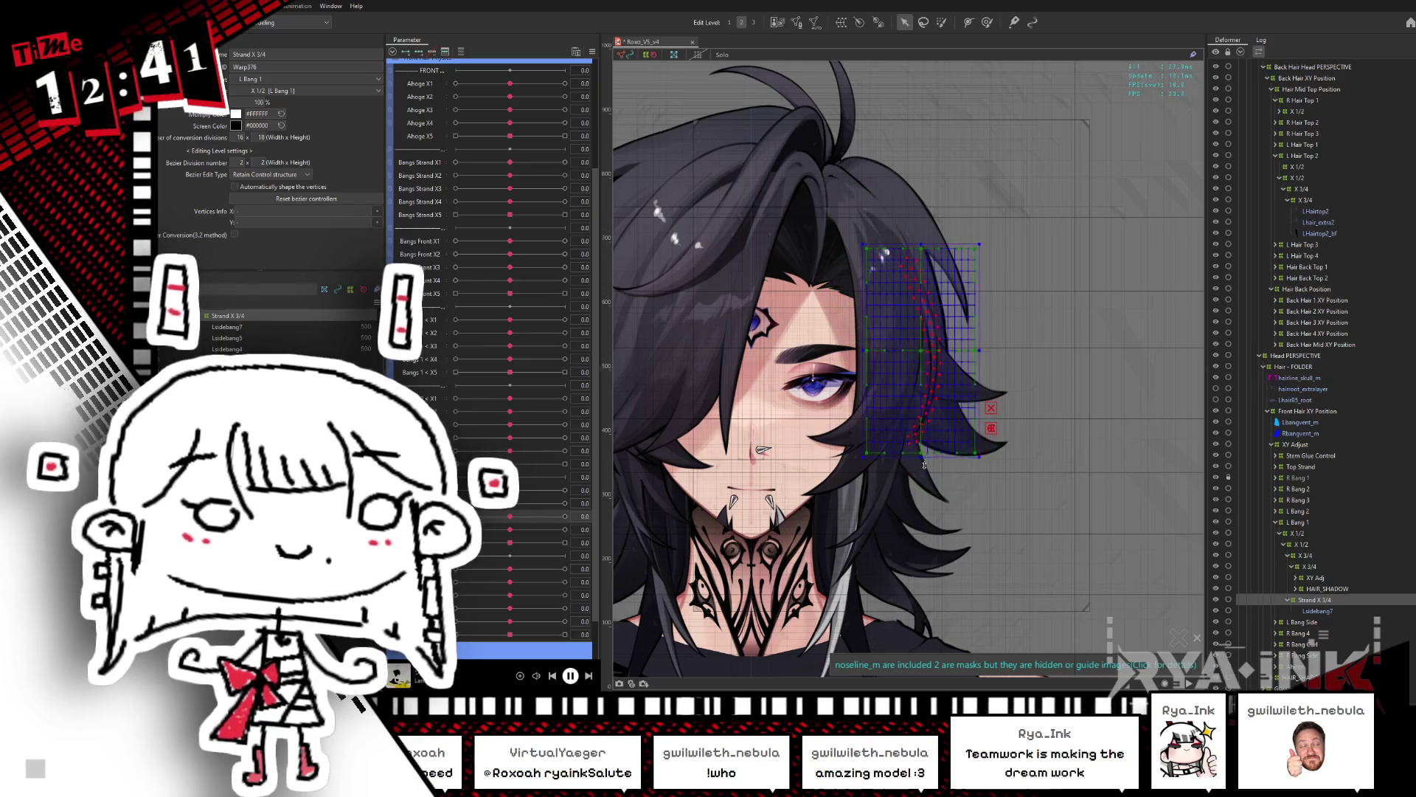
drag(918, 234, 918, 235)
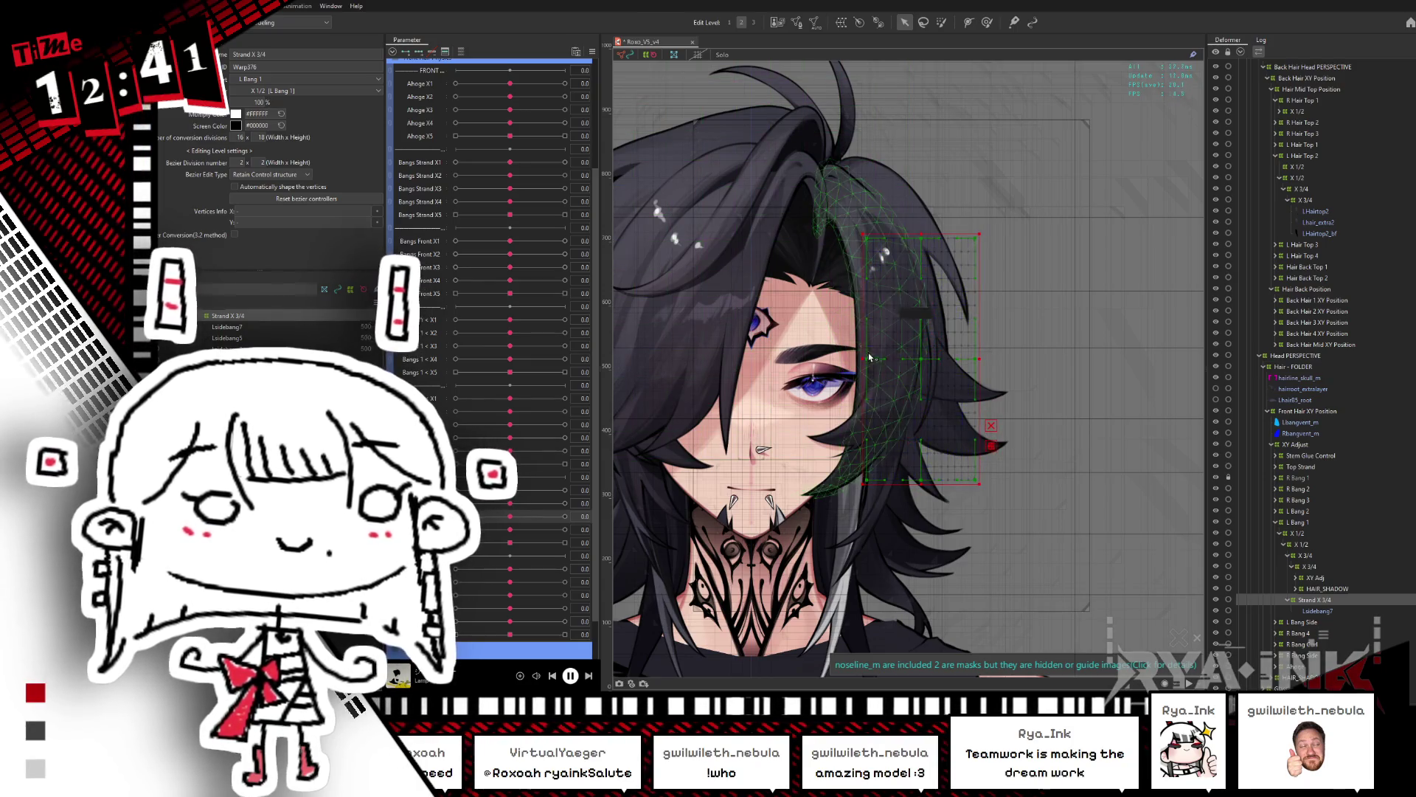
drag(979, 358, 990, 359)
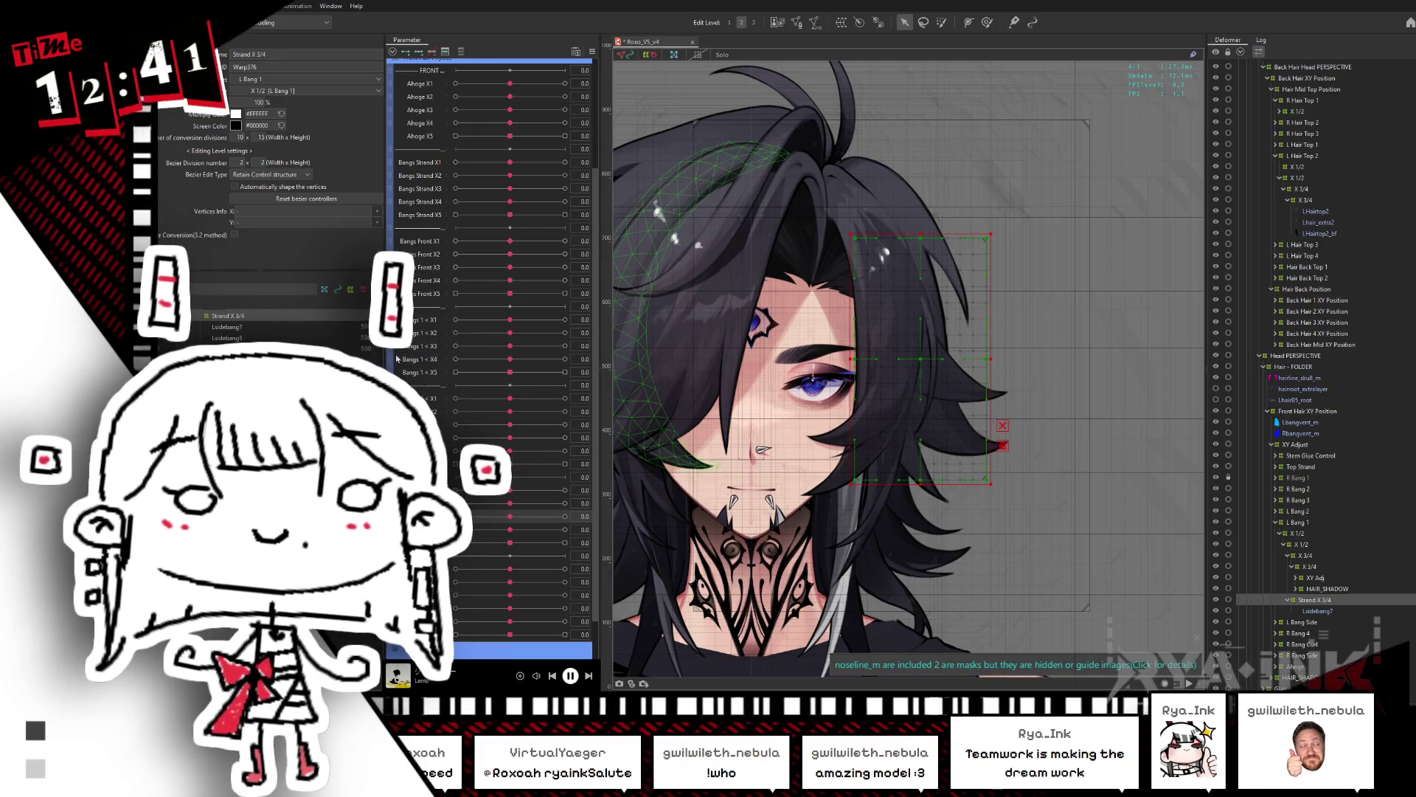
mouse_move(527, 518)
mouse_down()
mouse_move(564, 519)
mouse_move(510, 521)
mouse_up()
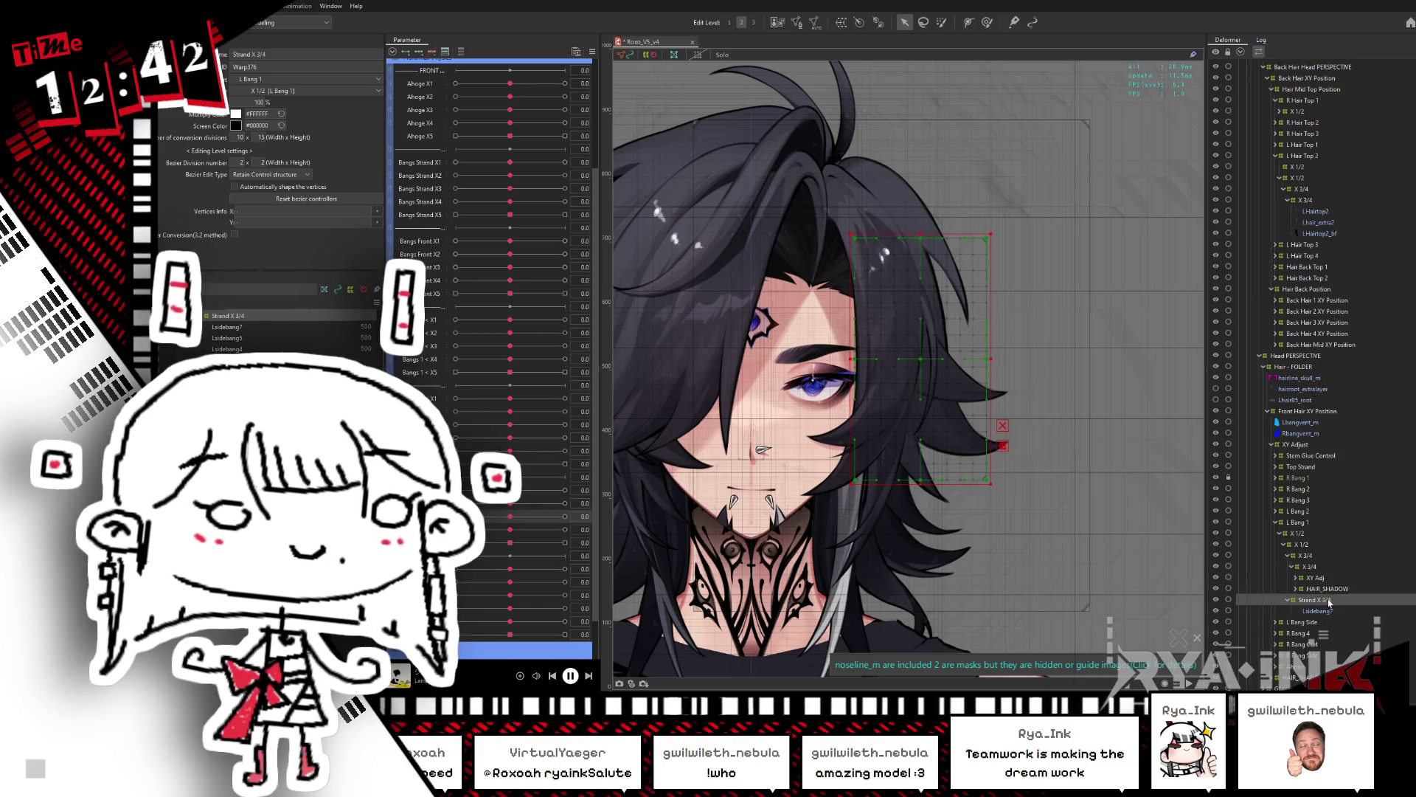
Step: At strand parameter -1, brush-select the deformer's grid points over the strand and hide the selection overlay
drag(510, 516, 456, 516)
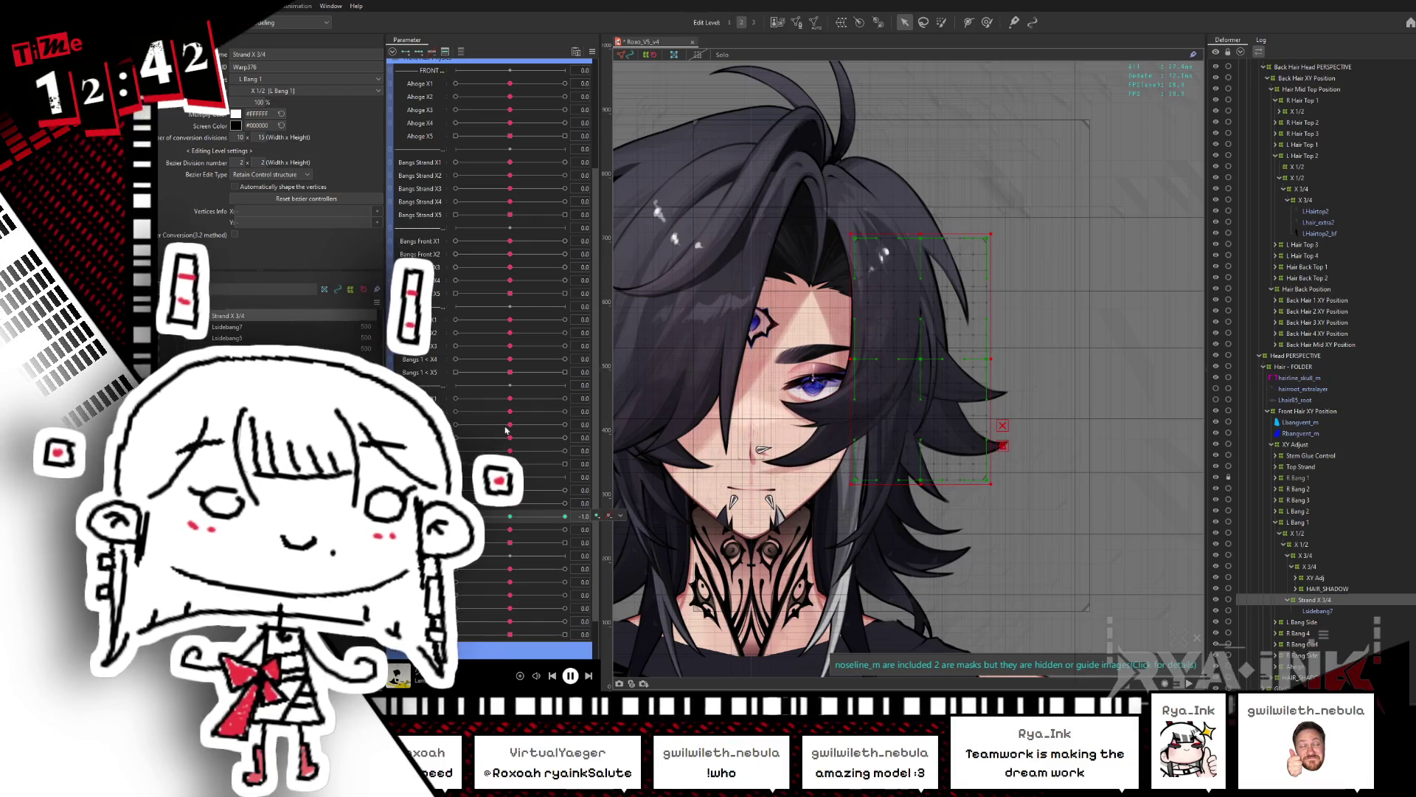
click(942, 22)
mouse_move(989, 478)
mouse_down()
mouse_move(885, 280)
mouse_move(807, 521)
mouse_up()
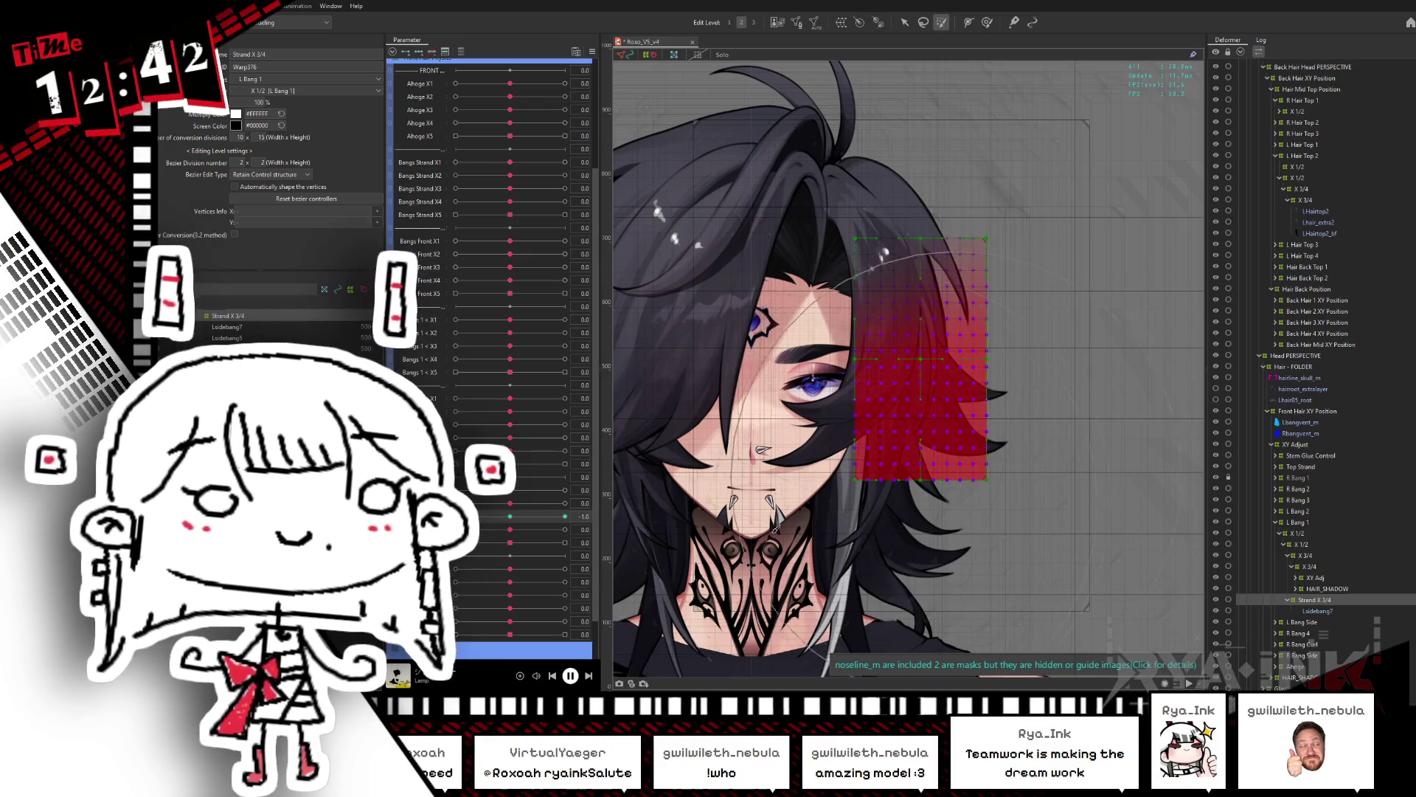
key(v)
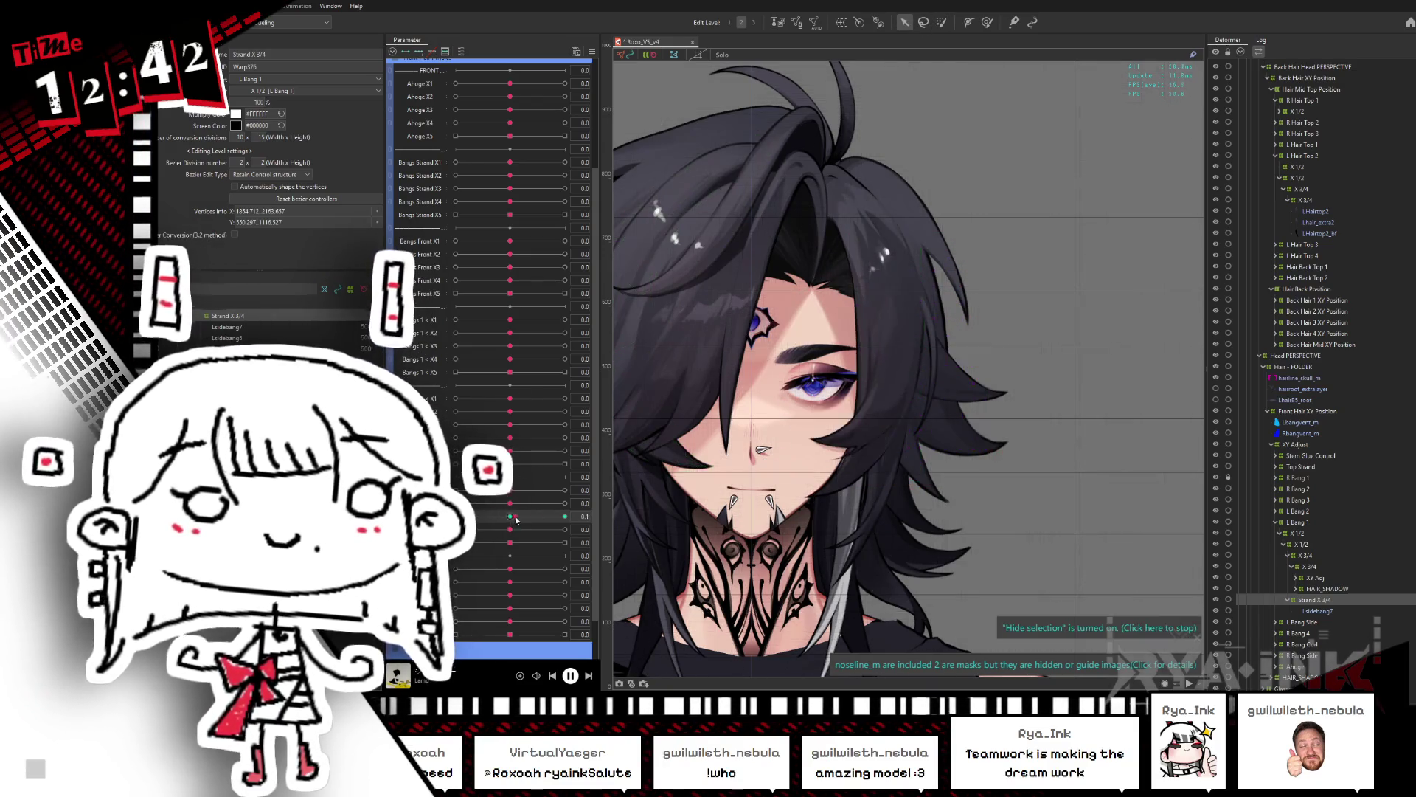
click(915, 295)
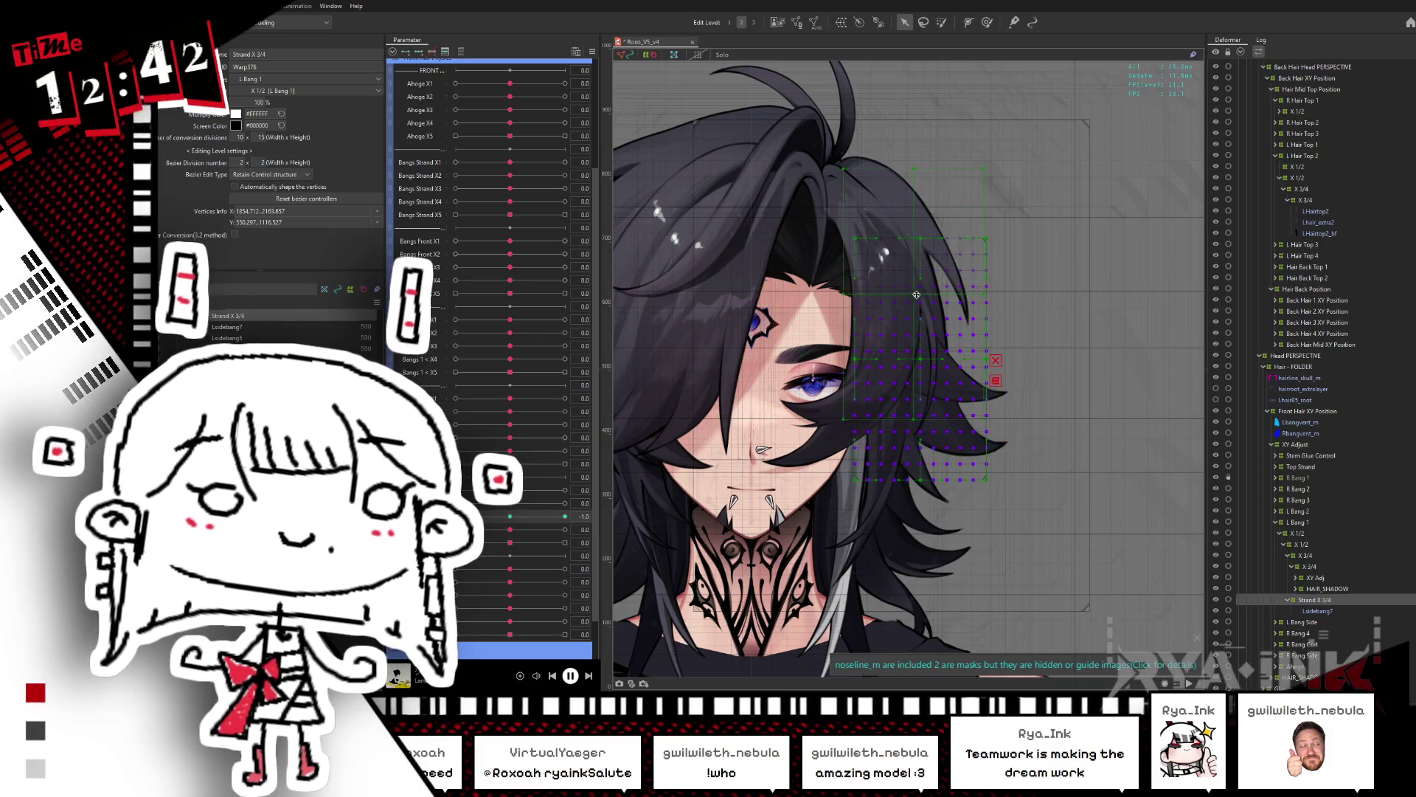
click(985, 294)
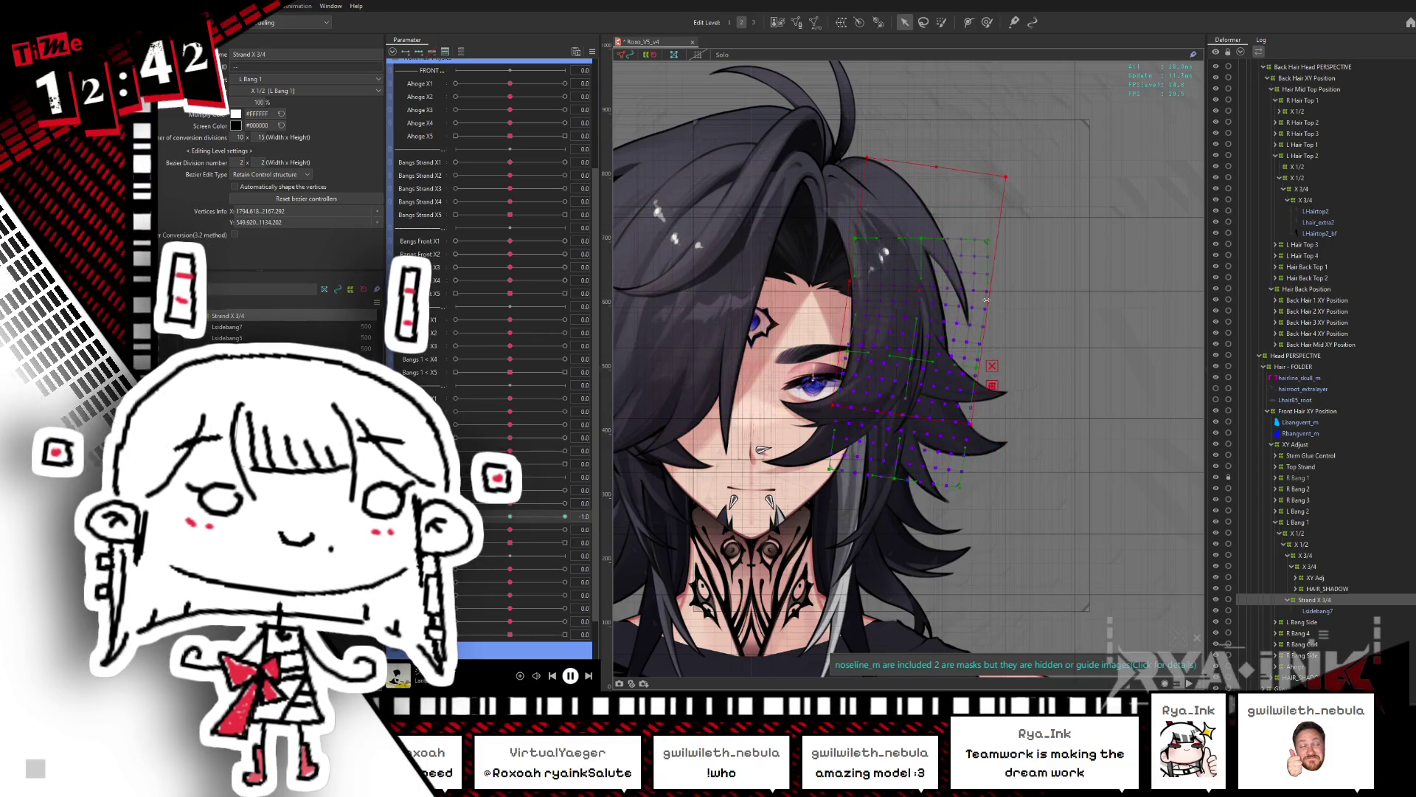
key(ctrl+h)
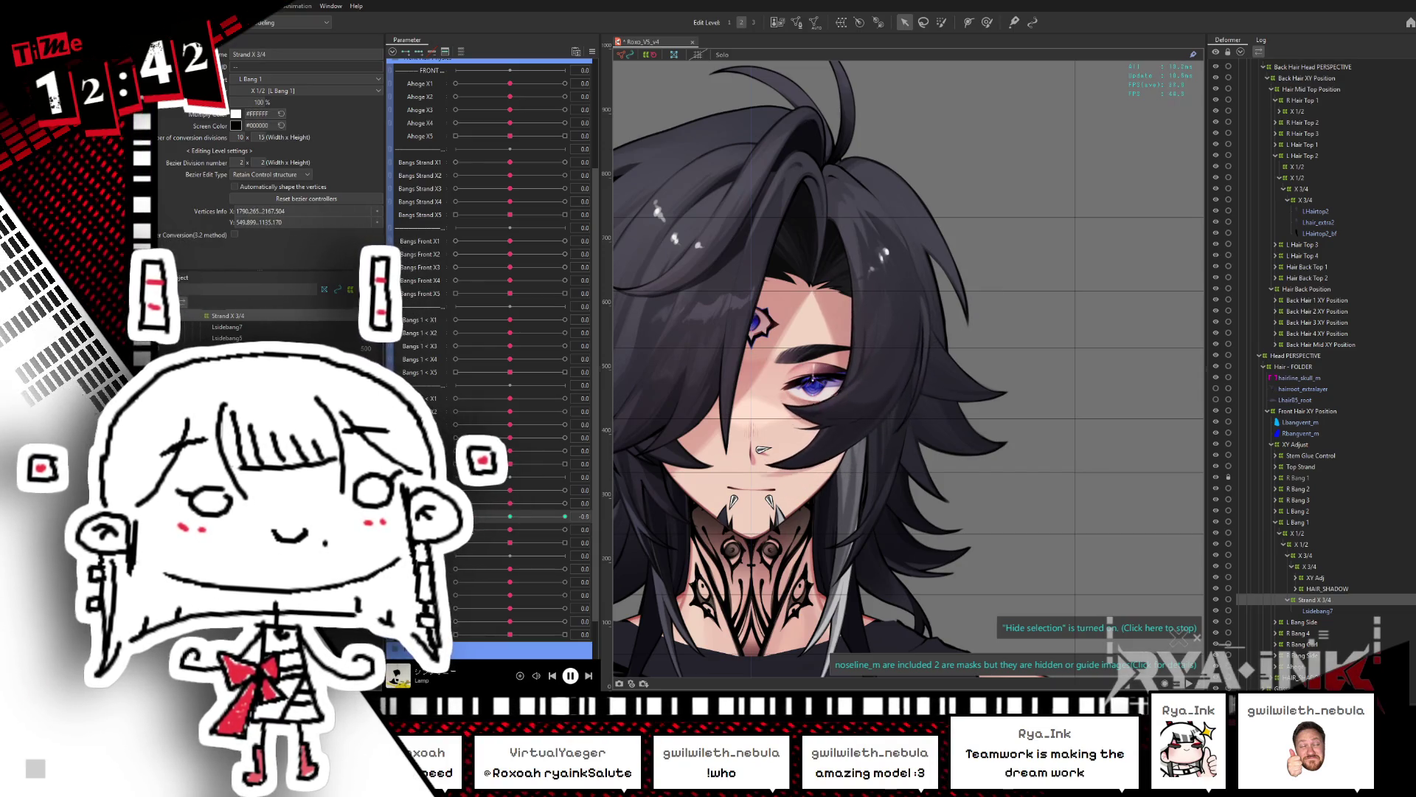
Step: Move the LHairtop3 warp deformer upward and deselect it
click(937, 404)
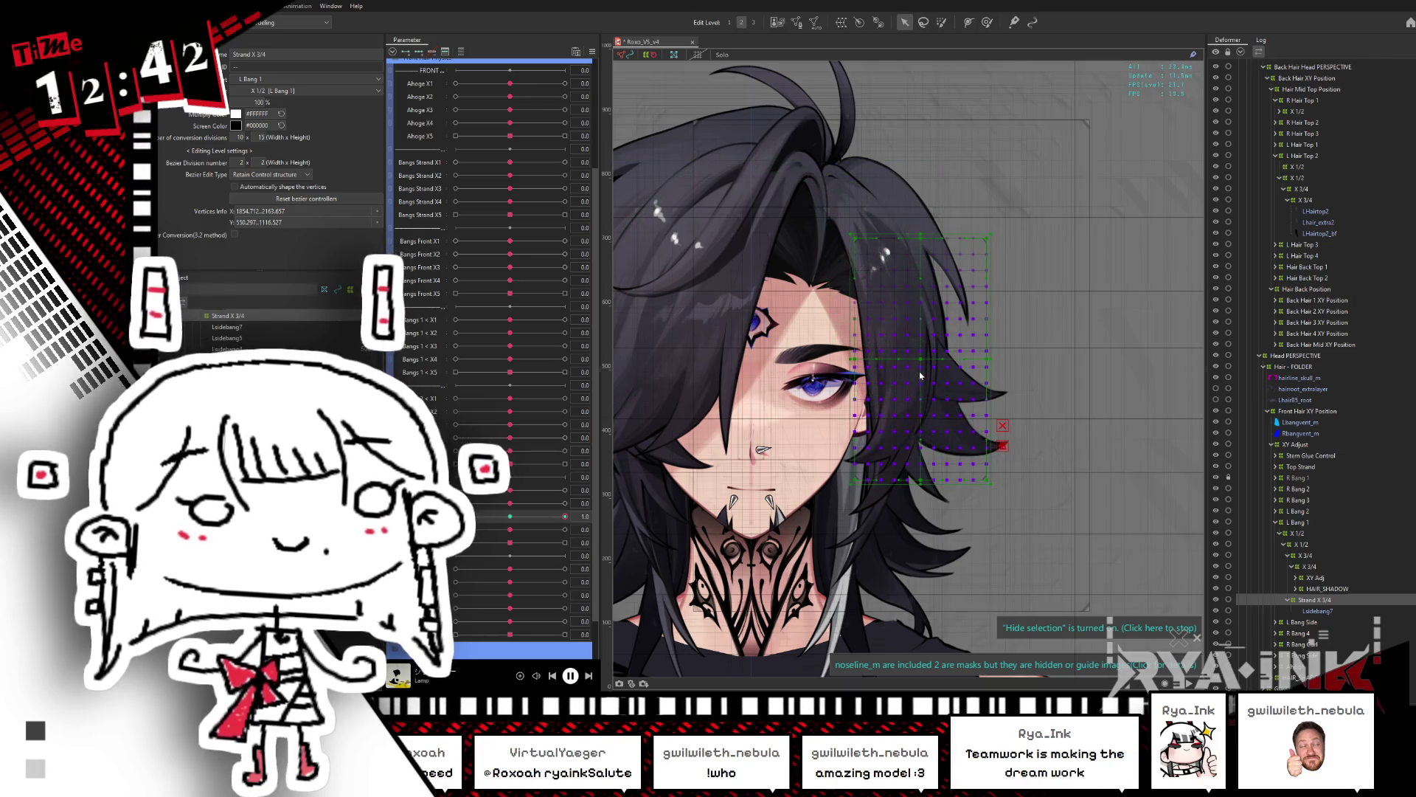
drag(939, 404, 942, 338)
click(1000, 284)
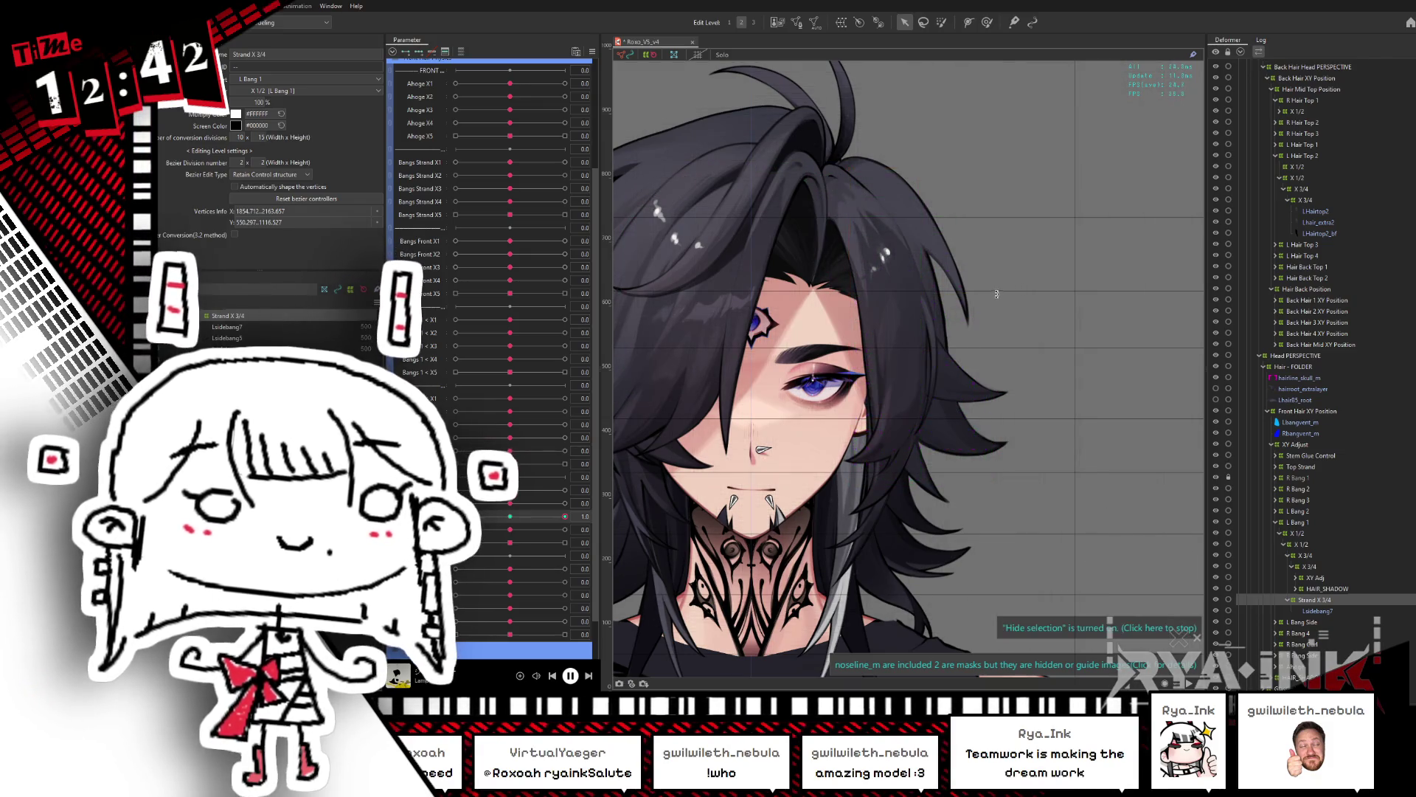
Step: Scrub the Strand X parameter across its range to preview the sway, ending at 1.0
drag(565, 517, 455, 517)
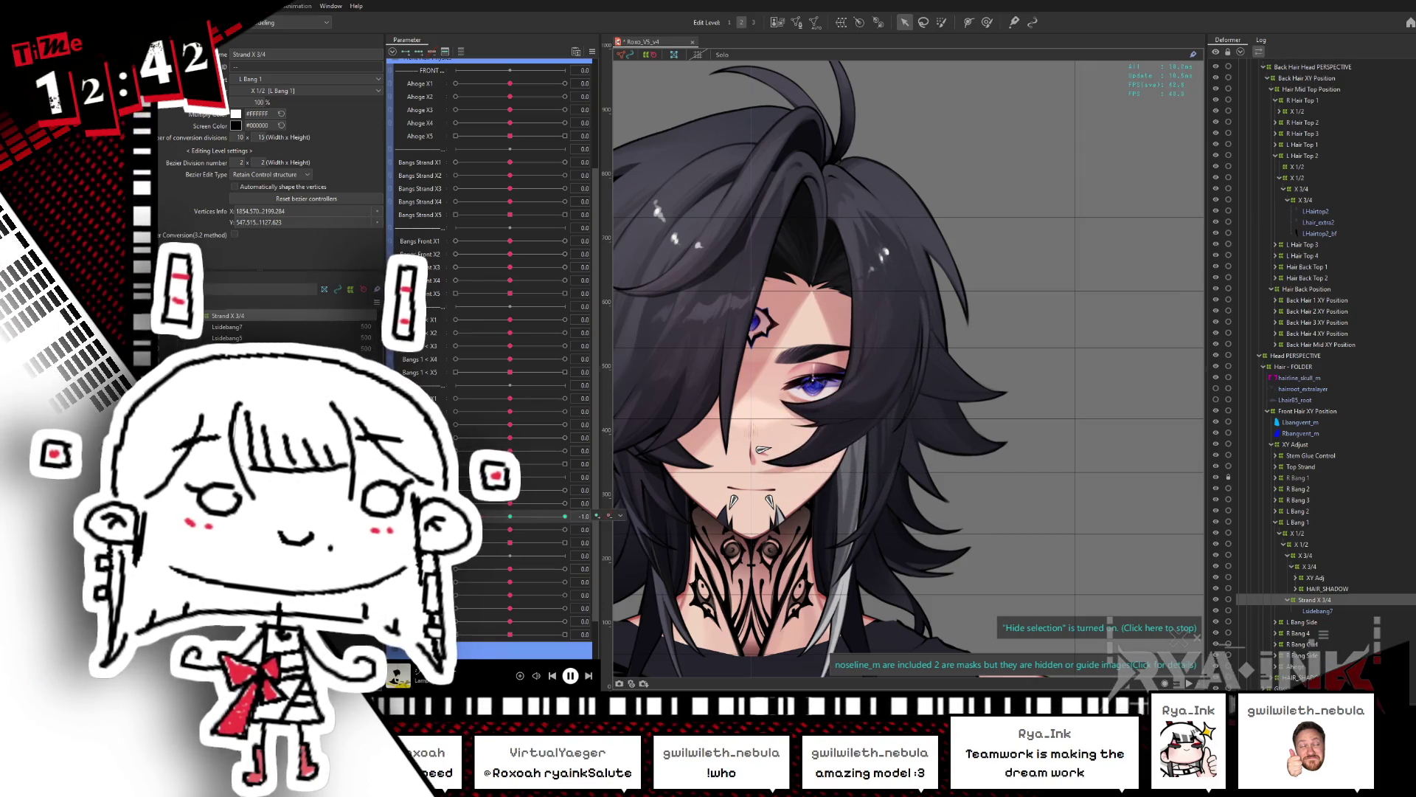
click(987, 23)
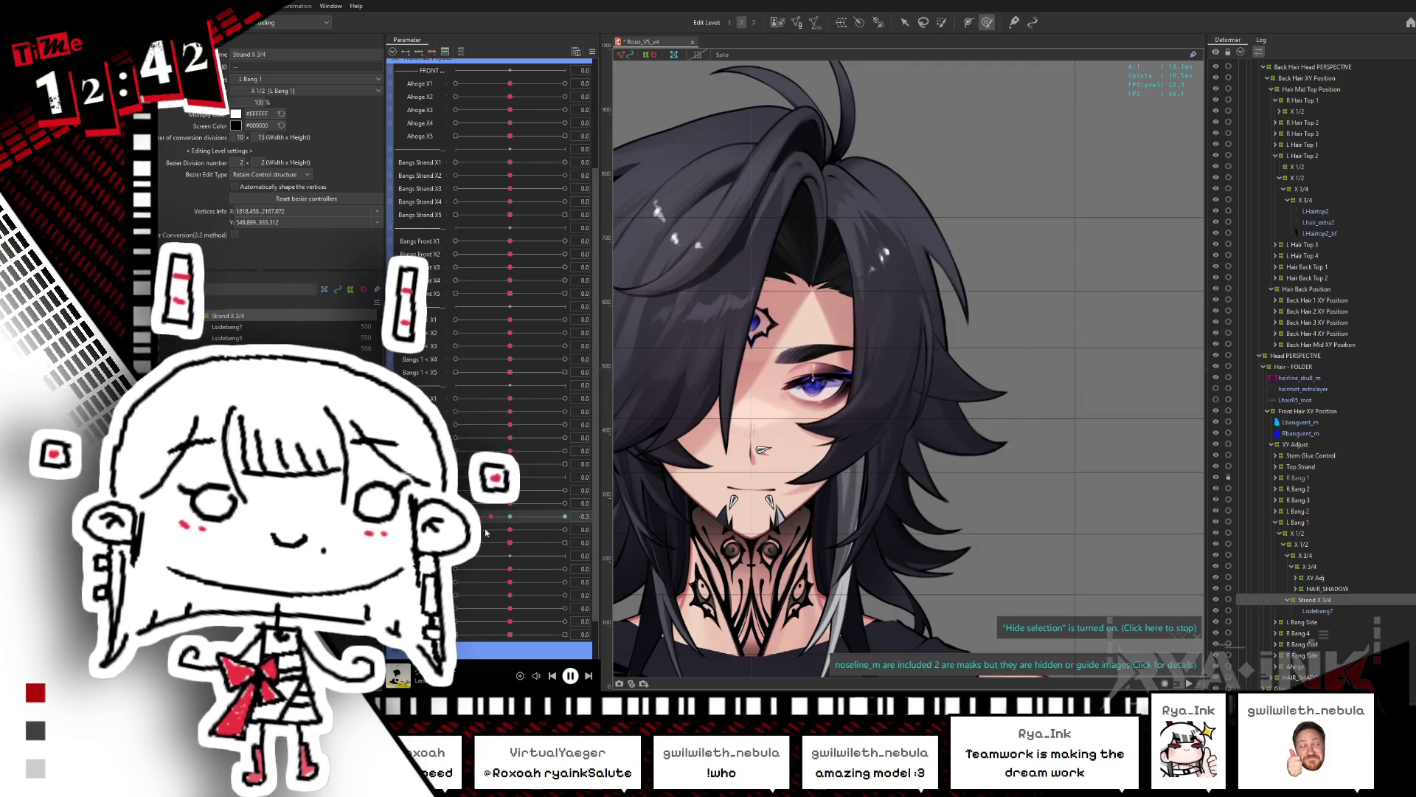
drag(455, 517, 565, 517)
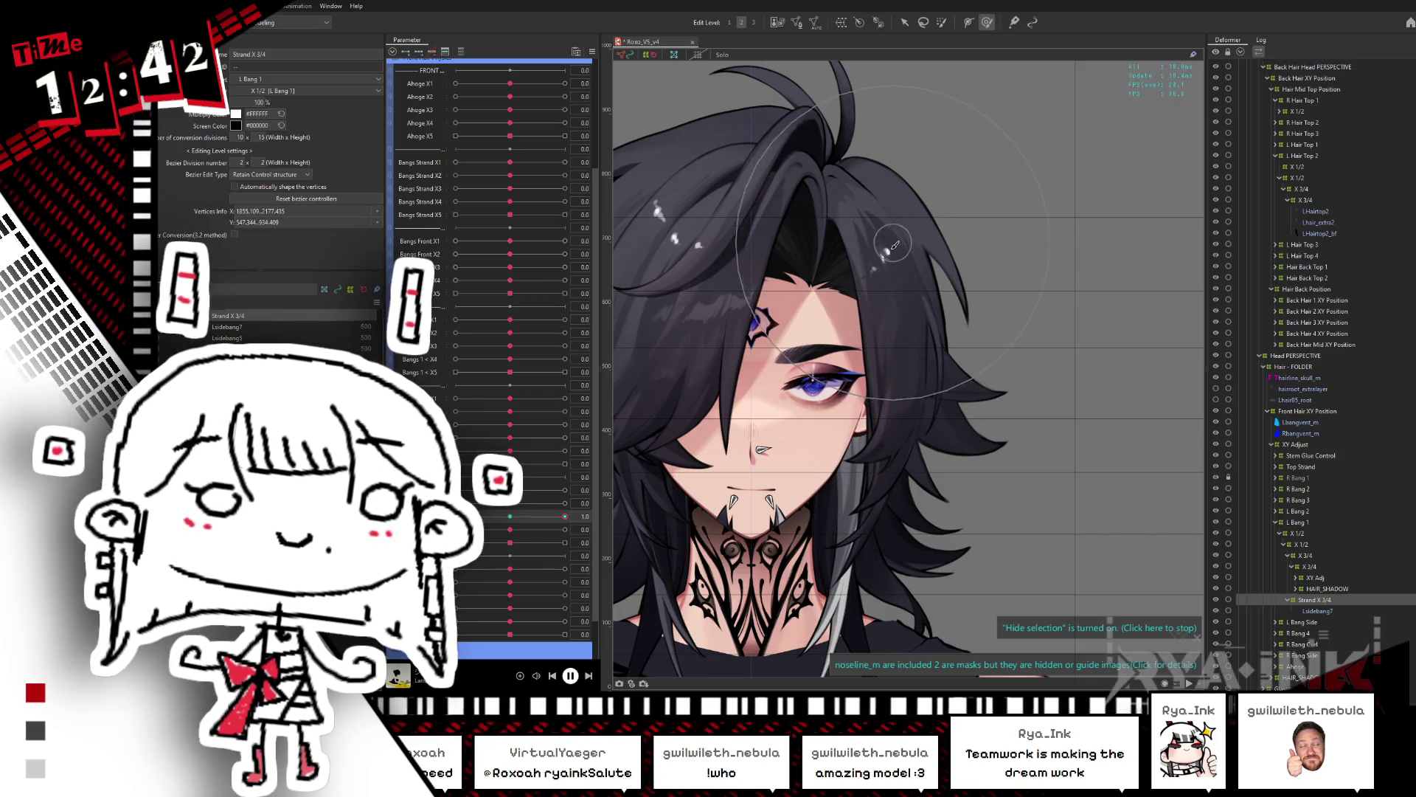
drag(564, 516, 455, 516)
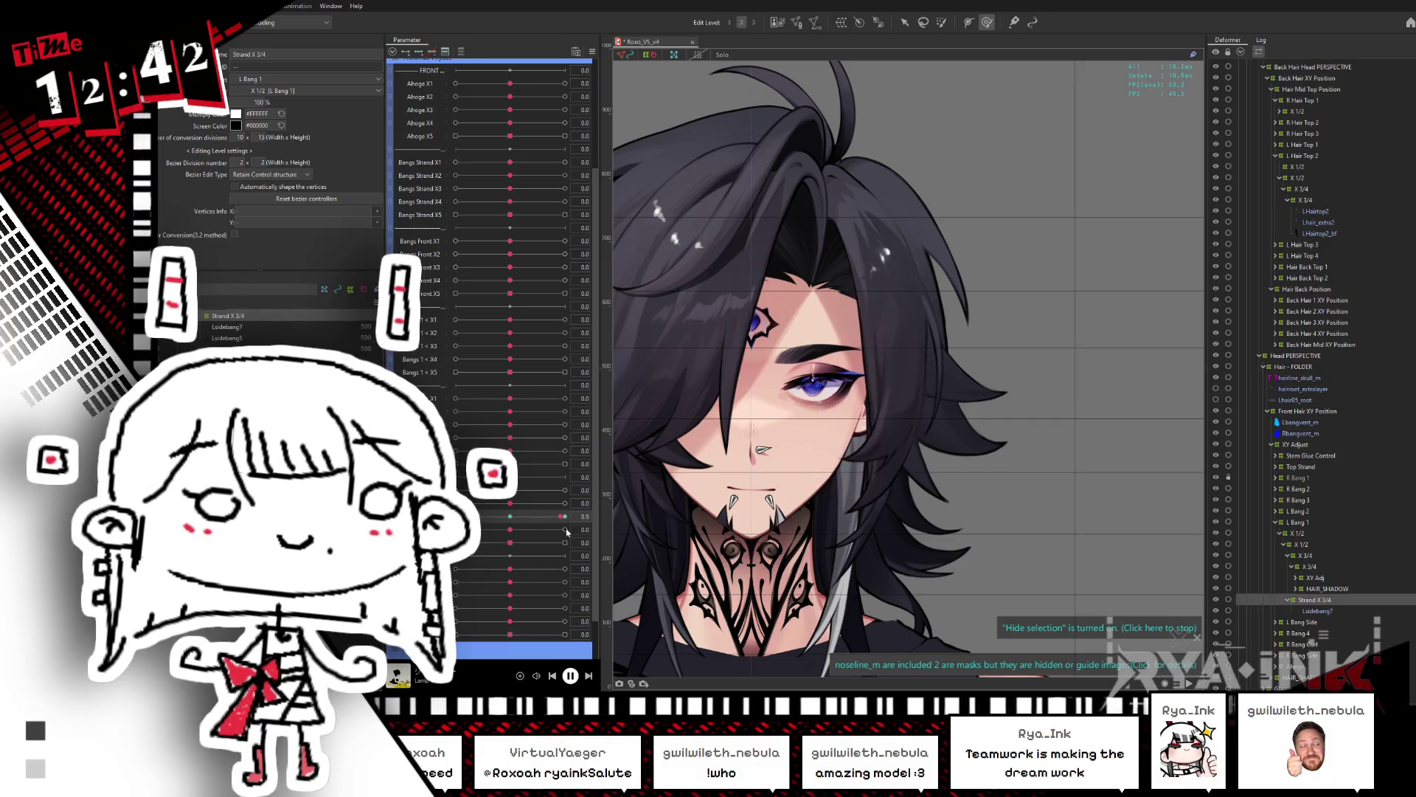
drag(456, 517, 565, 516)
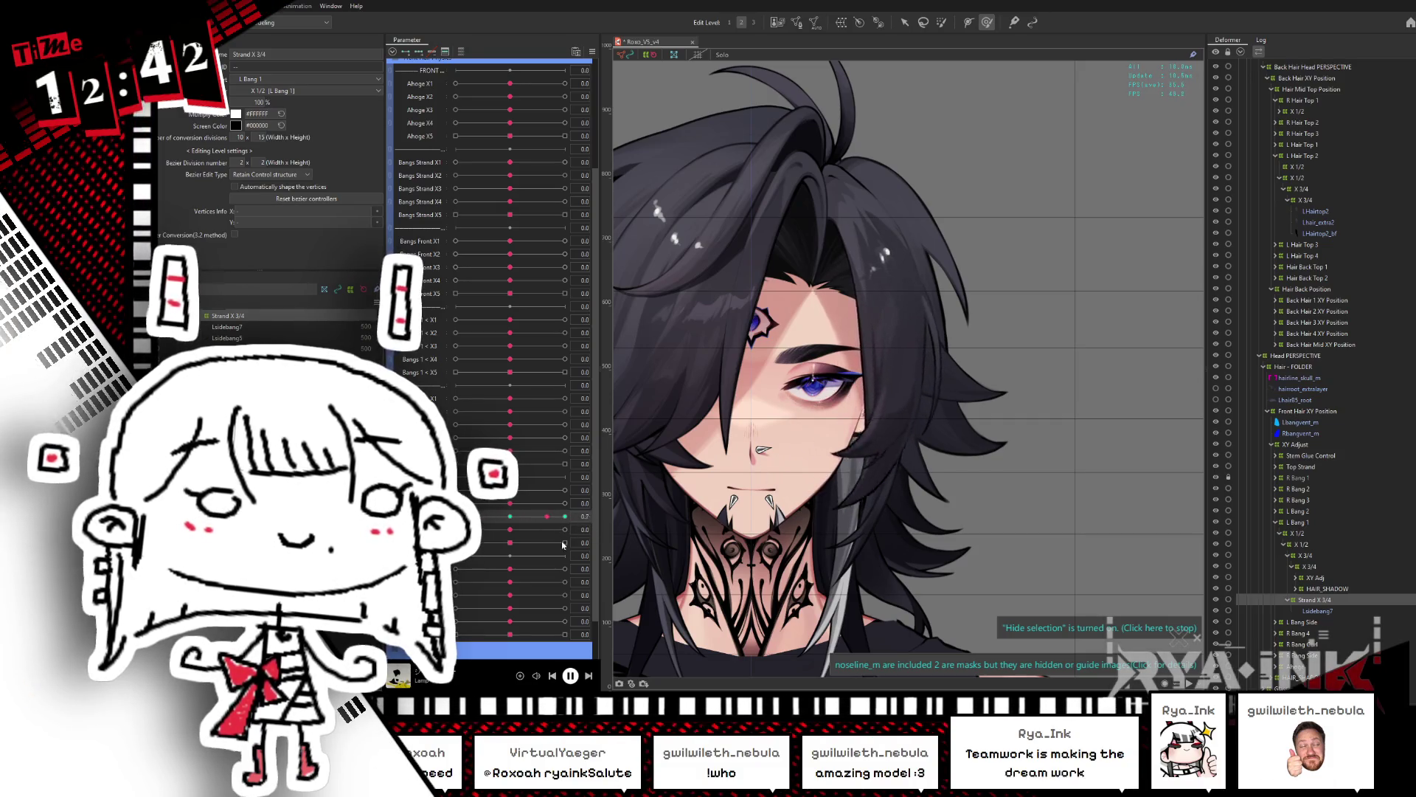
click(947, 409)
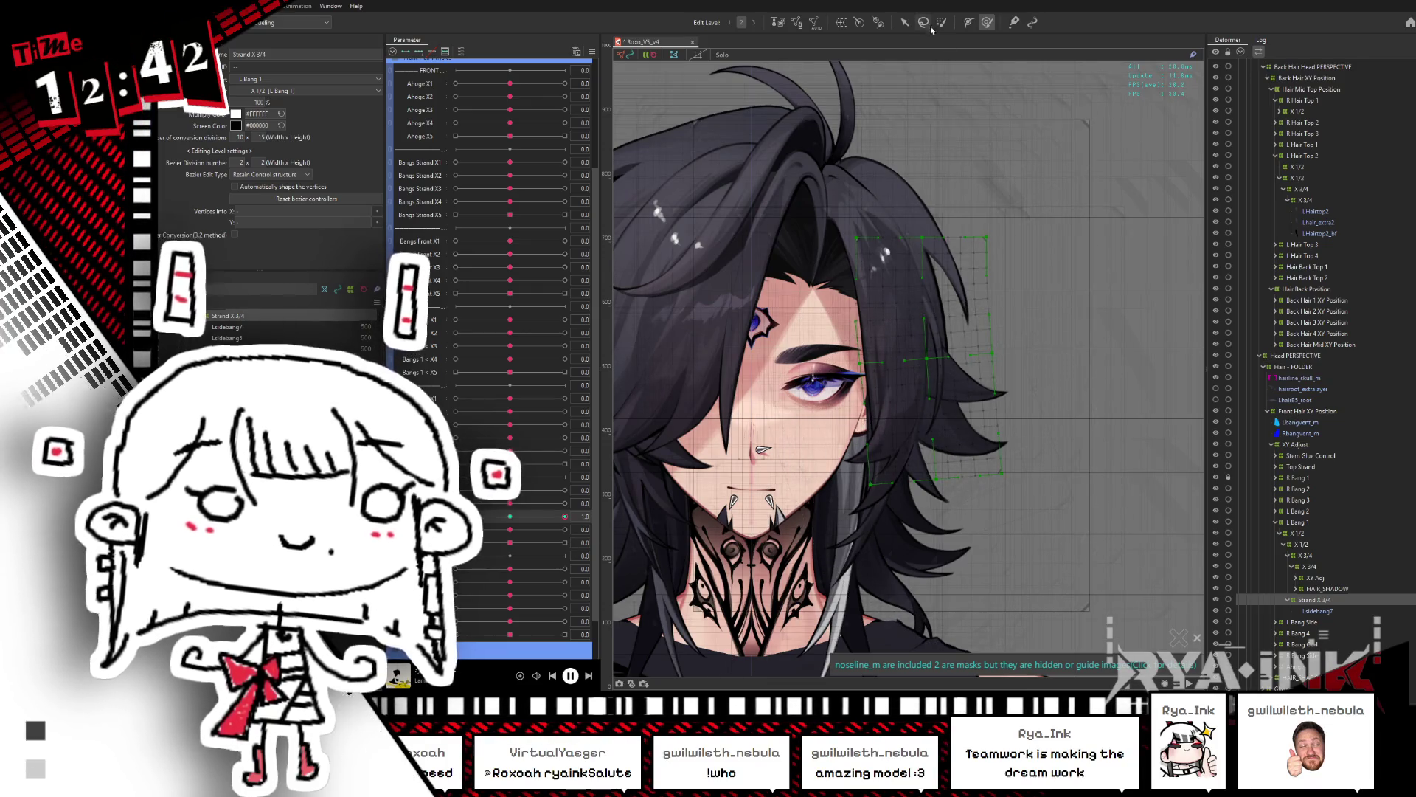
Step: Lasso the bang's warp grid points, shift them up and right at a strand key, and check the sway
key(l)
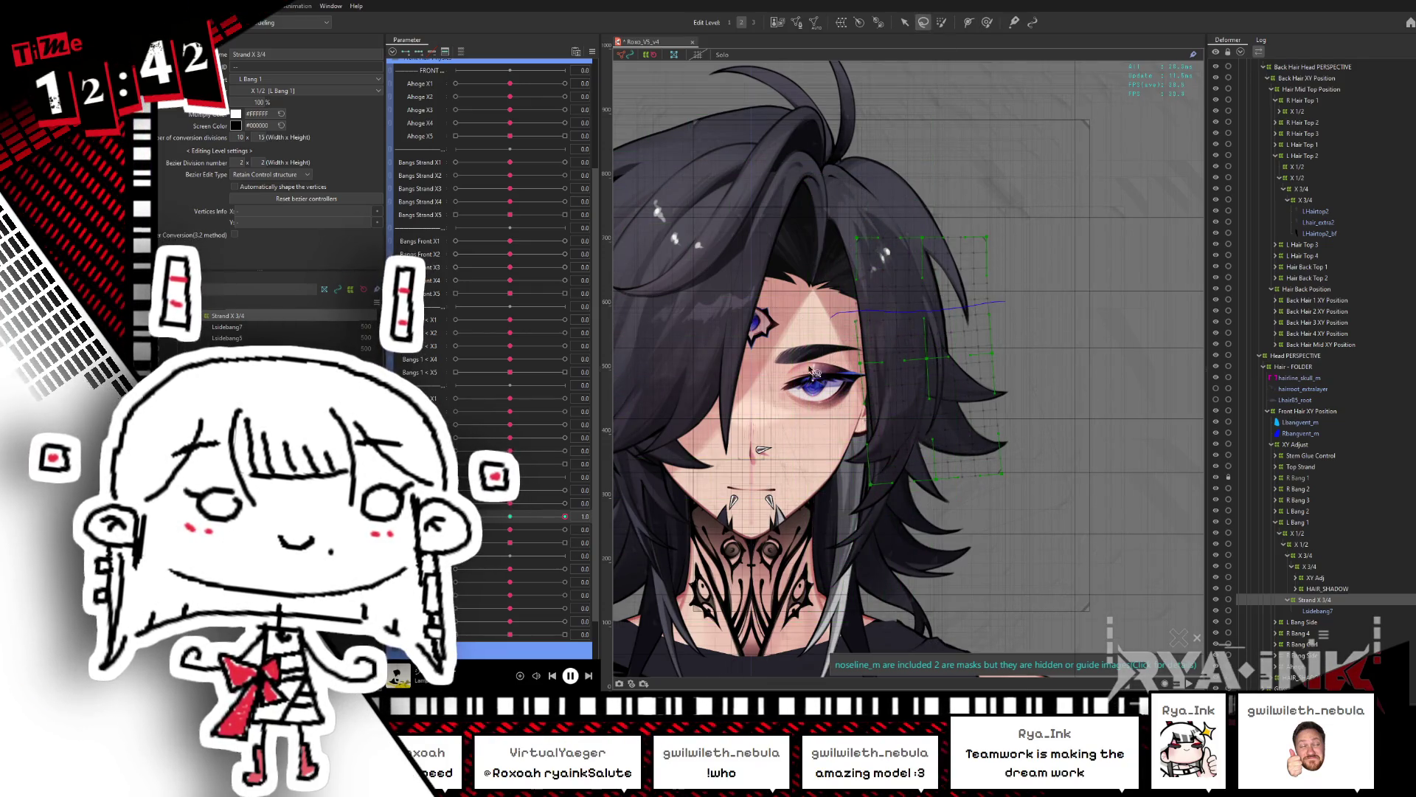
drag(1122, 304, 1003, 301)
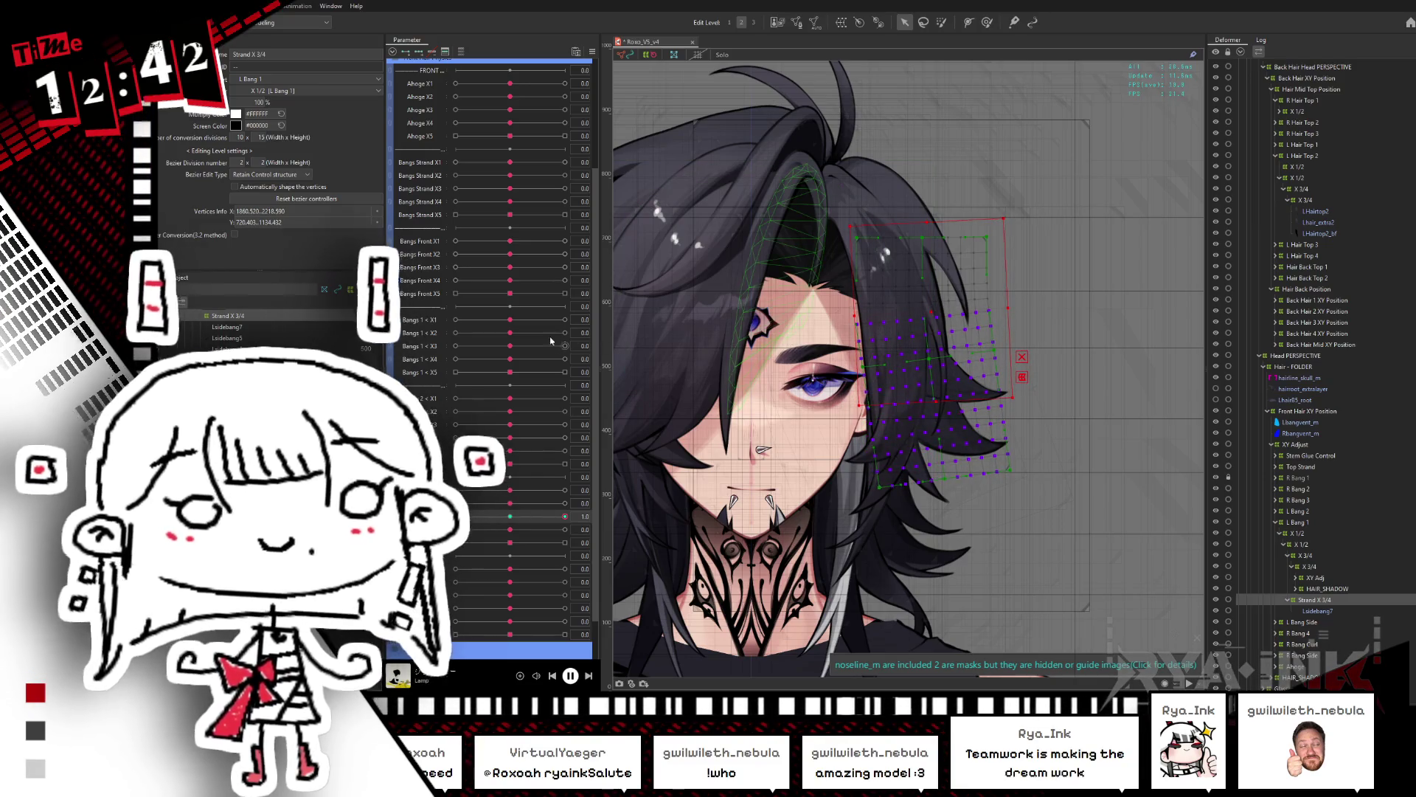
drag(515, 519, 455, 517)
drag(914, 405, 926, 312)
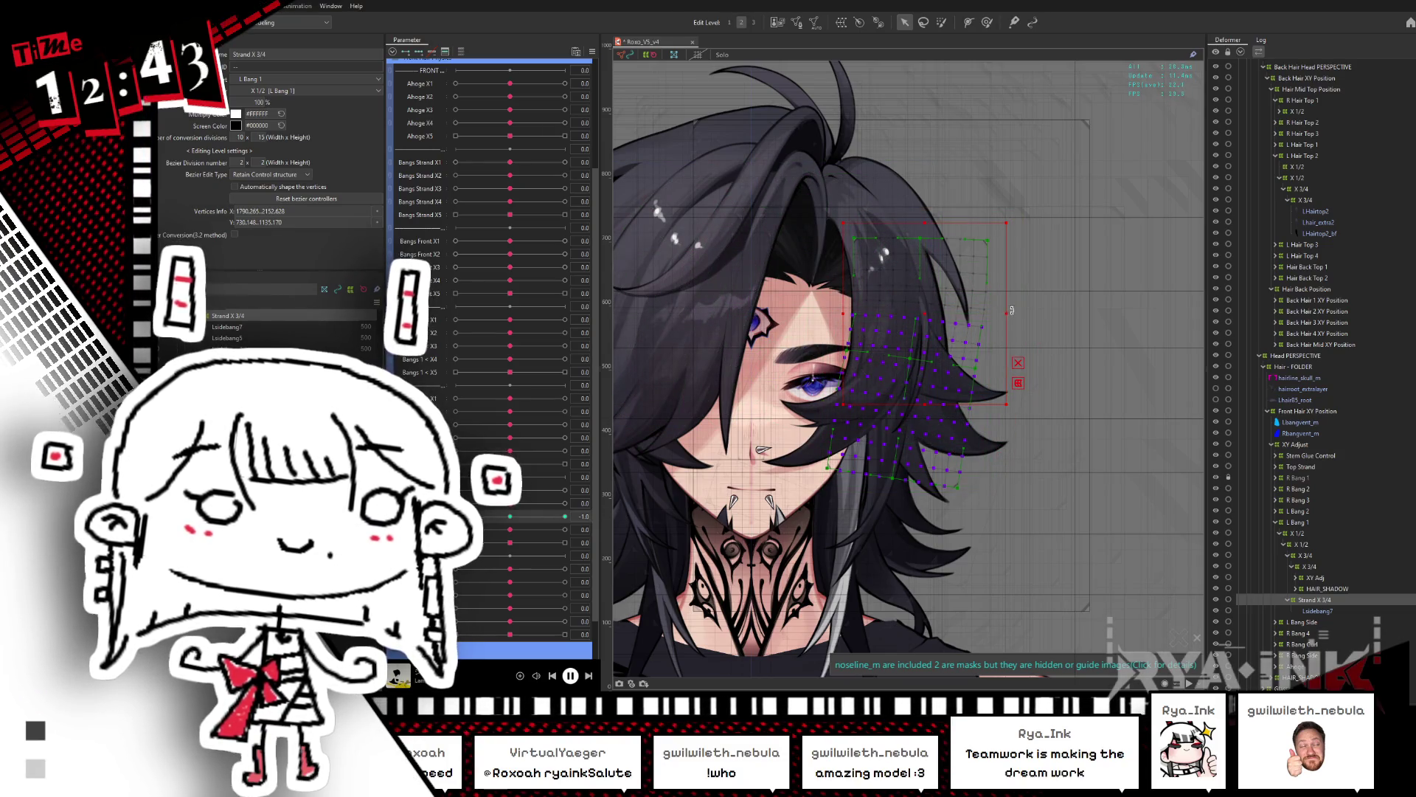
mouse_move(455, 517)
mouse_down()
mouse_move(553, 519)
mouse_move(455, 517)
mouse_up()
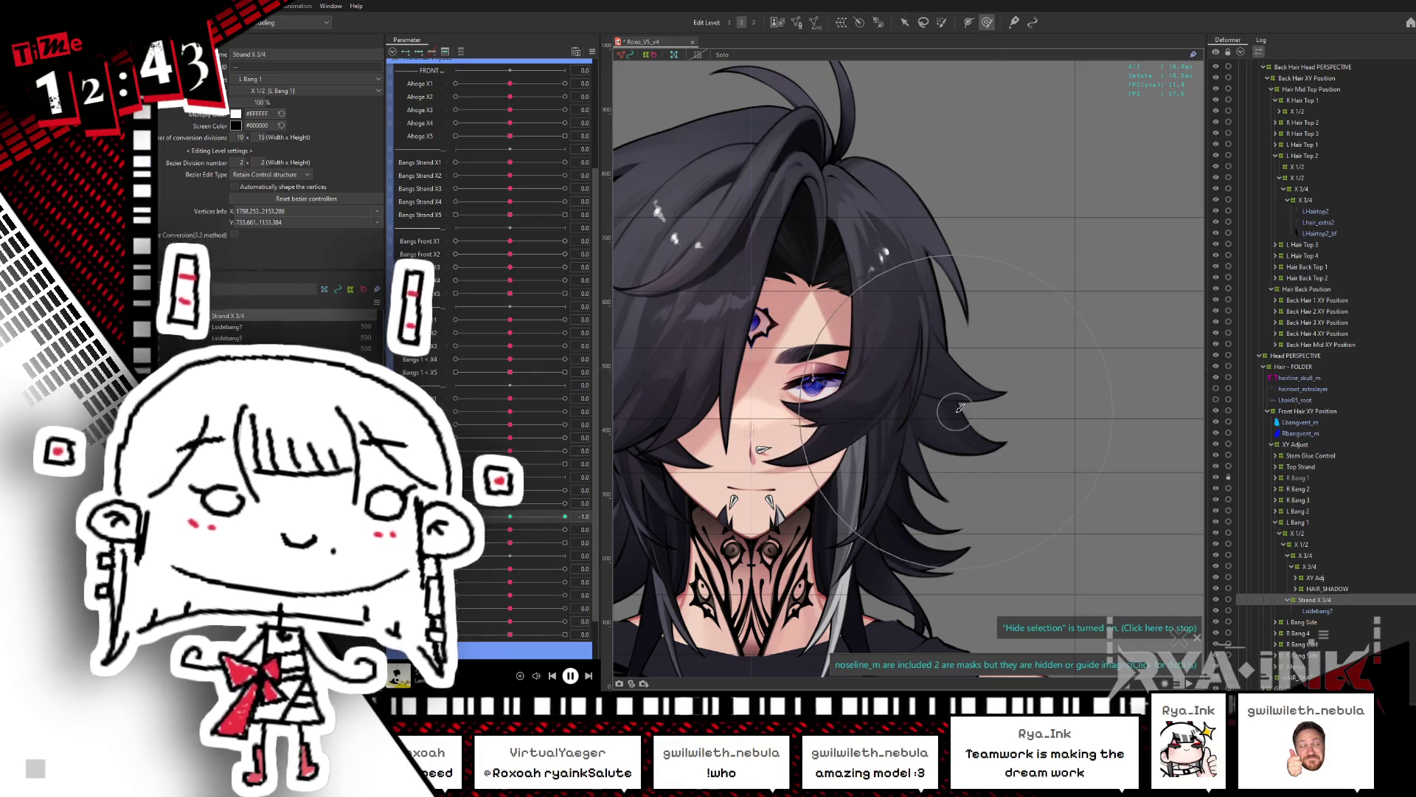
scroll(883, 177, up, 5)
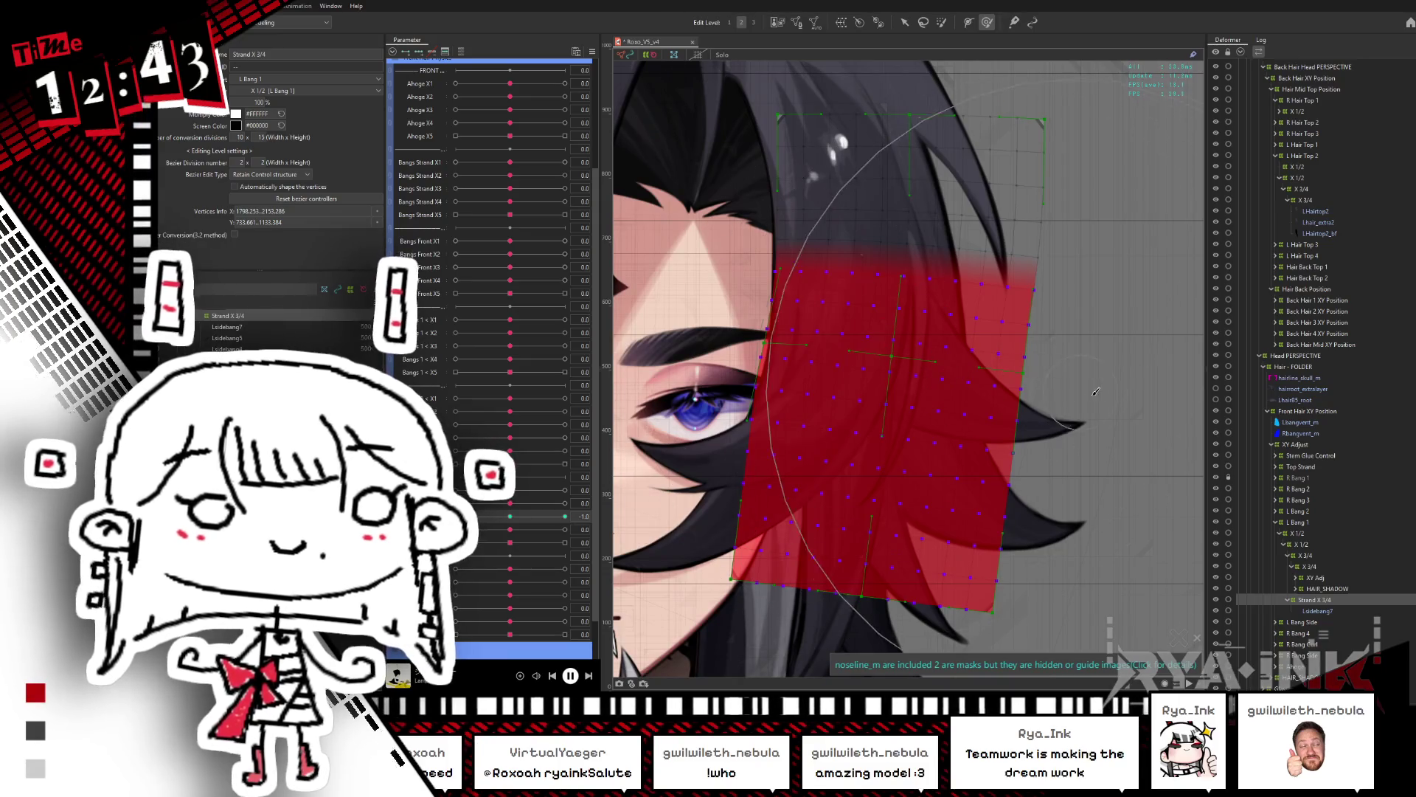
Step: Duplicate the Strand X 3/4 warp deformer and nest the copy under the original
click(1320, 601)
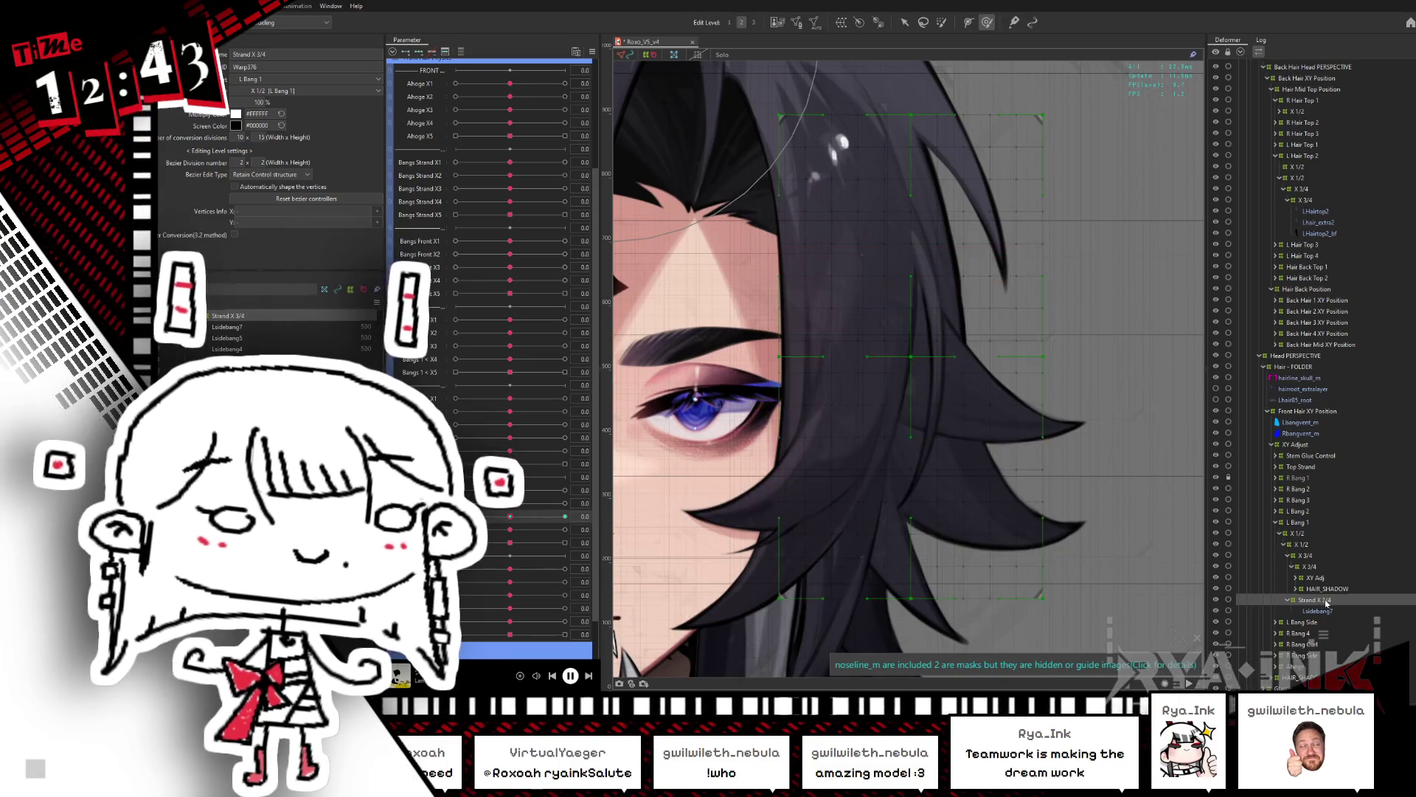
key(ctrl+v)
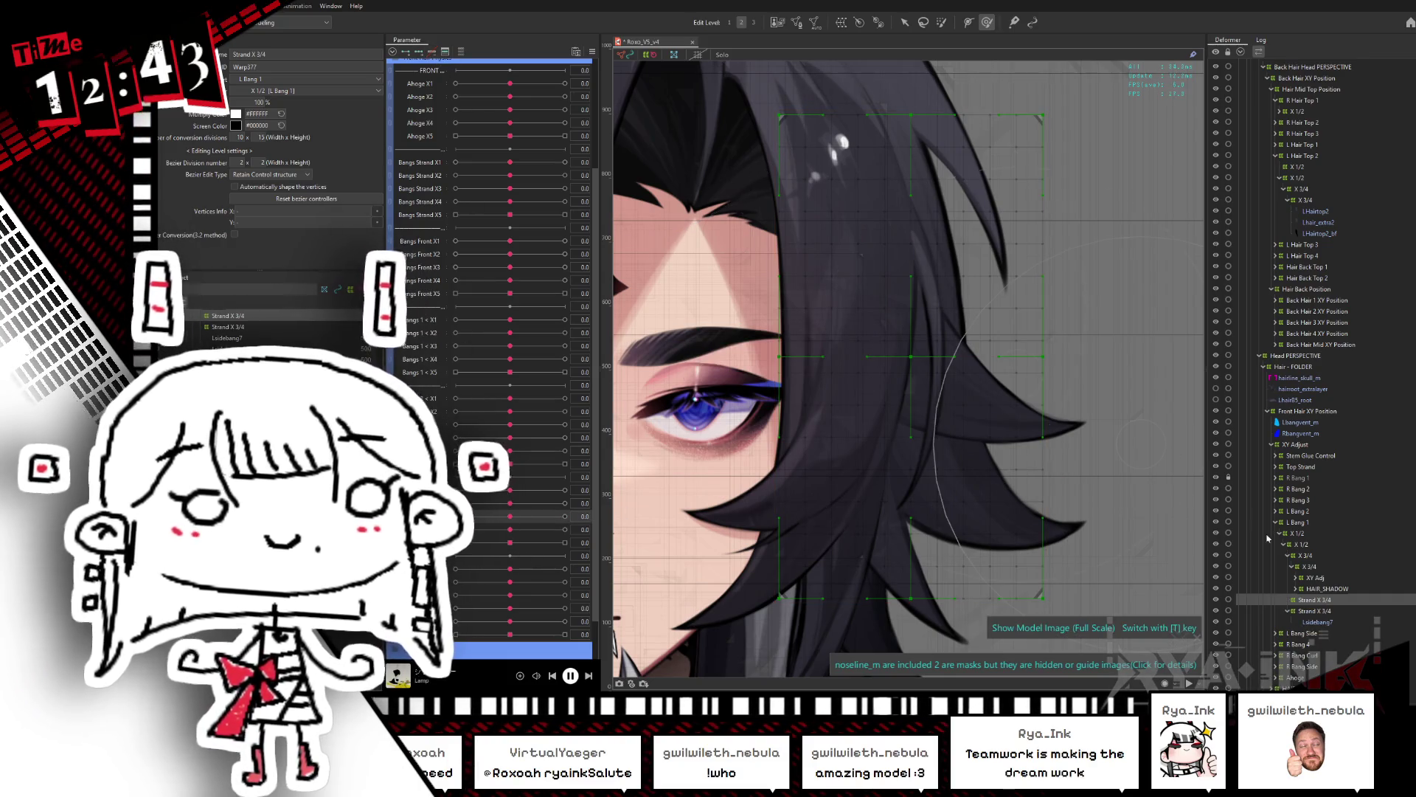
mouse_move(1317, 599)
mouse_down()
mouse_move(1298, 575)
mouse_move(1310, 559)
mouse_up()
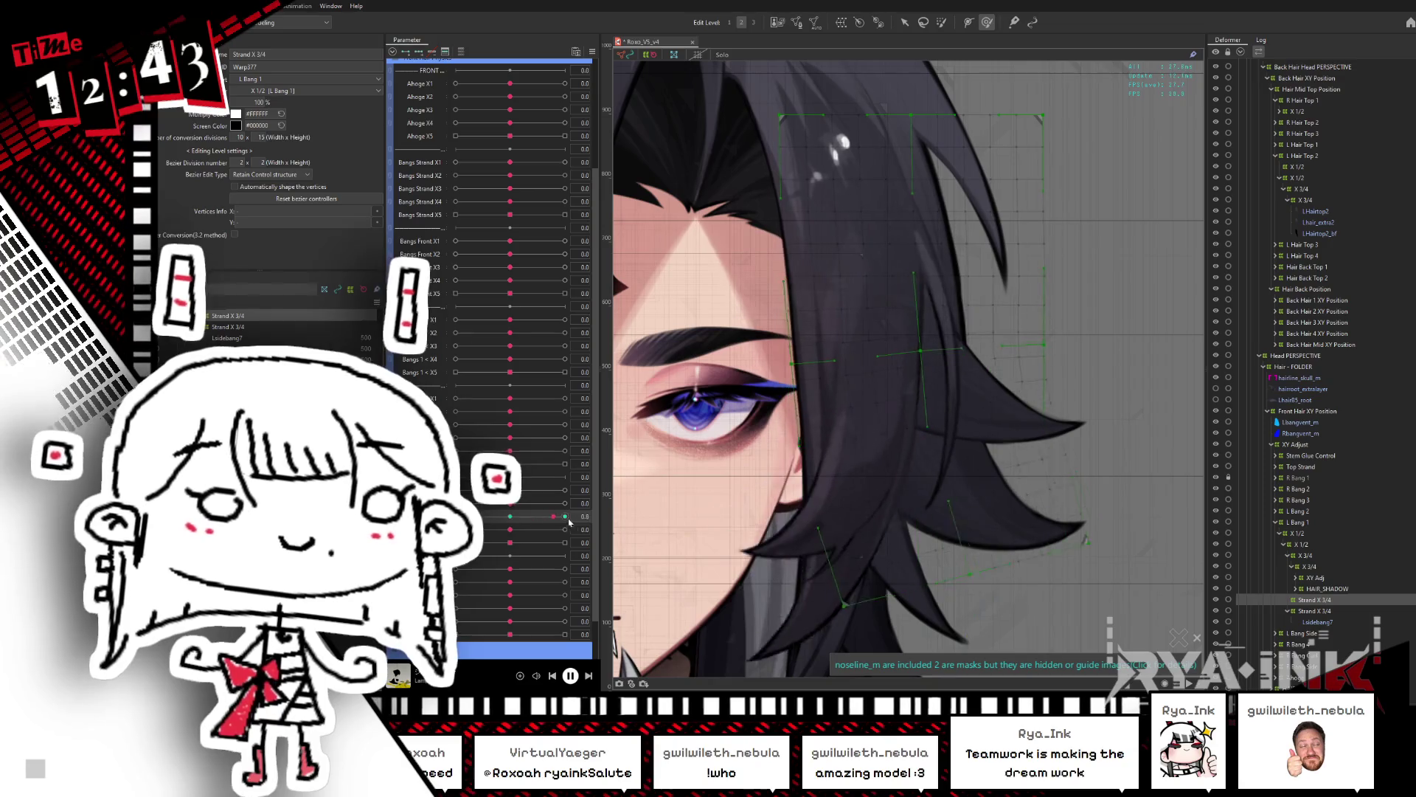
Step: Compare the copied and original Strand X 3/4 deformers, selecting the grid's top rows, and preview sway at 0.2
ctrl+click(1313, 611)
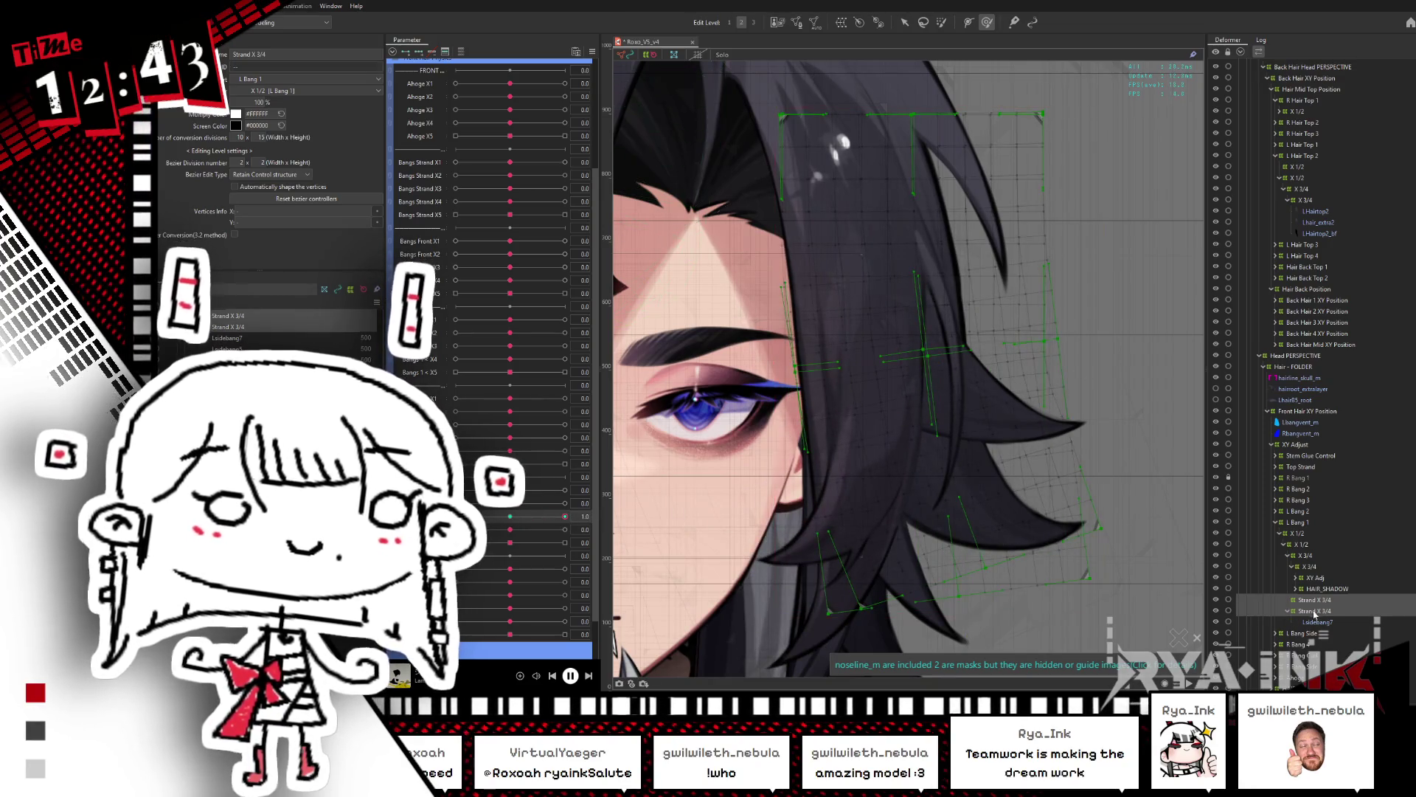
ctrl+click(1316, 607)
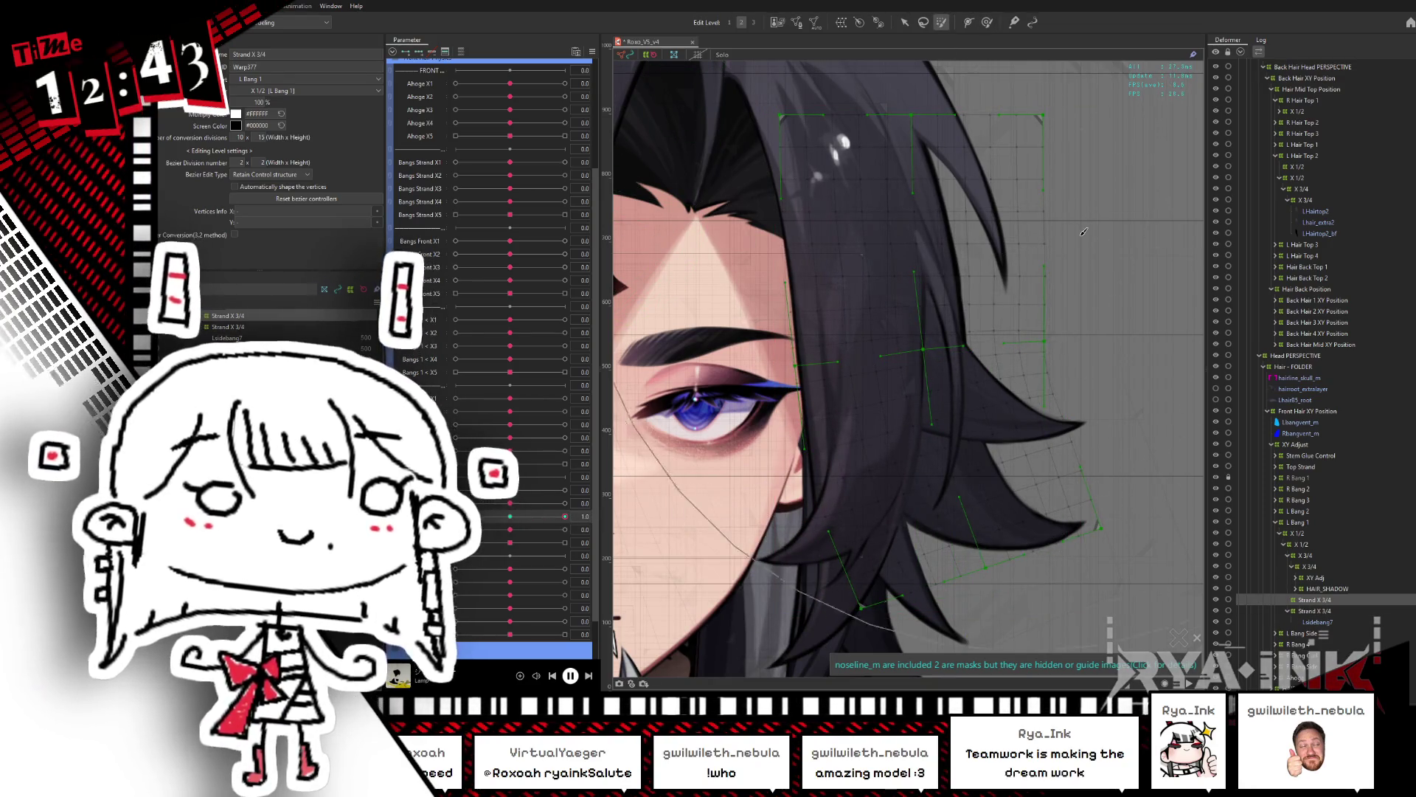
scroll(1084, 232, down, 2)
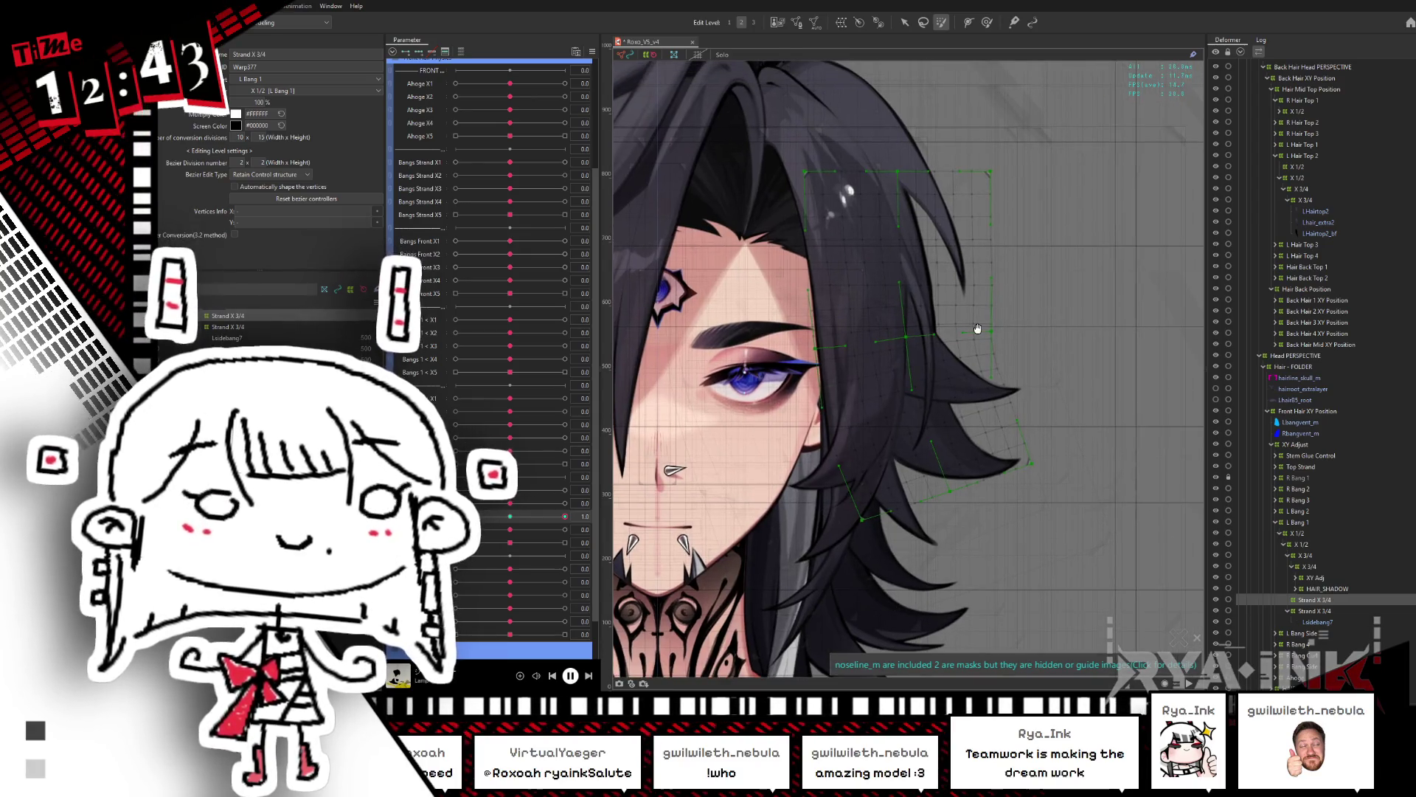
drag(994, 322, 803, 167)
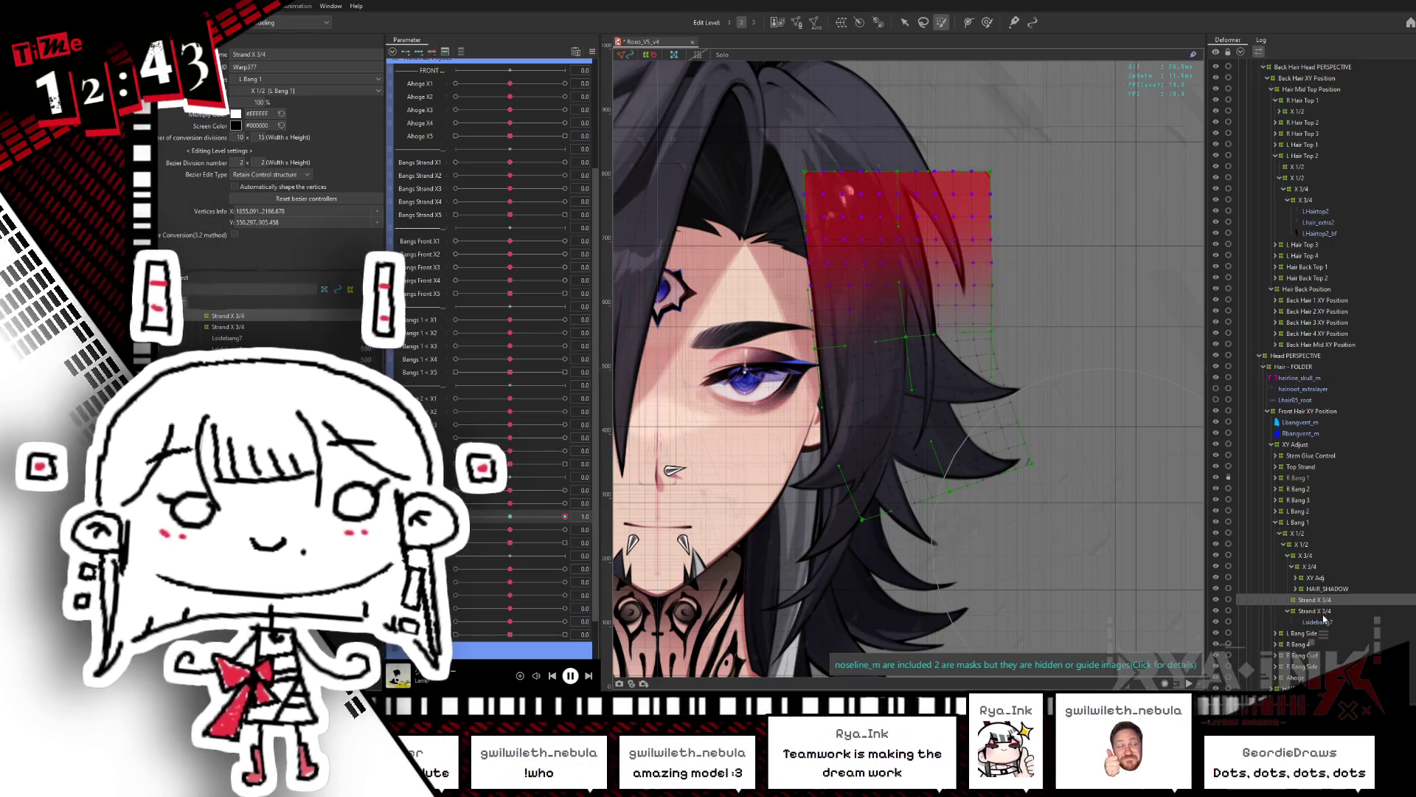
click(1328, 612)
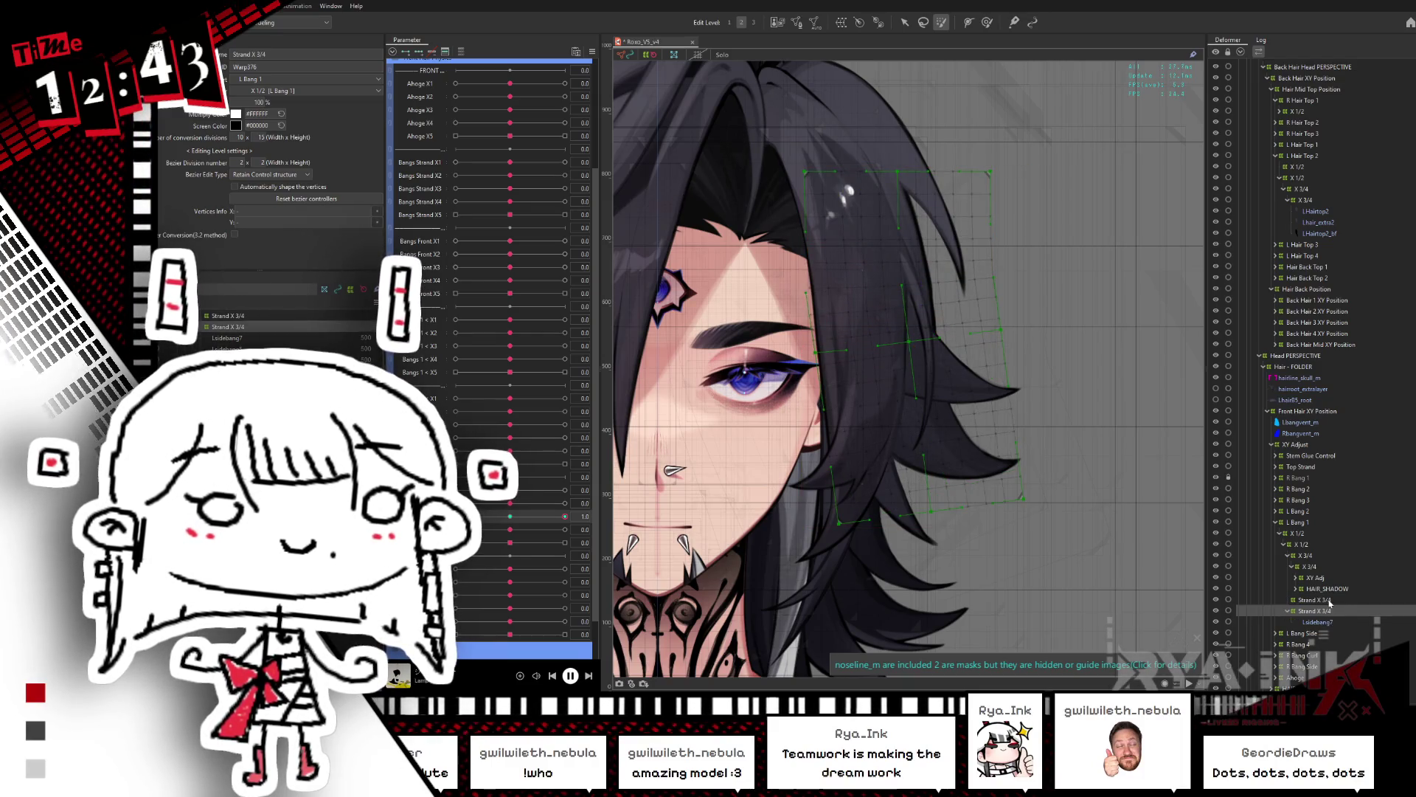
click(1330, 601)
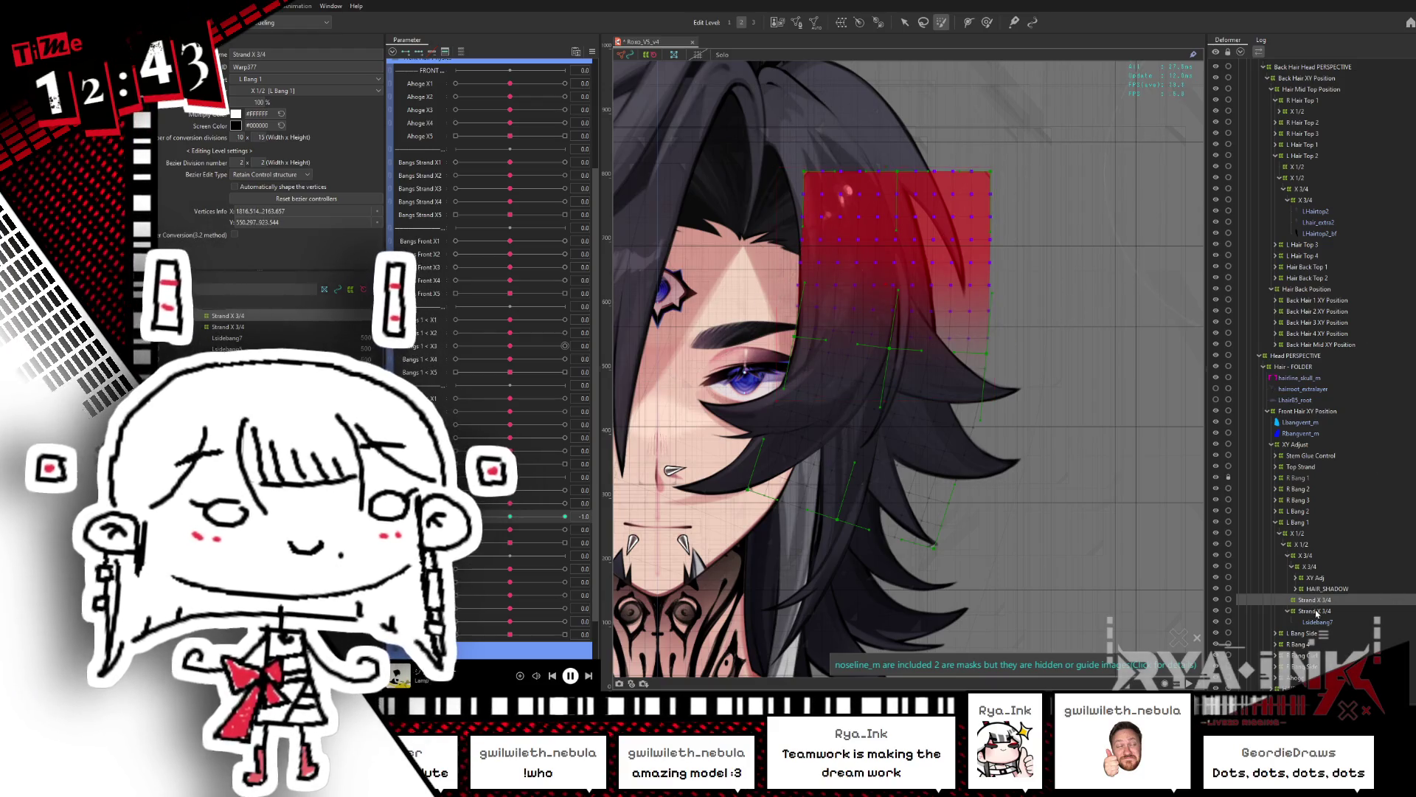
click(1316, 611)
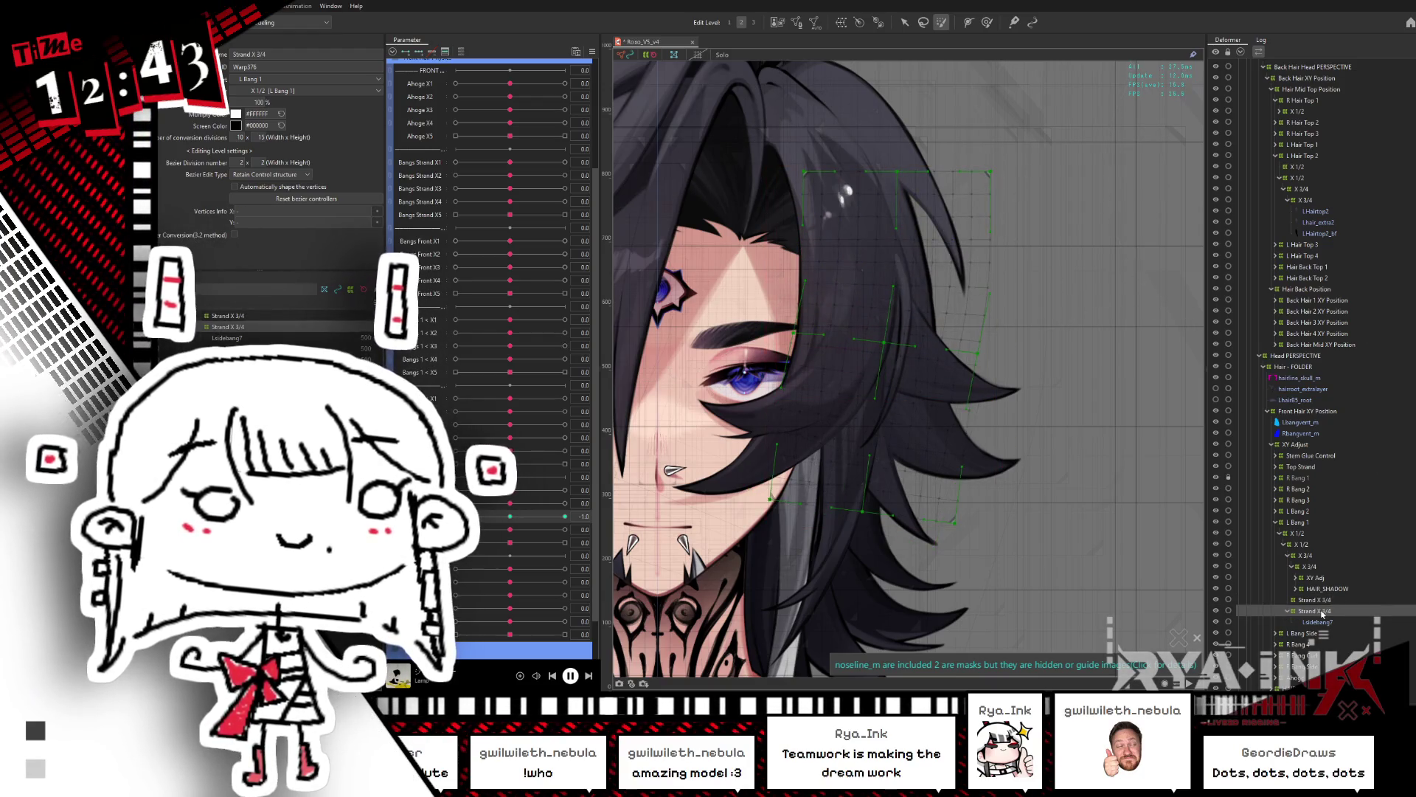
mouse_move(510, 515)
mouse_down()
mouse_move(582, 506)
mouse_move(513, 519)
mouse_up()
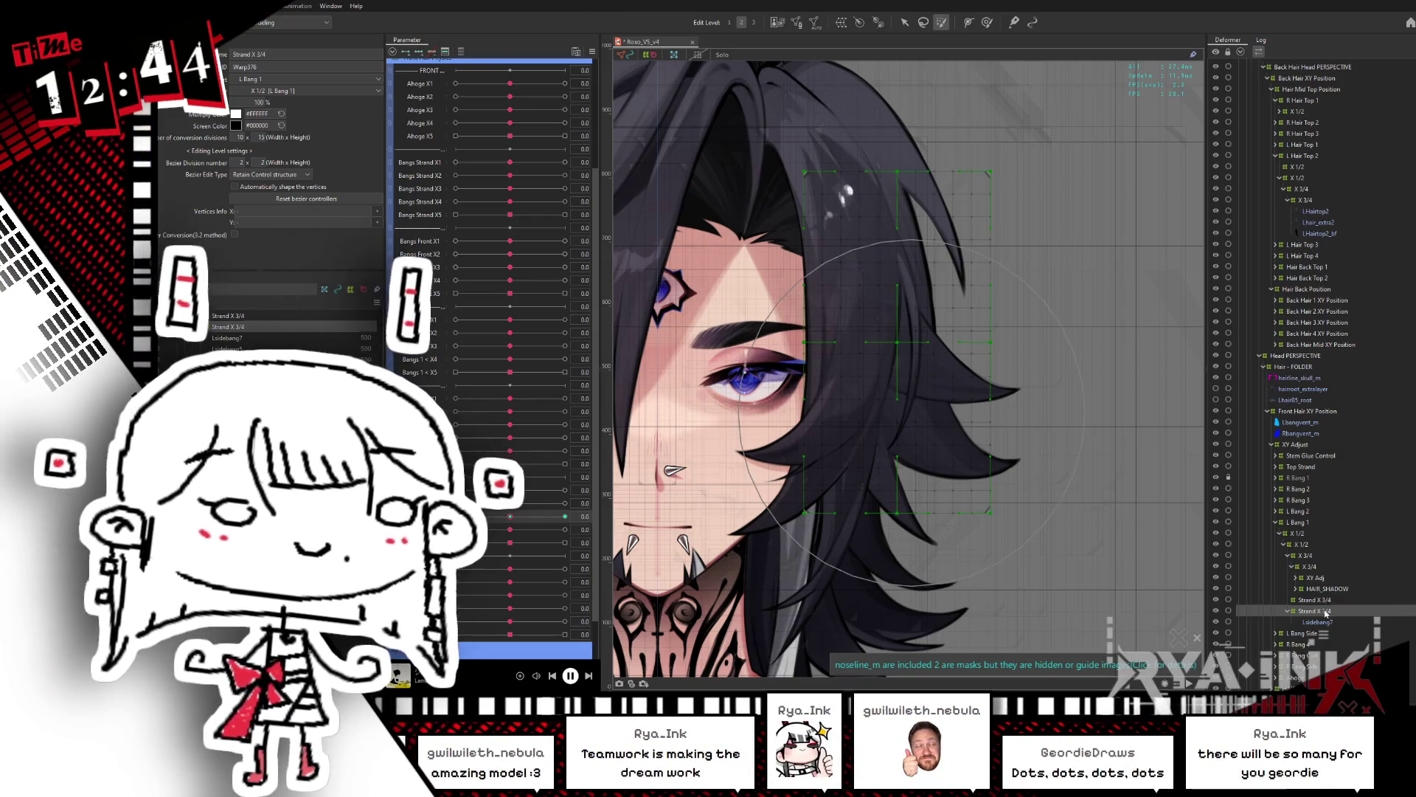
Step: Select the hair strand's art mesh and reposition it down-left, then right
click(905, 22)
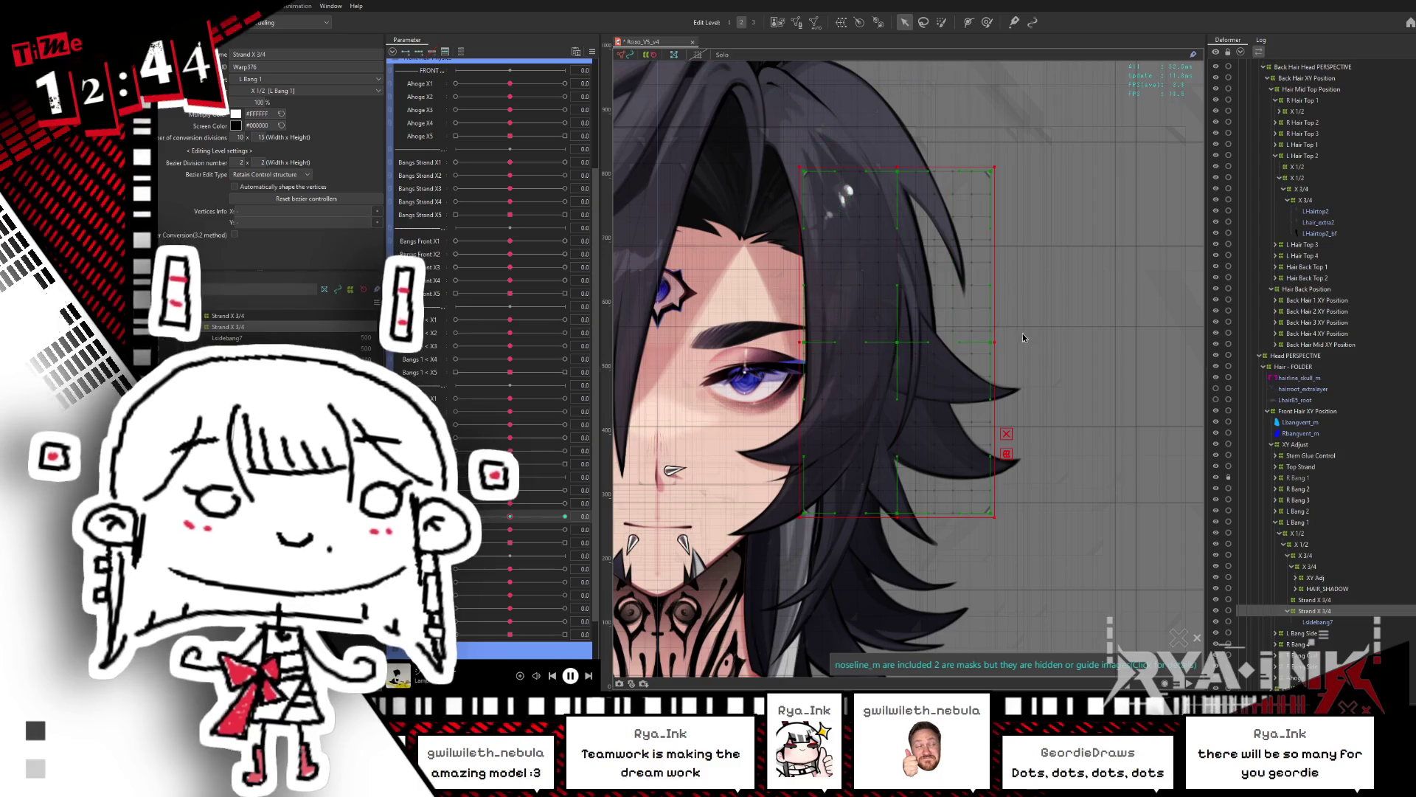
click(867, 441)
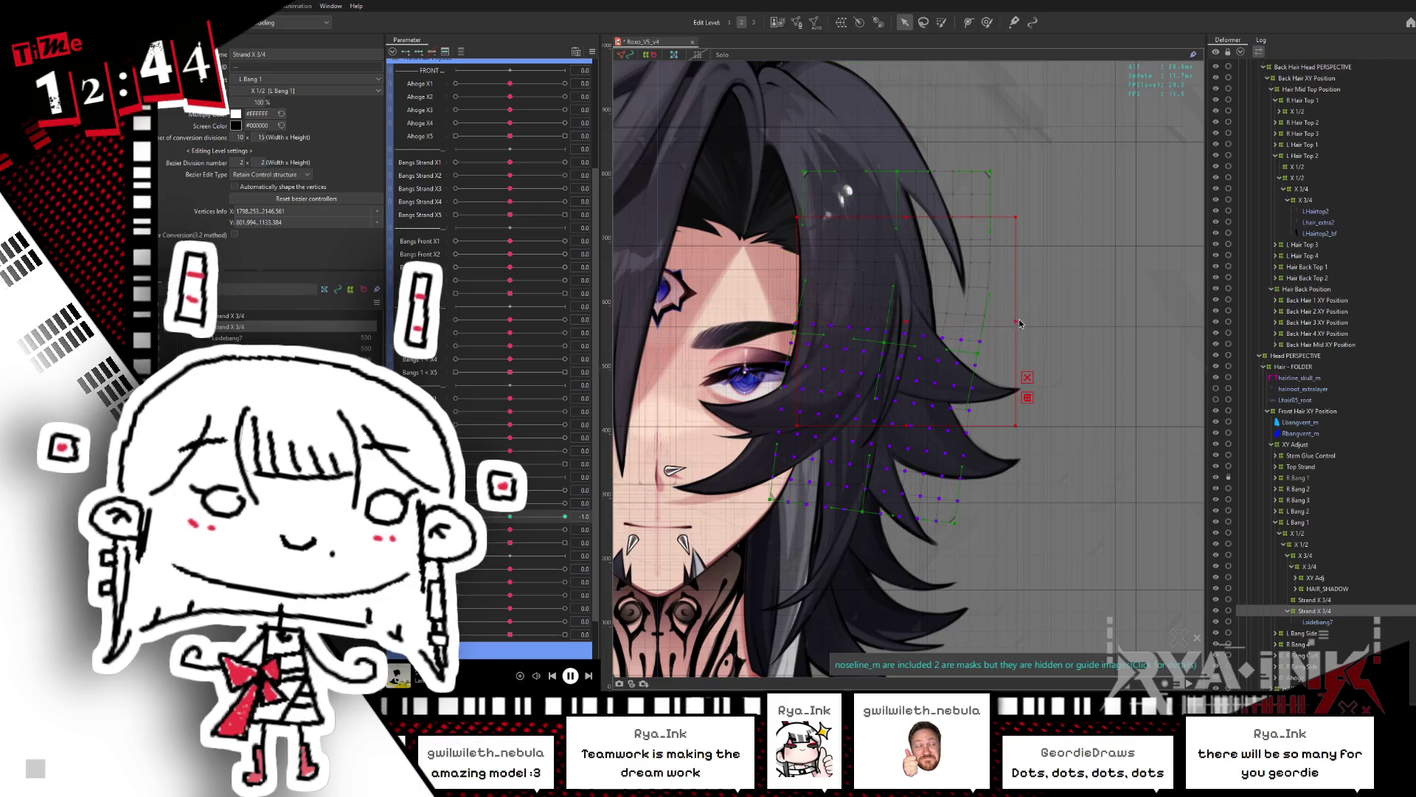
drag(1020, 321, 984, 421)
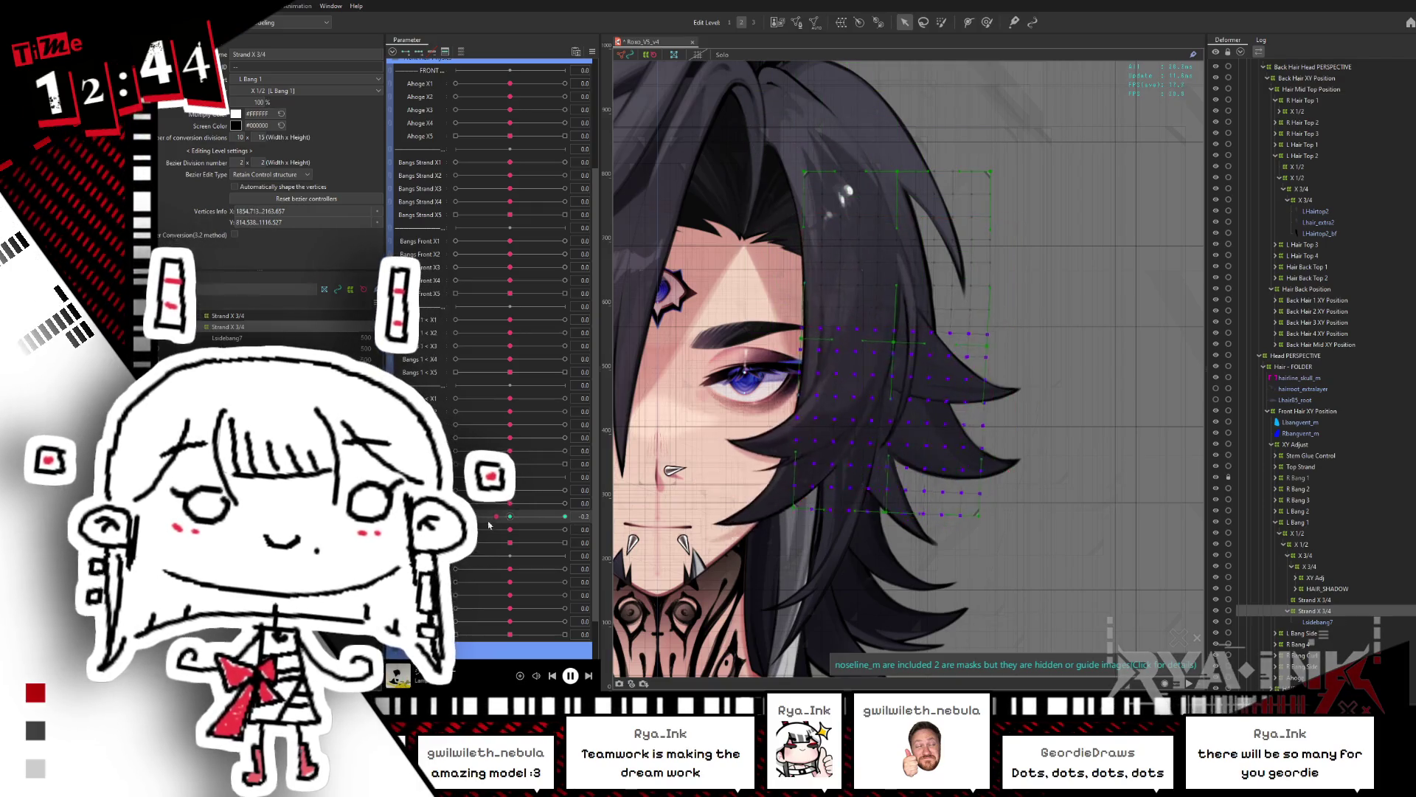
drag(877, 421, 929, 421)
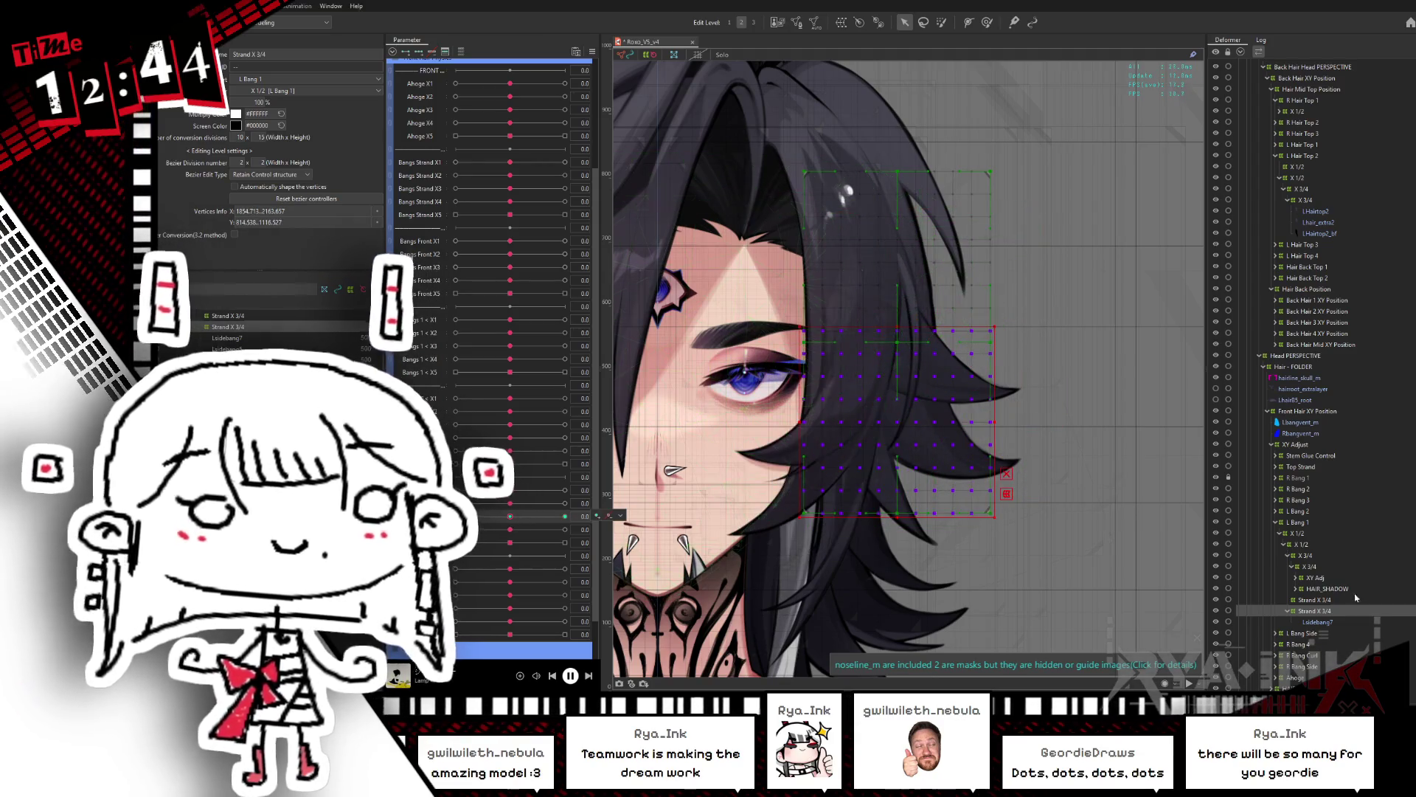
Step: Reorder the upper Strand X 3/4 deformer in the hierarchy and select the nested Strand X 3/4 warp
click(1329, 601)
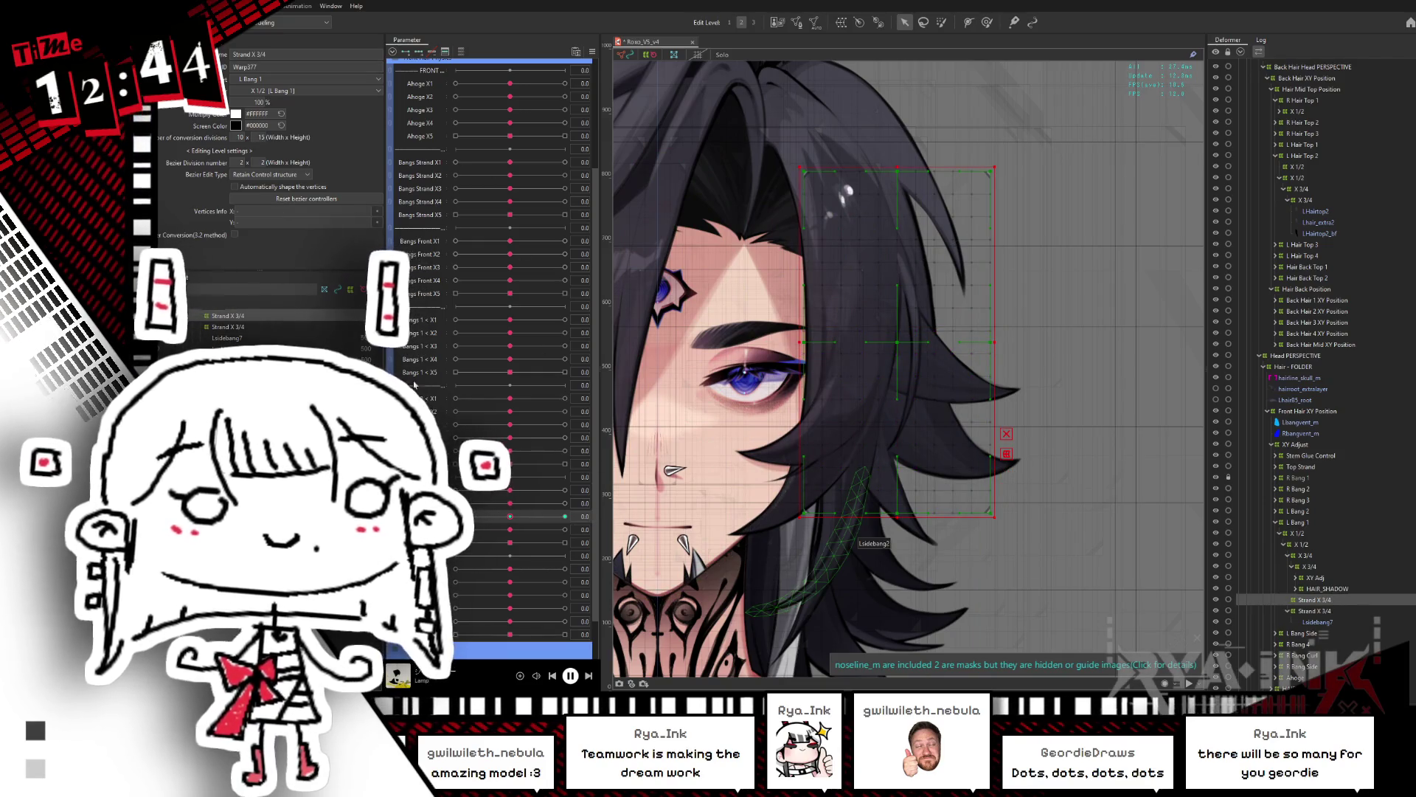
drag(1315, 599, 1320, 624)
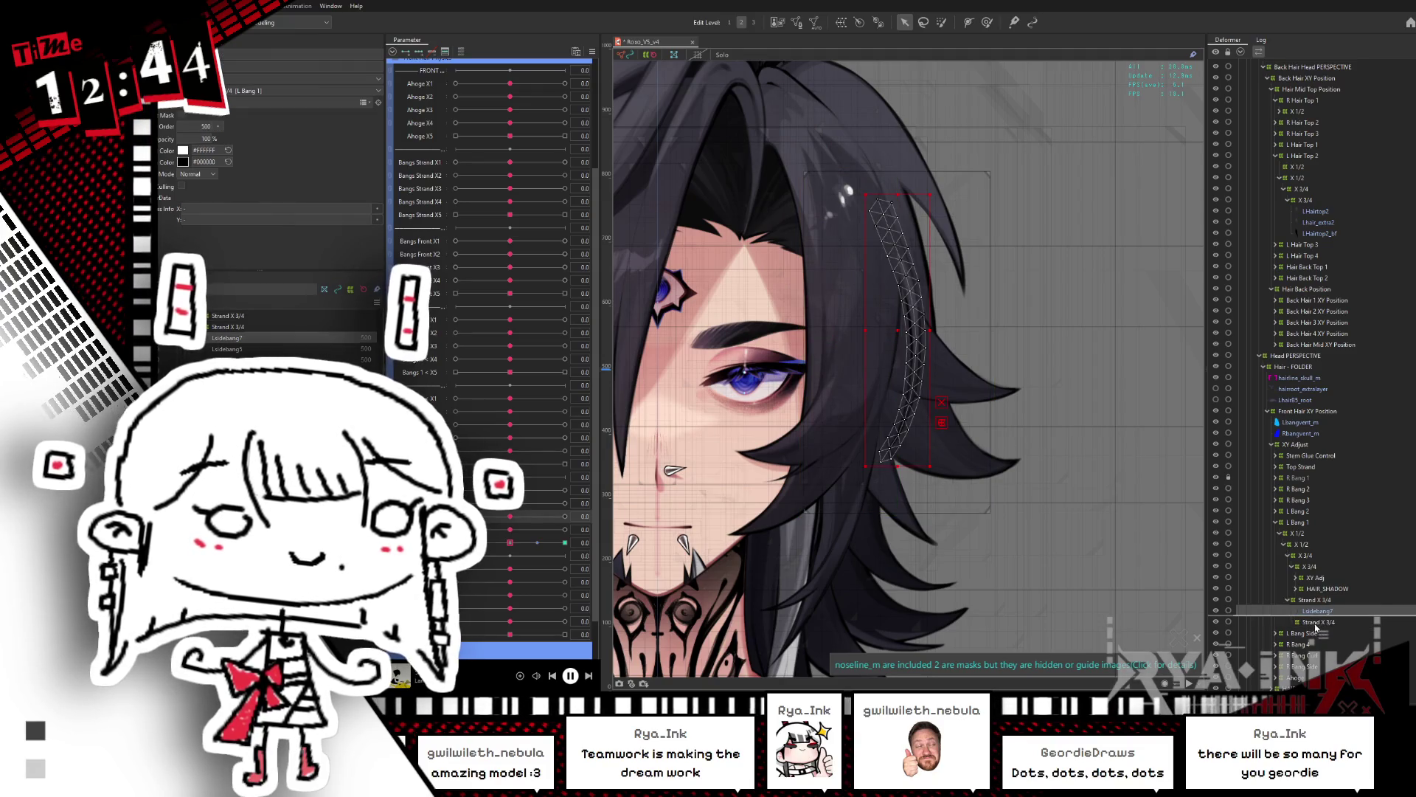
click(1318, 612)
click(1292, 611)
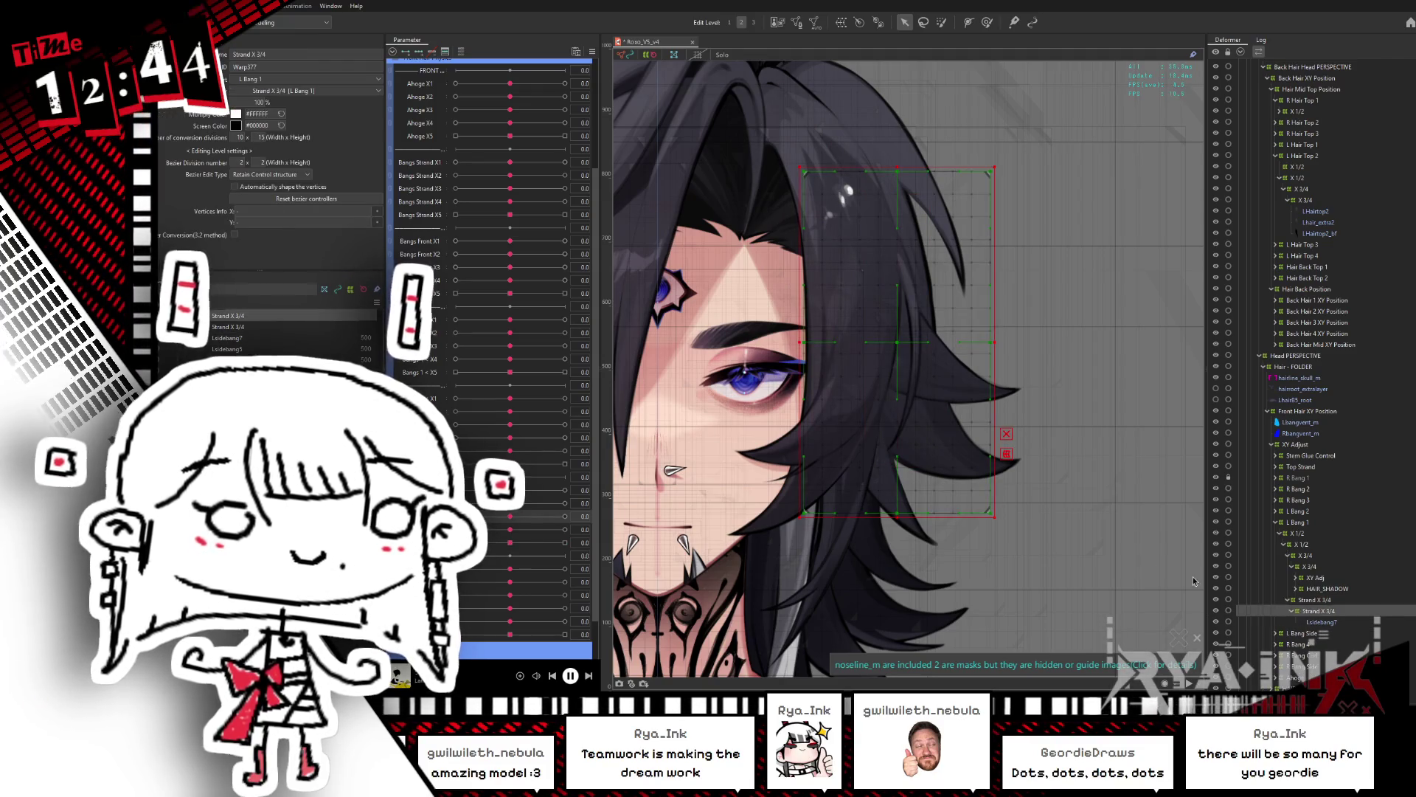
Step: Frame the side bang, set the strand parameter to -1.0, and undo a trial warp rotation
drag(1103, 431, 1021, 267)
click(941, 366)
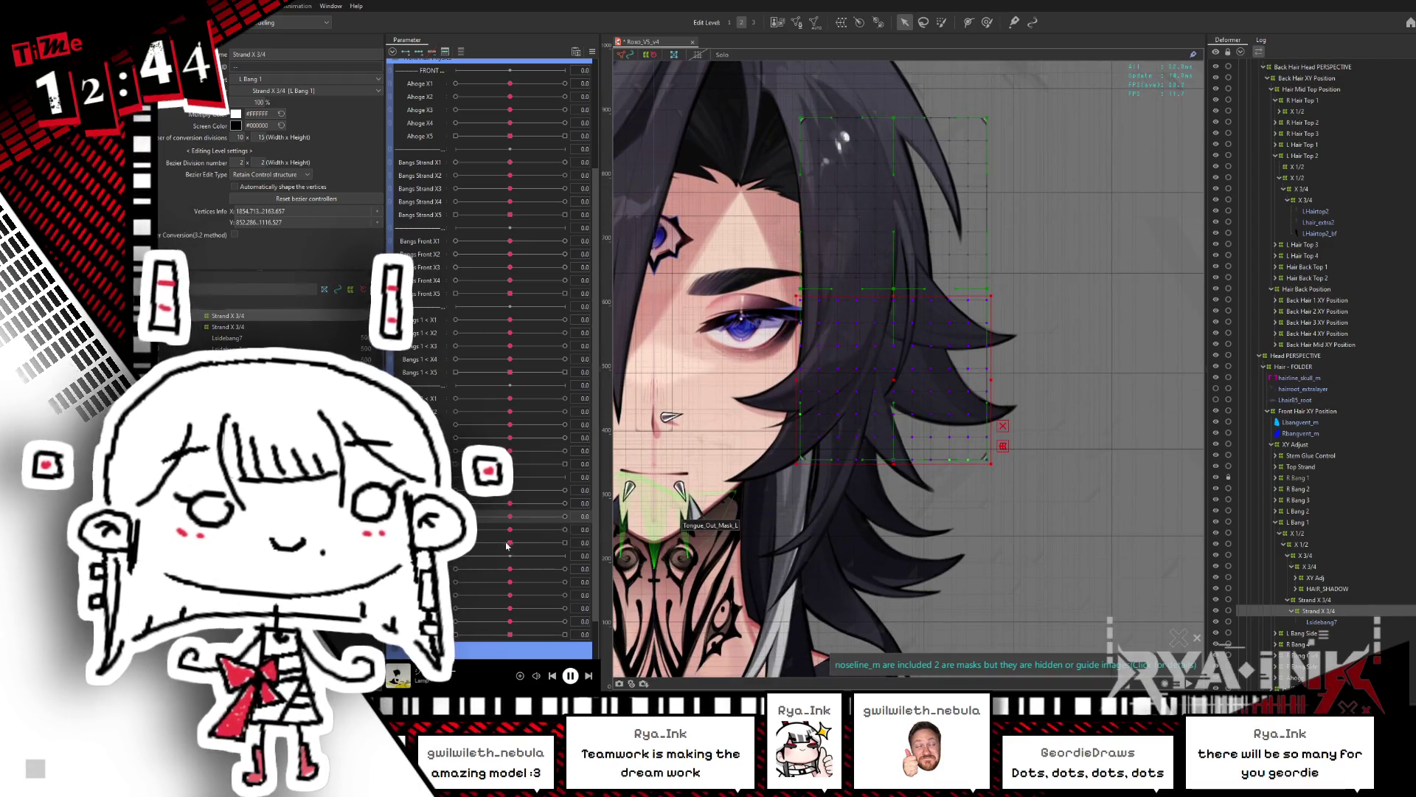
drag(509, 532, 506, 531)
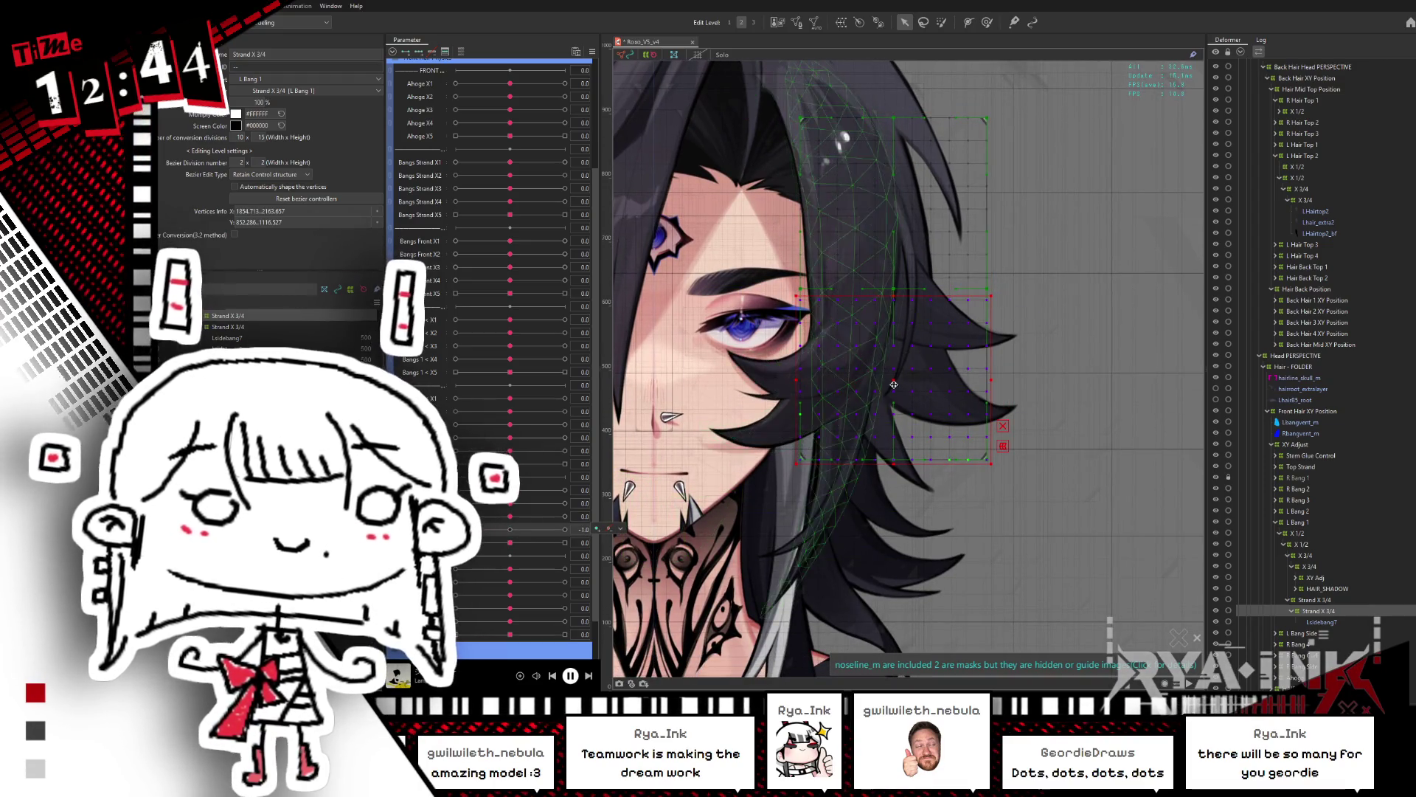
drag(1015, 288, 1003, 304)
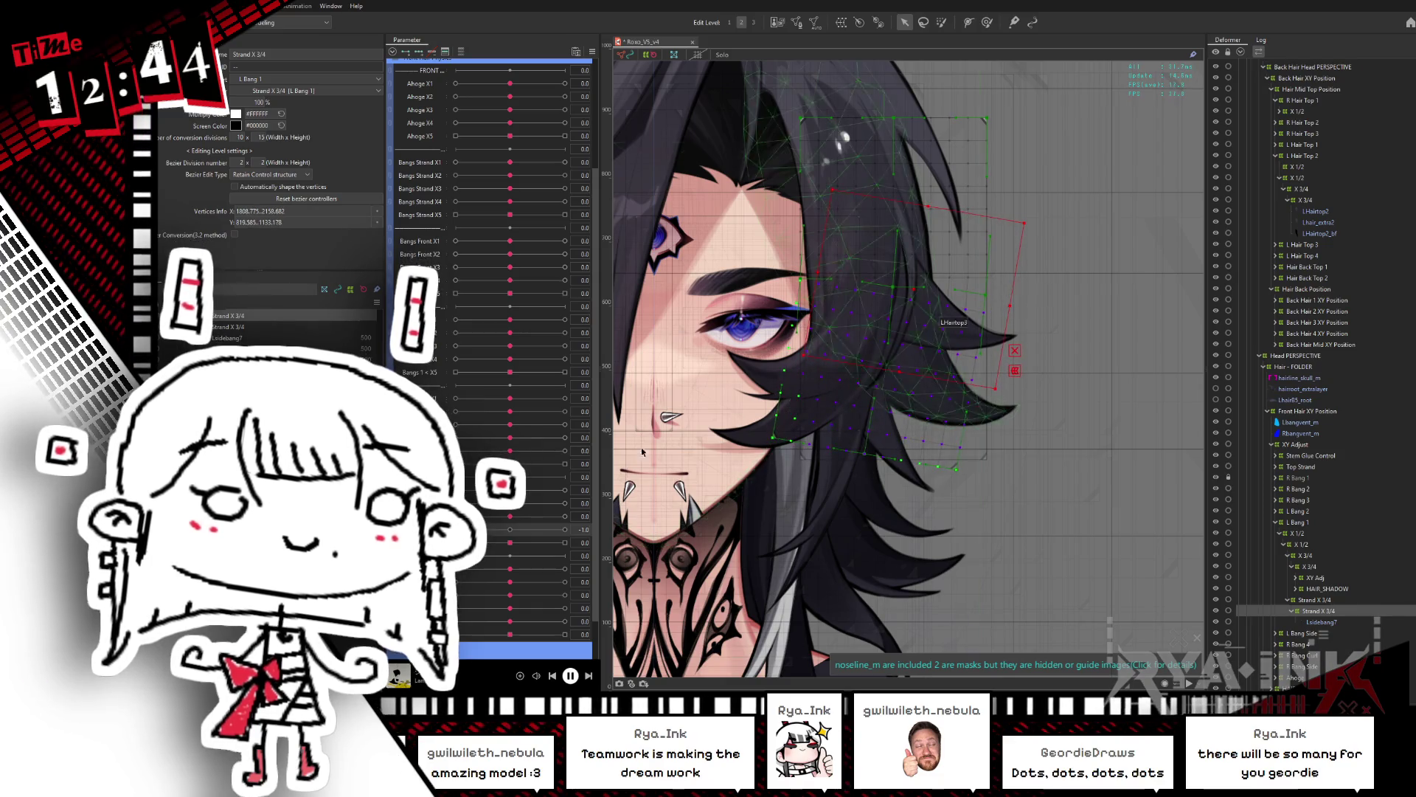
key(ctrl+z)
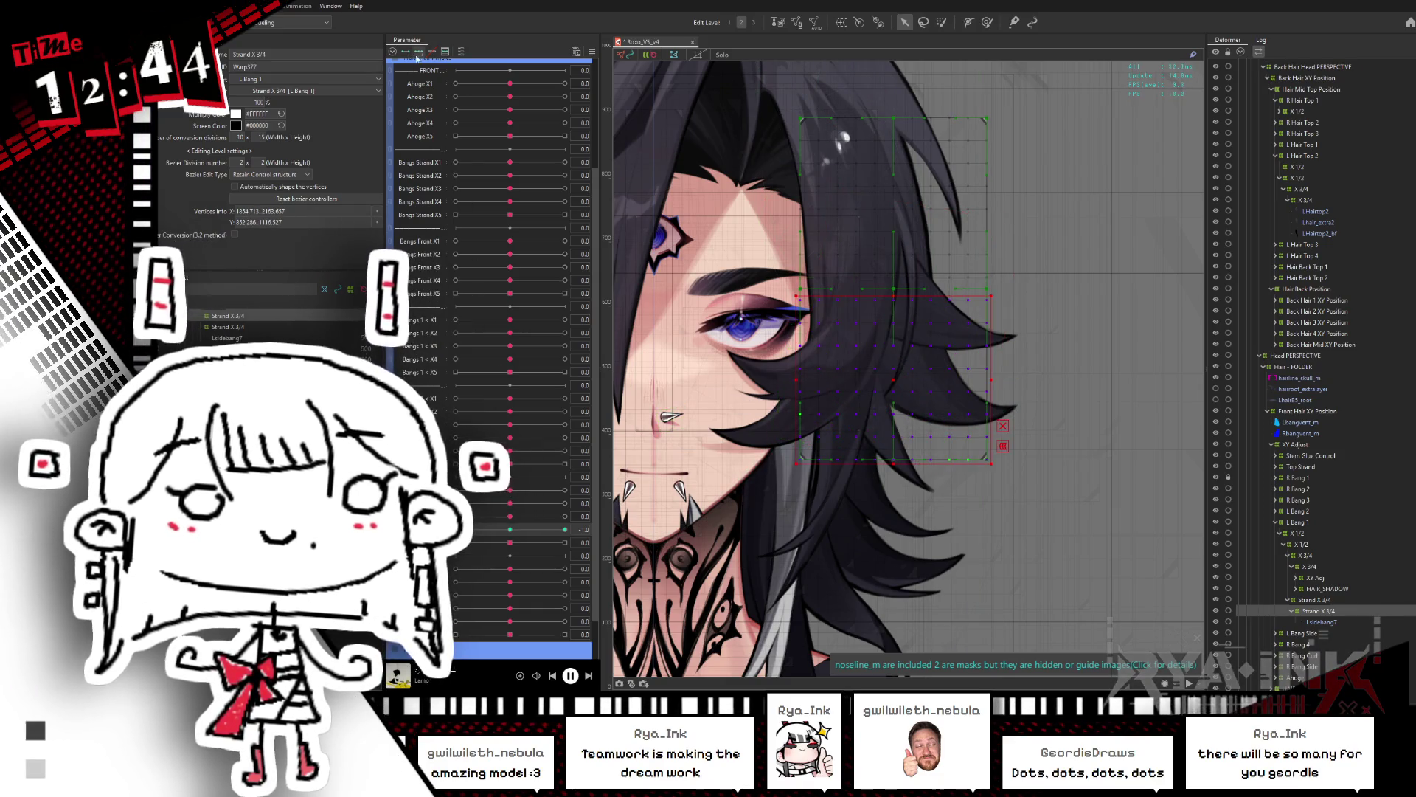
Step: Trial-tilt the strand warp slightly clockwise, scrub the sway, and return the parameter to 0.0
click(1015, 291)
drag(1019, 293, 1011, 307)
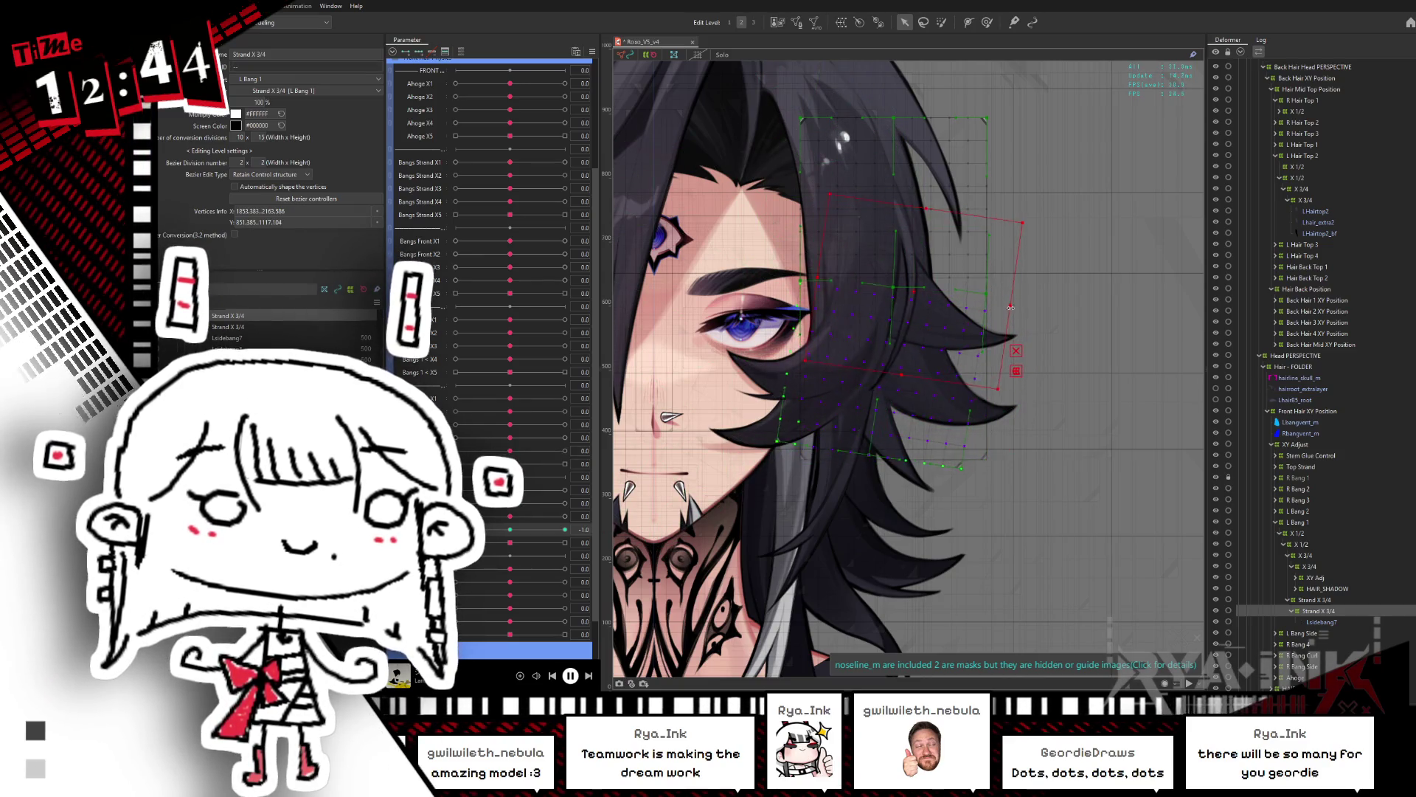
key(ctrl+z)
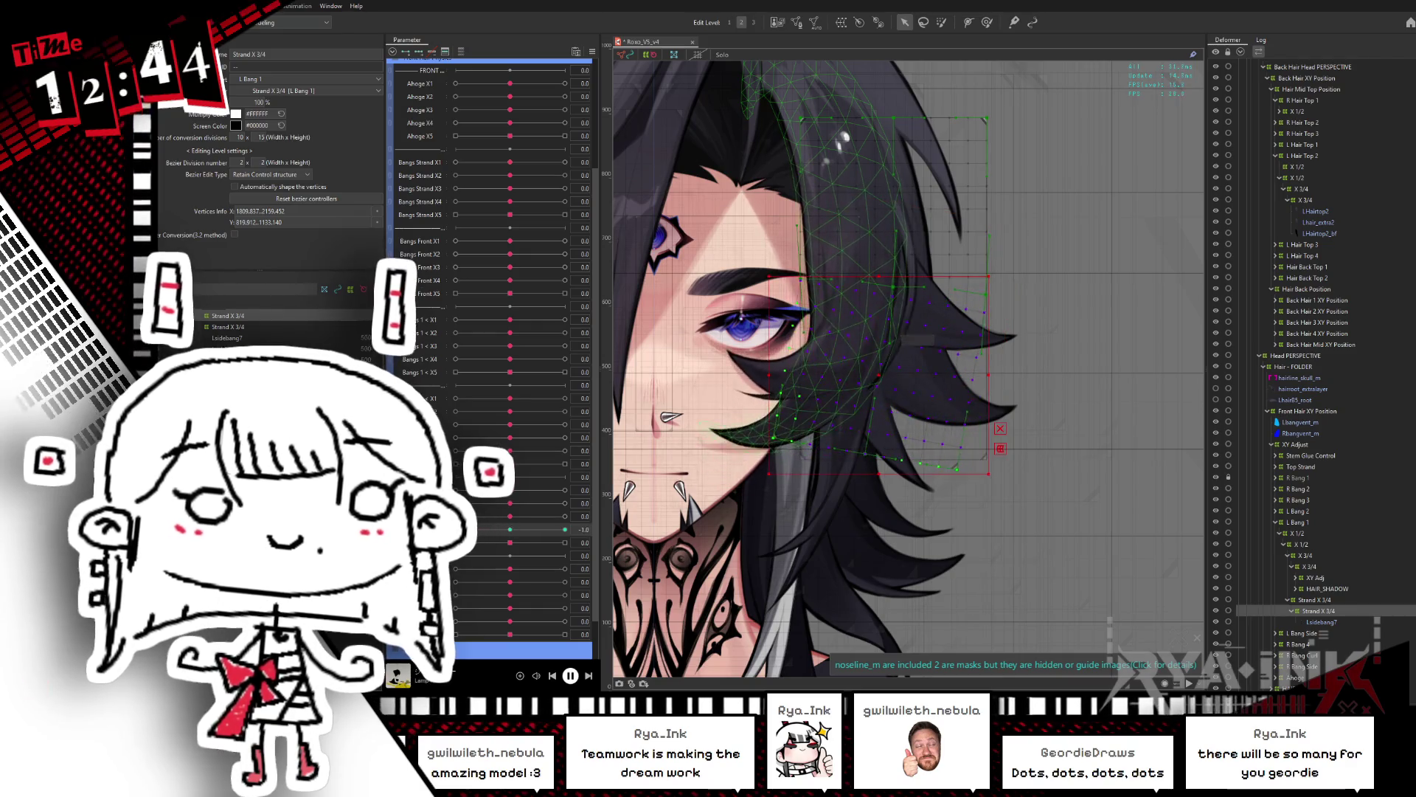
click(898, 383)
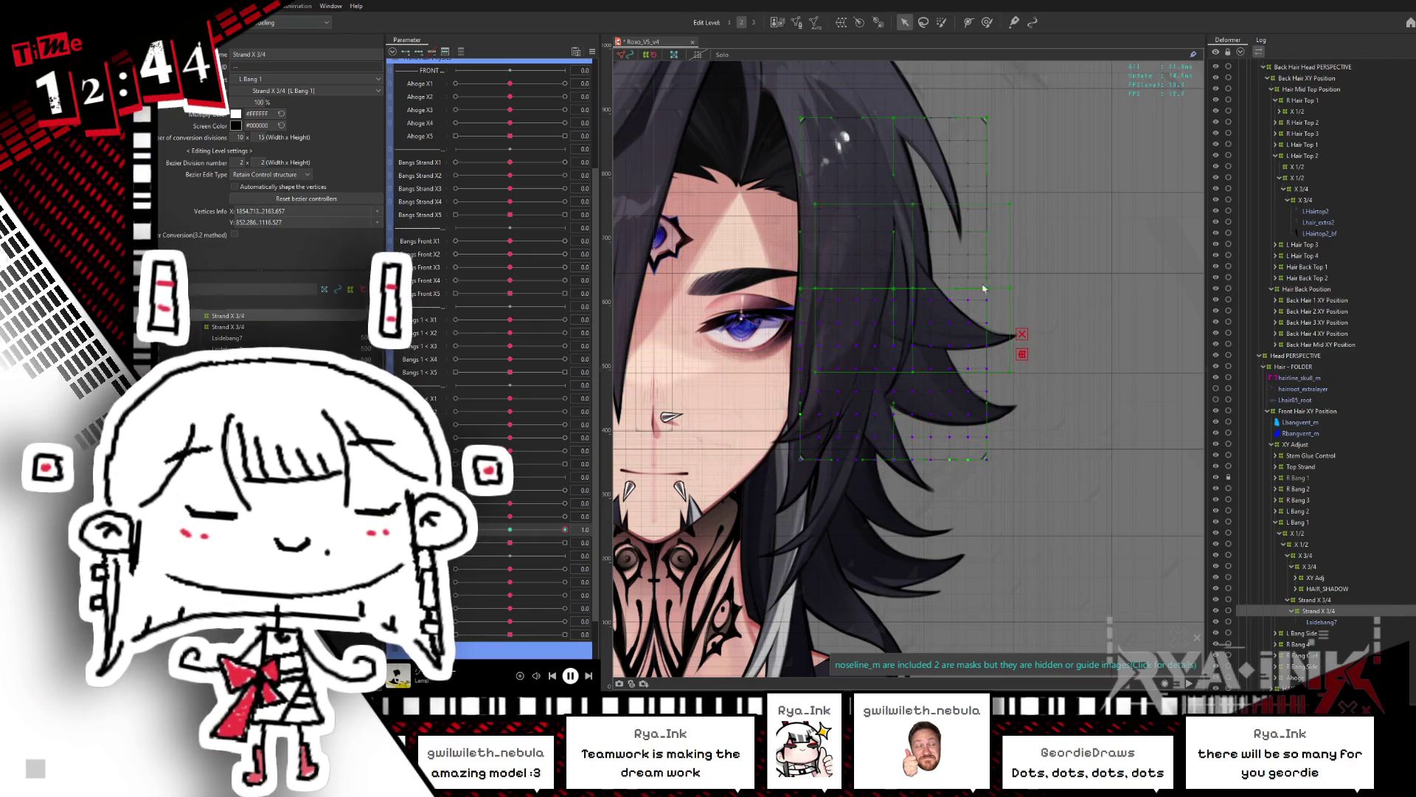
drag(1023, 288, 1038, 277)
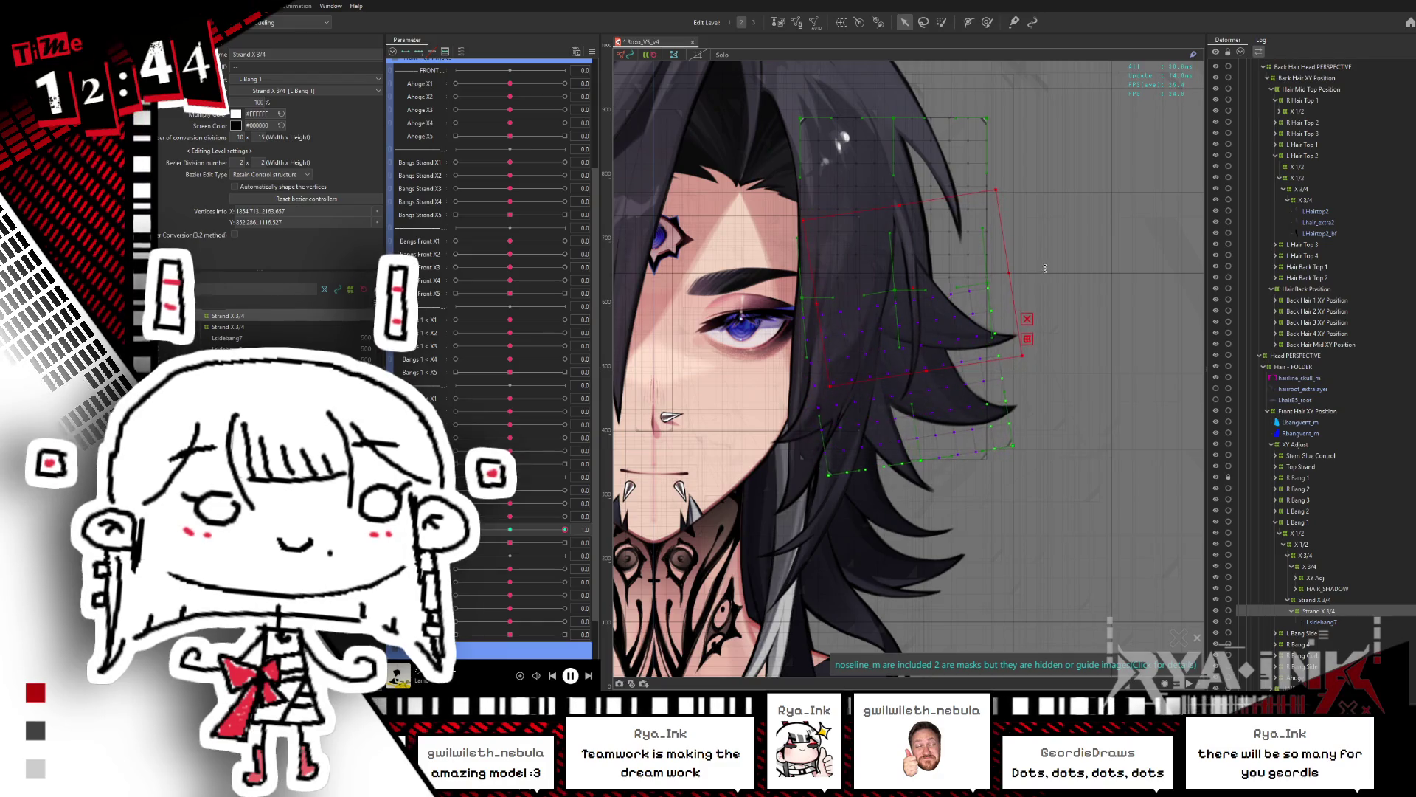
drag(565, 530, 561, 534)
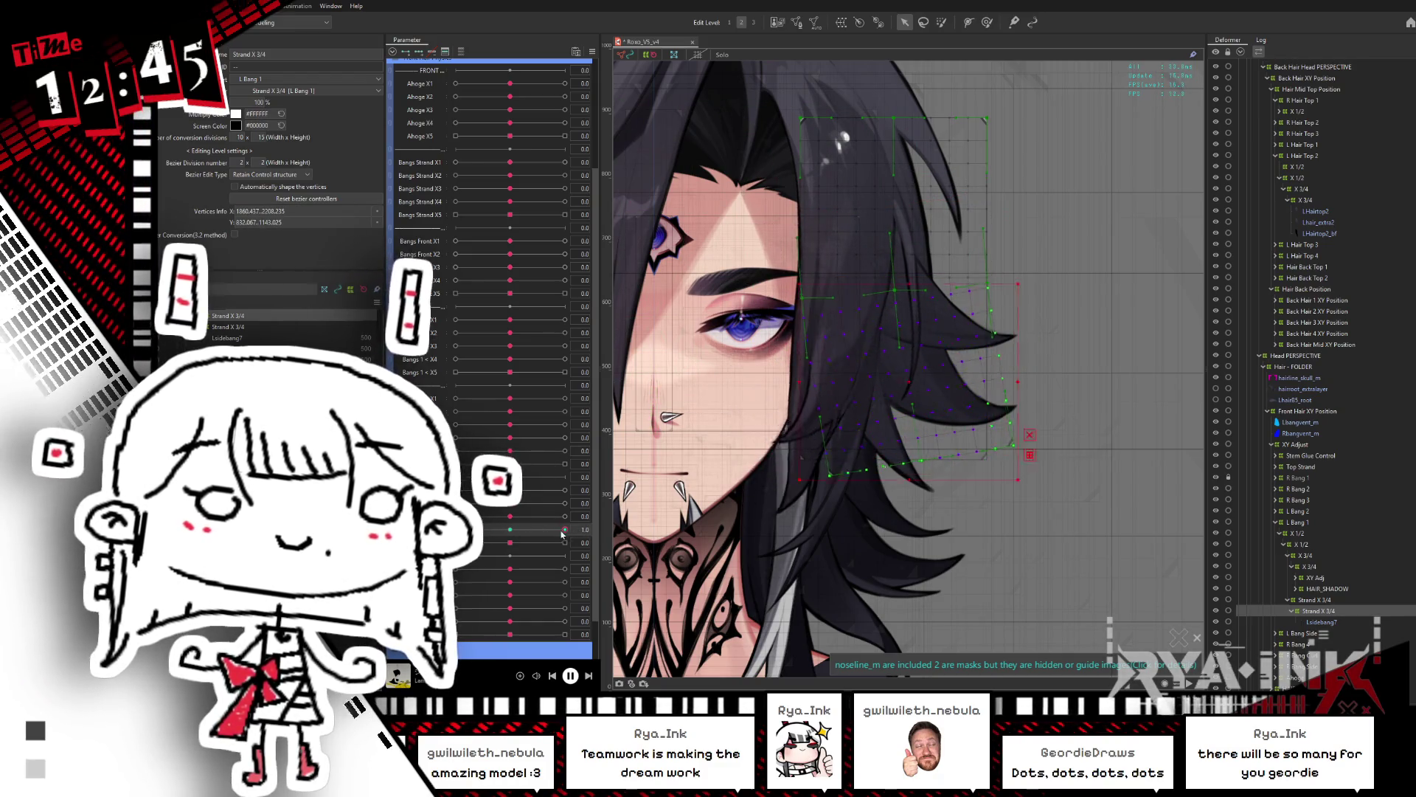
click(510, 530)
Step: At the -1.0 key, rotate and skew the strand warp clockwise
click(456, 530)
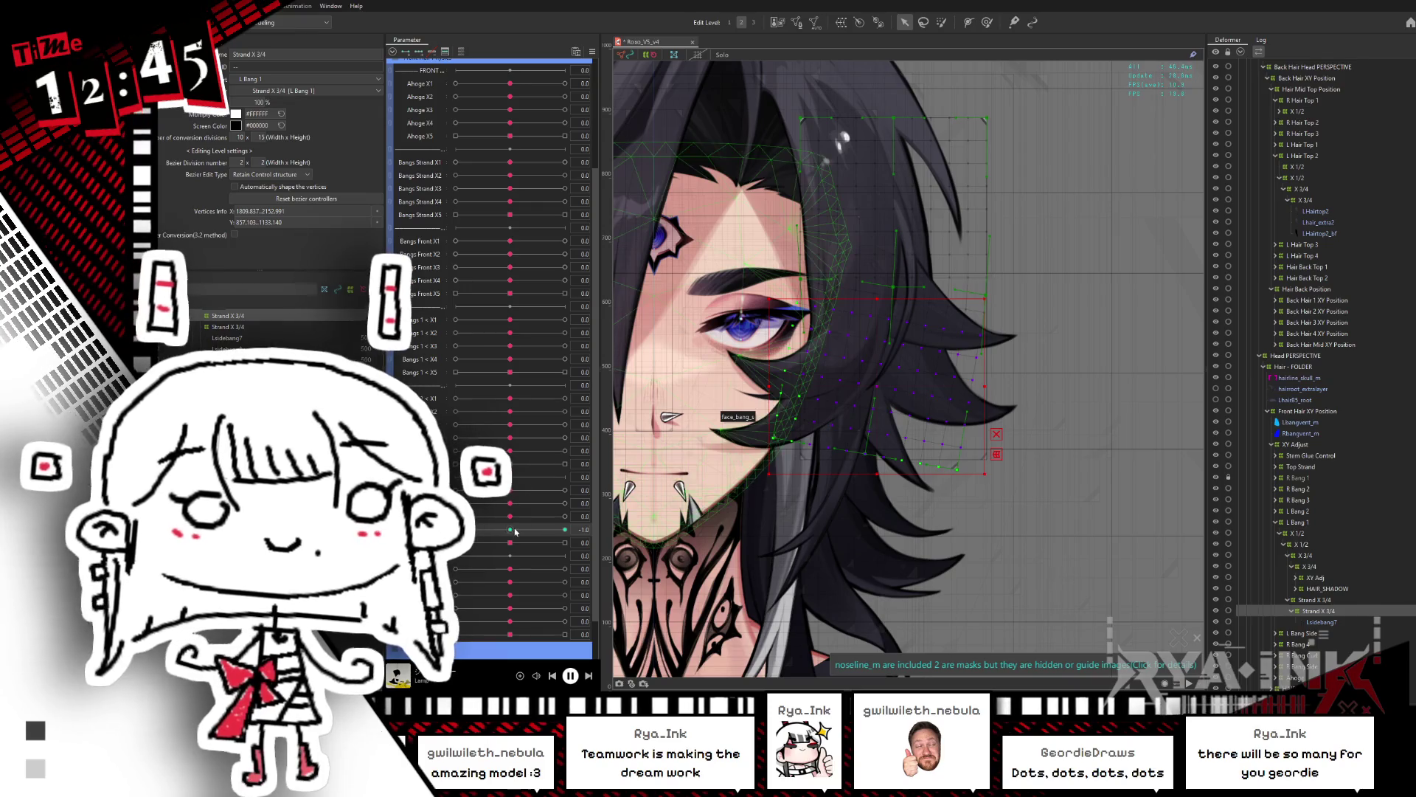
click(889, 351)
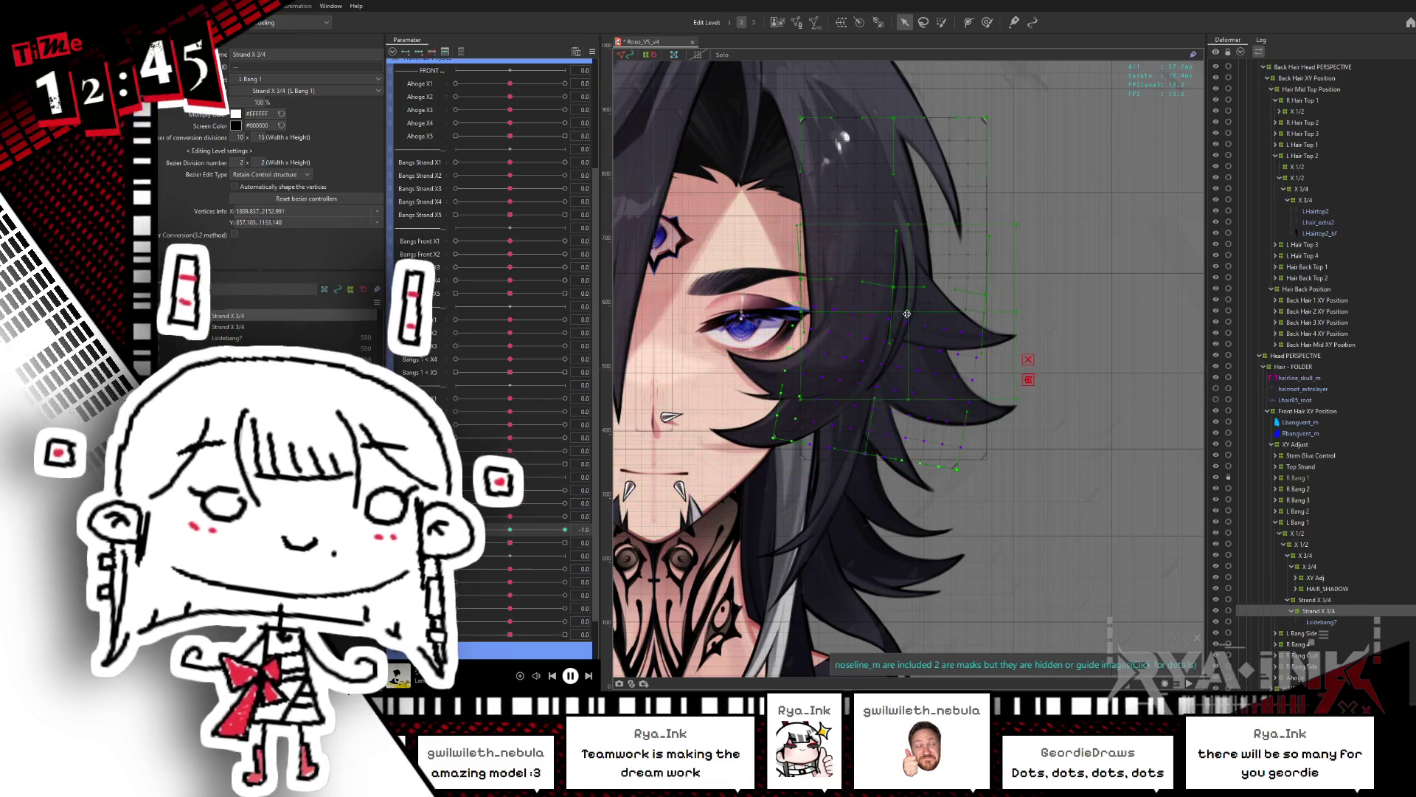
drag(1023, 315, 1018, 329)
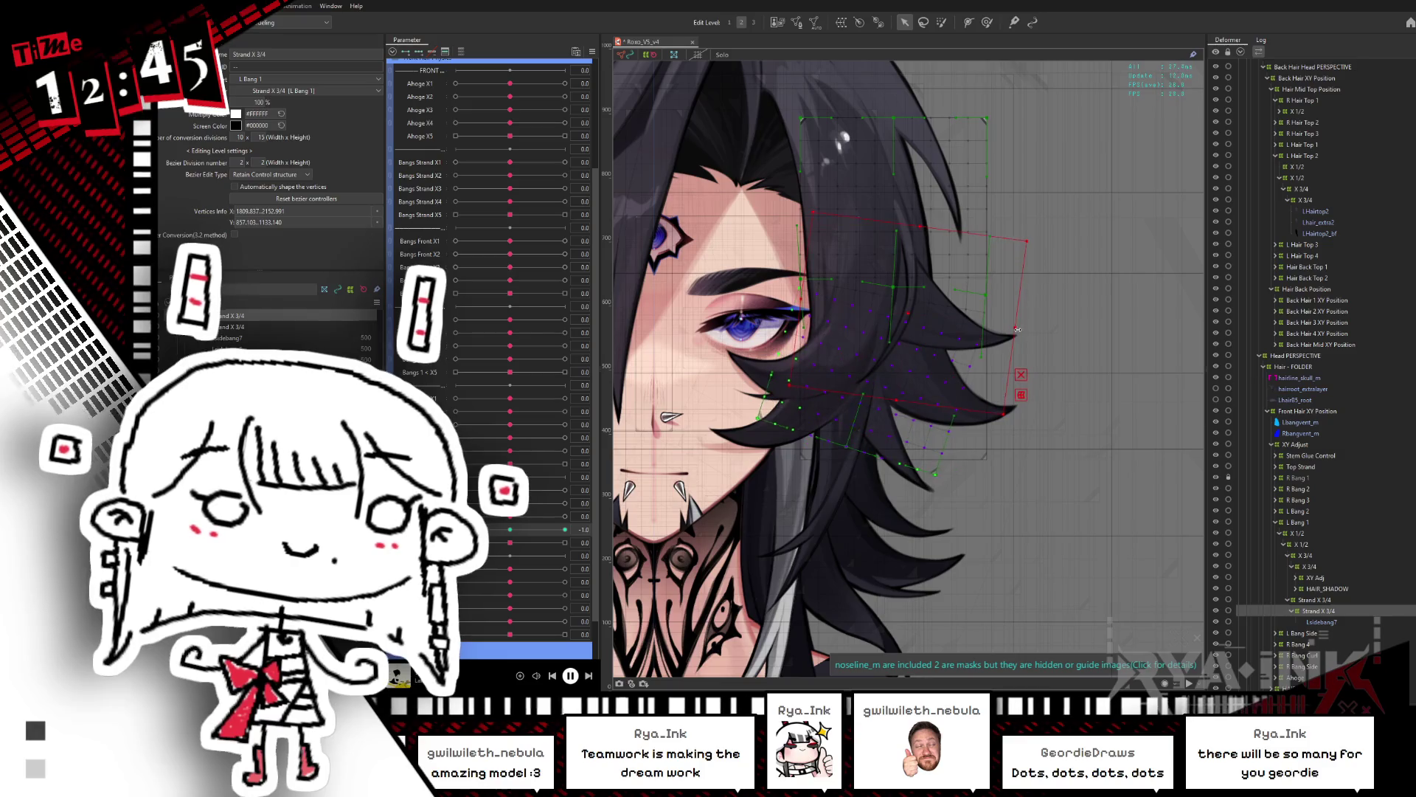
Step: At the 1.0 key, tilt the side bang's strand warp counter-clockwise and scrub to preview
click(565, 530)
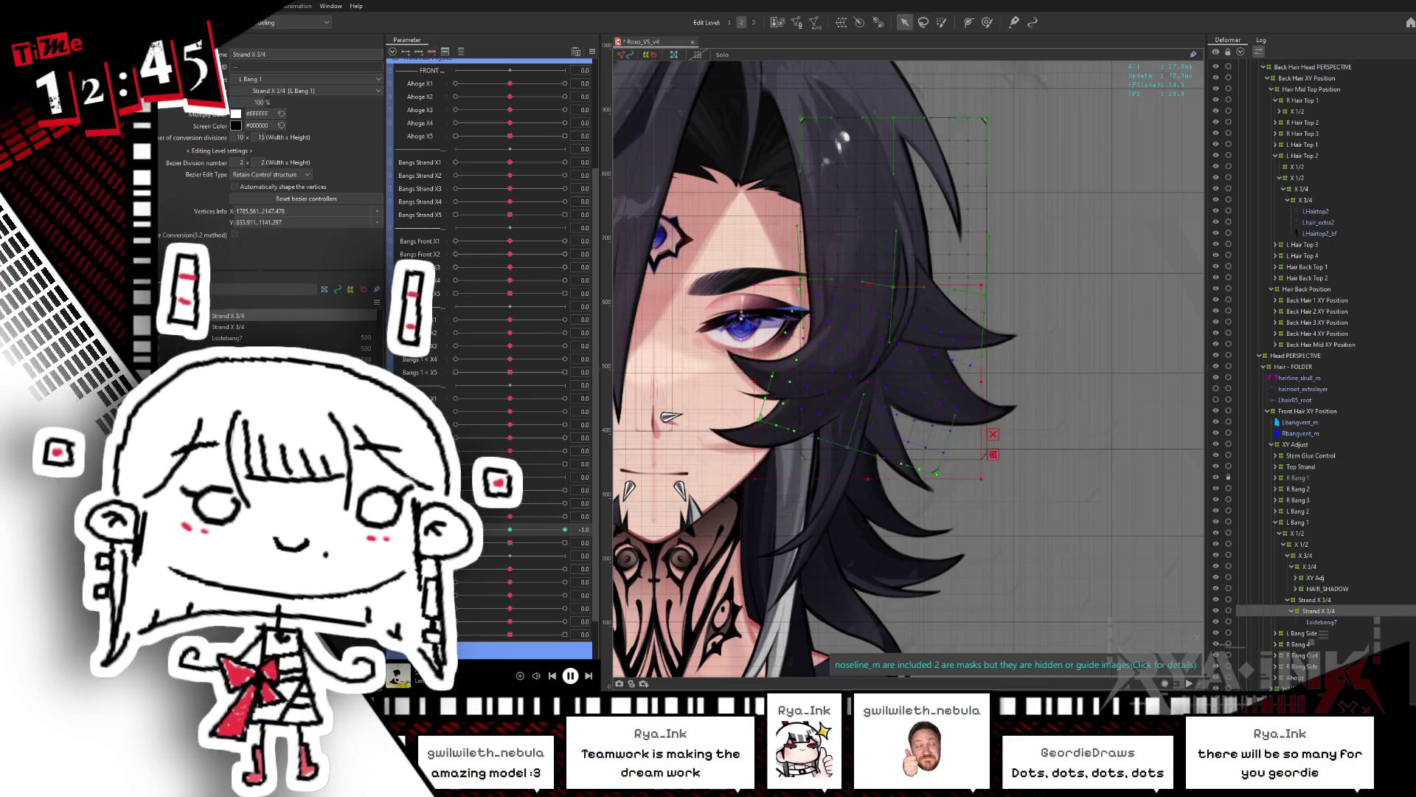
click(933, 321)
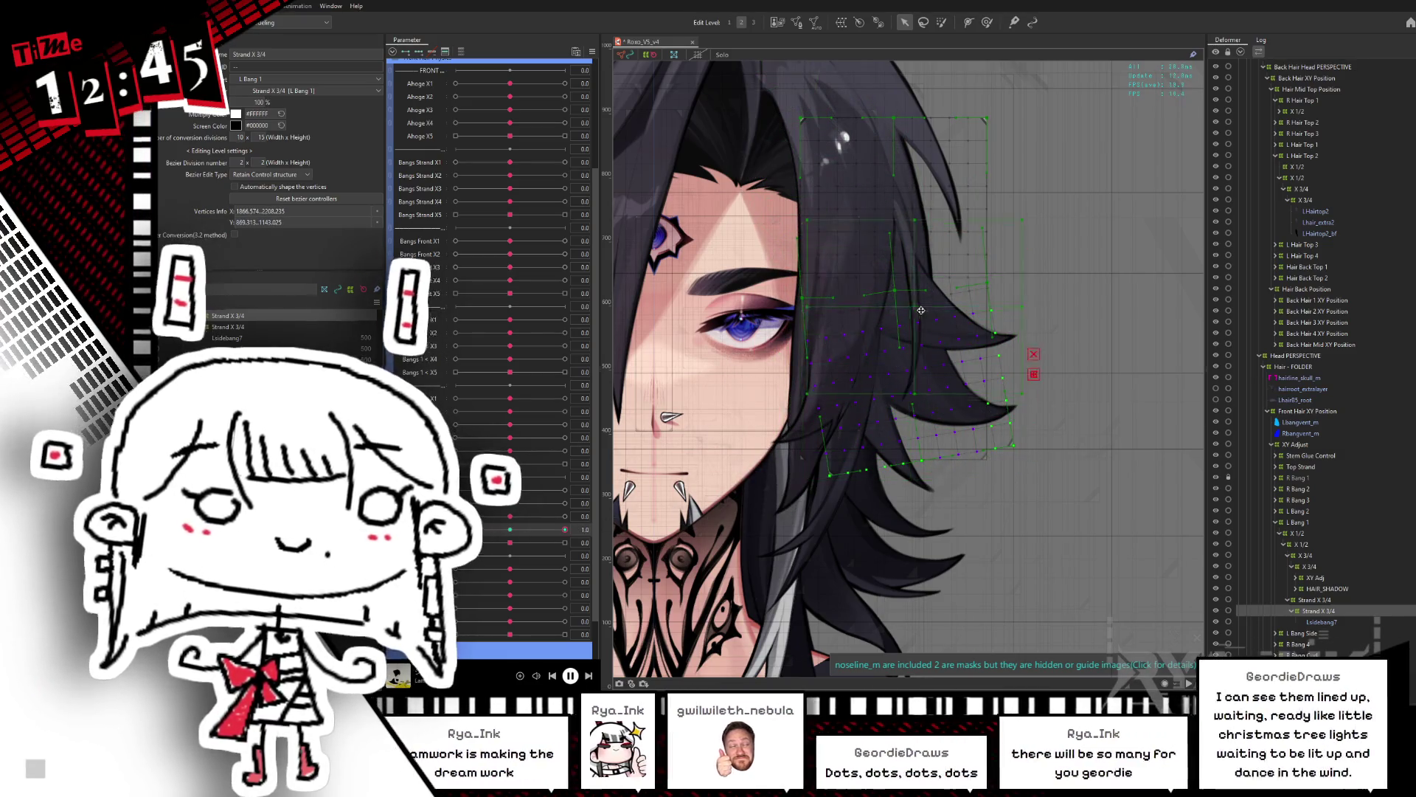
click(984, 328)
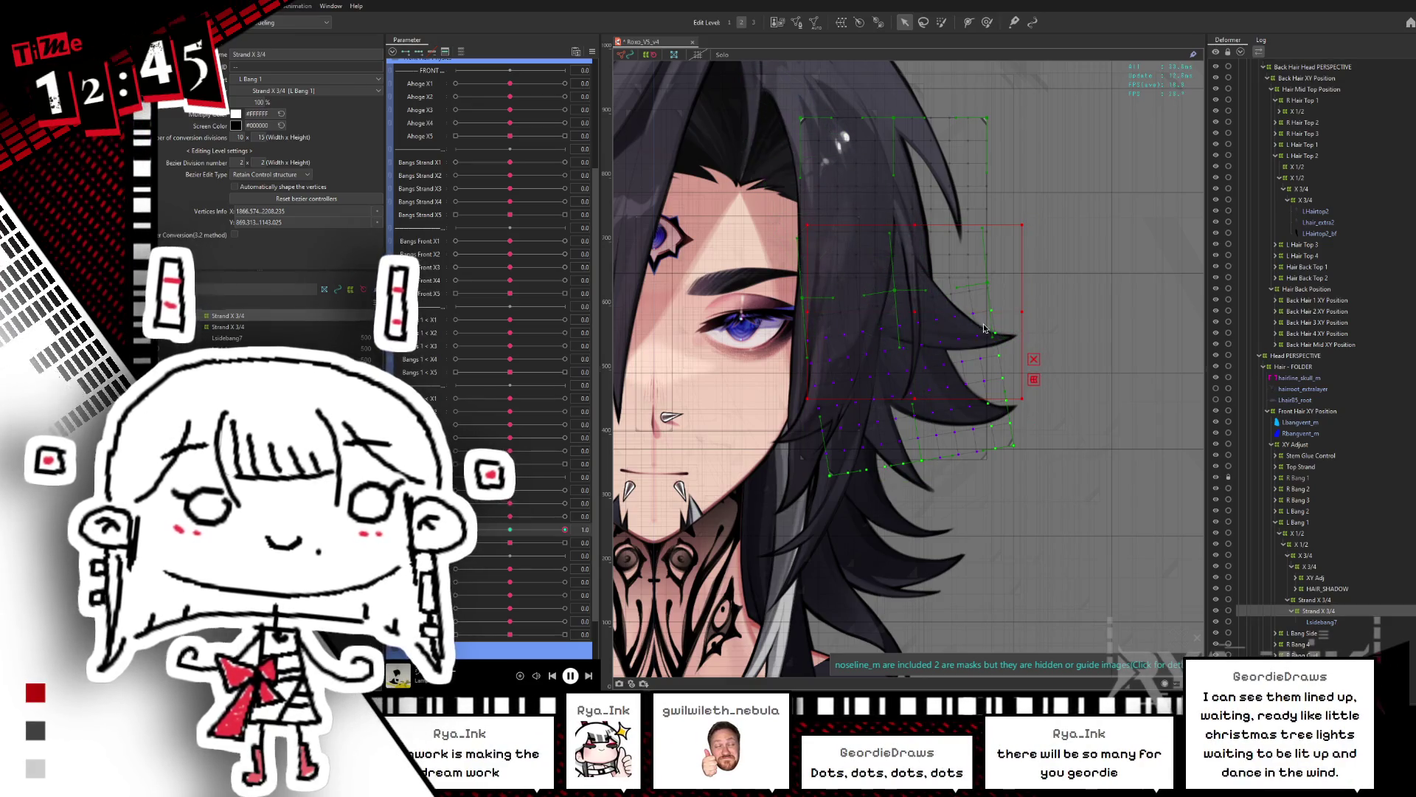
click(968, 320)
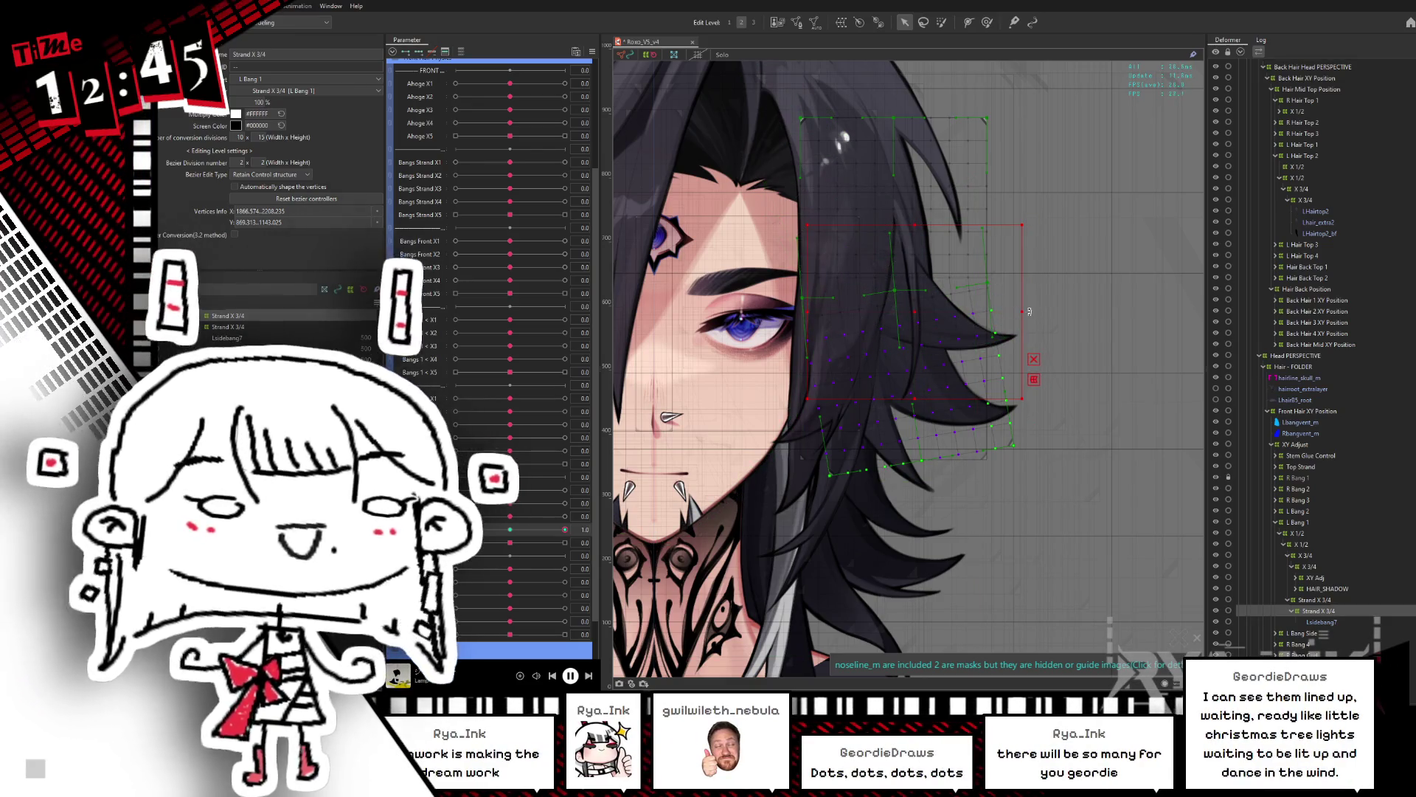
drag(1030, 313, 1036, 300)
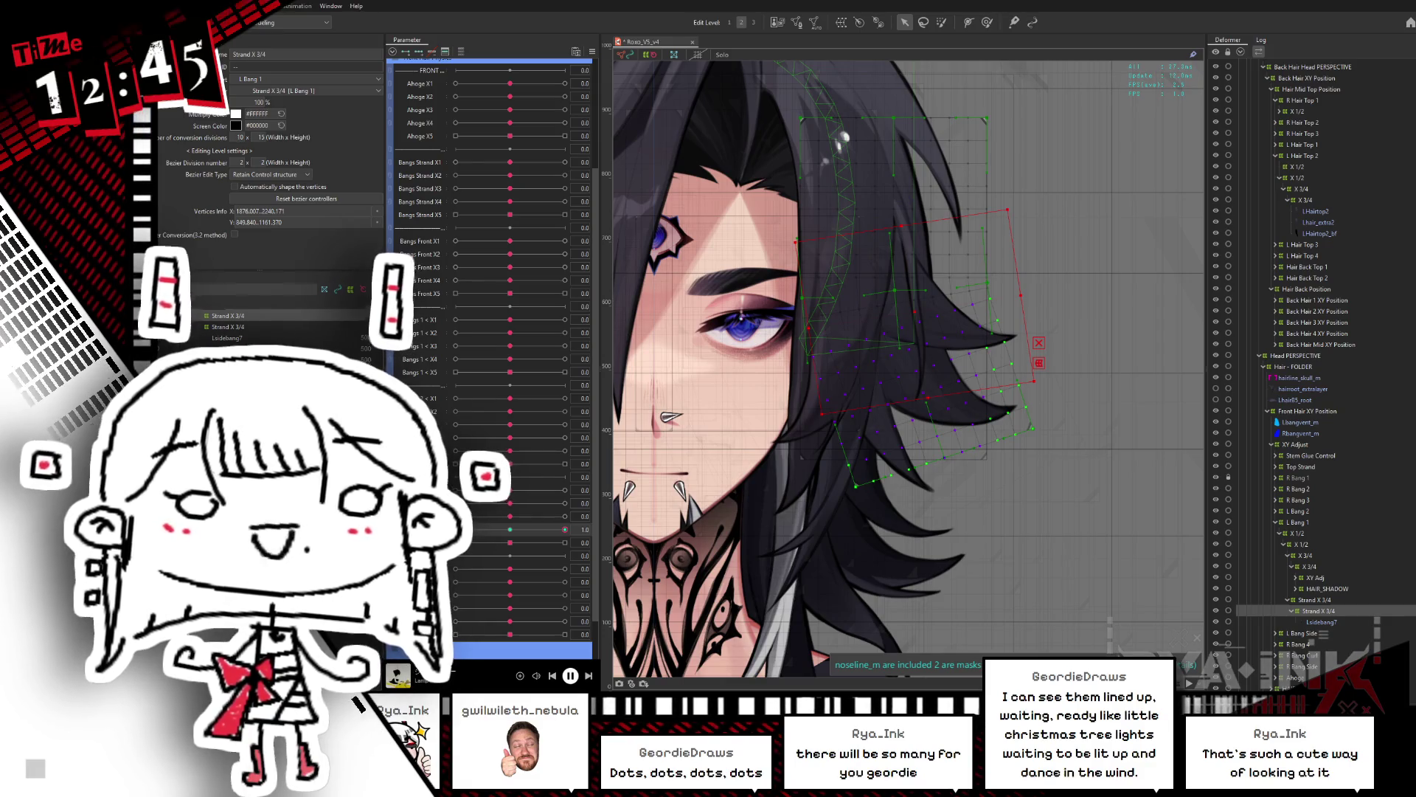
drag(565, 530, 486, 532)
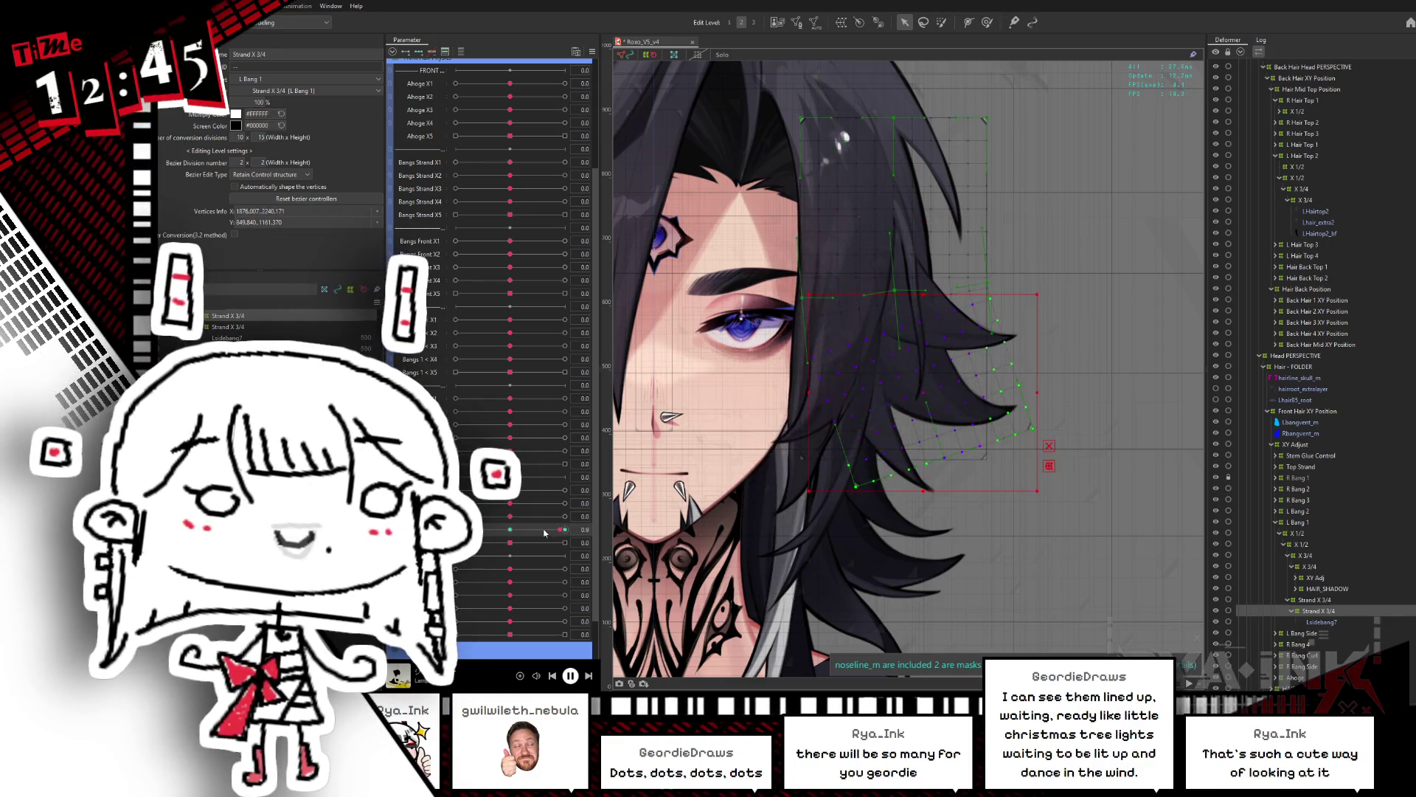
click(987, 23)
Step: Brush-bend the hair strand's shape at -1.0 and 1.0, then scrub back to 0.0
mouse_move(831, 474)
mouse_down()
mouse_move(853, 472)
mouse_move(846, 546)
mouse_up()
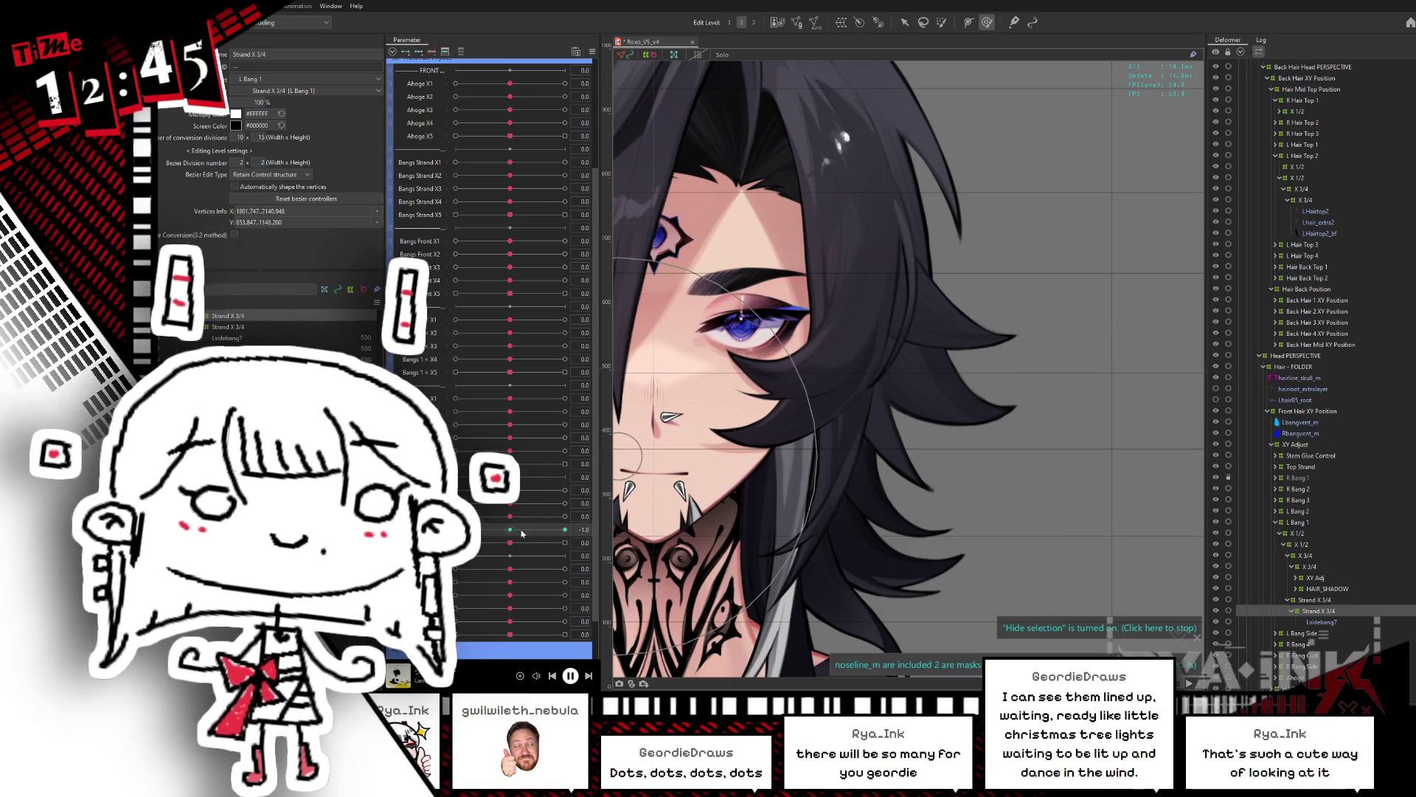
click(565, 530)
drag(908, 378, 899, 439)
mouse_move(565, 529)
mouse_down()
mouse_move(454, 529)
mouse_move(571, 537)
mouse_up()
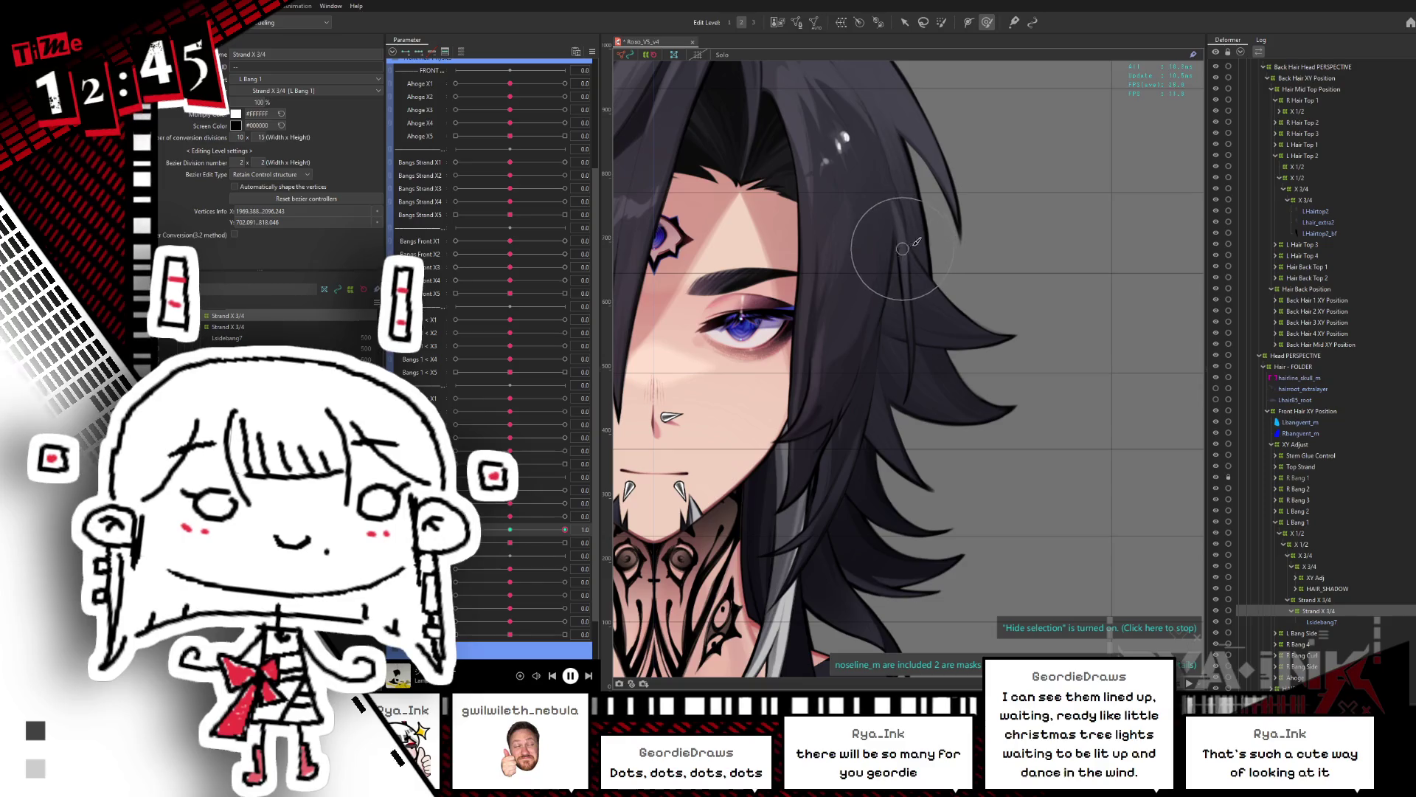
drag(565, 529, 455, 529)
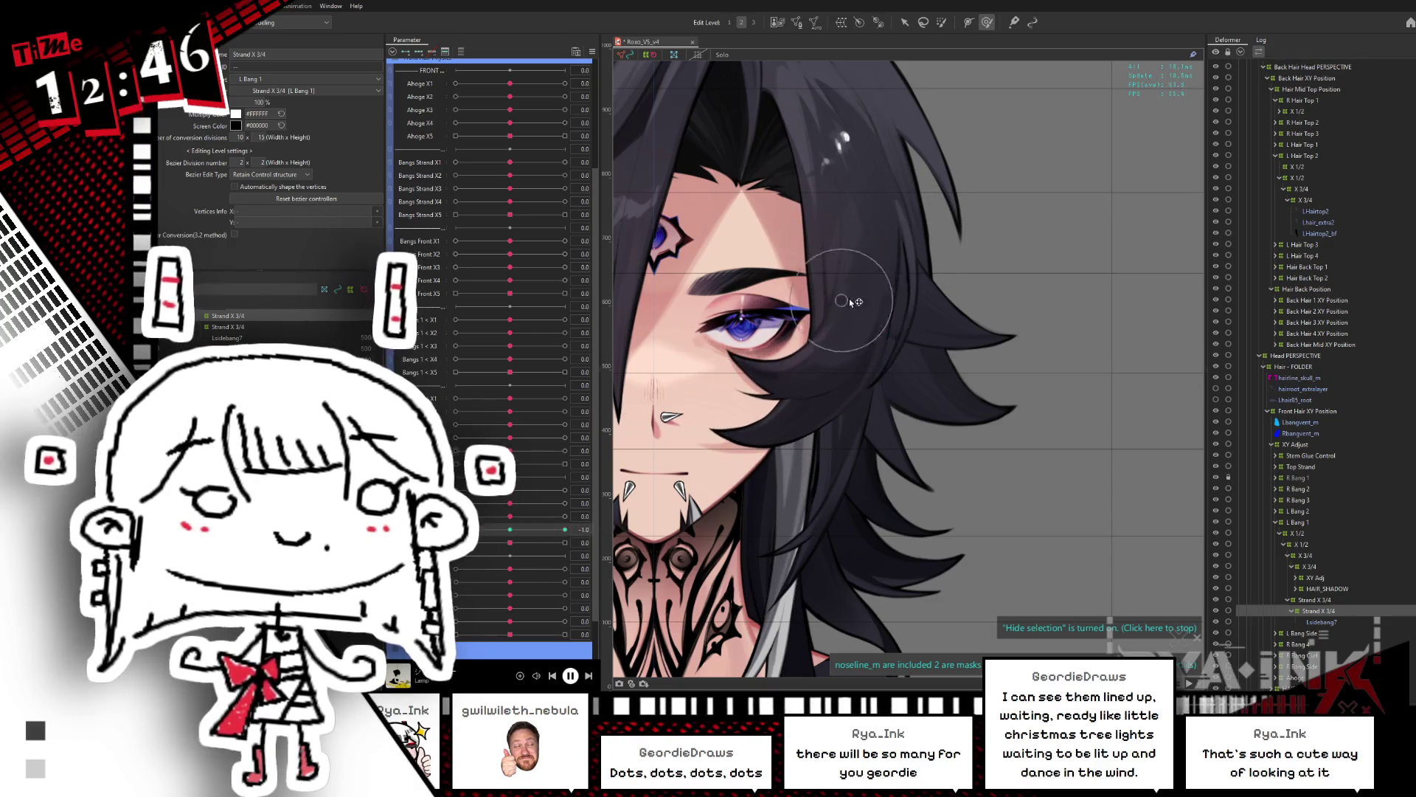
Step: Select the strand's vertices, preview the sway, and test two neighbouring bang parameters at 1.0
drag(923, 250, 895, 381)
mouse_move(455, 529)
mouse_down()
mouse_move(502, 530)
mouse_move(472, 531)
mouse_move(489, 545)
mouse_move(595, 536)
mouse_up()
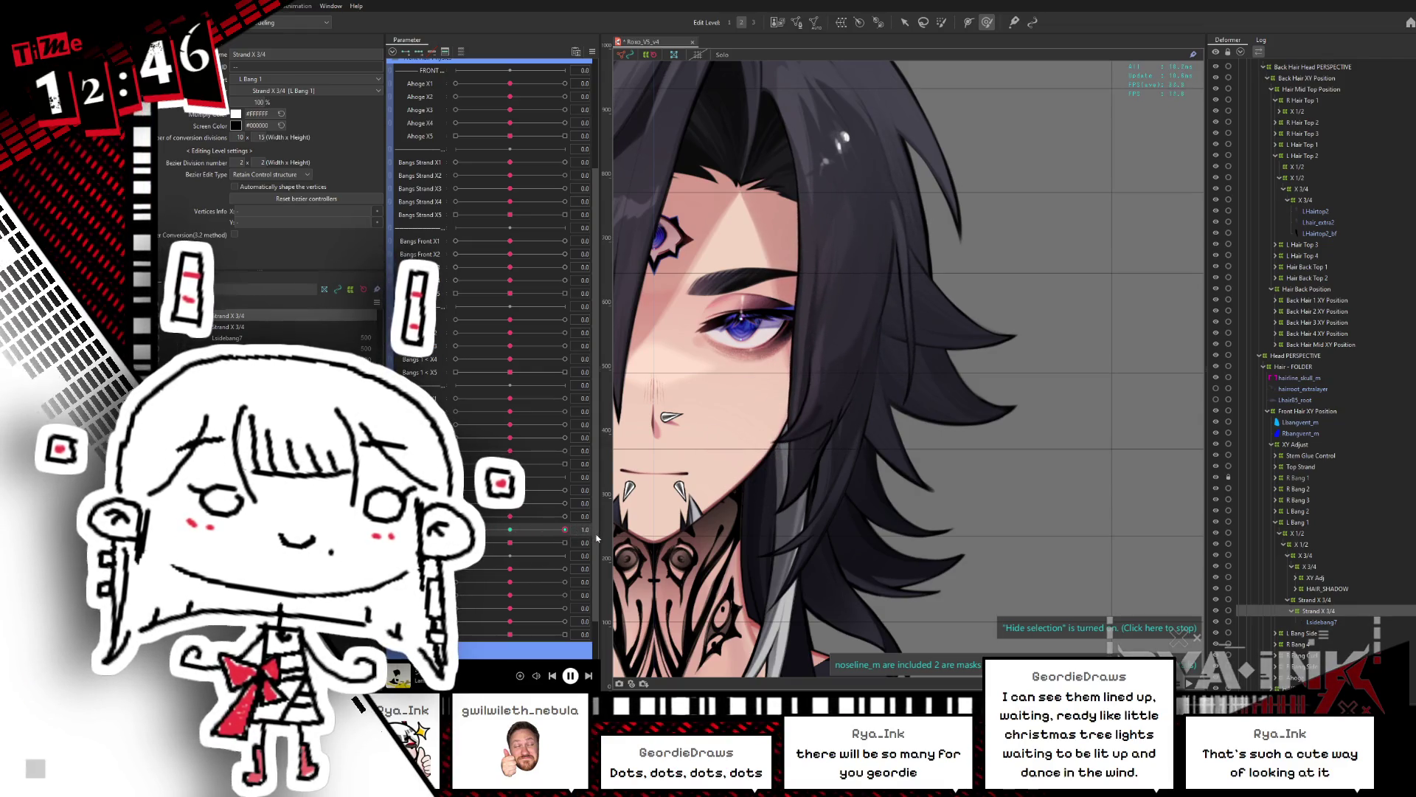
drag(509, 523, 568, 517)
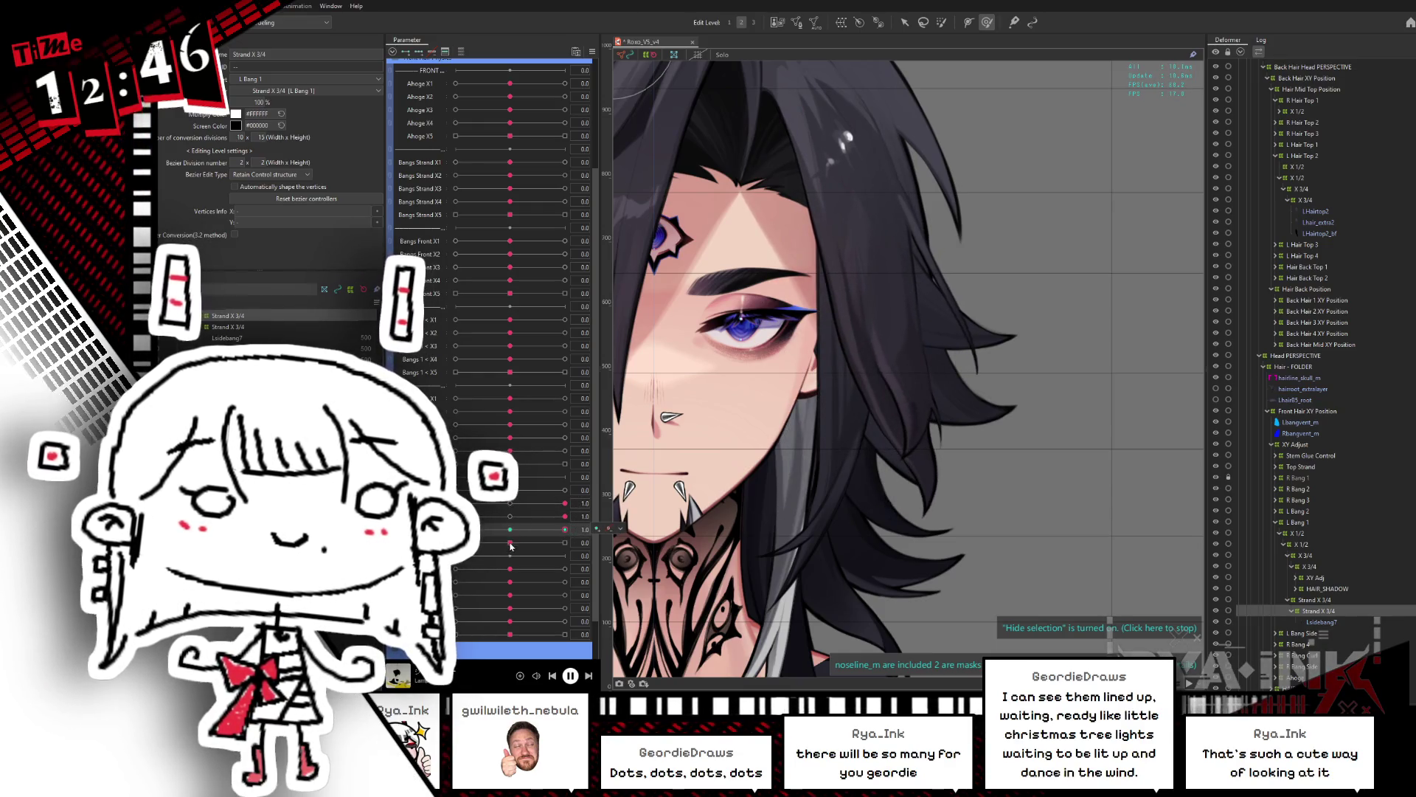
drag(510, 546, 568, 542)
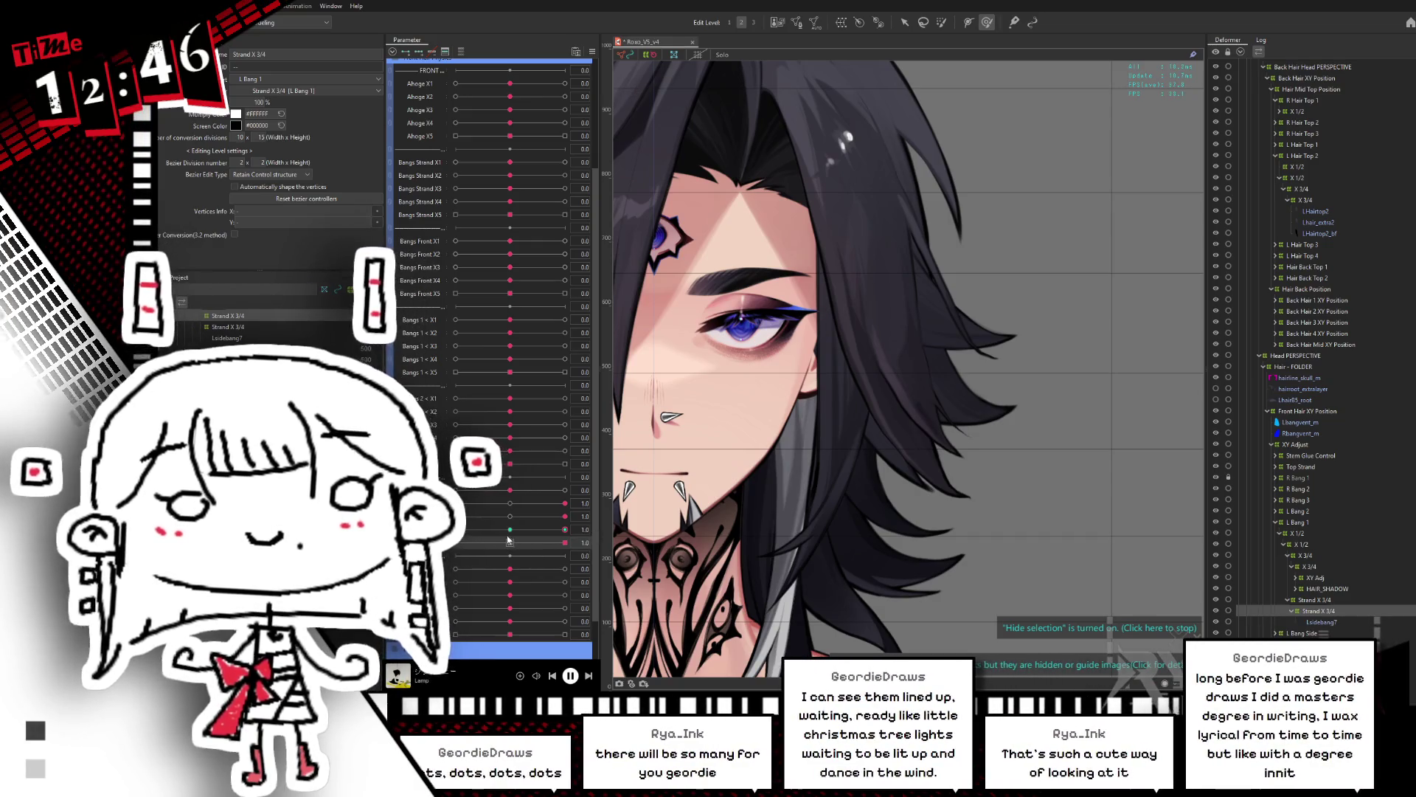
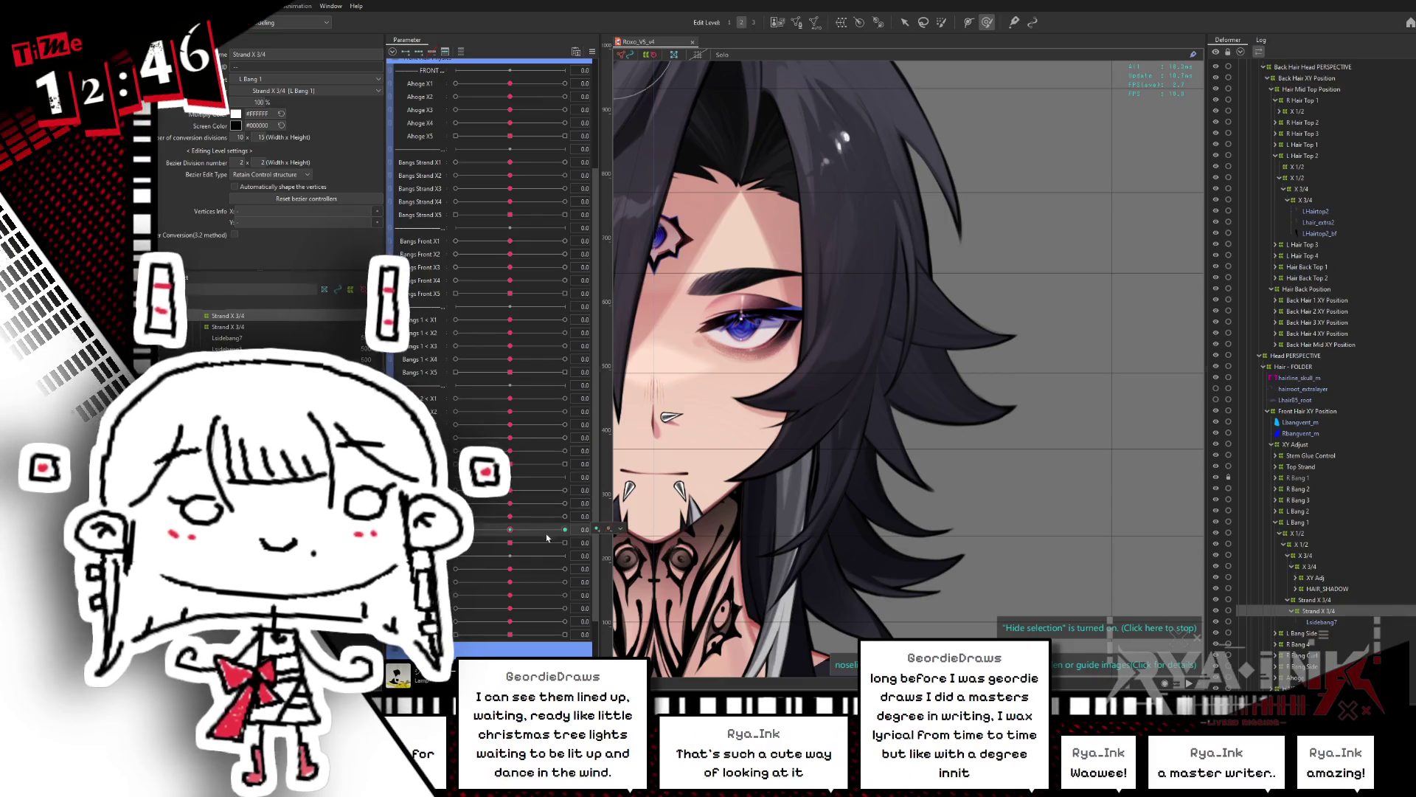
Step: Select the Strand X 3/4 bang deformer and rotate it clockwise for the -1 hair key
click(1331, 600)
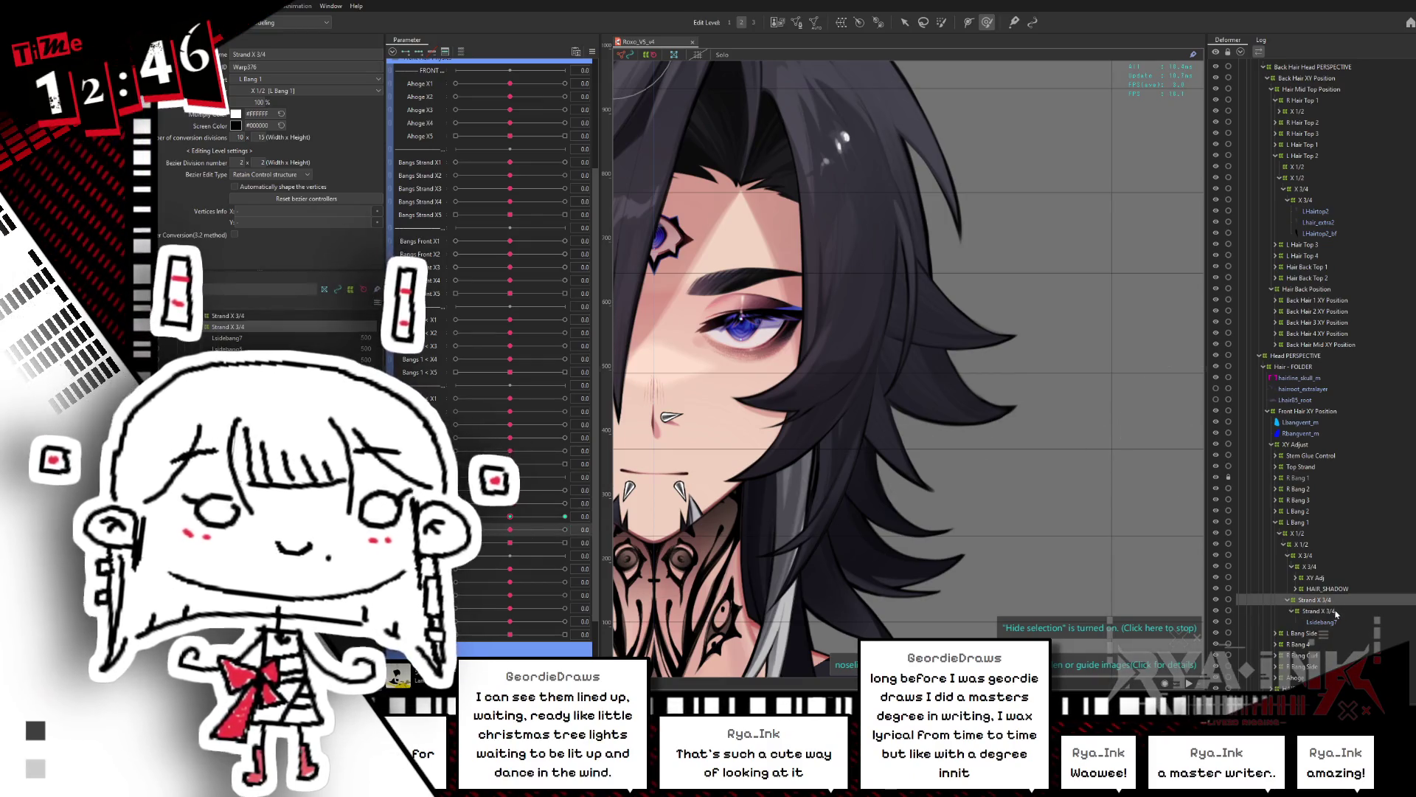
mouse_move(514, 507)
mouse_down()
mouse_move(456, 507)
mouse_move(476, 529)
mouse_move(456, 529)
mouse_up()
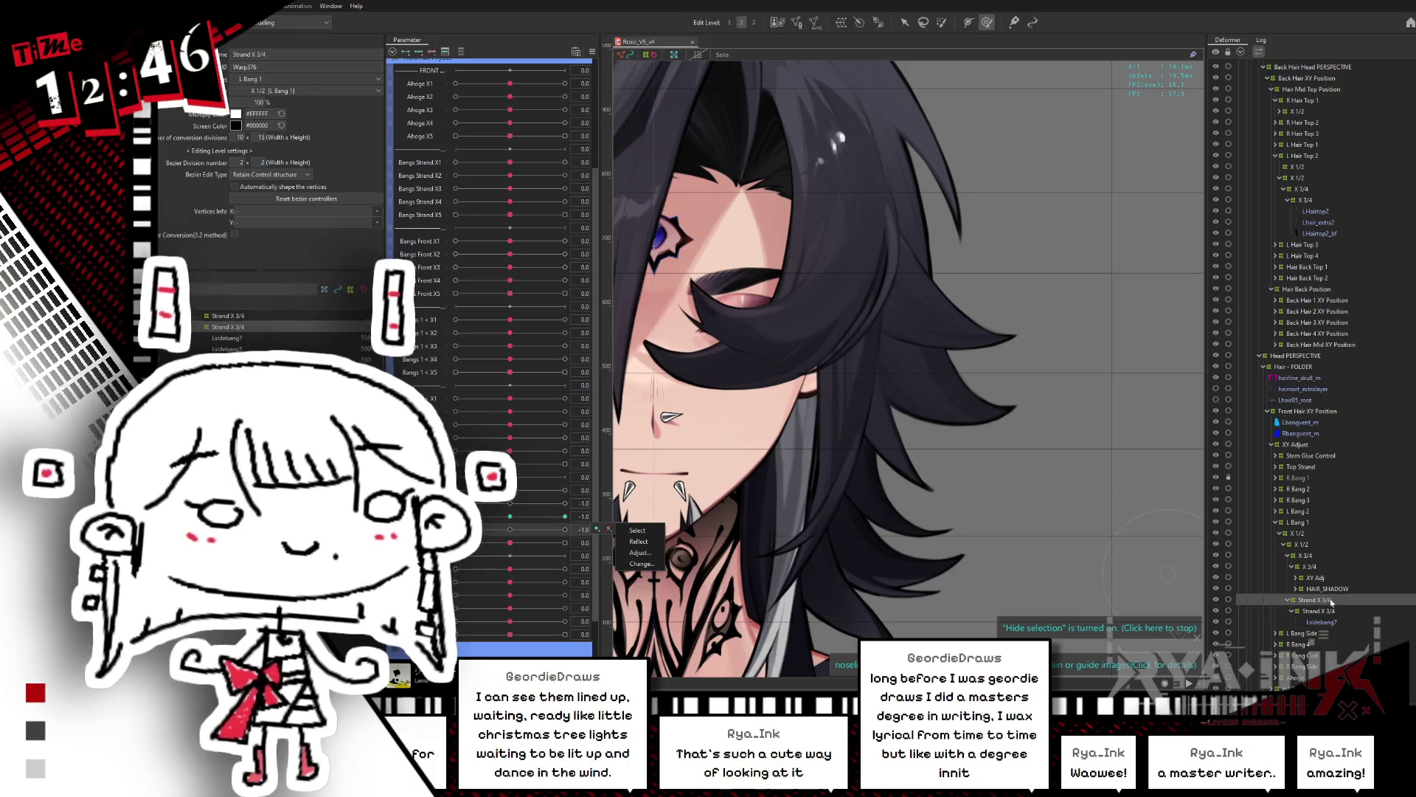
click(1323, 612)
click(511, 516)
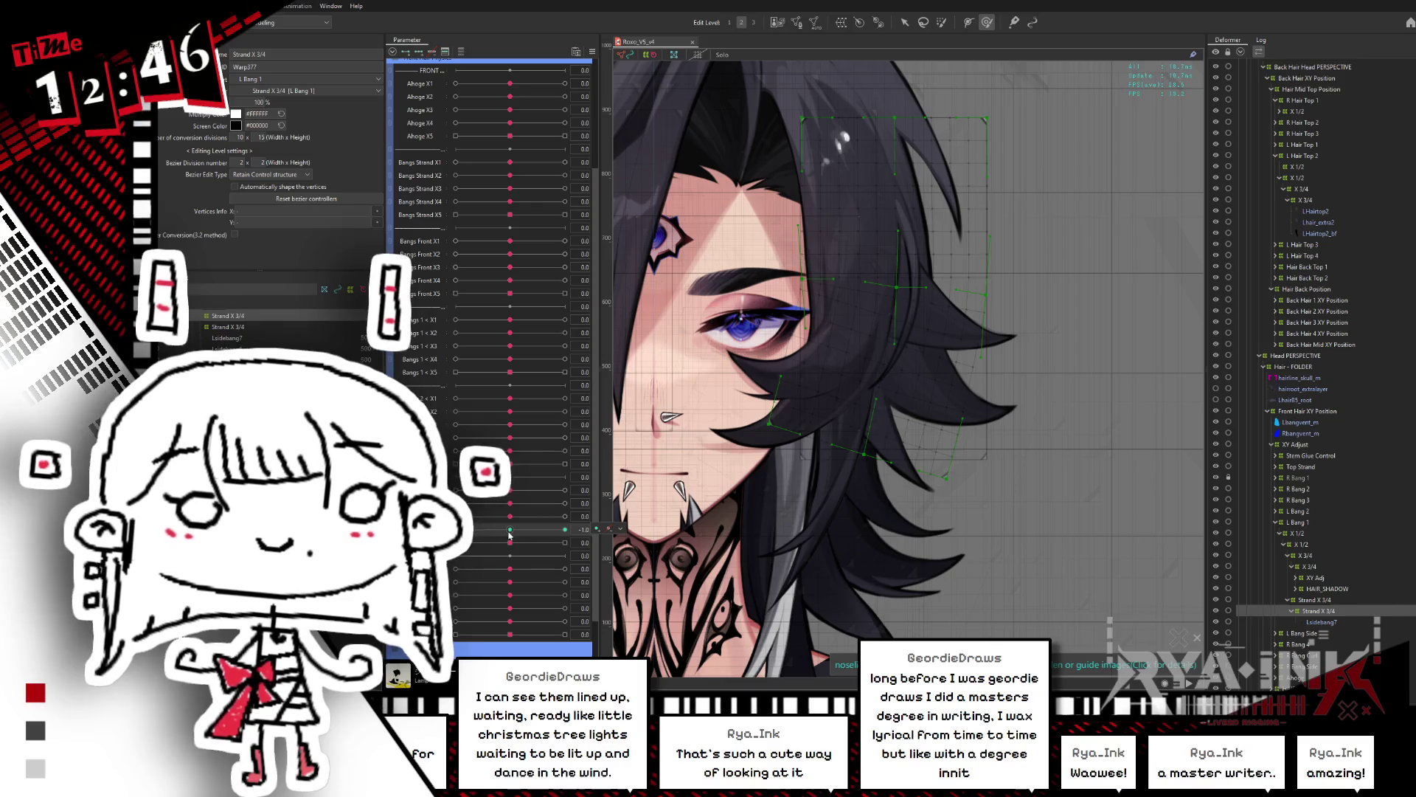
click(530, 528)
click(904, 23)
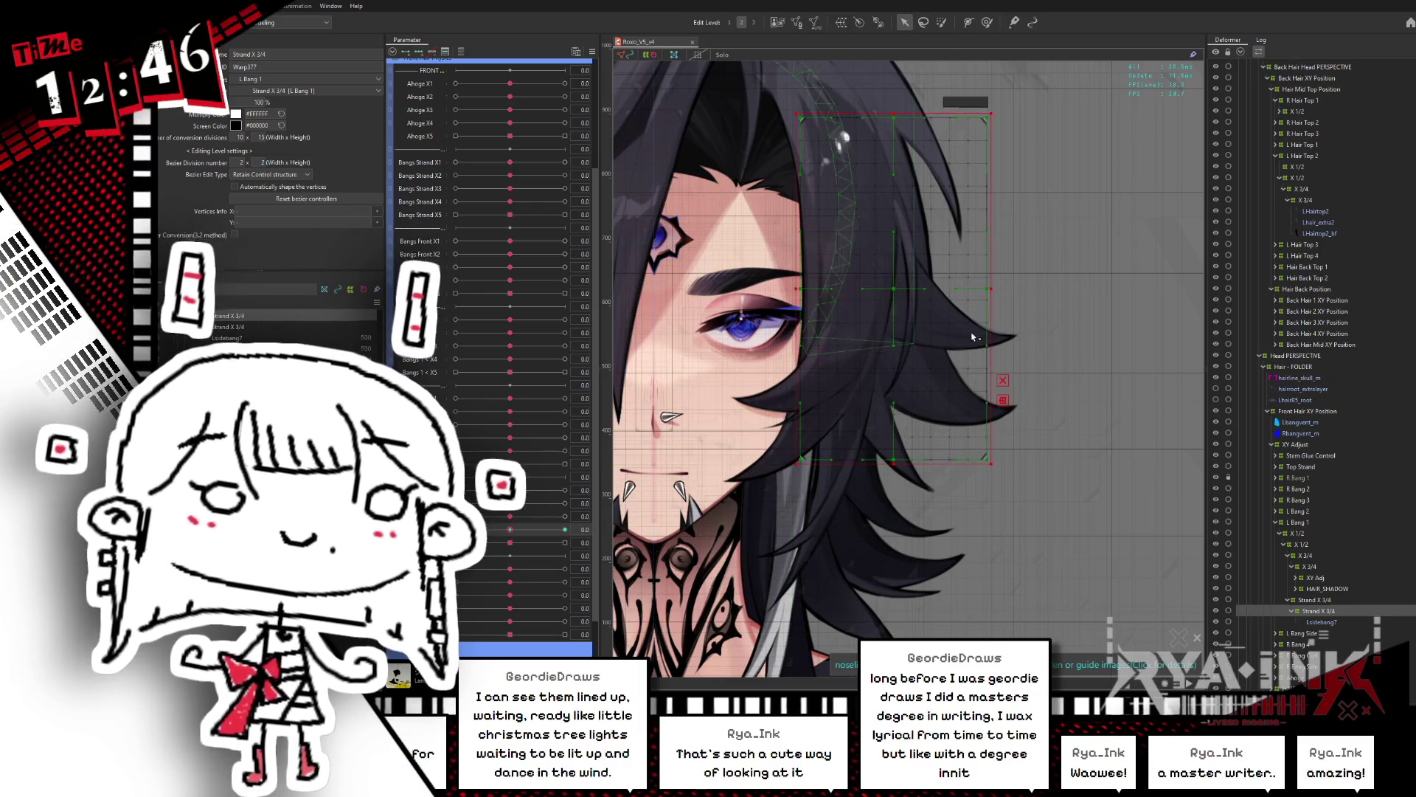
click(515, 531)
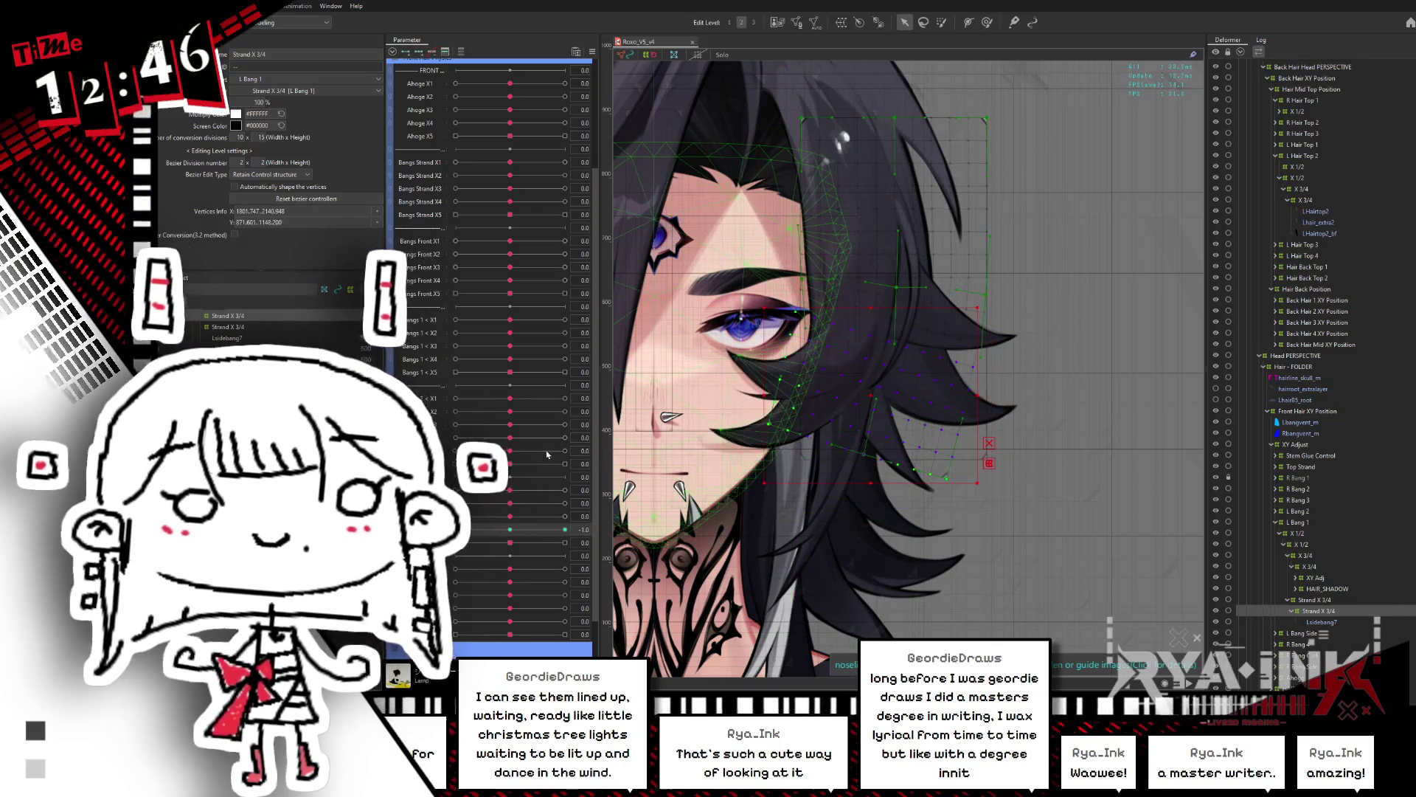
drag(1017, 335, 1009, 350)
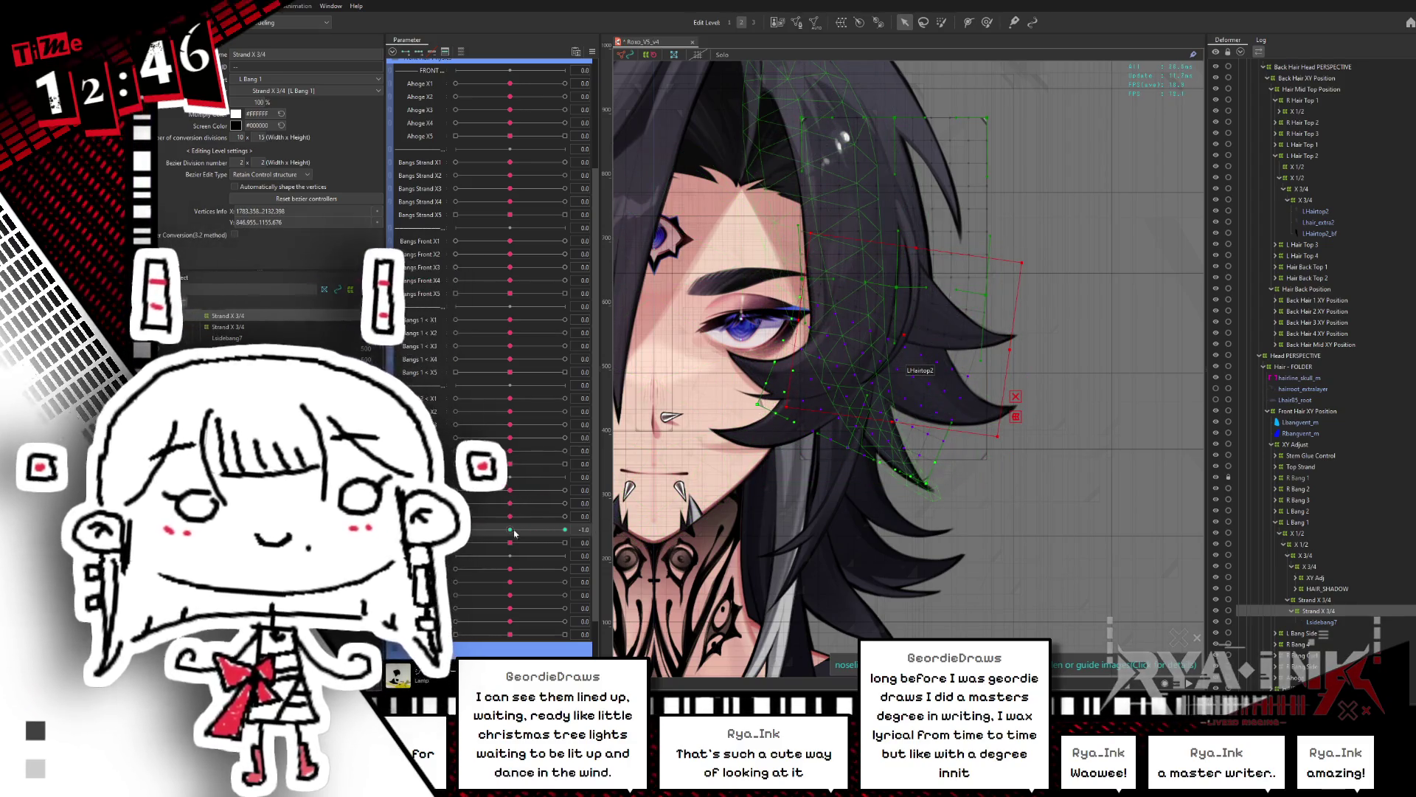
Step: Move the strand up-left and rotate it for the 1 key, then preview the model
click(565, 529)
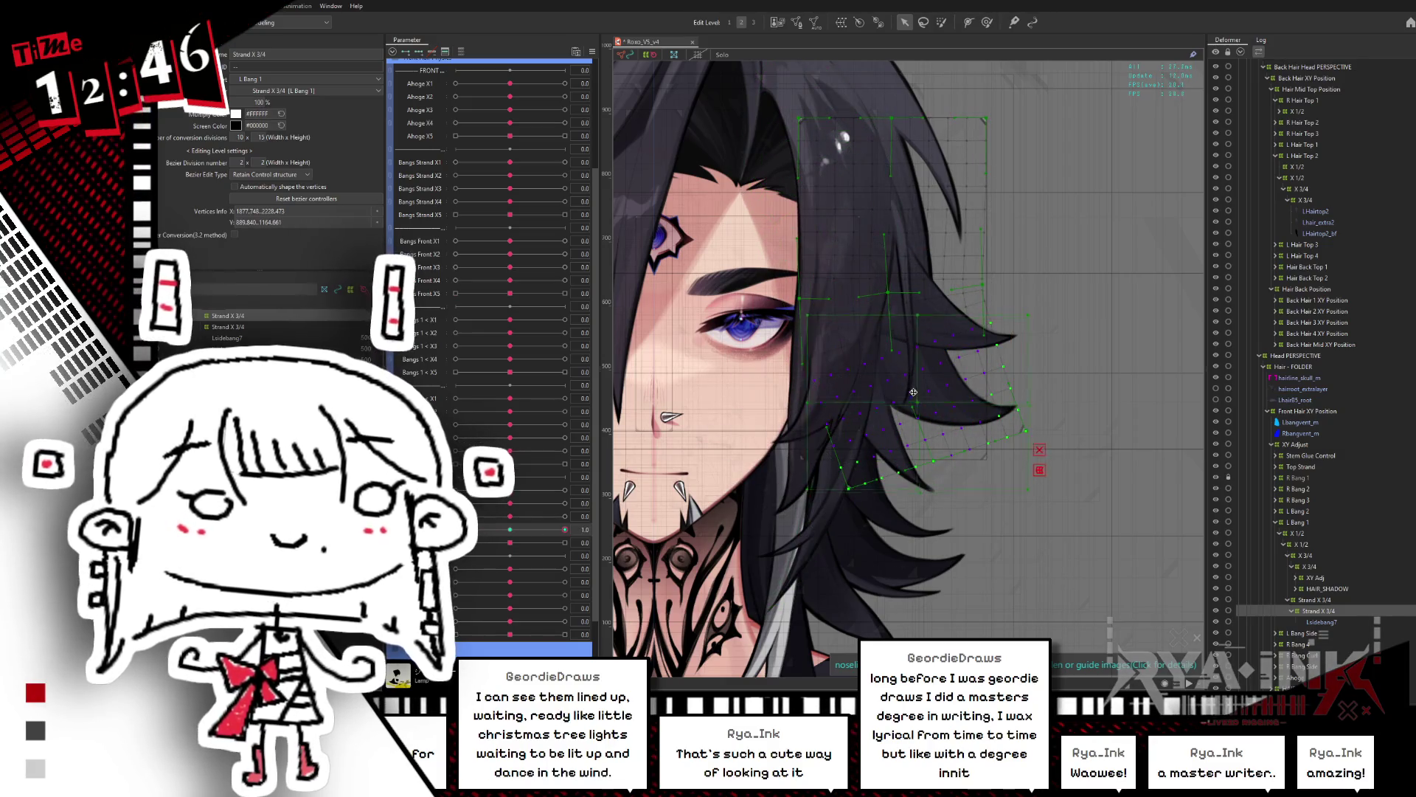
drag(916, 397, 908, 338)
drag(1026, 339, 1036, 324)
key(ctrl+h)
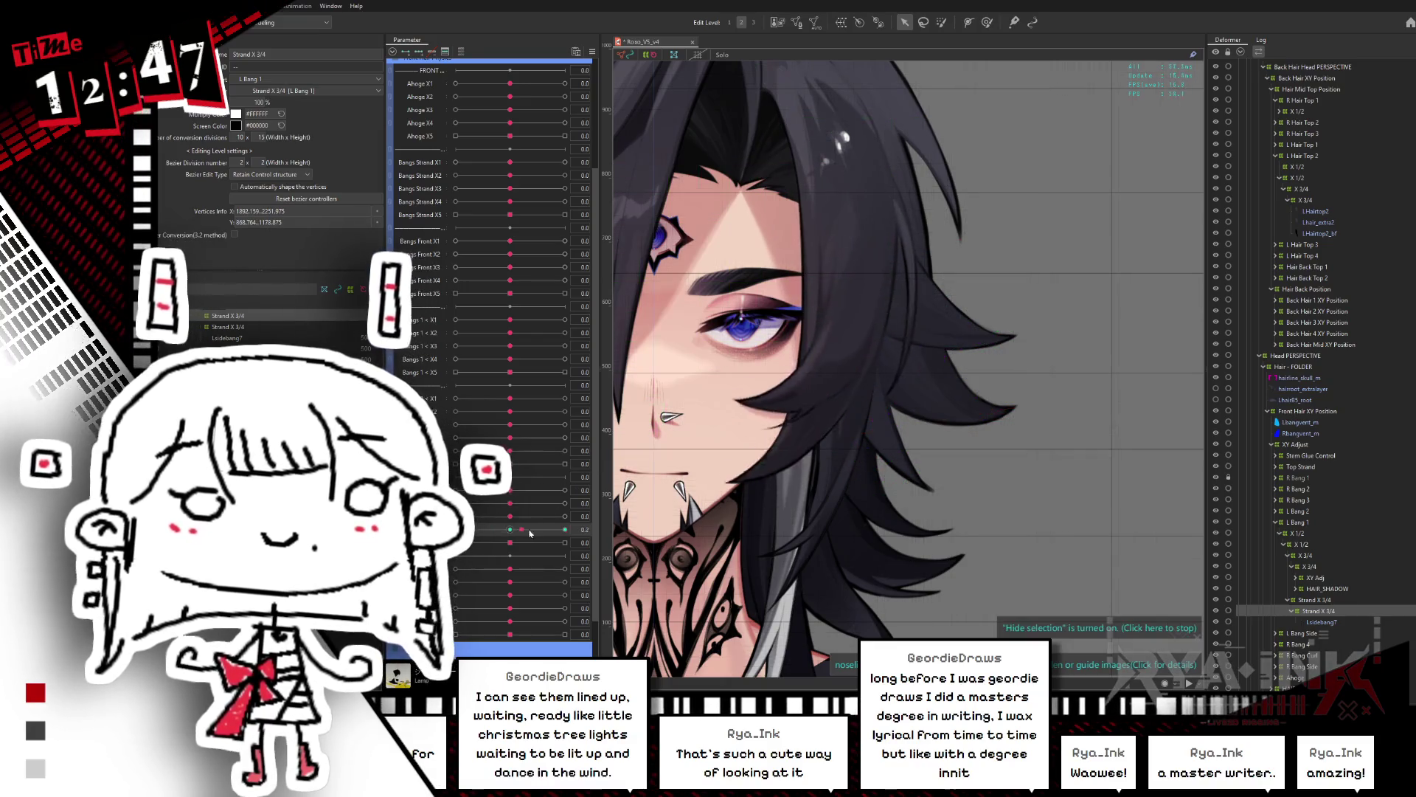
click(565, 529)
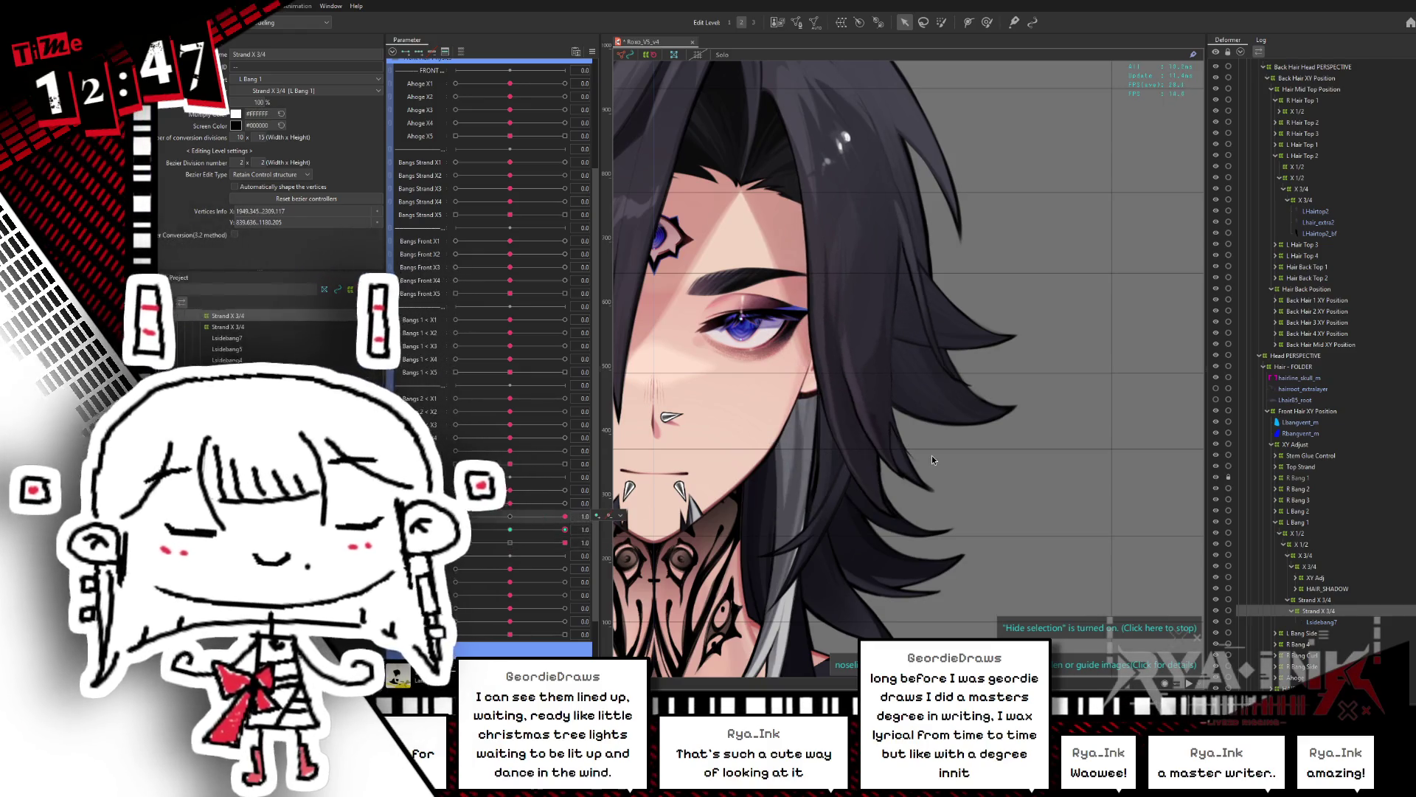
key(alt+Tab)
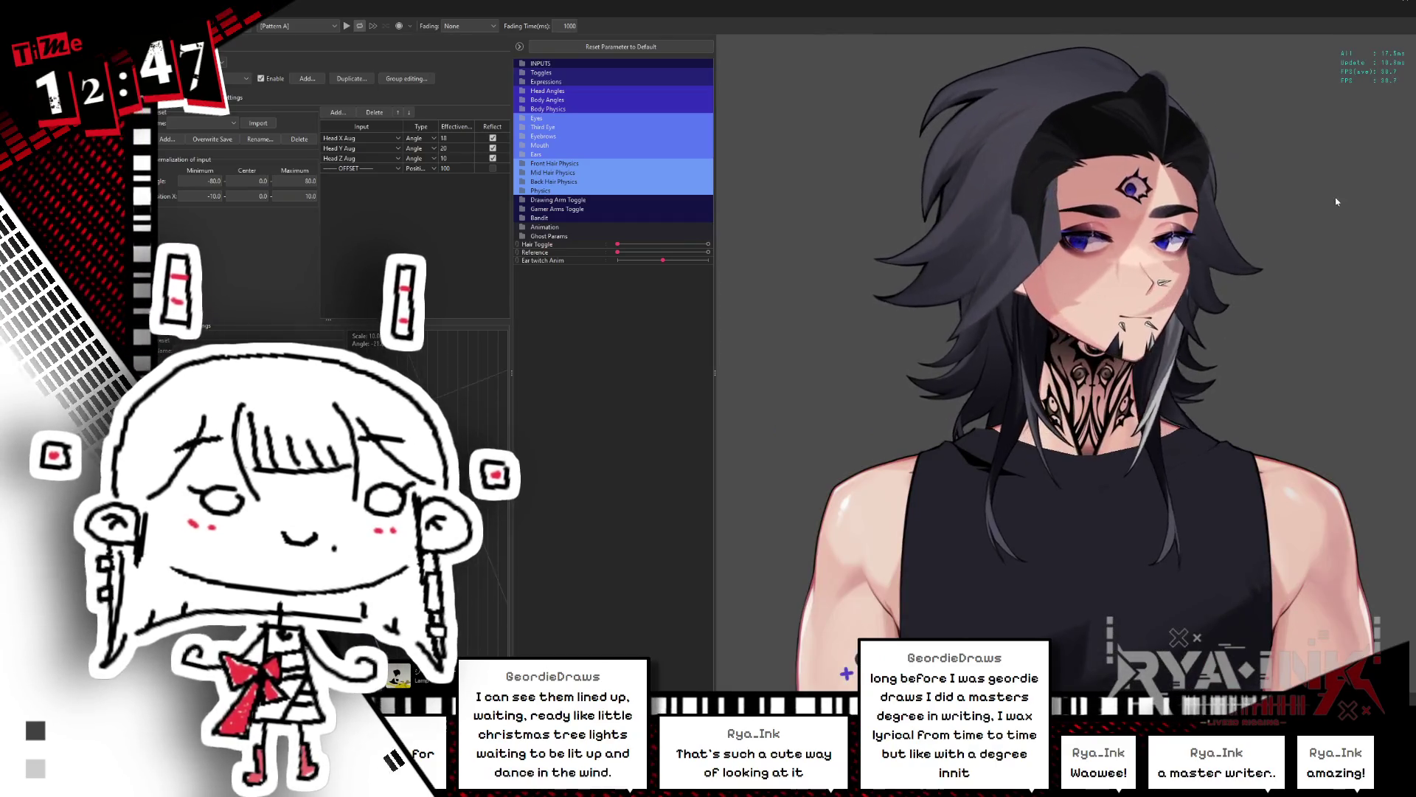
Step: Turn on Hair Toggle in the preview and compare it with the modeling view
click(708, 244)
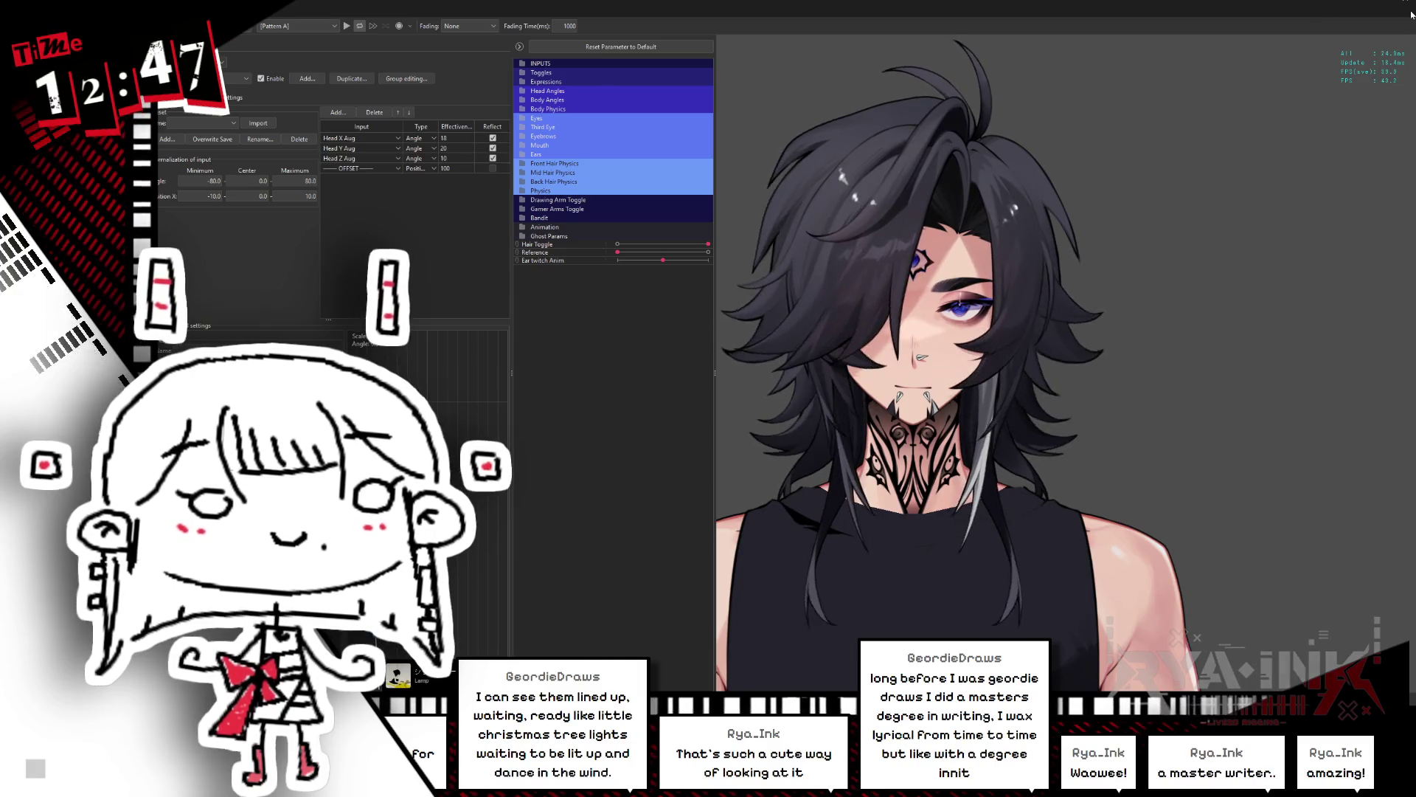
click(1321, 4)
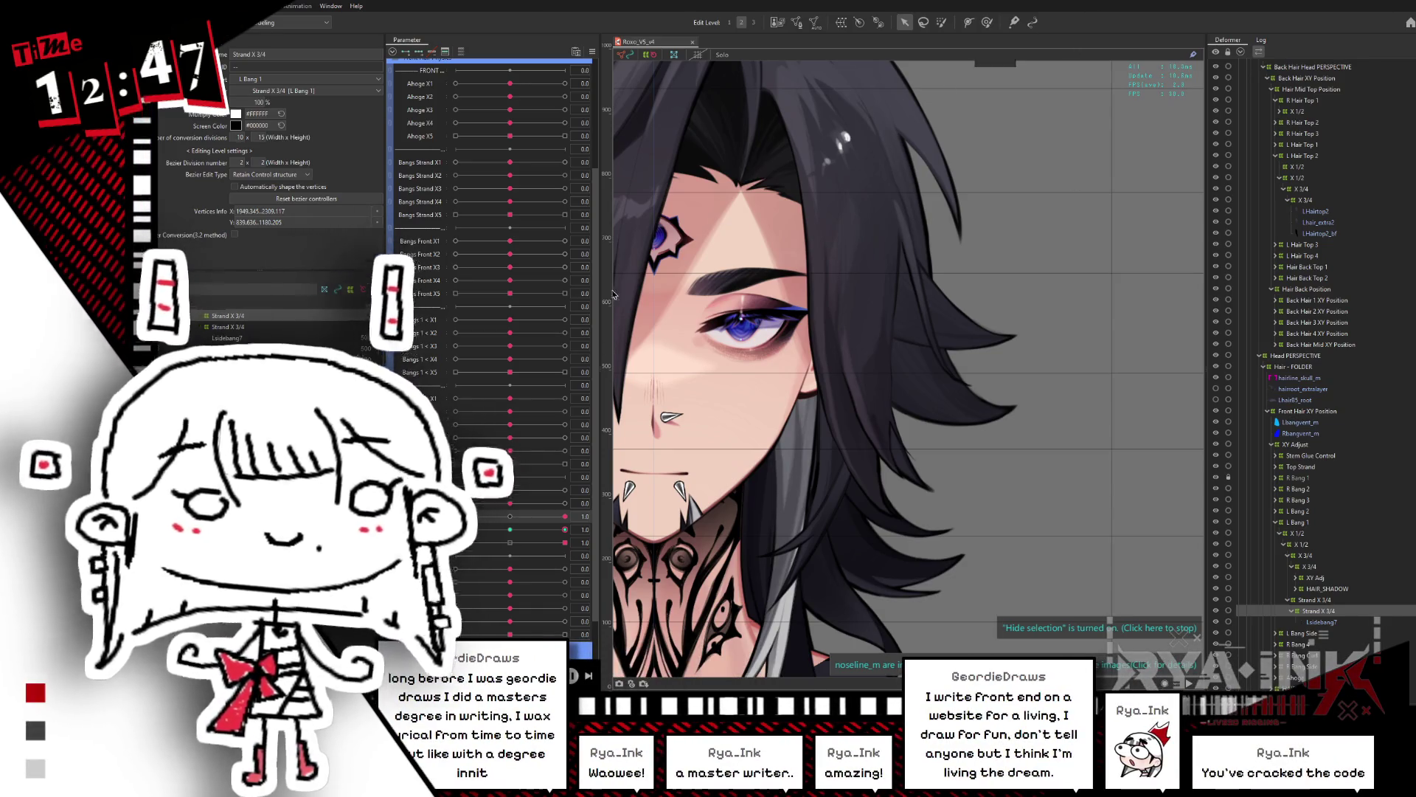
key(alt+Tab)
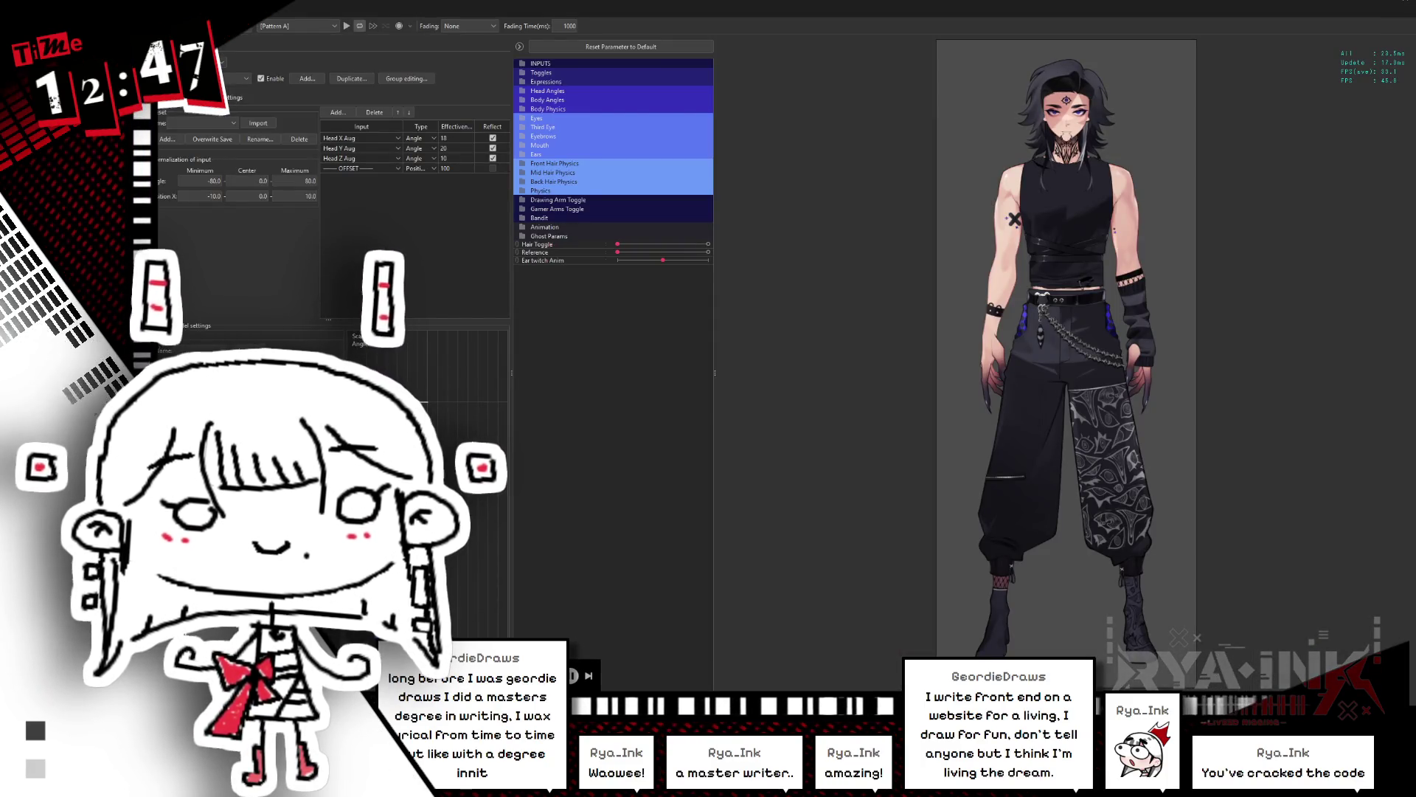
Step: Expand the hair and Back Hair Physics groups, swing the head to test physics, and close the preview
click(522, 163)
scroll(612, 443, down, 2)
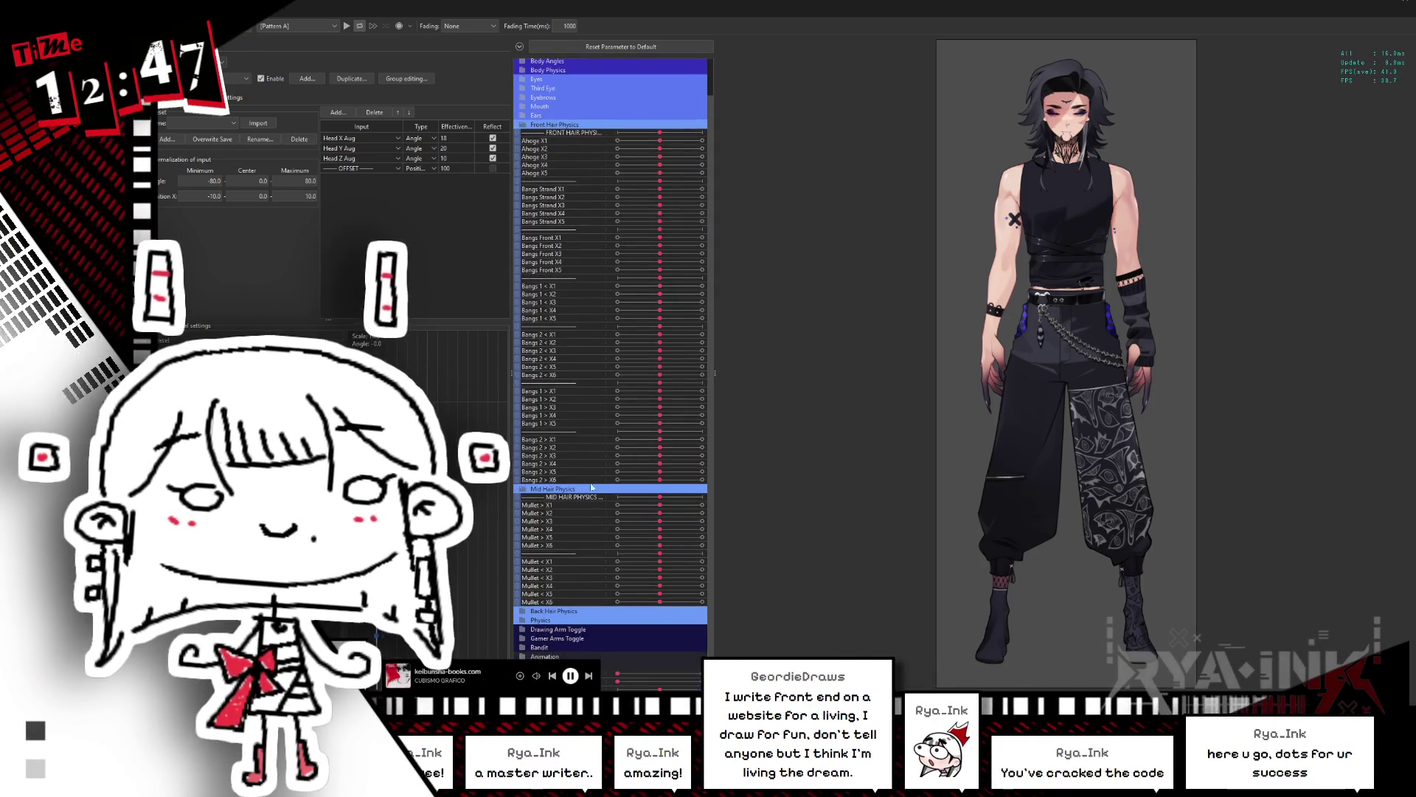
click(522, 613)
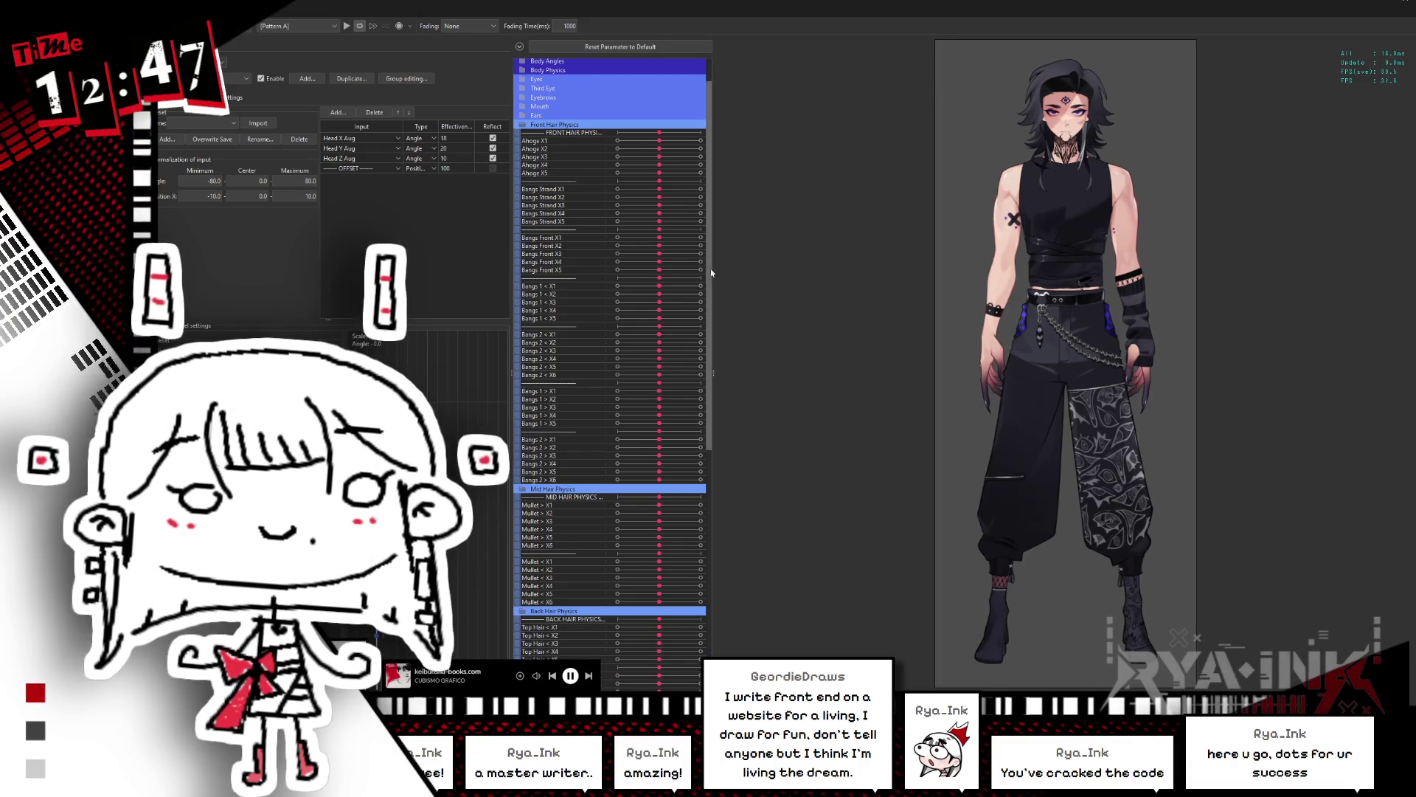
scroll(712, 301, down, 2)
scroll(717, 301, down, 3)
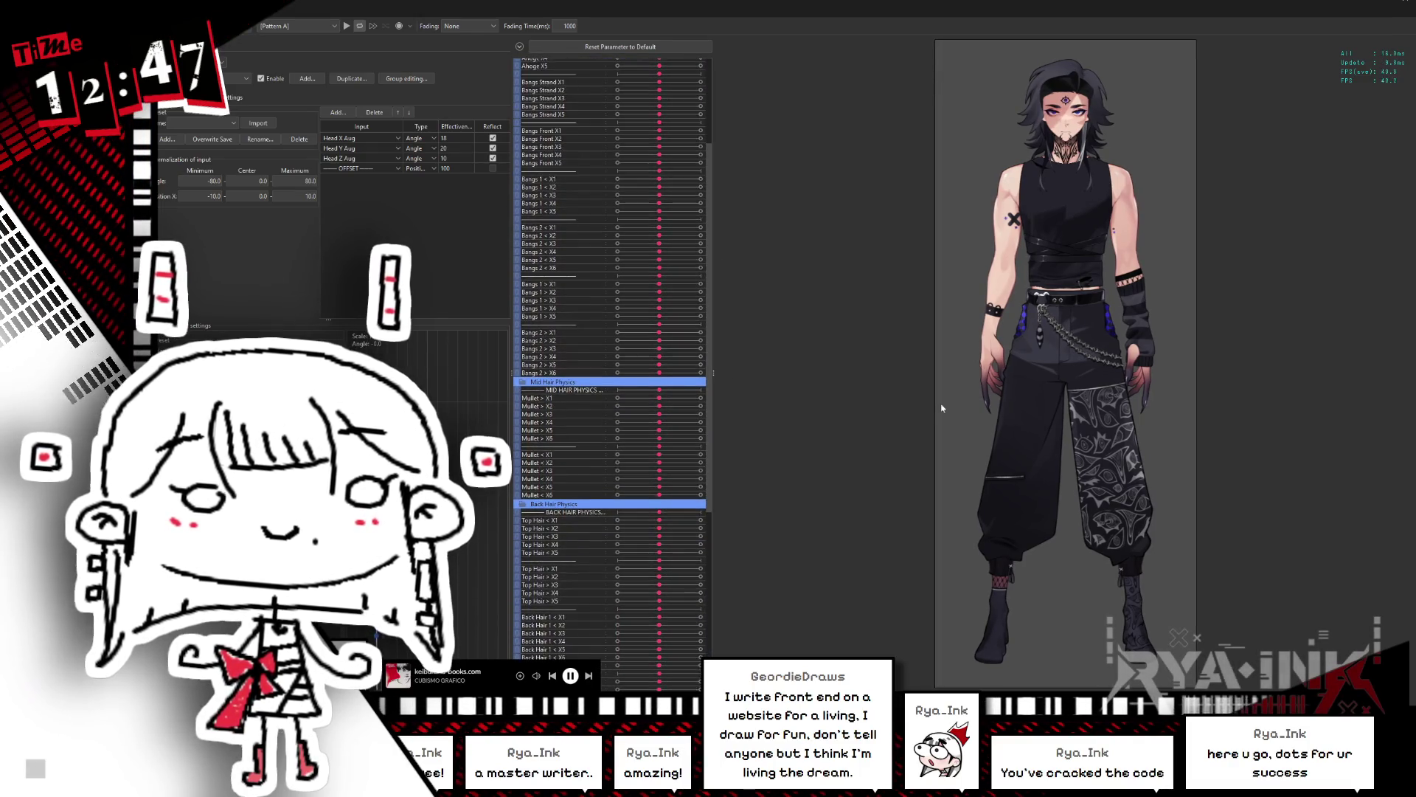
scroll(1084, 63, up, 5)
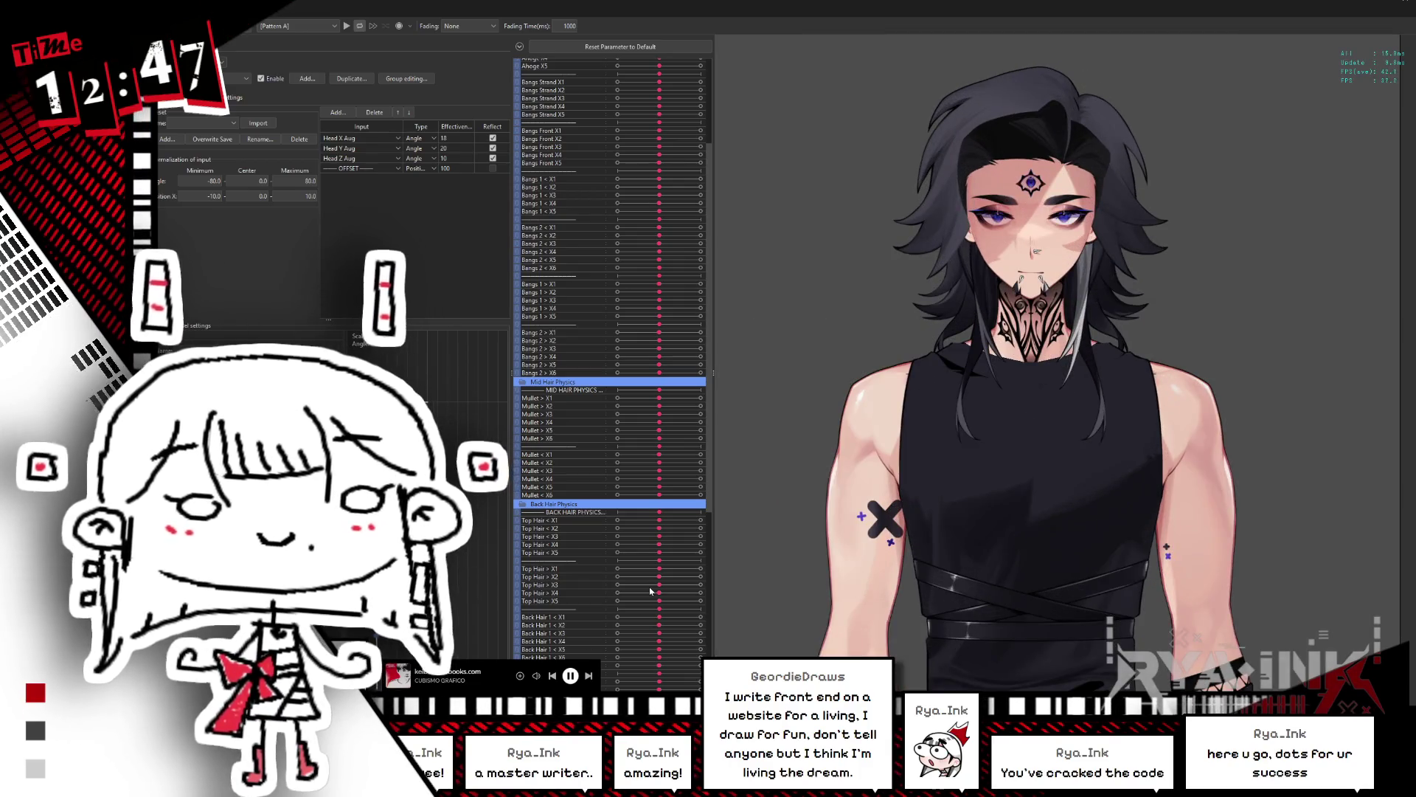
mouse_move(959, 442)
mouse_down()
mouse_move(1070, 332)
mouse_move(1180, 295)
mouse_move(1217, 406)
mouse_move(1258, 442)
mouse_move(1106, 368)
mouse_move(1217, 332)
mouse_move(1090, 295)
mouse_move(918, 313)
mouse_move(1041, 471)
mouse_move(1132, 259)
mouse_move(1121, 265)
mouse_up()
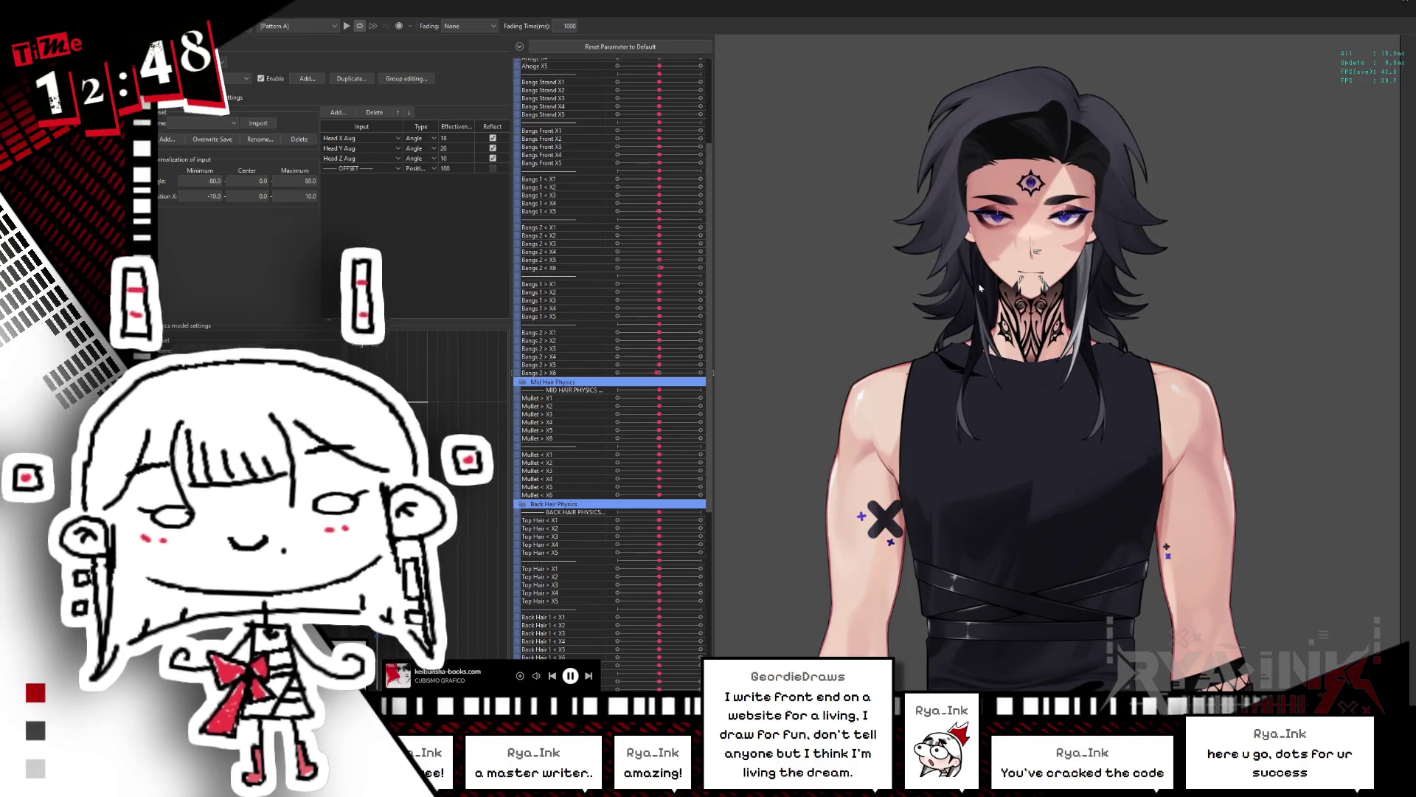
click(1409, 2)
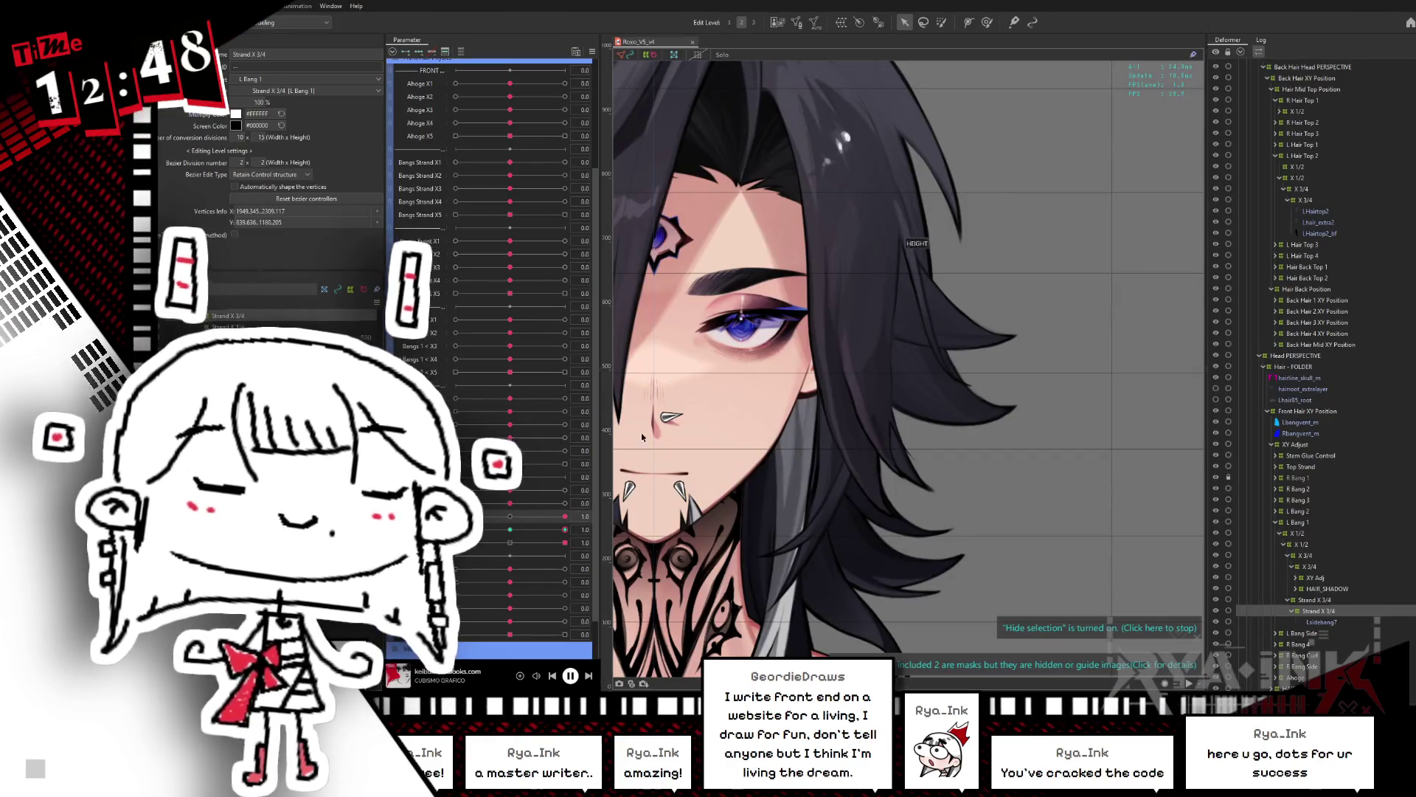
Step: Save the model, then collapse, select and re-expand the L Bang 1 deformer branch
key(ctrl+s)
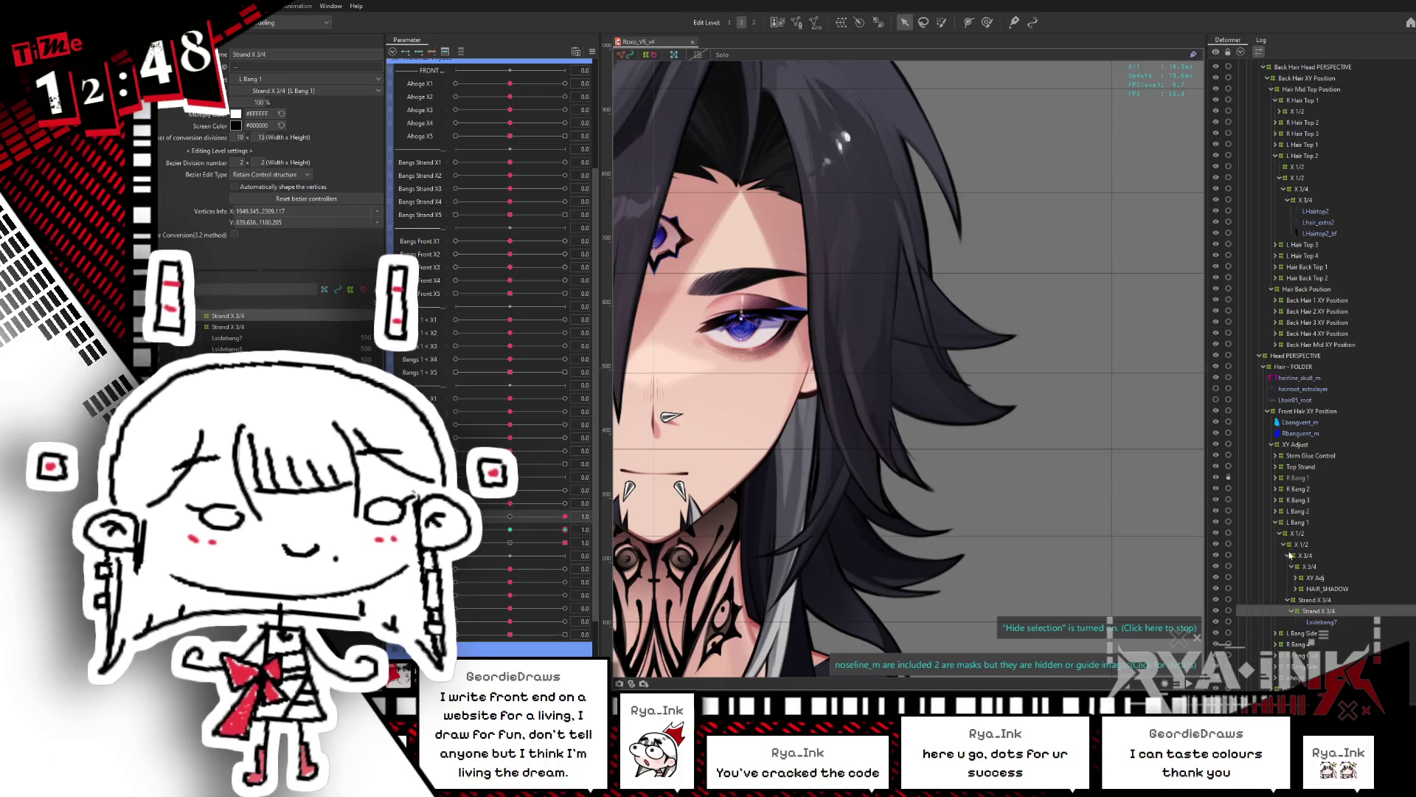
click(1278, 522)
click(1308, 522)
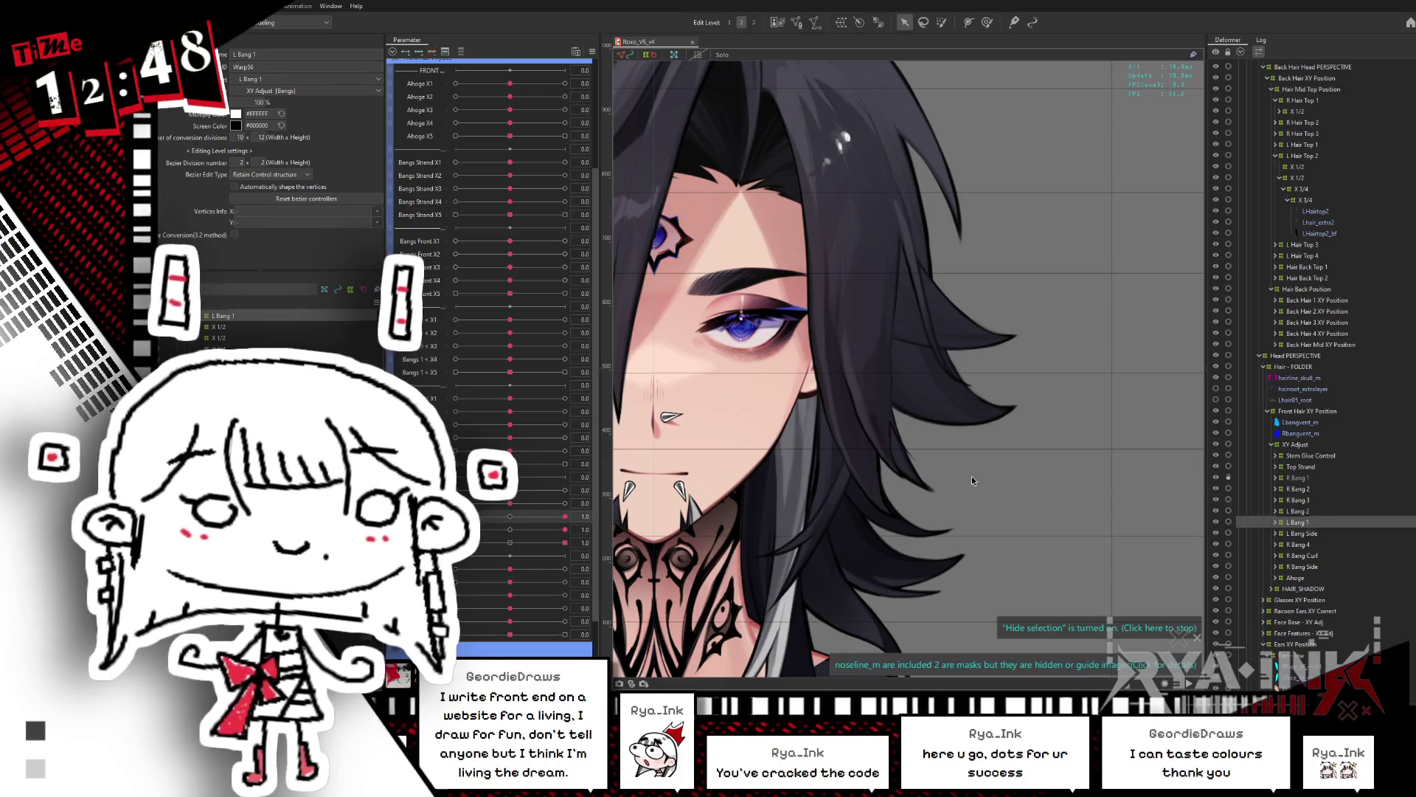
middle_drag(926, 510, 967, 512)
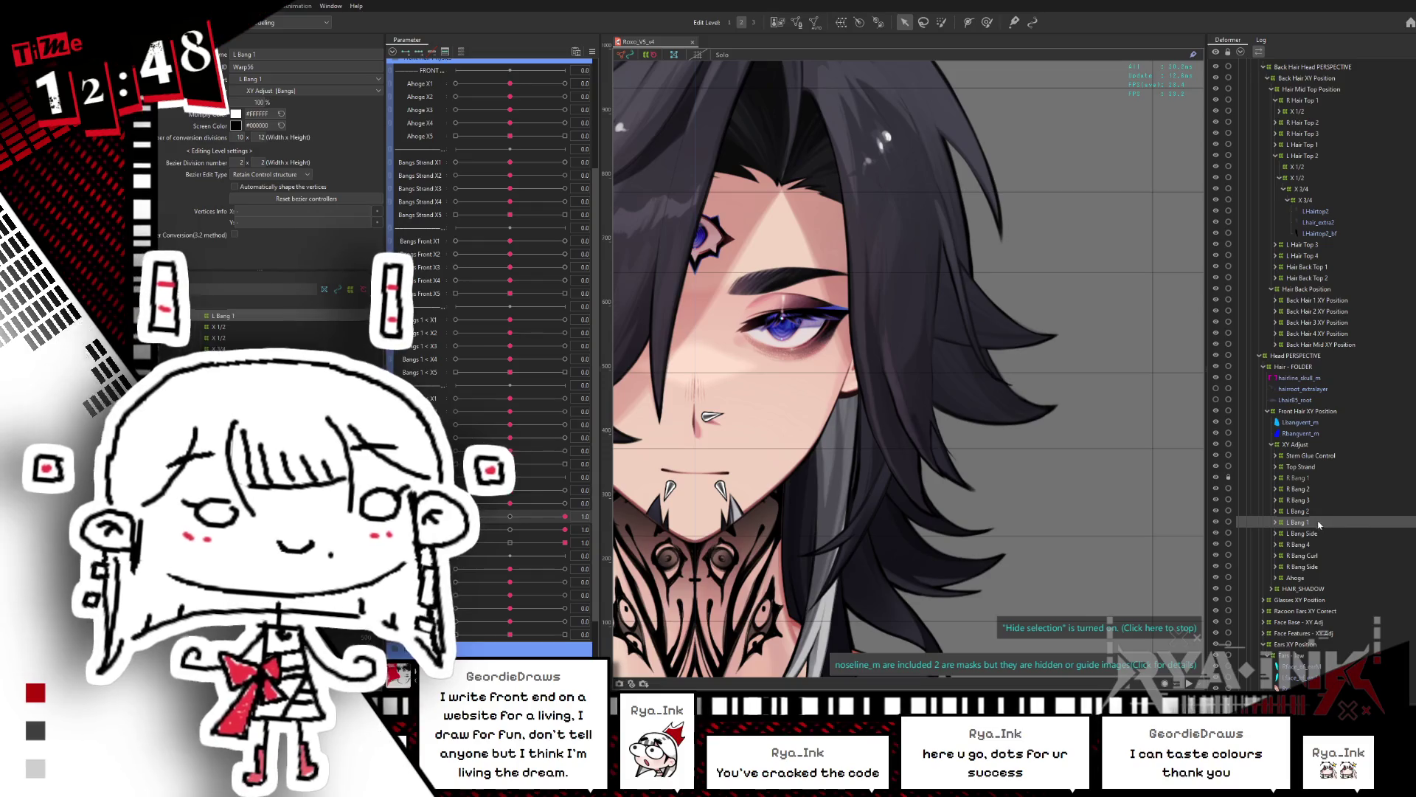
click(1275, 523)
Step: Reselect Strand X 3/4, collapse and select L Bang 1, and bring up the parameter options
click(1328, 633)
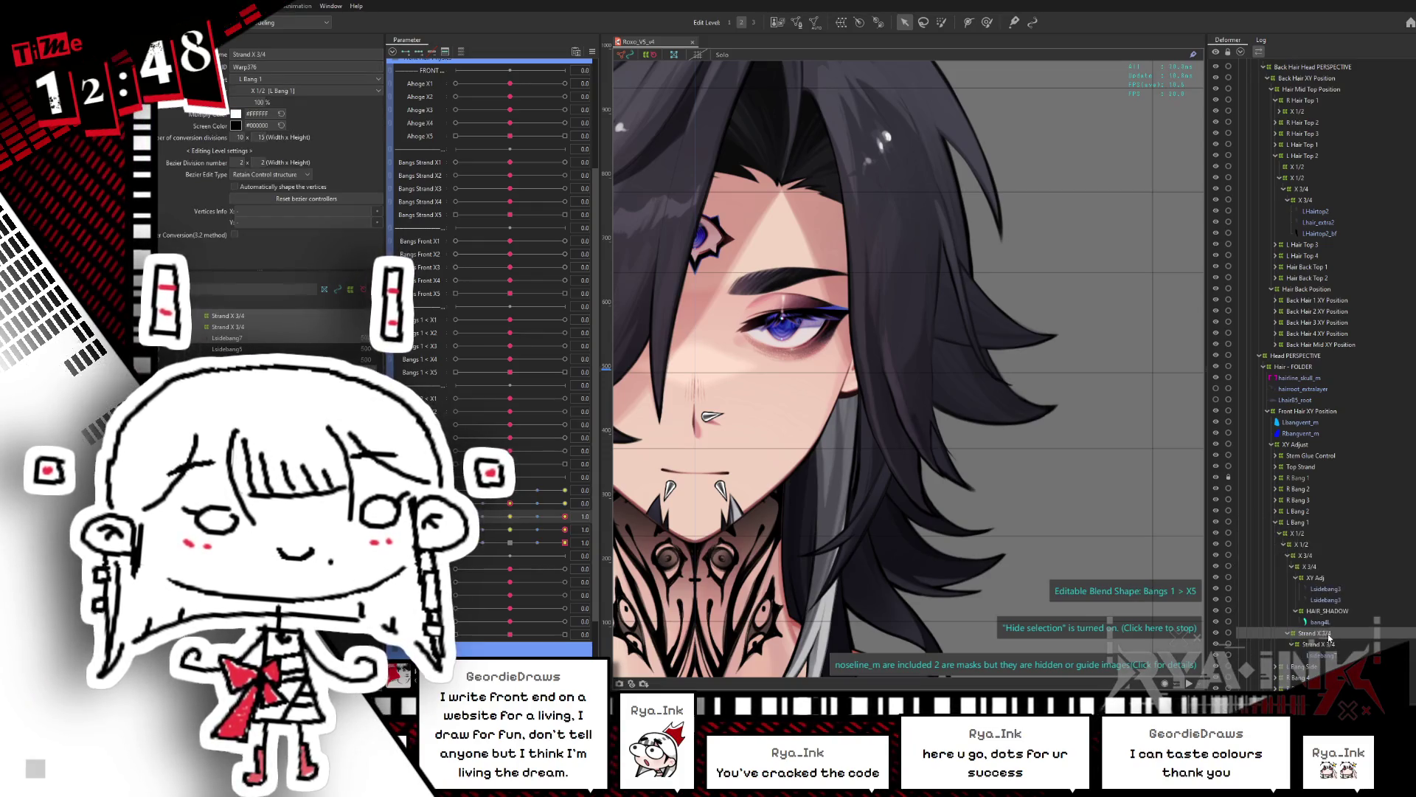
click(502, 527)
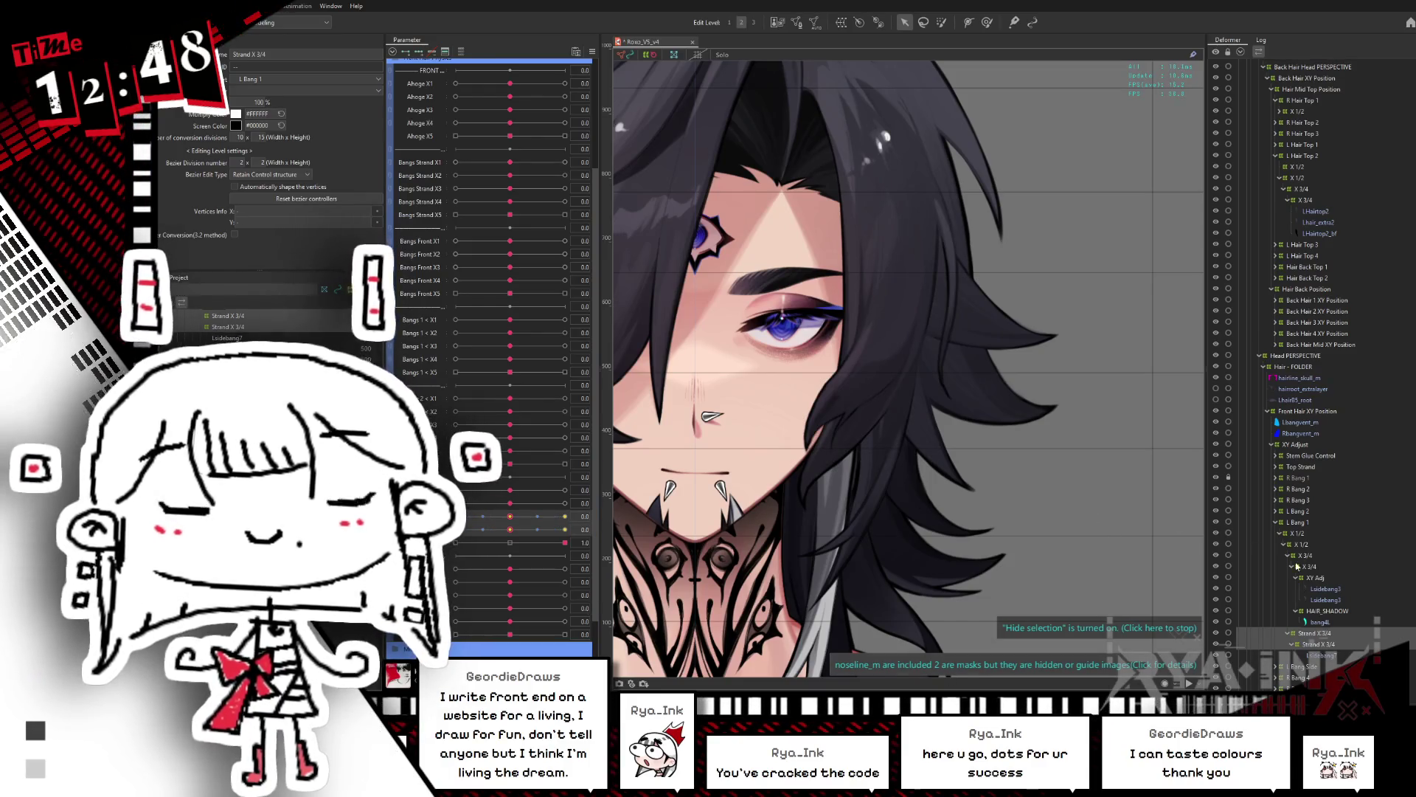
click(1287, 633)
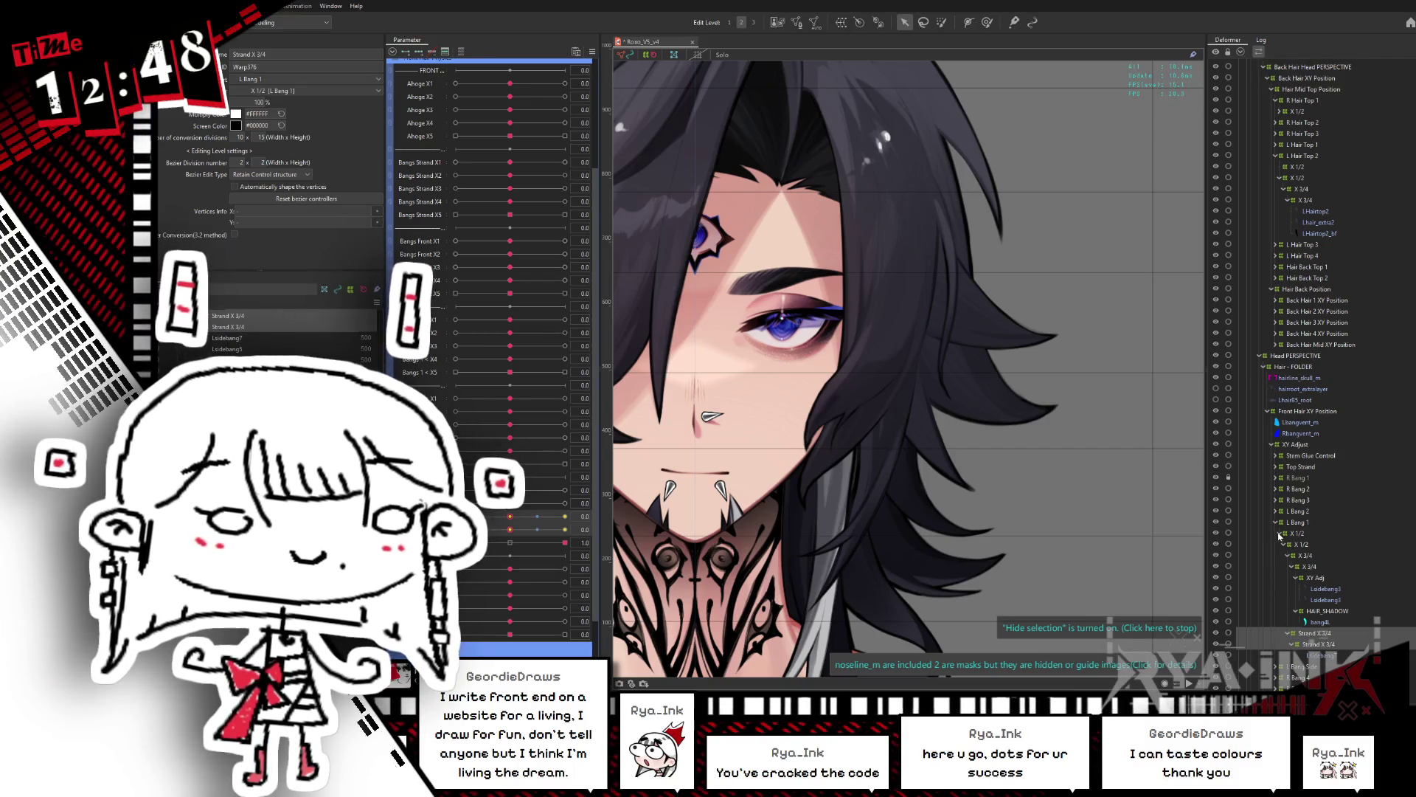
click(1276, 522)
click(1297, 522)
middle_drag(868, 431, 1098, 492)
click(593, 51)
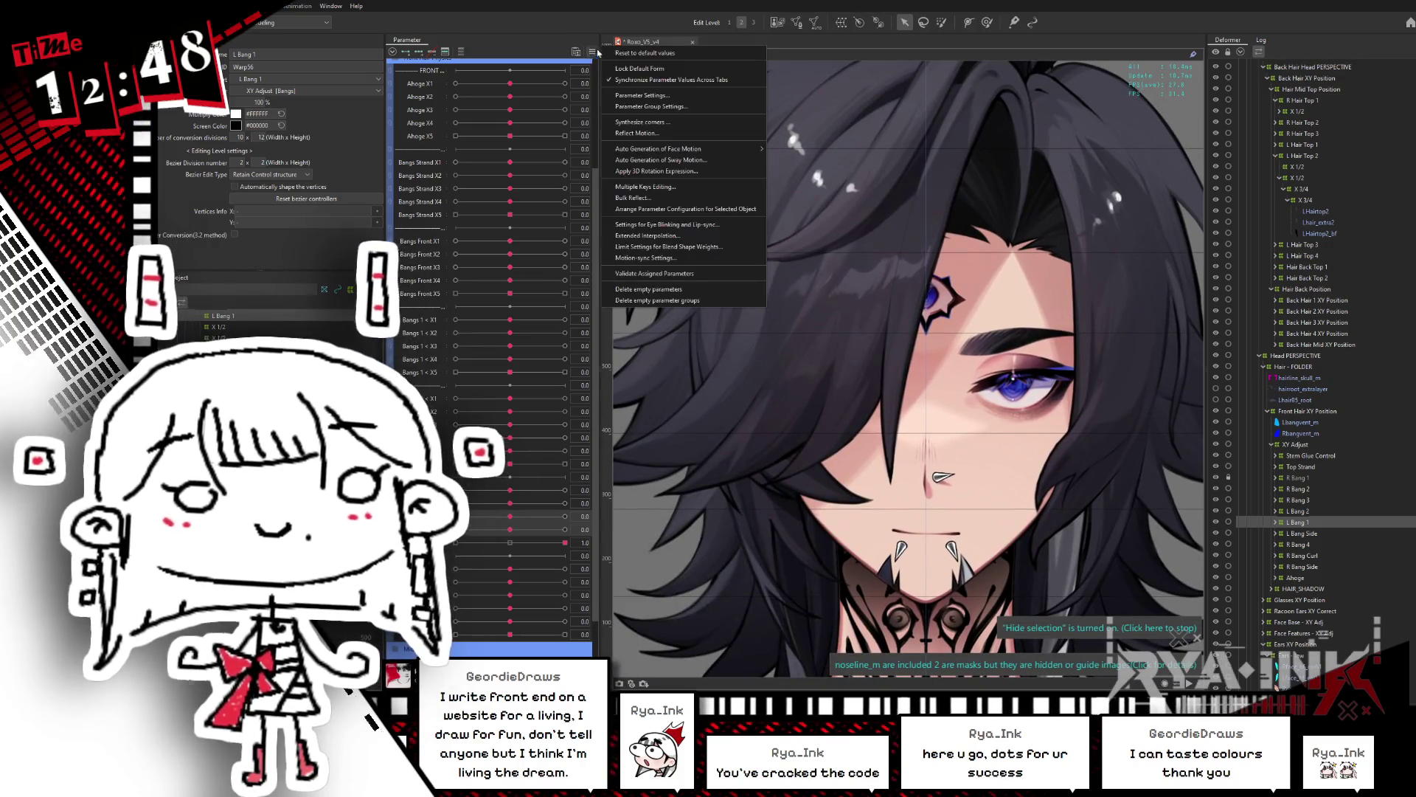
Step: Reset all parameters to defaults, turn Hair Toggle on, and select the Lsidebang11 art mesh
click(642, 53)
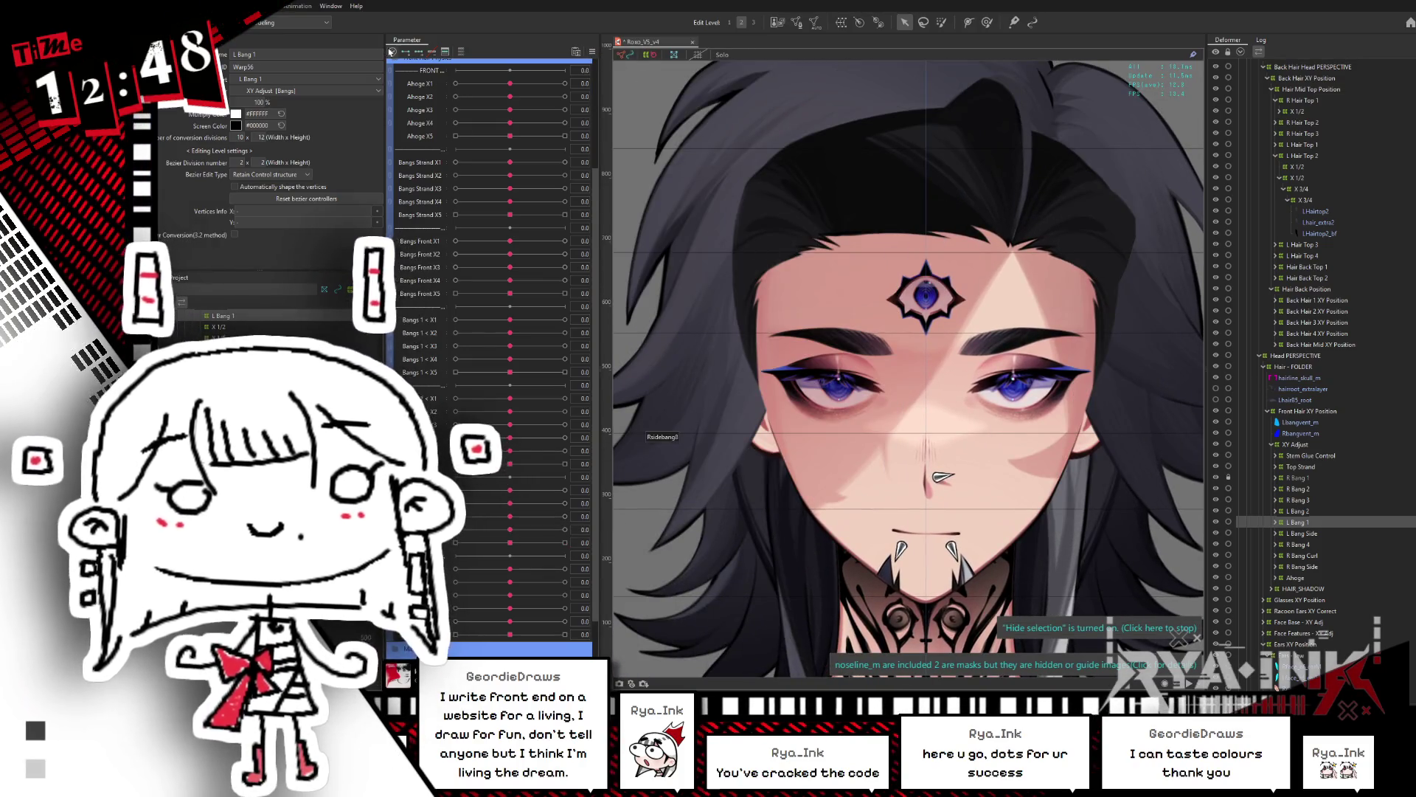
click(392, 52)
click(565, 327)
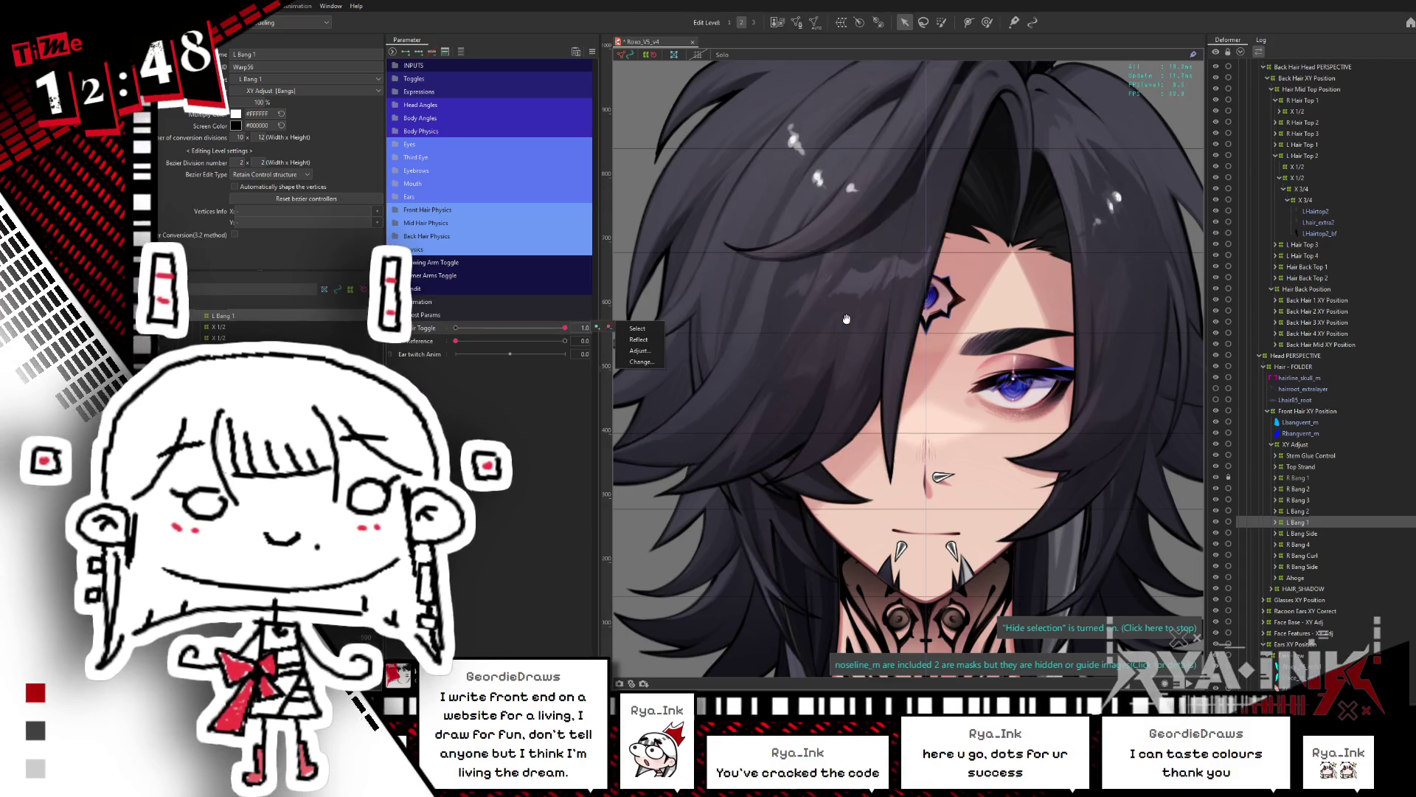
middle_drag(845, 319, 910, 321)
right_click(774, 346)
mouse_move(807, 346)
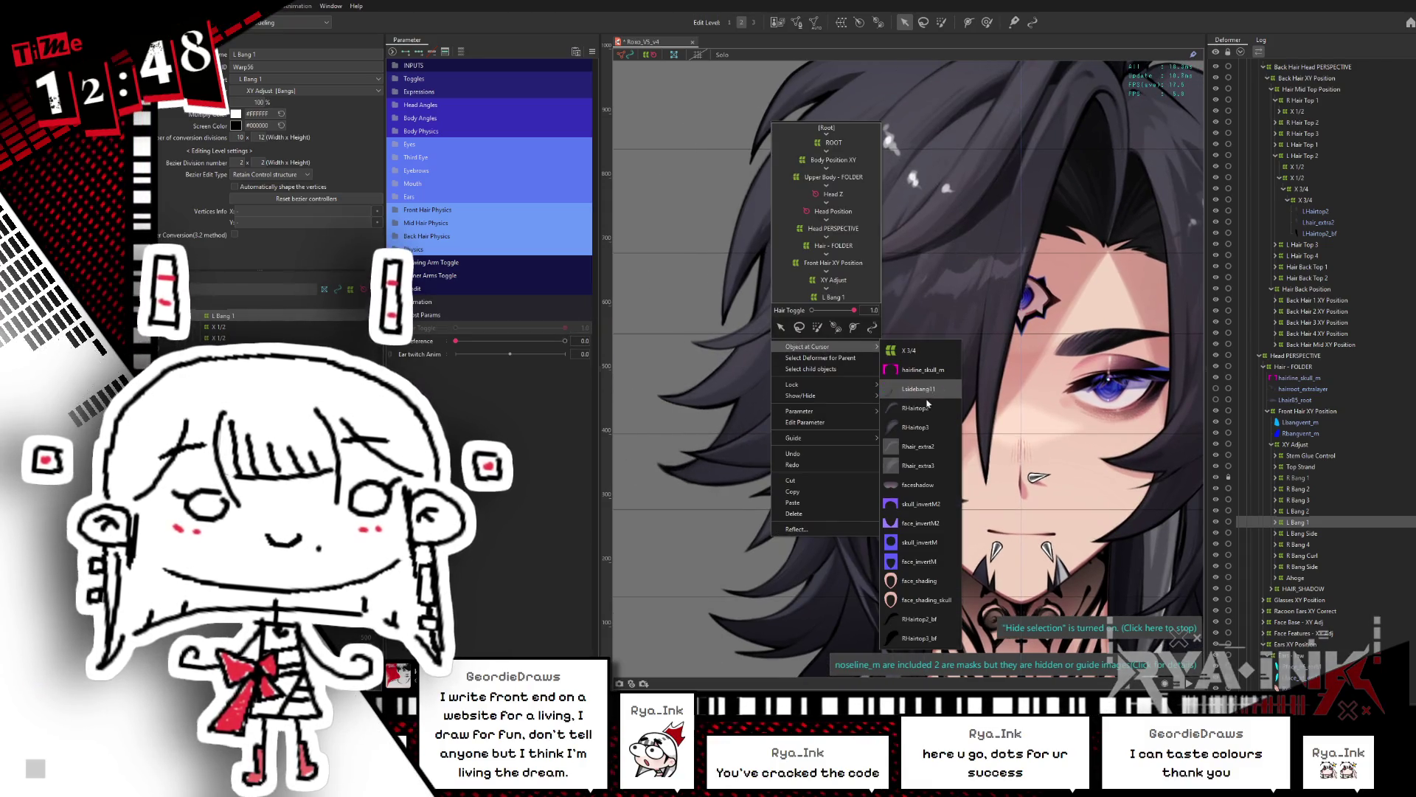
click(924, 391)
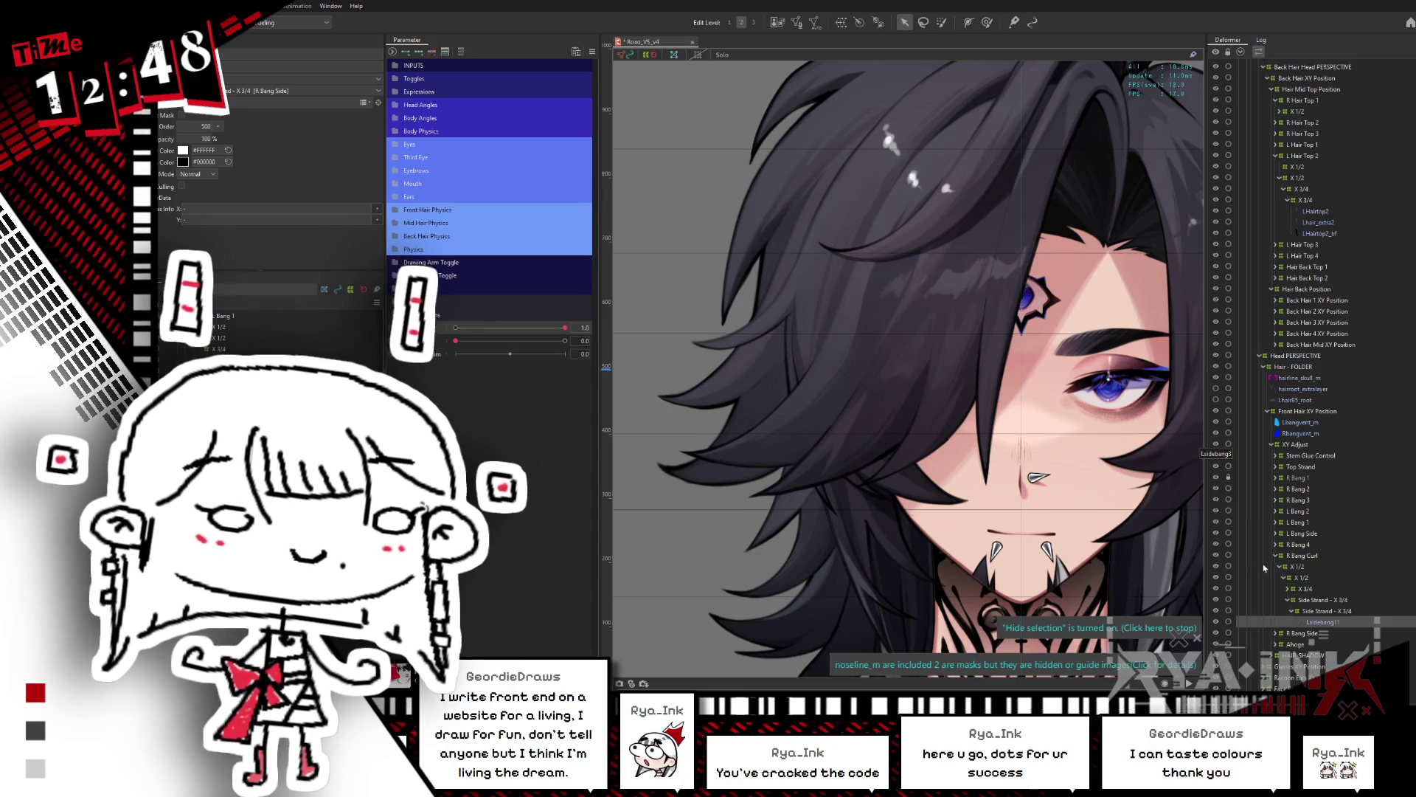
Step: Show the Front Hair Physics parameters, test two bang sliders, and select the Side Strand - X 3/4 warp
scroll(947, 452, down, 2)
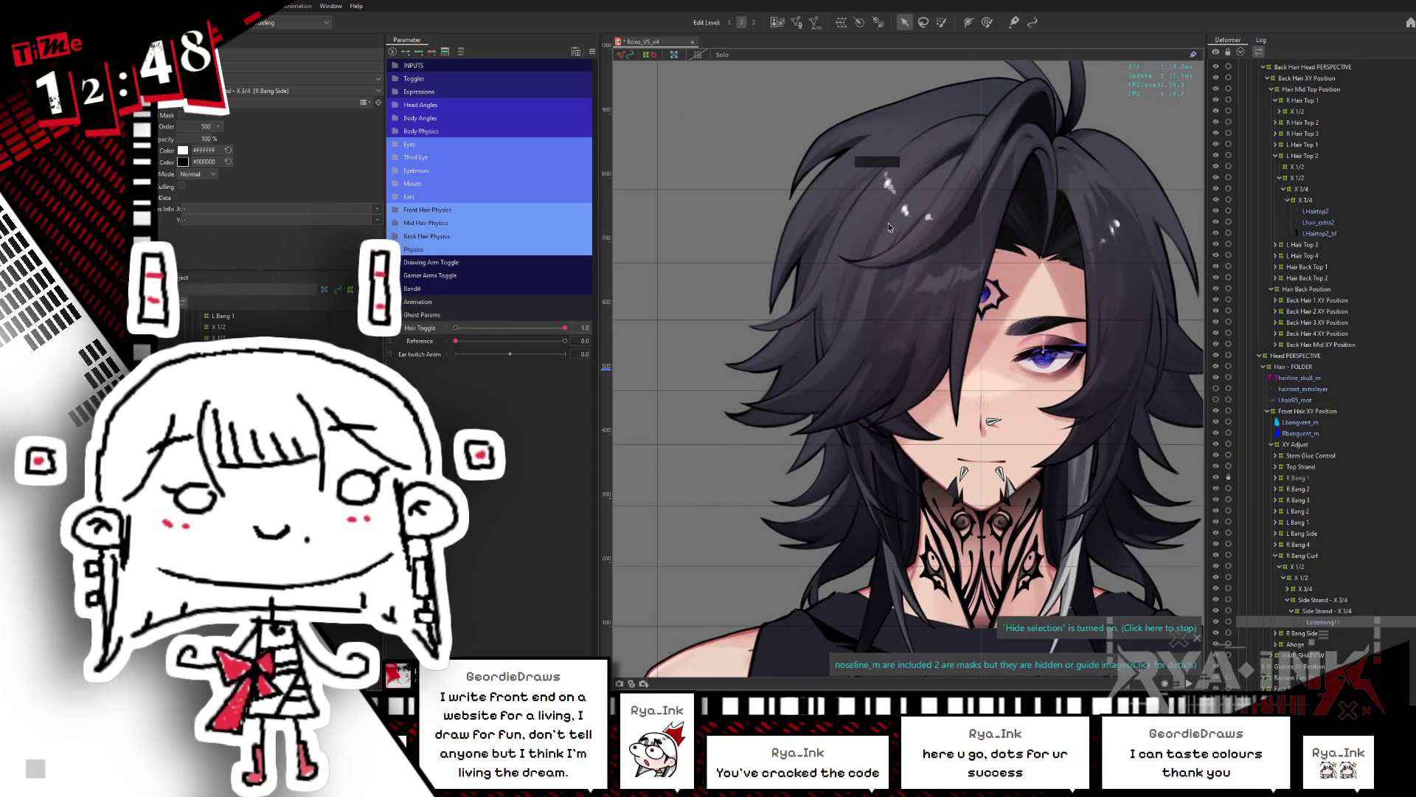
click(1311, 567)
shift+click(1321, 622)
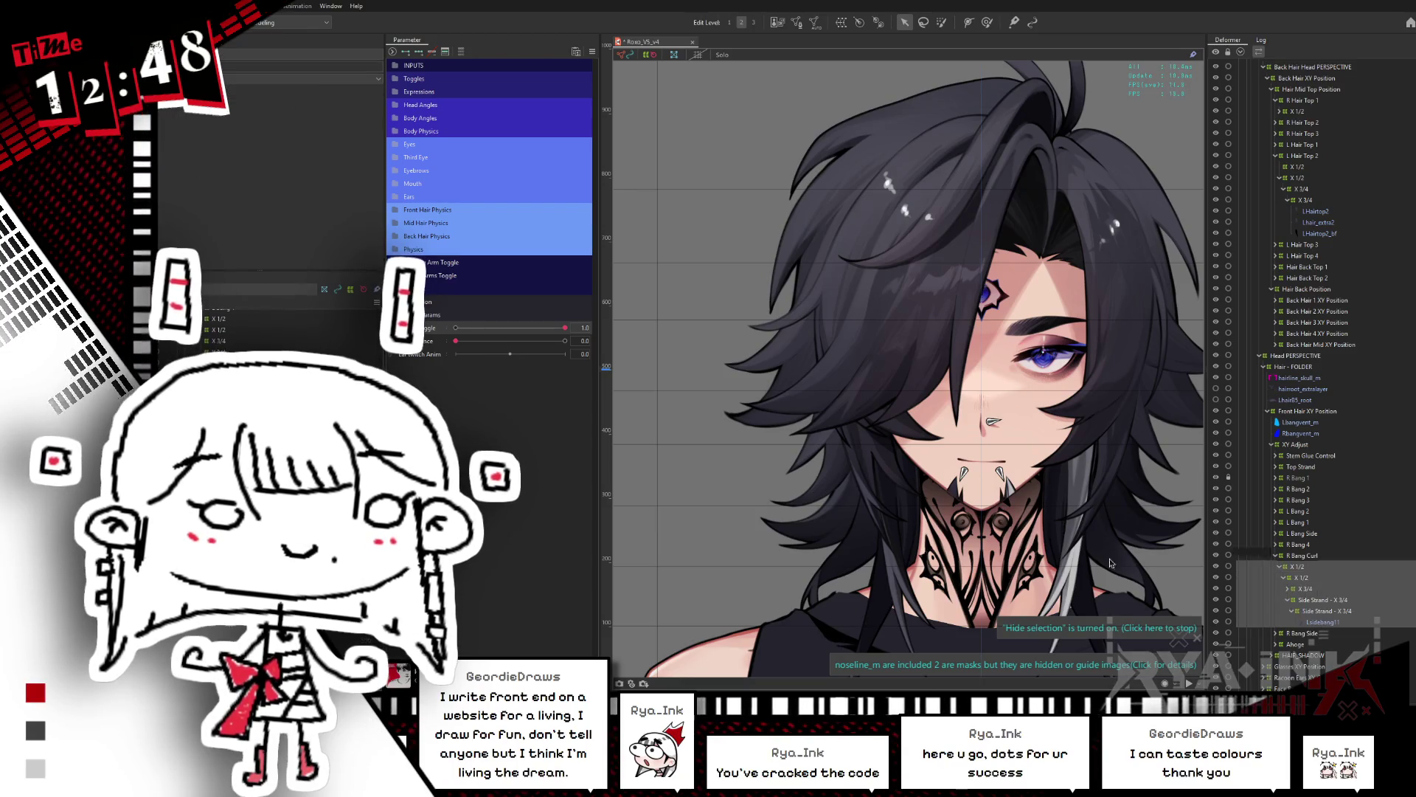
click(389, 214)
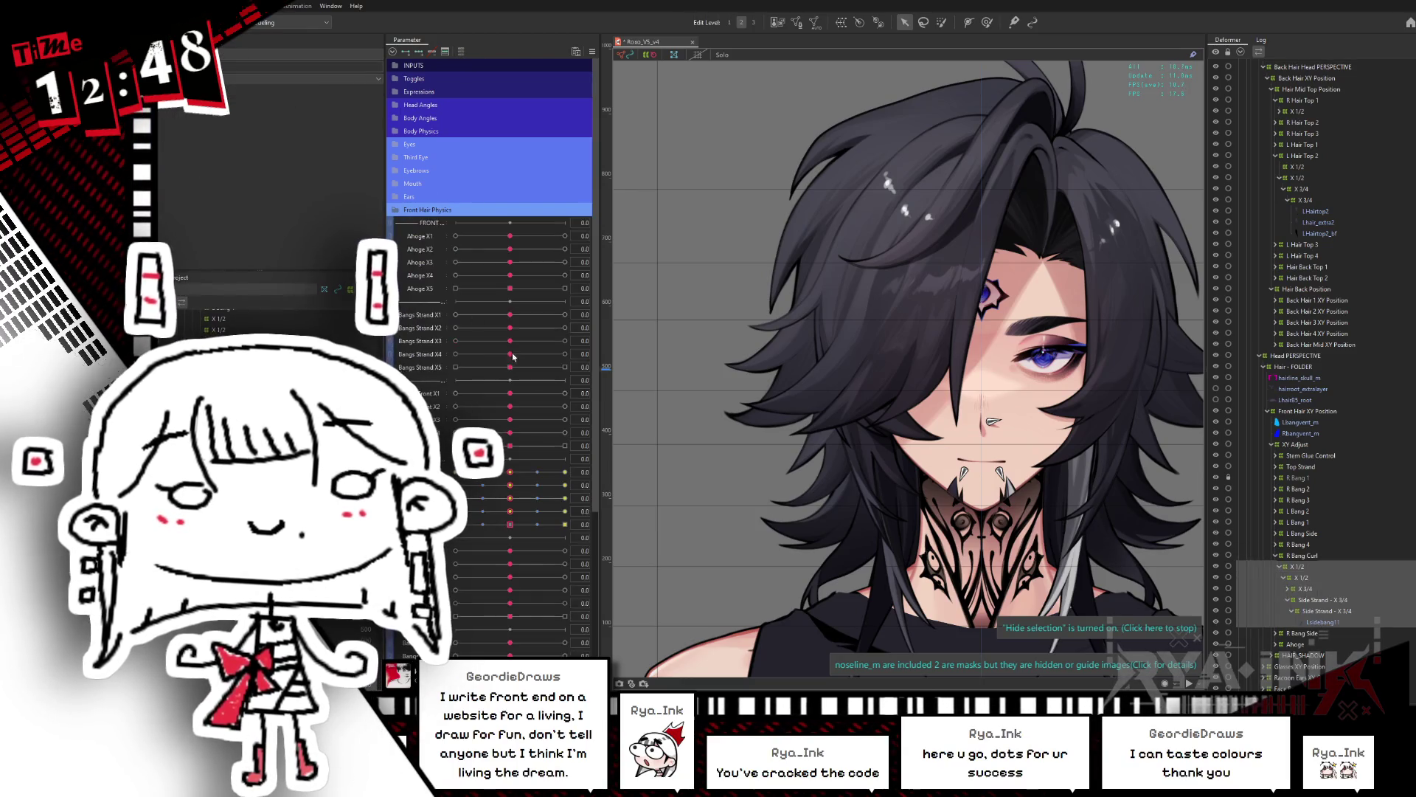
mouse_move(510, 474)
mouse_down()
mouse_move(585, 483)
mouse_move(571, 522)
mouse_up()
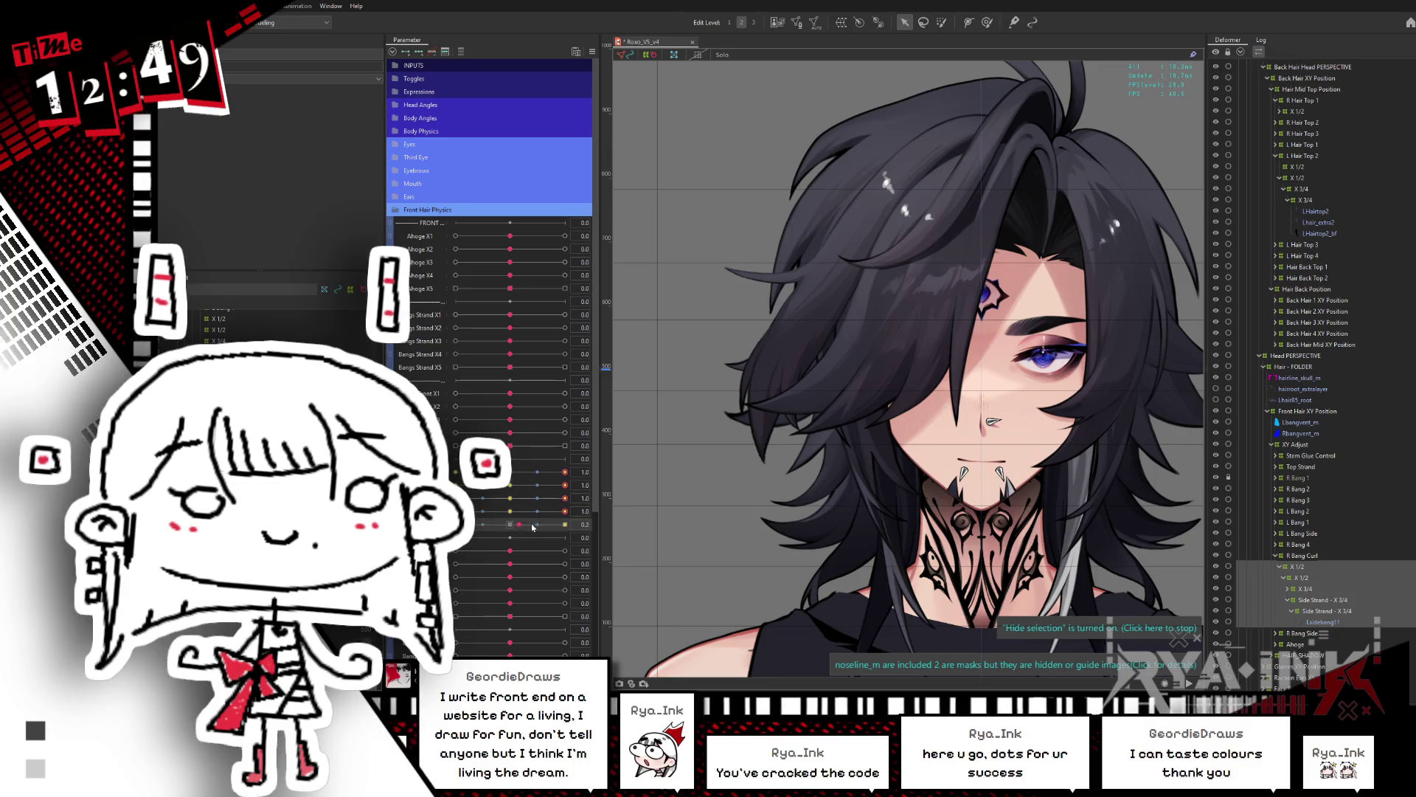
click(1324, 621)
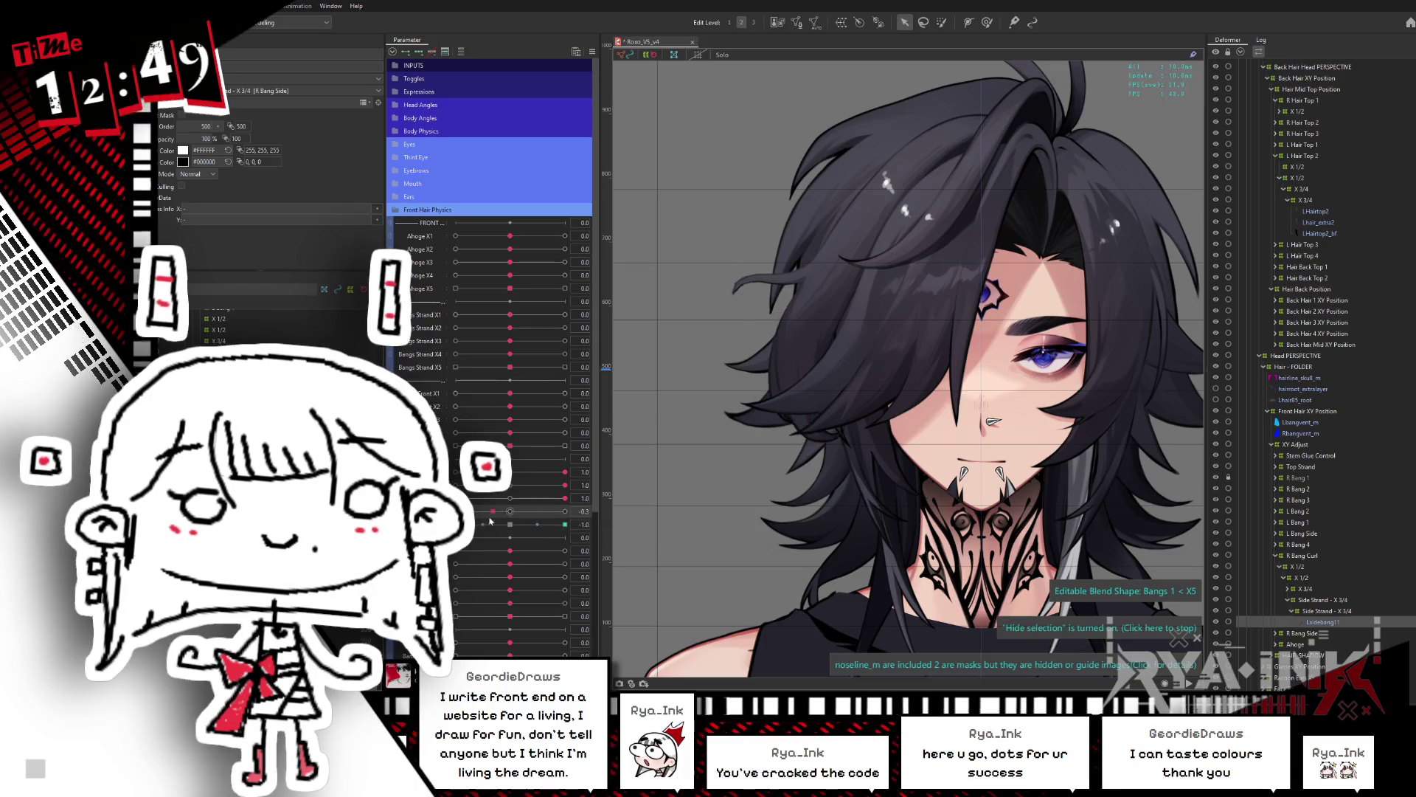
click(514, 483)
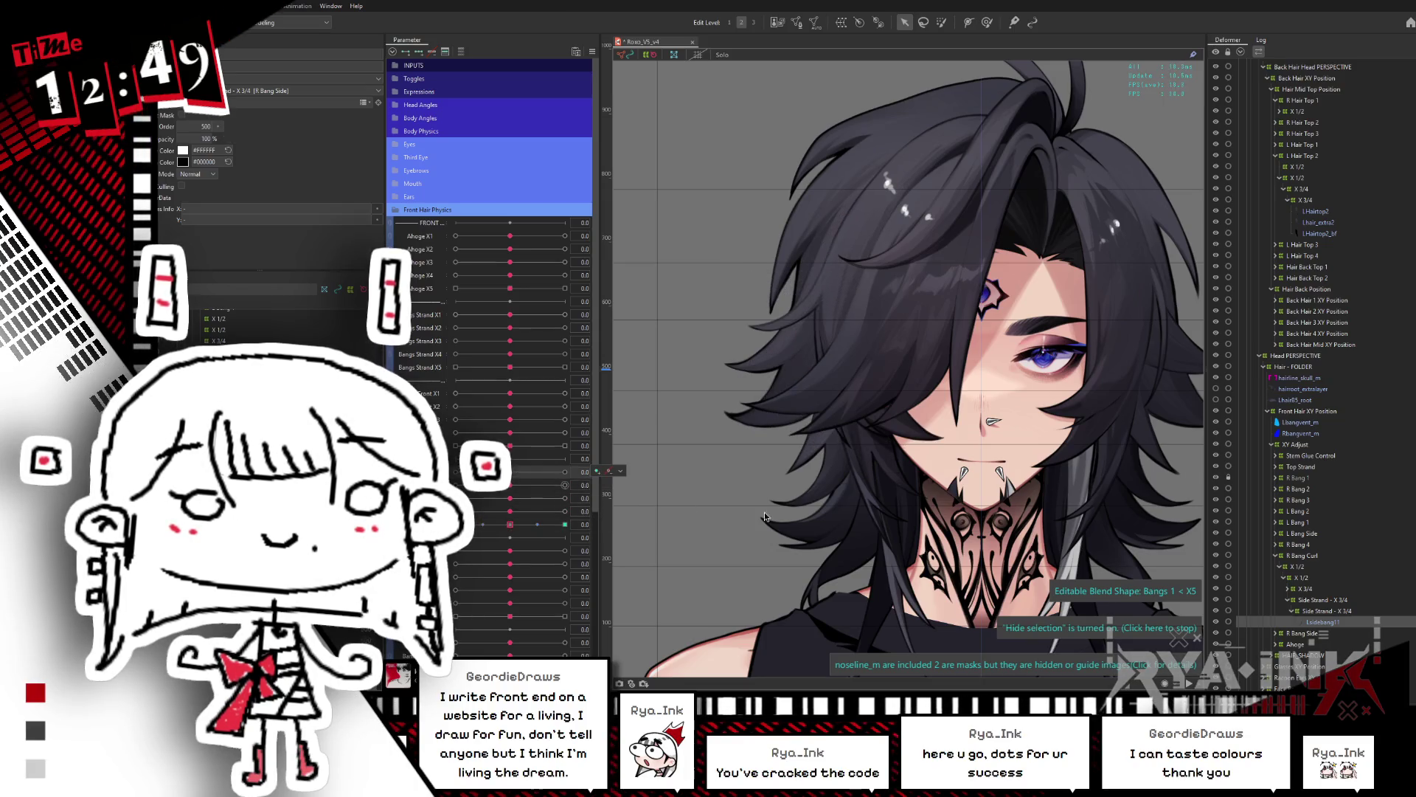
click(1332, 601)
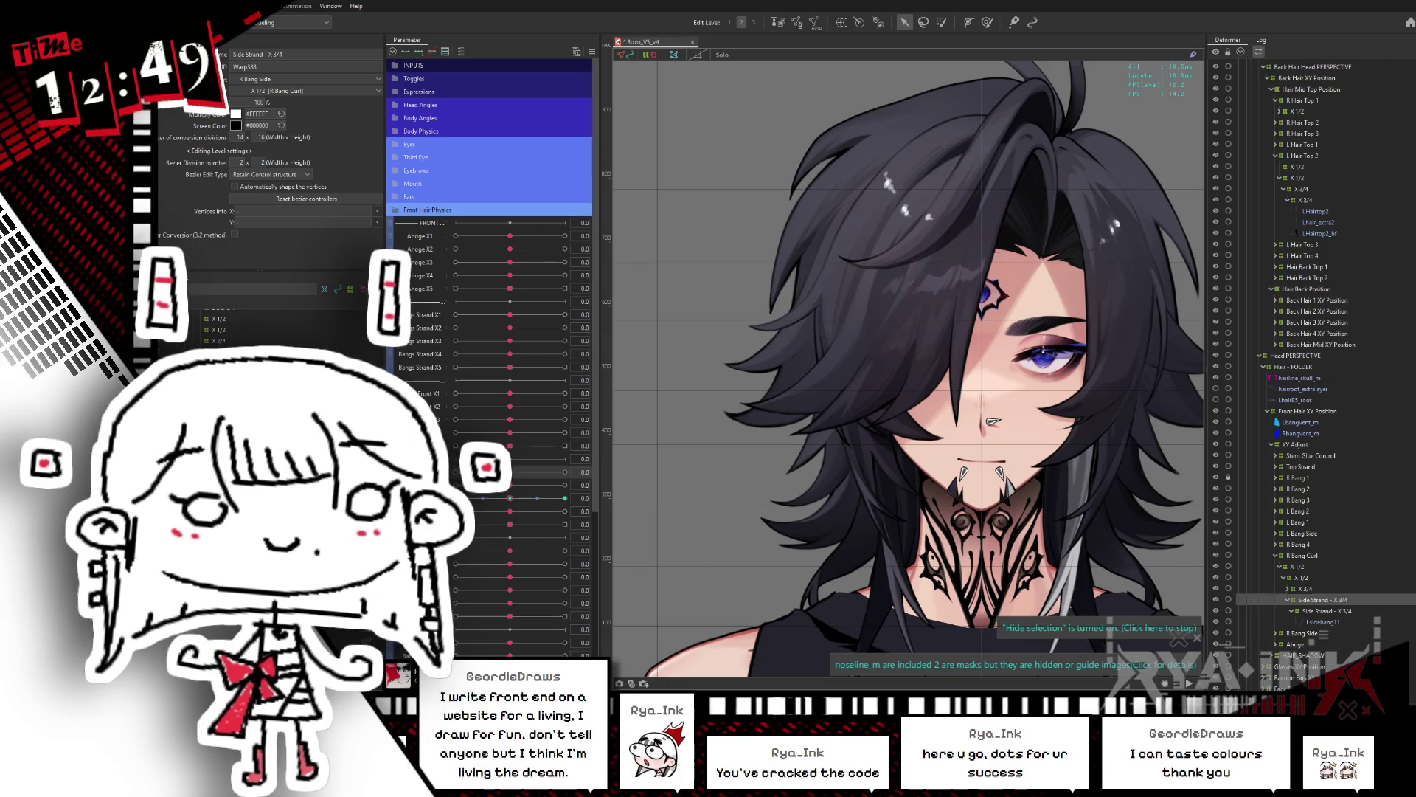
Step: Show the Side Strand warp and reshape it with the transform box at the 1.0 key
click(567, 499)
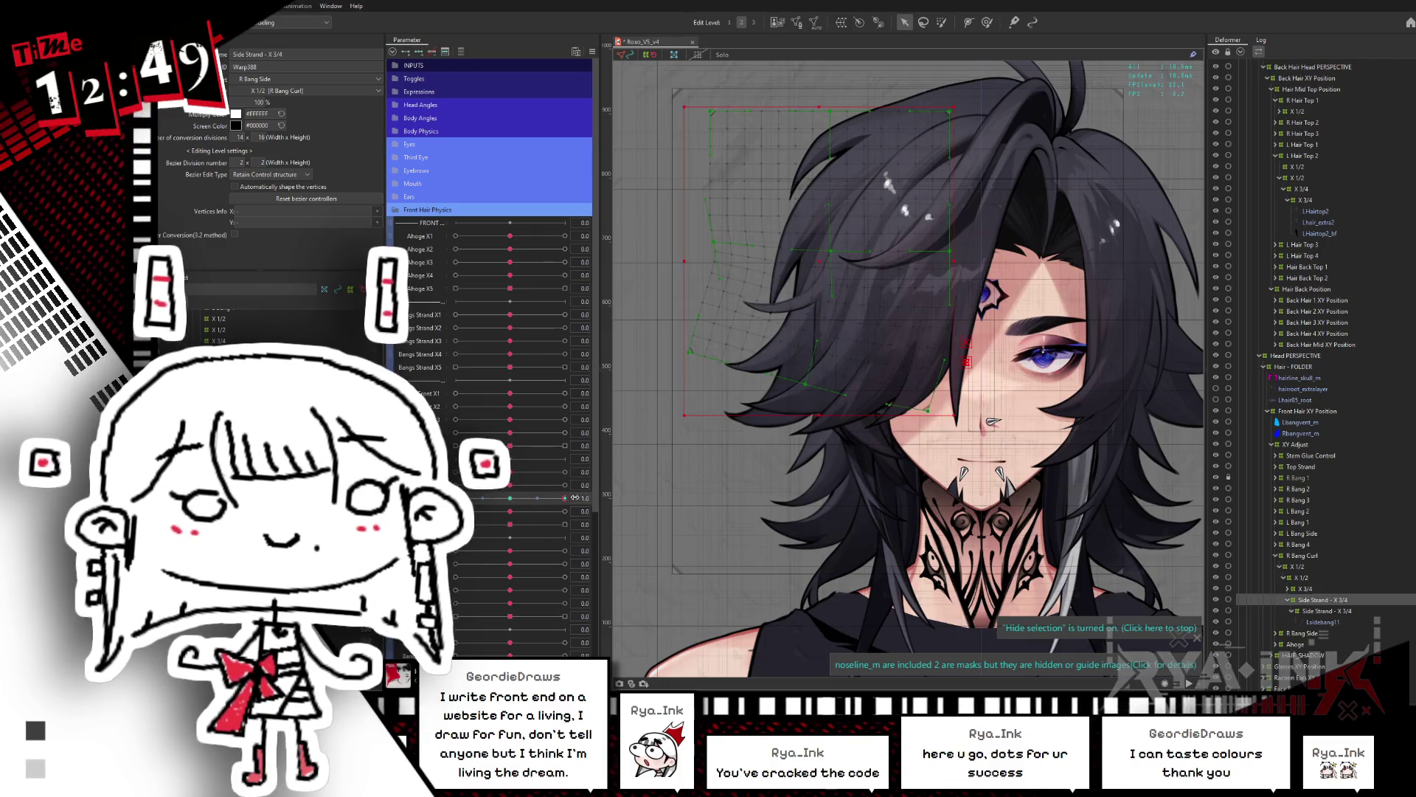
key(h)
click(512, 504)
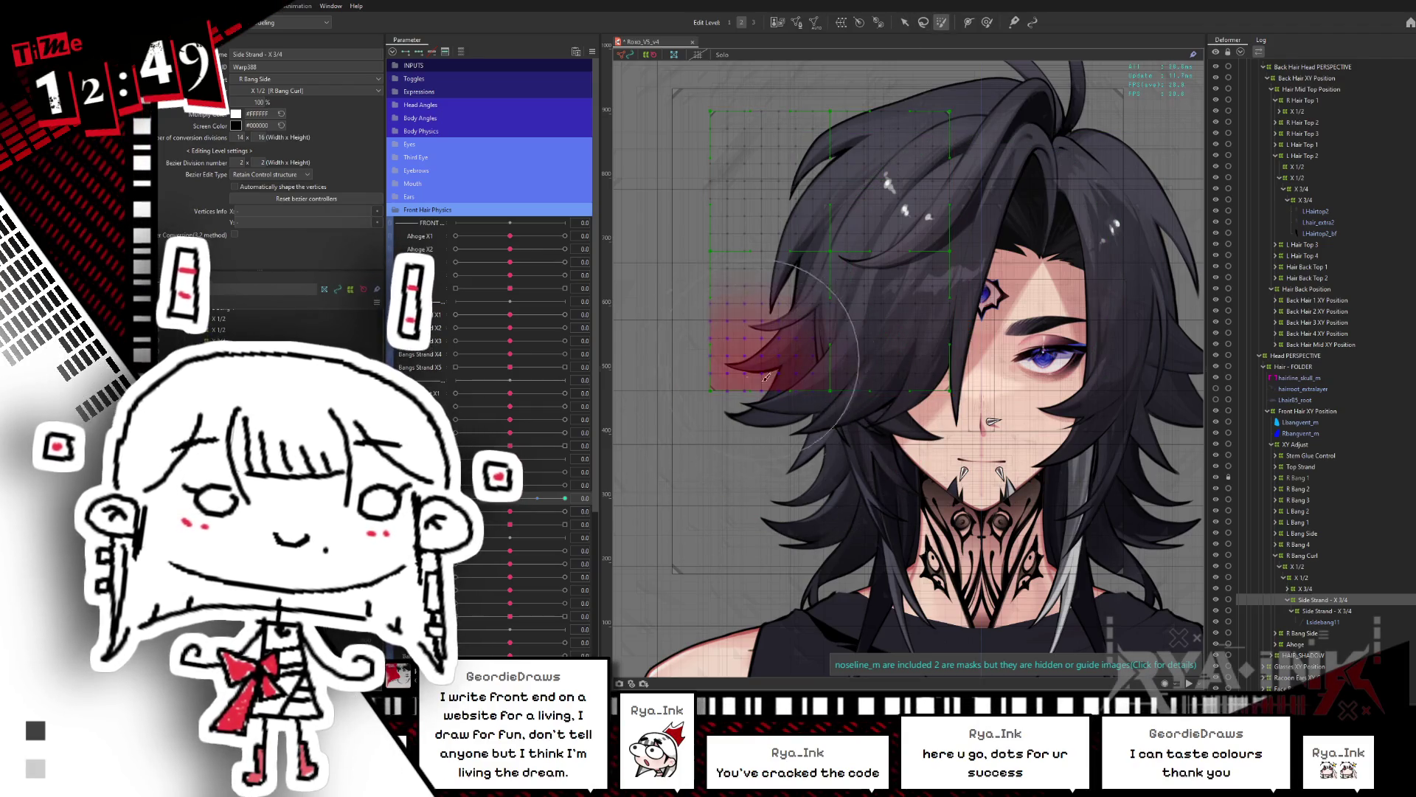
click(904, 21)
click(565, 498)
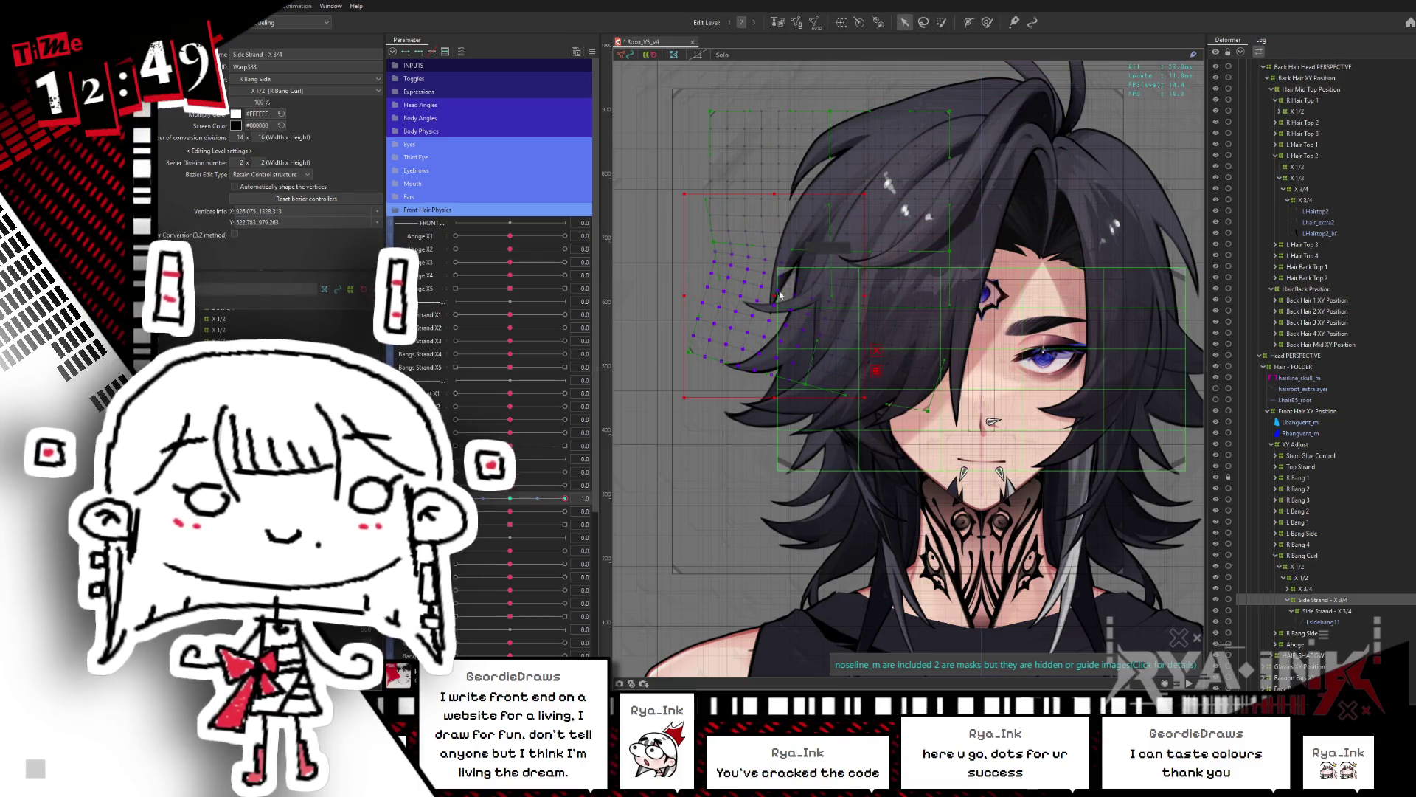
click(859, 298)
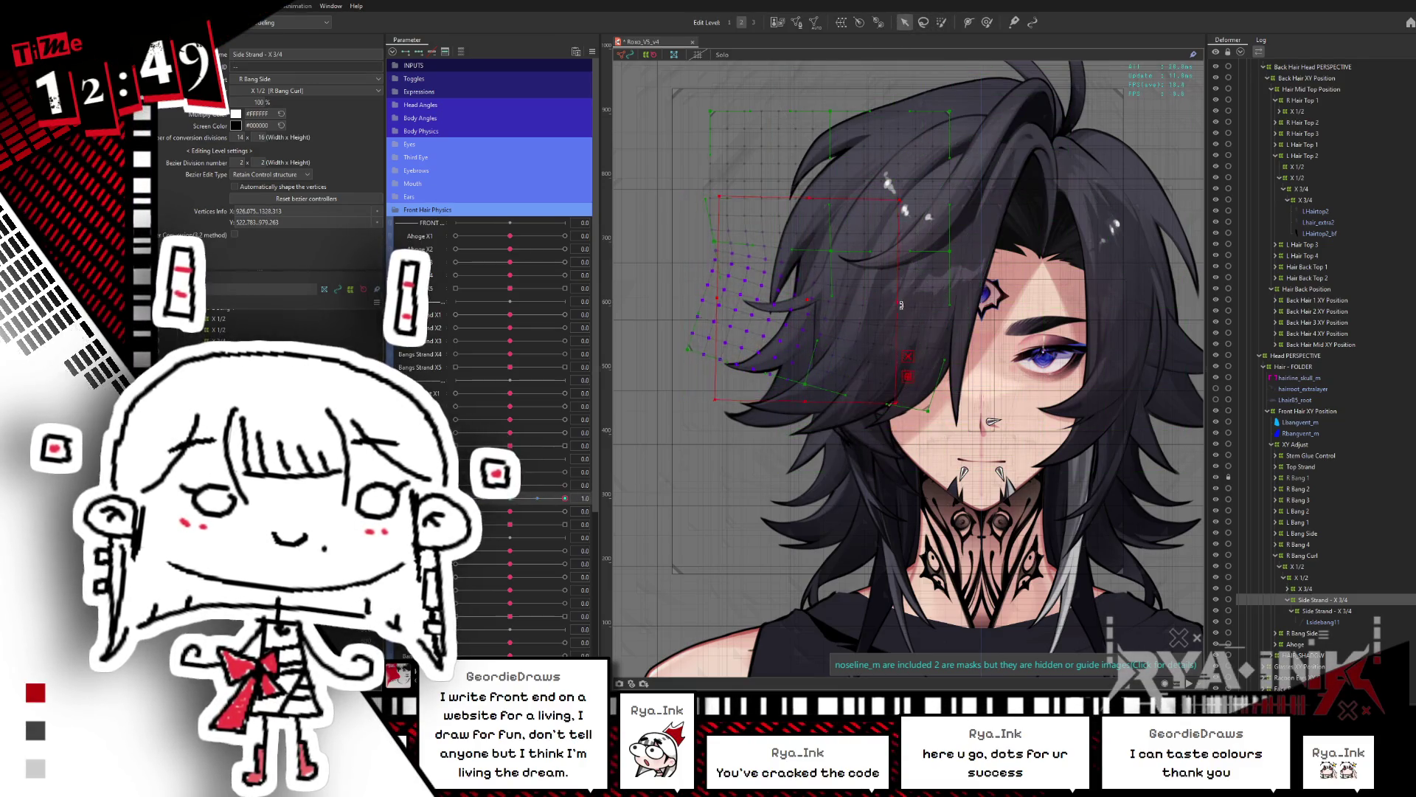
click(565, 498)
Step: Reshape the warp with the transform box at the -1.0 key, then return to 0.0
click(455, 498)
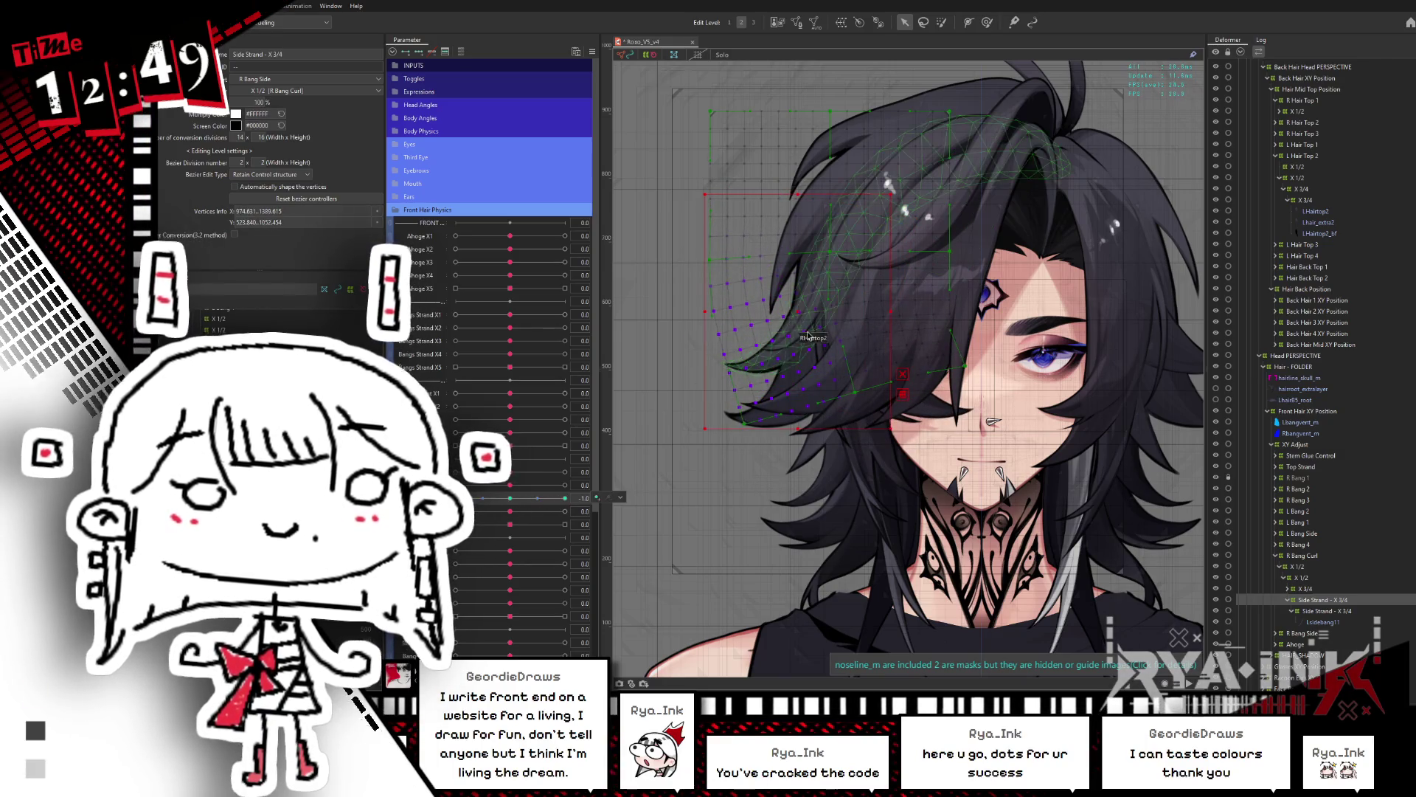
click(824, 305)
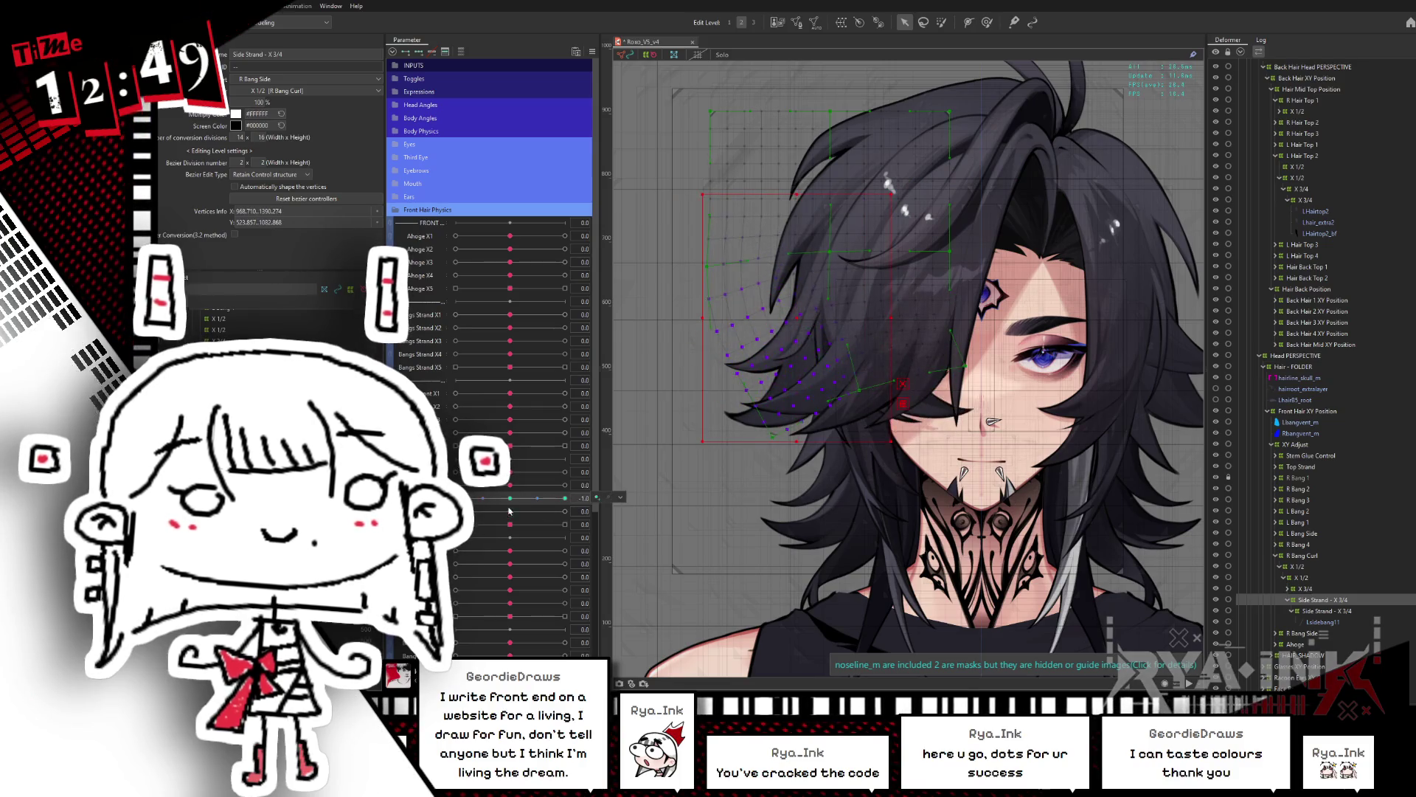
click(1332, 612)
drag(499, 517, 586, 507)
click(510, 511)
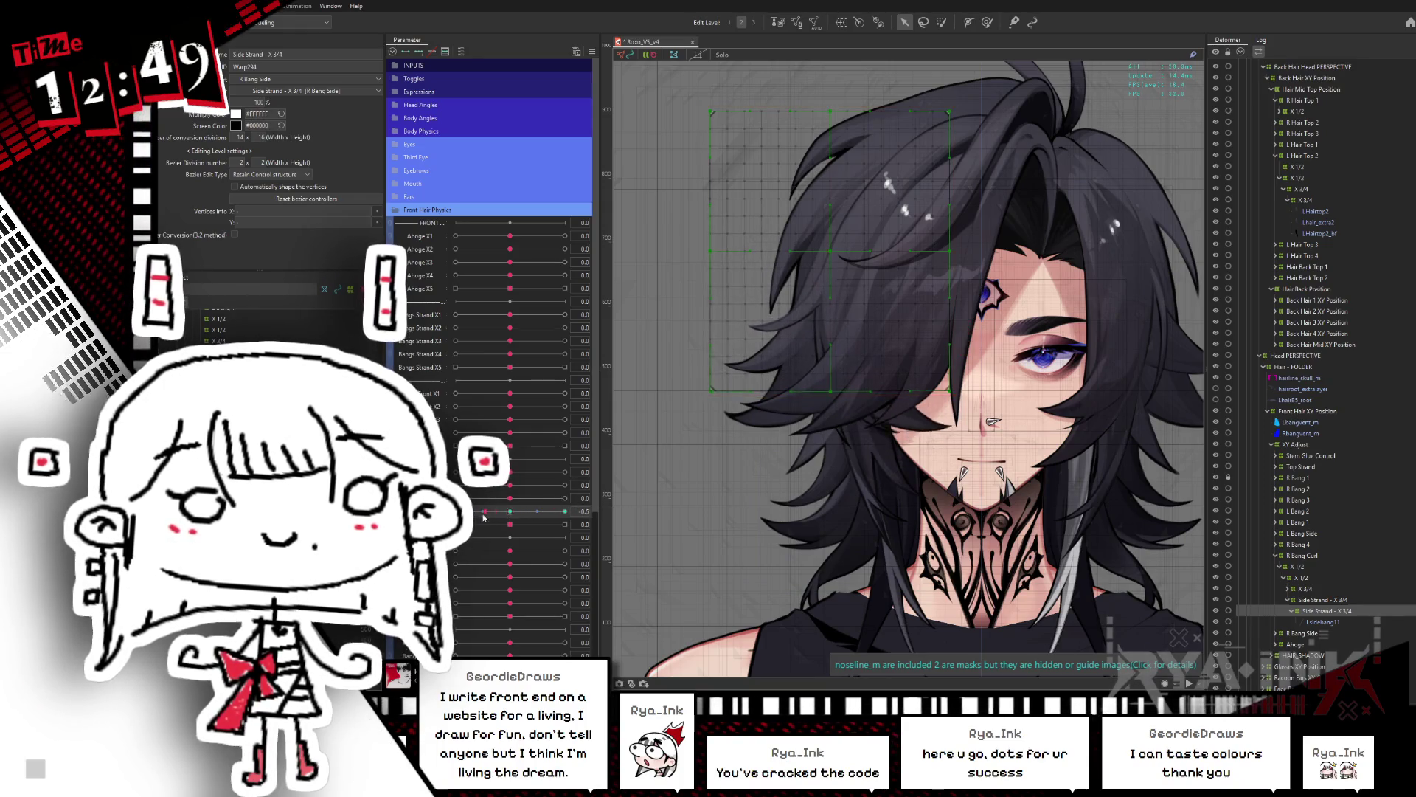
Step: Bend the left side of the strand's warp grid with the deform brush
click(941, 22)
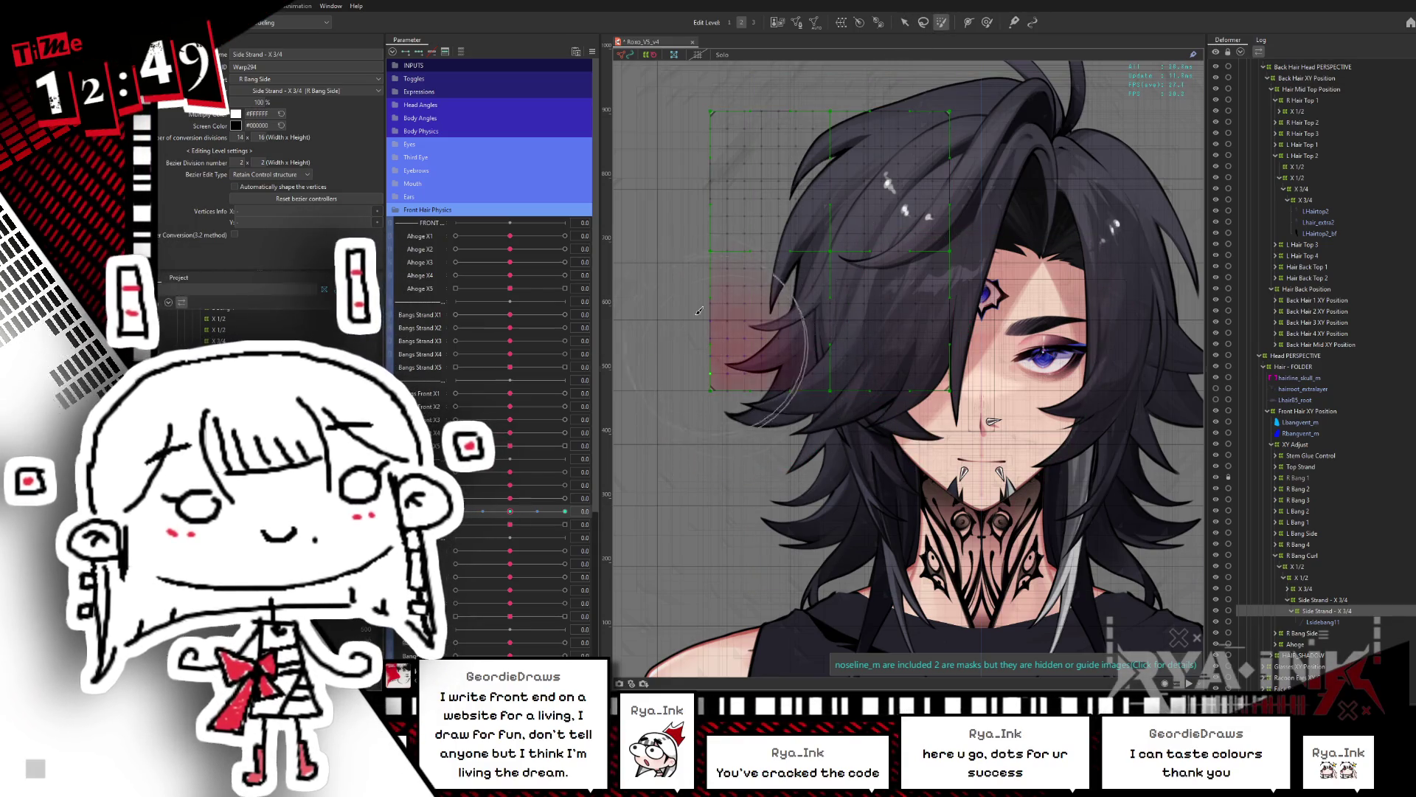
drag(792, 402, 701, 299)
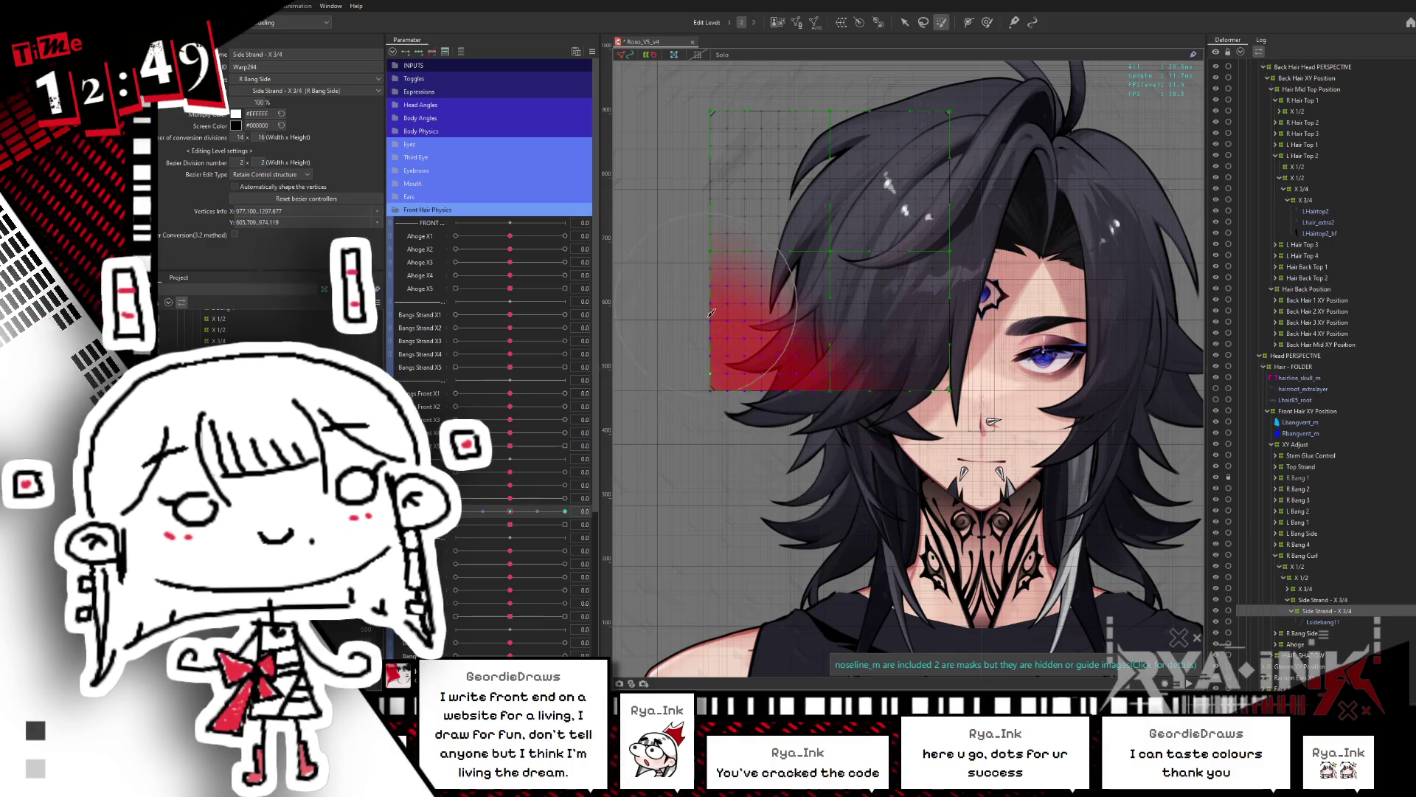
key(v)
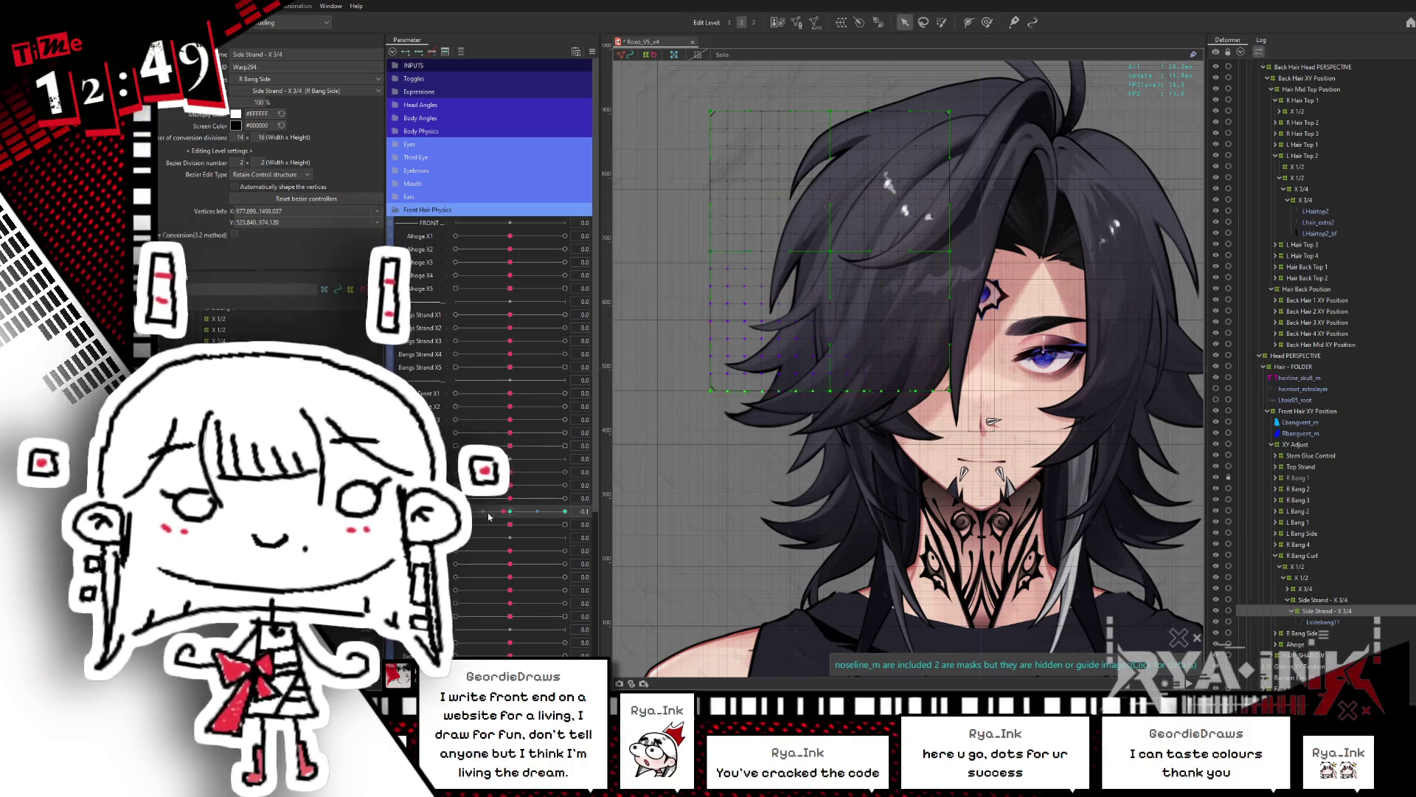
click(496, 514)
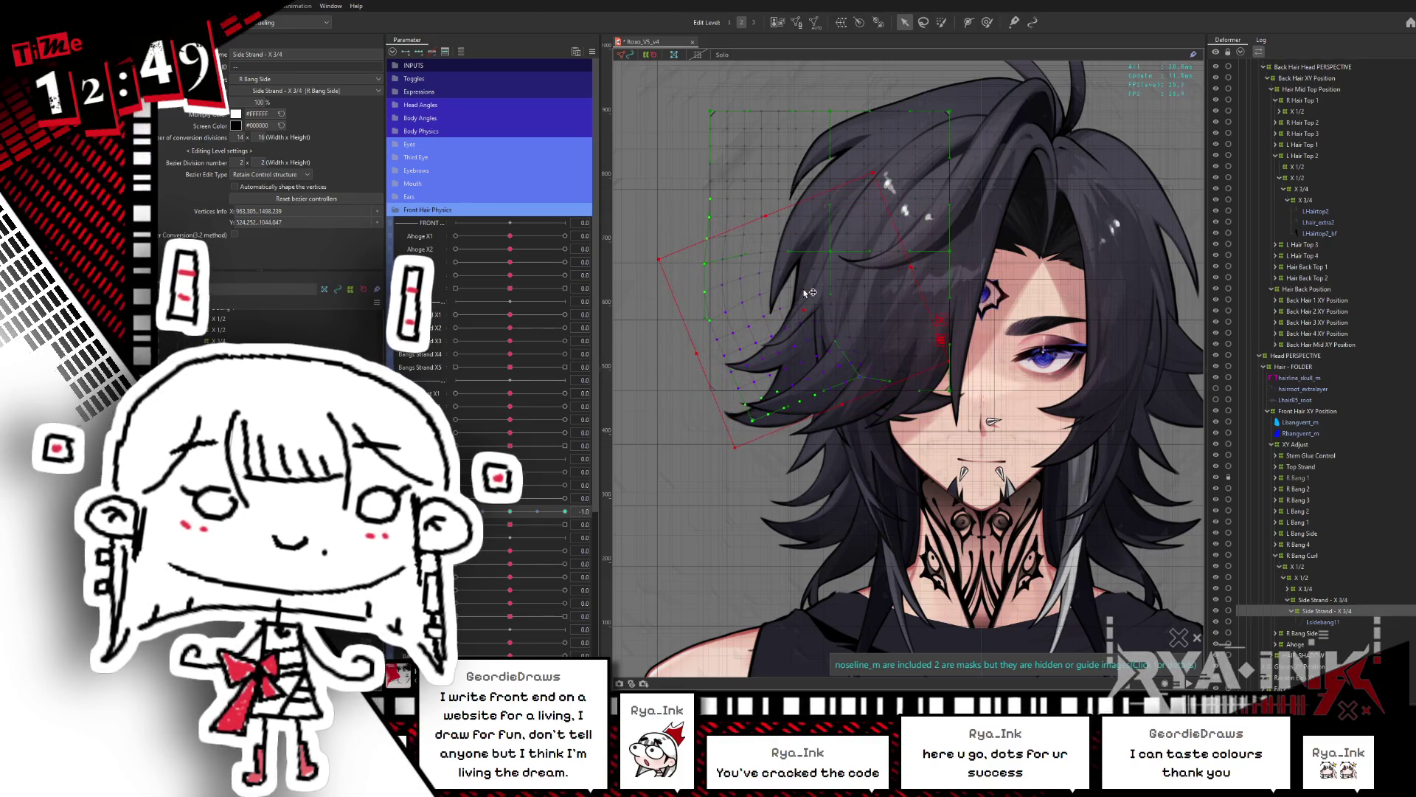
Step: Sweep the parameter from -1.0 to 1.0 to check the strand, reset to 0.0, and open the preview
mouse_move(514, 518)
mouse_down()
mouse_move(476, 513)
mouse_move(565, 511)
mouse_up()
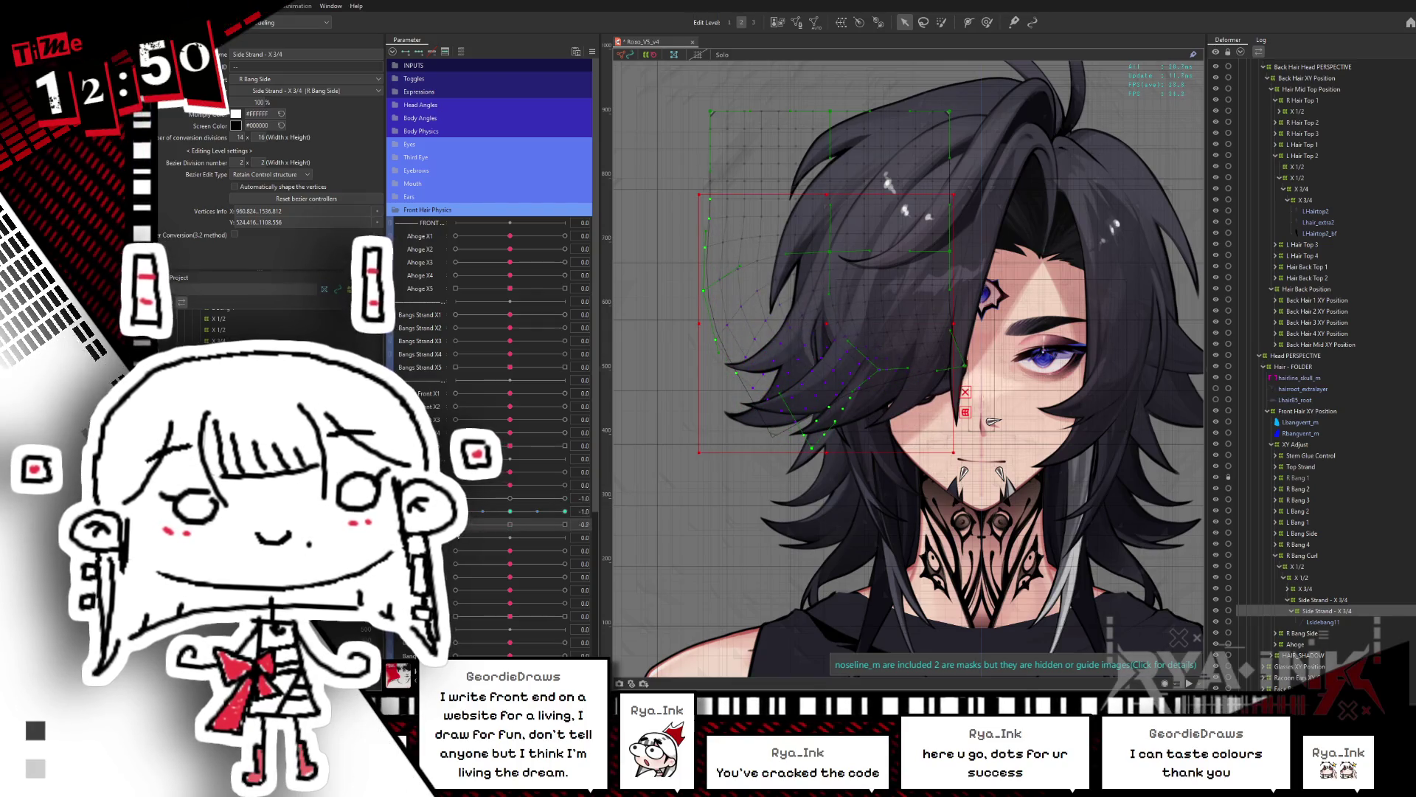
drag(467, 509, 568, 514)
drag(471, 529, 547, 528)
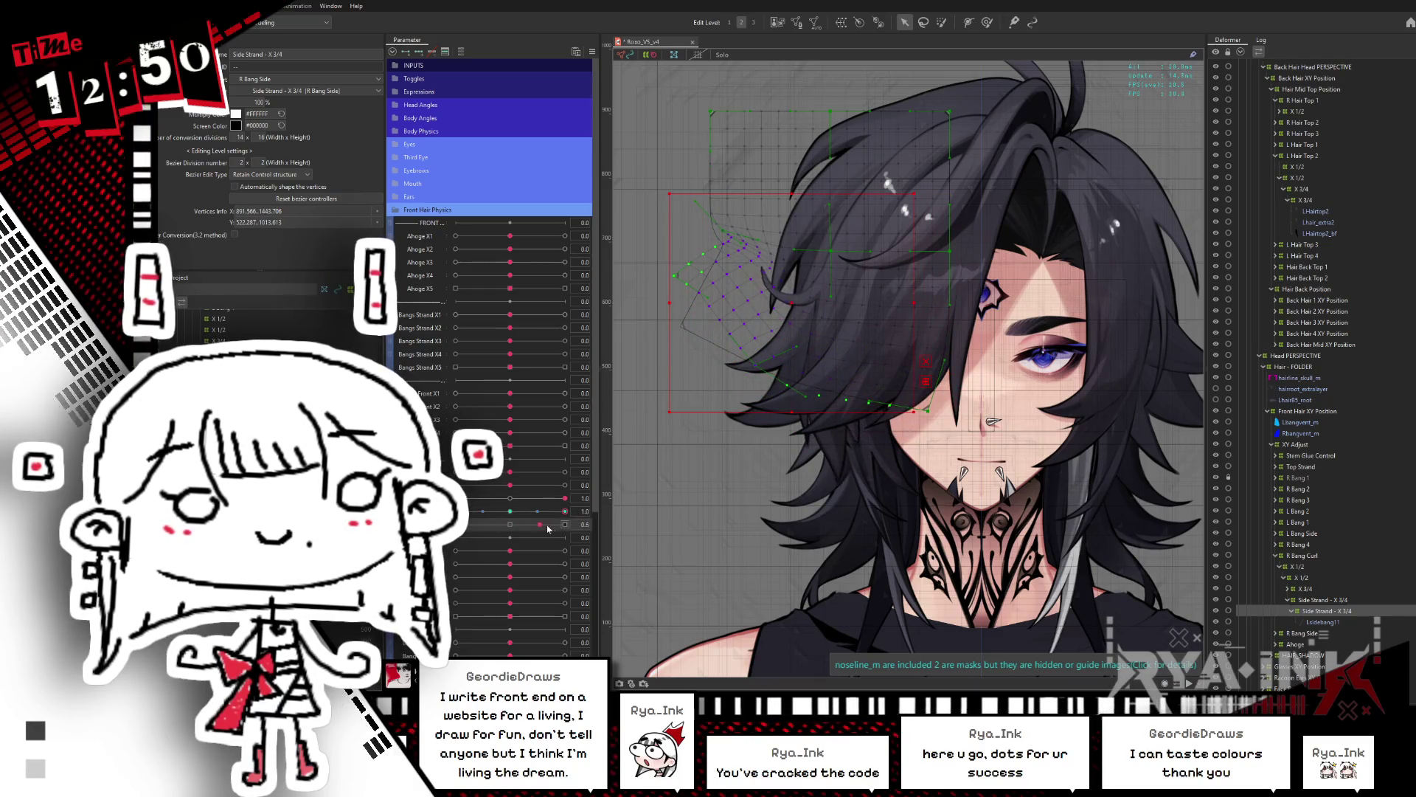
click(515, 498)
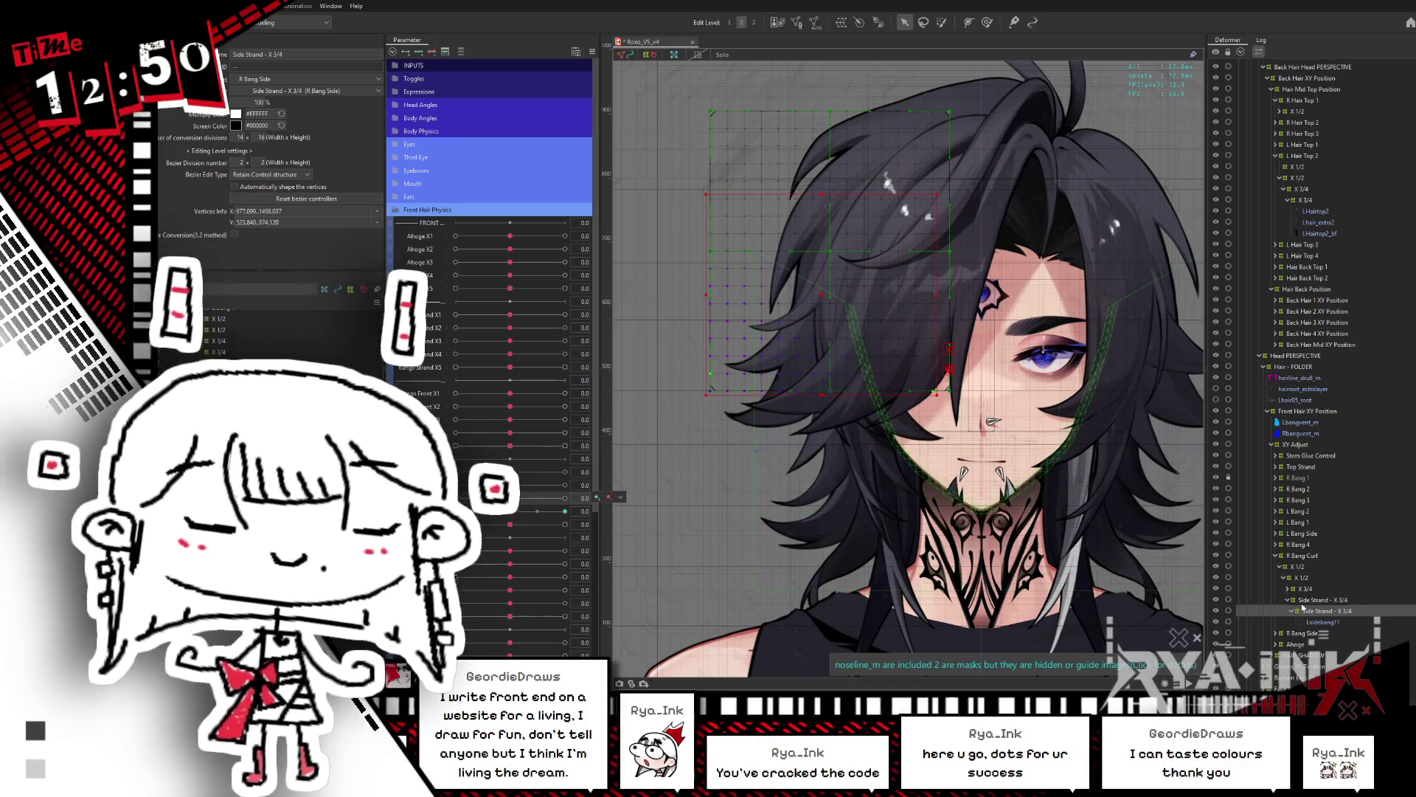
key(alt+Tab)
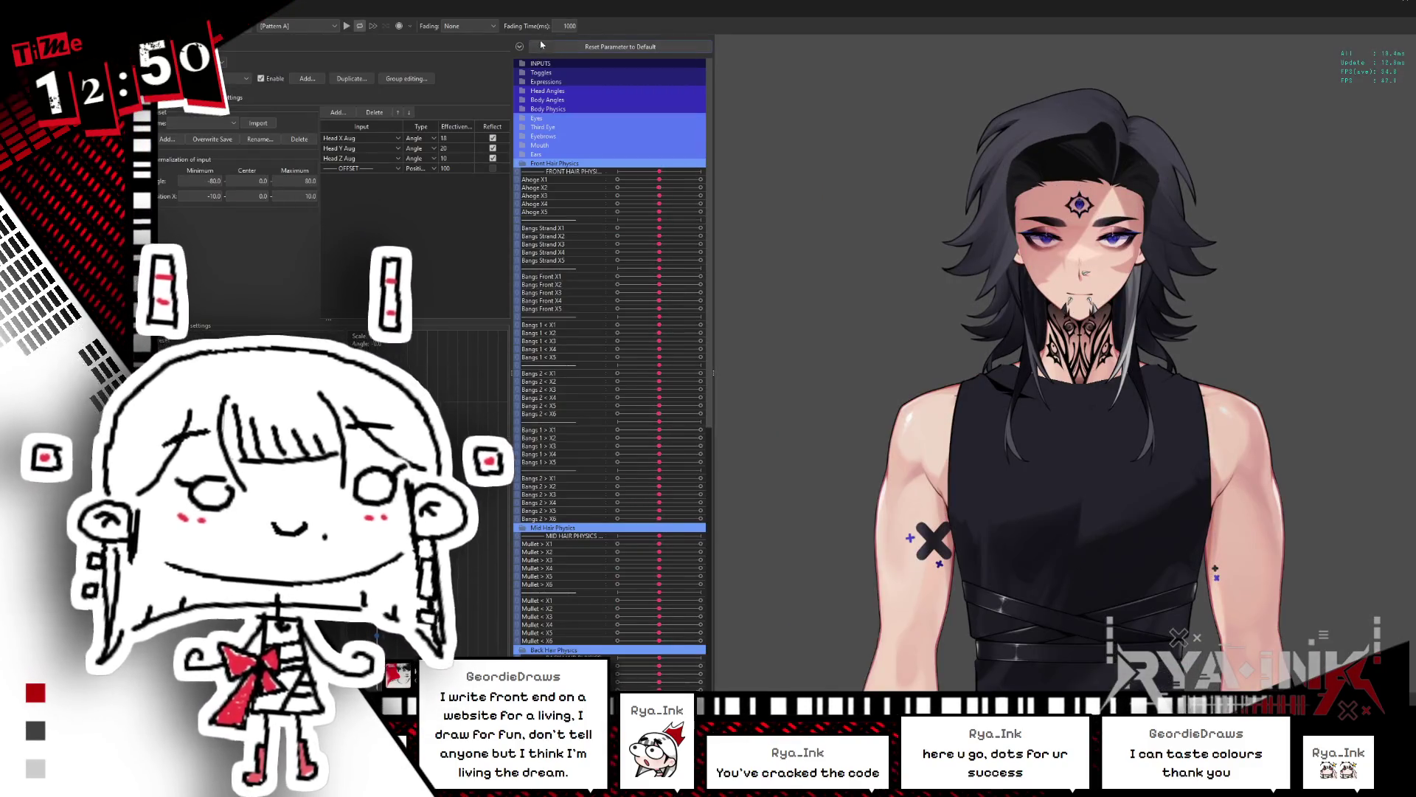
Step: Collapse the hair physics groups, view the longer hair with Hair Toggle on, and close the preview
click(519, 46)
click(705, 246)
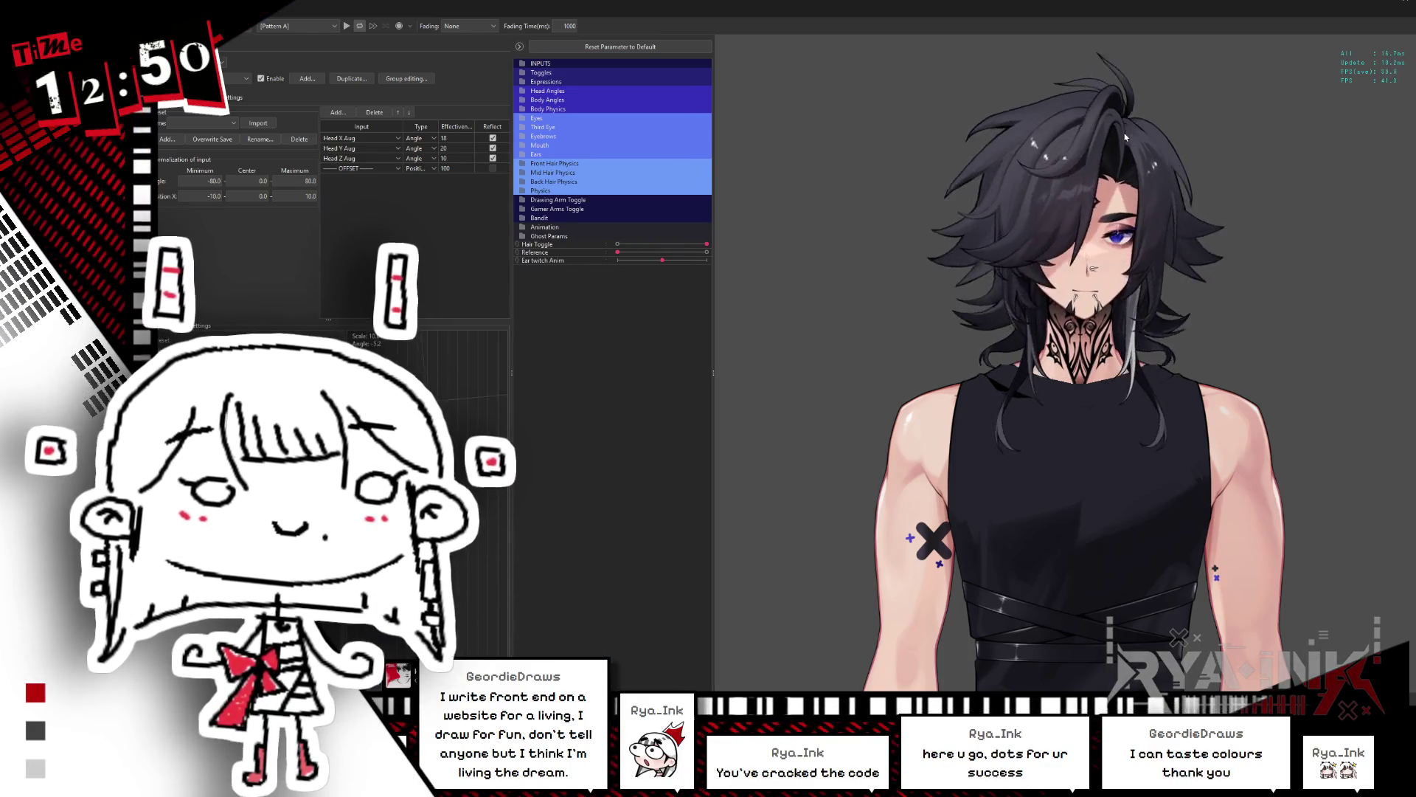
scroll(1078, 280, up, 2)
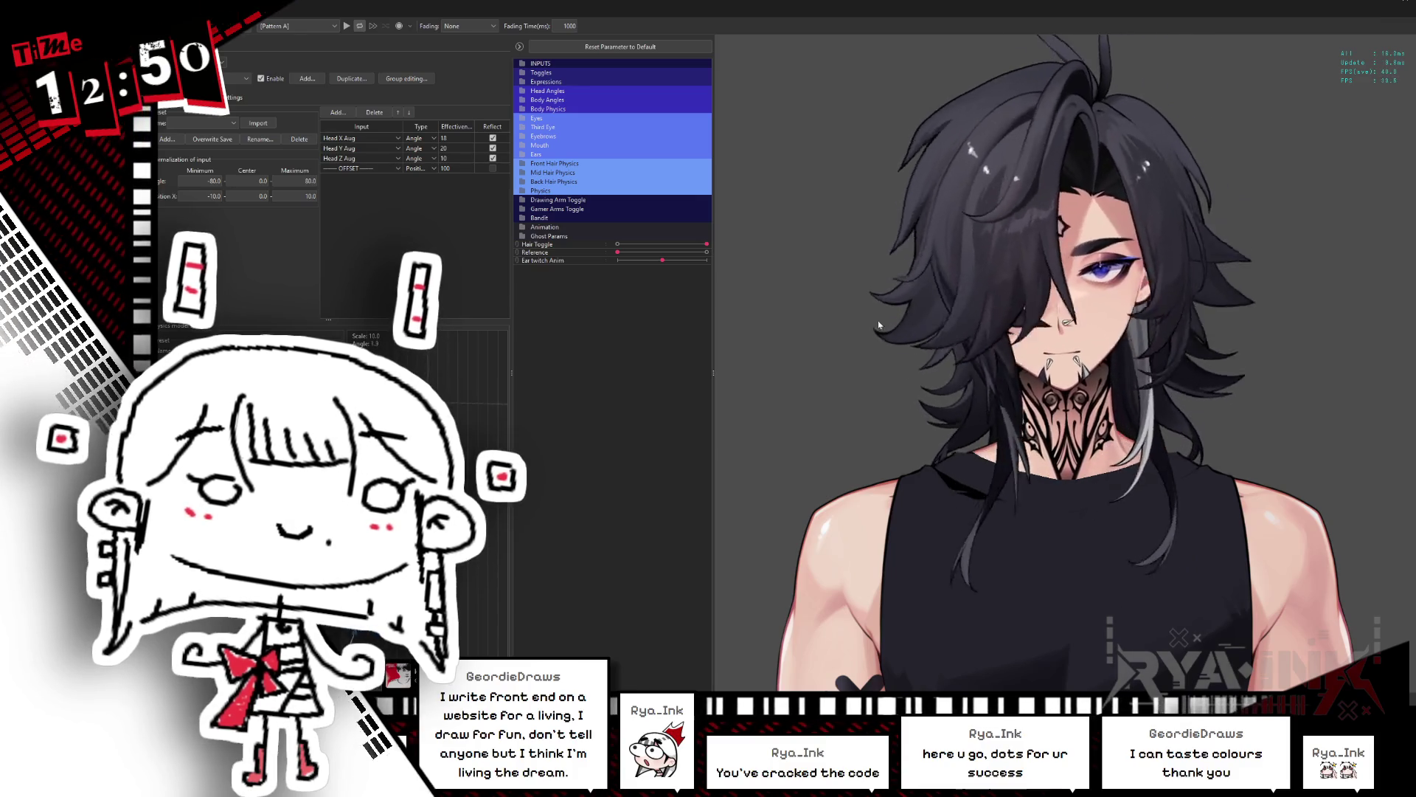
click(1374, 5)
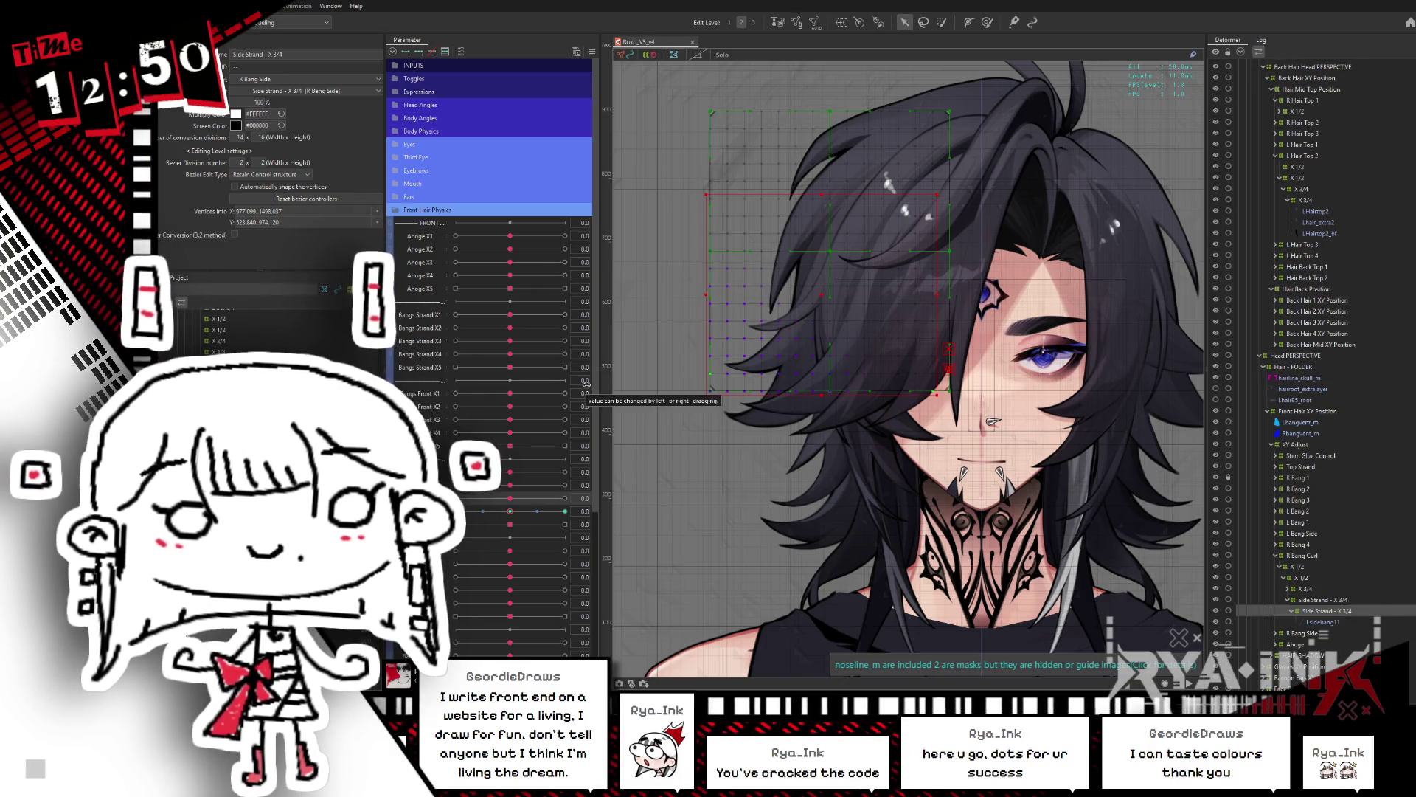
scroll(520, 402, down, 1)
Step: Duplicate Bangs Front X1 into new parameters named Bangs Front Strand X1 and X2
drag(430, 374, 429, 389)
click(443, 392)
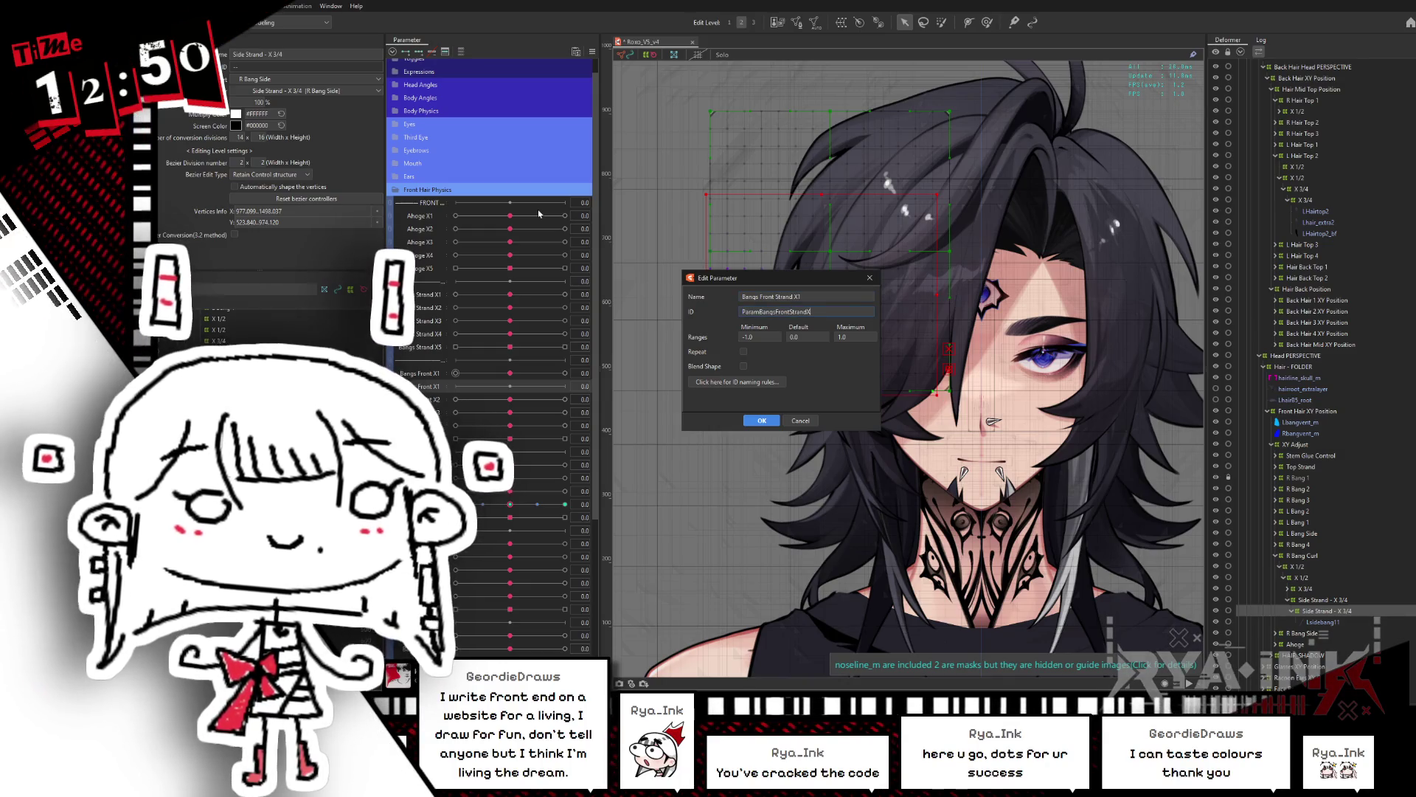
key(Return)
drag(425, 389, 435, 360)
click(454, 392)
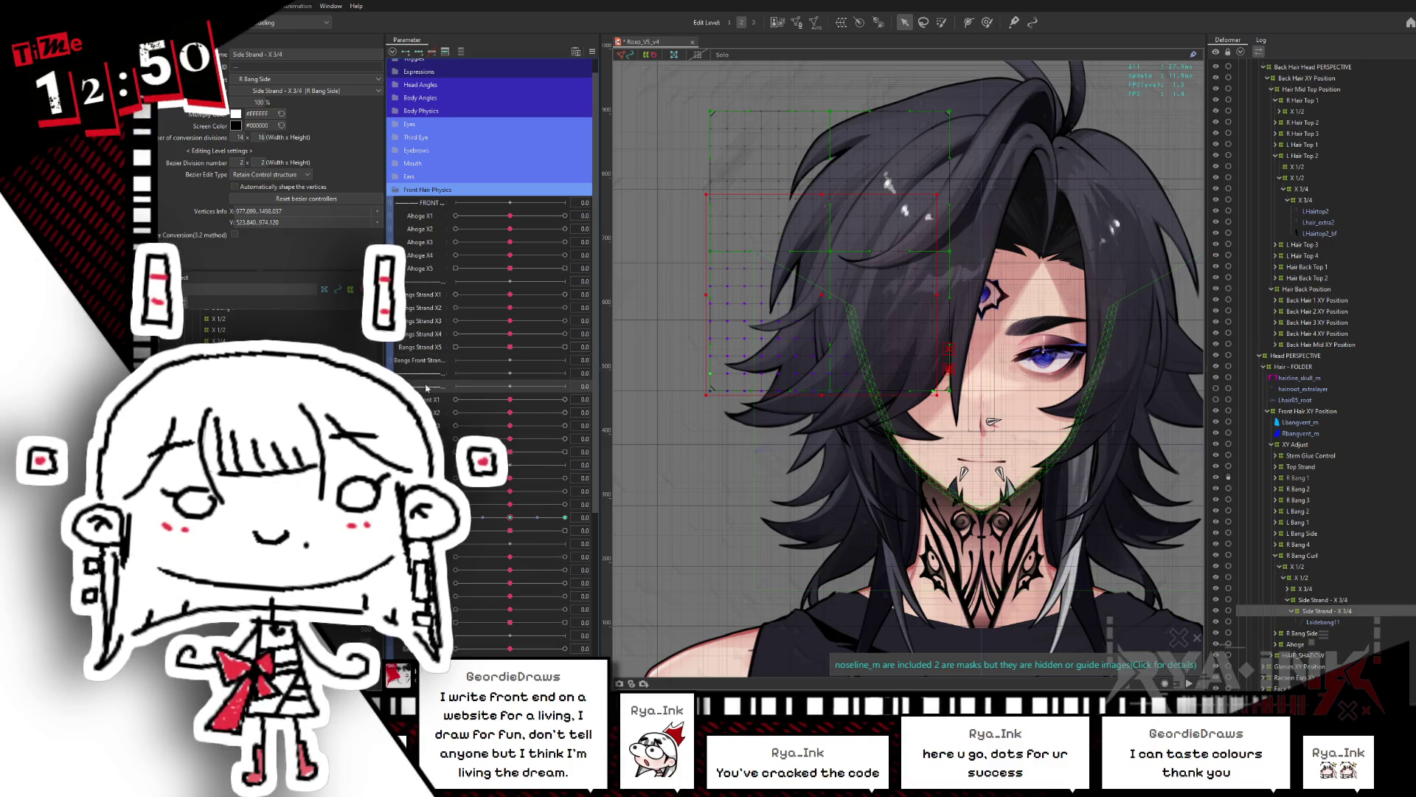
double_click(426, 386)
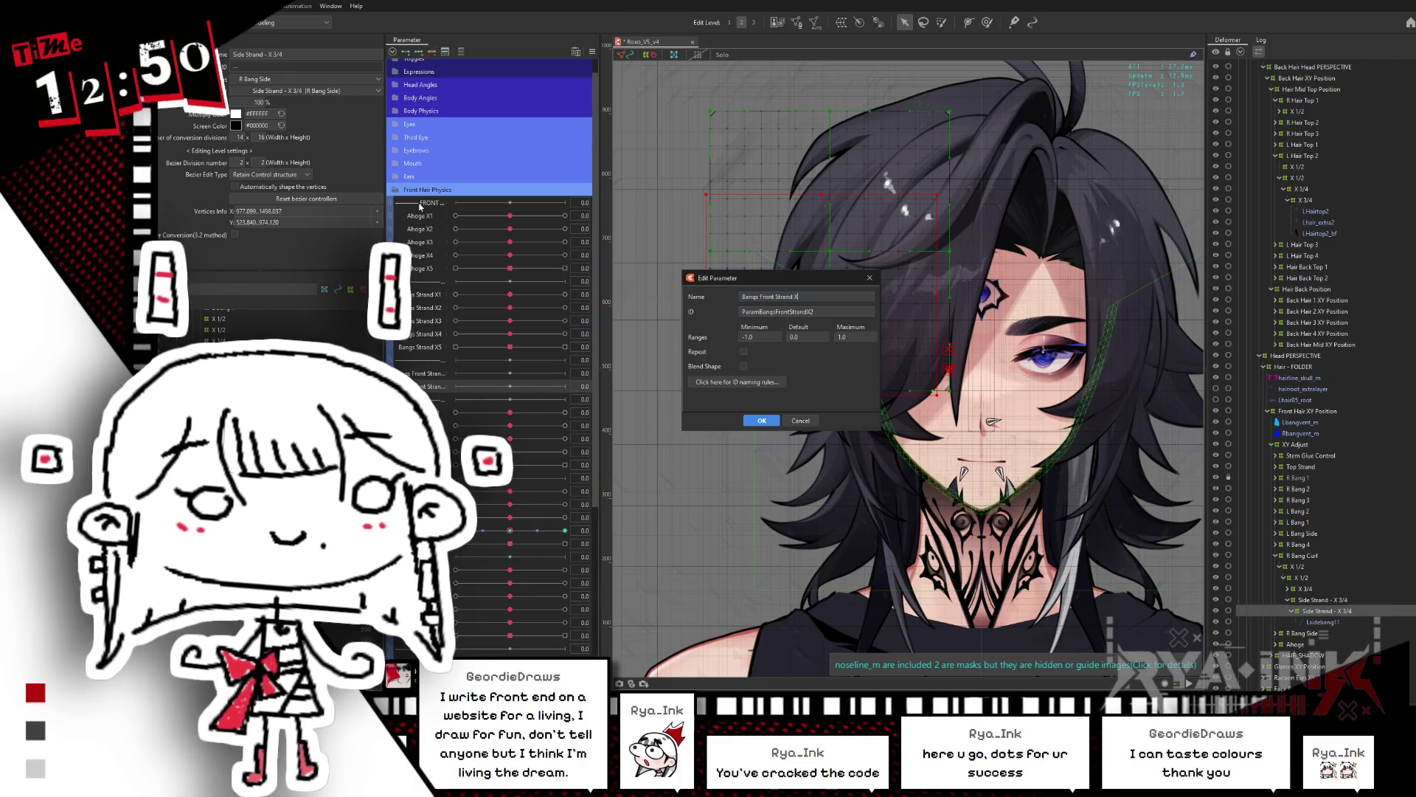
key(Return)
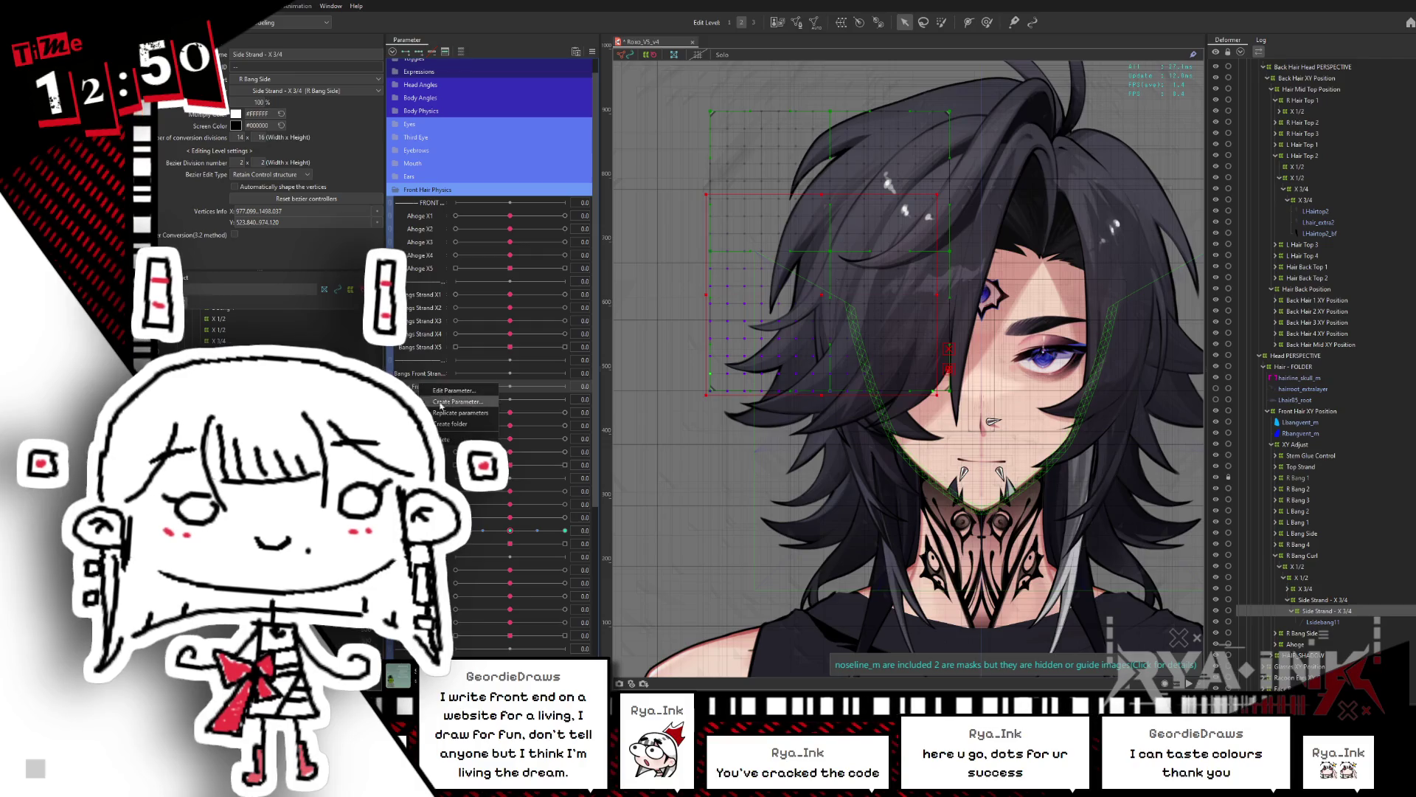
Step: Create the Bangs Front Strand X3 parameter and edit the next strand parameter's settings
click(434, 411)
click(440, 408)
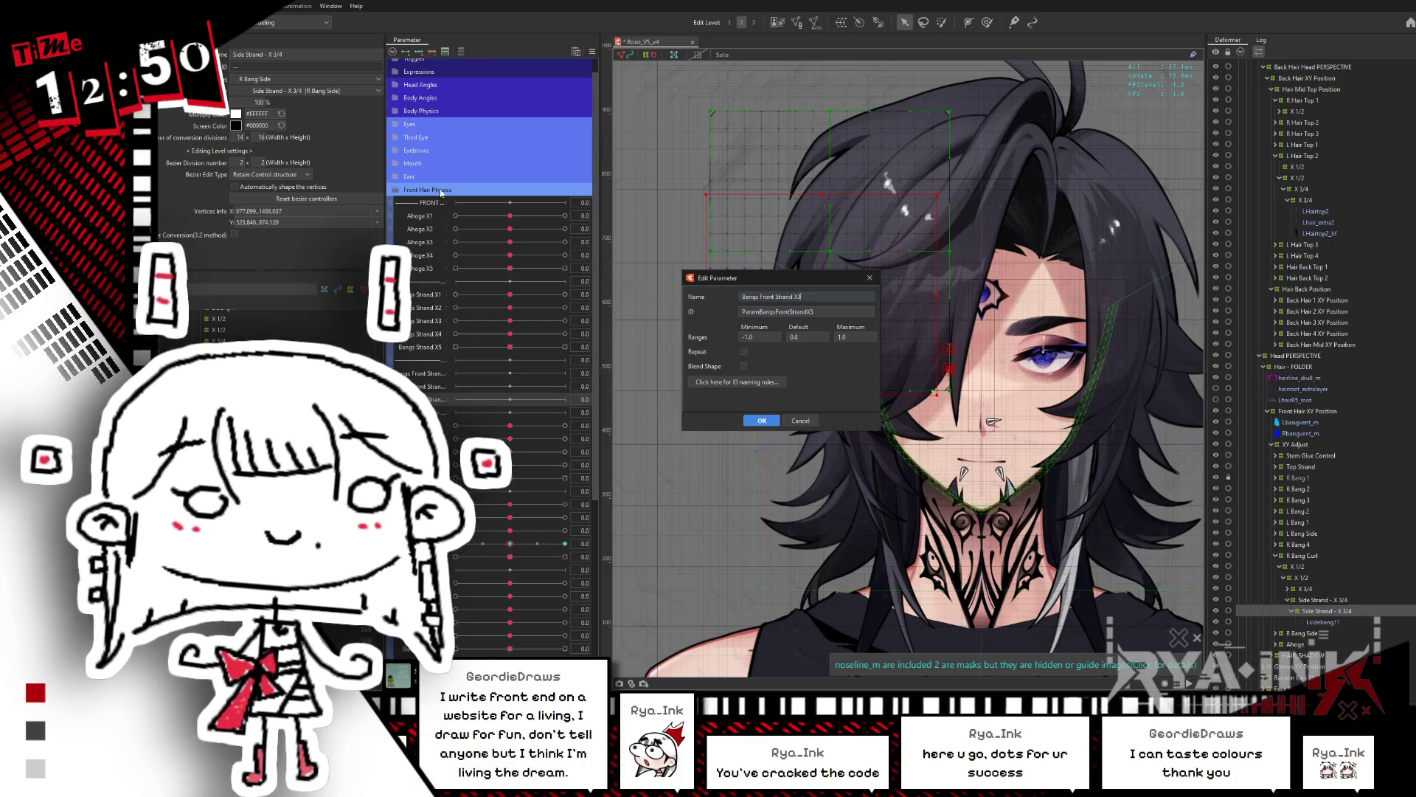
key(Return)
double_click(430, 404)
click(716, 465)
right_click(441, 404)
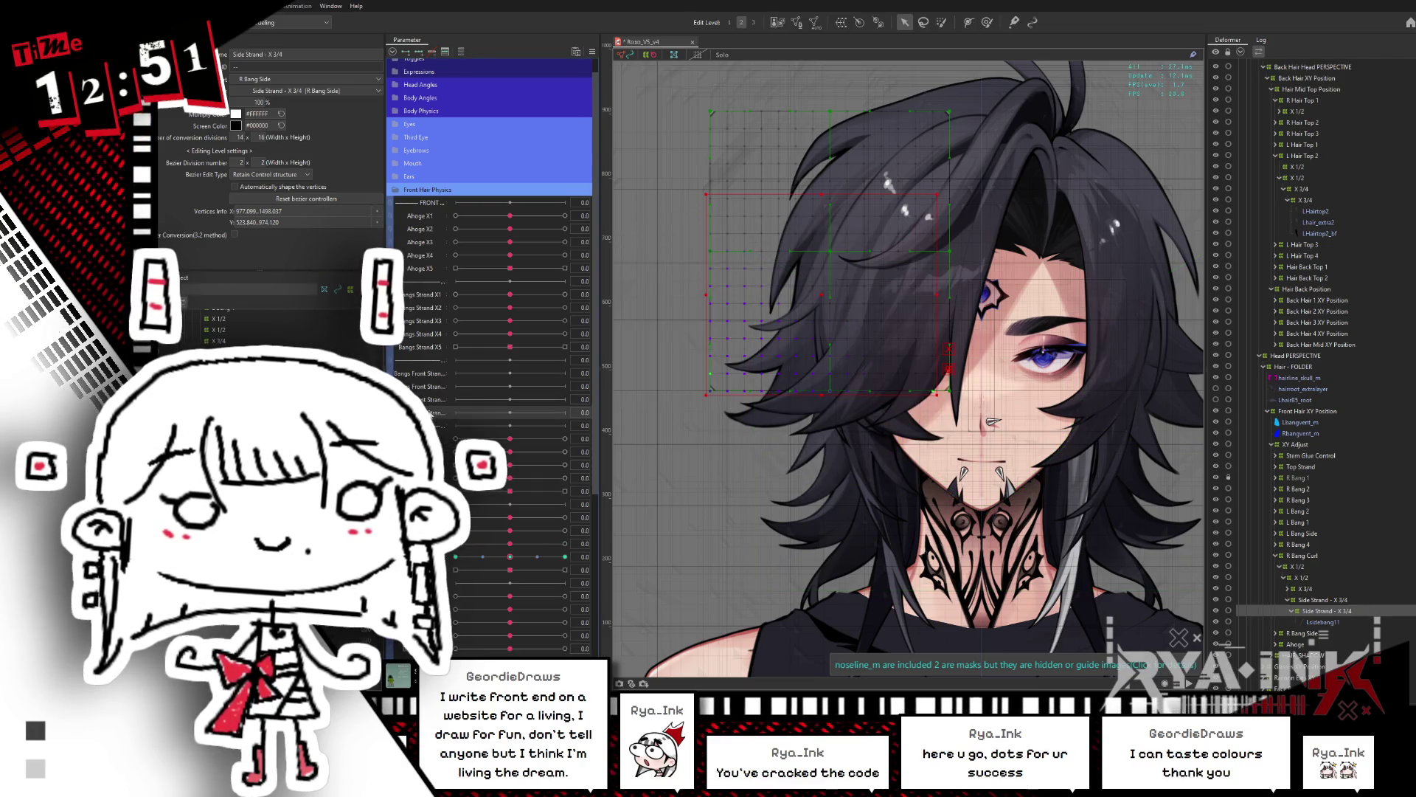
double_click(434, 415)
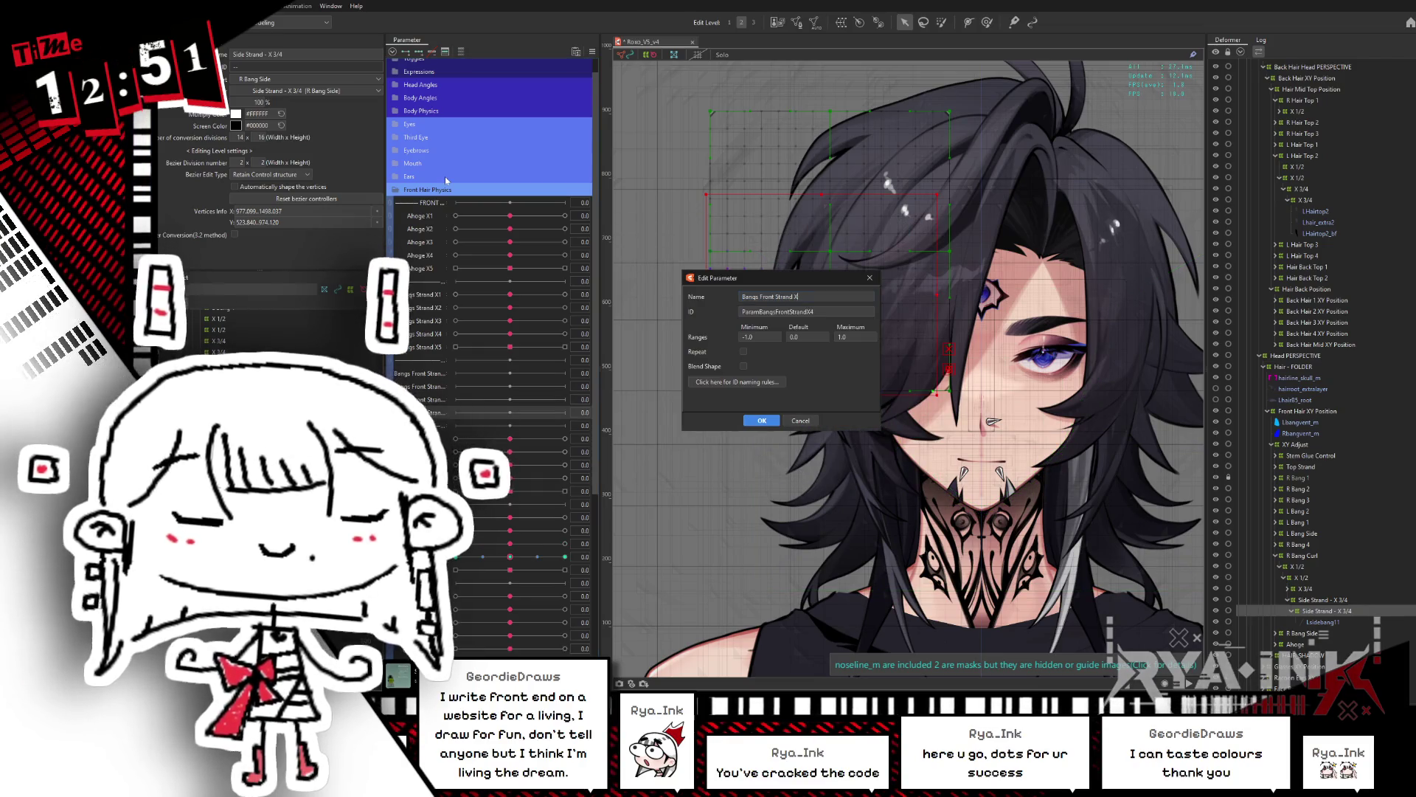
key(Return)
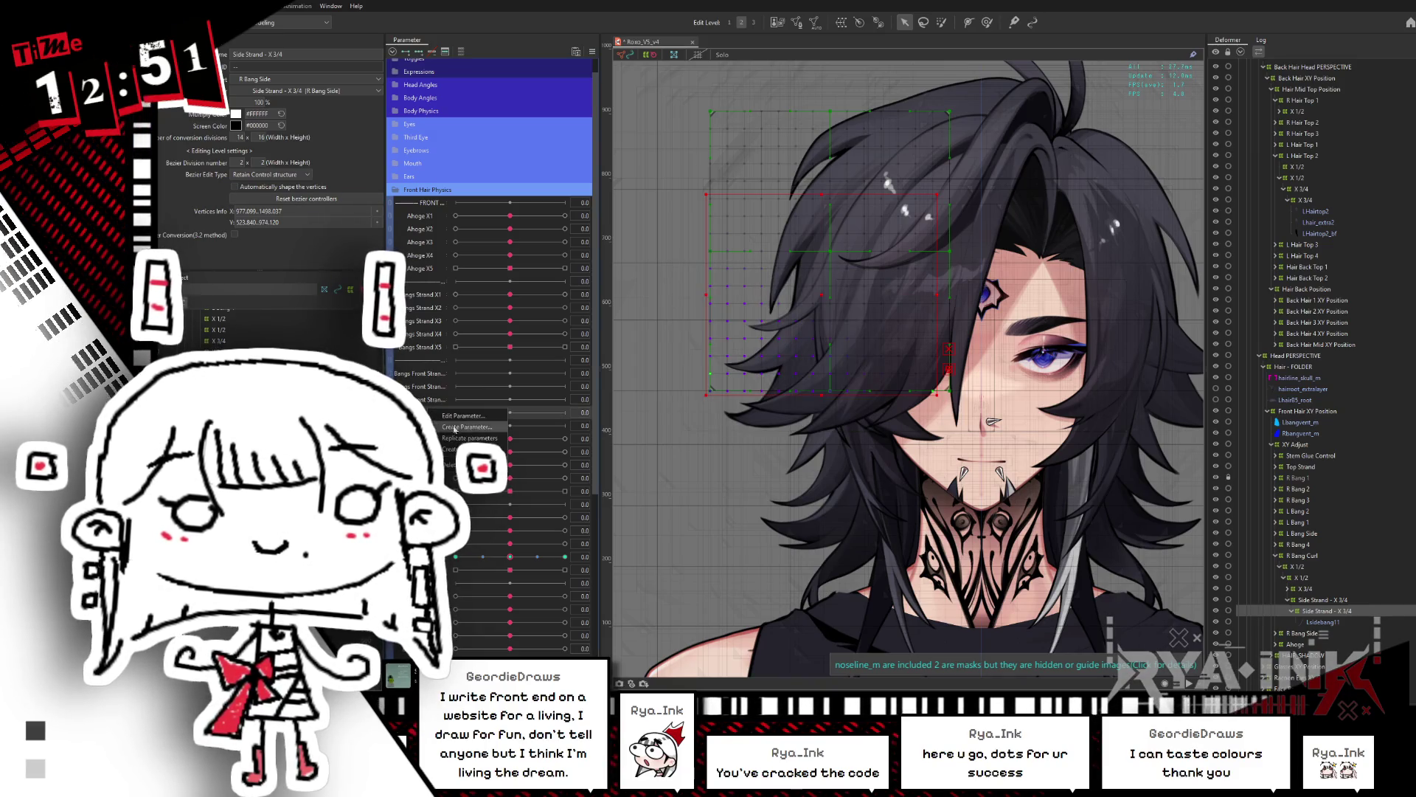
Step: Confirm the Bangs Front Strand X5 settings and collapse the R Bang Curl branch
click(465, 427)
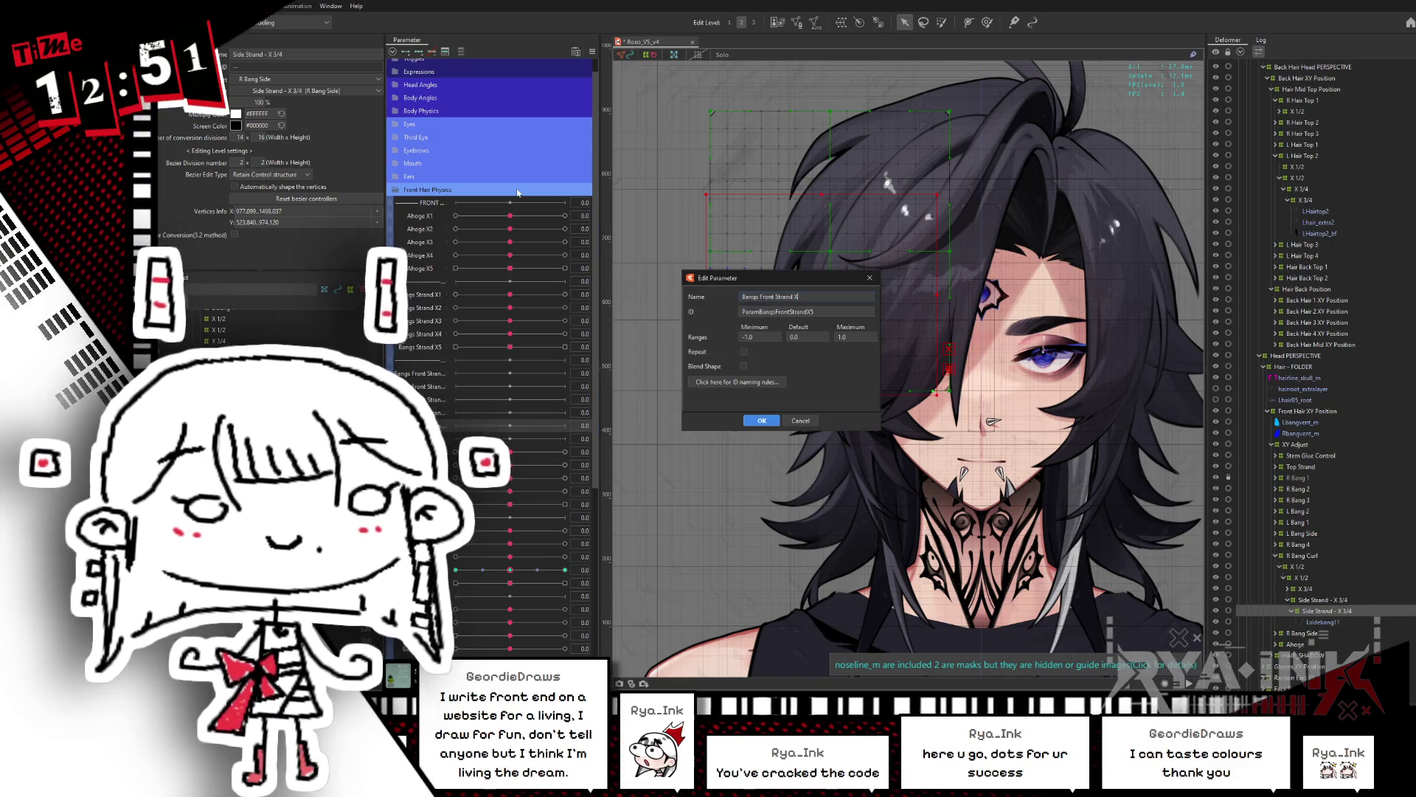
click(762, 421)
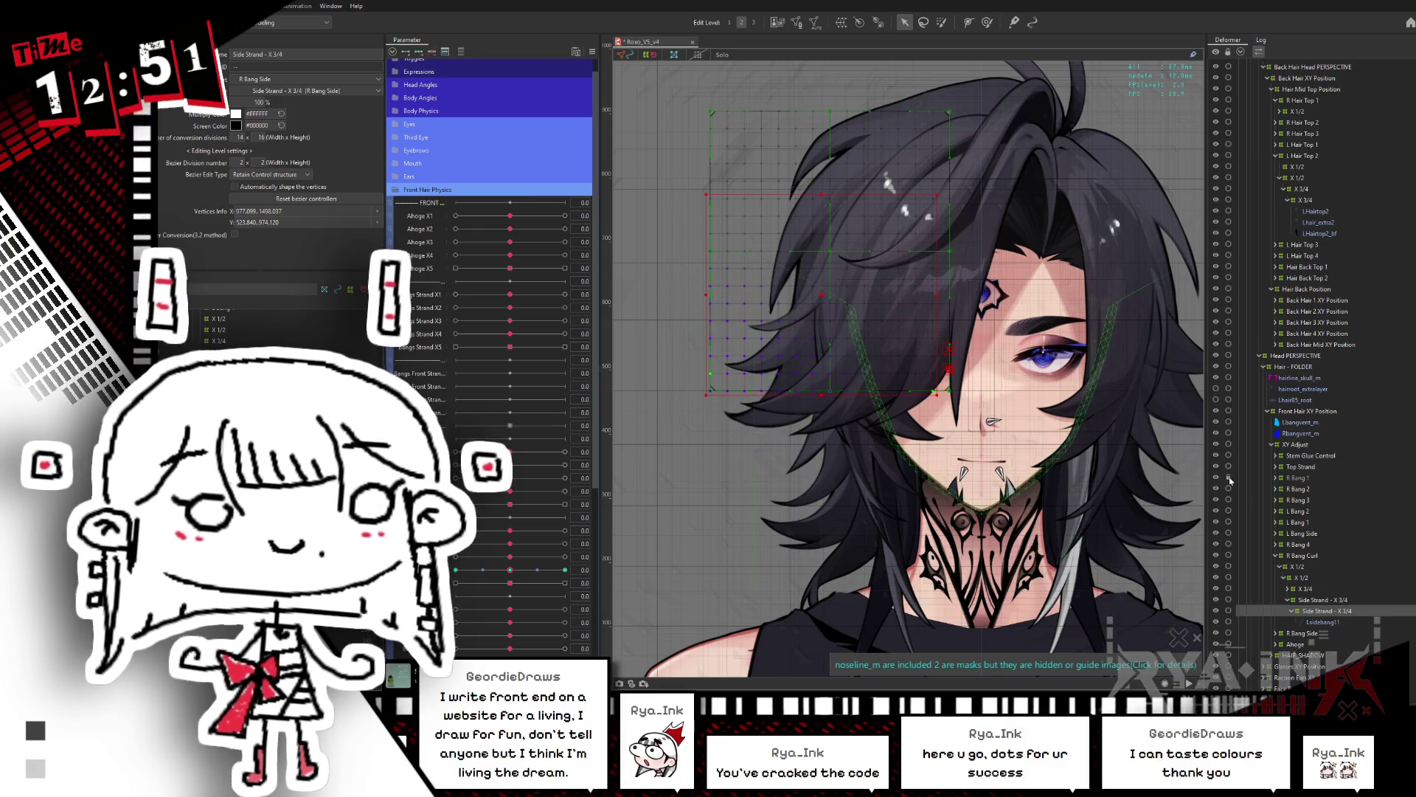
click(1277, 556)
right_click(981, 290)
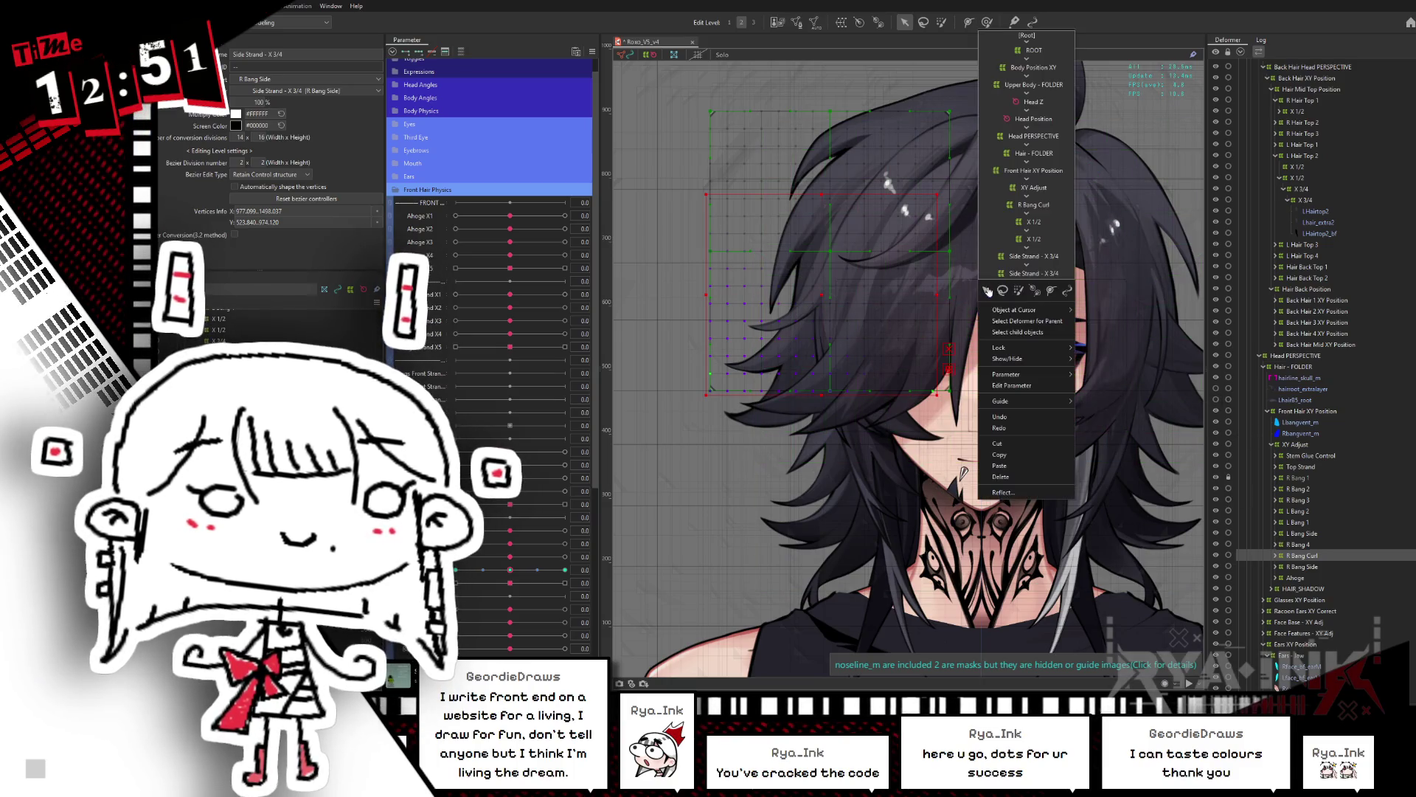
Step: Select the bang's X 1/2 warp and move Bangs Front X1 keyforms onto Bangs Front Strand X1
mouse_move(1025, 310)
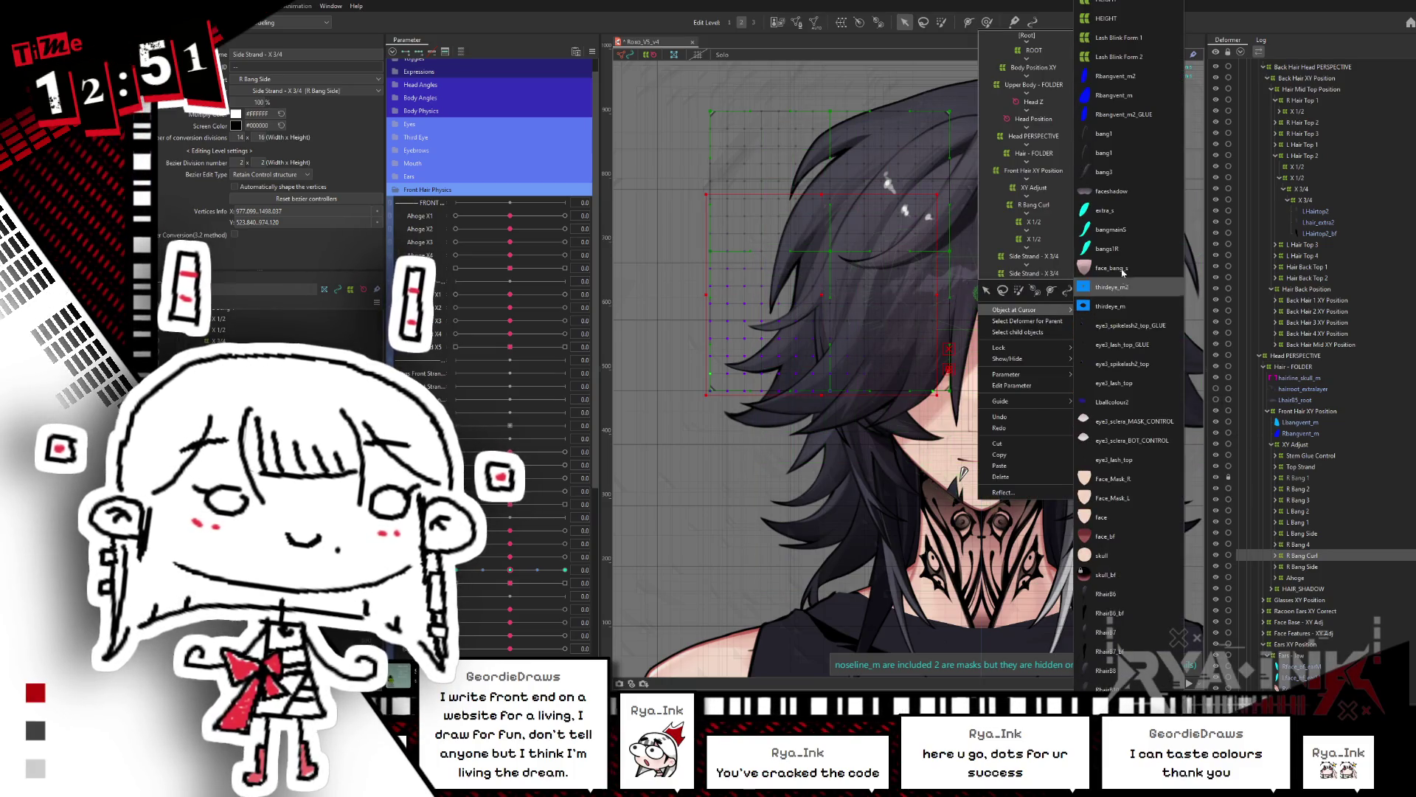
click(1103, 153)
click(1298, 489)
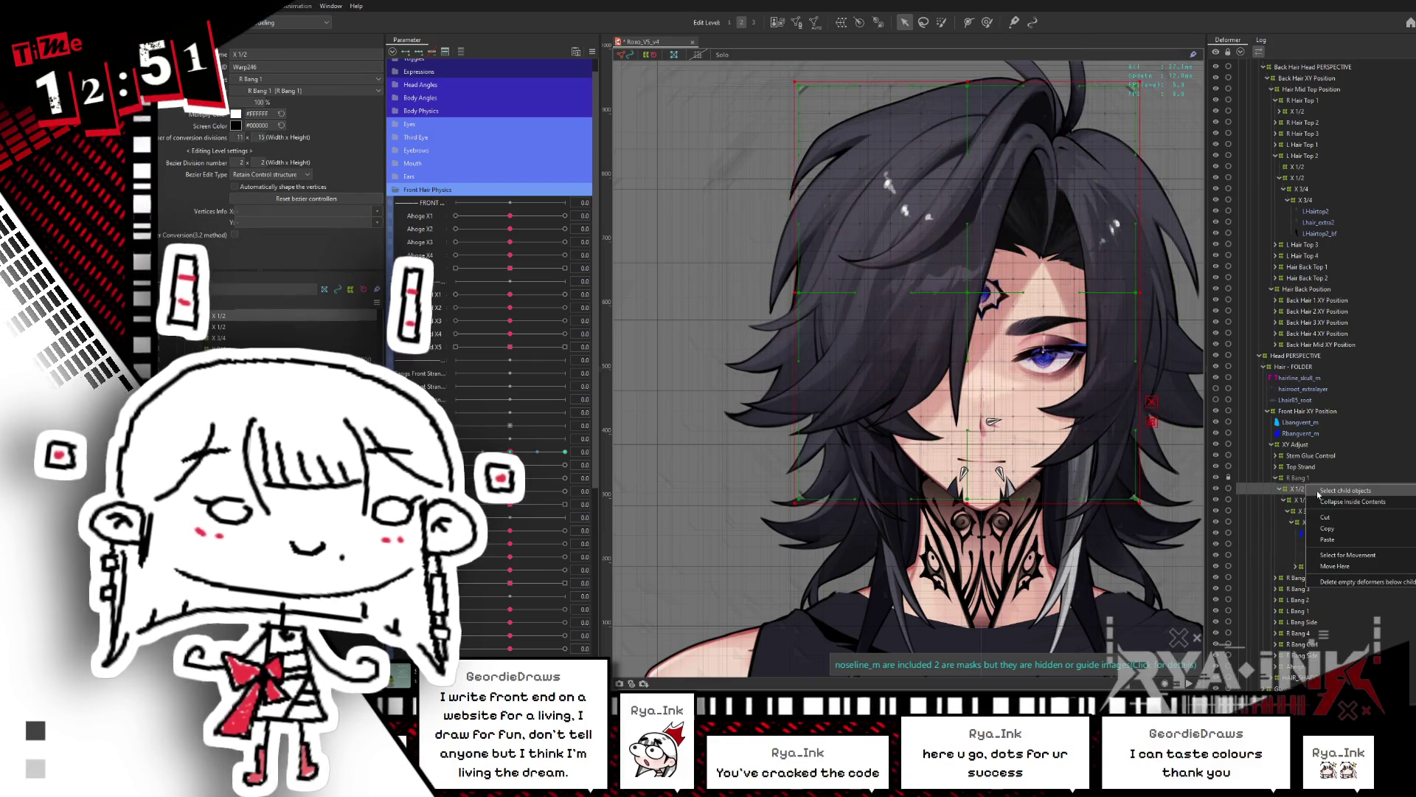
click(1308, 502)
right_click(511, 453)
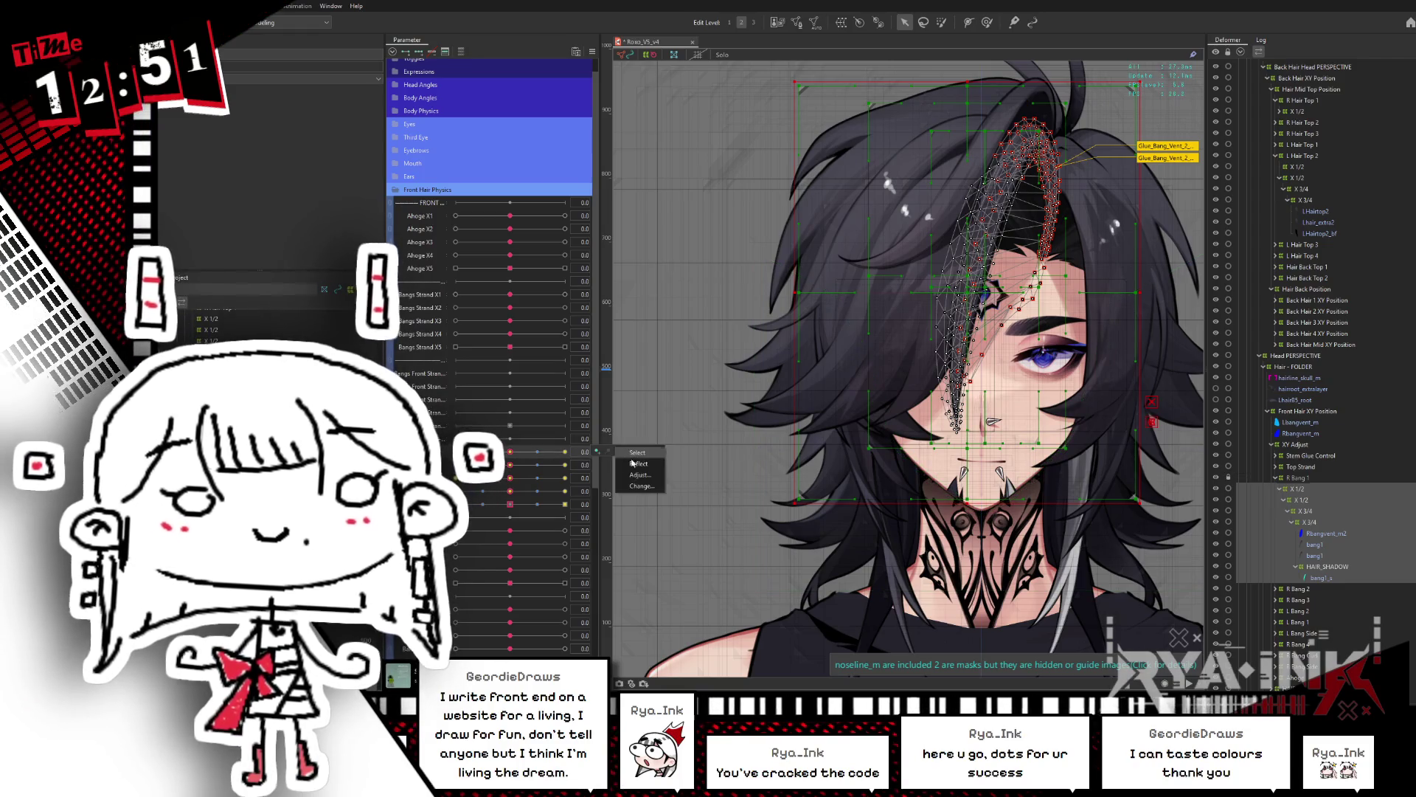
click(639, 465)
drag(922, 215, 764, 374)
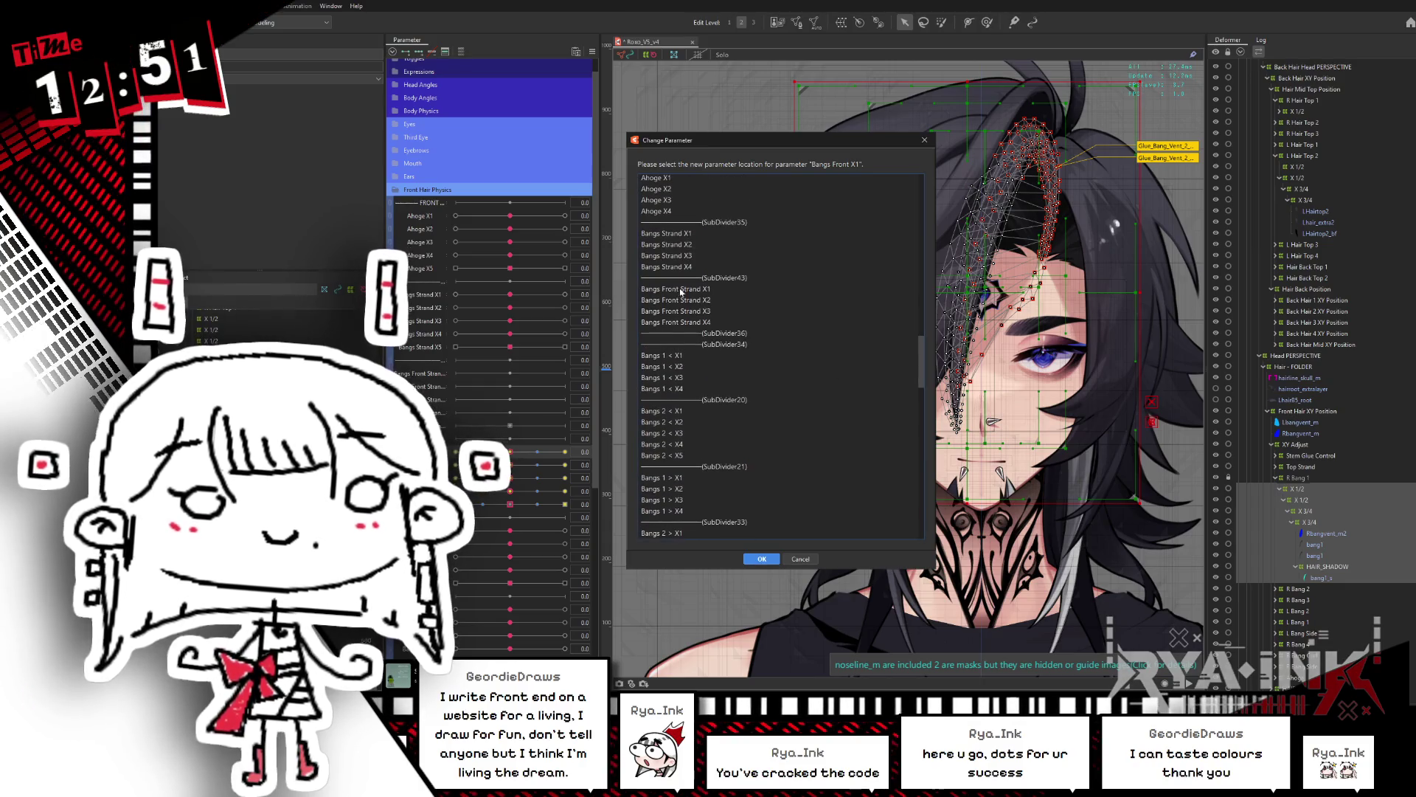
double_click(680, 289)
Step: Move the Bangs Front X2 and X3 keyforms onto Bangs Front Strand X2 and X3
right_click(518, 467)
click(639, 479)
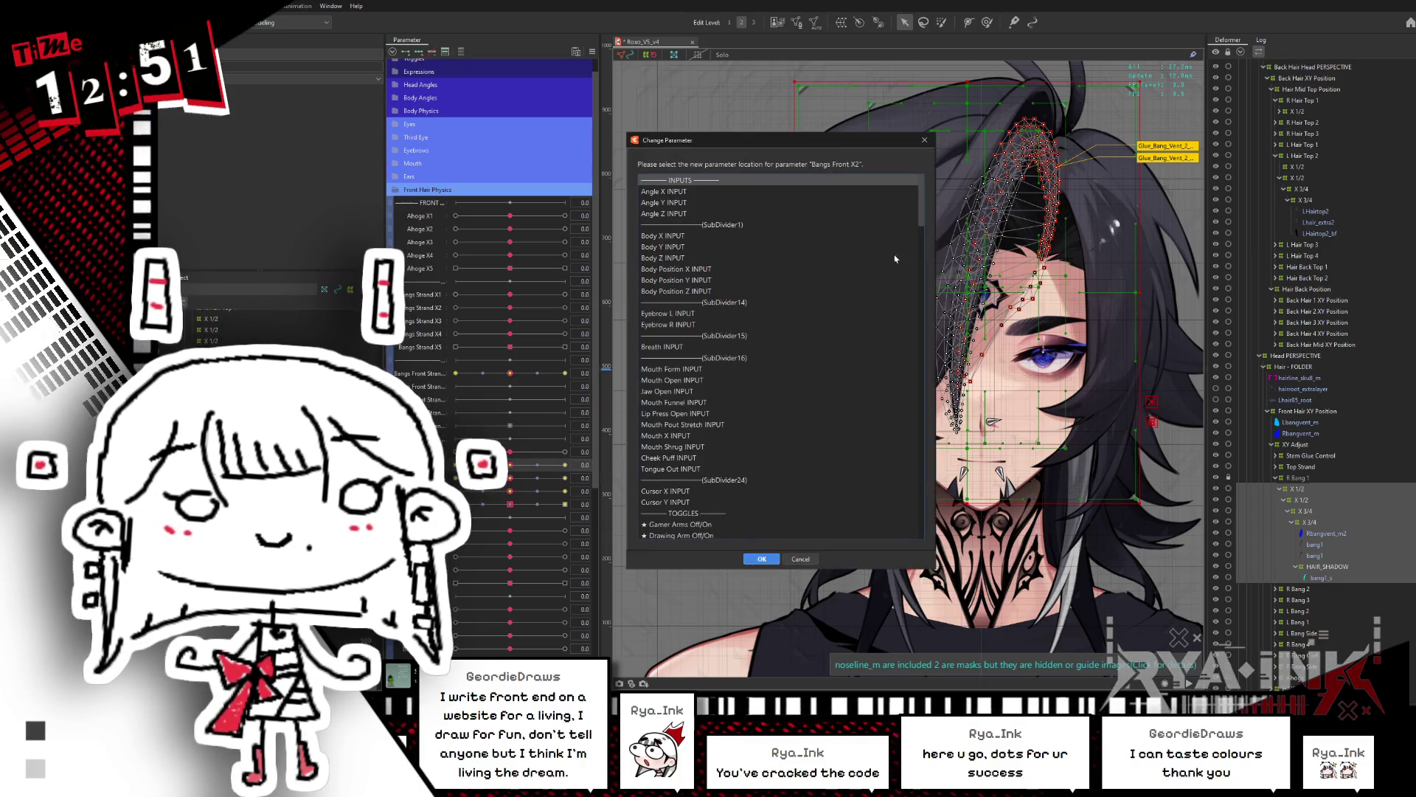
mouse_move(921, 218)
mouse_down()
mouse_move(922, 434)
mouse_move(910, 443)
mouse_move(890, 418)
mouse_up()
scroll(889, 409, up, 10)
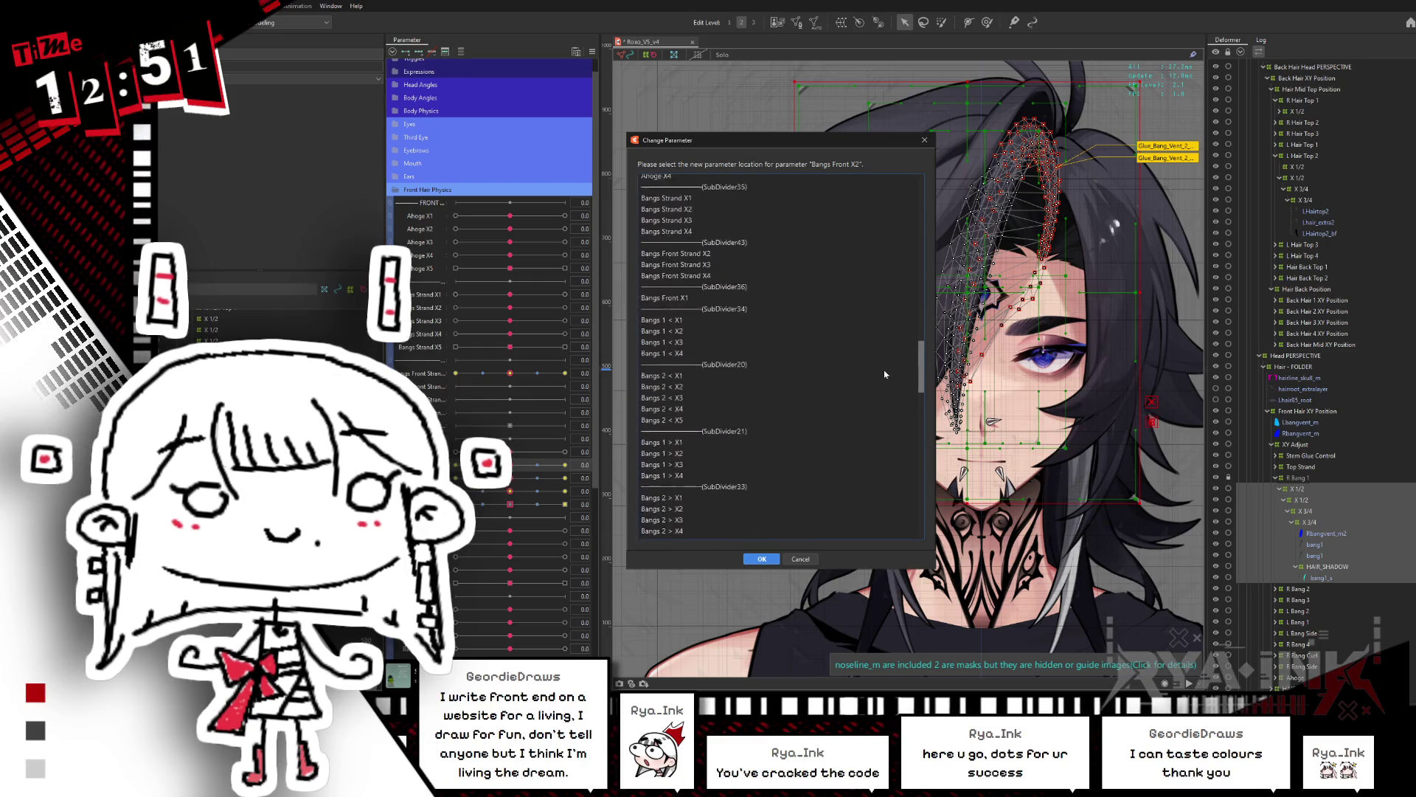
double_click(687, 303)
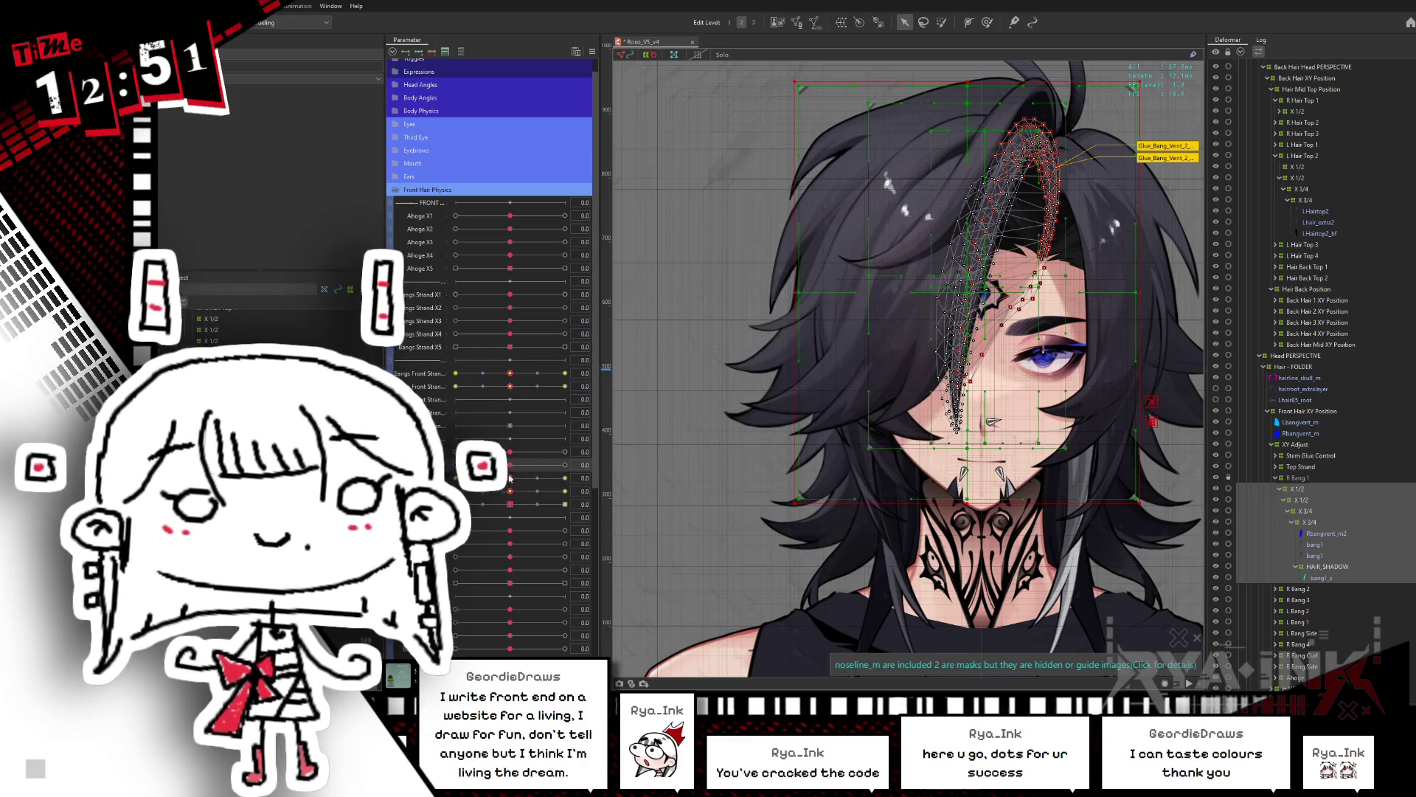
click(641, 512)
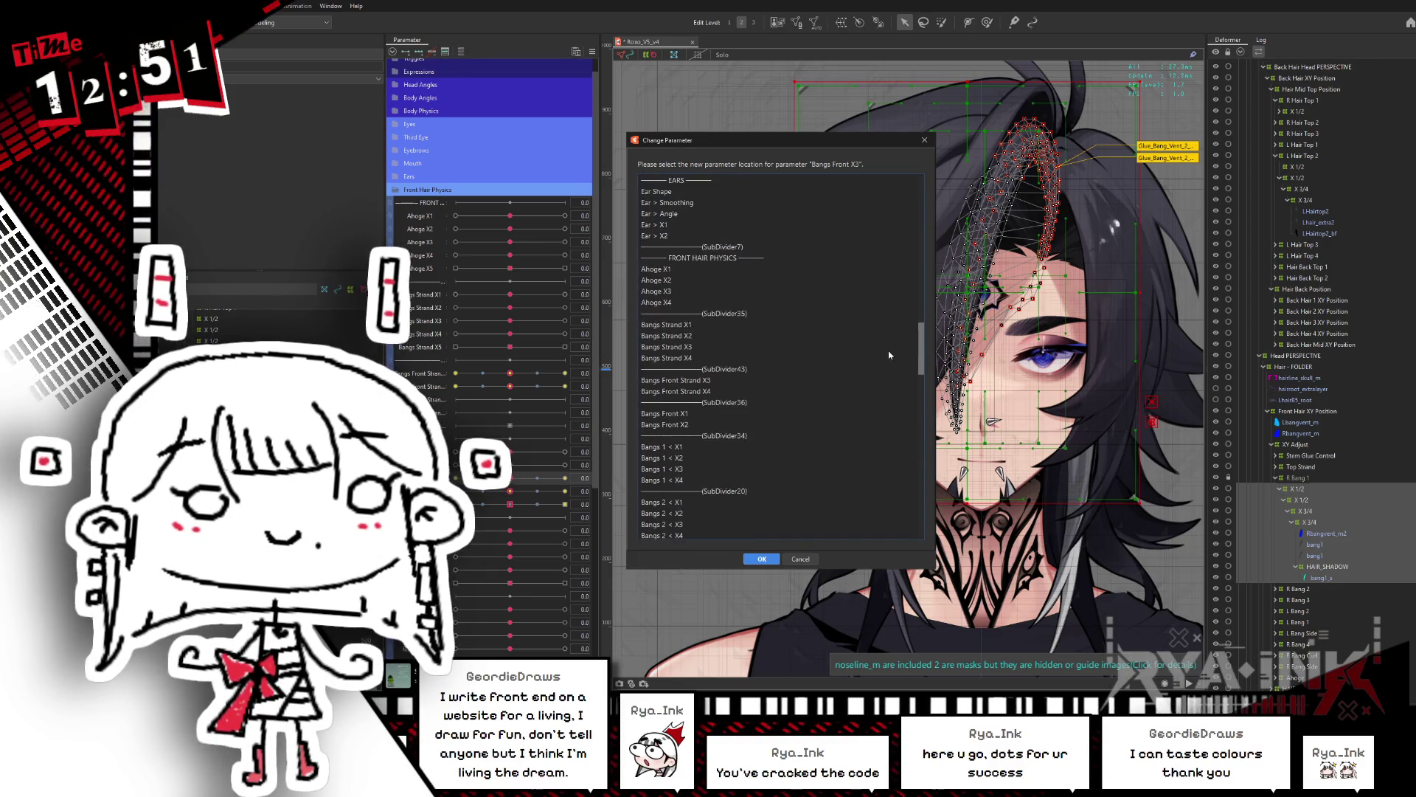
double_click(694, 381)
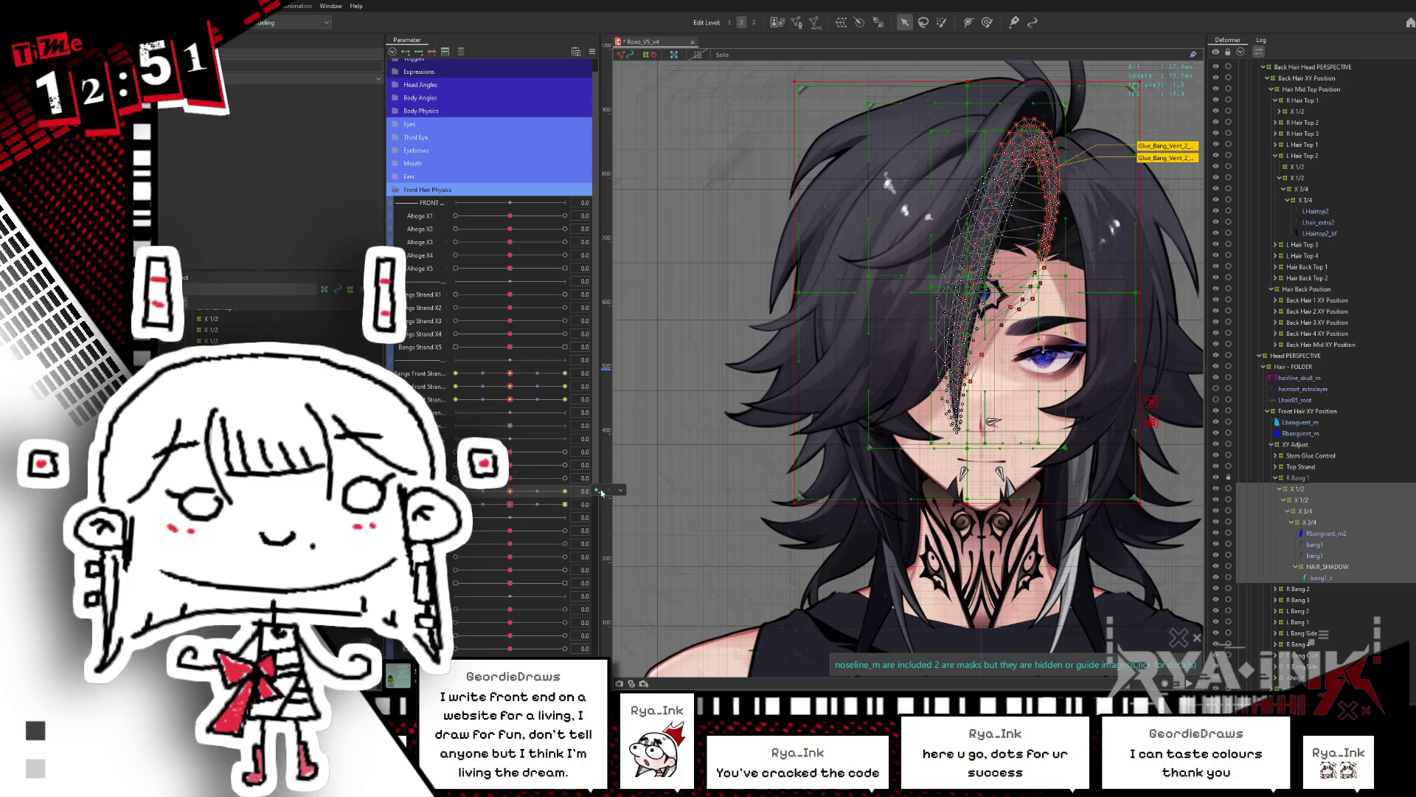
Step: Move Bangs Front X4 and X5 keyforms onto Bangs Front Strand X4 and X5, then test at 0.6
click(639, 525)
mouse_move(919, 217)
mouse_down()
mouse_move(872, 475)
mouse_move(735, 353)
mouse_up()
double_click(688, 323)
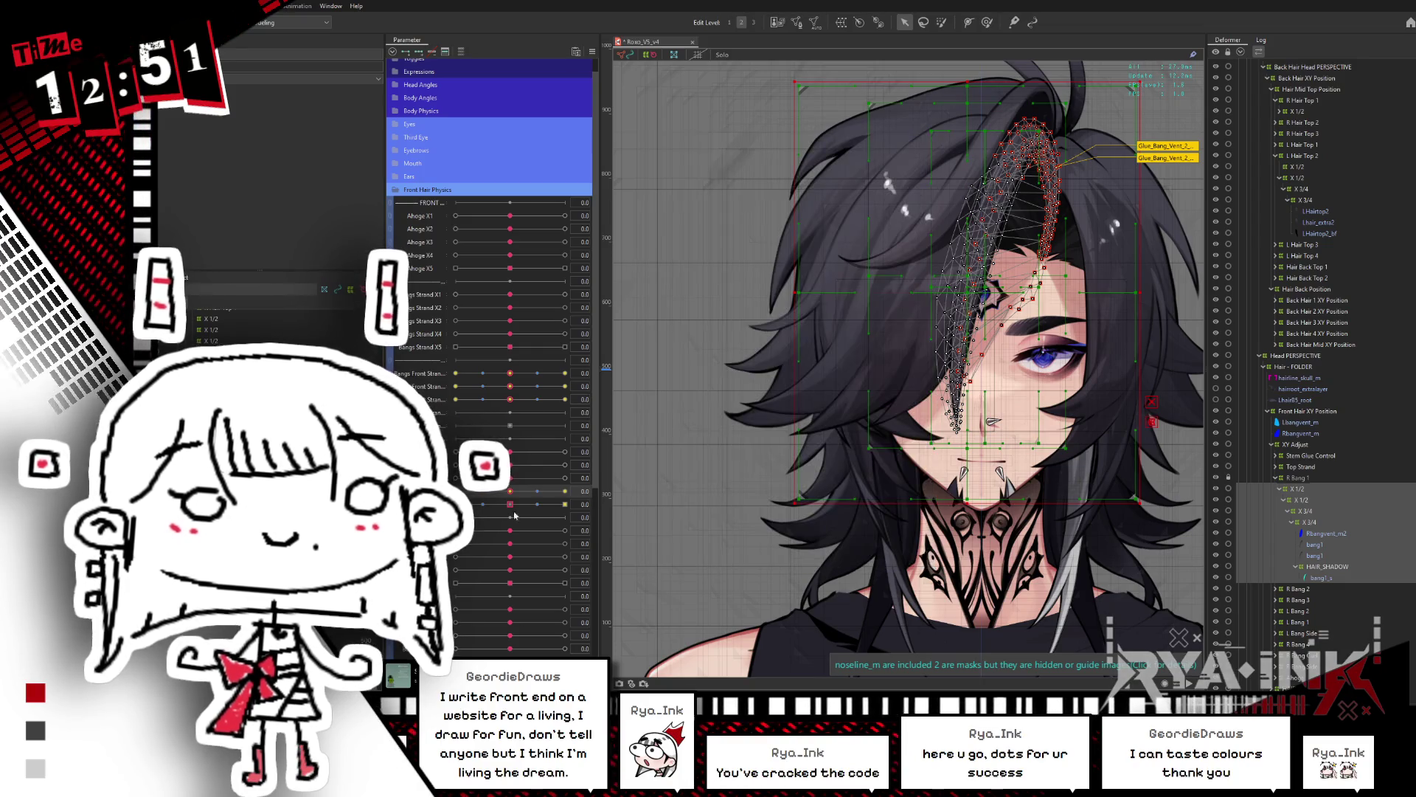
right_click(421, 491)
click(639, 526)
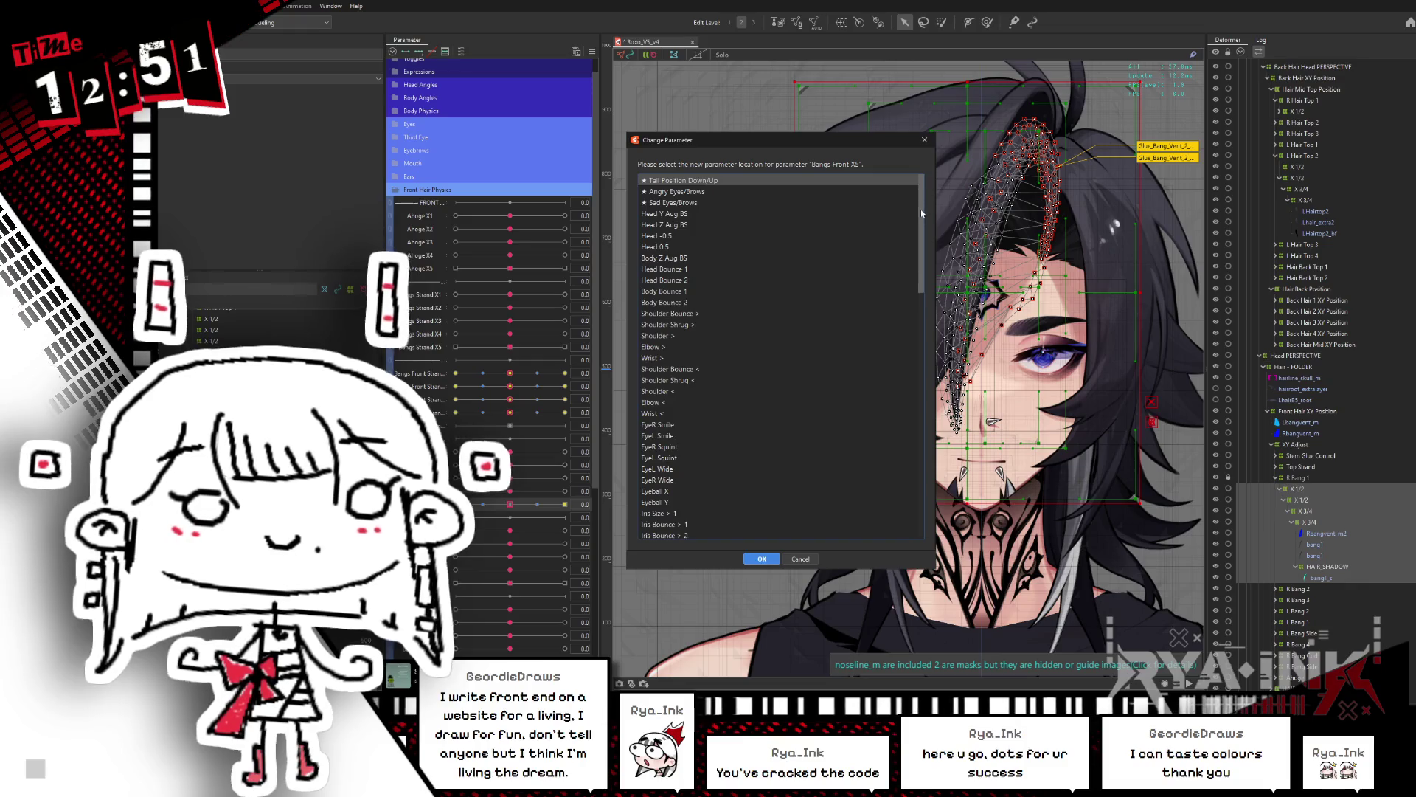
scroll(893, 317, down, 15)
scroll(899, 388, down, 3)
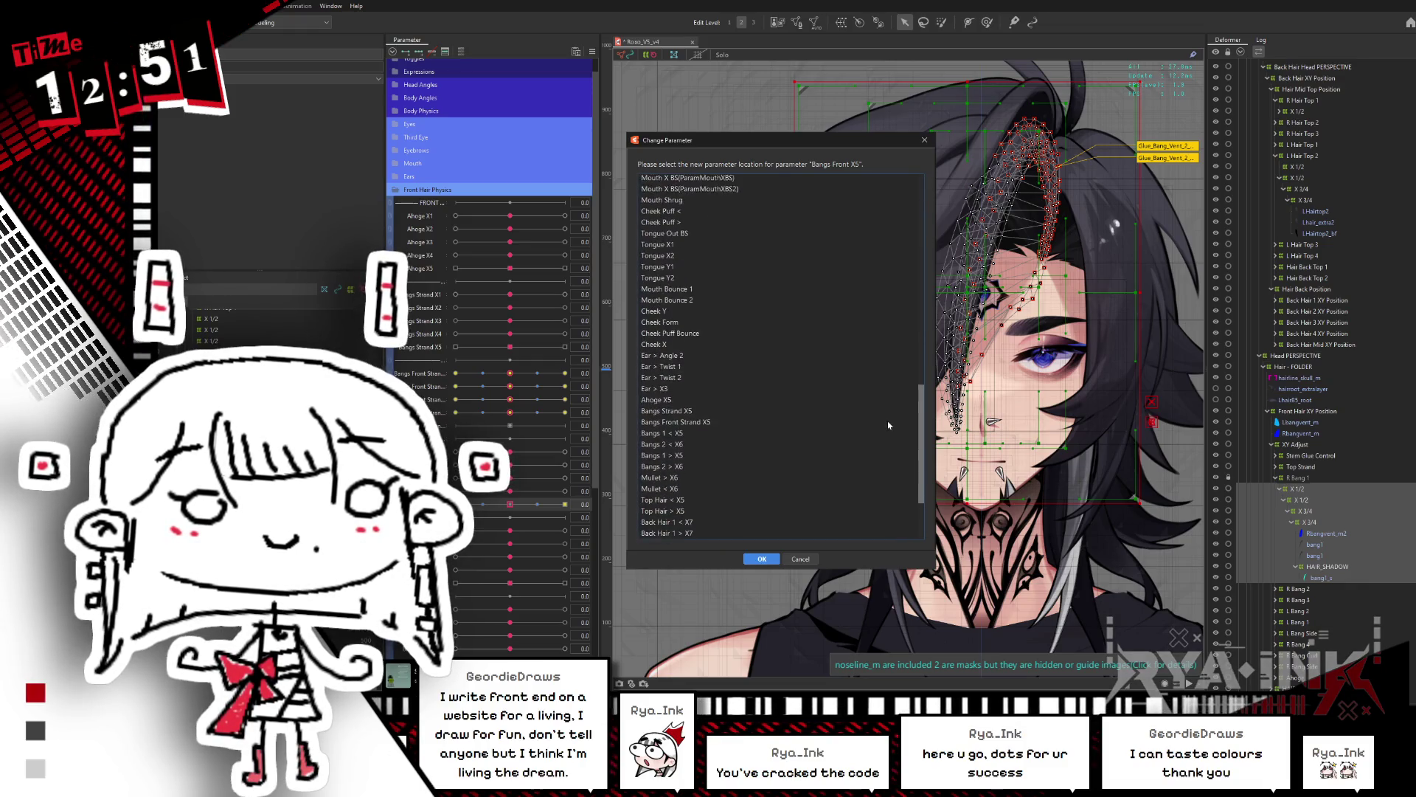
double_click(703, 413)
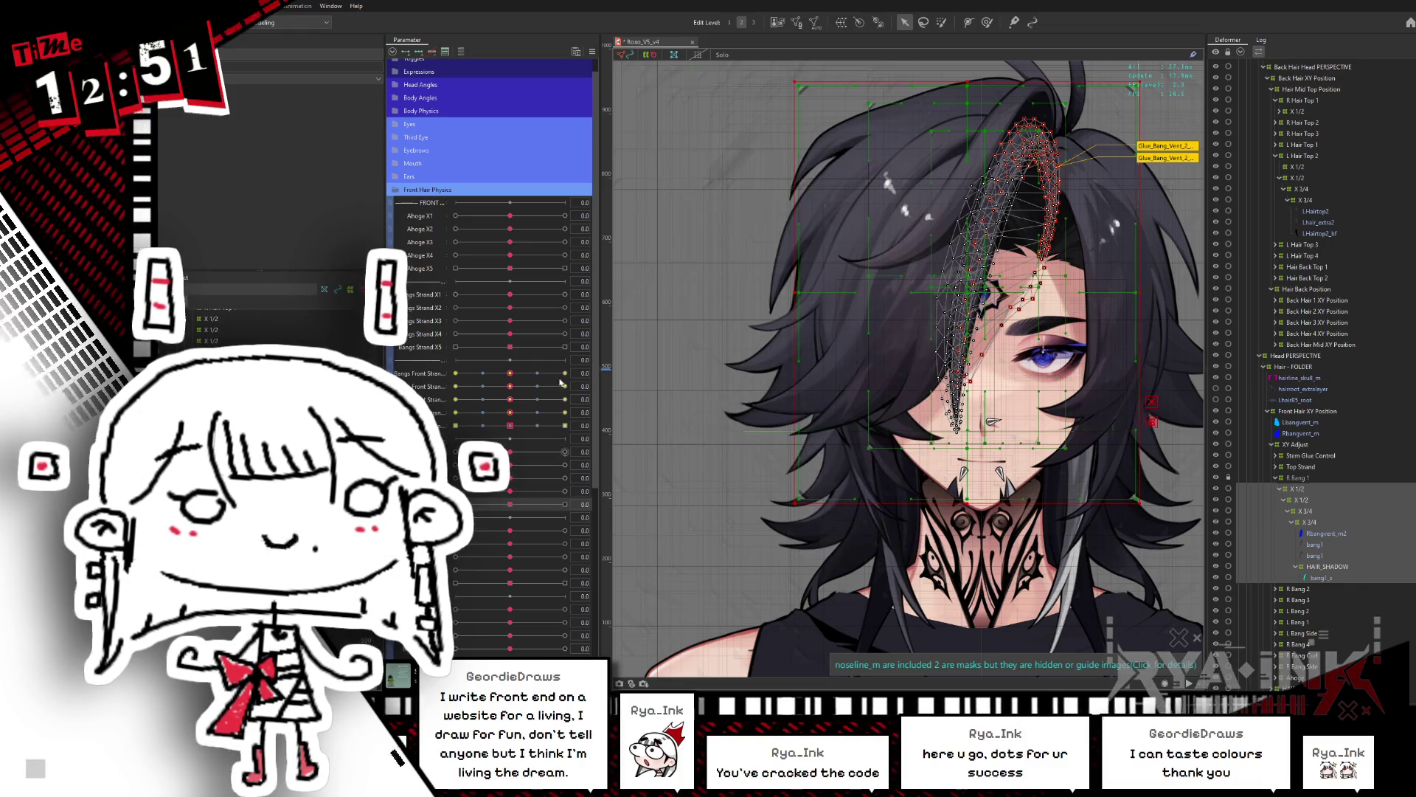
mouse_move(510, 373)
mouse_down()
mouse_move(562, 375)
mouse_move(510, 373)
mouse_up()
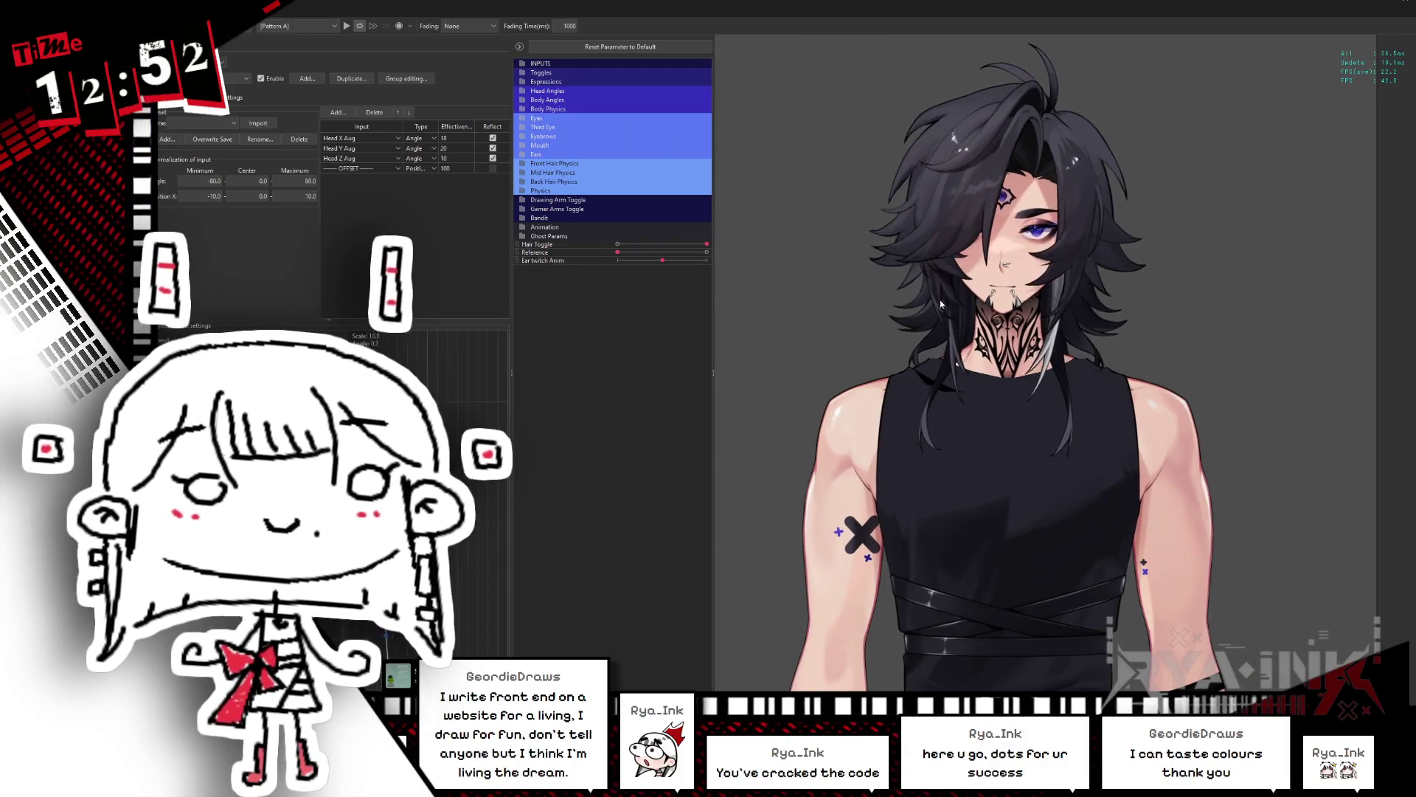
Step: Duplicate the Bangs - Front physics group as Bangs - Front(2)
click(238, 78)
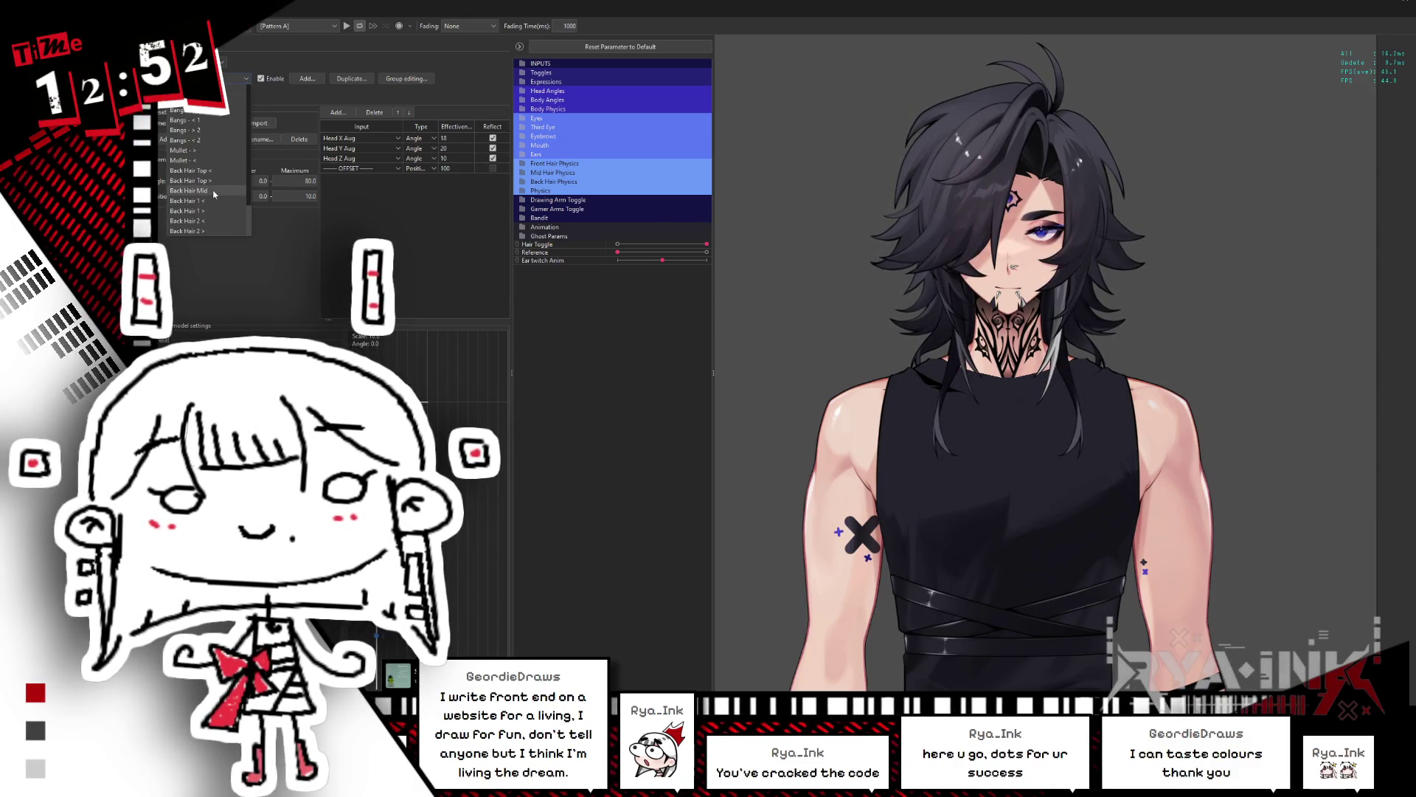
scroll(216, 196, up, 3)
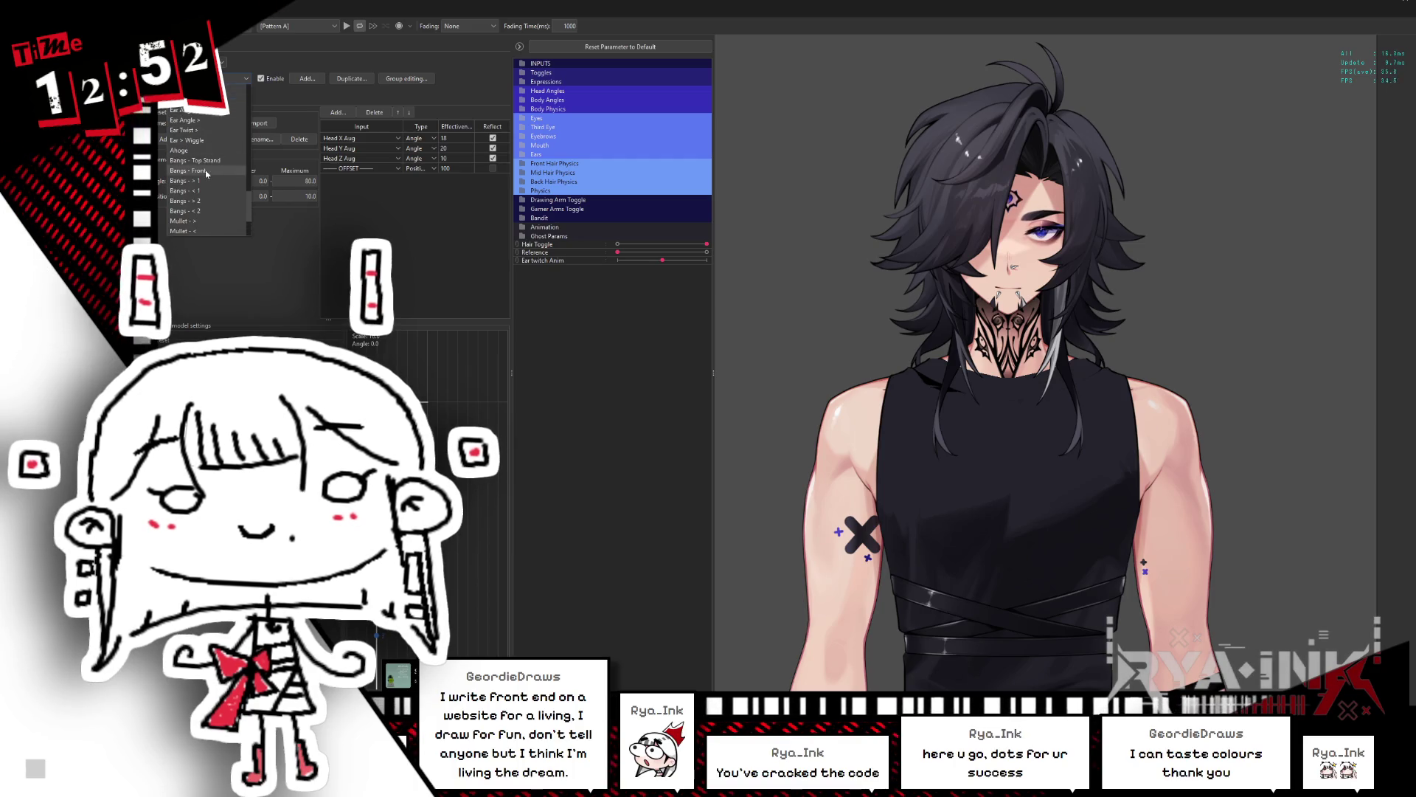
click(188, 170)
click(351, 78)
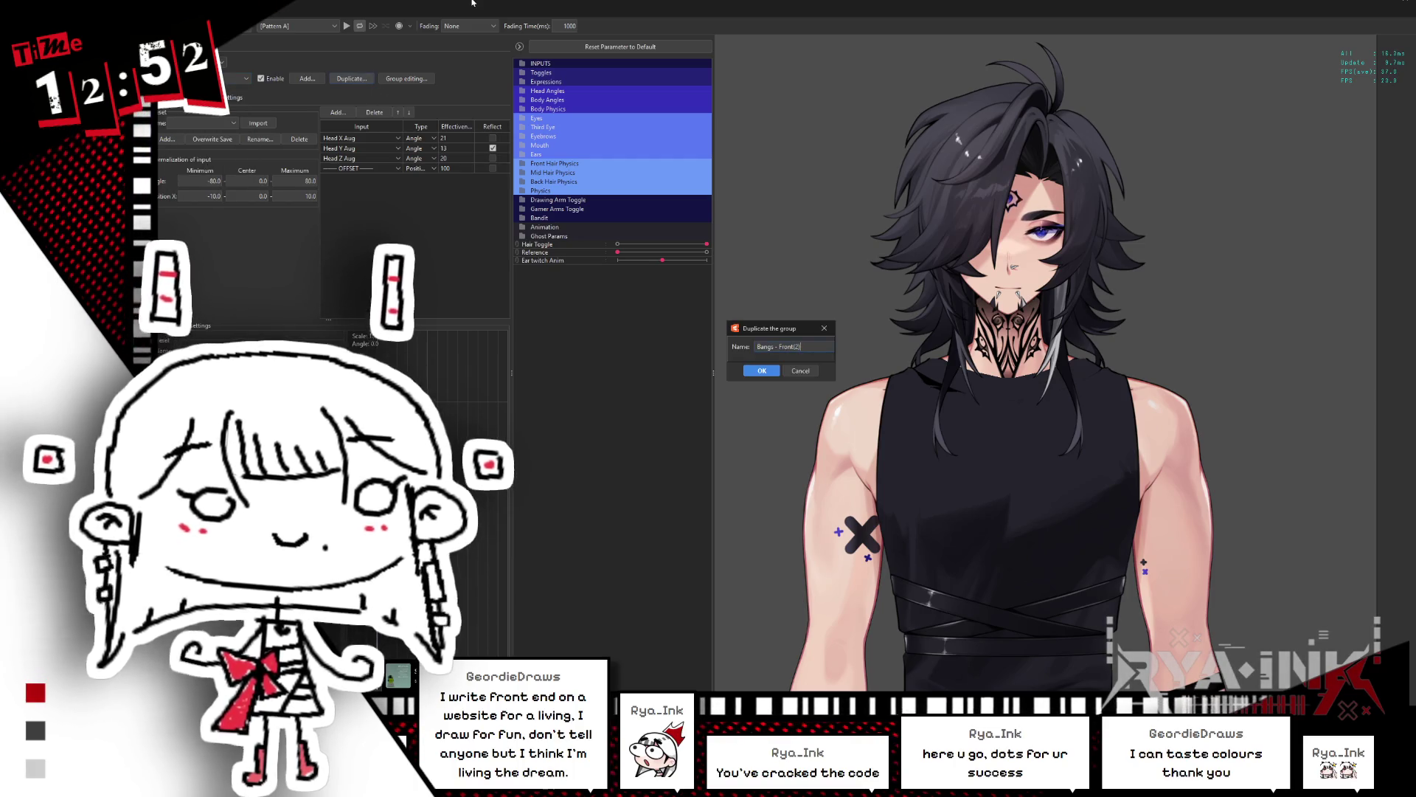
key(Return)
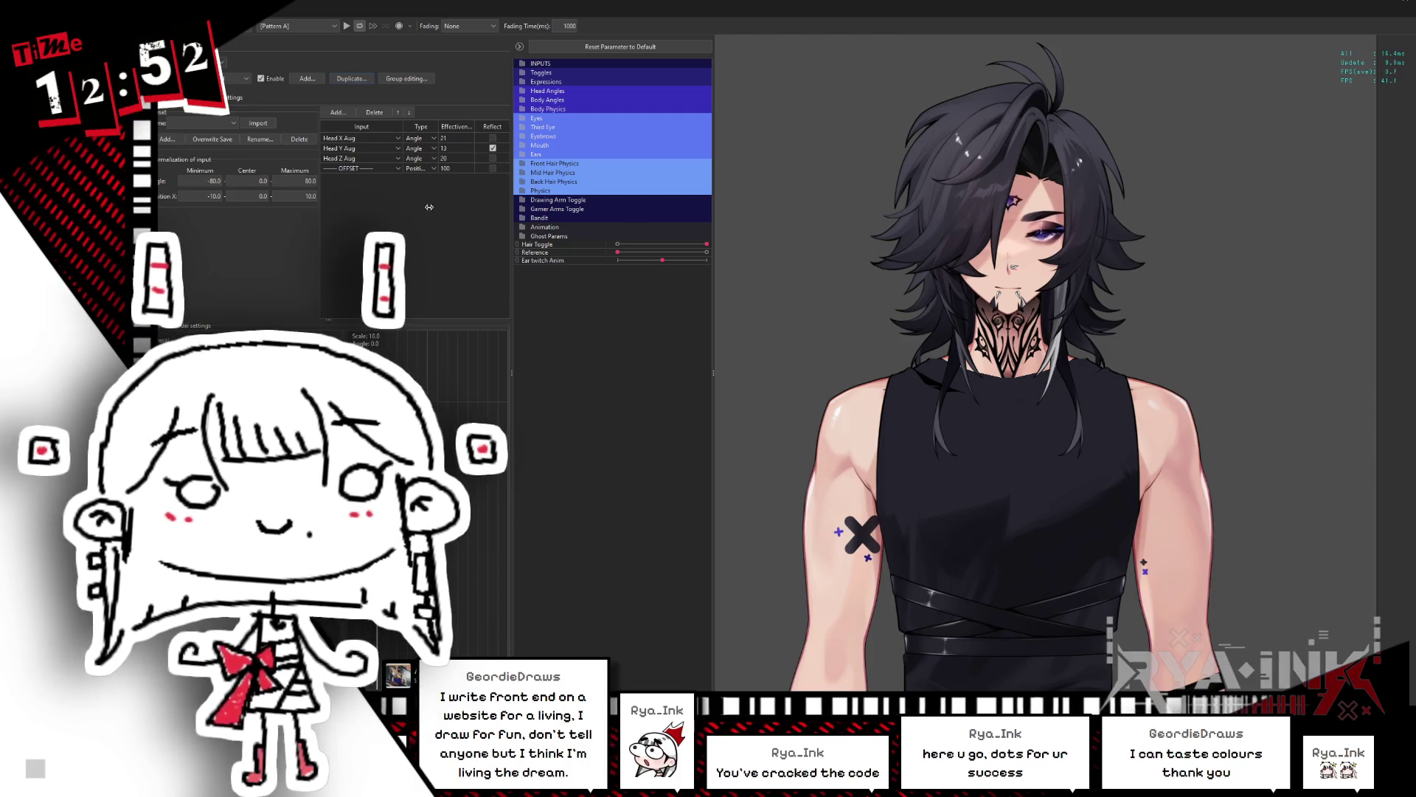
Step: Set the new group's outputs to Bangs Front Strand X1 through X5
click(221, 97)
click(230, 141)
drag(309, 155, 306, 241)
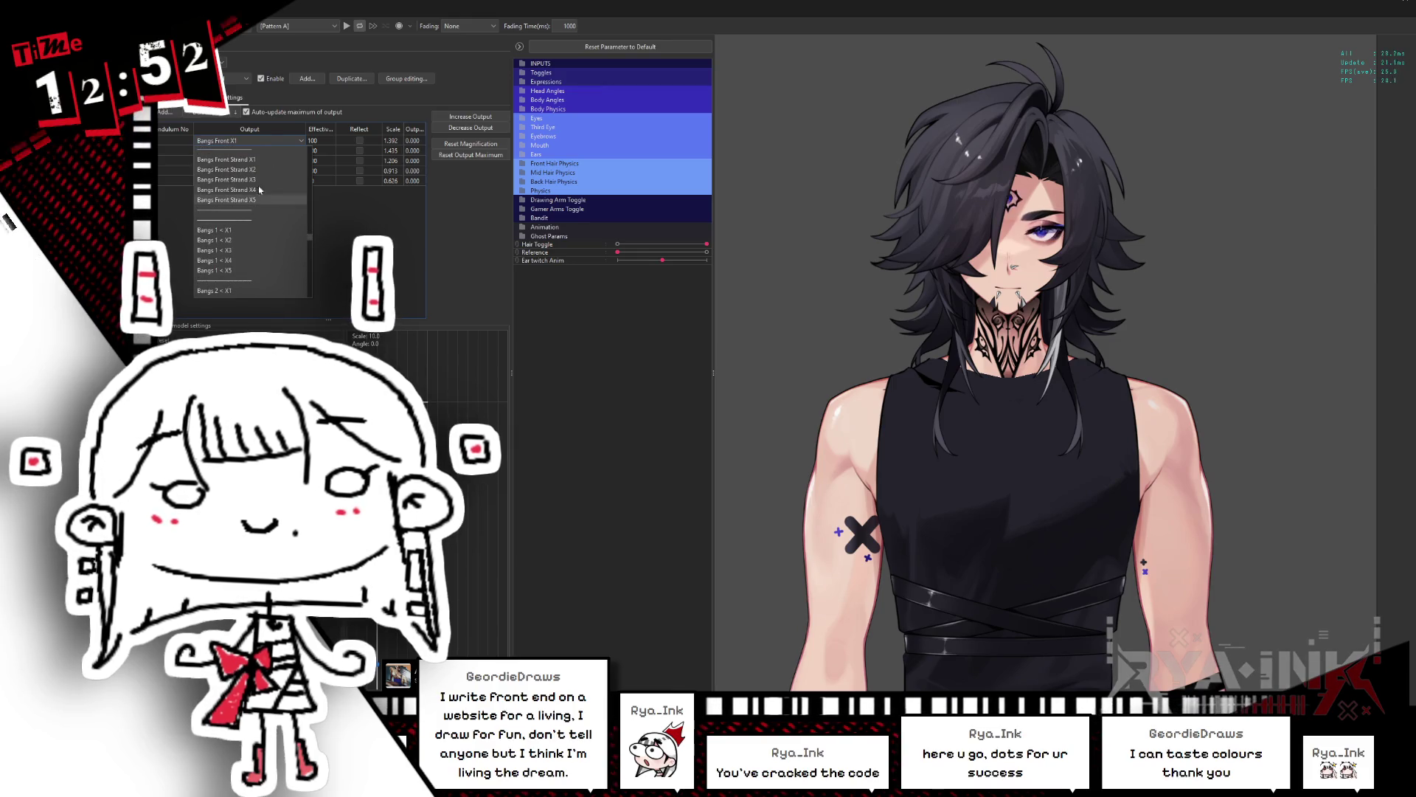
click(225, 163)
click(787, 396)
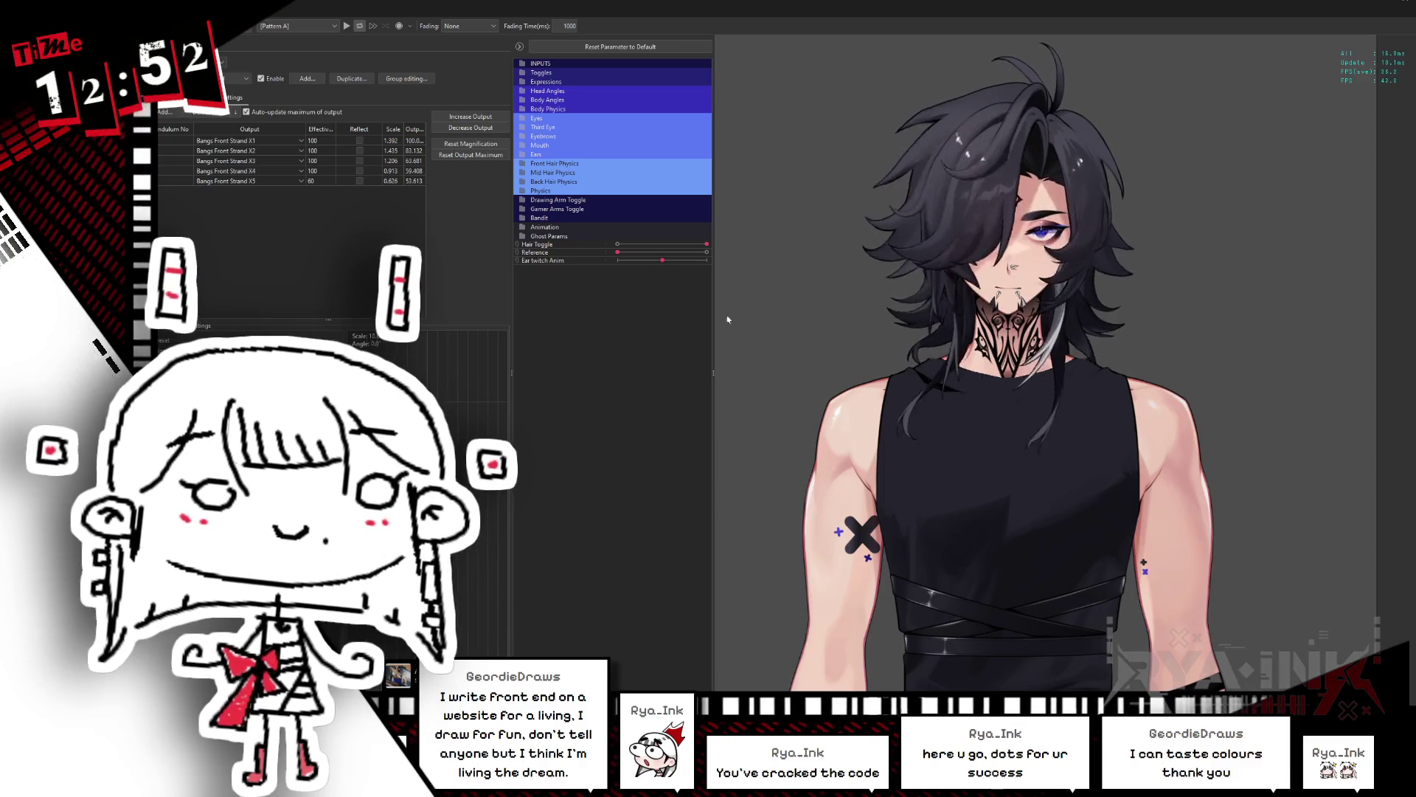
scroll(1072, 182, up, 2)
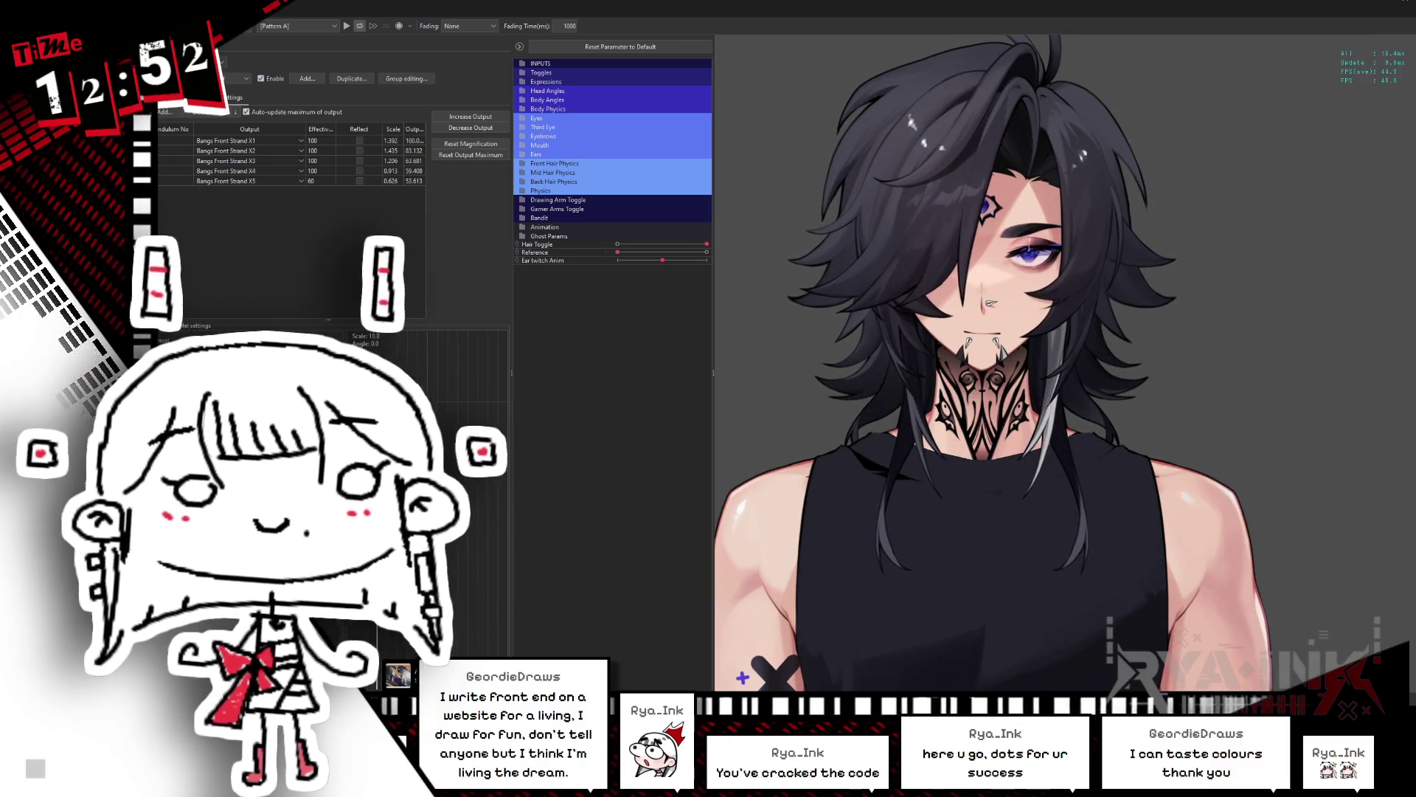
Step: Raise the Head Z Aug input effectiveness to 24 and Head Y Aug to 19
click(177, 97)
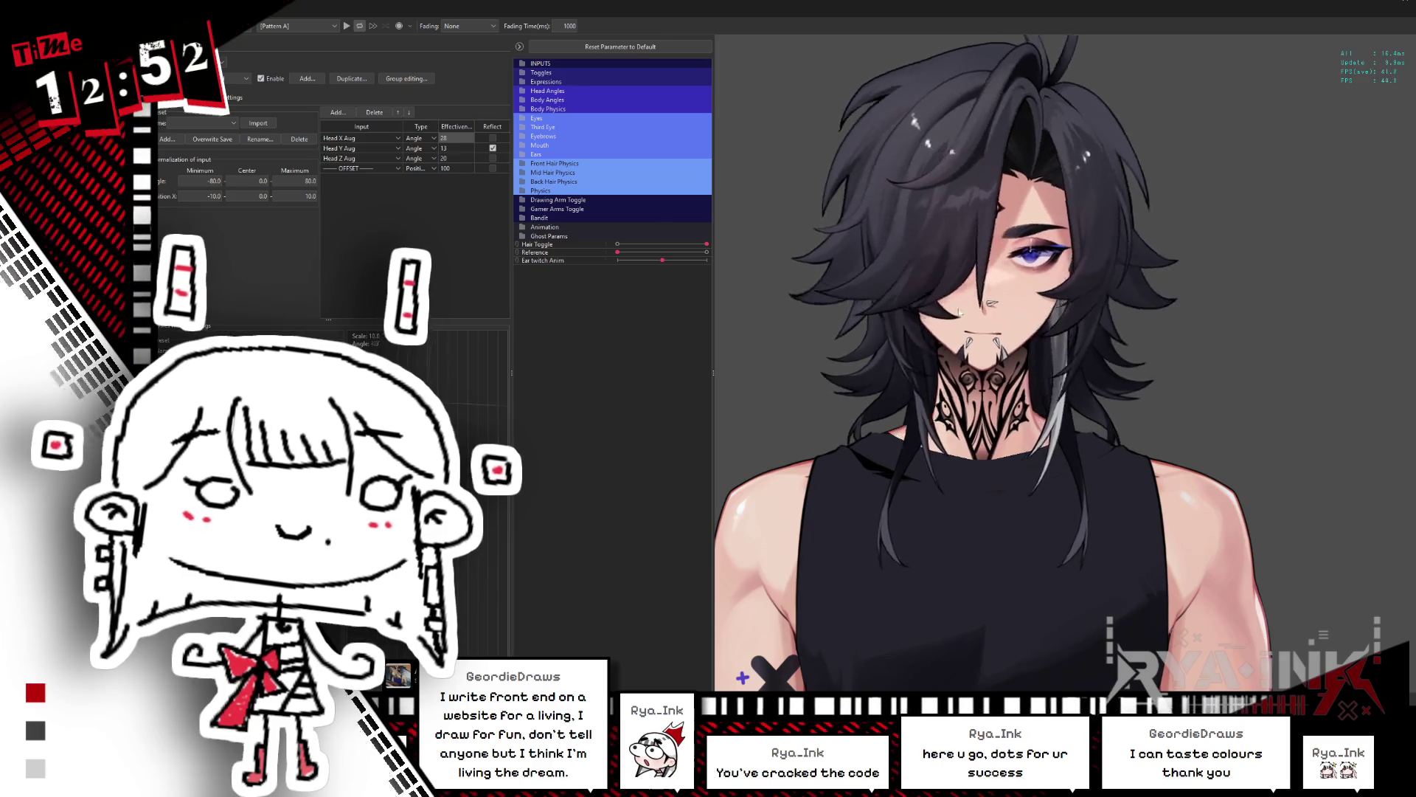
drag(446, 158, 454, 156)
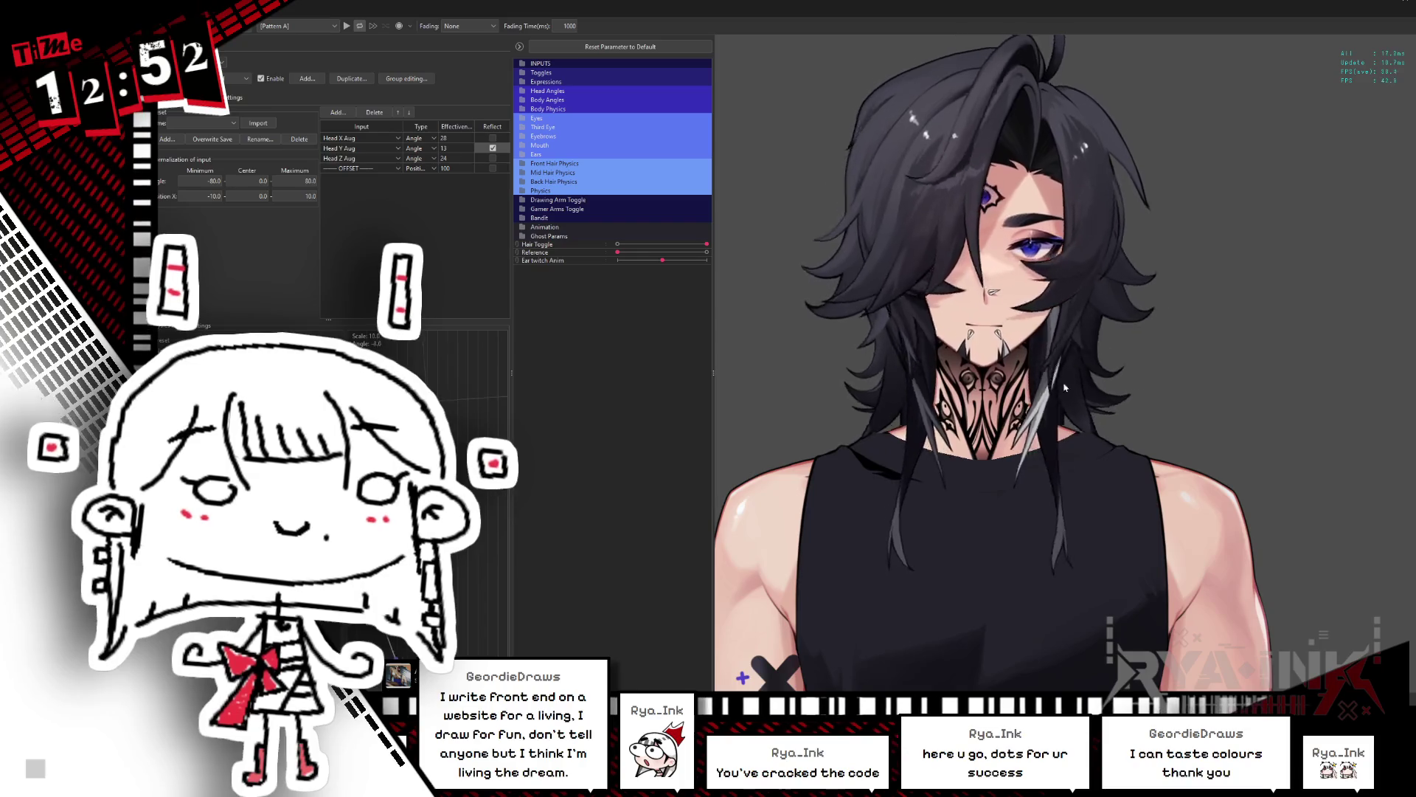
drag(446, 155, 458, 145)
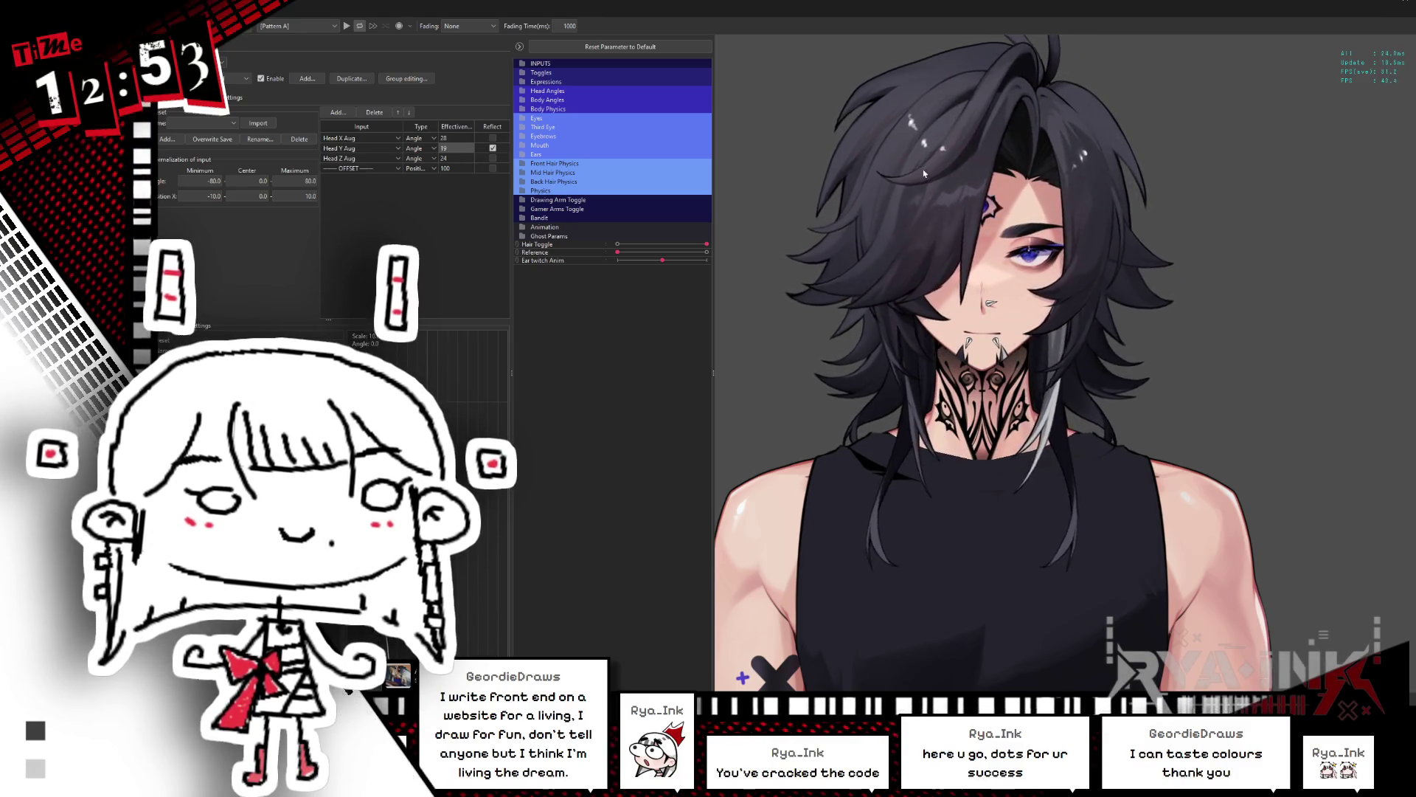
scroll(987, 171, up, 5)
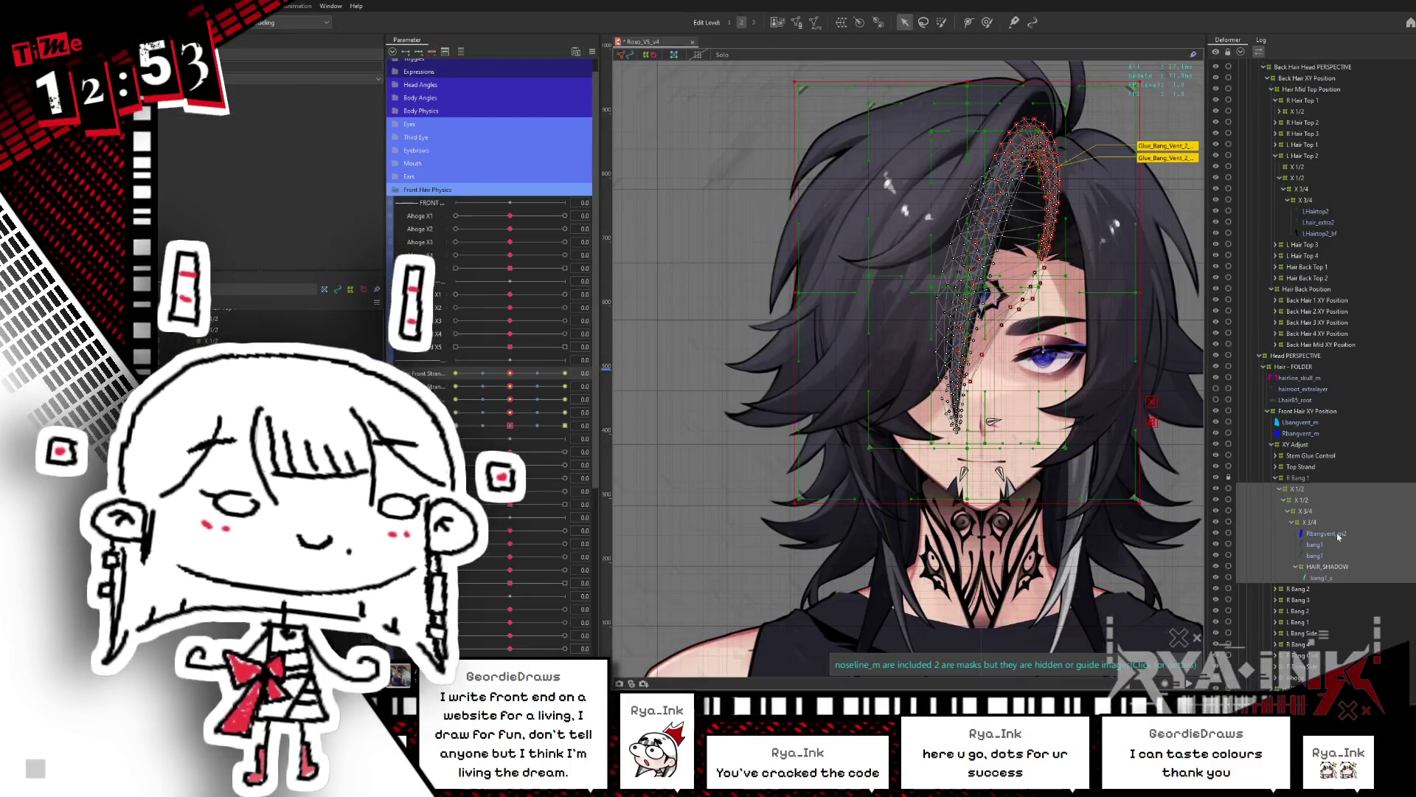
click(1338, 536)
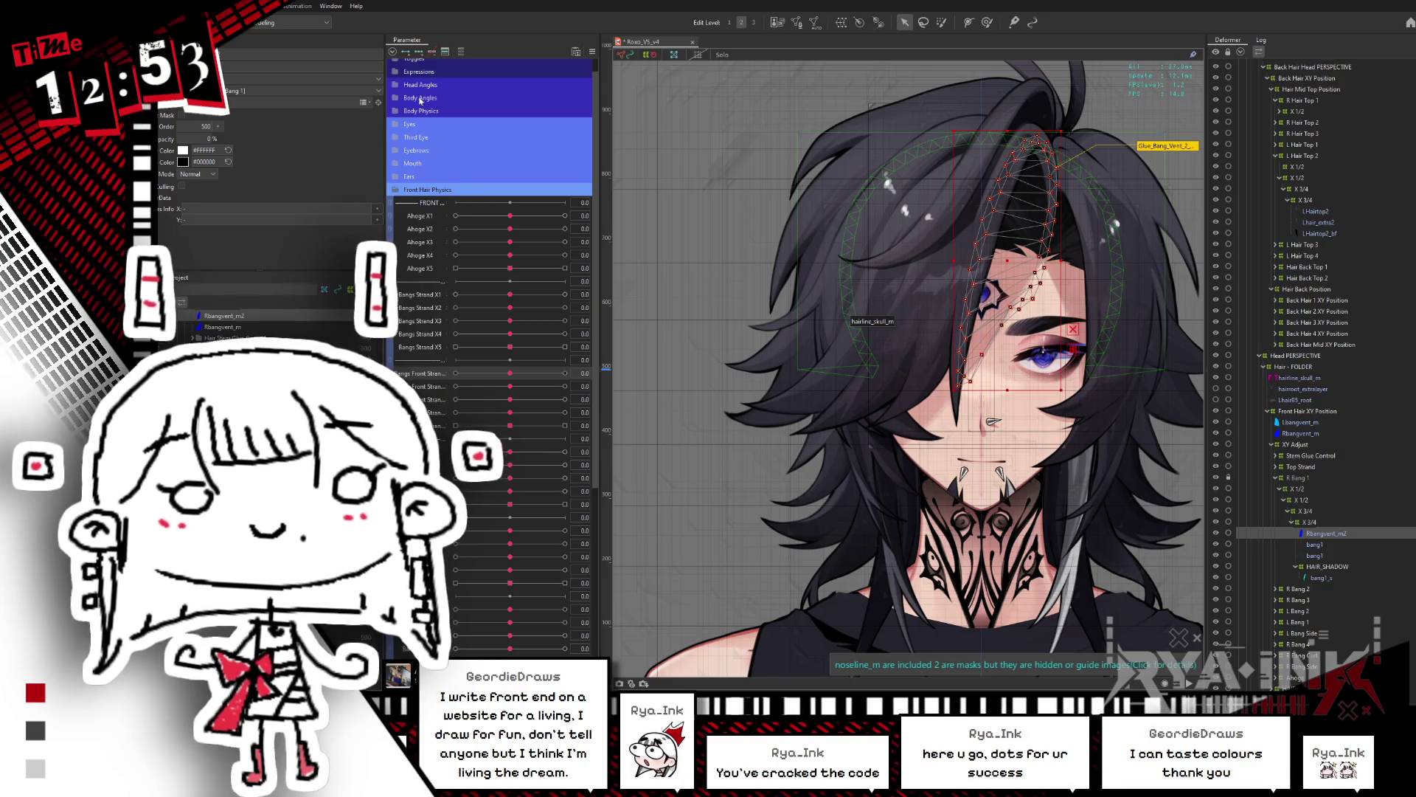
Step: Turn the head to maximum X angle and select the Rbangvent_m2_GLUE glue object on the canvas
click(402, 85)
drag(510, 111, 565, 111)
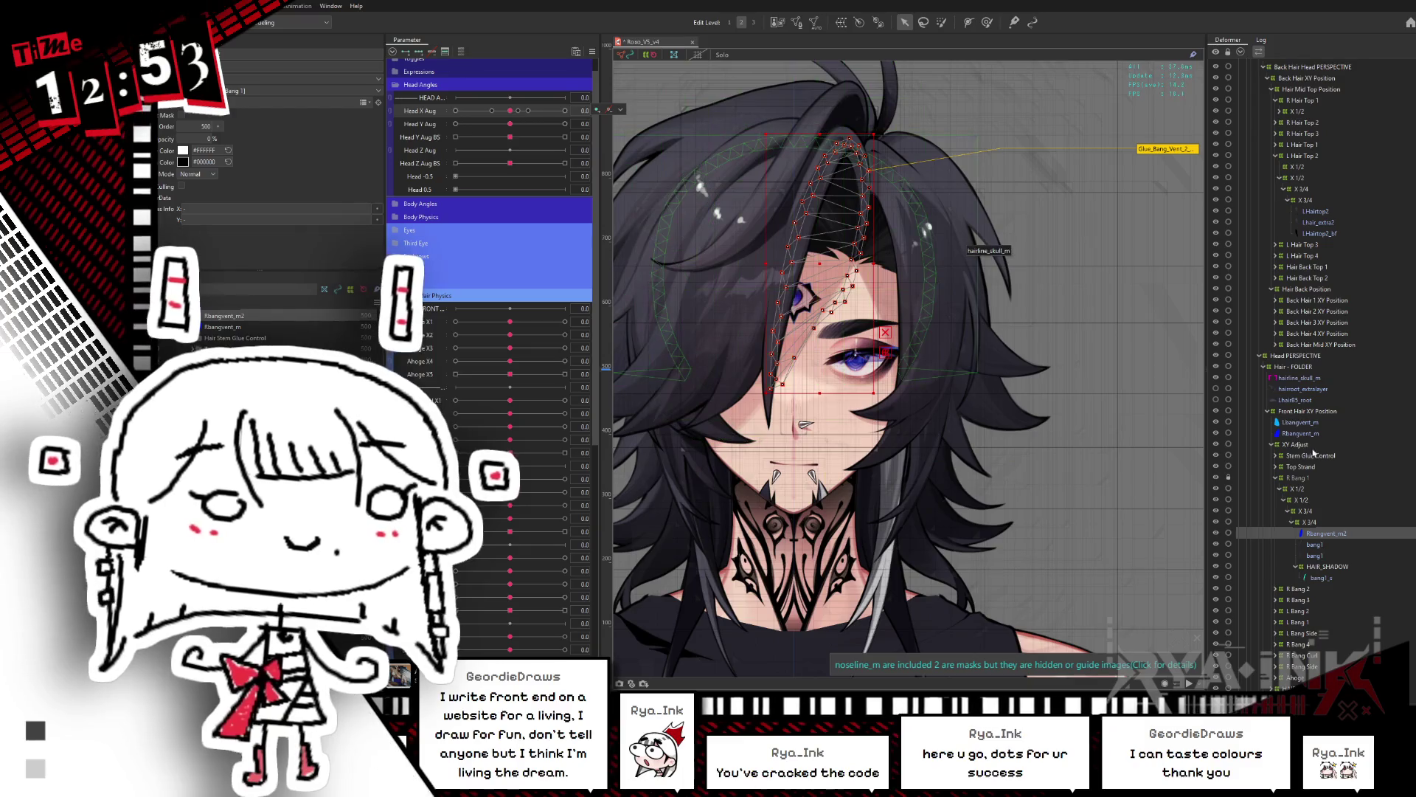
click(1303, 435)
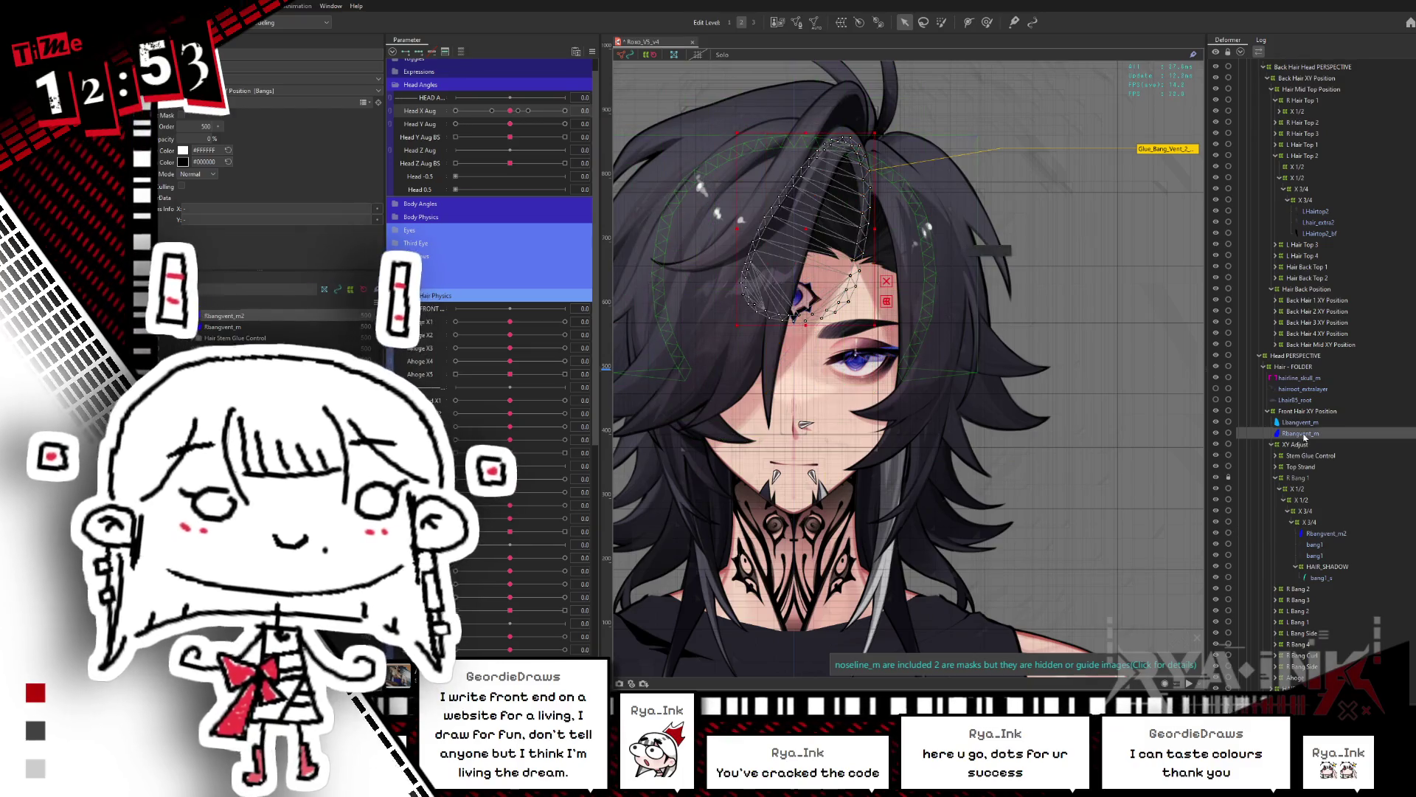
click(1326, 534)
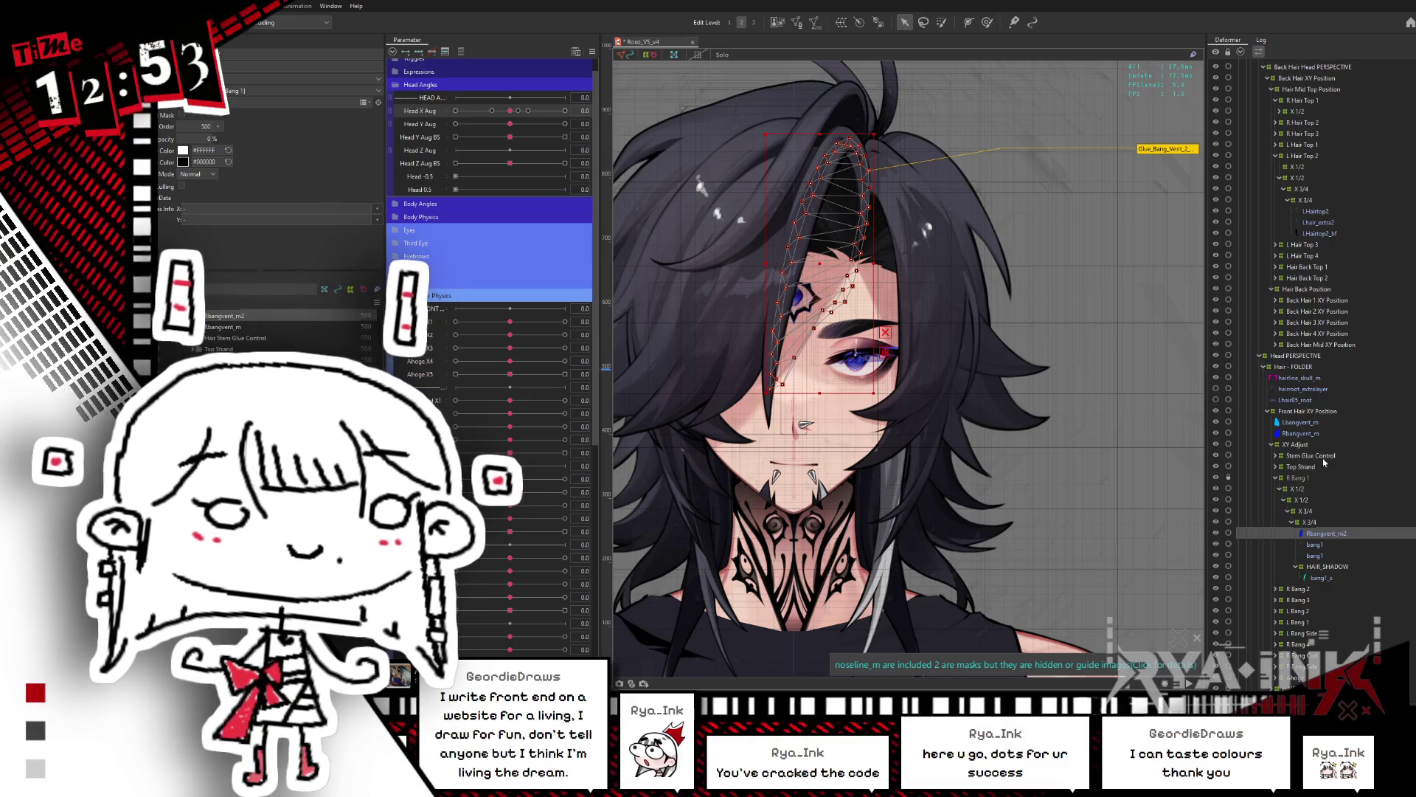
right_click(838, 269)
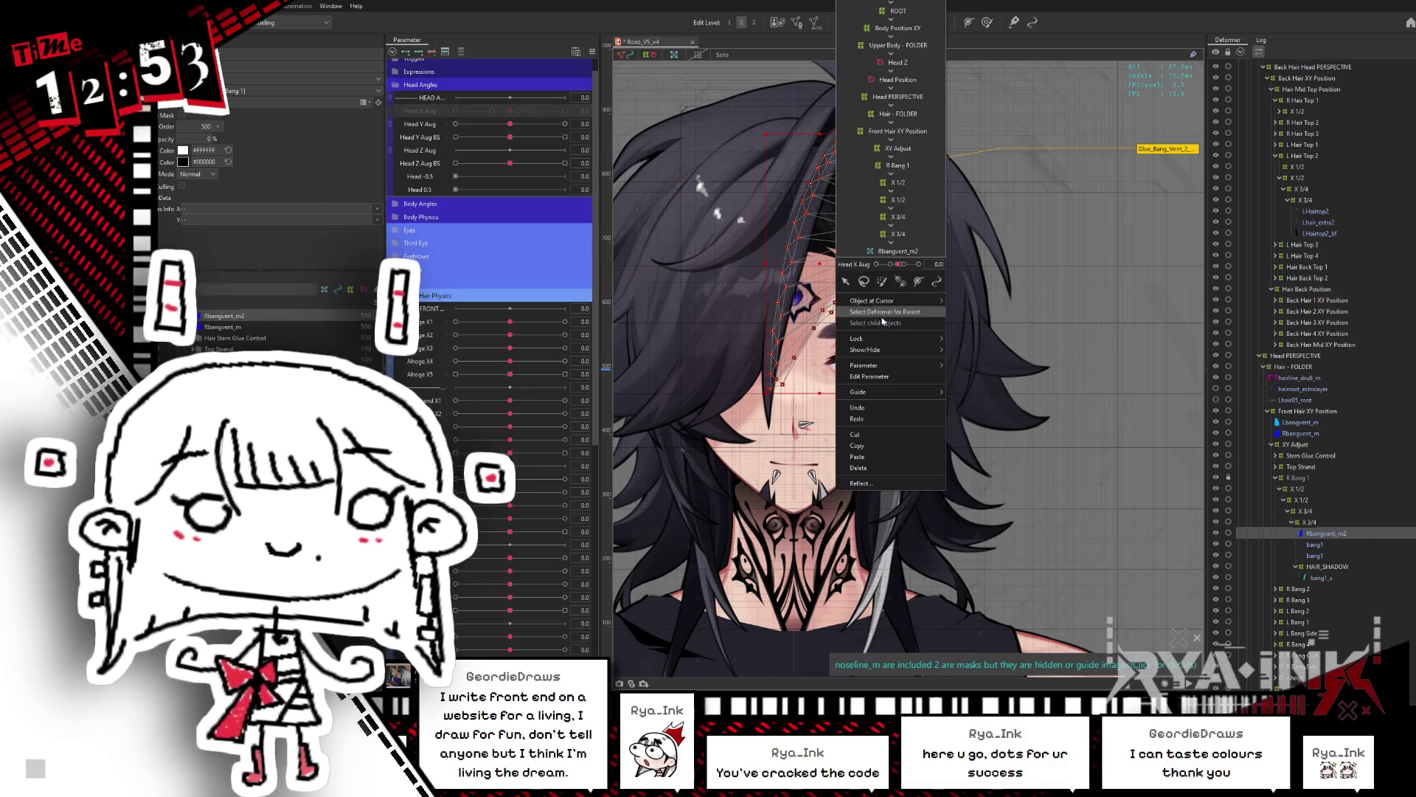
mouse_move(924, 302)
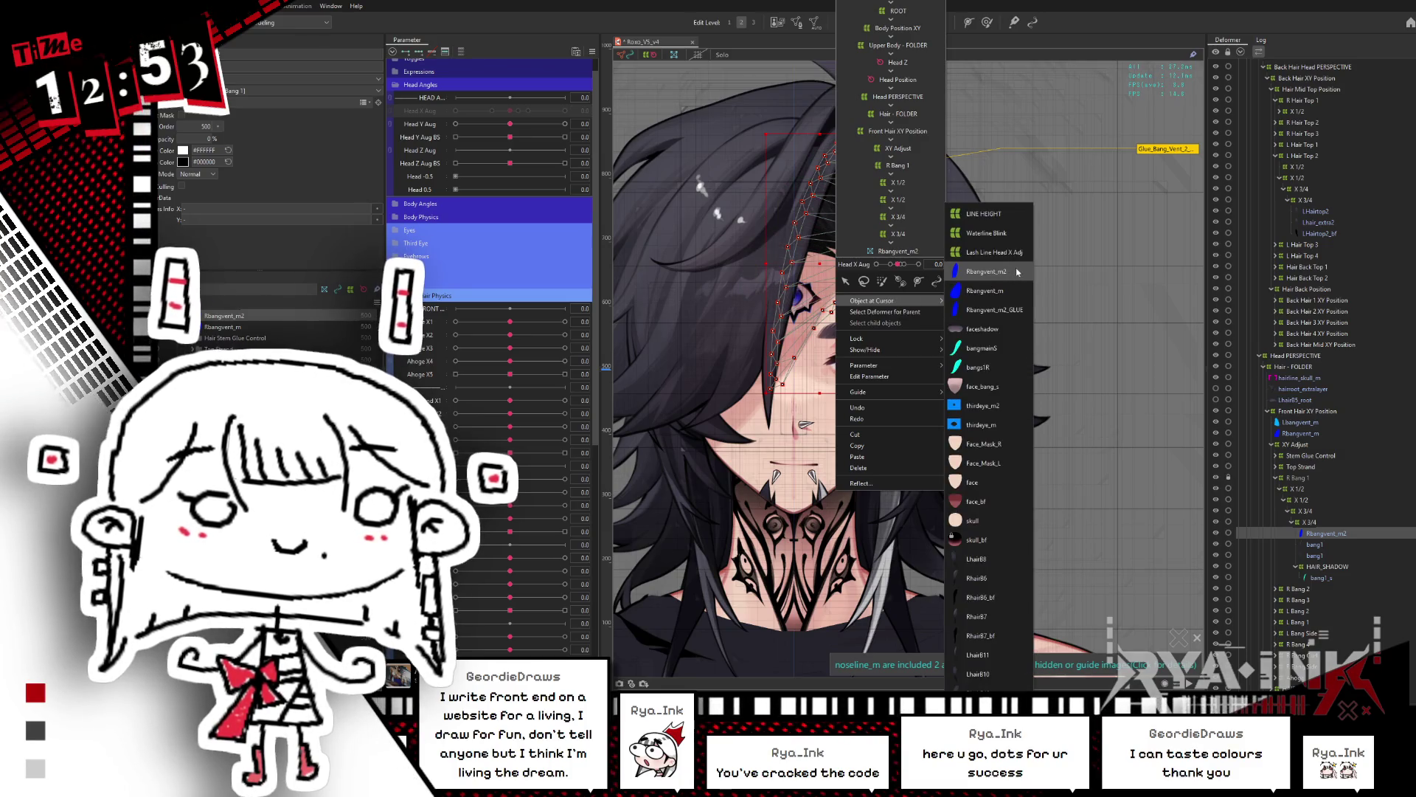
click(1010, 311)
Step: Turn the head sideways with Head X Aug and push two Front Hair Physics strands to 1.0
drag(510, 111, 572, 113)
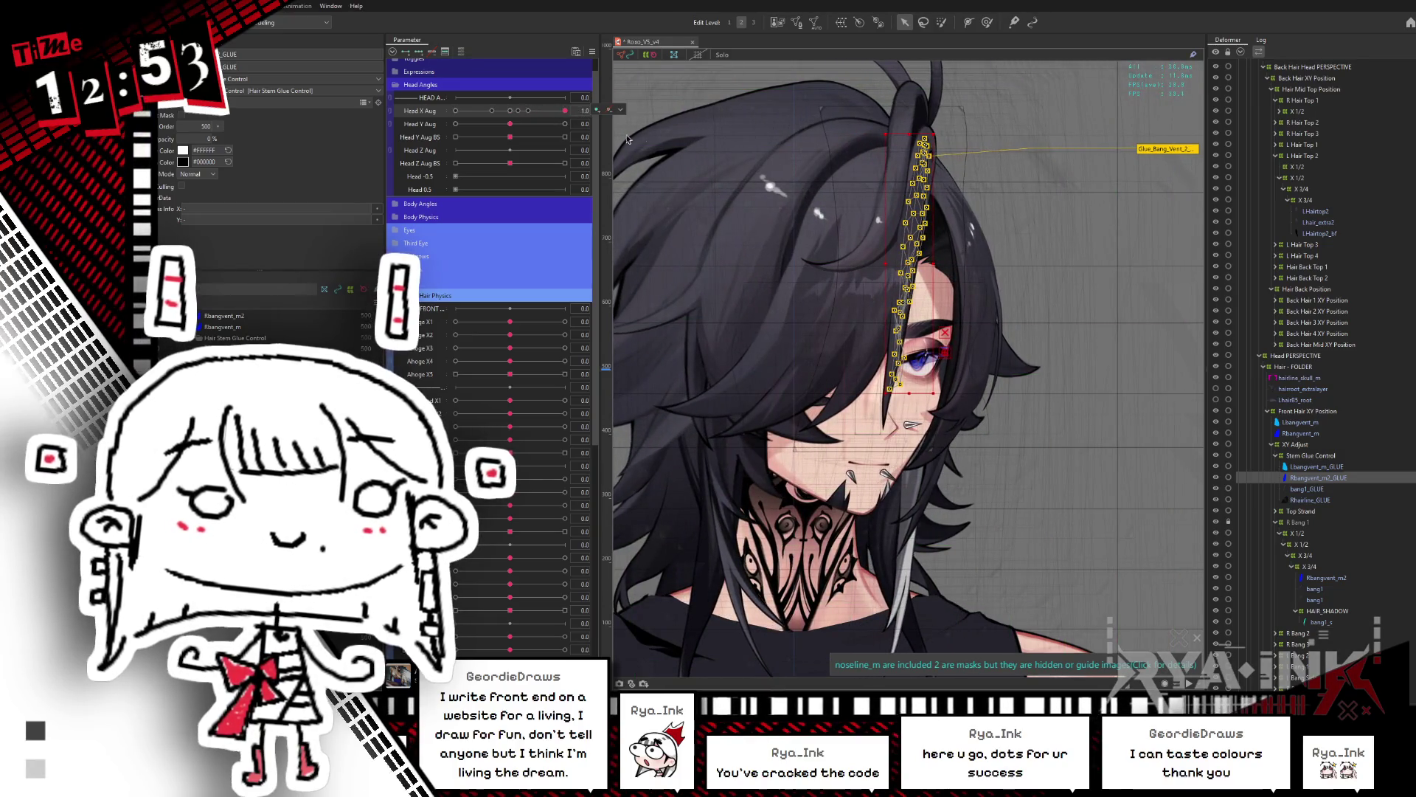
key(b)
scroll(880, 317, up, 3)
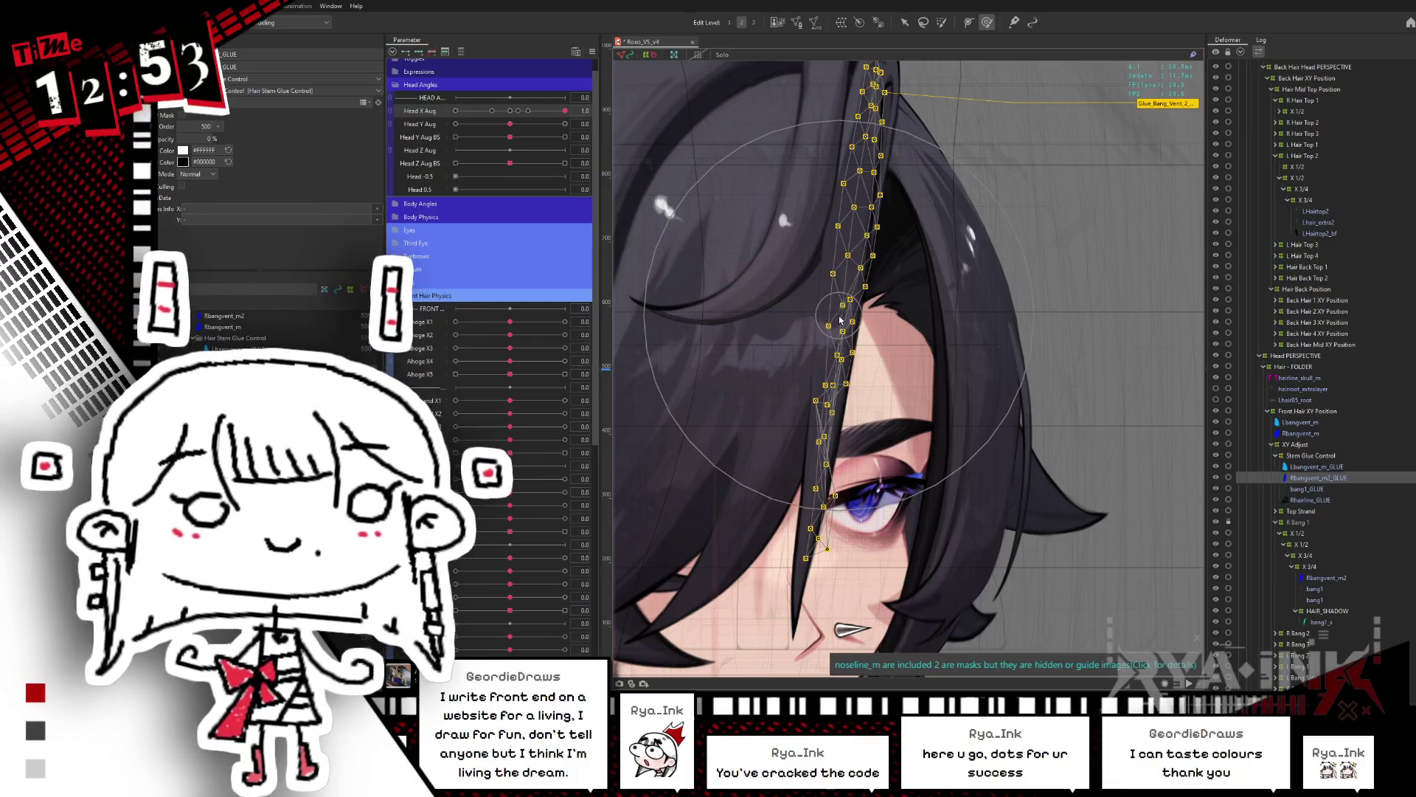
scroll(848, 346, down, 4)
key(ctrl+h)
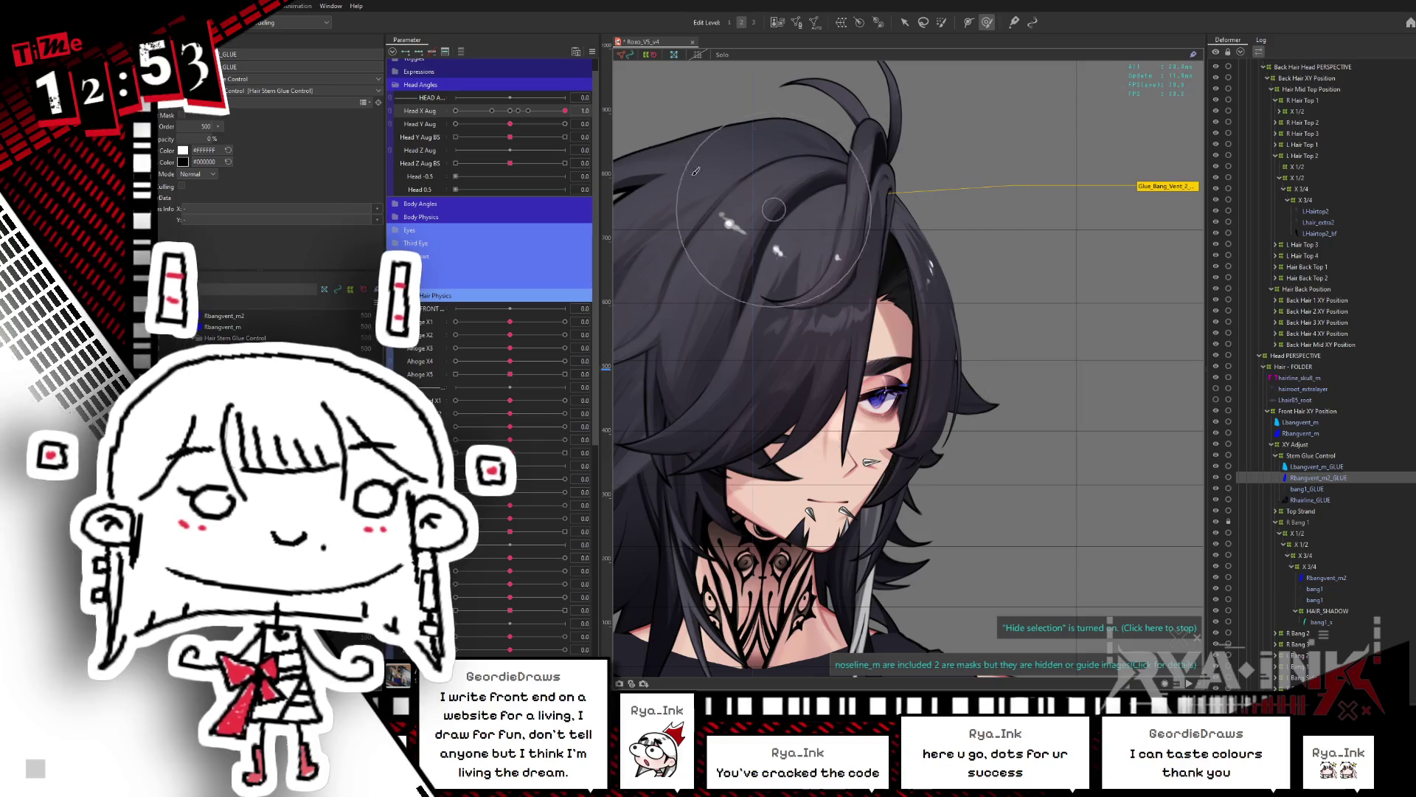
click(571, 401)
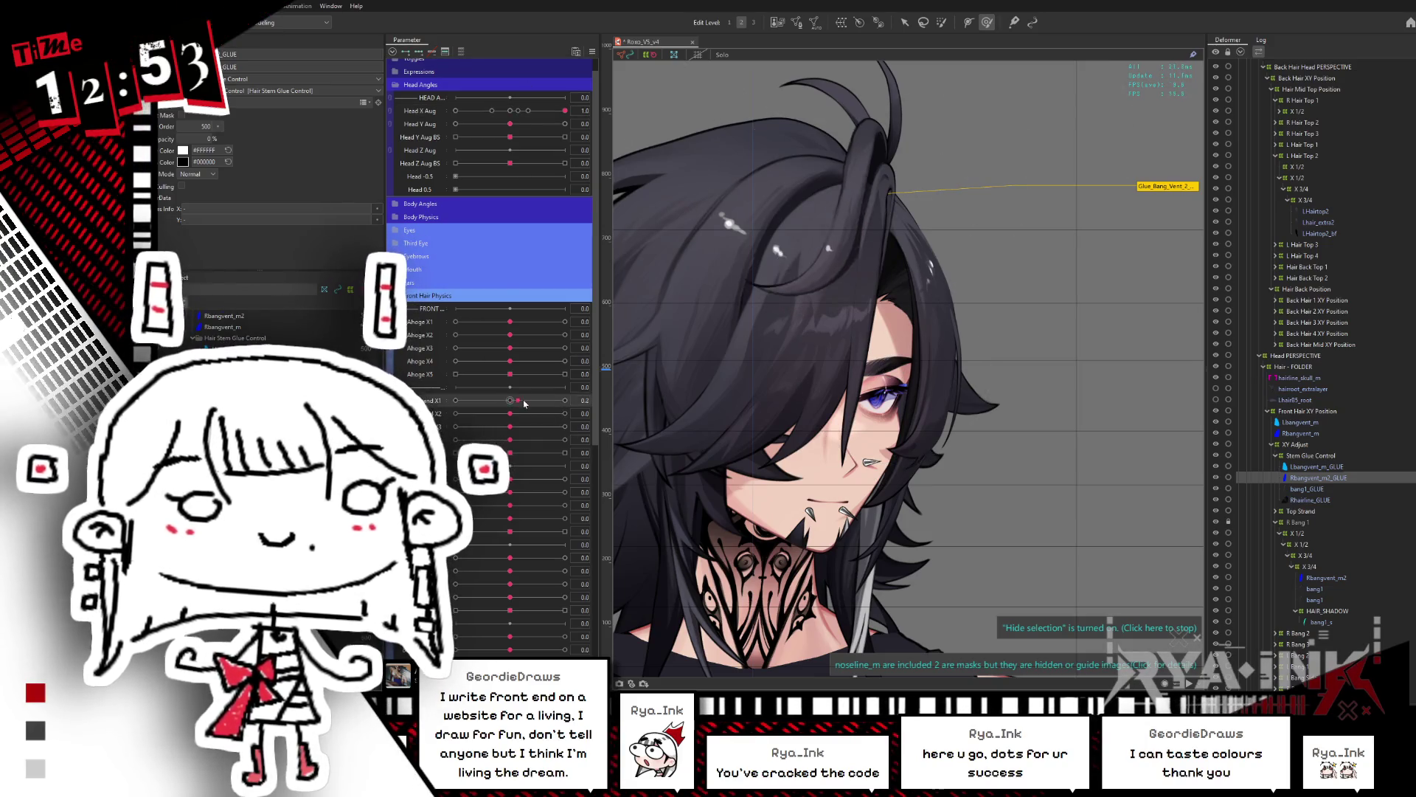
drag(536, 480, 568, 473)
Step: Briefly enter mesh editing, then compare hair physics X1 at 0.0 before restoring it to 1.0
key(ctrl+e)
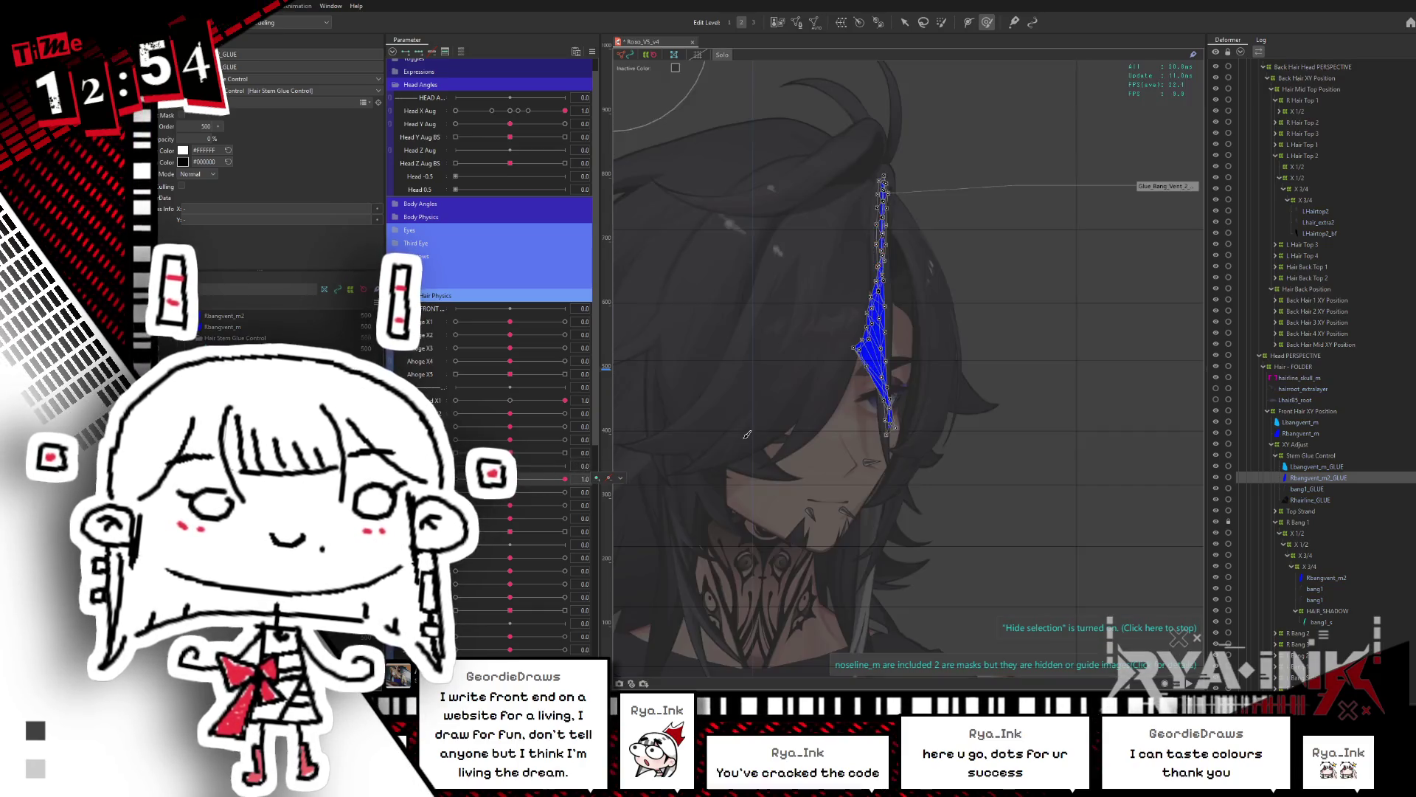
scroll(885, 369, up, 3)
key(Return)
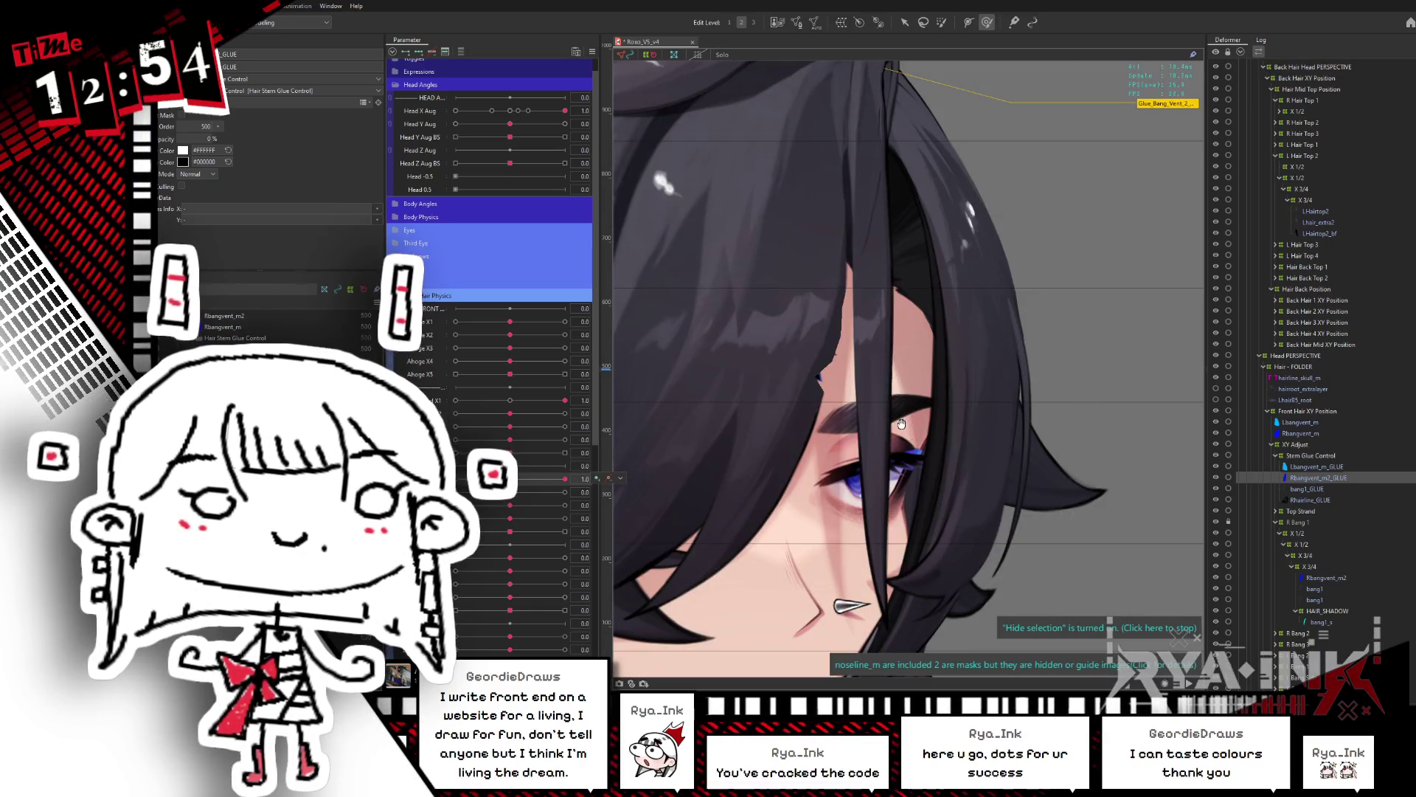
scroll(906, 418, down, 3)
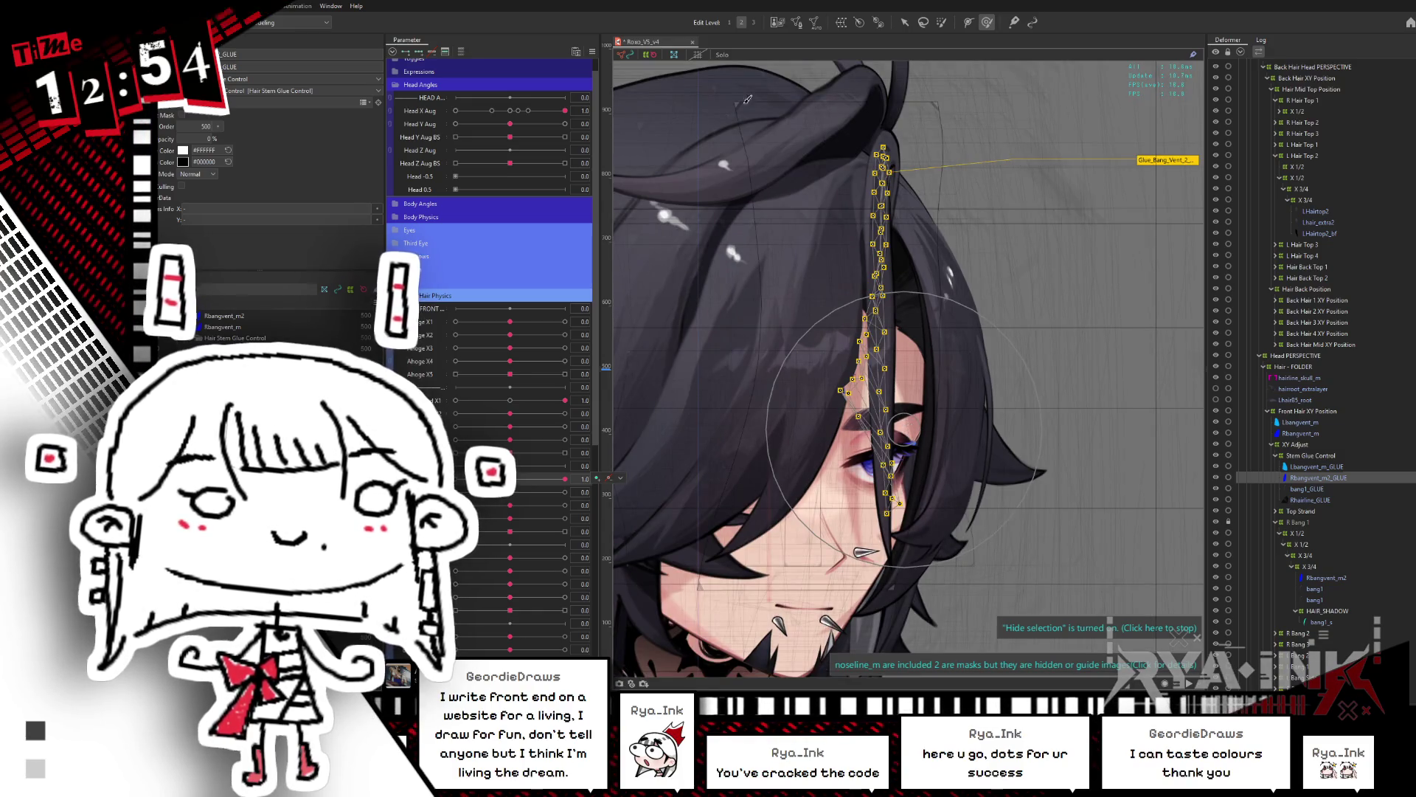
click(512, 401)
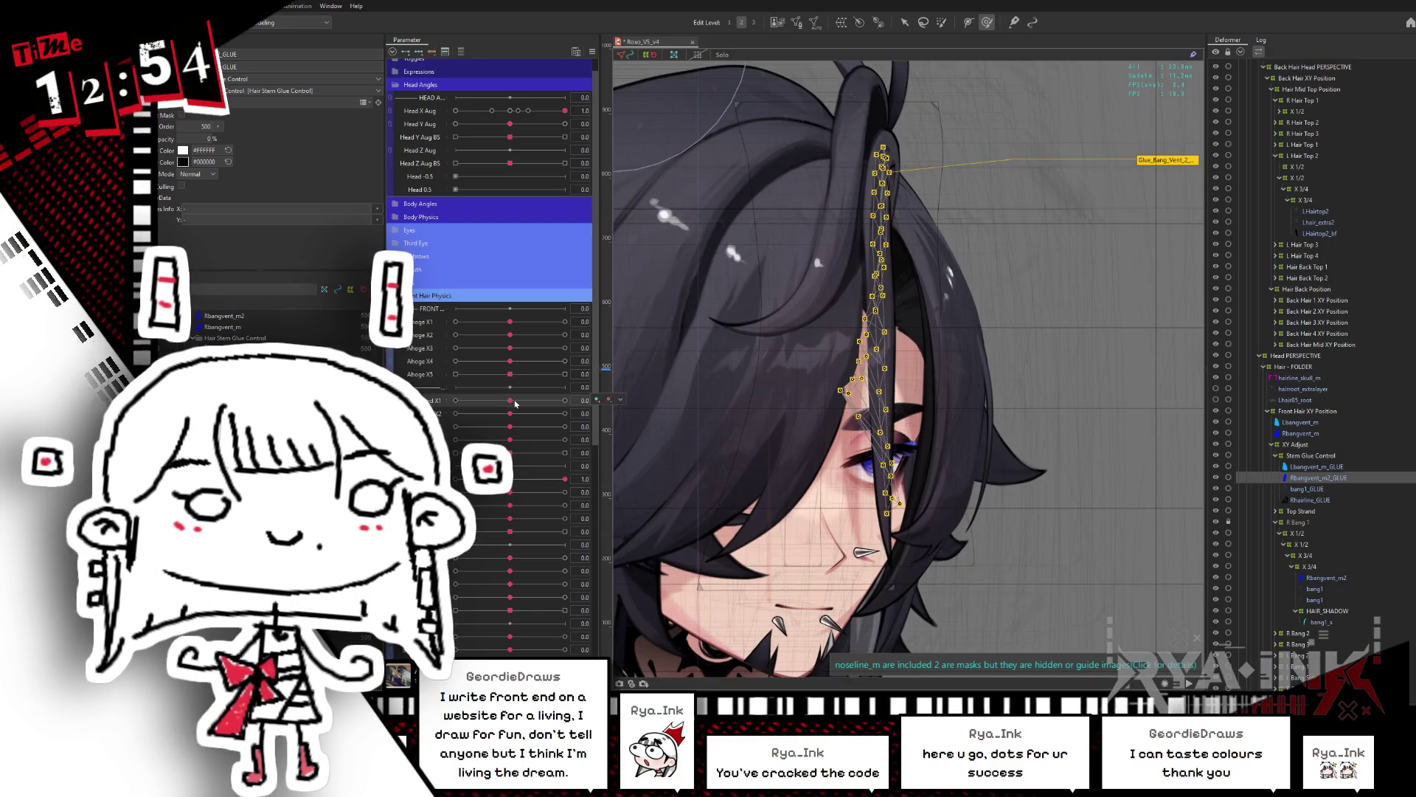
key(ctrl+z)
key(ctrl+h)
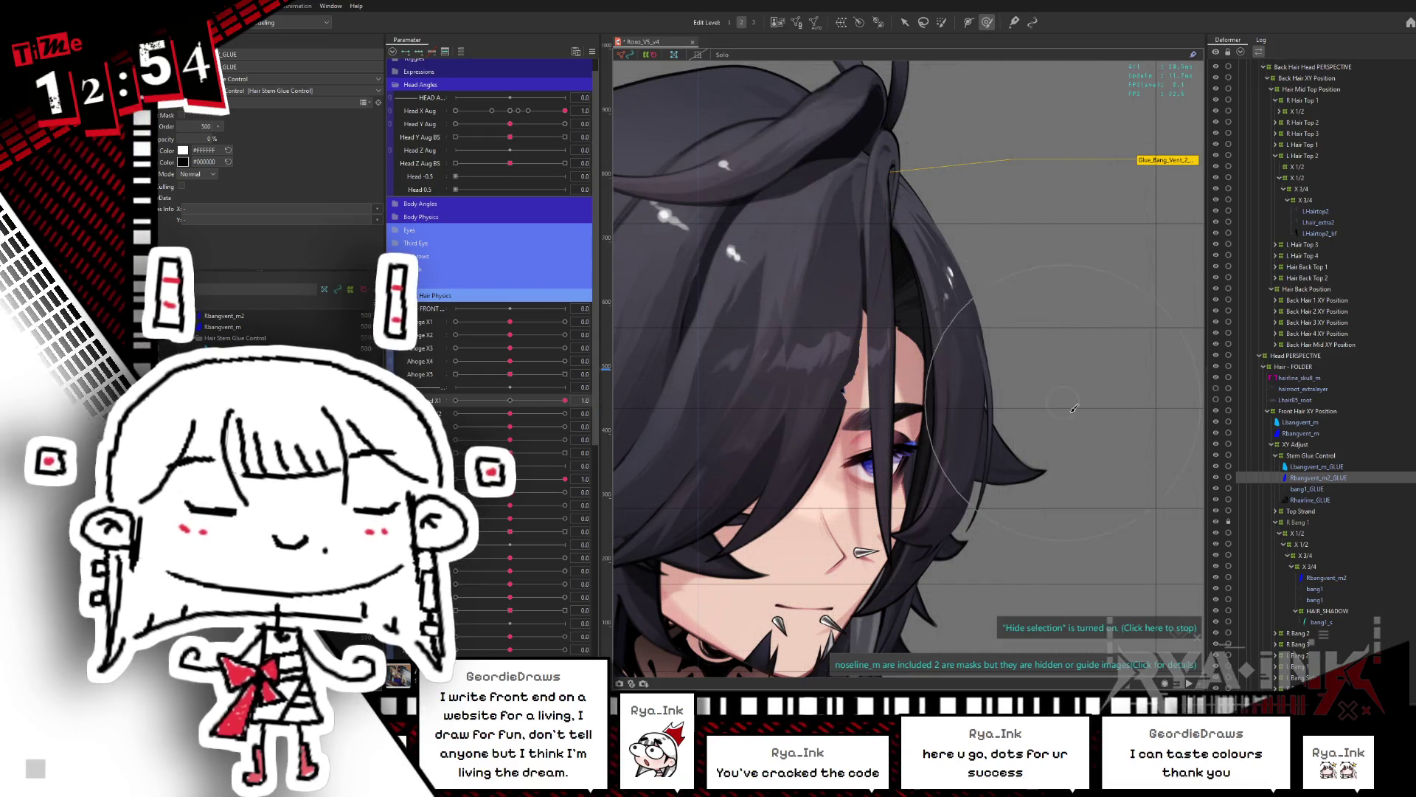
key(ctrl+h)
Step: Set hair physics X2 to 1.0, swing the front strand right, and select the X 1/2 deformer
middle_drag(843, 391, 883, 310)
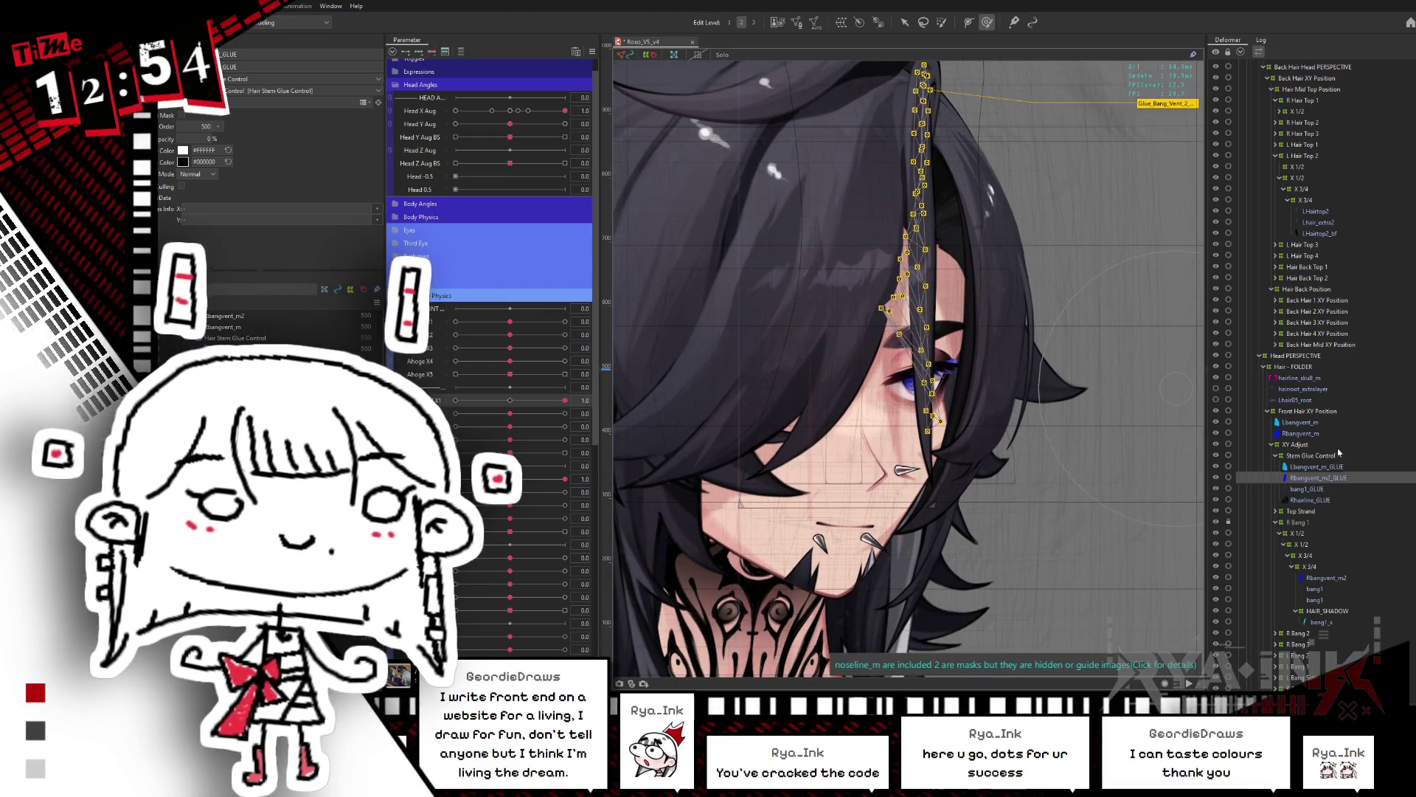
drag(515, 419, 545, 418)
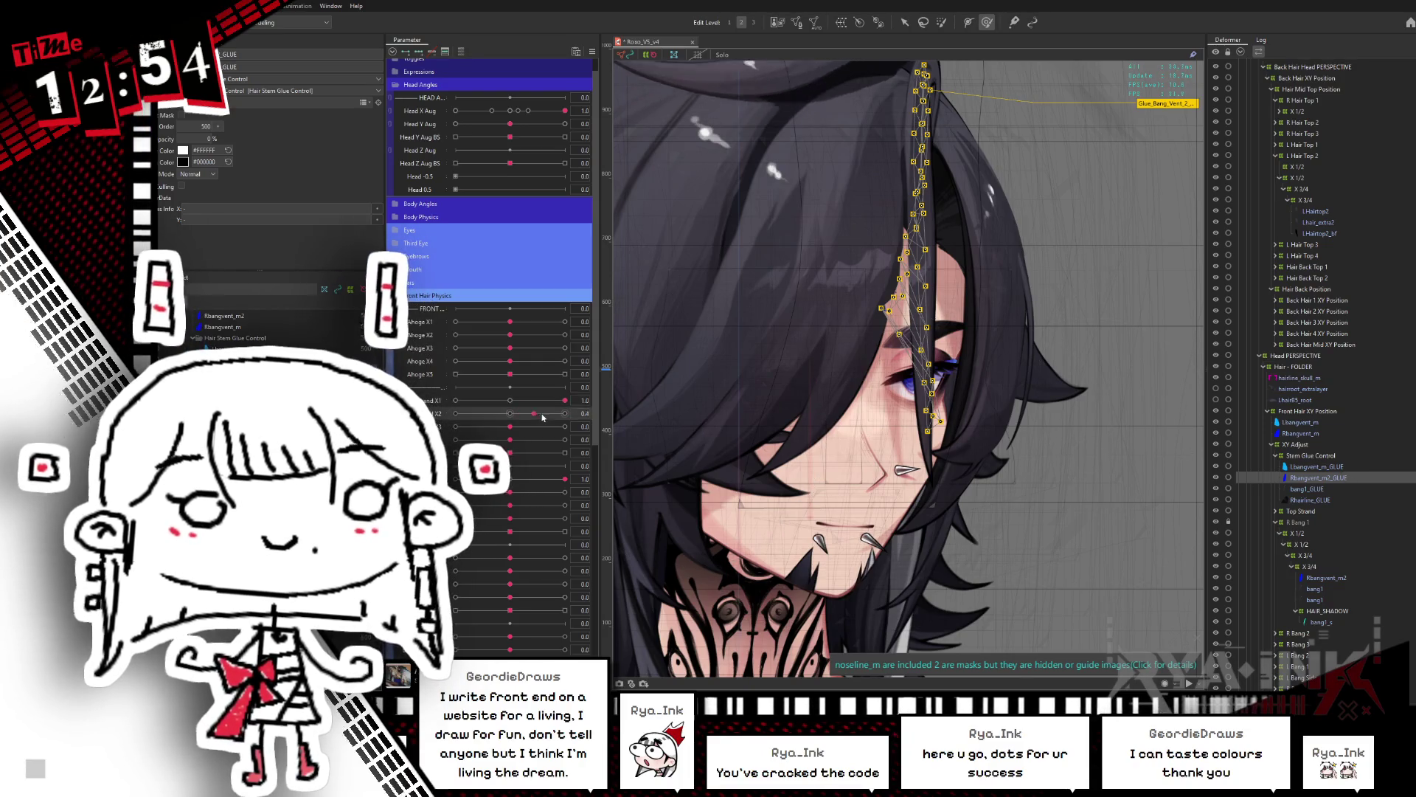
mouse_move(510, 492)
mouse_down()
mouse_move(581, 490)
mouse_move(511, 485)
mouse_up()
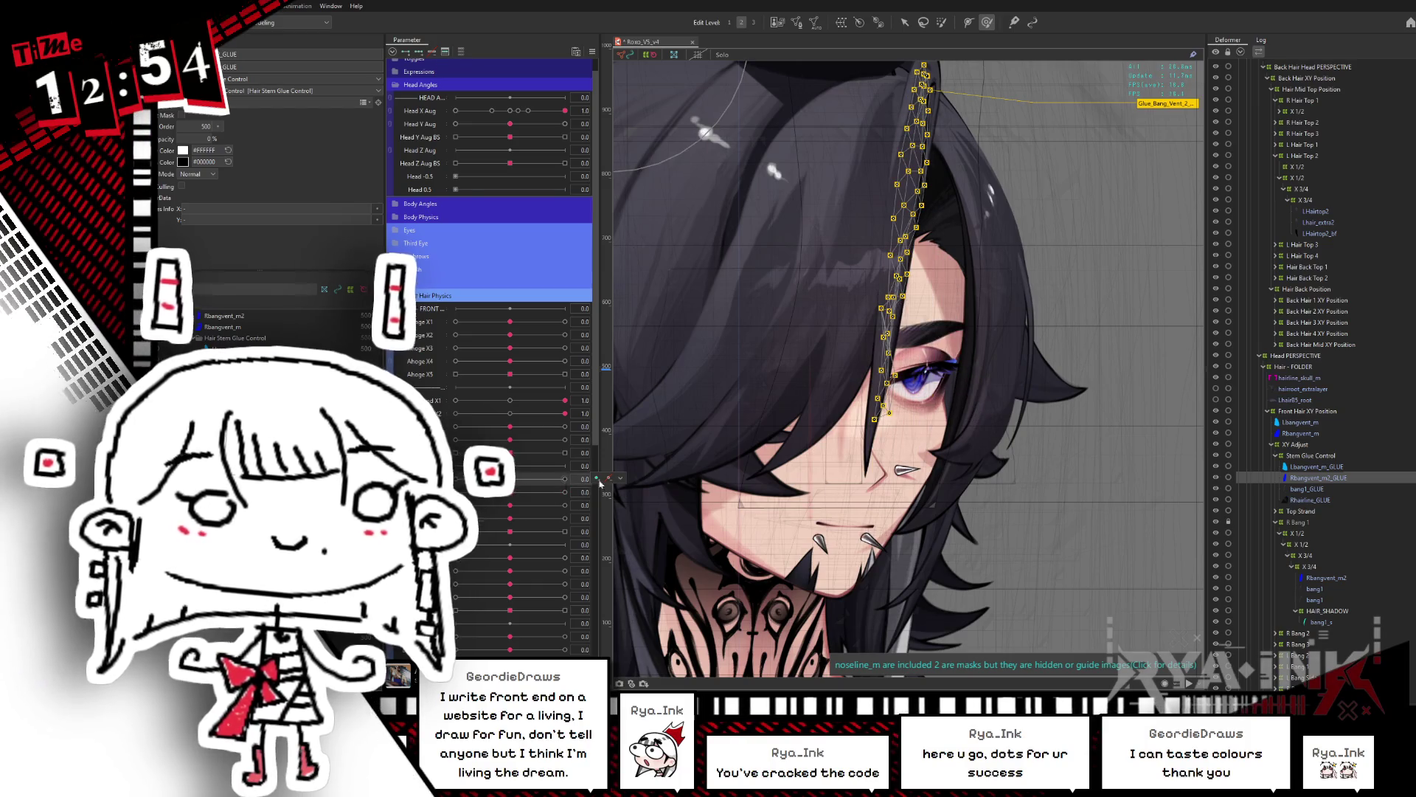
click(1305, 534)
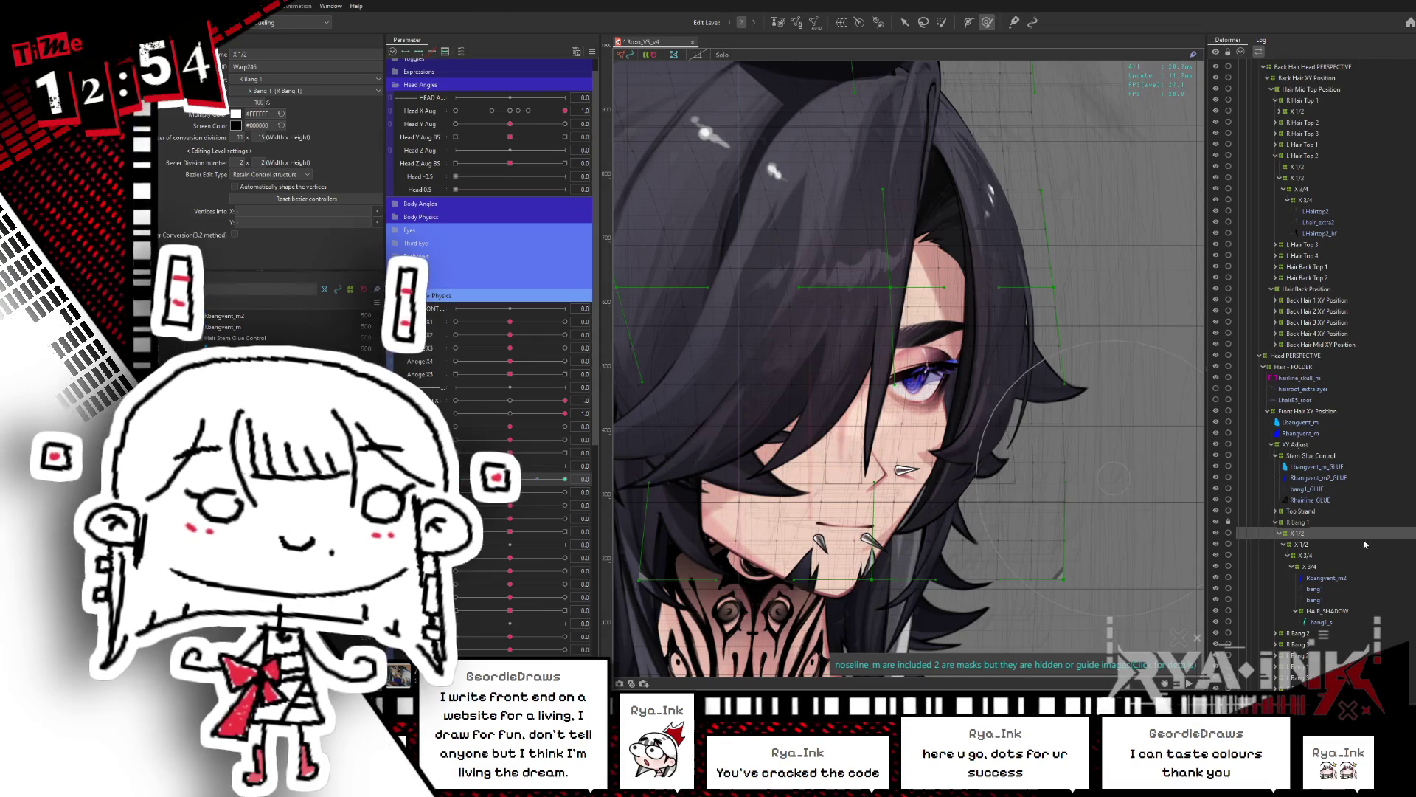
Step: Extend the selection to X 3/4, zero the strand parameters, and reset all parameters to defaults
shift+click(1317, 566)
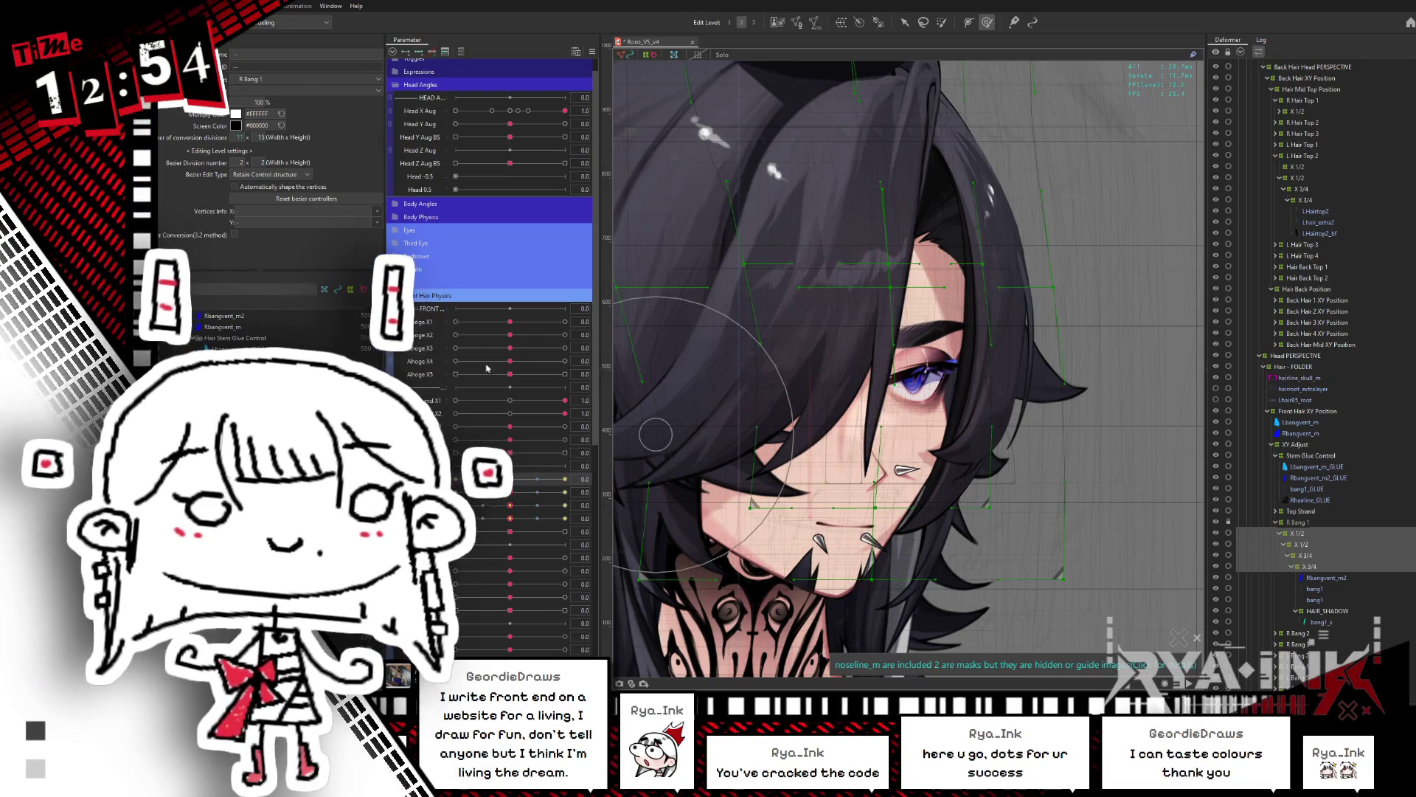
click(510, 400)
click(511, 413)
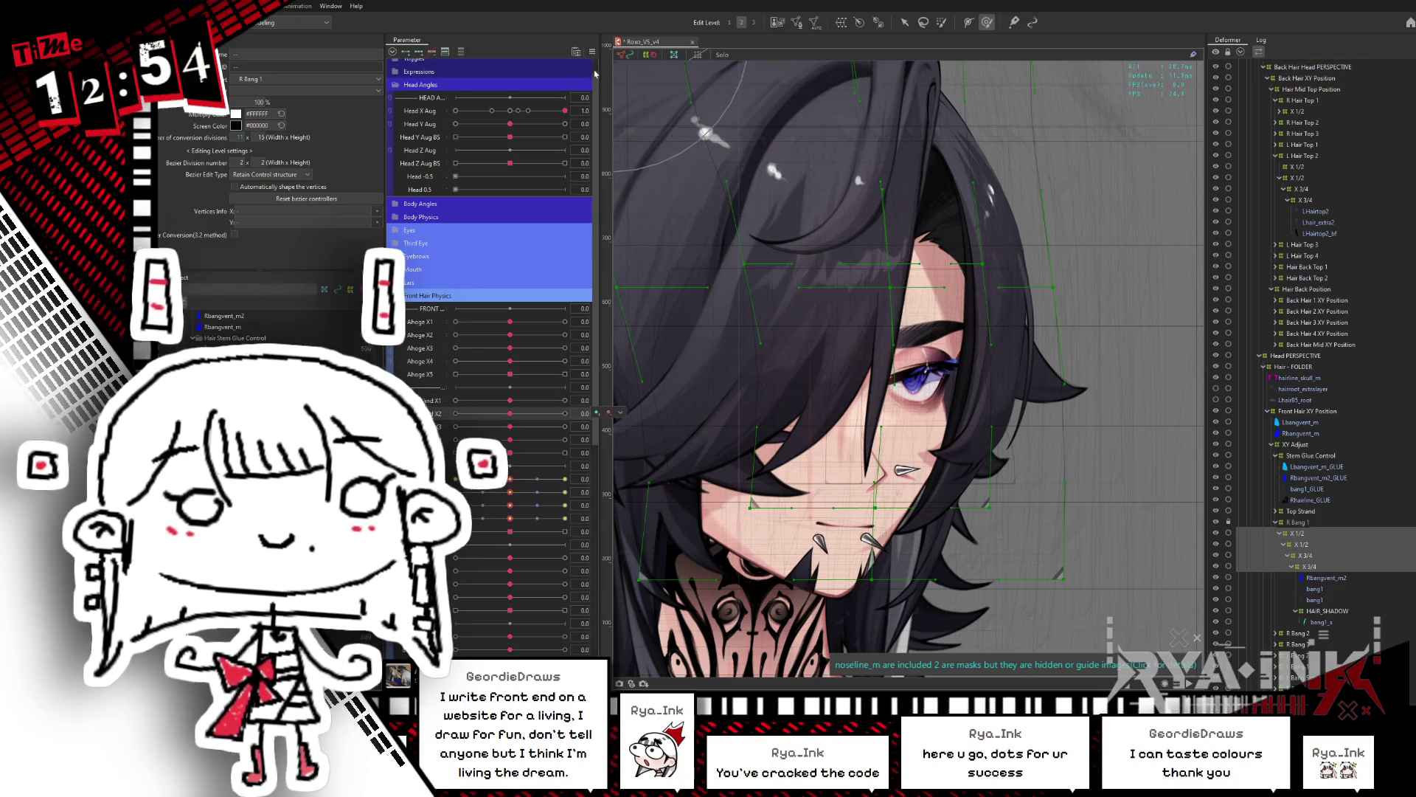
click(592, 51)
click(754, 166)
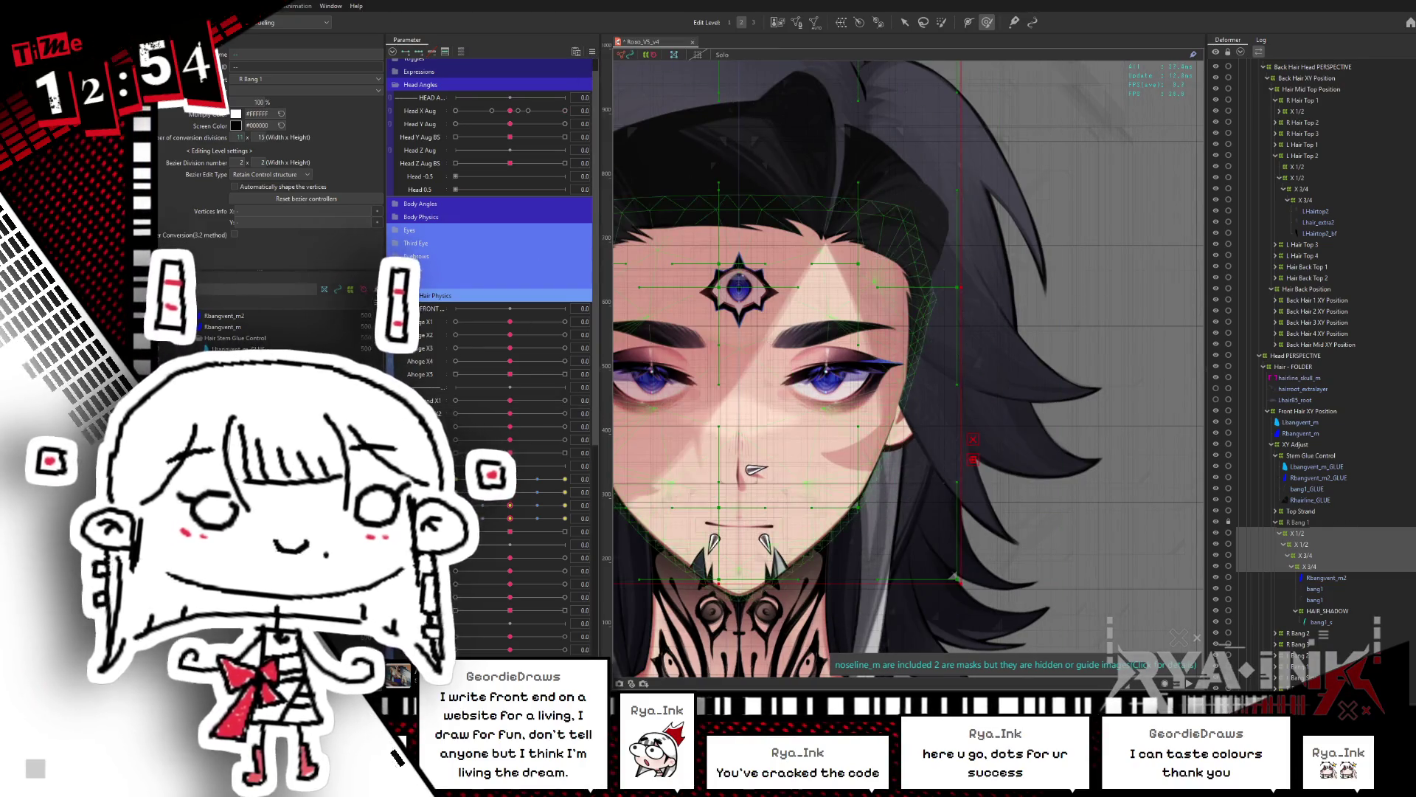
click(392, 52)
Step: Turn on Hair Toggle and move the X 1/2–X 3/4 deformers into Stem Glue Control
click(565, 328)
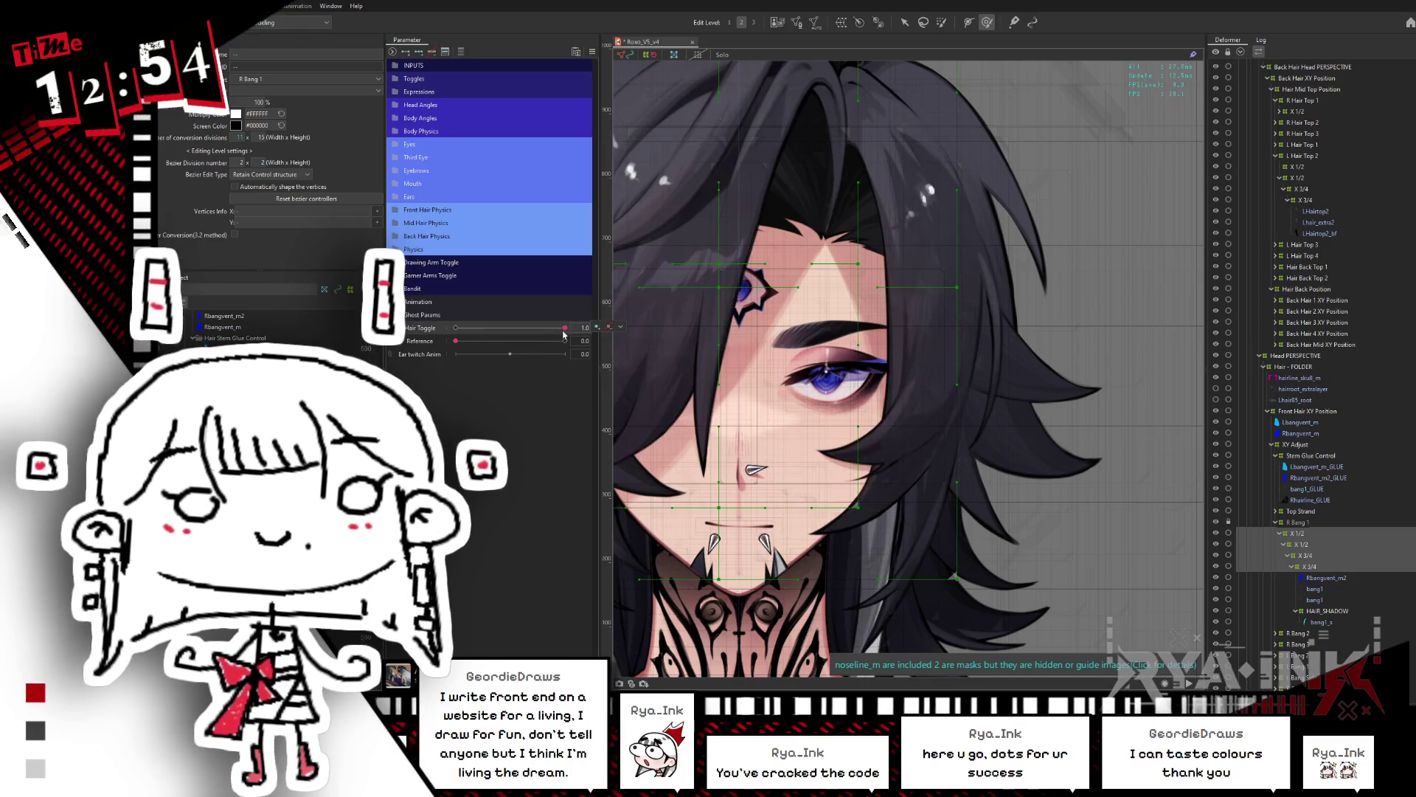
key(ctrl+v)
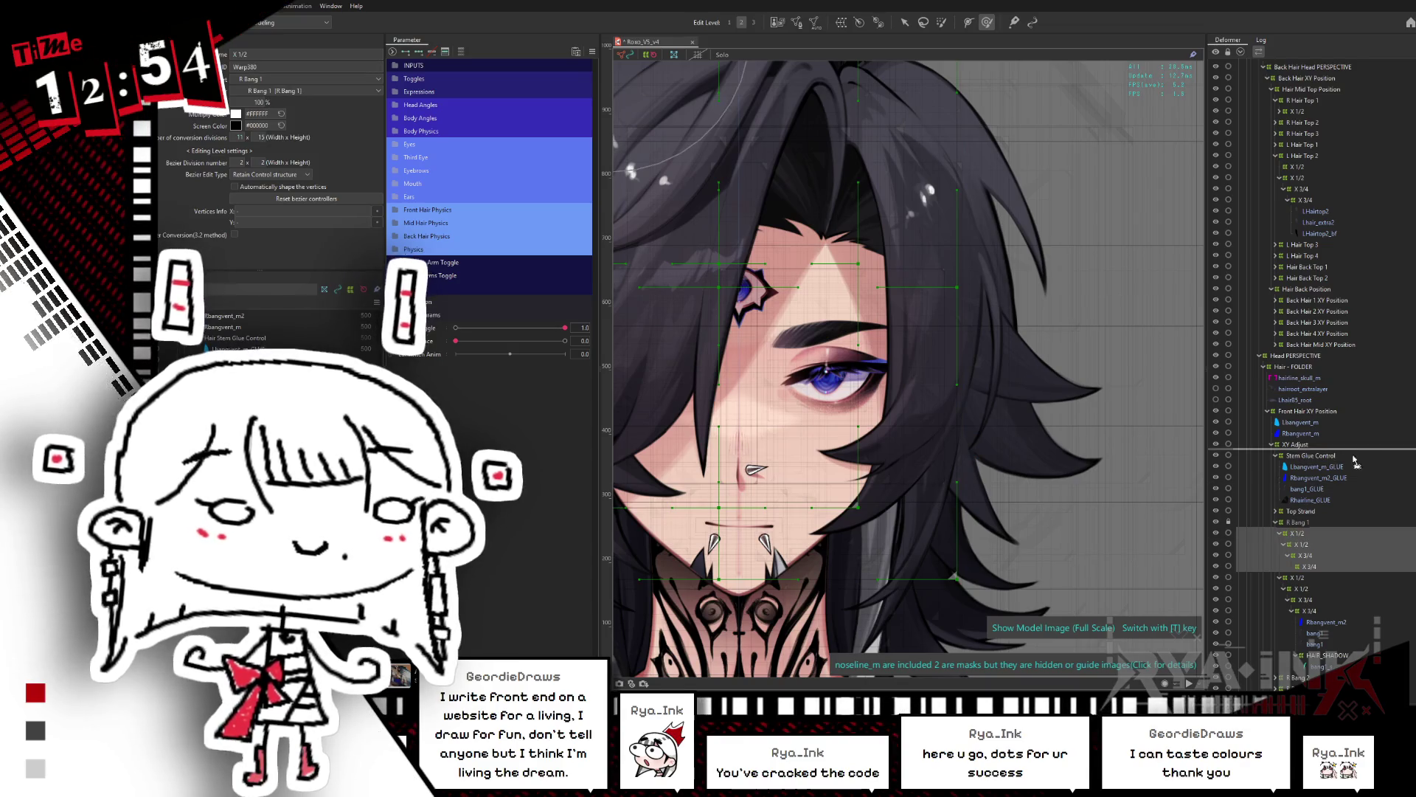
mouse_move(1310, 462)
mouse_down()
mouse_move(1314, 551)
mouse_move(1301, 547)
mouse_up()
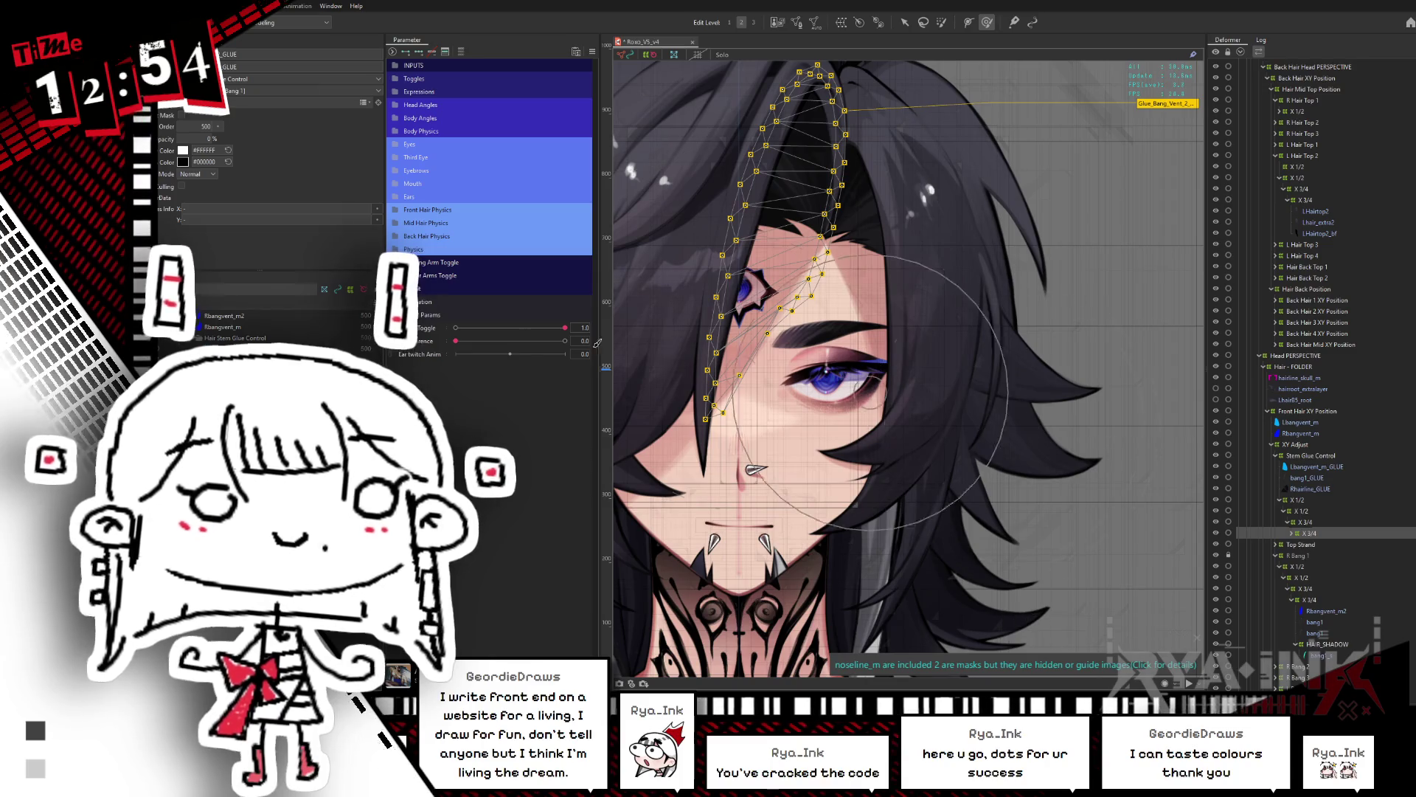
Step: Set Bangs Strand X1 to 1.0 and swing the front strand fully to -1.0 and 1.0
click(403, 212)
drag(506, 322, 565, 316)
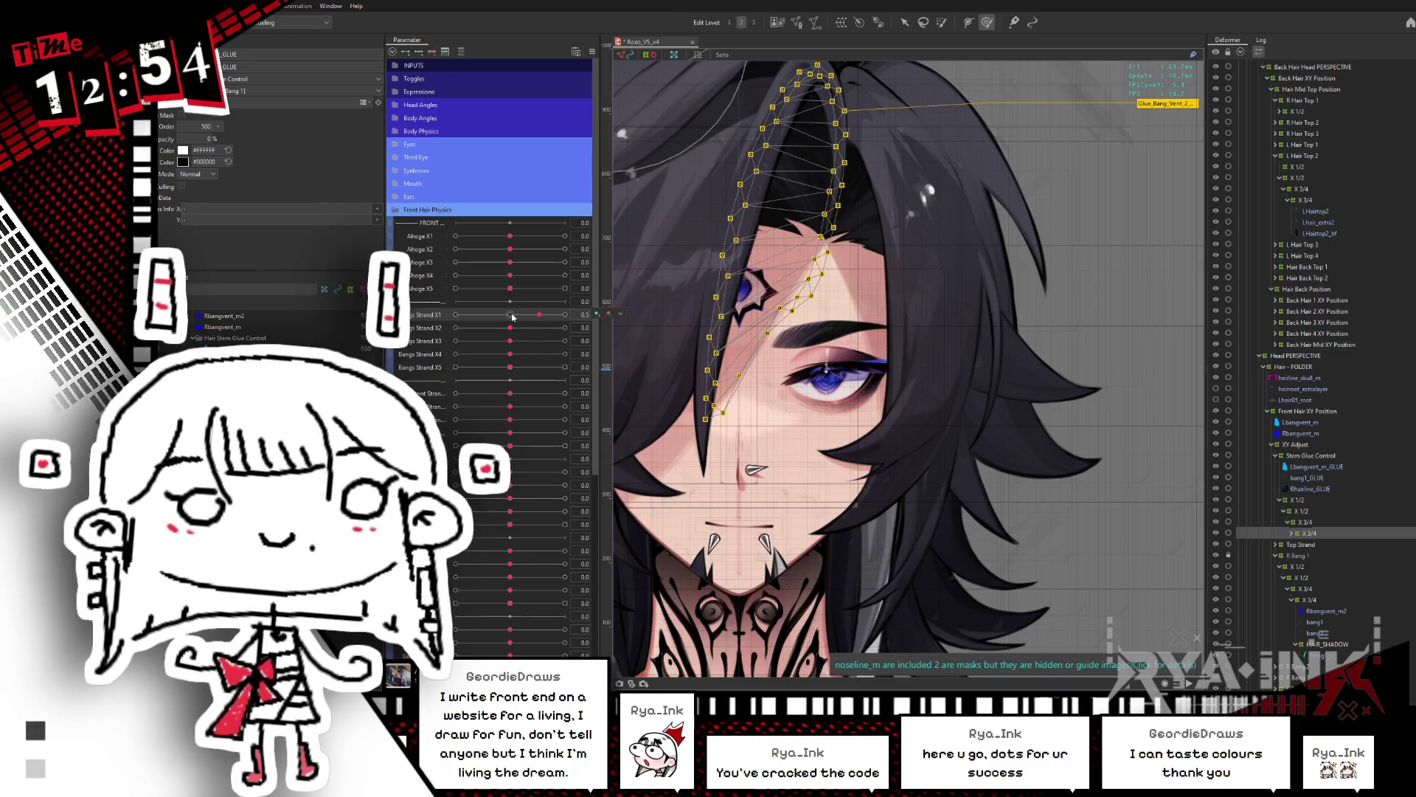
drag(521, 394, 560, 410)
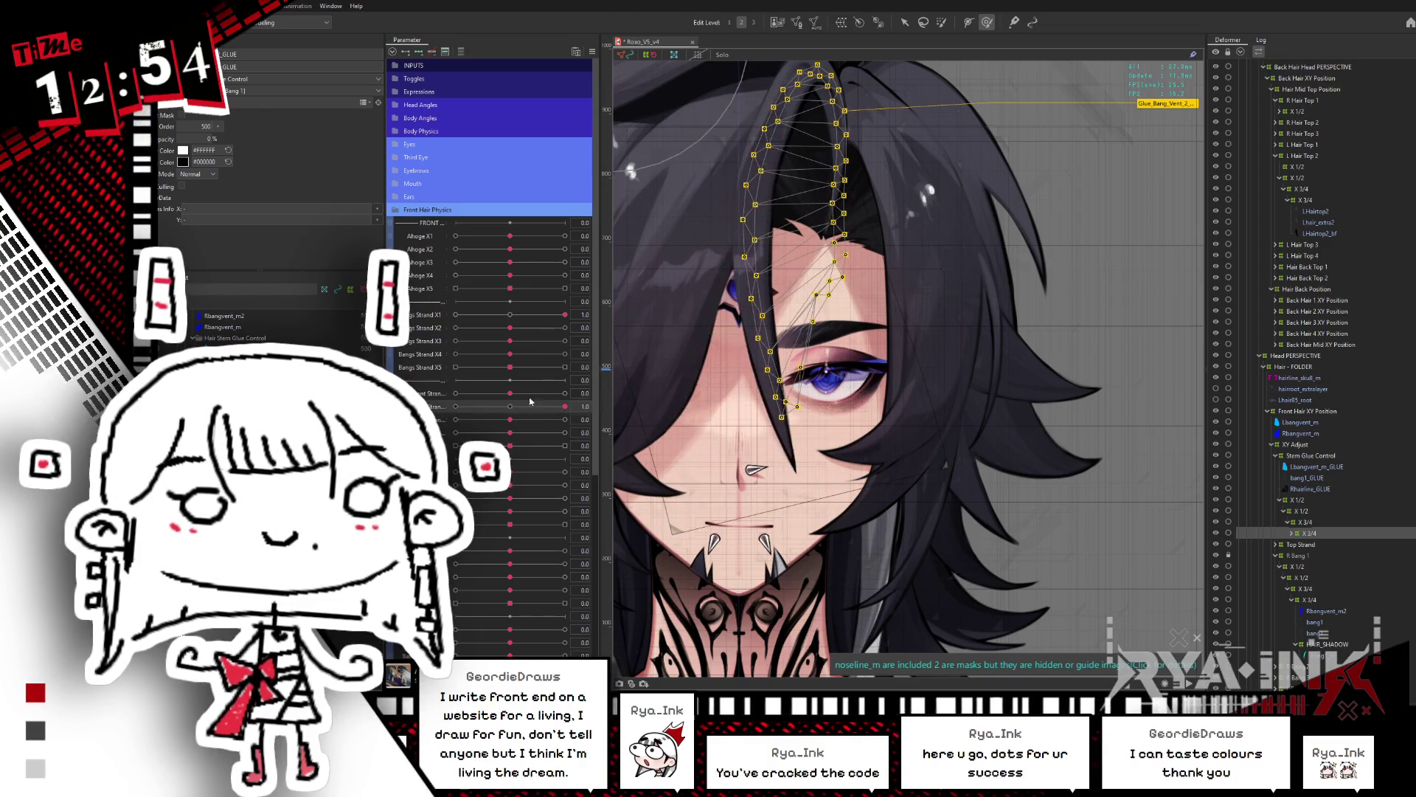
drag(517, 399, 602, 396)
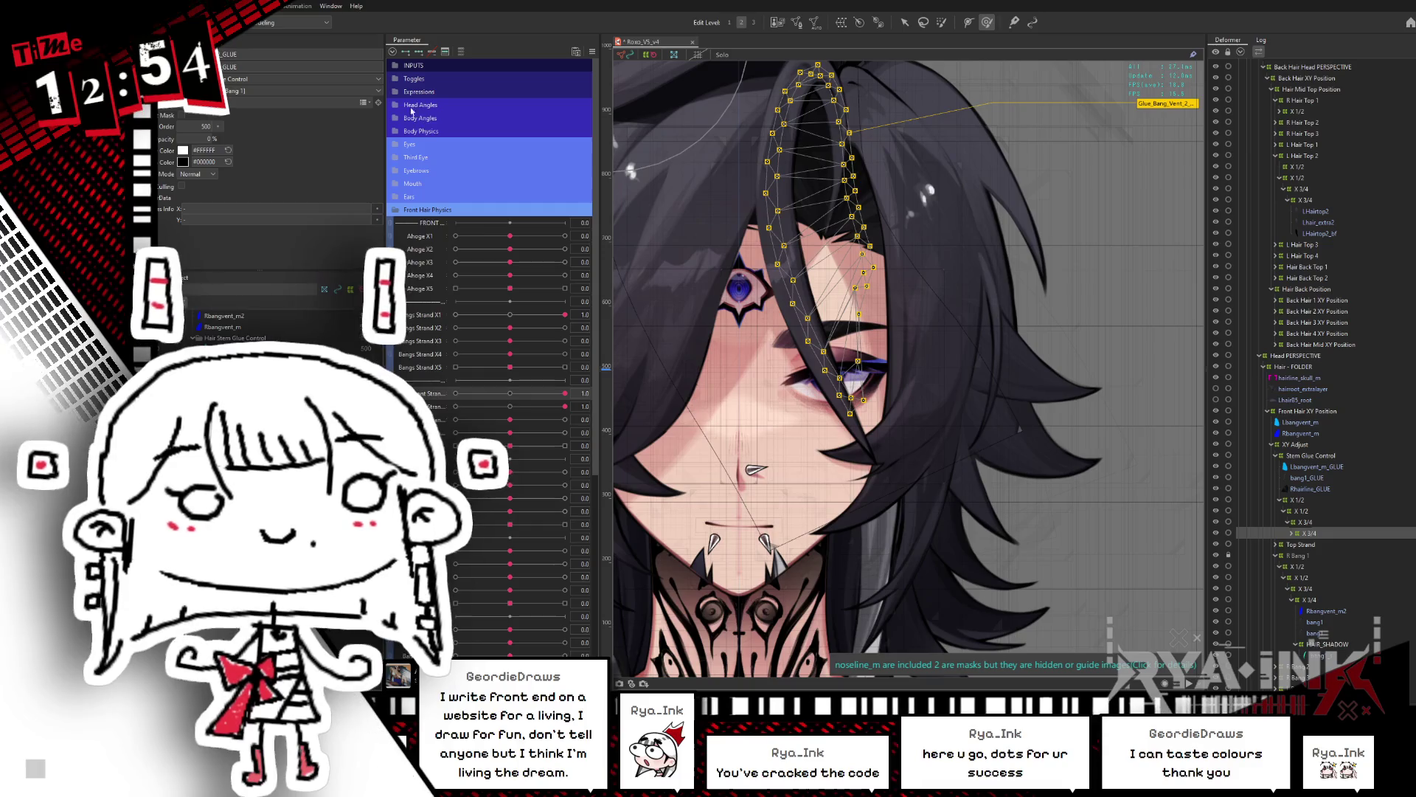
Step: Set Head X Aug to 1.0 and test a front hair physics parameter at 1.0 and 0.0
click(416, 107)
drag(510, 130, 583, 128)
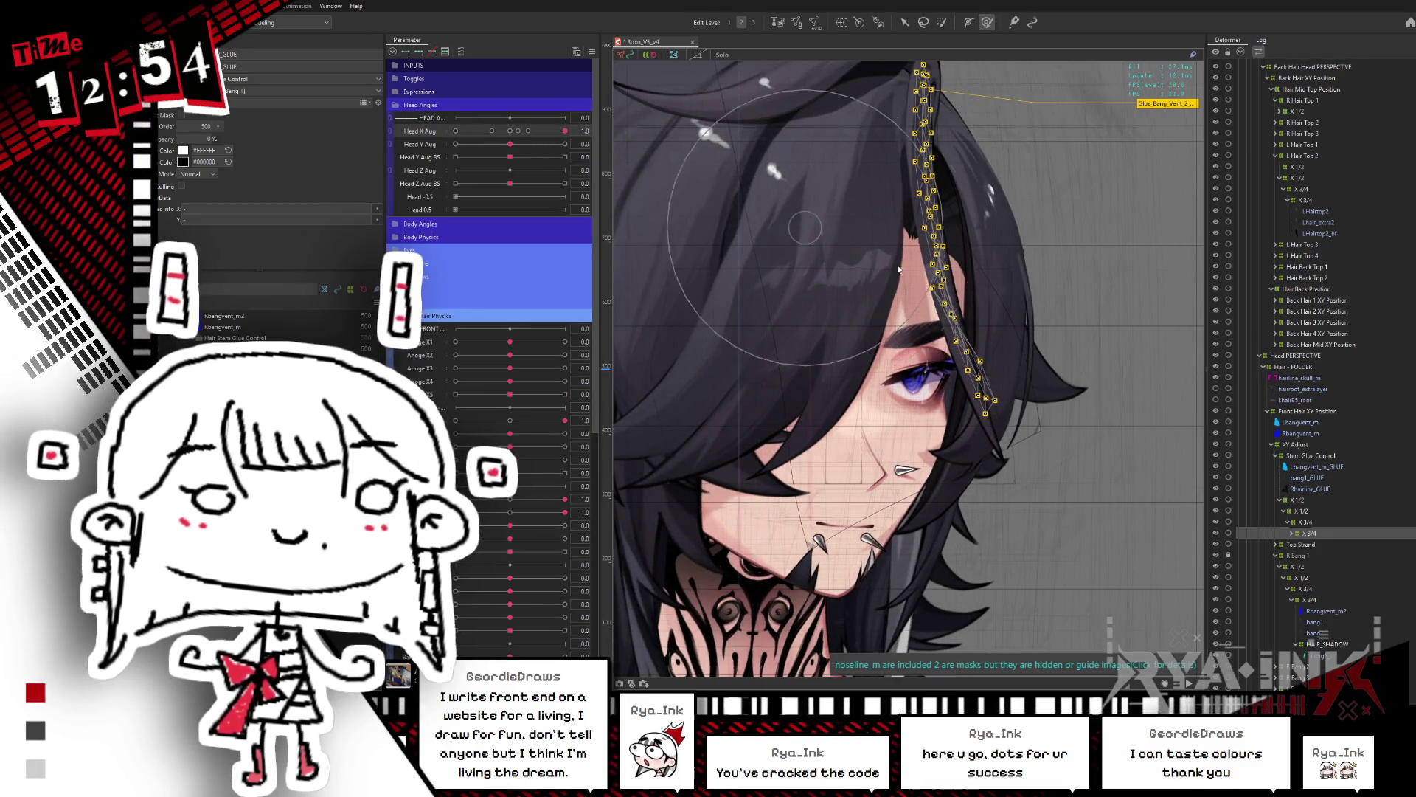
key(ctrl+h)
scroll(894, 396, up, 2)
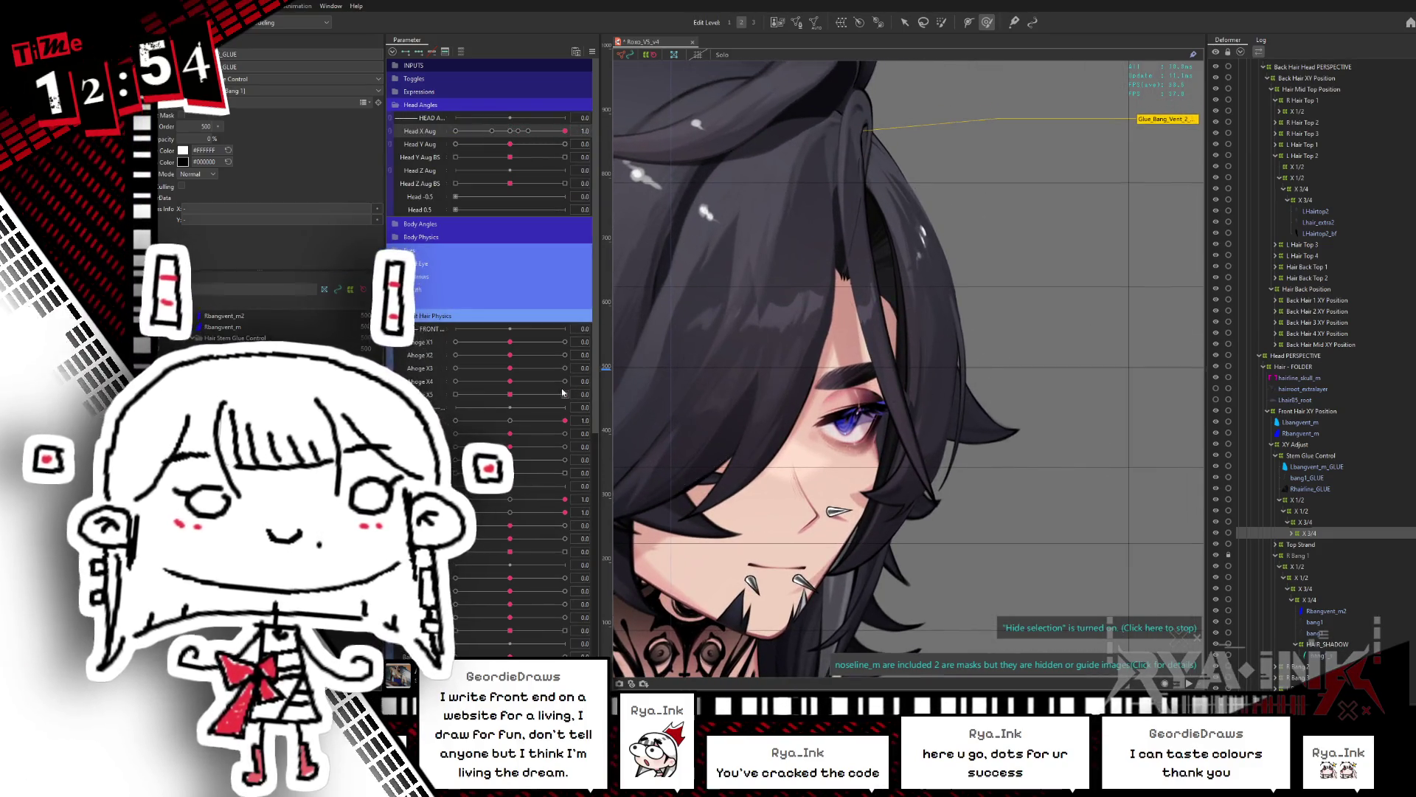
drag(516, 438, 565, 434)
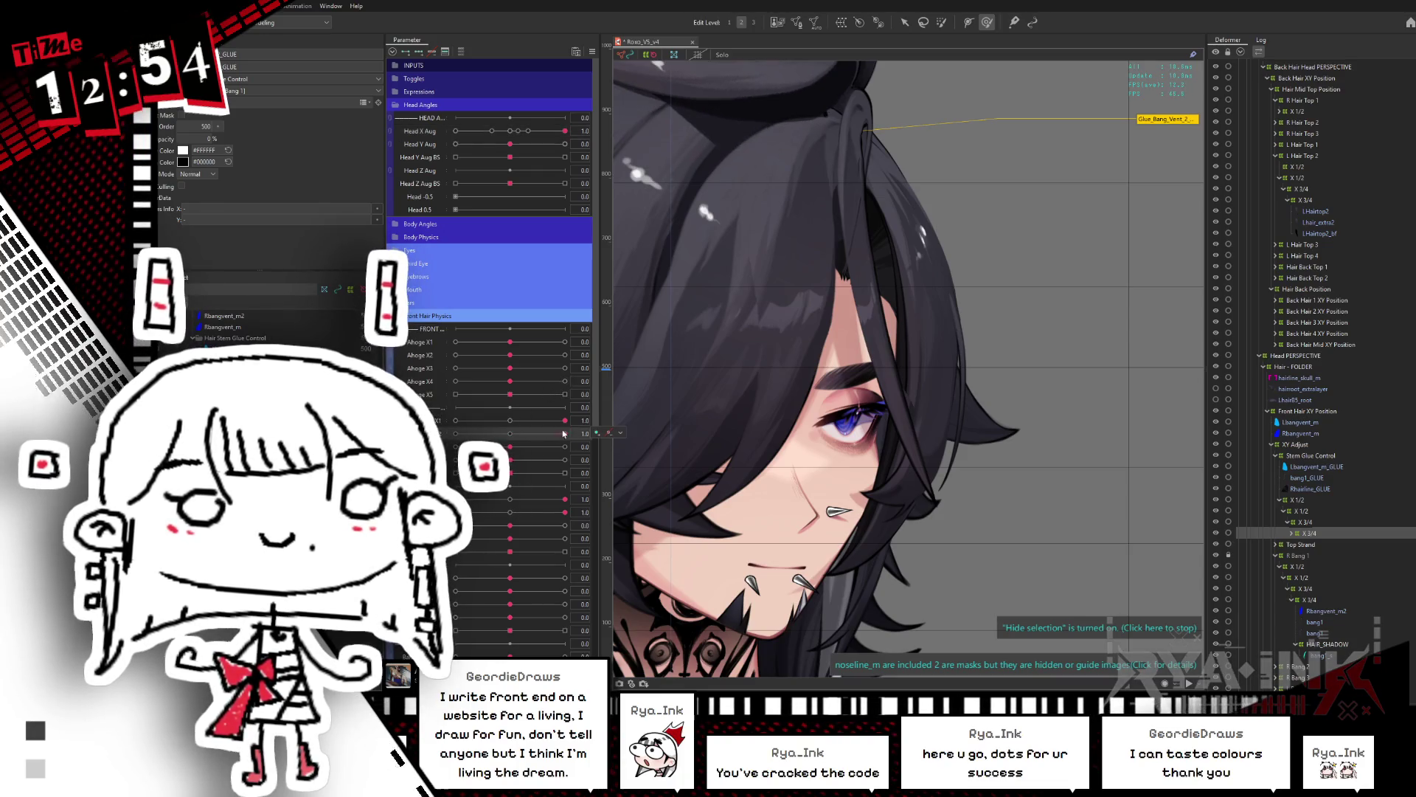
click(508, 433)
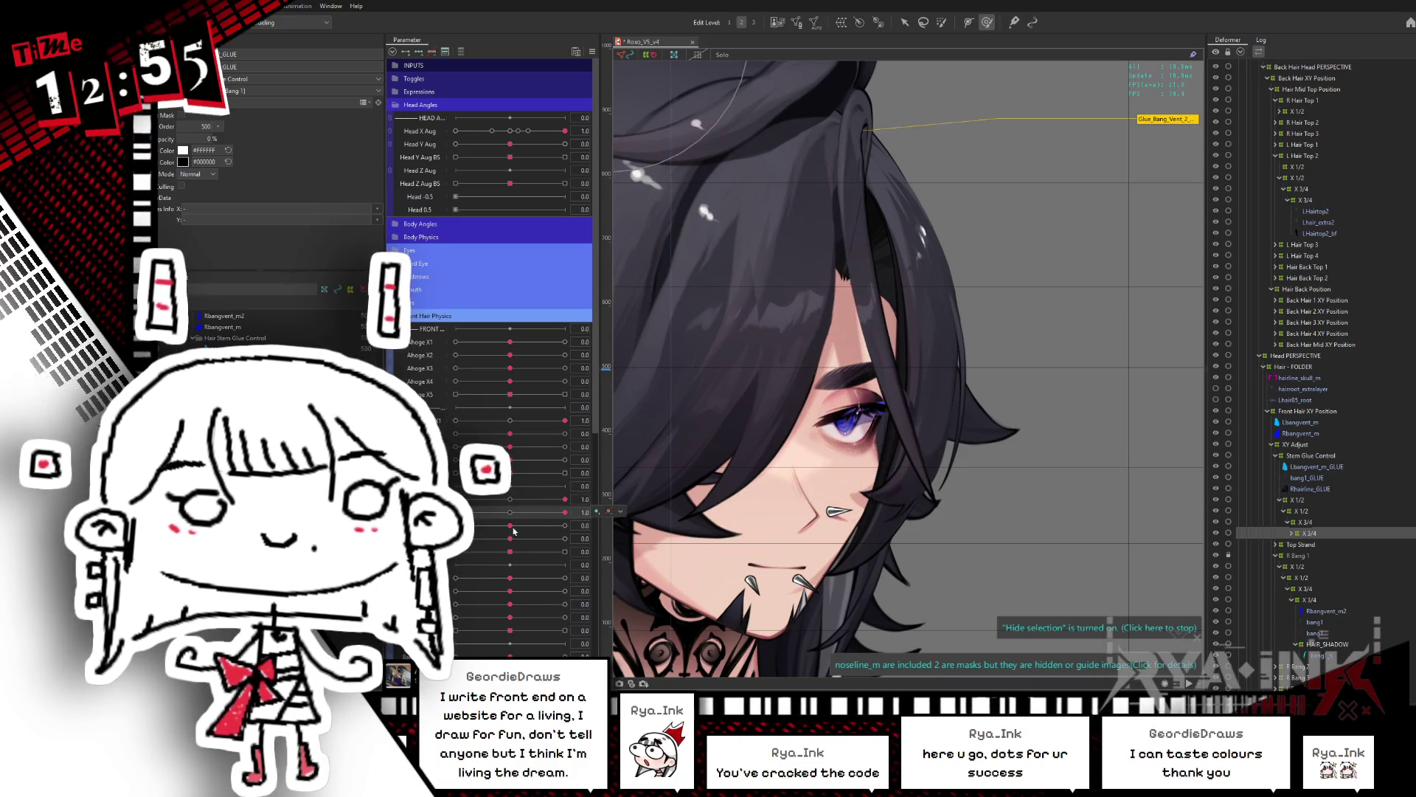
Step: Test the bang strand sway at 0.6, -0.1 and 0, then open the preview viewer
click(572, 537)
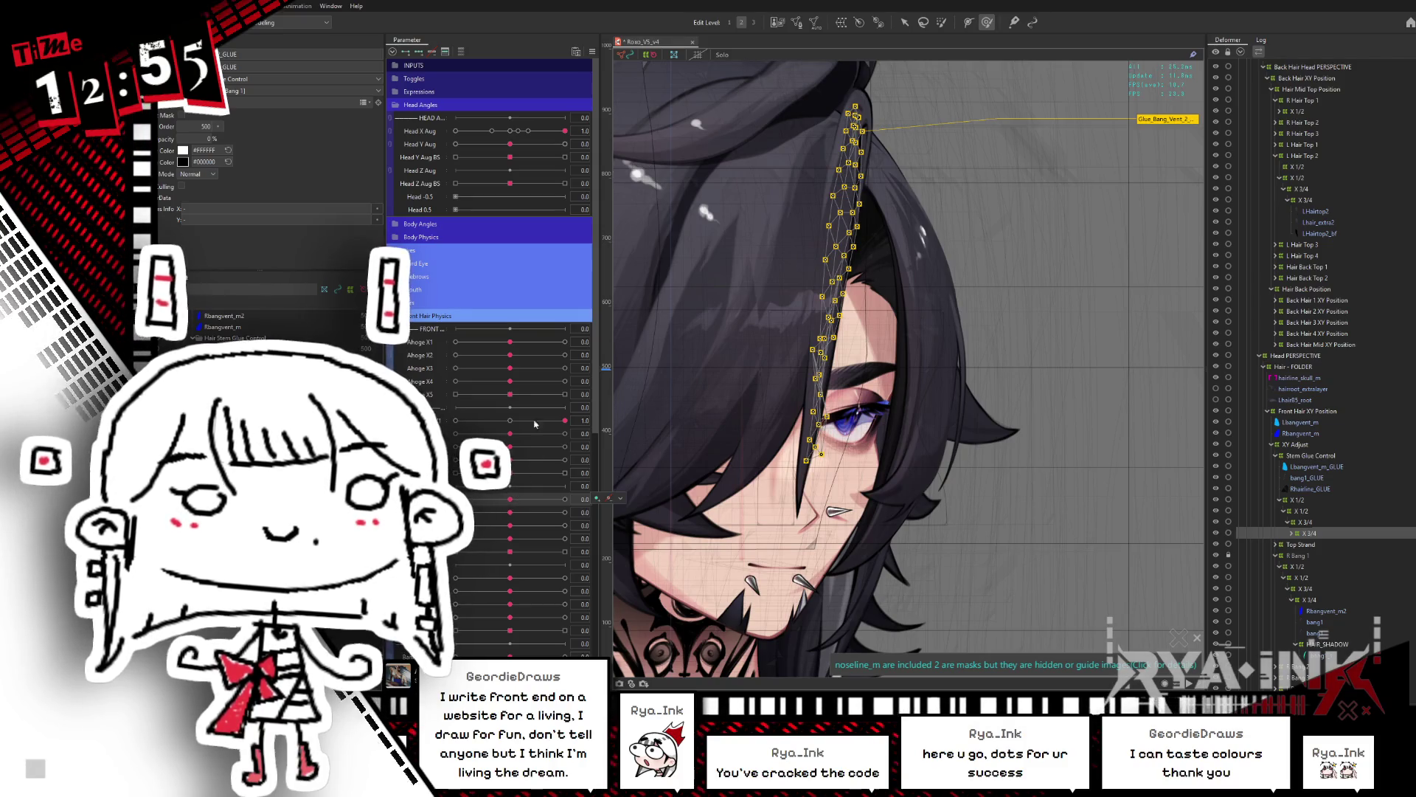
click(510, 421)
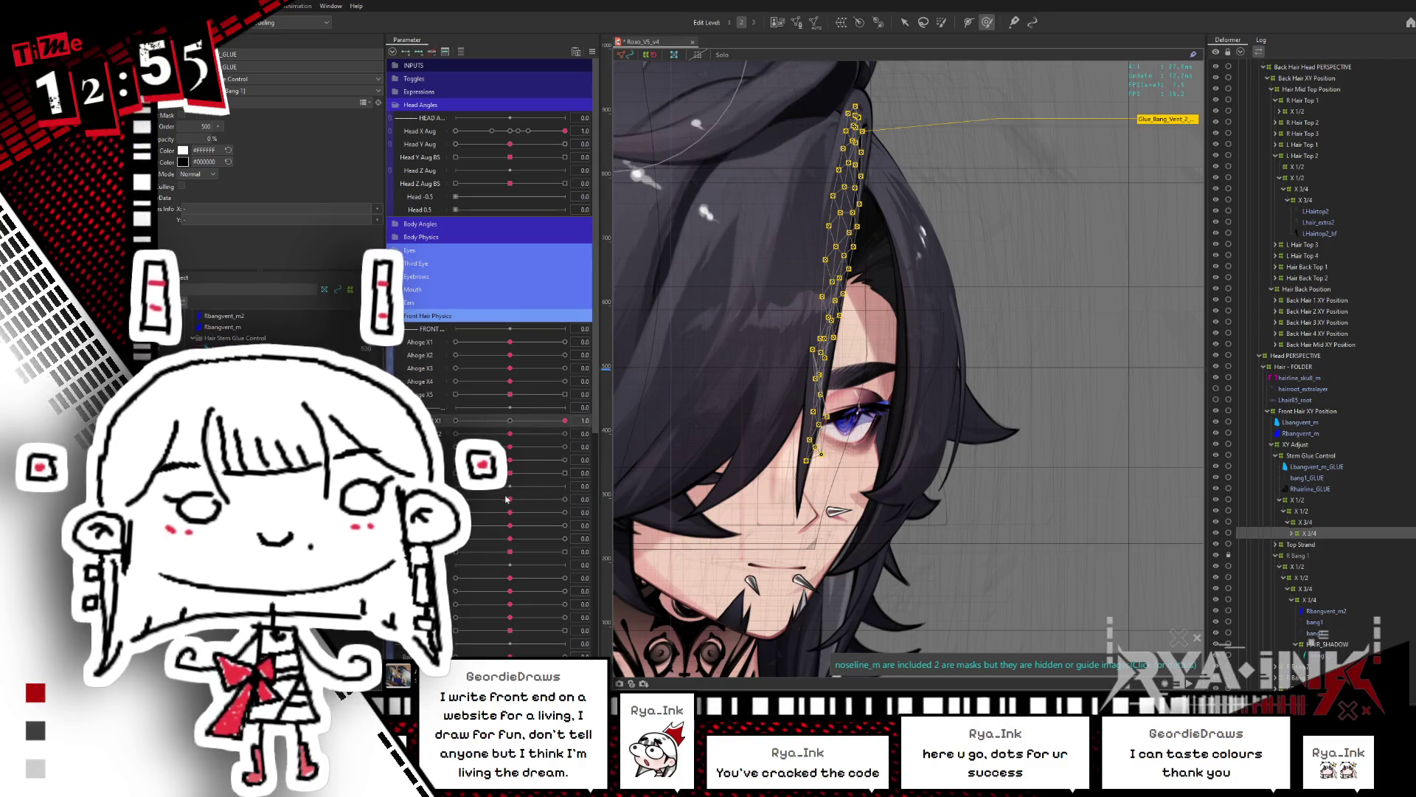
click(536, 500)
click(503, 500)
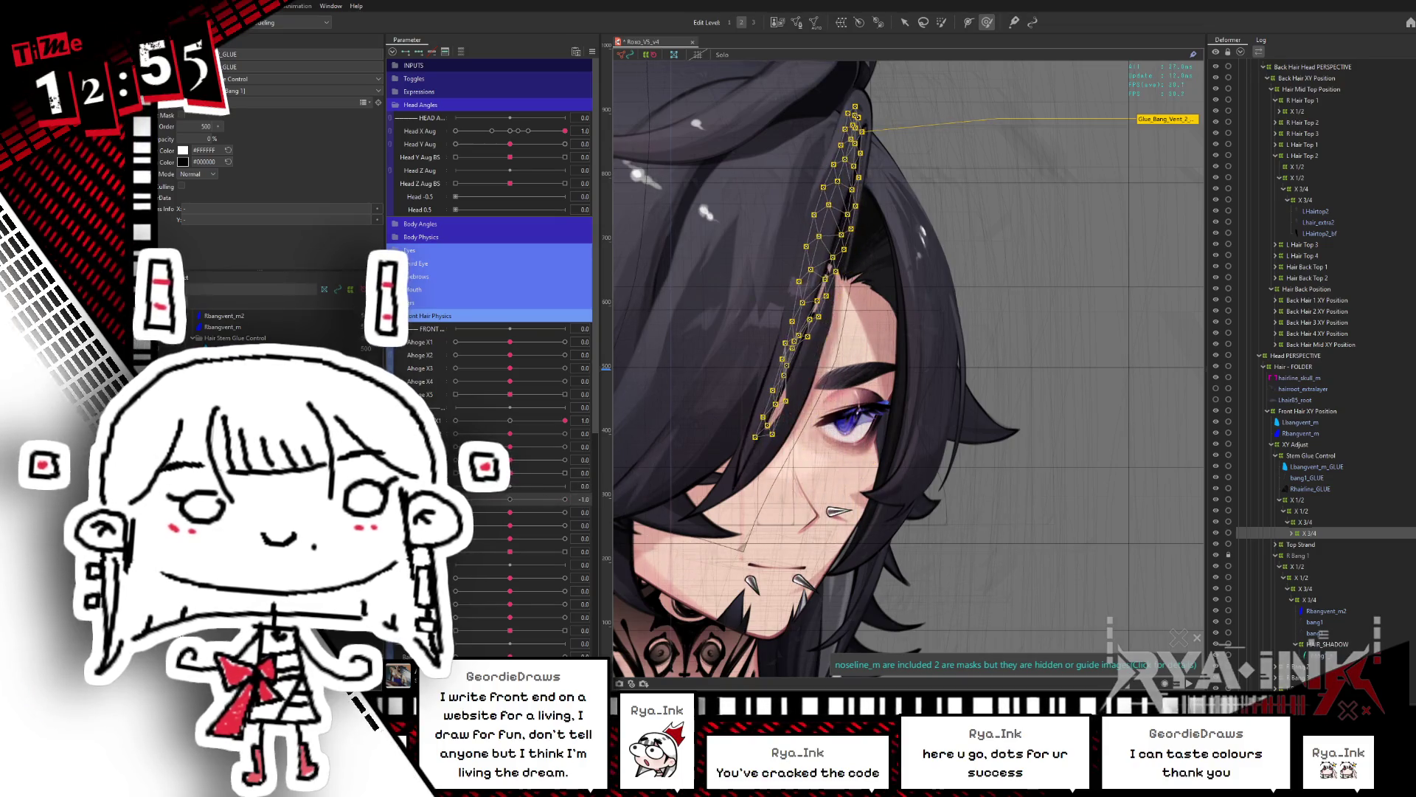
click(512, 500)
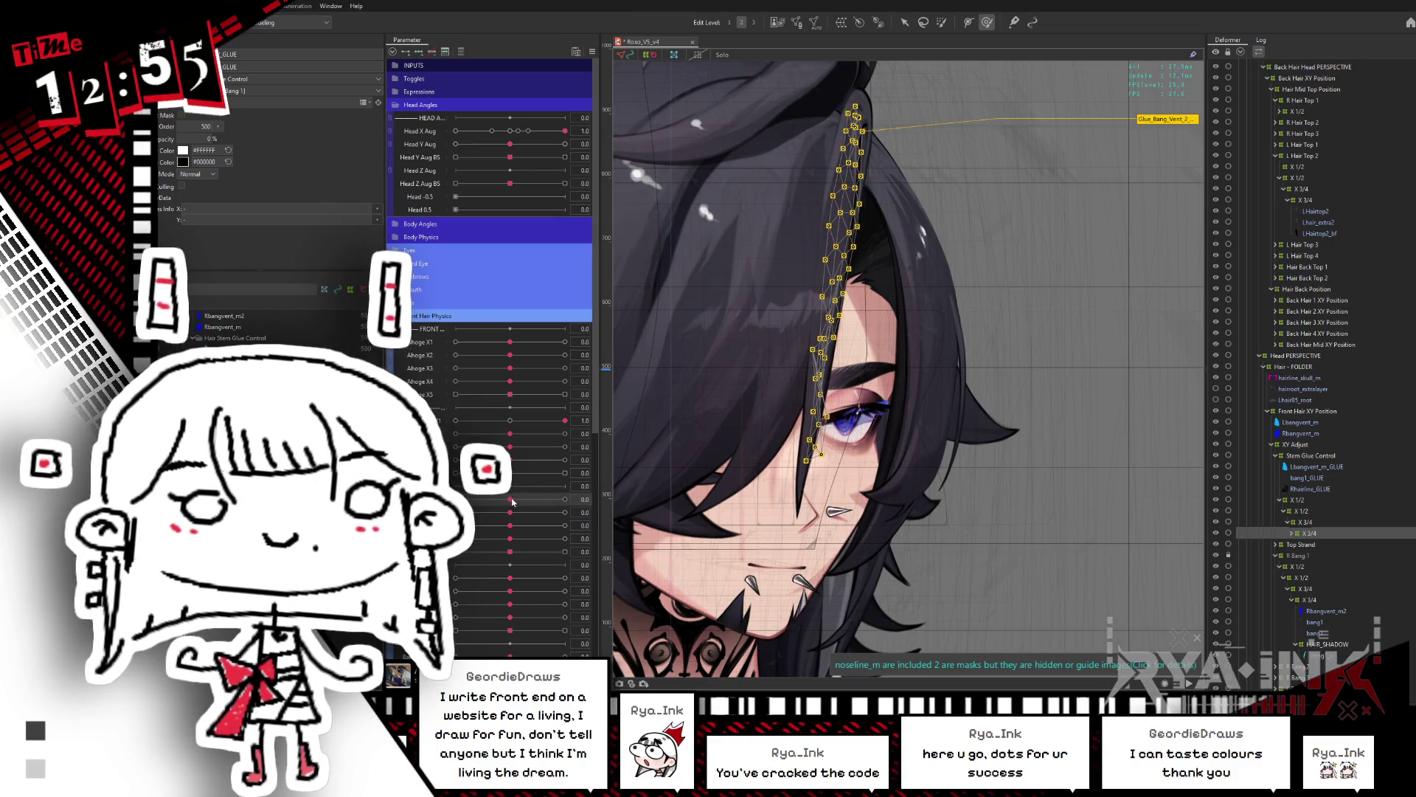
key(alt+Tab)
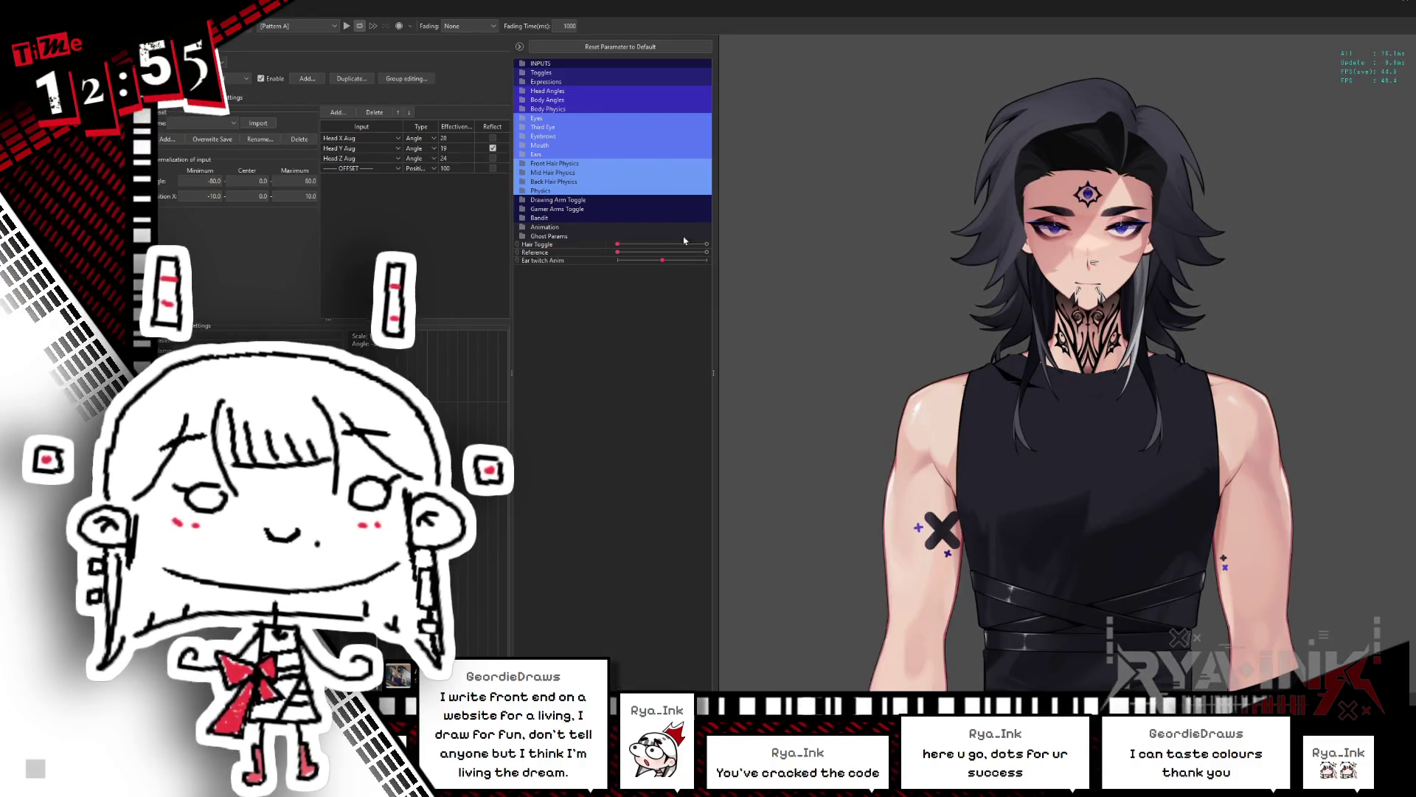
Step: Preview the alternate hairstyle with Hair Toggle at maximum, zoom on the head, then close the viewer
click(684, 243)
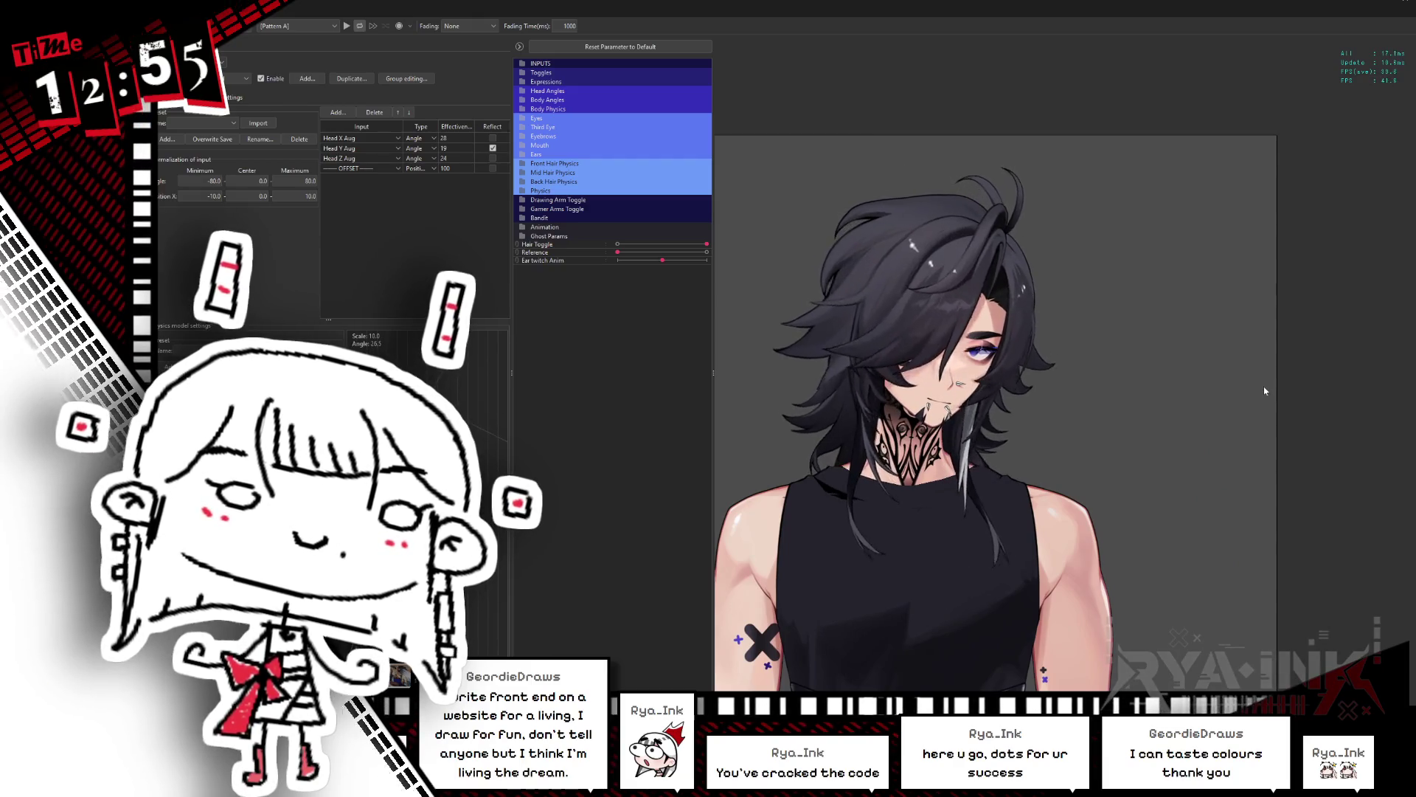
scroll(974, 250, up, 5)
scroll(973, 245, up, 5)
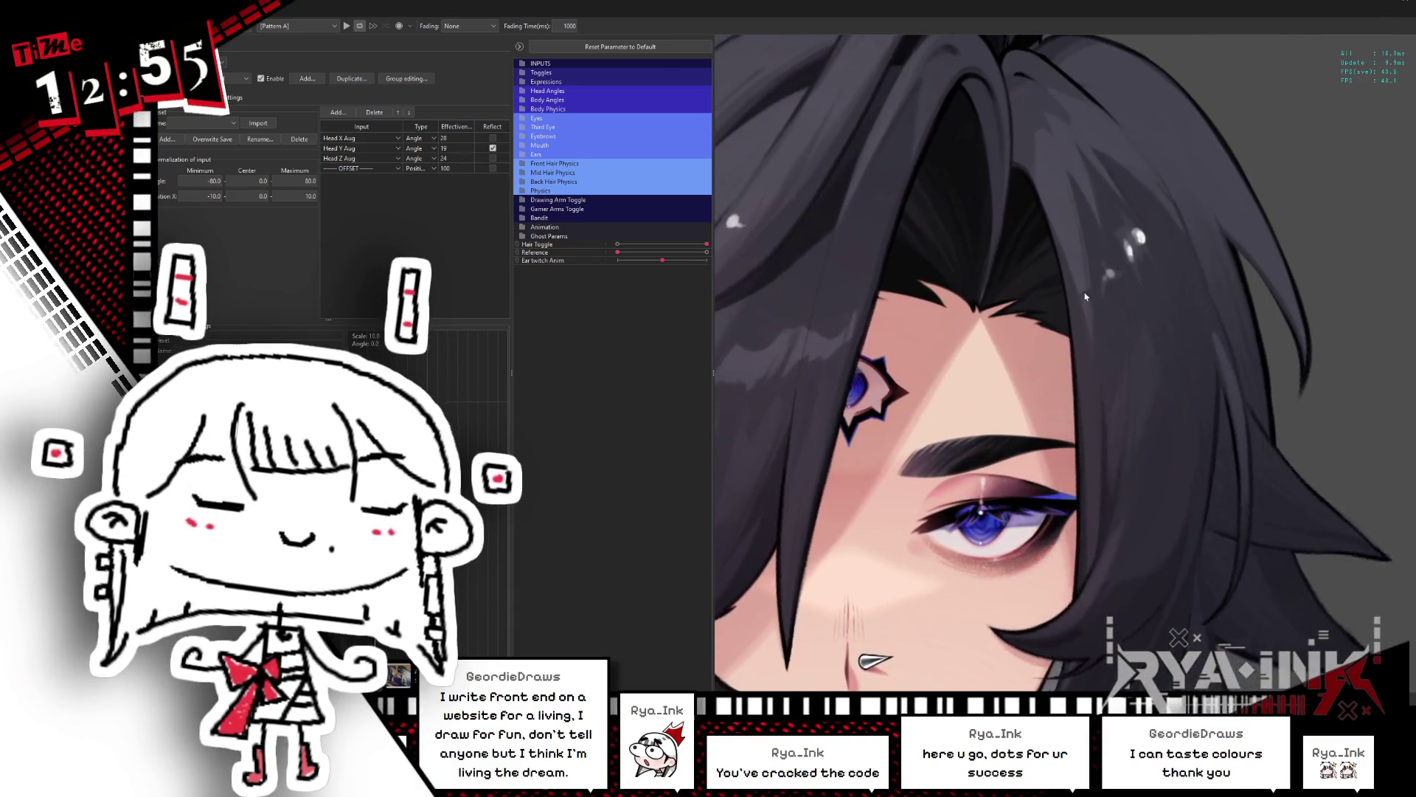
scroll(1043, 625, down, 5)
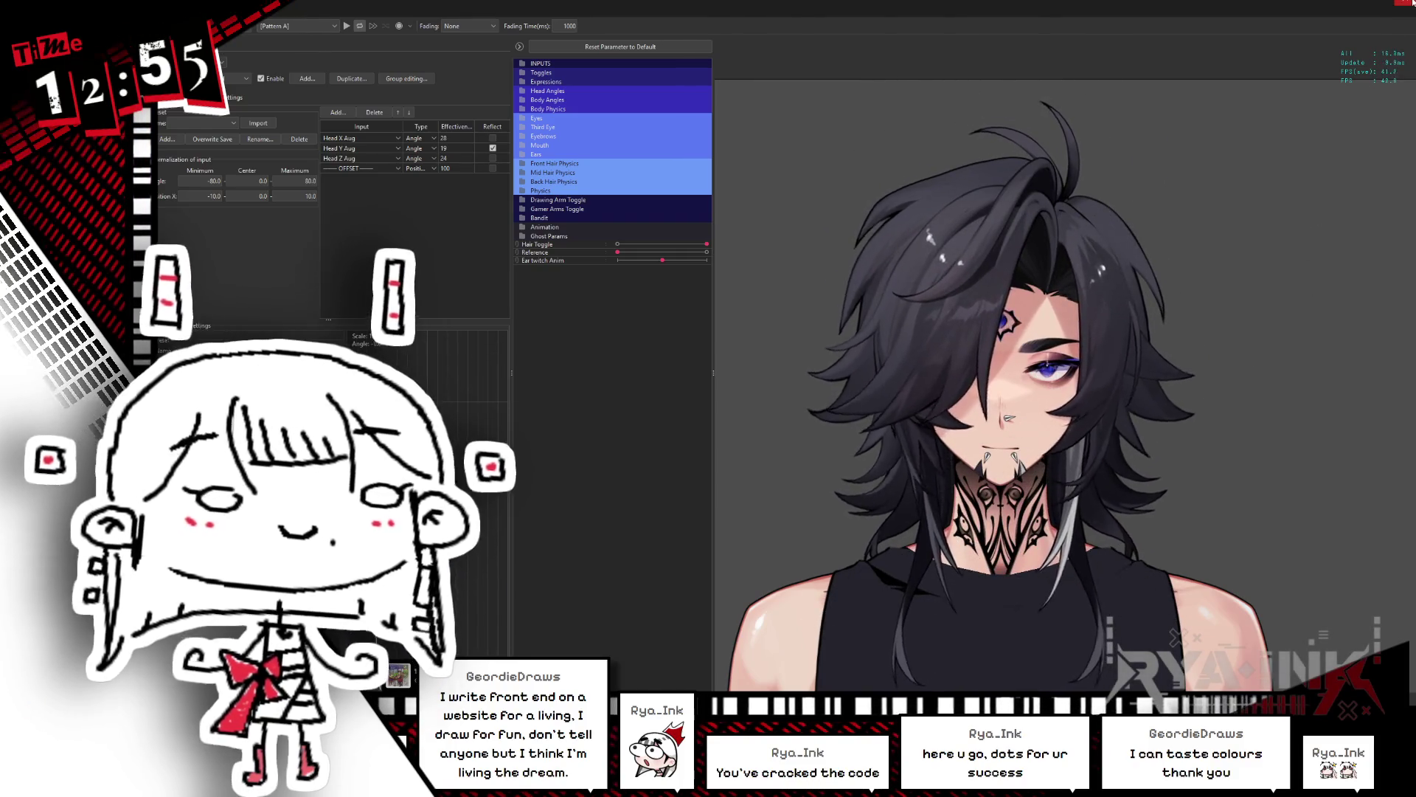
click(1410, 2)
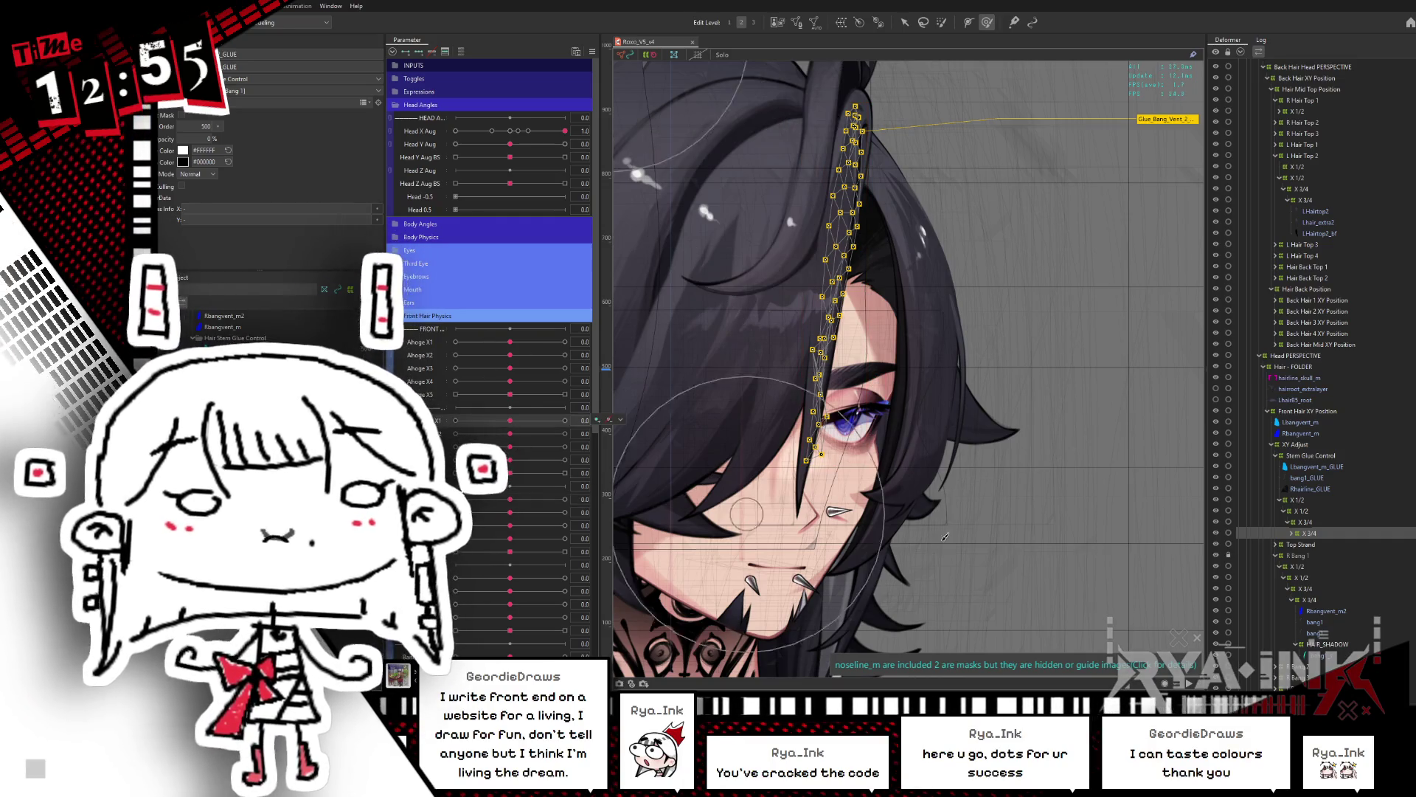
Step: Relaunch the model preview viewer with the head facing front
click(593, 51)
click(655, 70)
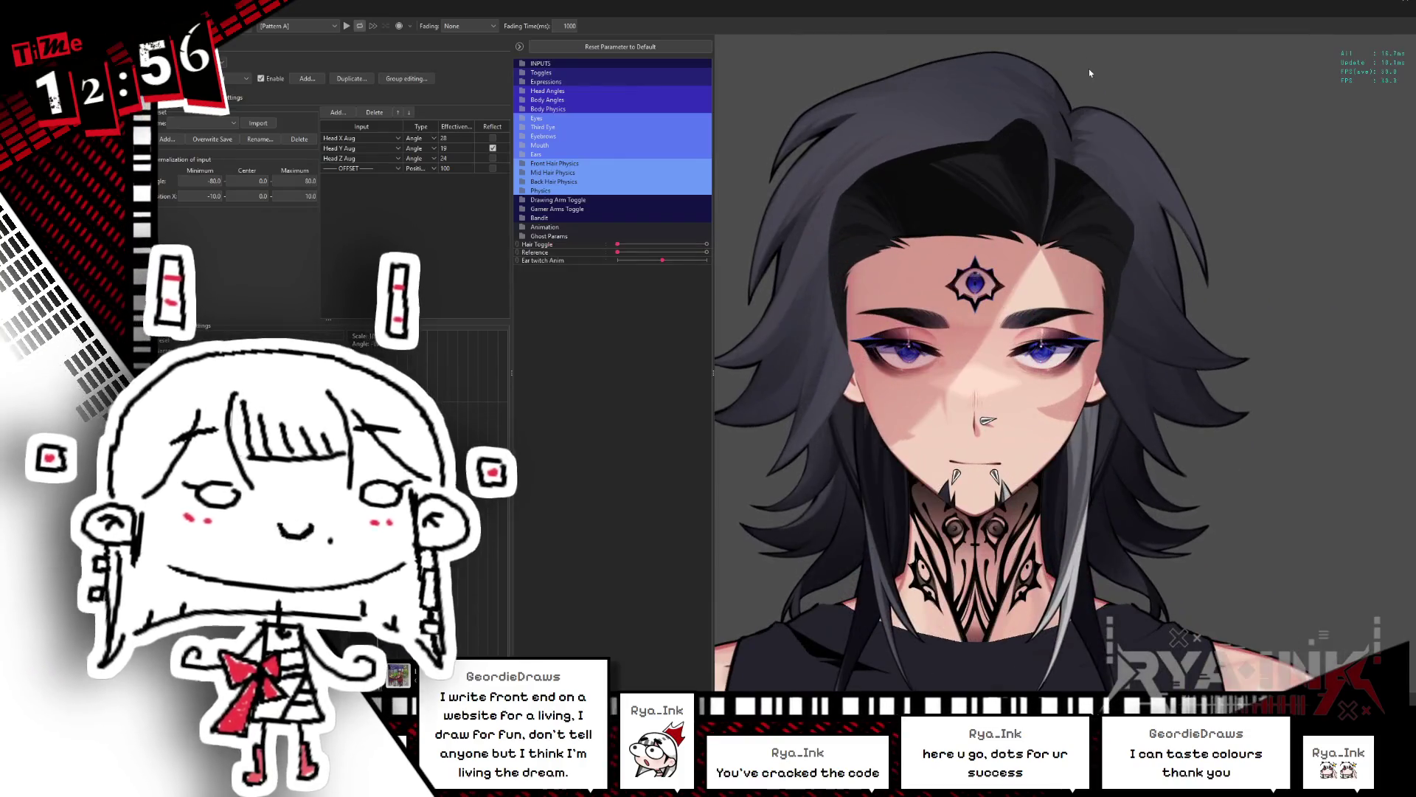
Step: Slide Hair Toggle to the other hairstyle and zoom out and back in to watch the bangs sway
click(706, 244)
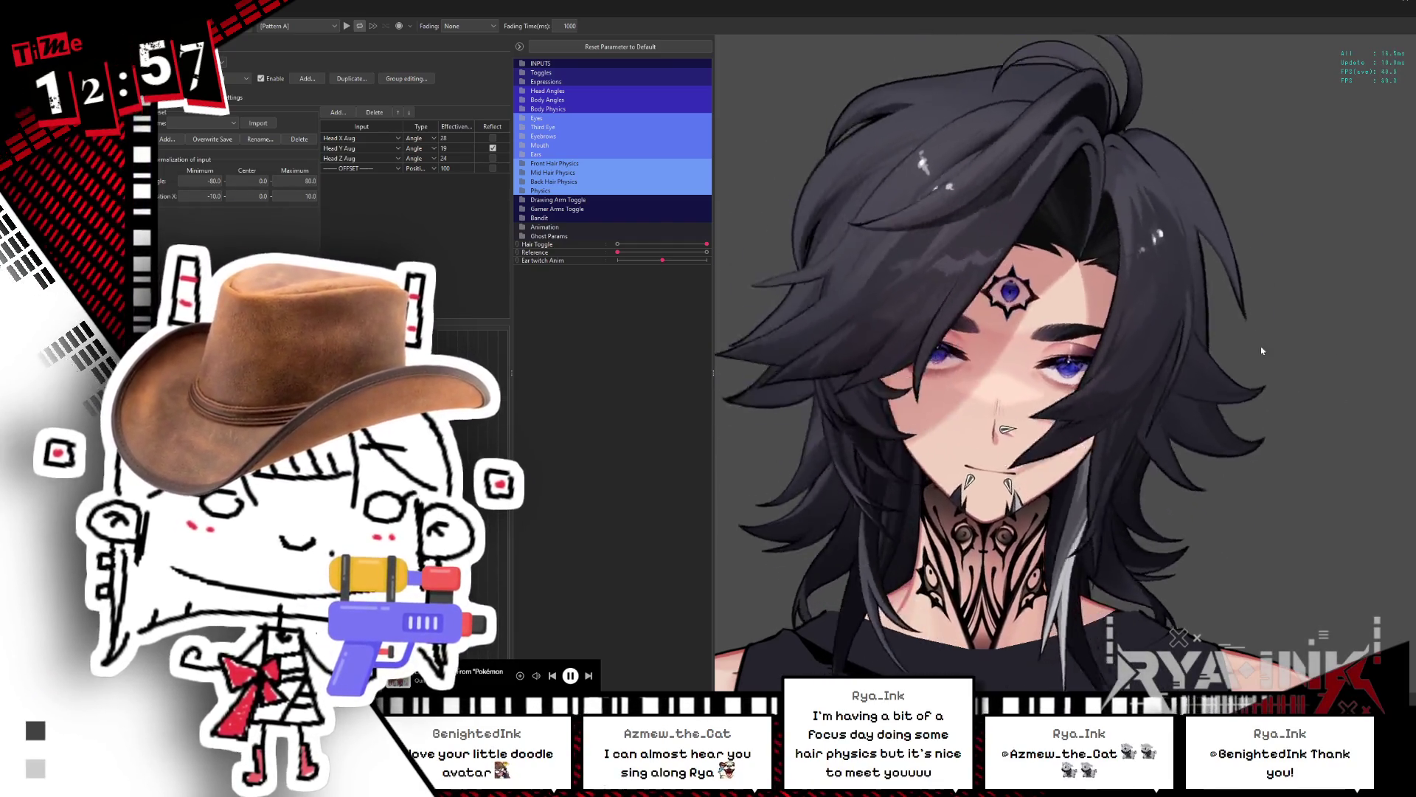
scroll(1066, 411, down, 5)
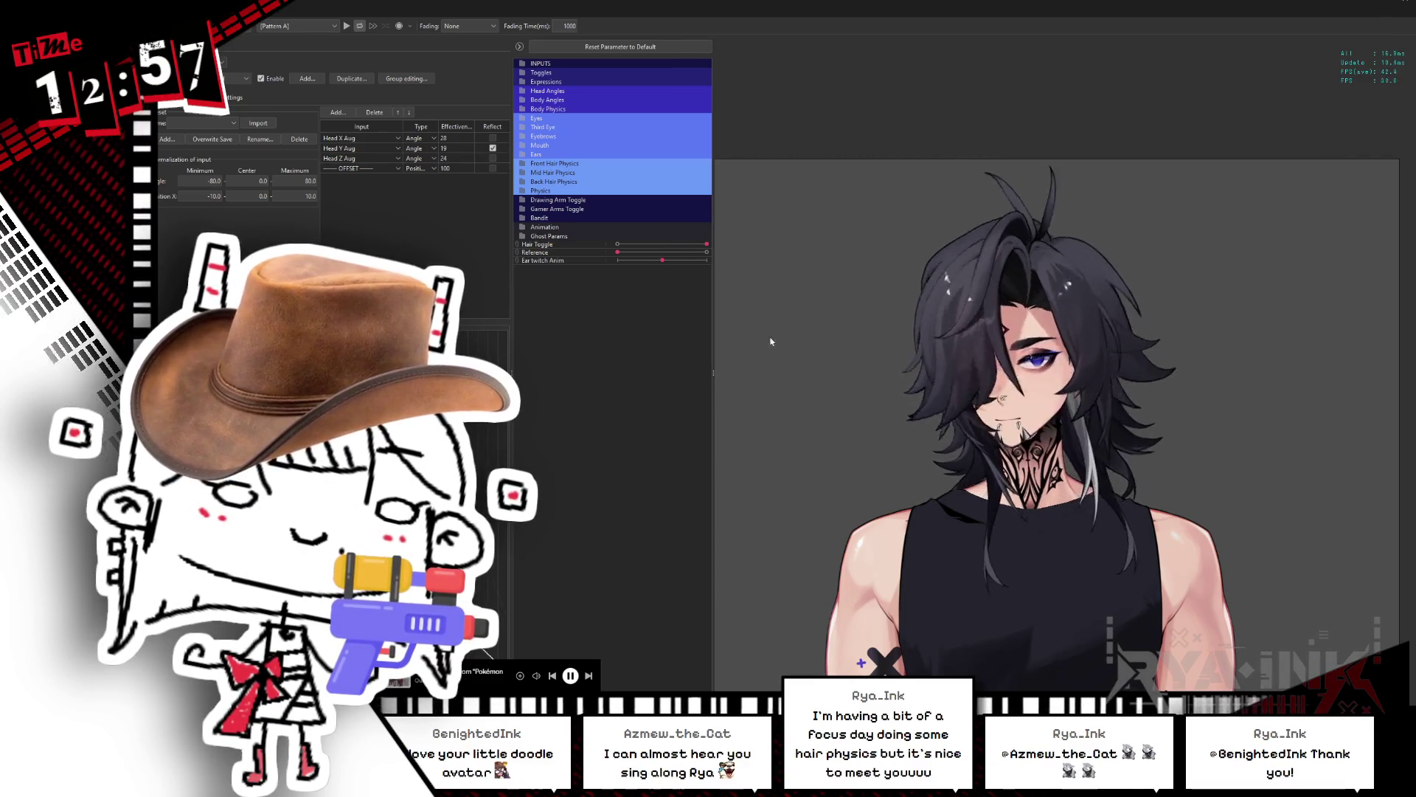
scroll(1120, 358, up, 2)
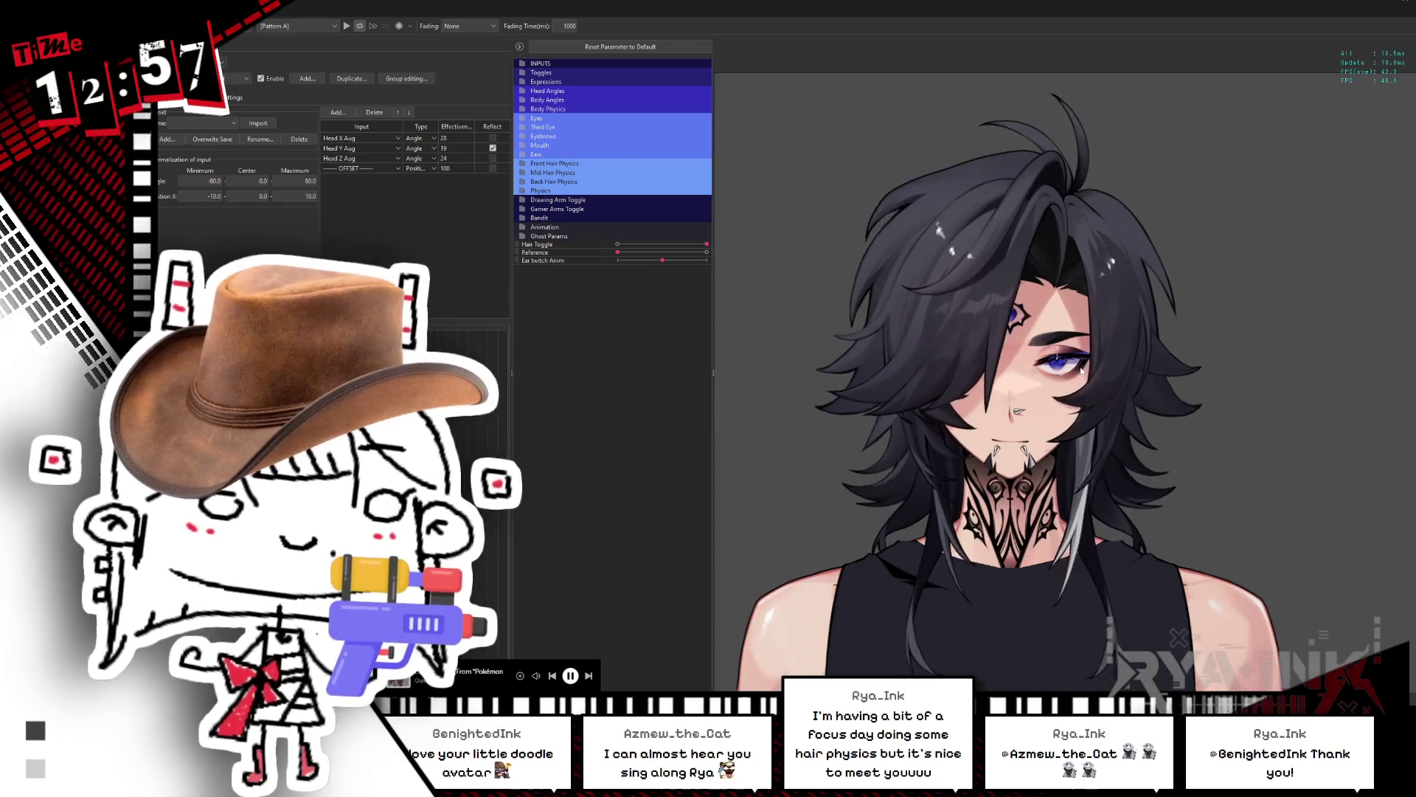
Step: Close the physics preview window and dismiss the Progress notice
click(1401, 4)
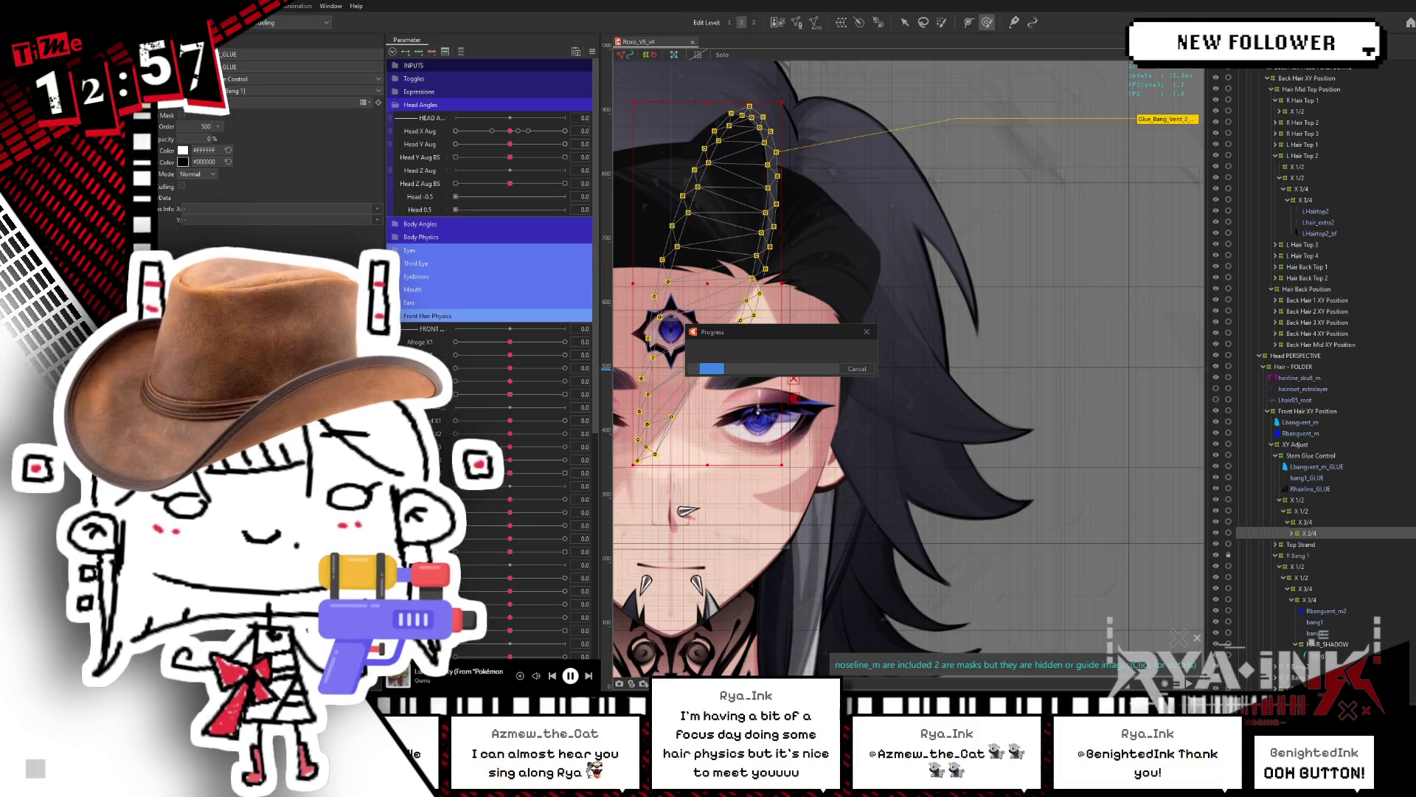
click(857, 368)
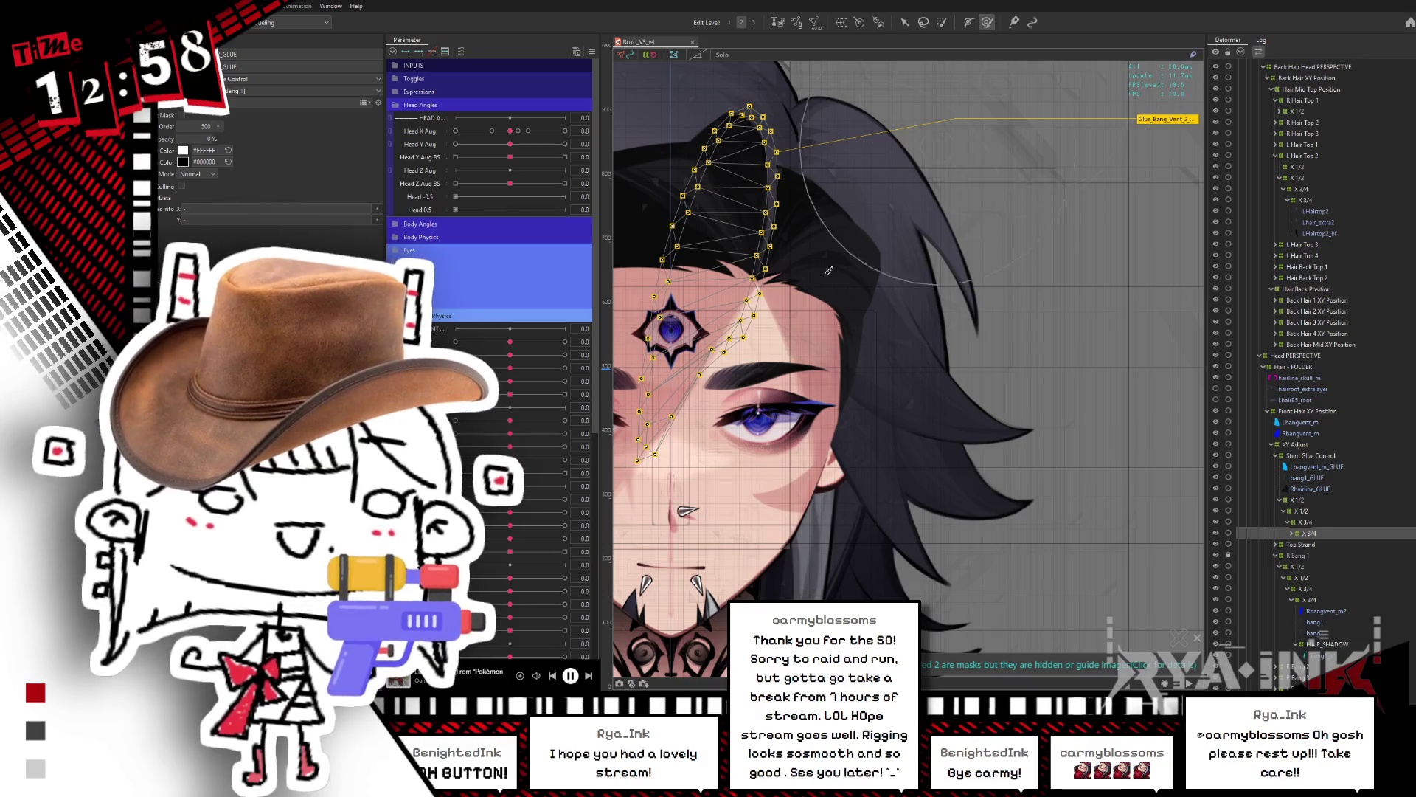
Step: Collapse Front Hair Physics, switch to the face-covering hairstyle, and set Head X Aug to 1
scroll(892, 361, down, 3)
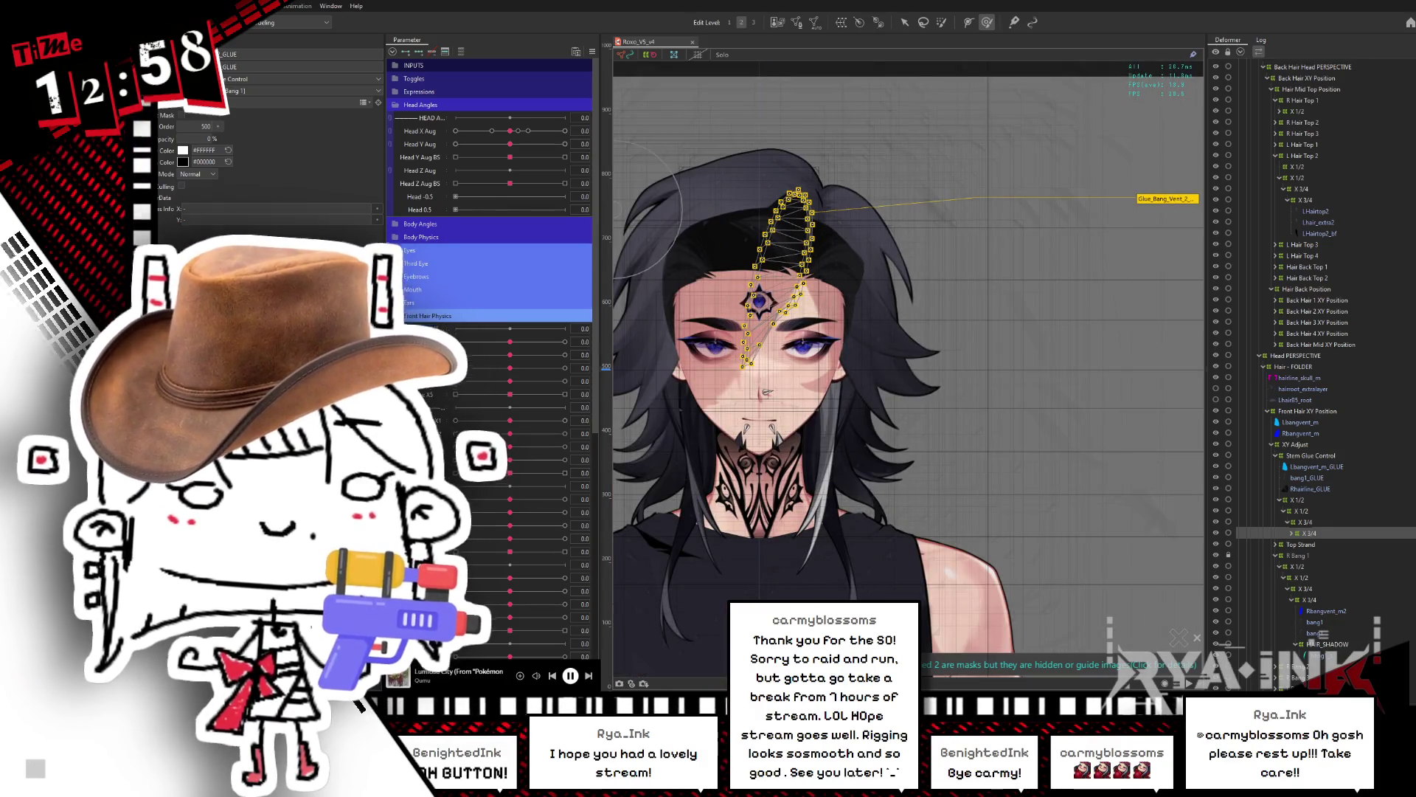
click(397, 316)
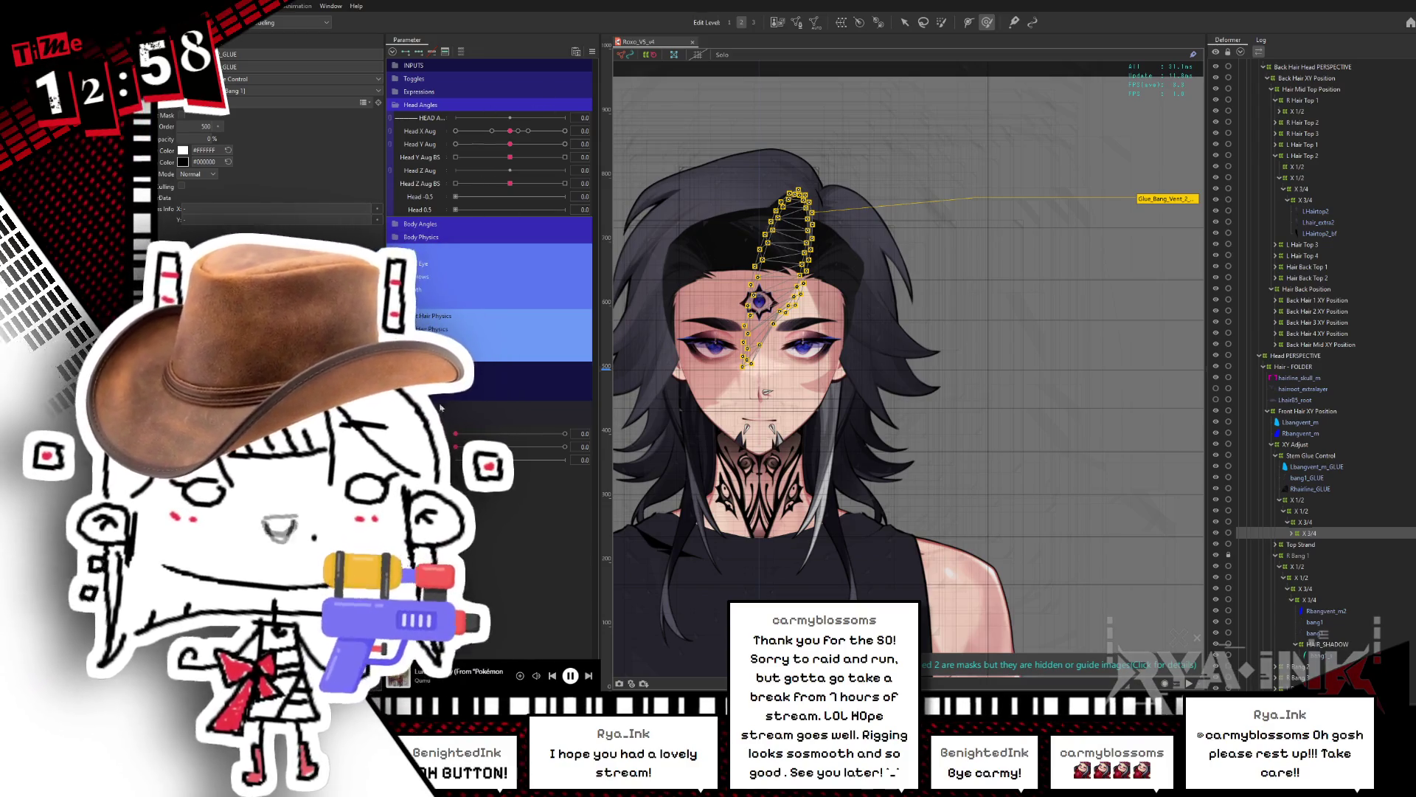
drag(548, 434, 566, 434)
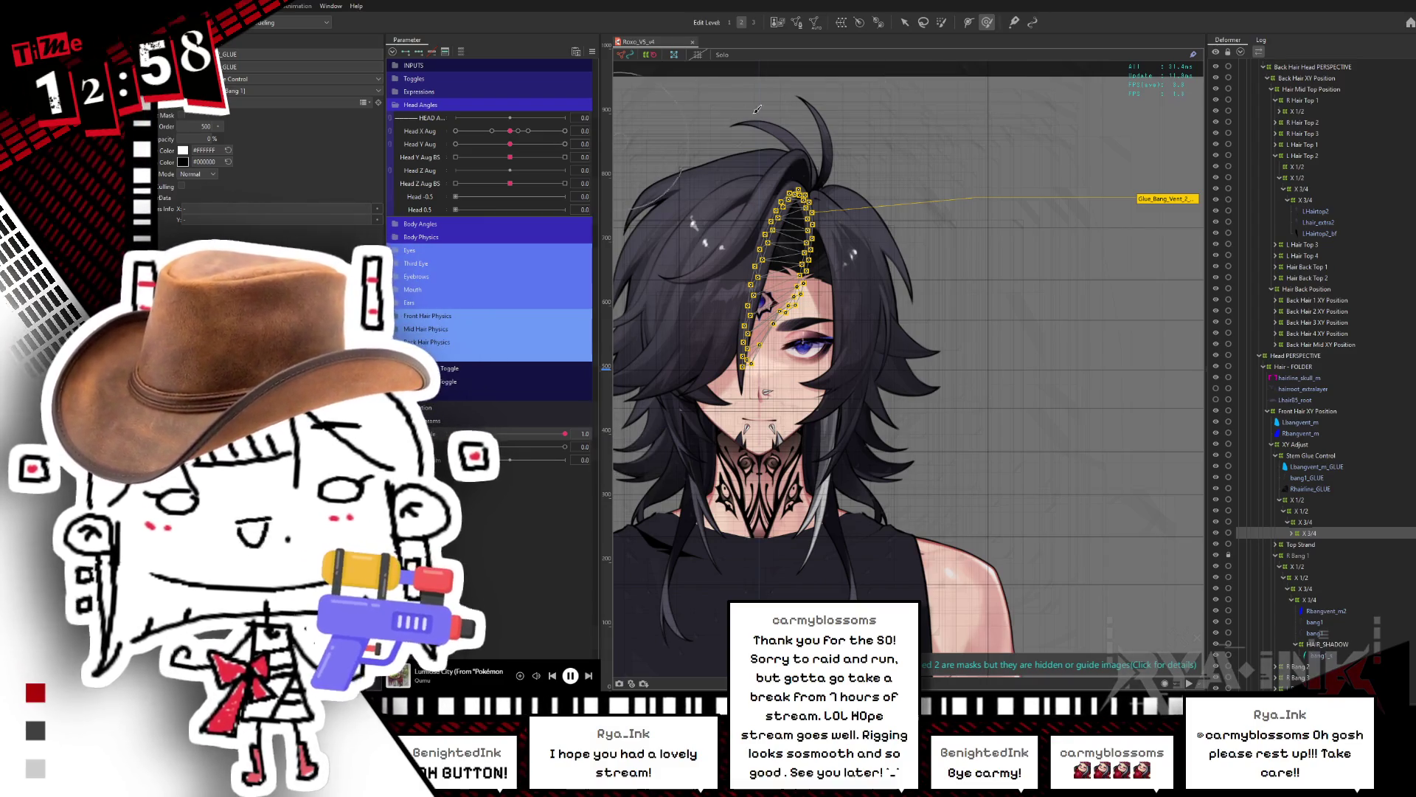
key(ctrl+h)
mouse_move(863, 279)
middle_down()
mouse_move(1007, 223)
mouse_move(1025, 175)
middle_up()
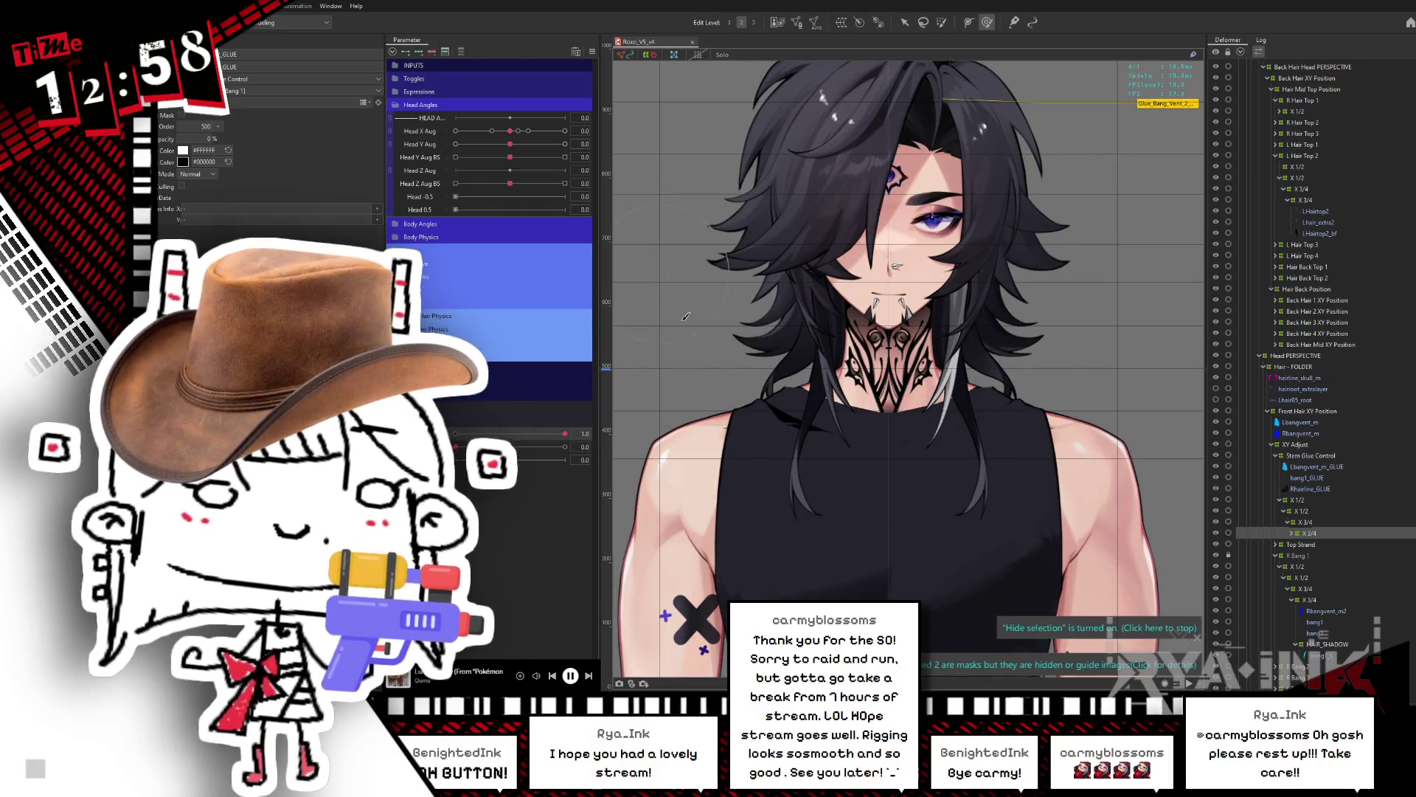
drag(509, 131, 600, 149)
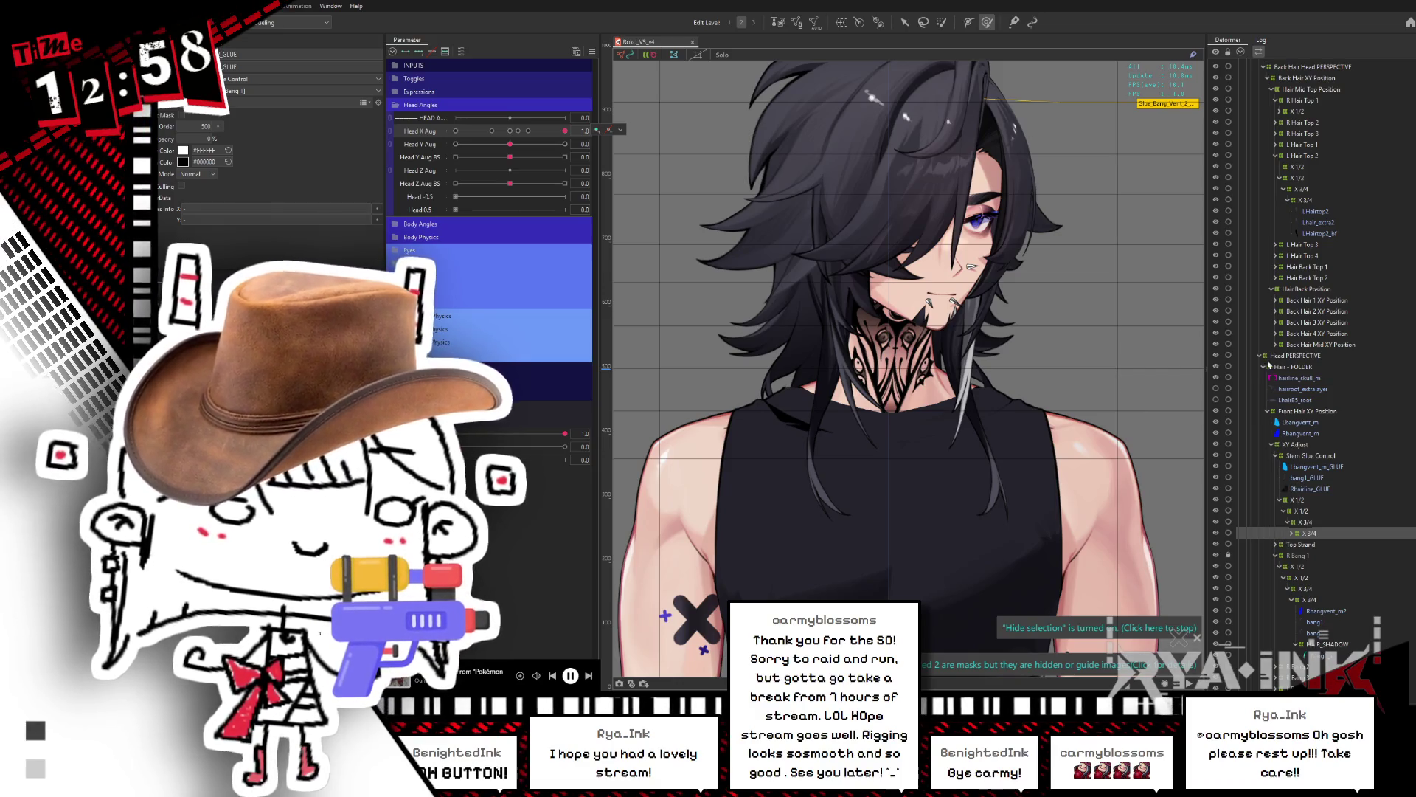
Step: Collapse the Front Hair, Hair FOLDER and Head PERSPECTIVE branches; select Back Hair 1 through Mid XY Position
click(1268, 412)
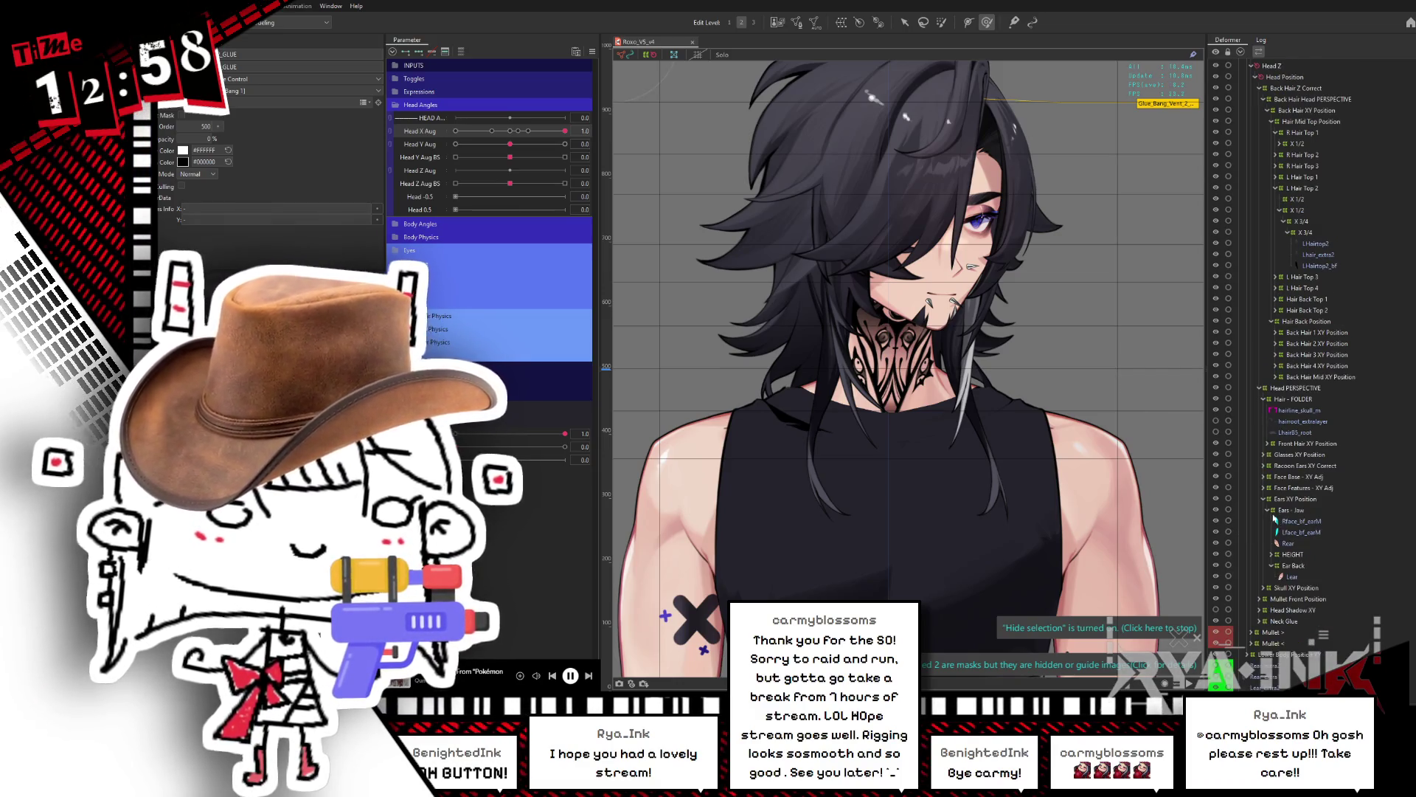
click(1264, 399)
click(1260, 433)
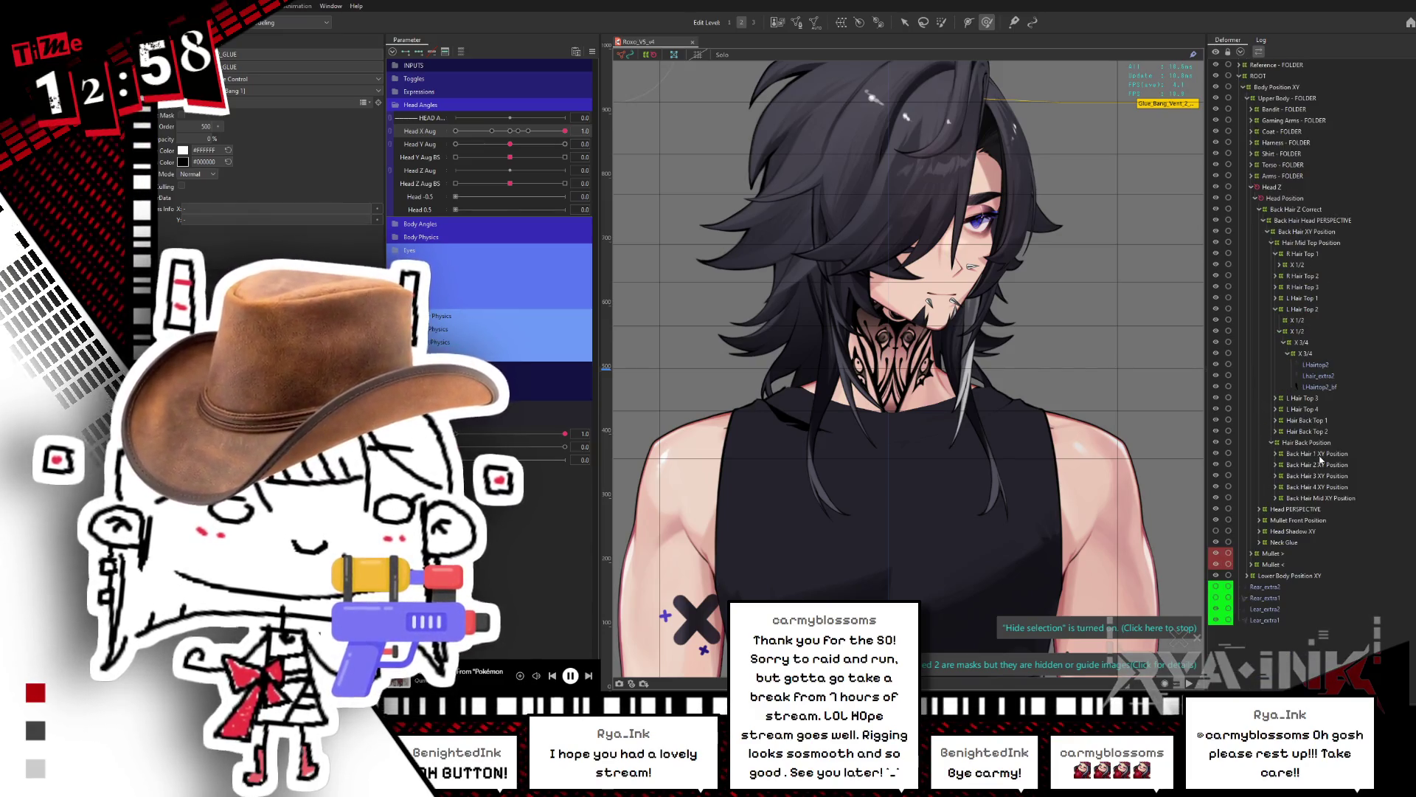
click(1320, 454)
shift+click(1330, 499)
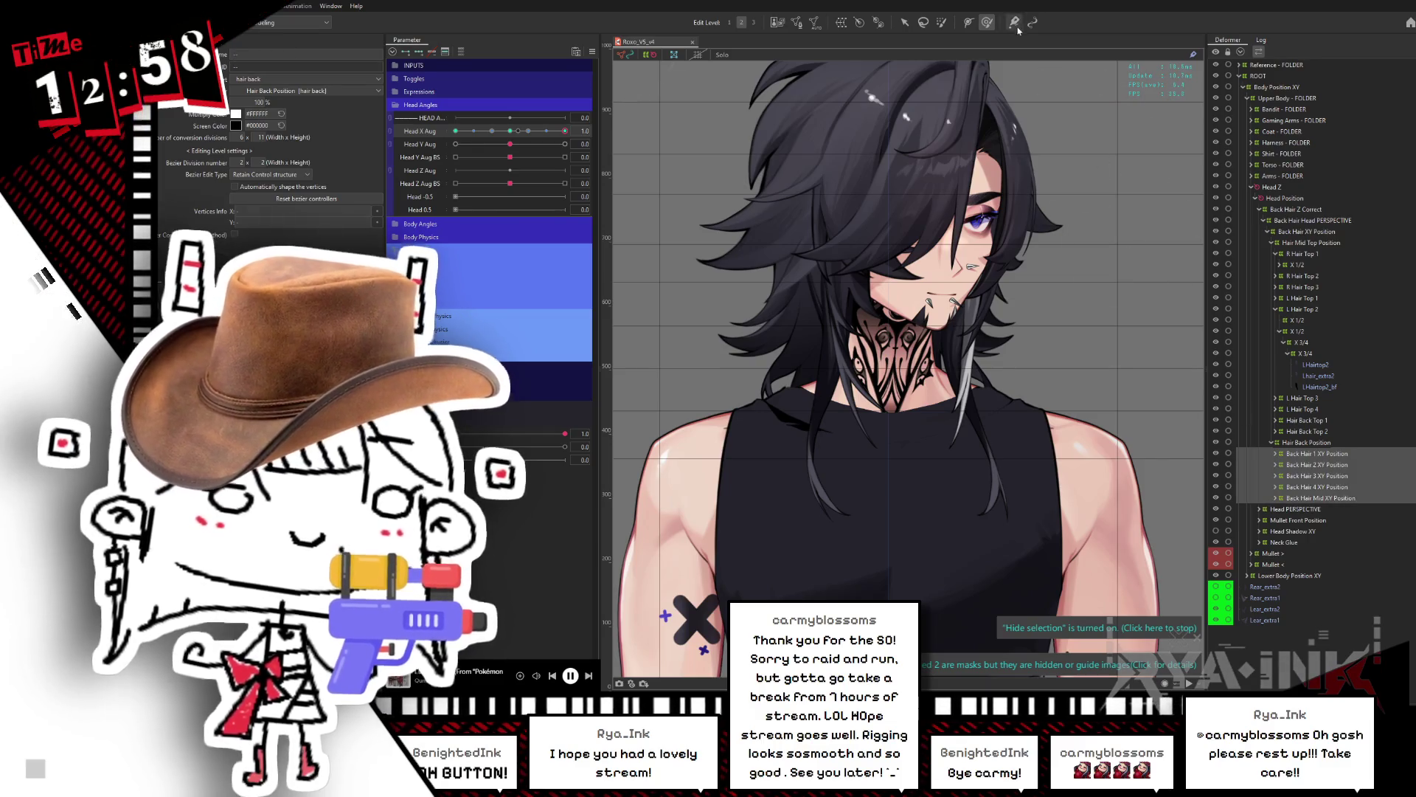
Step: Ease the head off full turn and mirror the back-hair deformers, checking the opposite turn
mouse_move(565, 130)
mouse_down()
mouse_move(526, 133)
mouse_move(565, 130)
mouse_up()
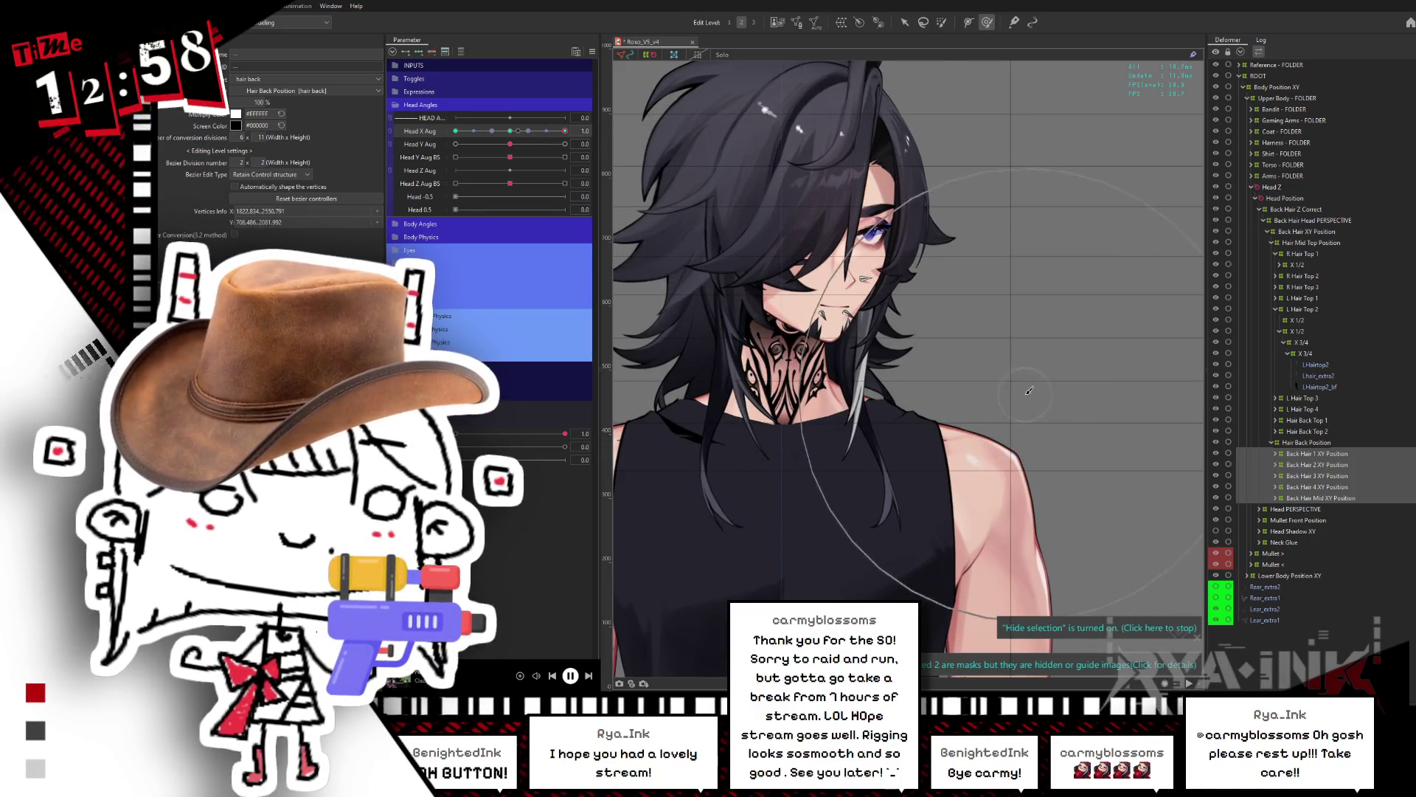
mouse_move(565, 131)
mouse_down()
mouse_move(549, 132)
mouse_move(596, 133)
mouse_up()
click(771, 380)
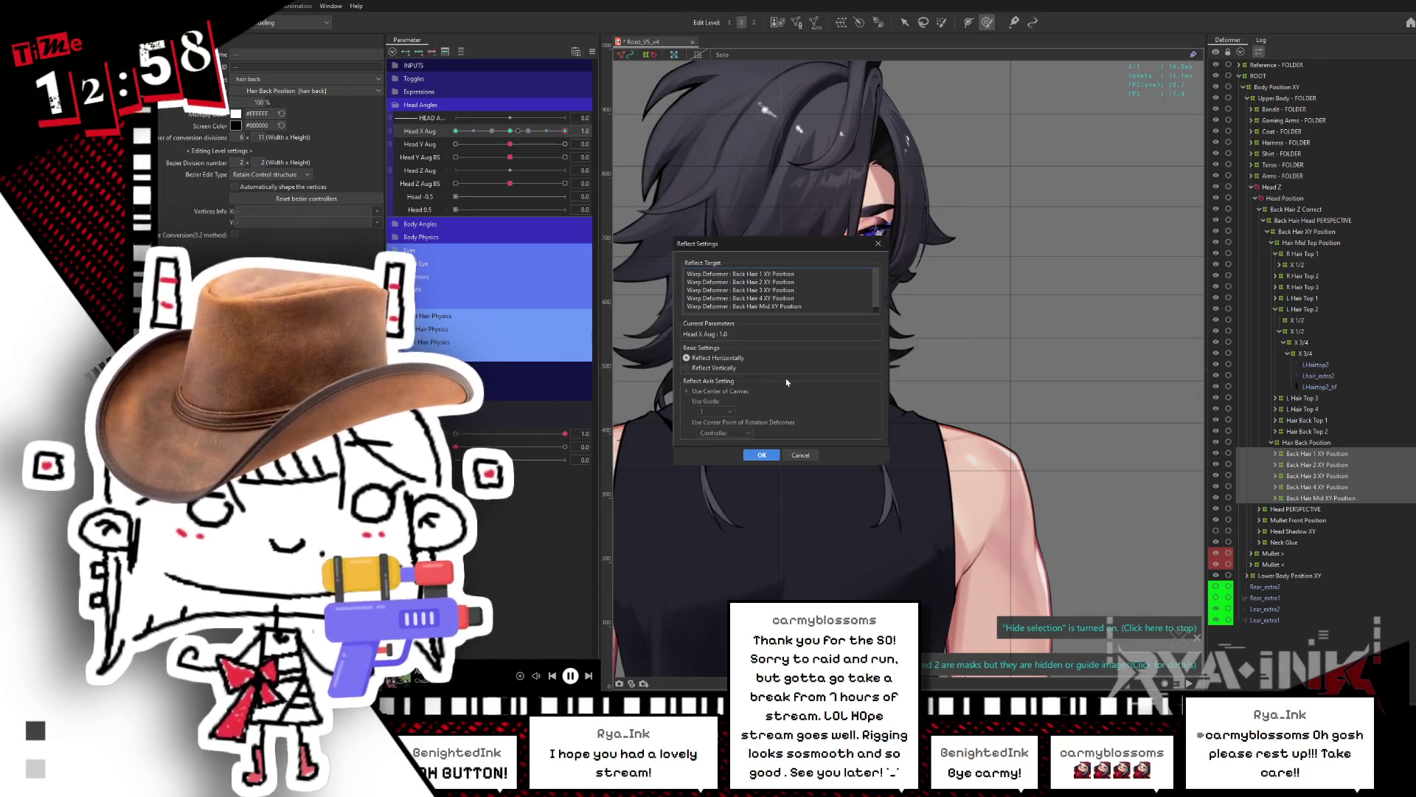
click(760, 455)
mouse_move(565, 133)
mouse_down()
mouse_move(458, 159)
mouse_move(471, 163)
mouse_move(449, 164)
mouse_move(477, 149)
mouse_move(451, 149)
mouse_up()
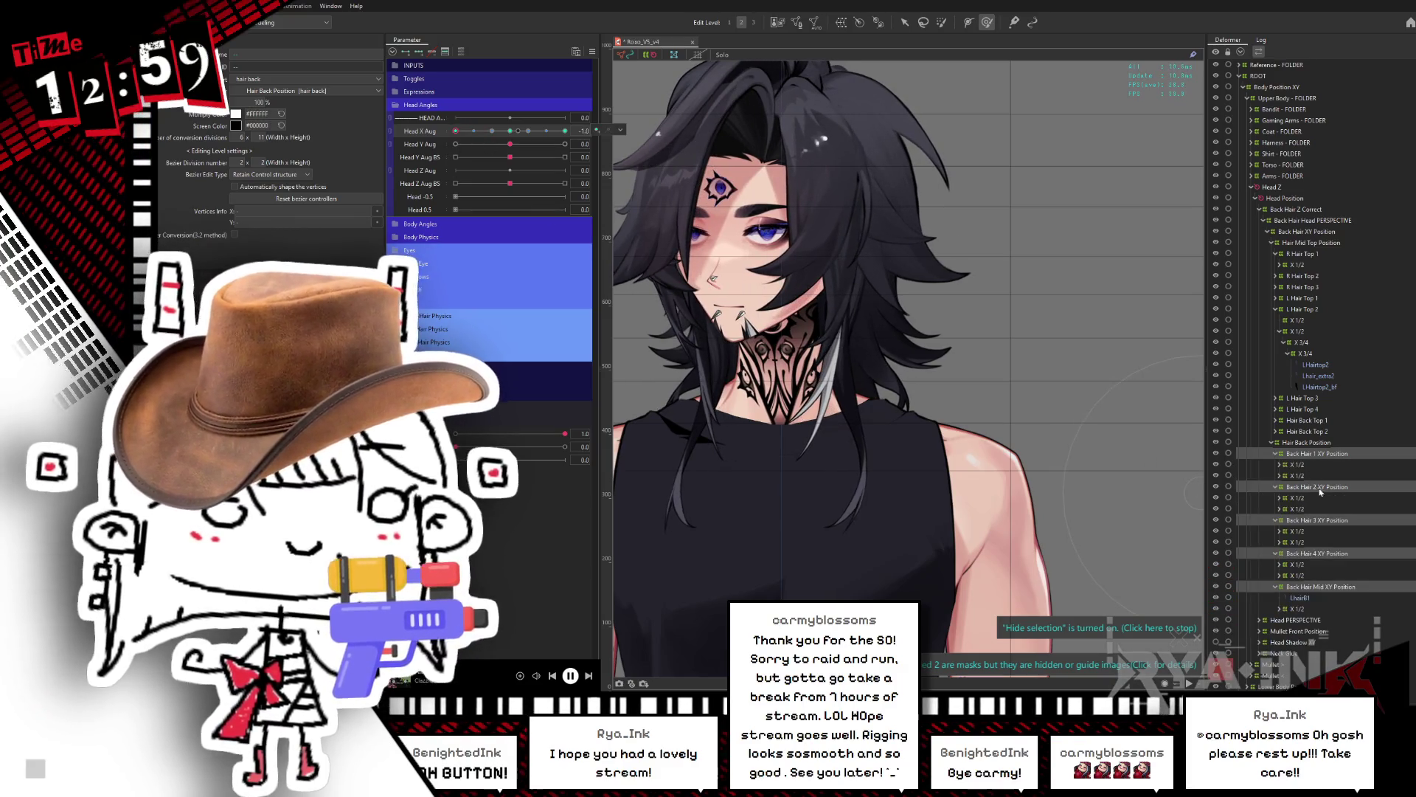
Step: Select only Back Hair 3 XY Position, apply the reflection, and check at Head X -1.0
click(1327, 521)
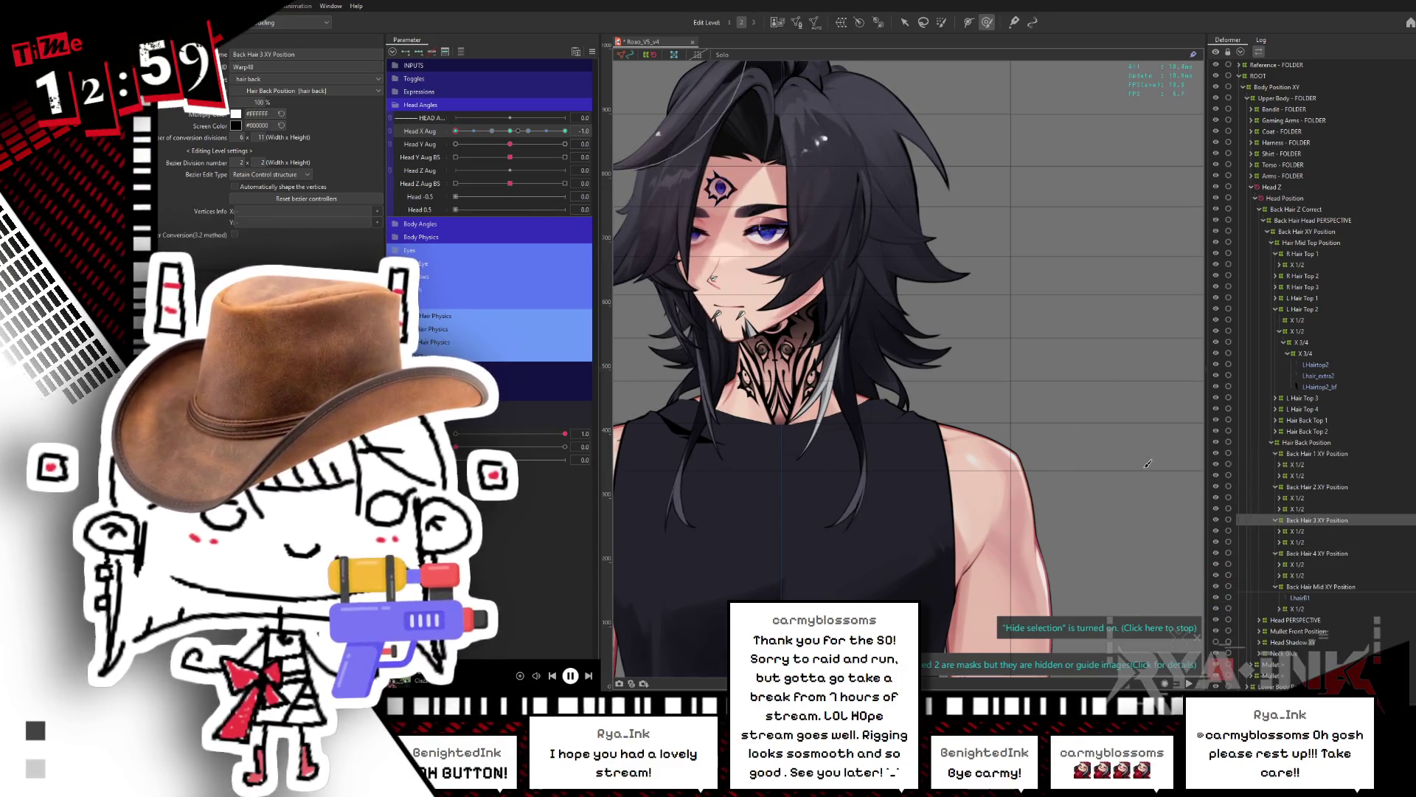
click(929, 495)
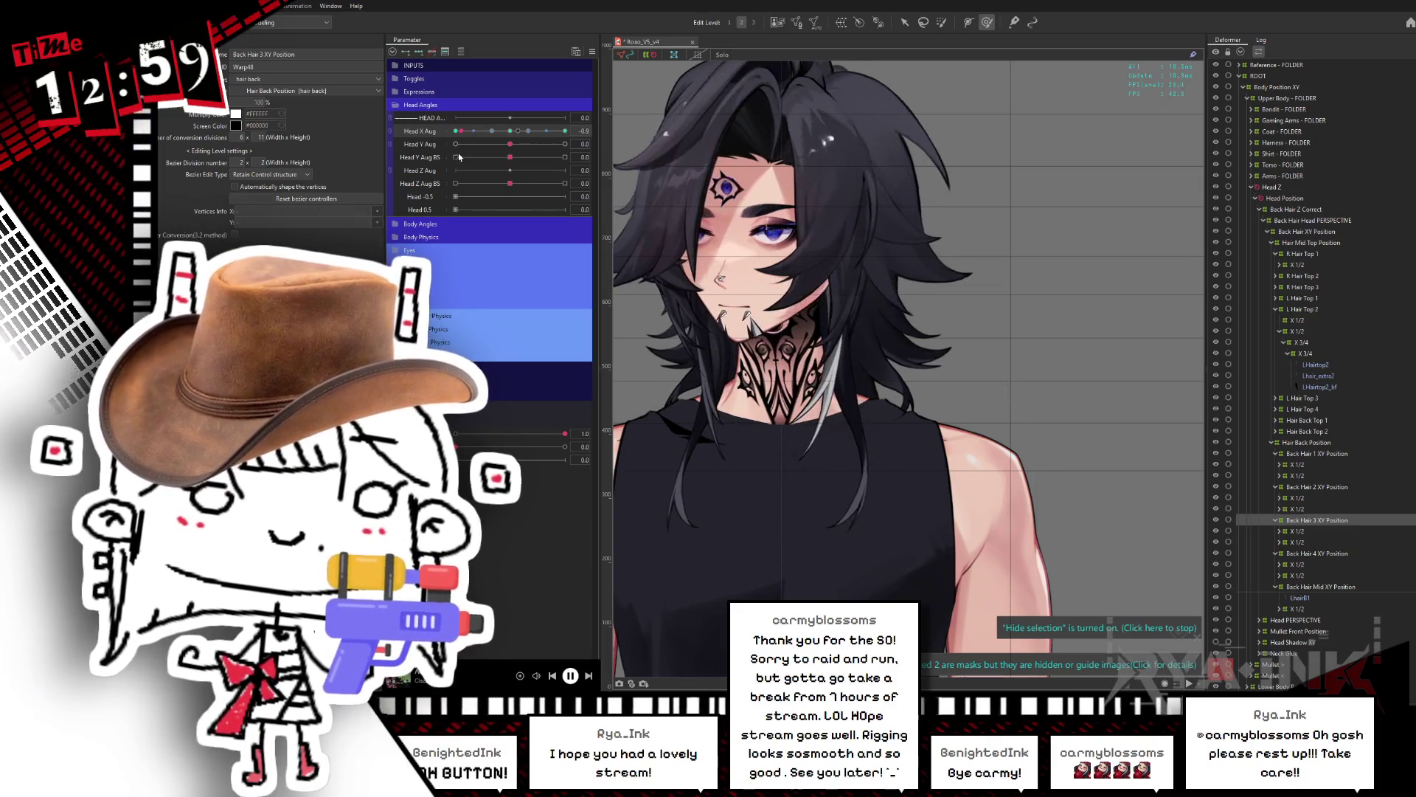
click(783, 381)
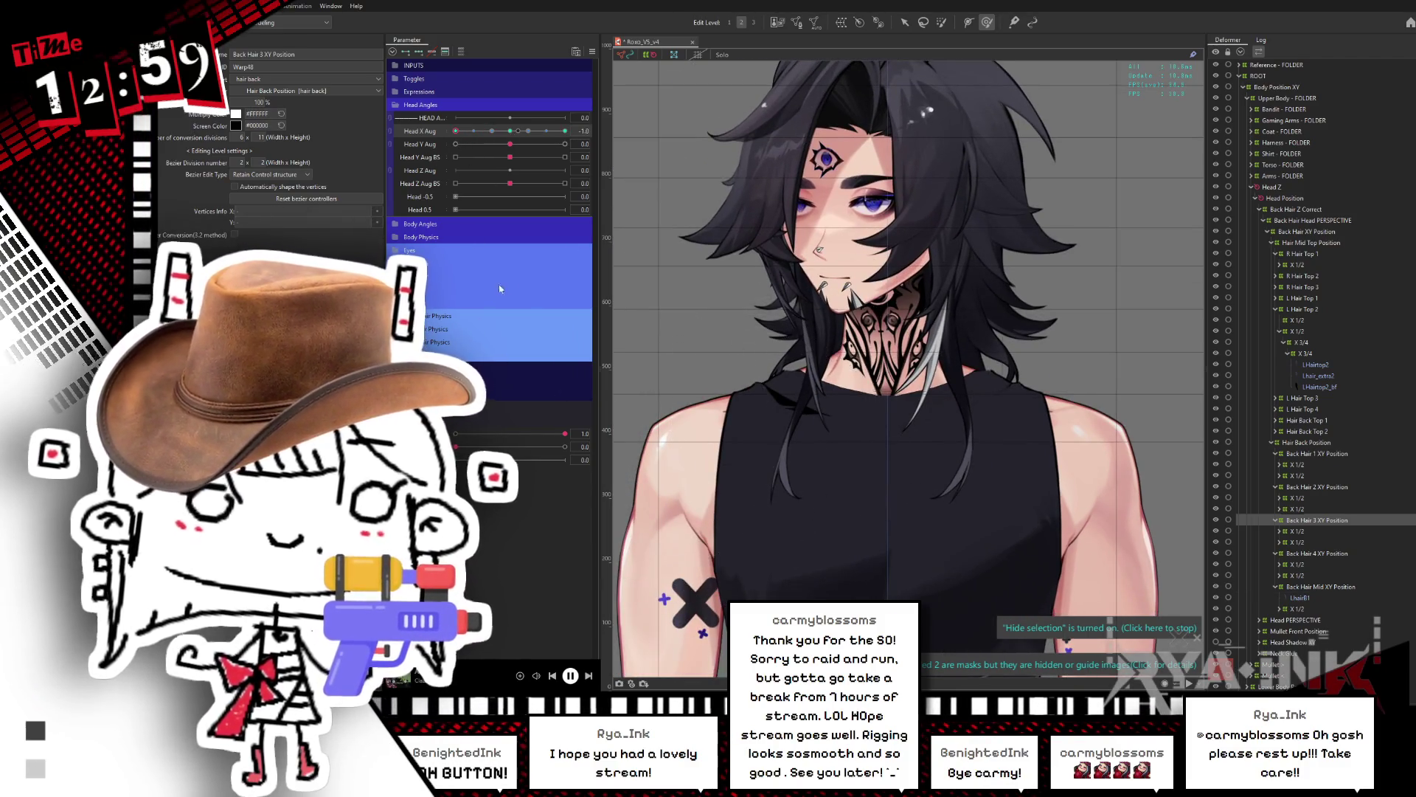
click(762, 455)
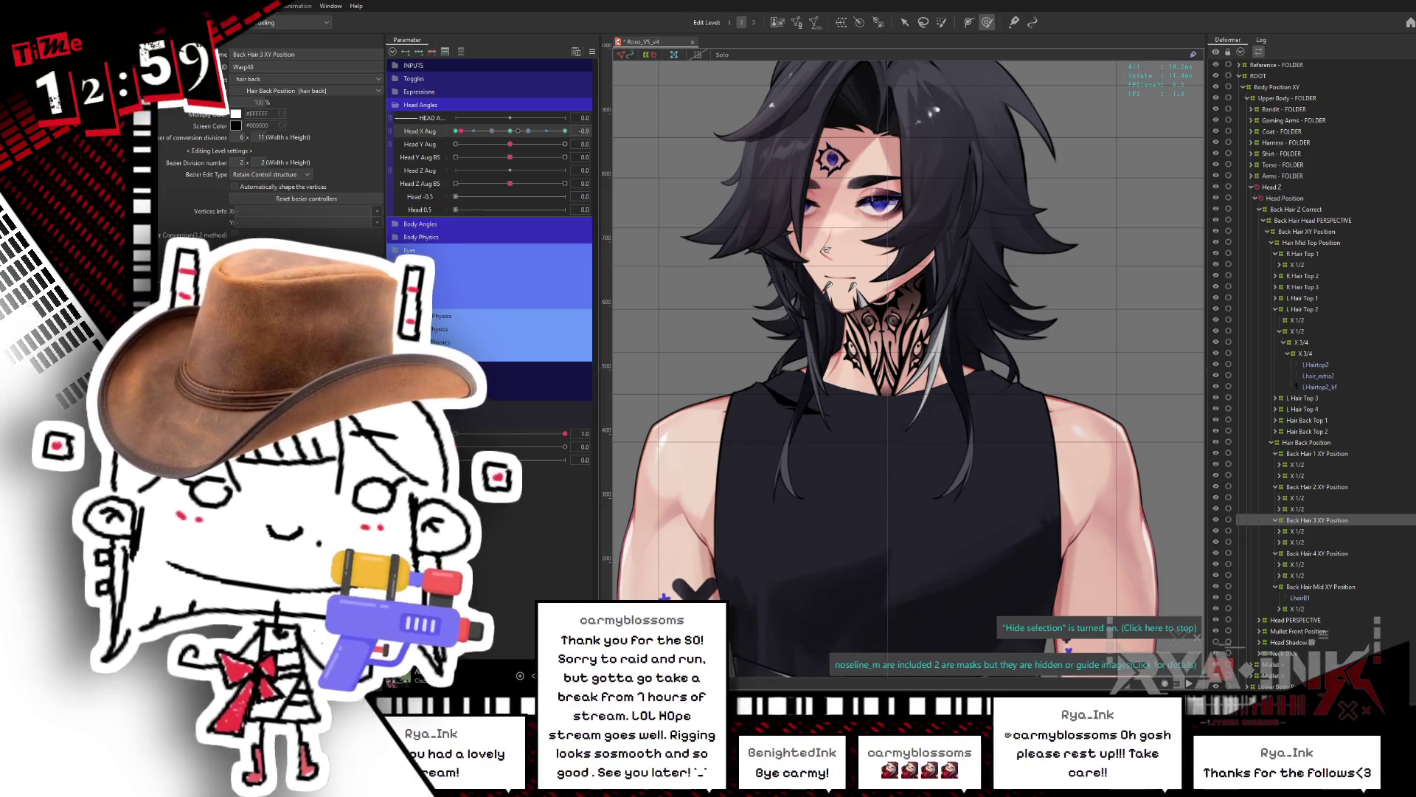
scroll(970, 362, down, 3)
scroll(958, 224, up, 2)
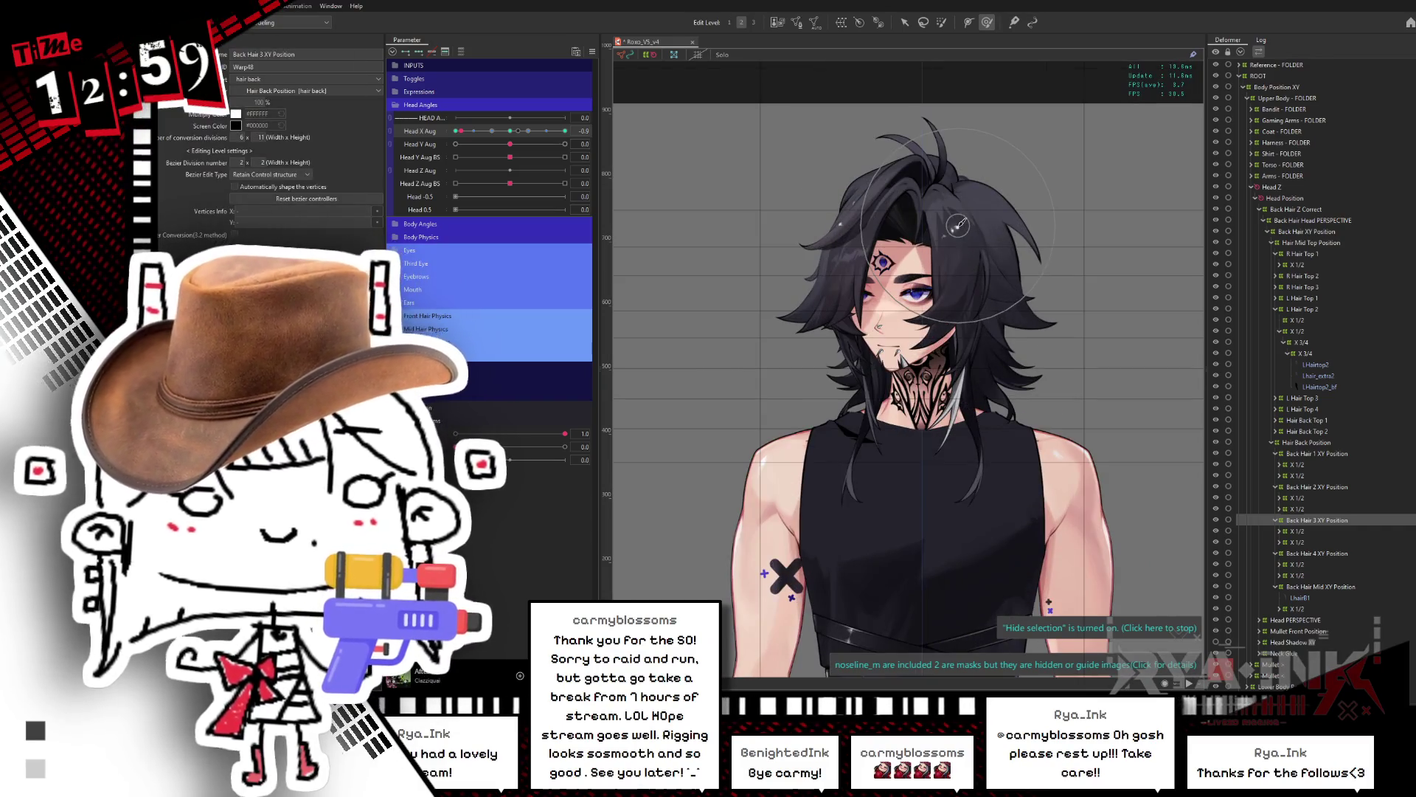
mouse_move(531, 130)
mouse_down()
mouse_move(550, 131)
mouse_move(462, 141)
mouse_up()
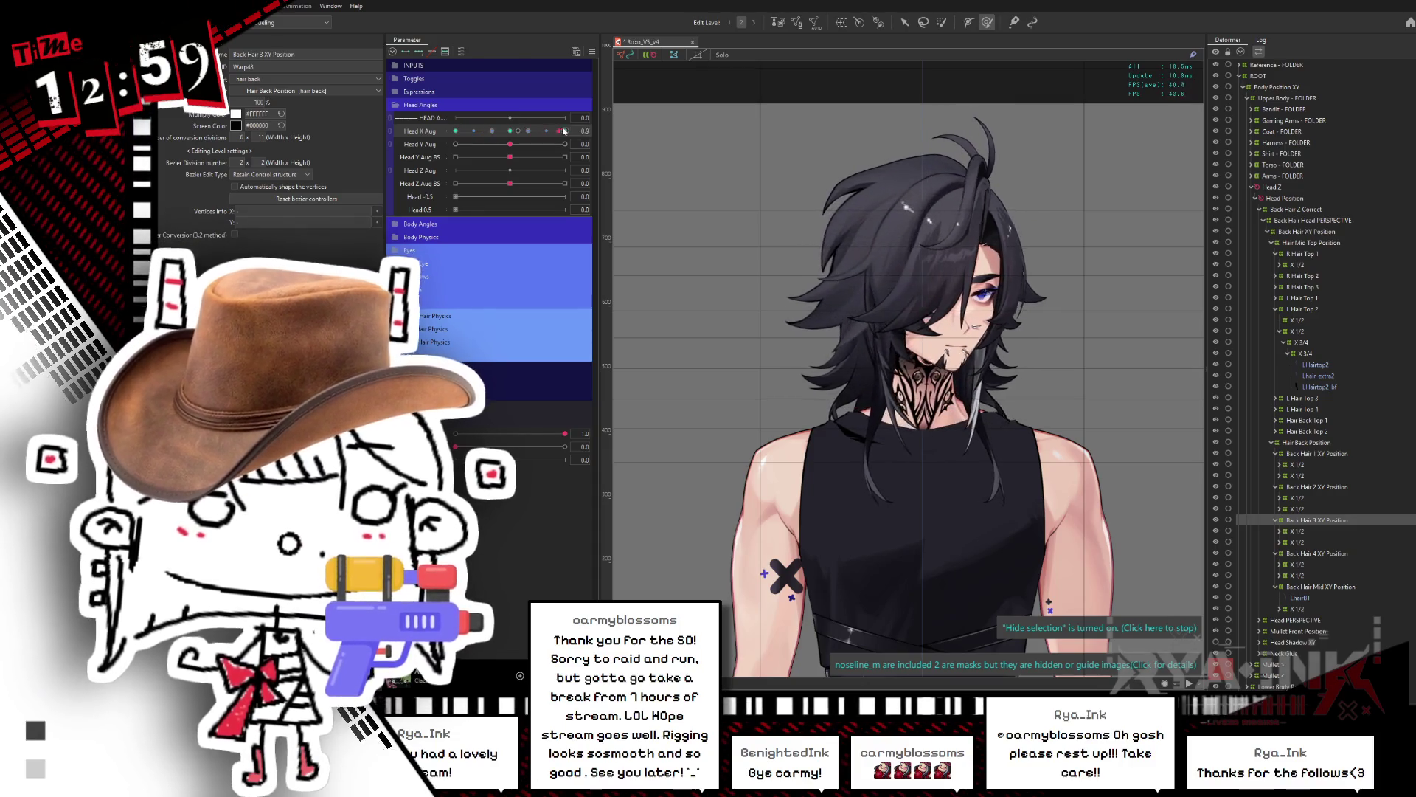
Step: Add Back Hair 1, 2, 4 and Mid XY Position to the selection and recentre Head X
ctrl+click(1329, 488)
ctrl+click(1320, 454)
ctrl+click(1321, 553)
ctrl+click(1324, 587)
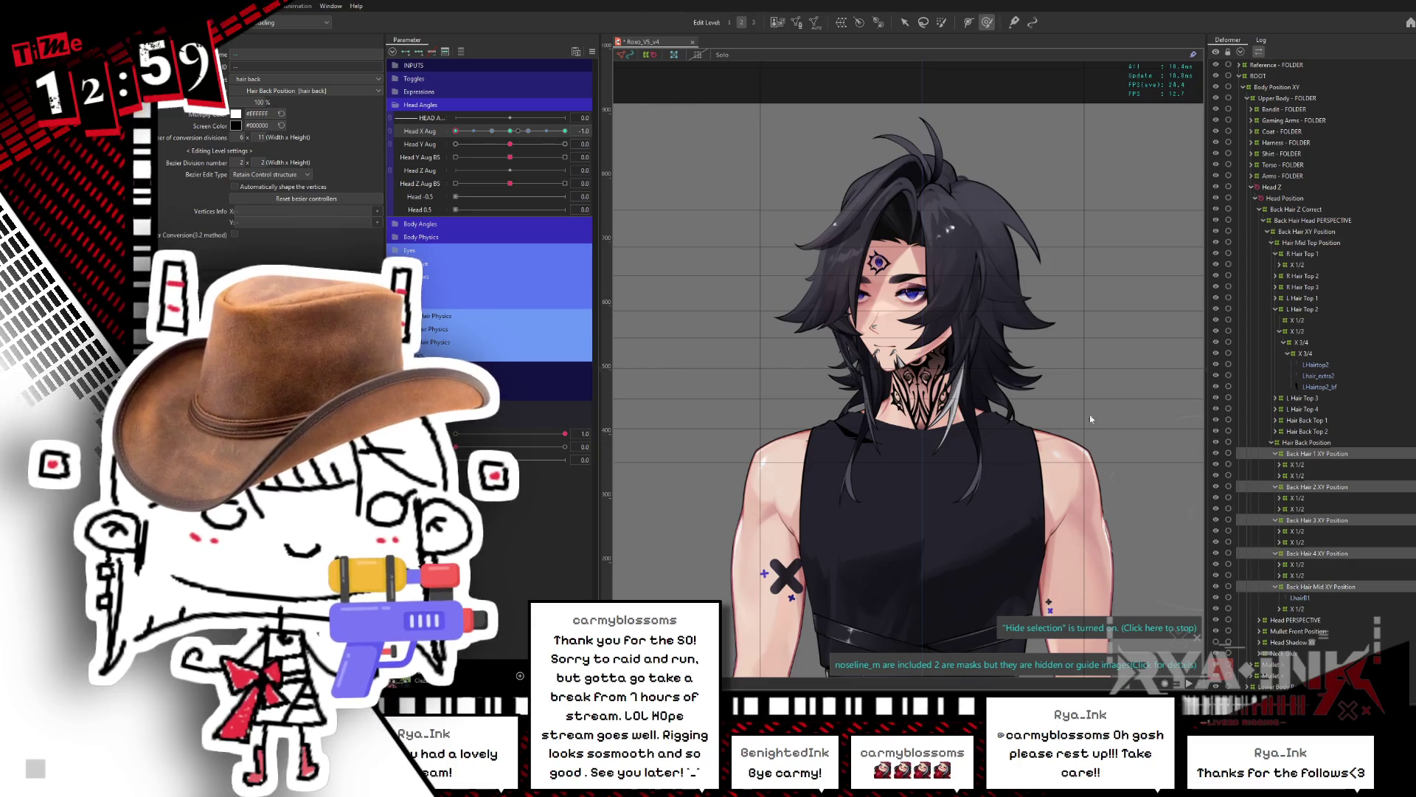
middle_drag(892, 47, 868, 121)
mouse_move(867, 120)
mouse_down()
mouse_move(958, 88)
mouse_move(820, 111)
mouse_up()
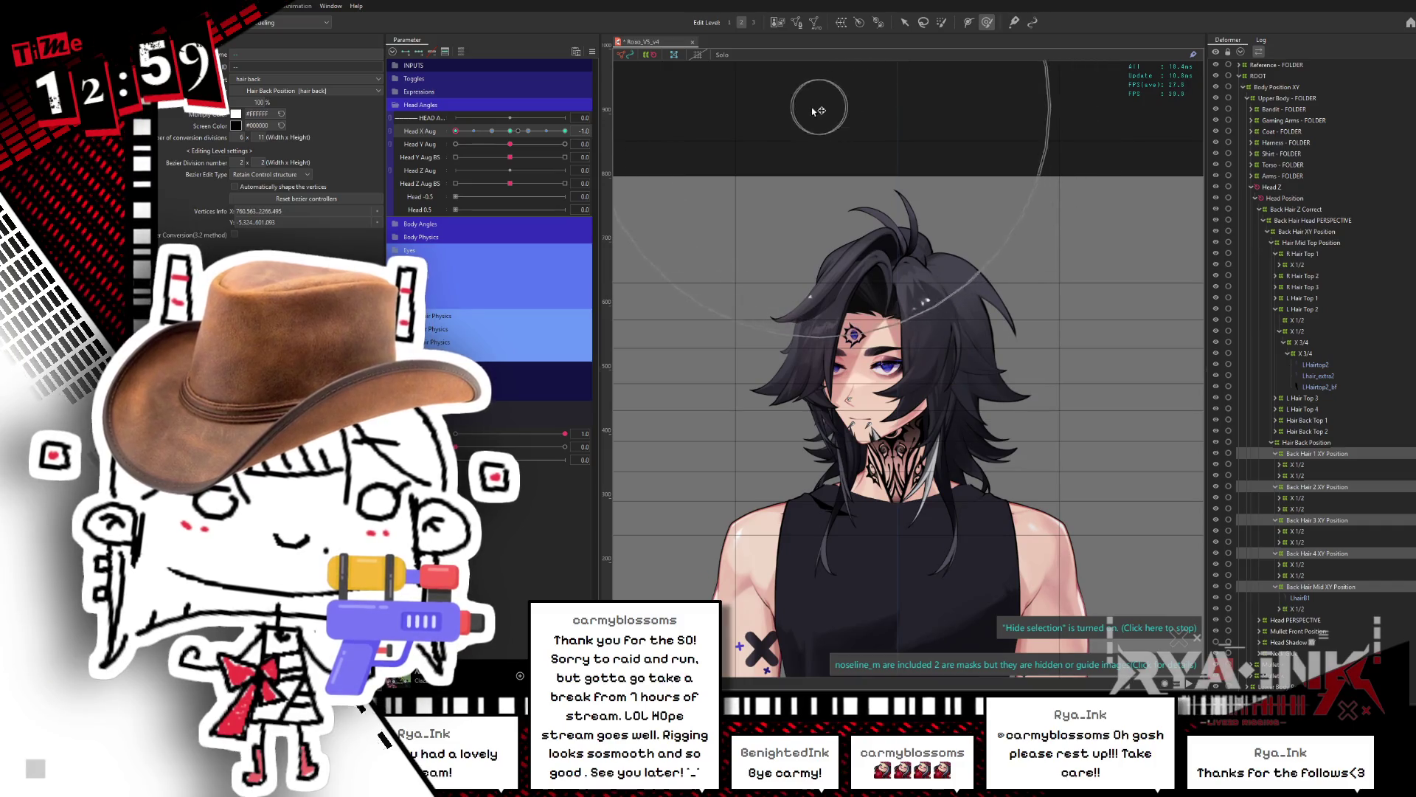
click(511, 131)
Step: Set Head X Aug to -1, run Reflect Motion, and sweep the head turn to verify
click(456, 131)
key(ctrl+shift+r)
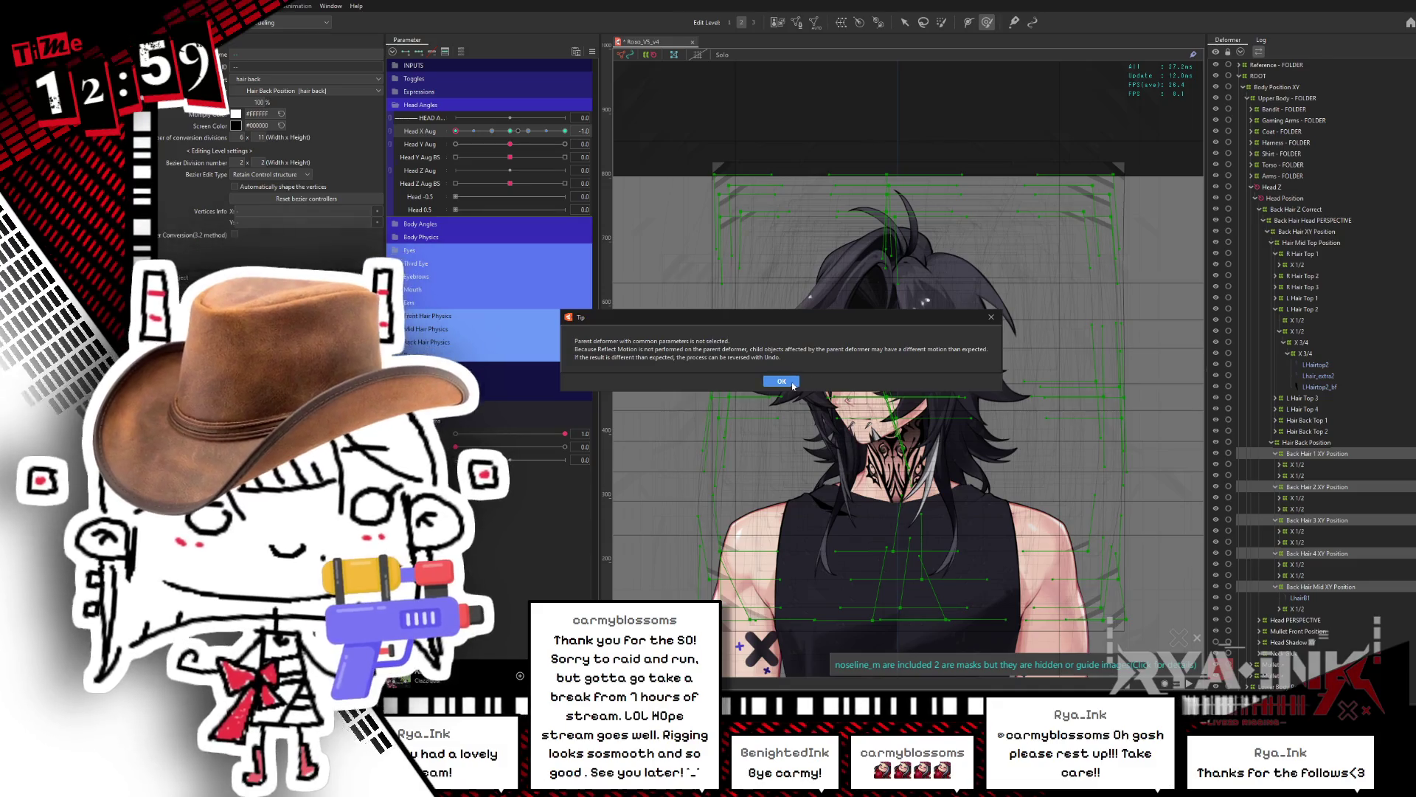
click(782, 382)
key(Return)
mouse_move(453, 130)
mouse_down()
mouse_move(577, 121)
mouse_move(457, 130)
mouse_move(565, 130)
mouse_up()
click(510, 131)
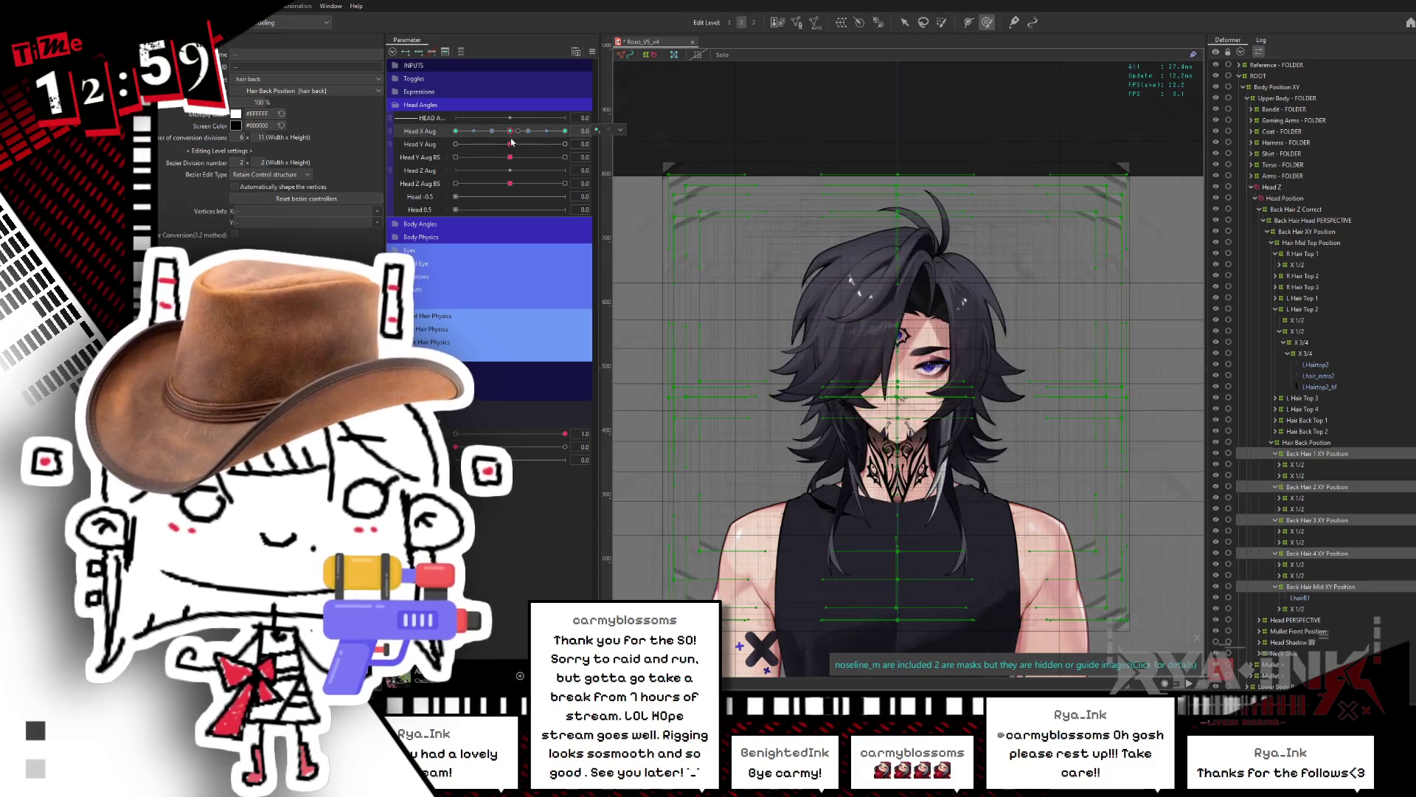
Step: Tilt the head fully down to preview the back hair, save, and check a slight upward tilt
click(455, 144)
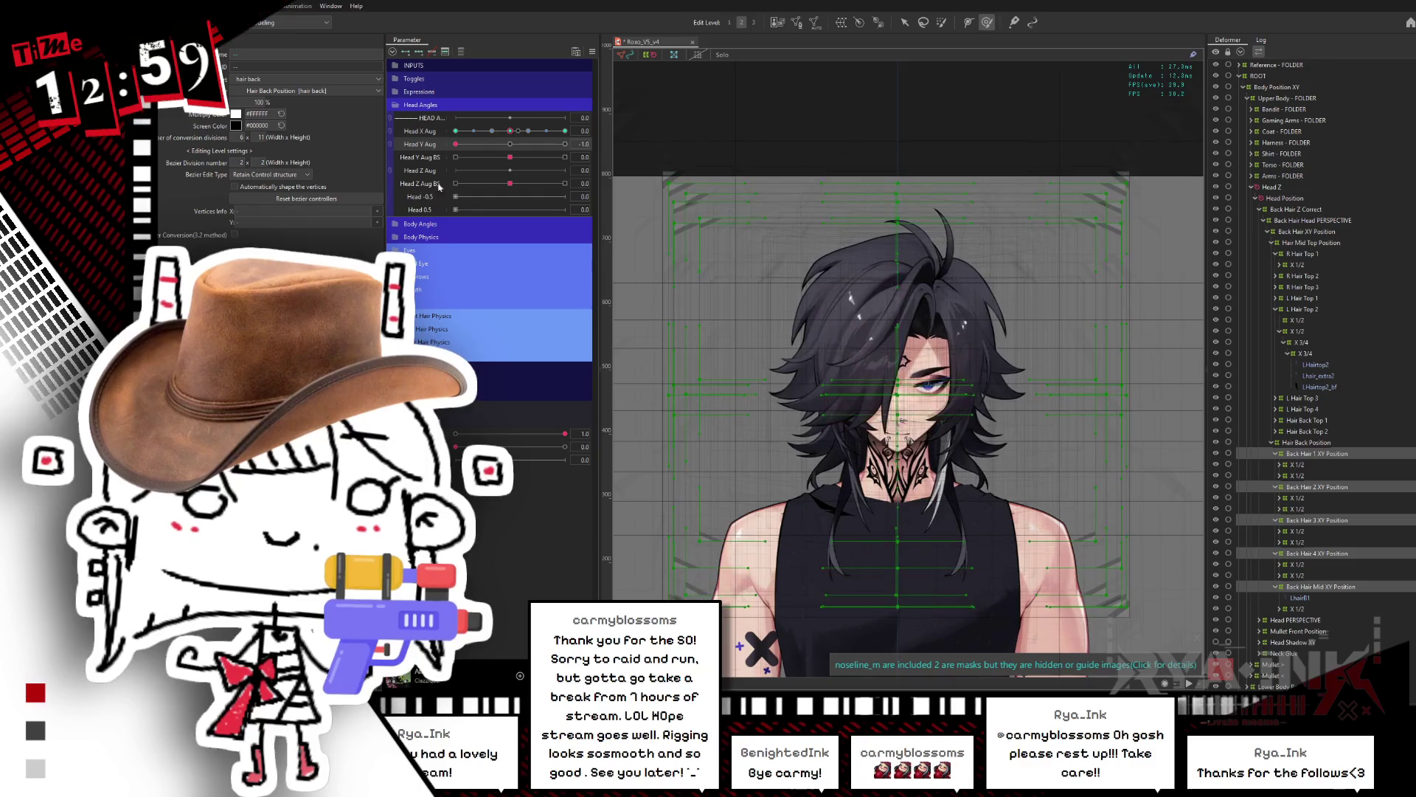
drag(988, 425, 997, 319)
key(ctrl+h)
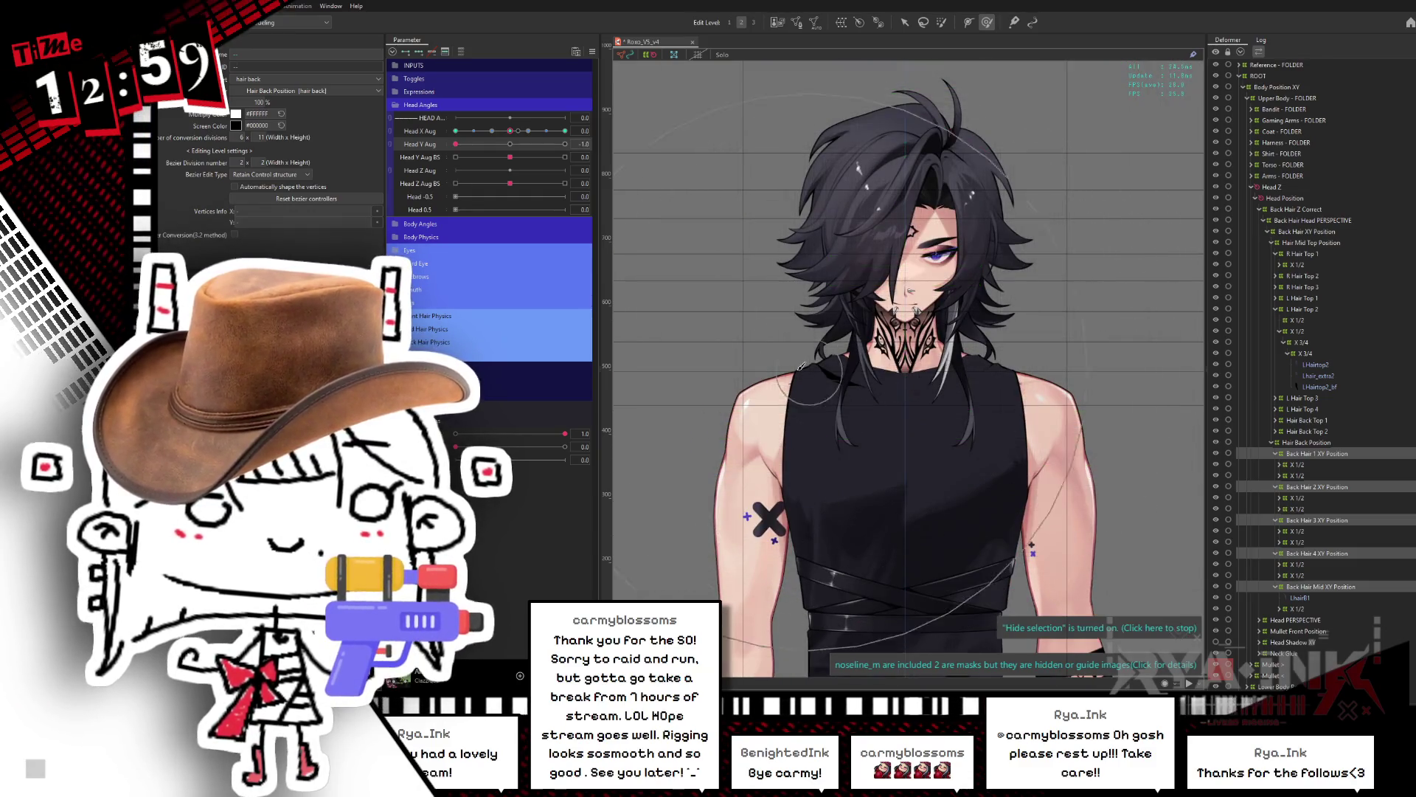
key(ctrl+s)
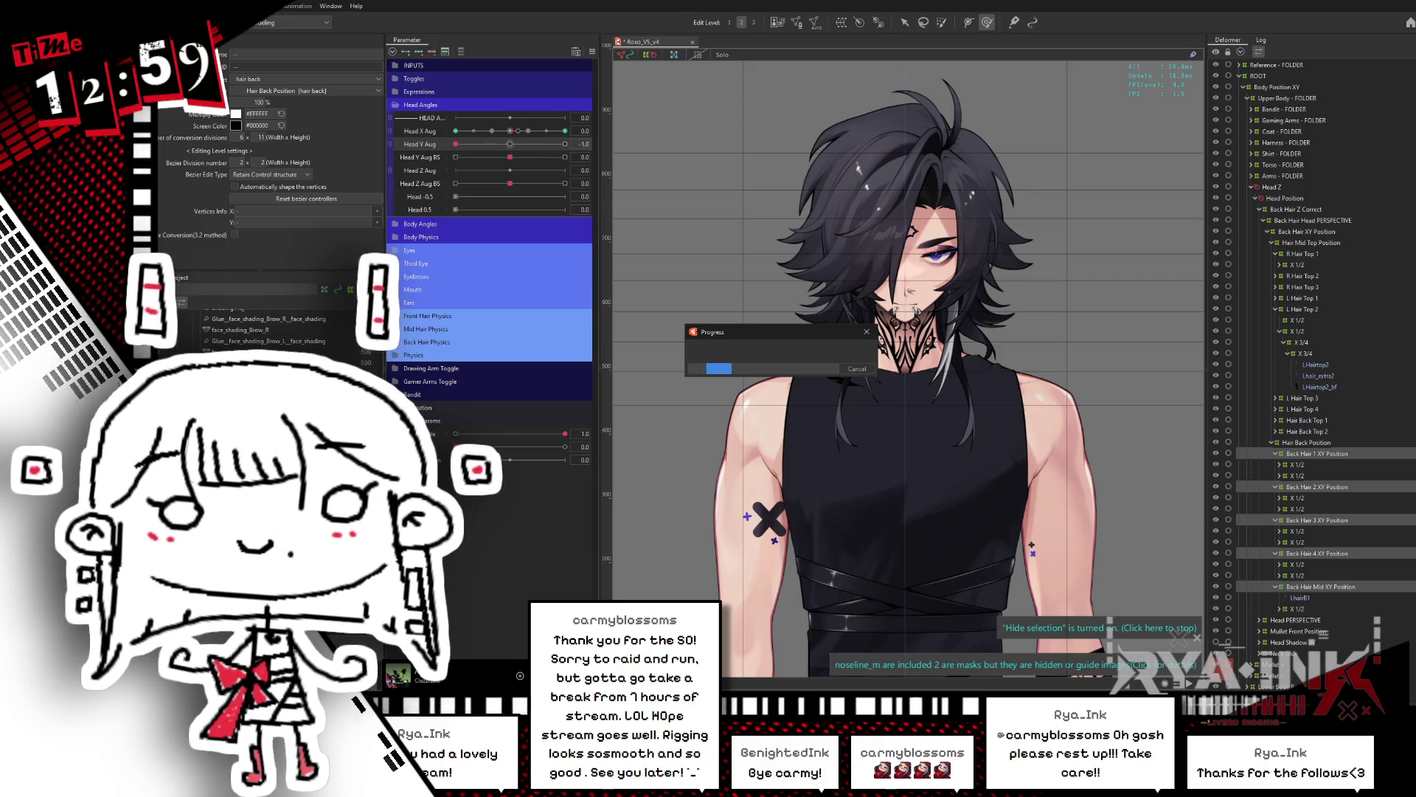
click(508, 146)
click(456, 144)
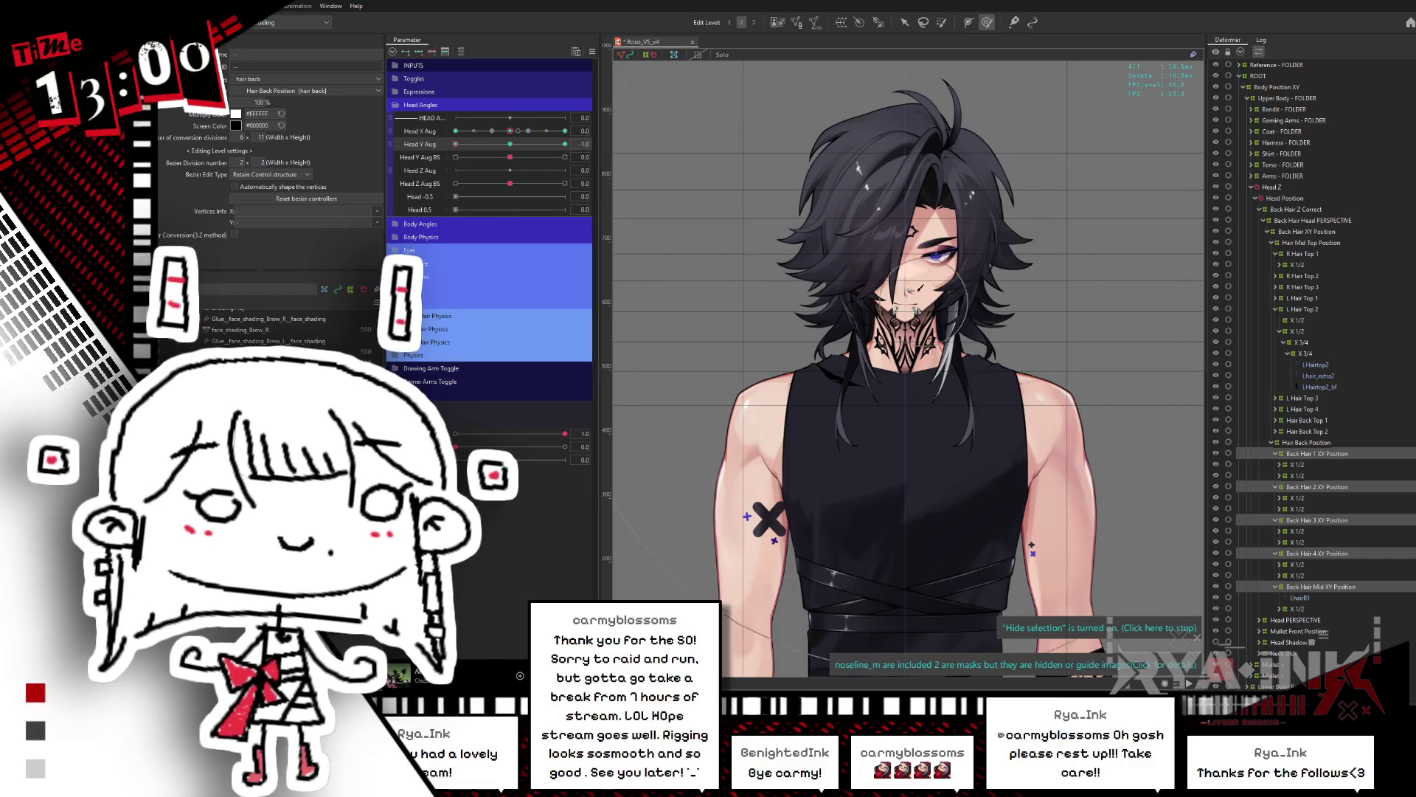
click(922, 411)
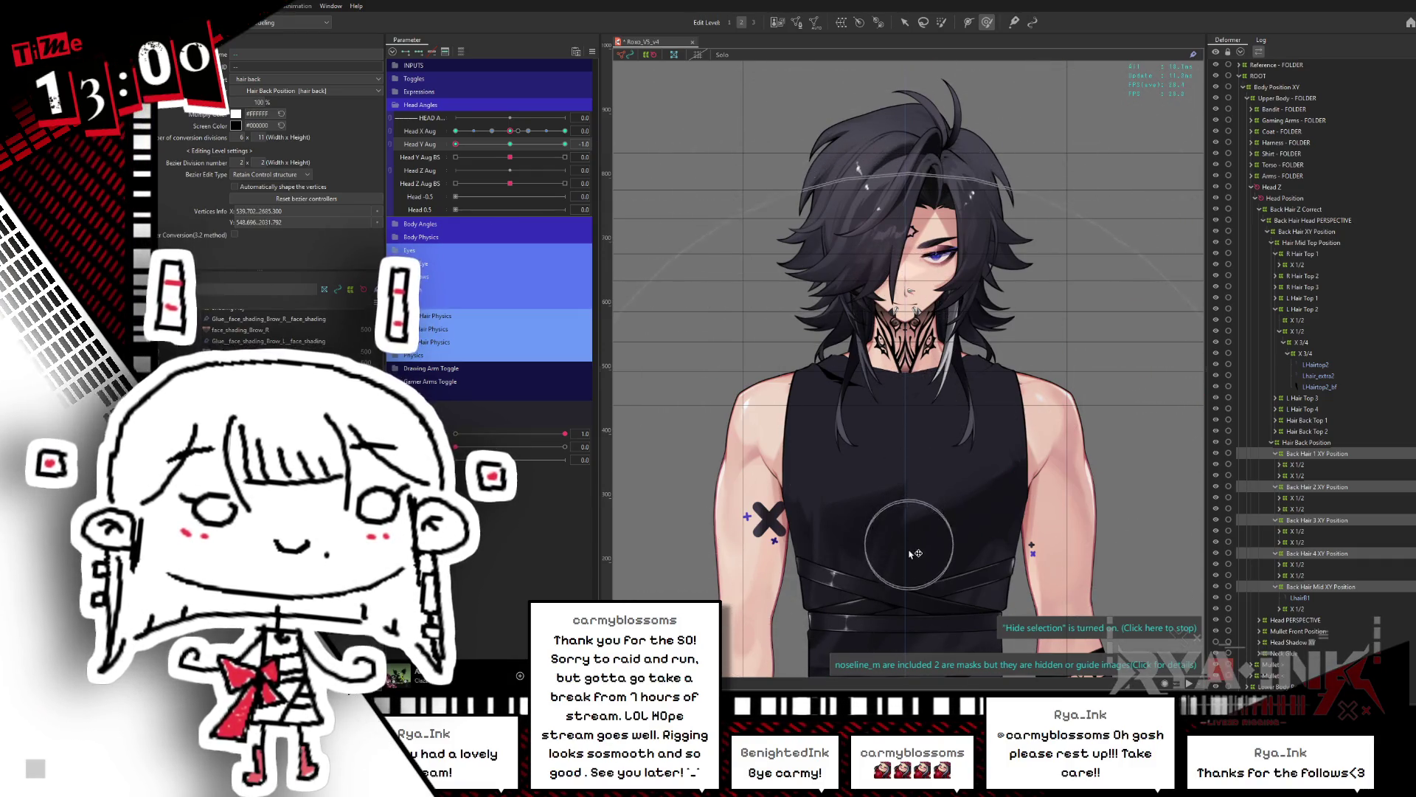
click(520, 143)
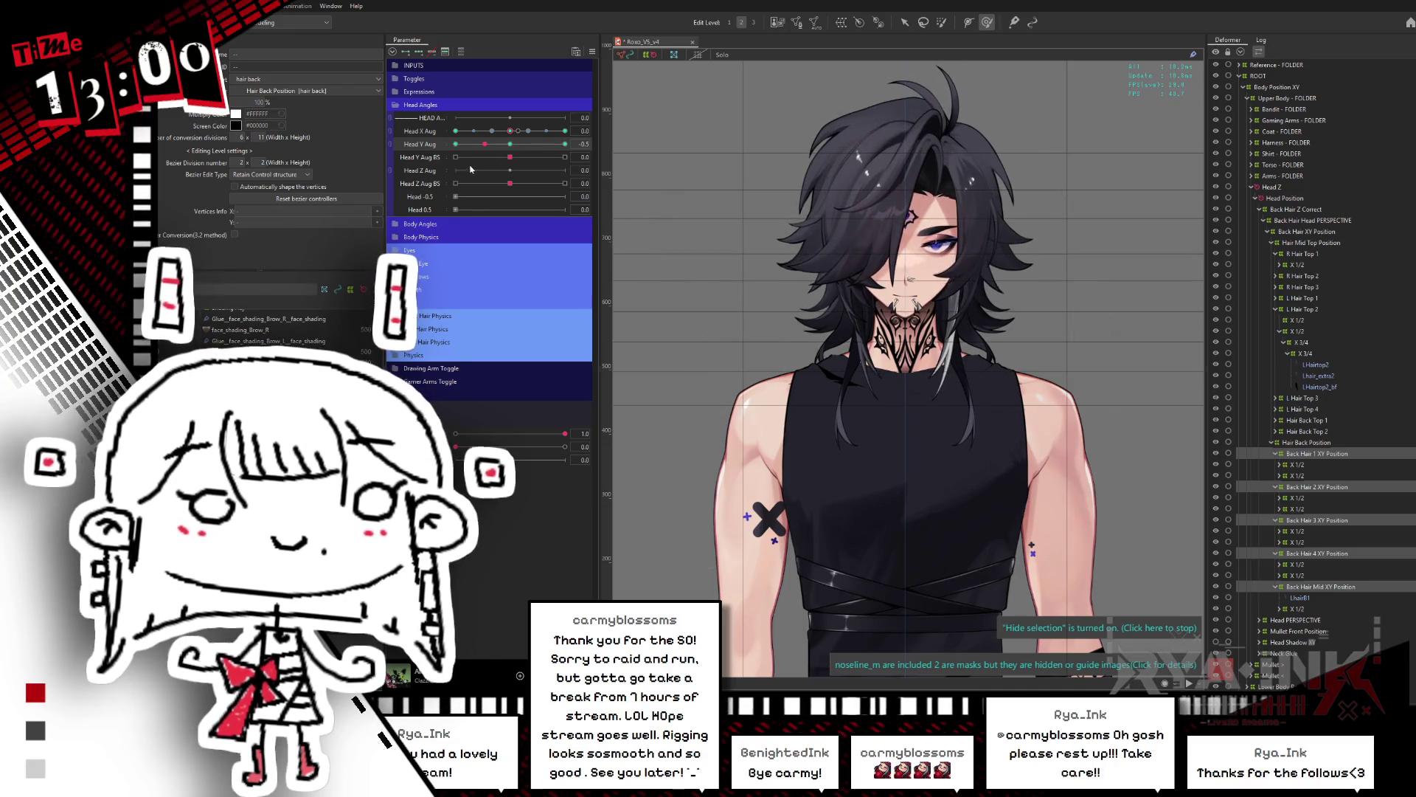
key(ctrl+z)
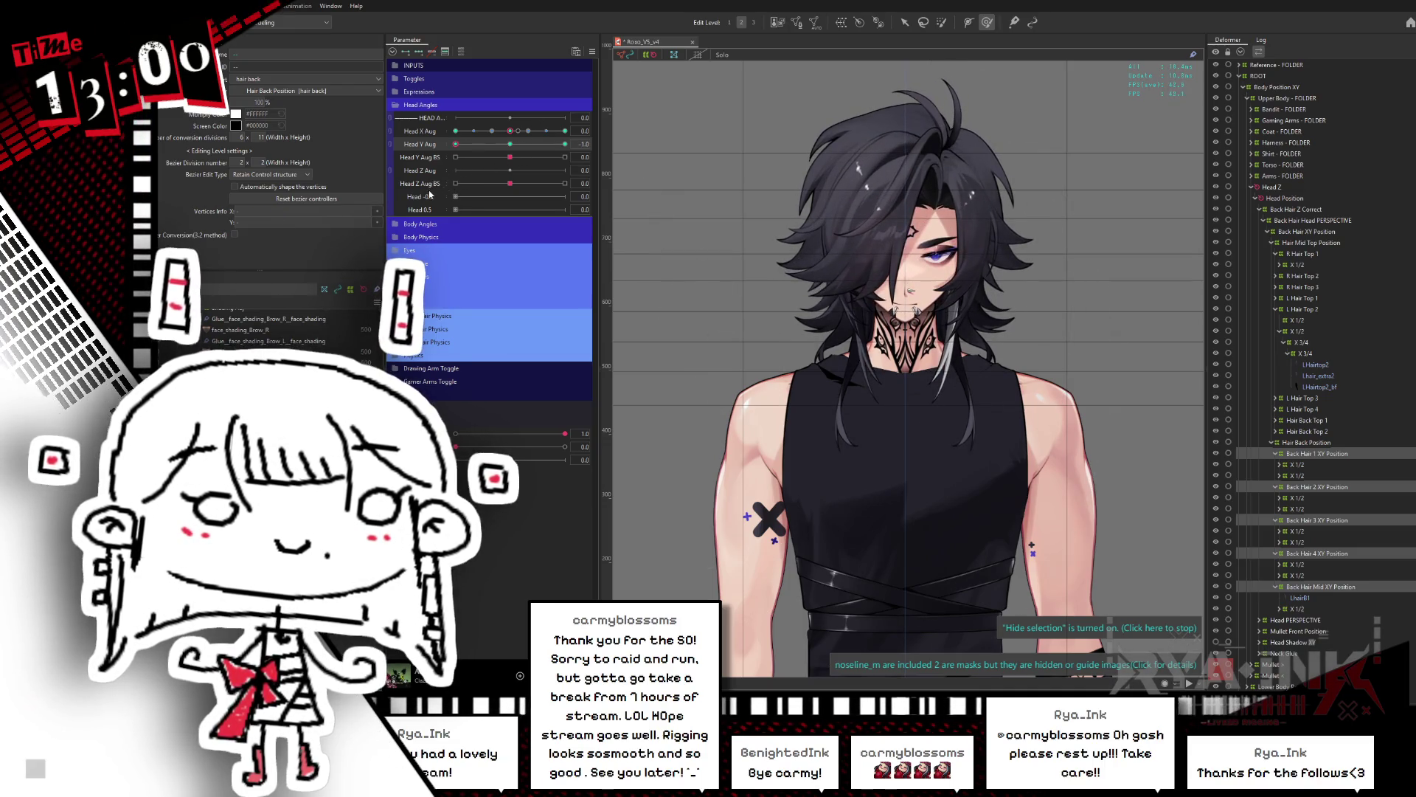
Step: Sweep Head Y Aug down and up, select all back-hair position deformers, and set tilt to 0.7
drag(476, 146, 603, 144)
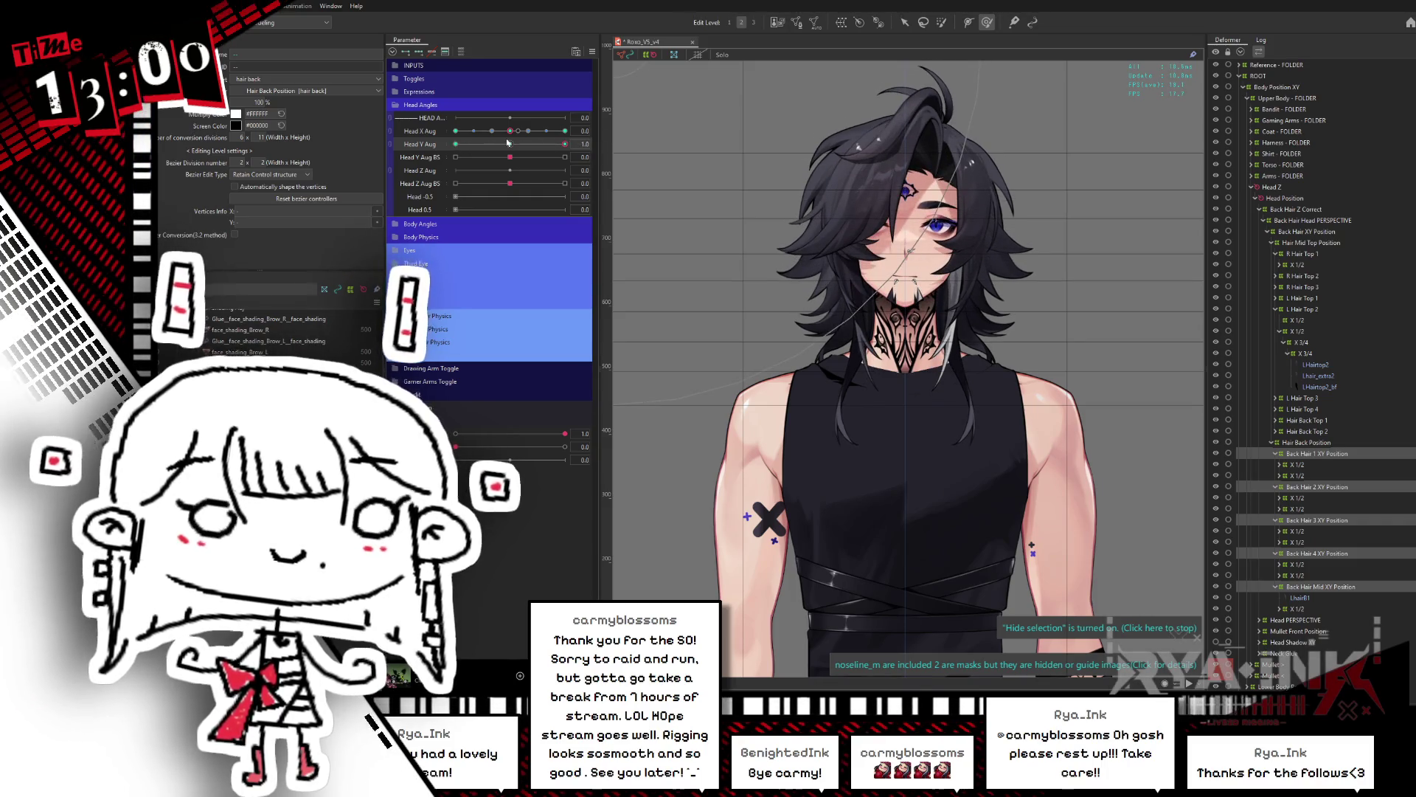
click(788, 414)
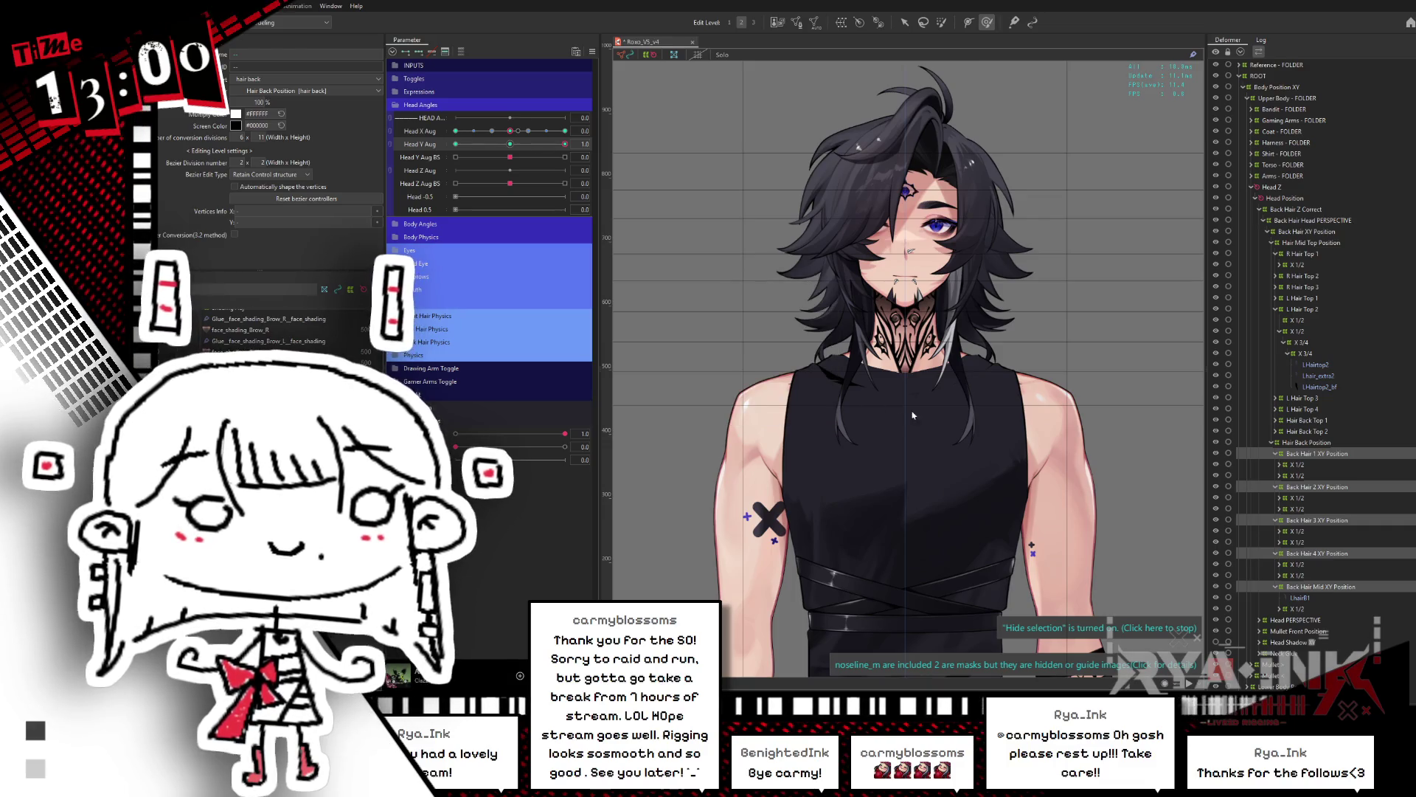
mouse_move(565, 144)
mouse_down()
mouse_move(443, 170)
mouse_move(652, 178)
mouse_up()
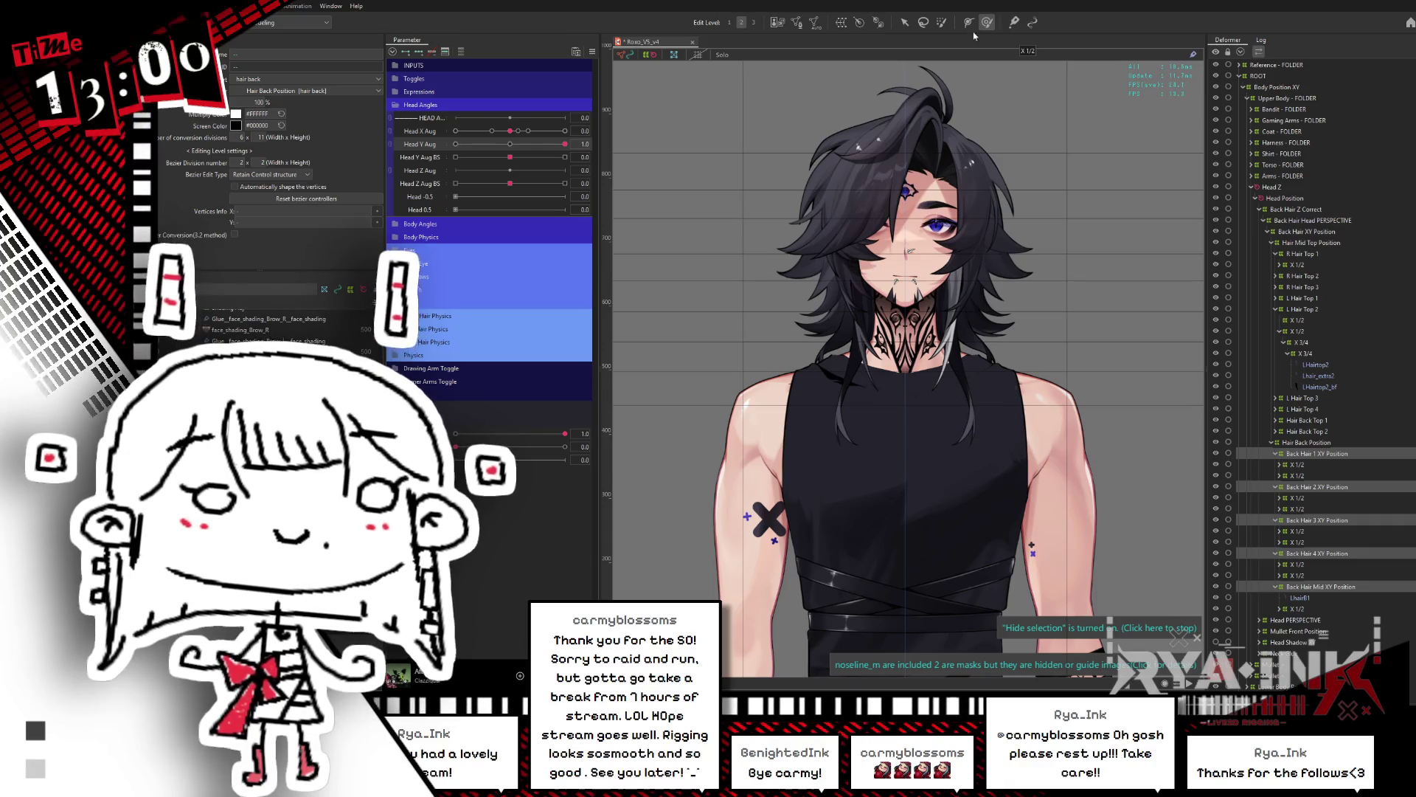
click(510, 144)
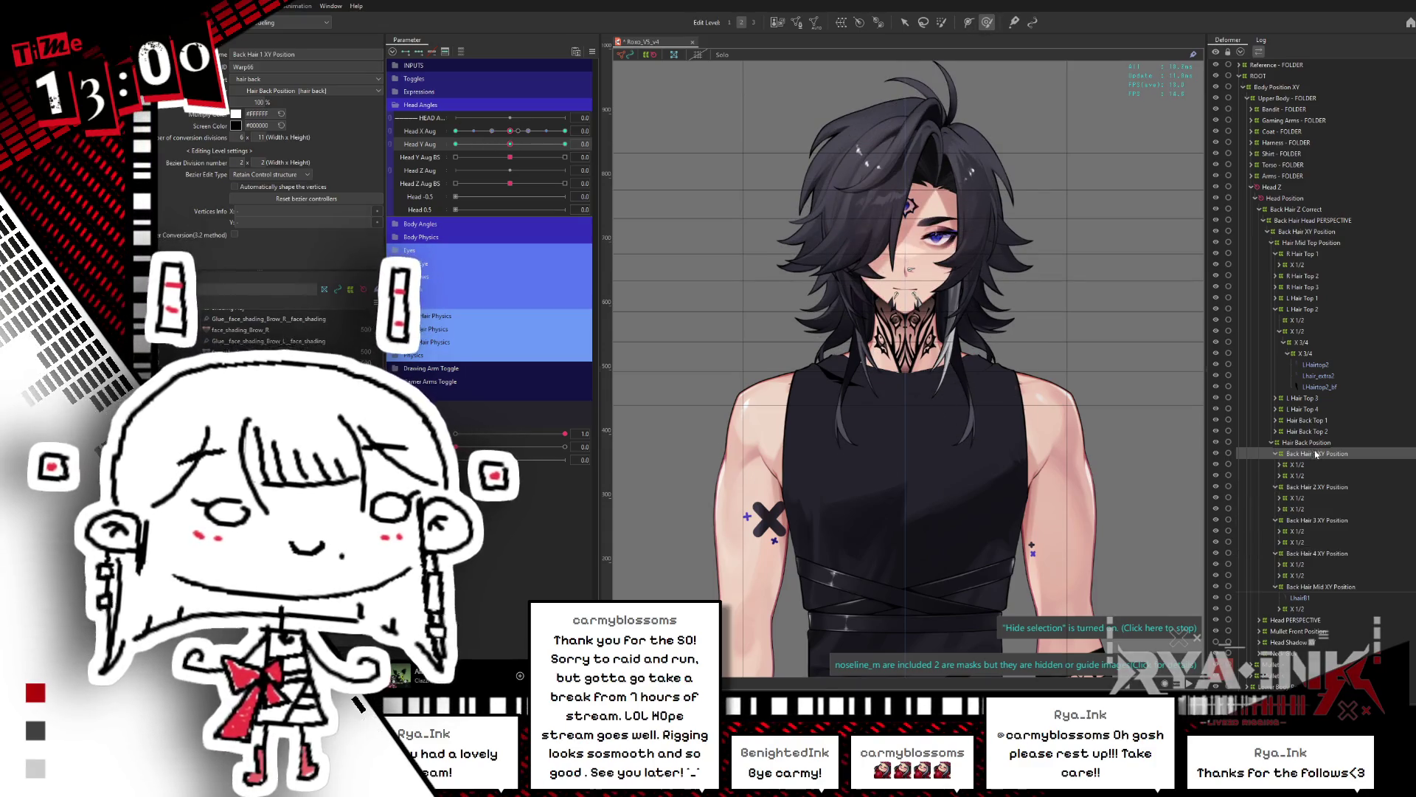
ctrl+click(1316, 487)
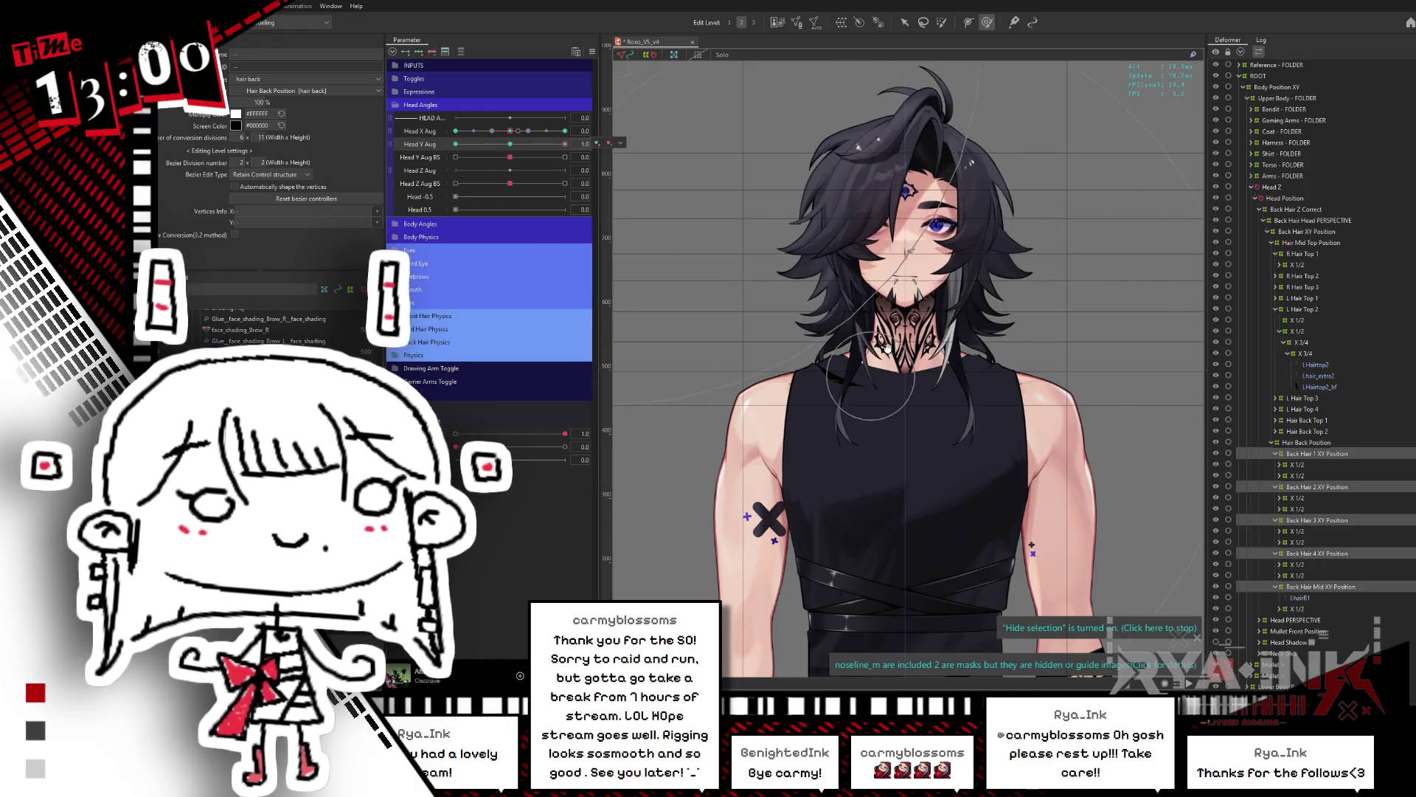
scroll(887, 357, down, 3)
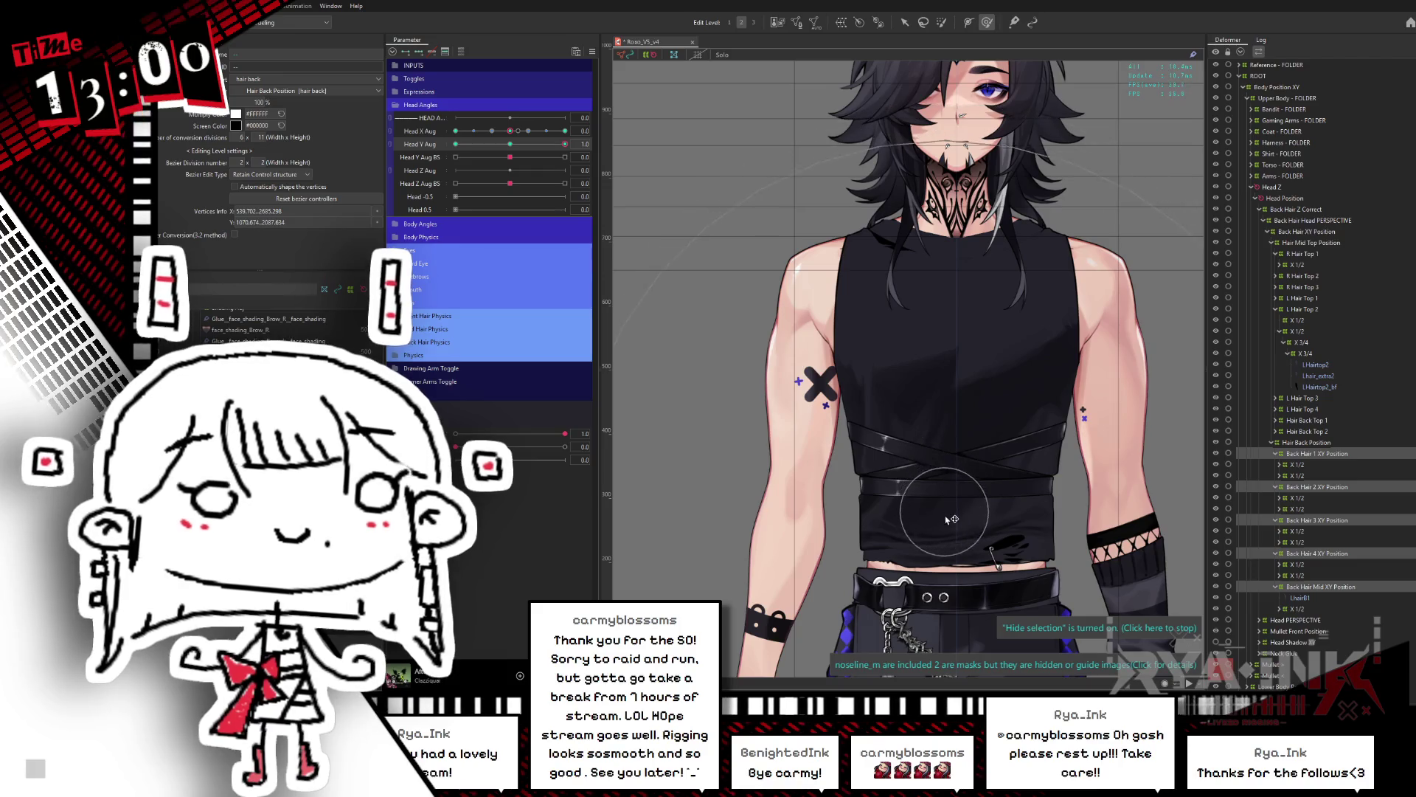
mouse_move(514, 149)
mouse_down()
mouse_move(551, 143)
mouse_move(487, 163)
mouse_up()
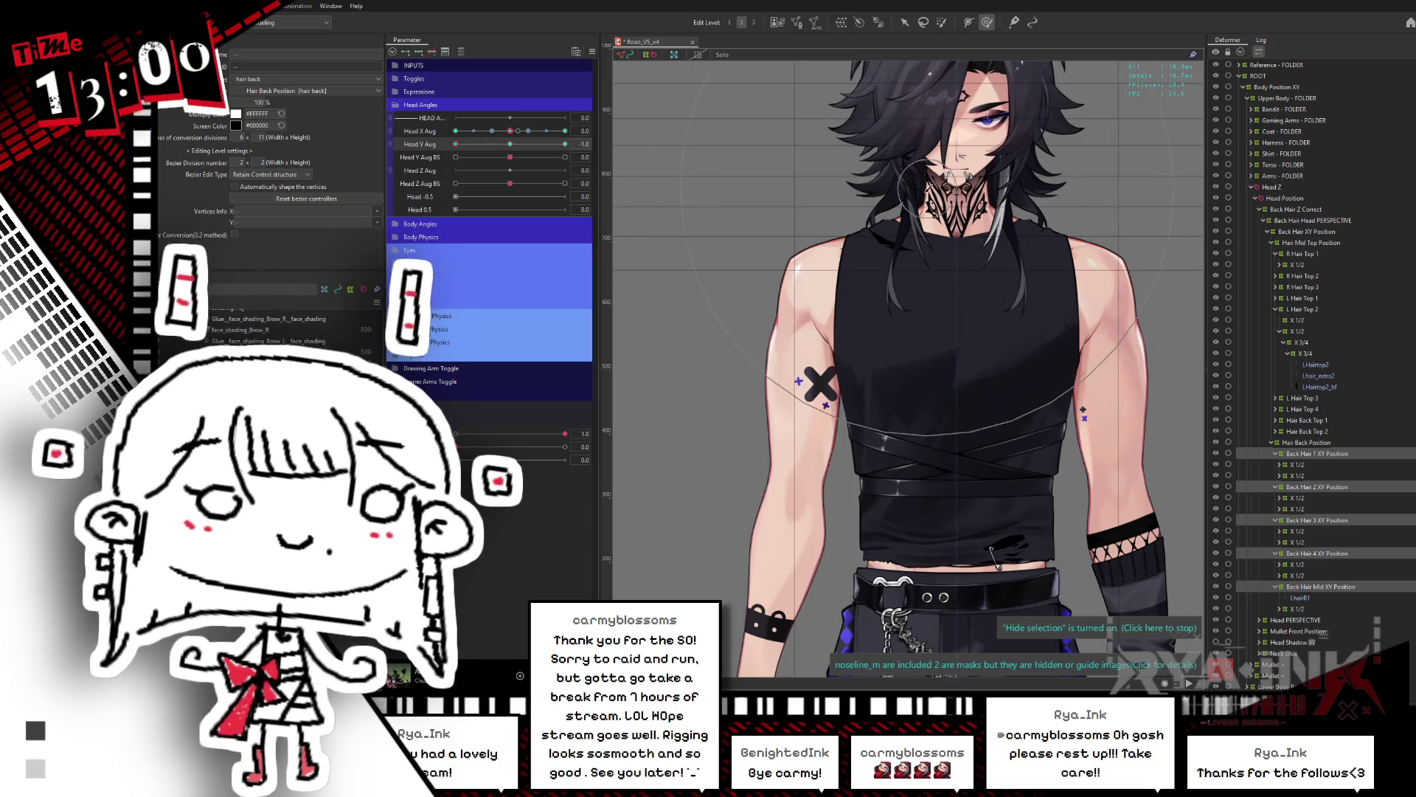
Step: Sweep the head tilt again, level it, and select the Back Hair 1 XY Position deformer
click(979, 290)
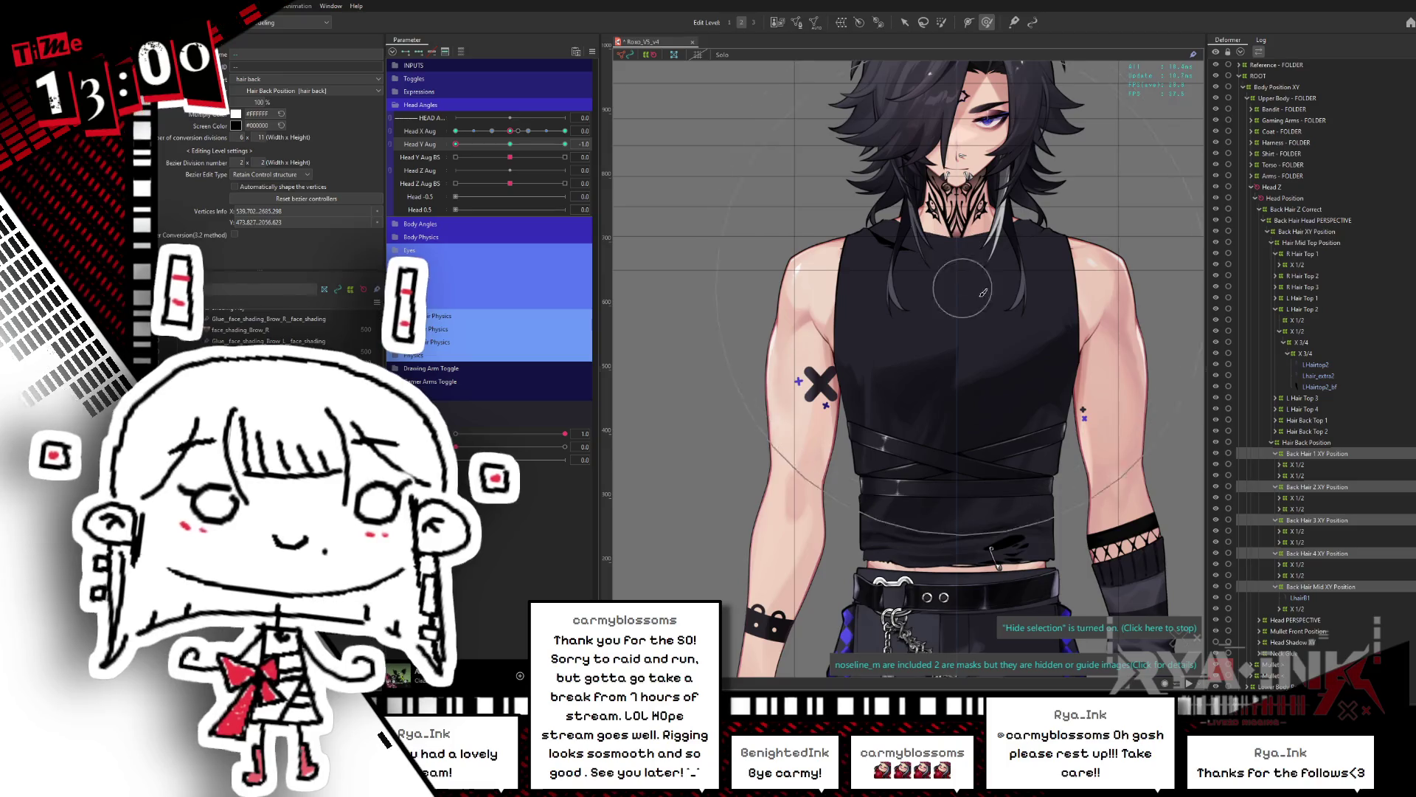
middle_drag(911, 269, 863, 369)
mouse_move(517, 151)
mouse_down()
mouse_move(548, 142)
mouse_move(430, 170)
mouse_up()
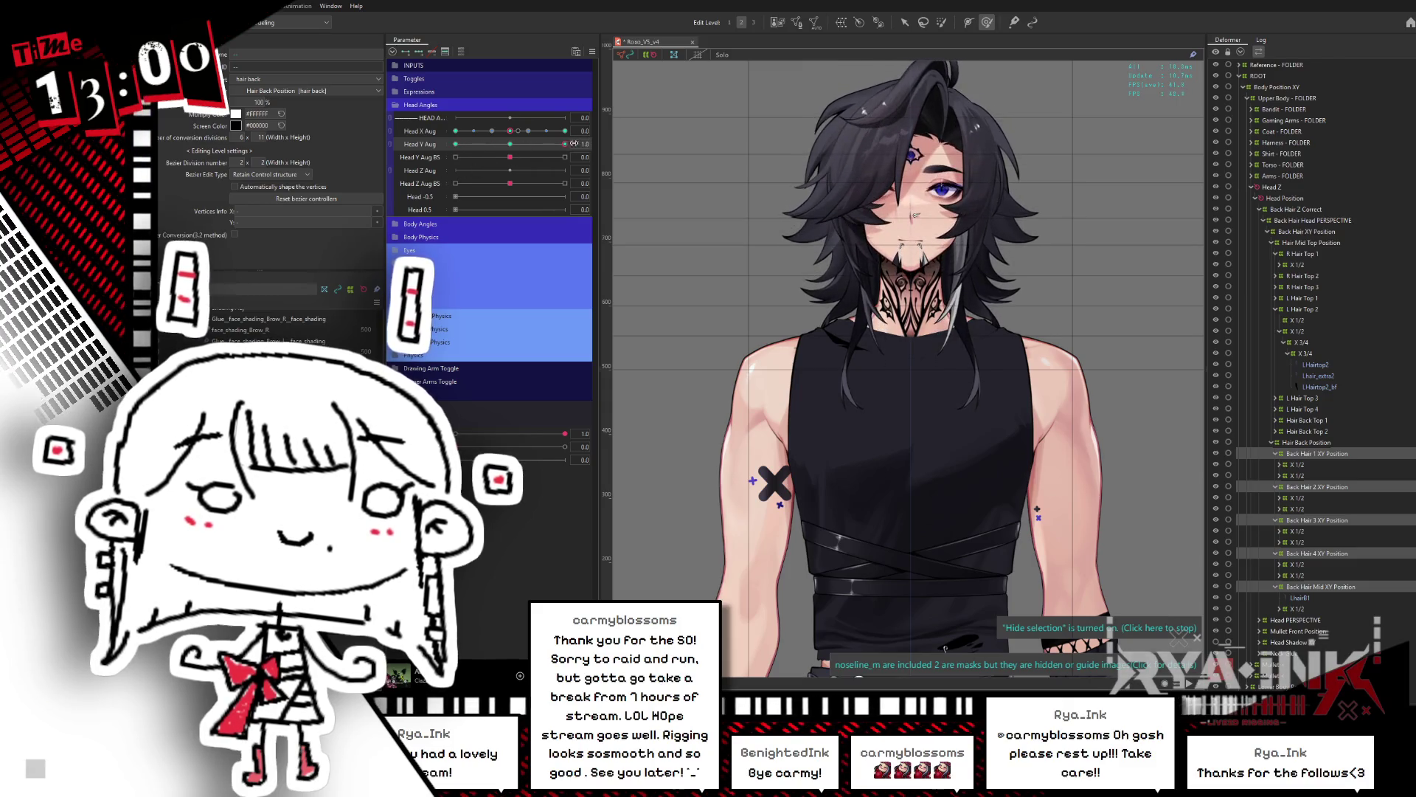
click(509, 145)
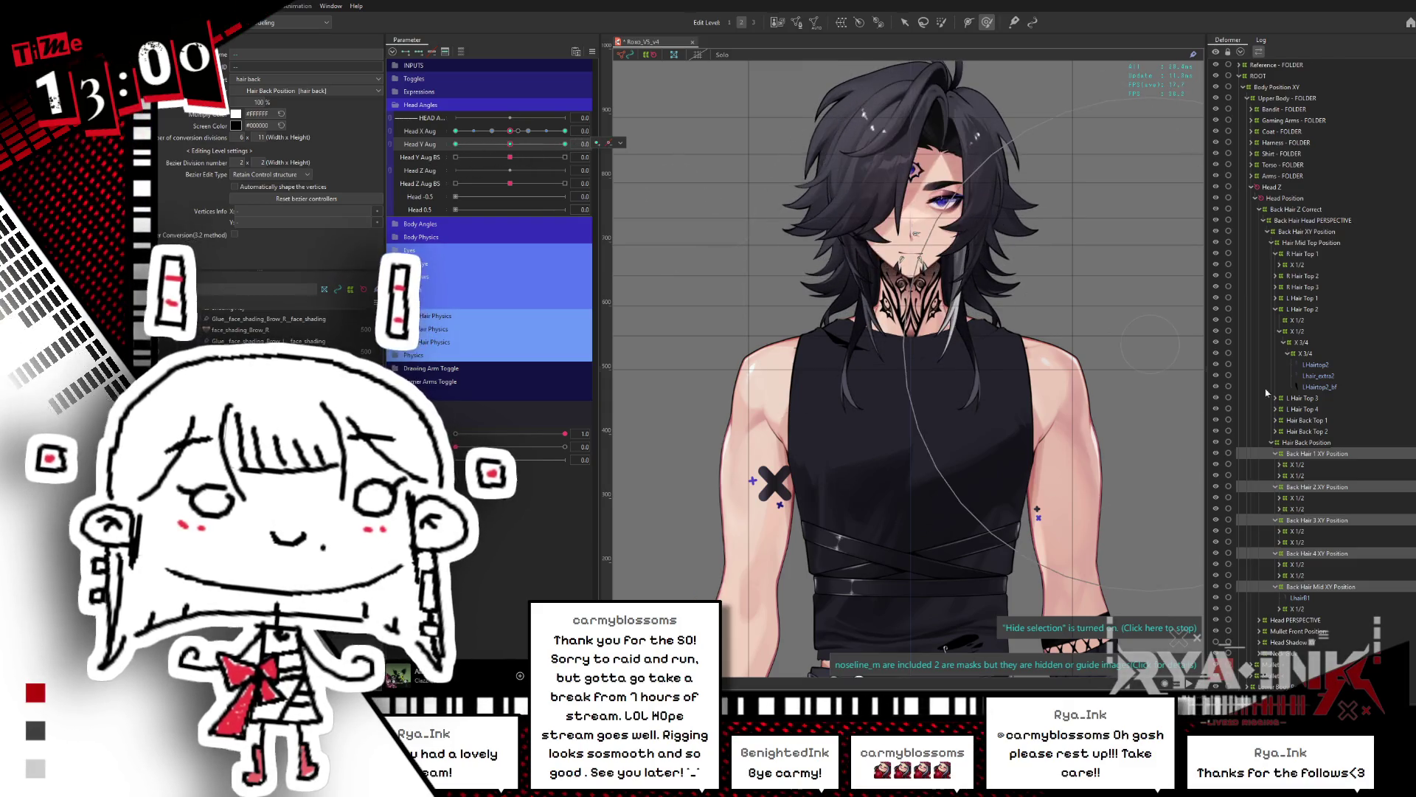
click(1354, 455)
scroll(1355, 443, down, 10)
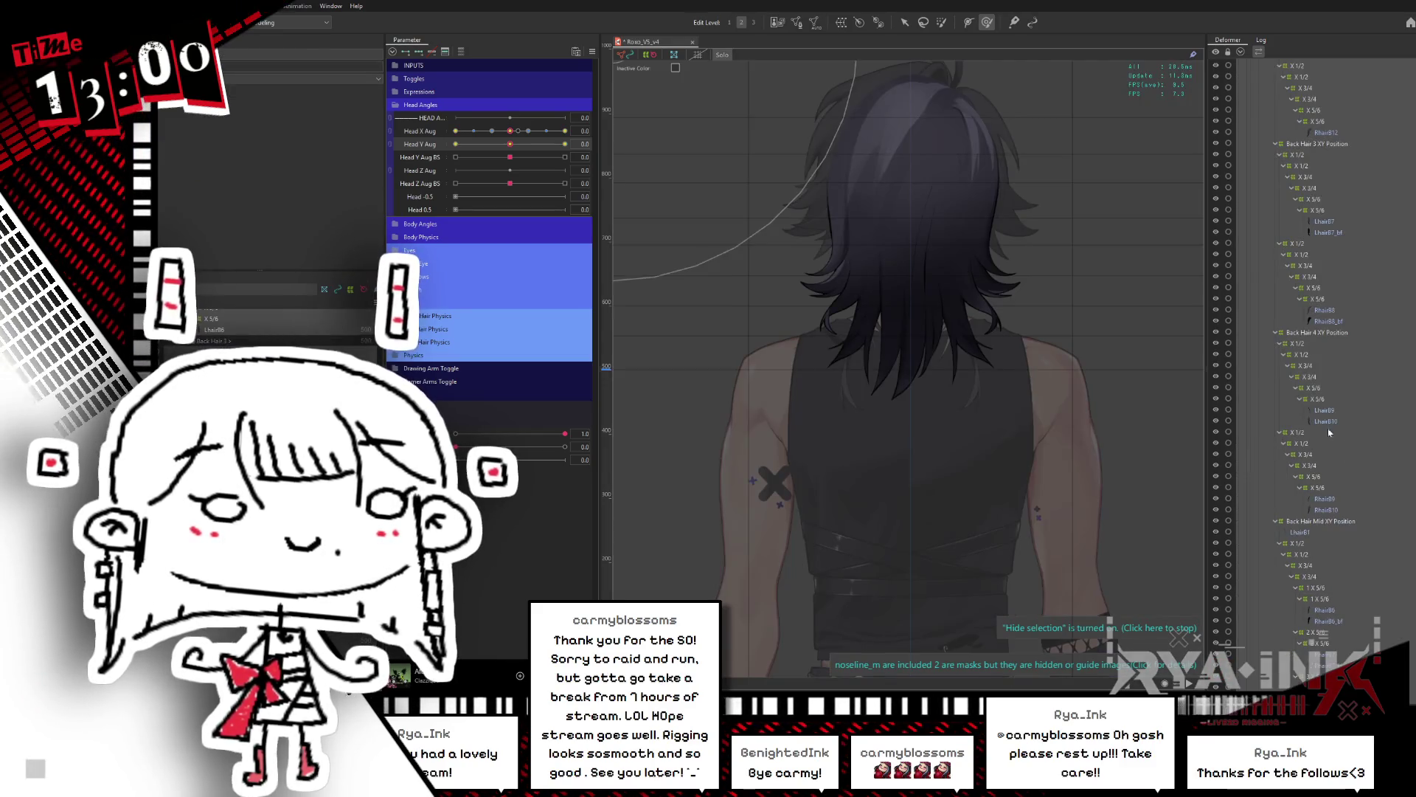
Step: Collapse the X 1/2 warps under Back Hair 1, 2, 3, 4 and Back Hair Mid in the deformer tree
scroll(1286, 227, up, 10)
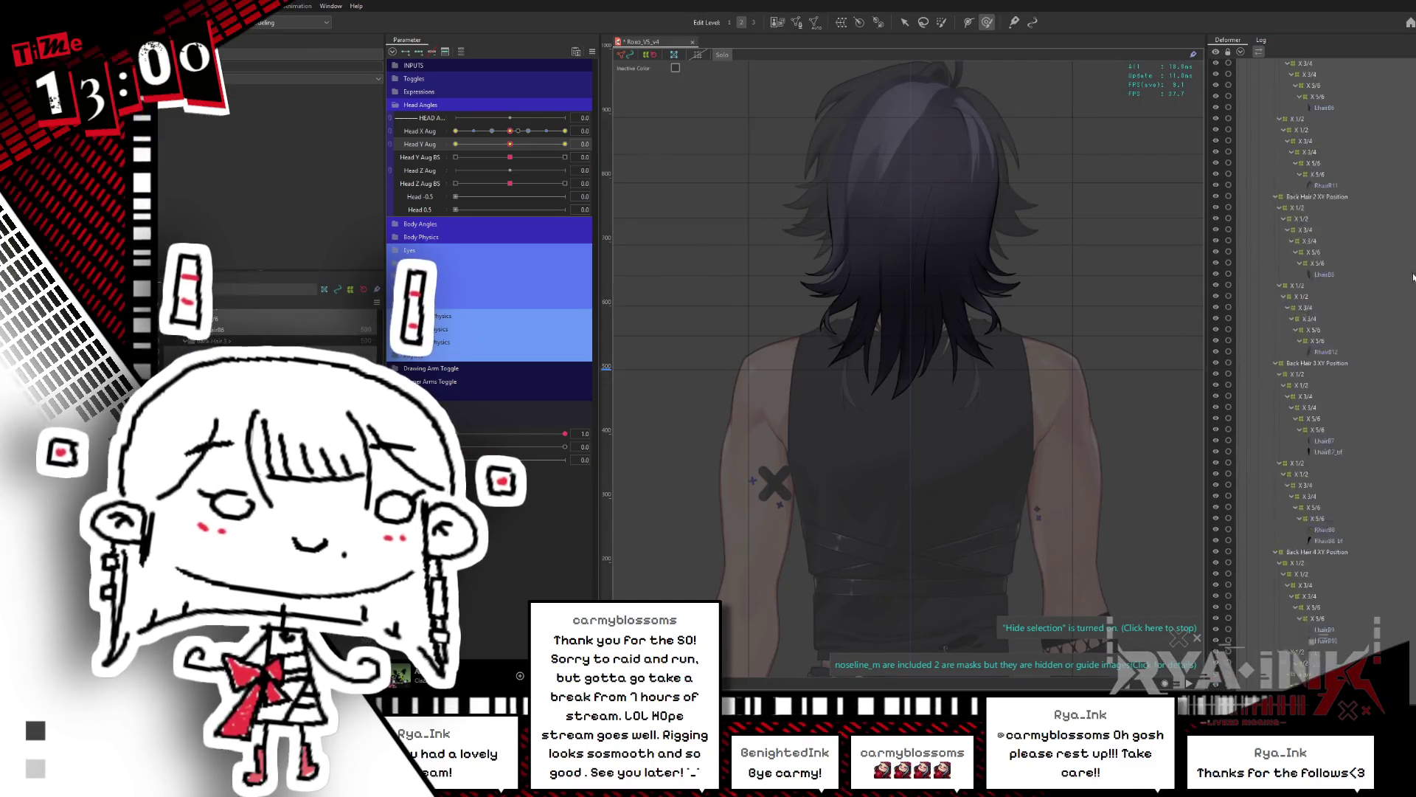
click(1280, 219)
click(1280, 230)
click(1280, 252)
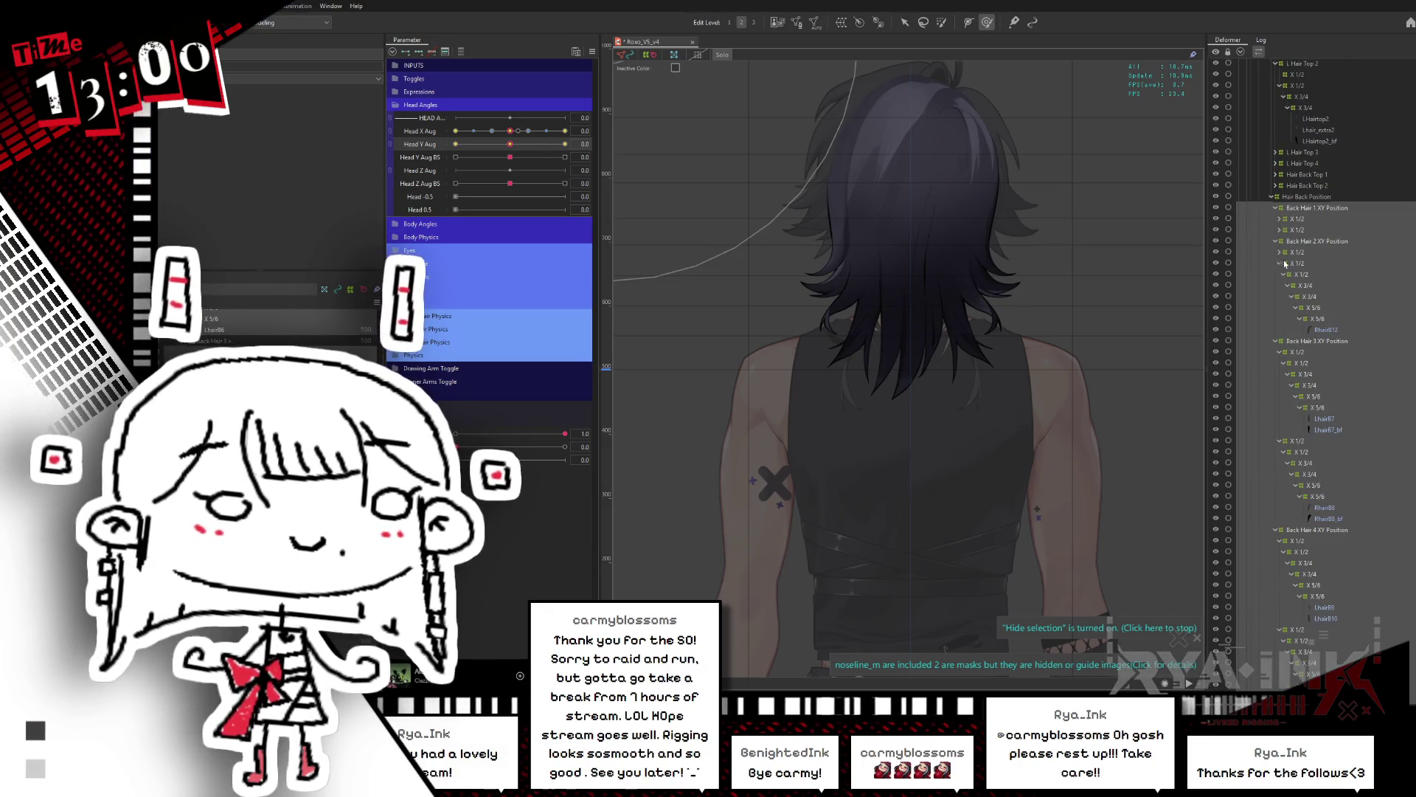
click(1279, 264)
click(1279, 286)
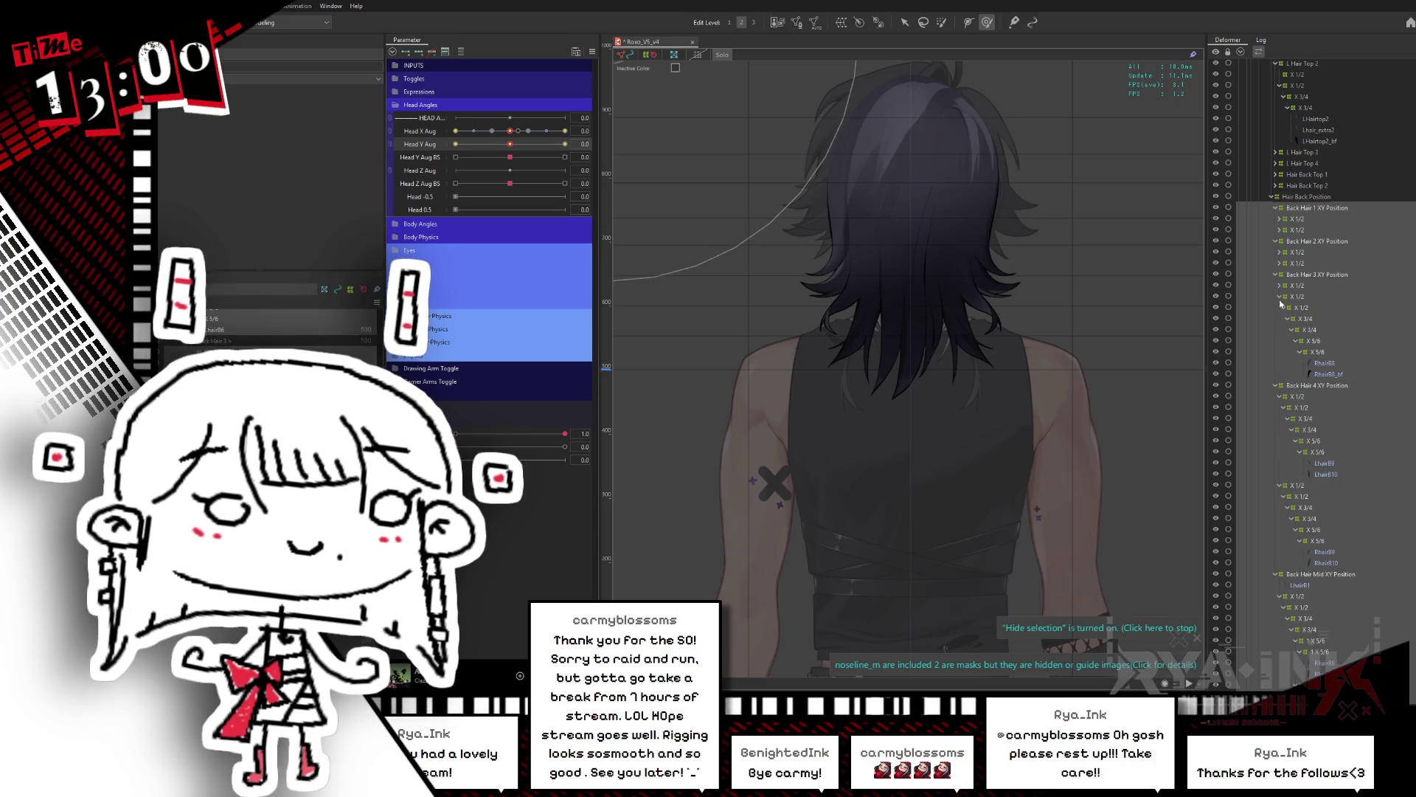
click(1280, 296)
click(1280, 320)
click(1280, 330)
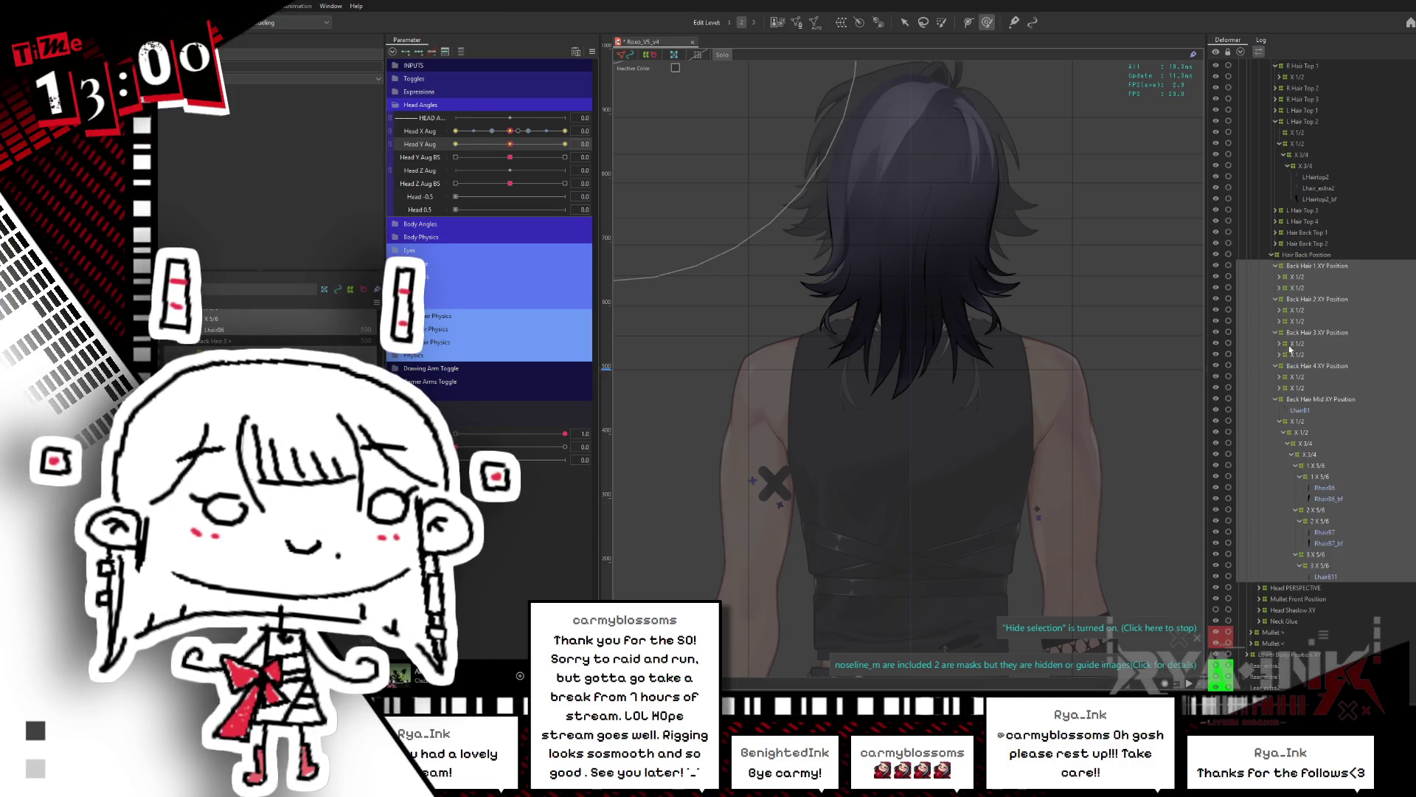
click(1280, 423)
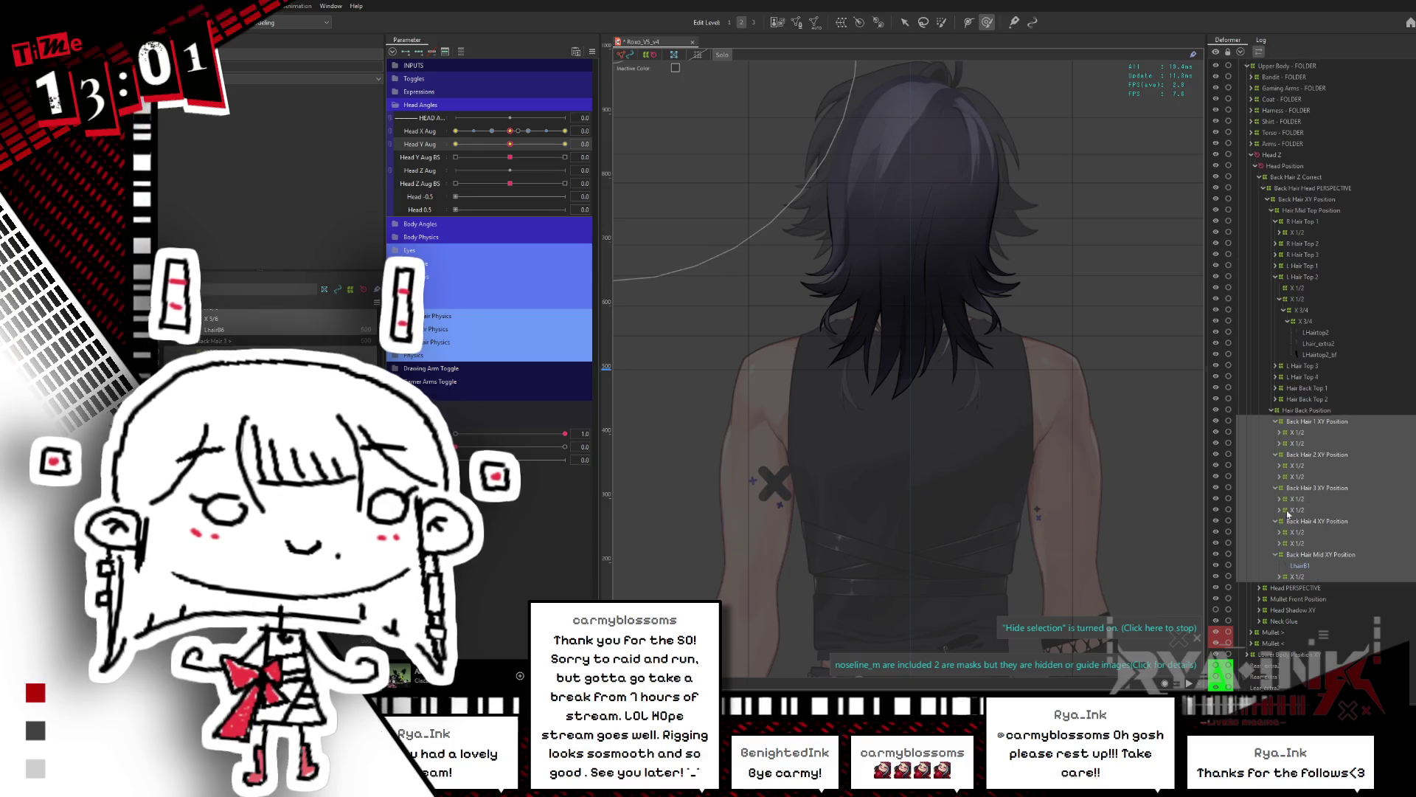
Step: Select the Back Hair 1–4 and Mid XY Position deformers and tilt the head almost fully down
click(1332, 422)
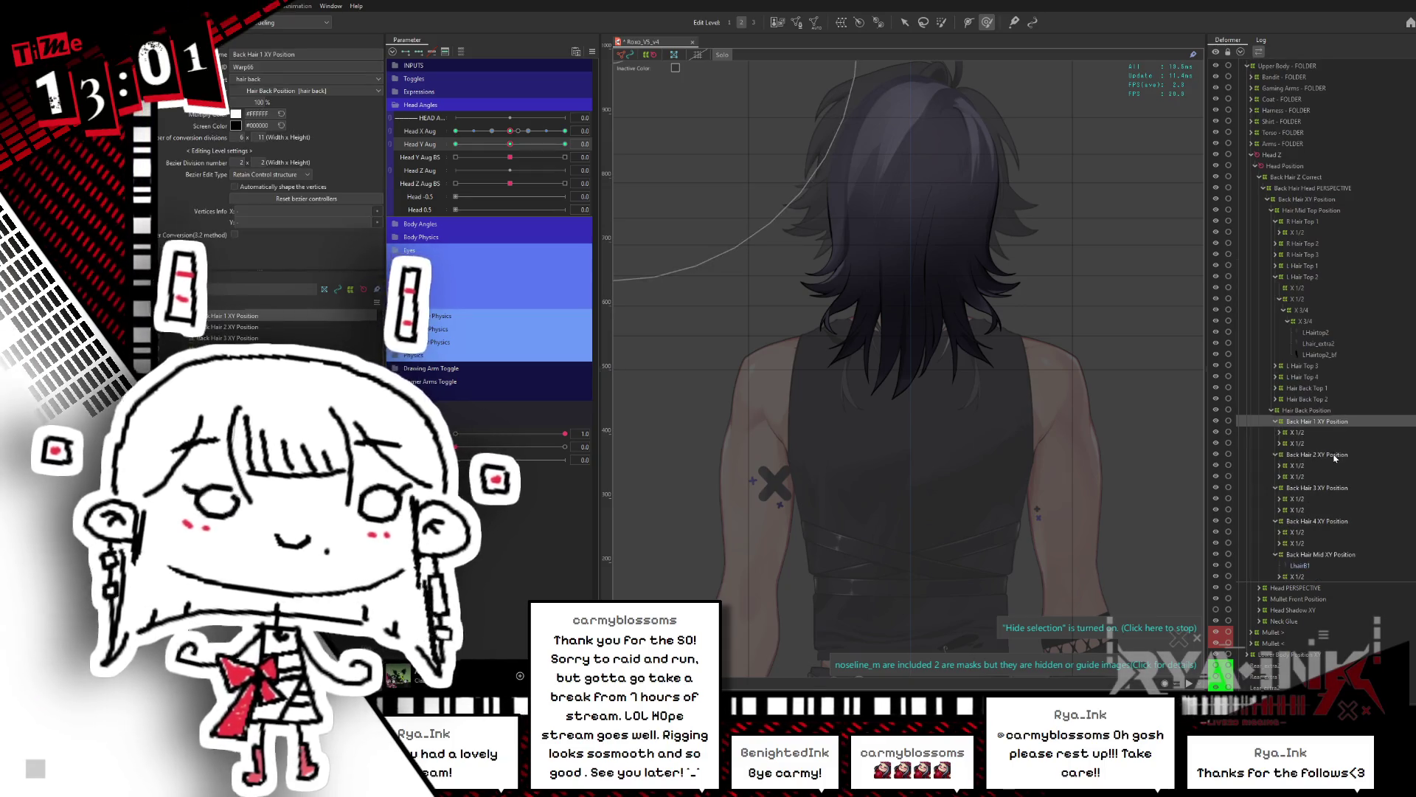
ctrl+click(1336, 455)
ctrl+click(1333, 488)
ctrl+click(1327, 522)
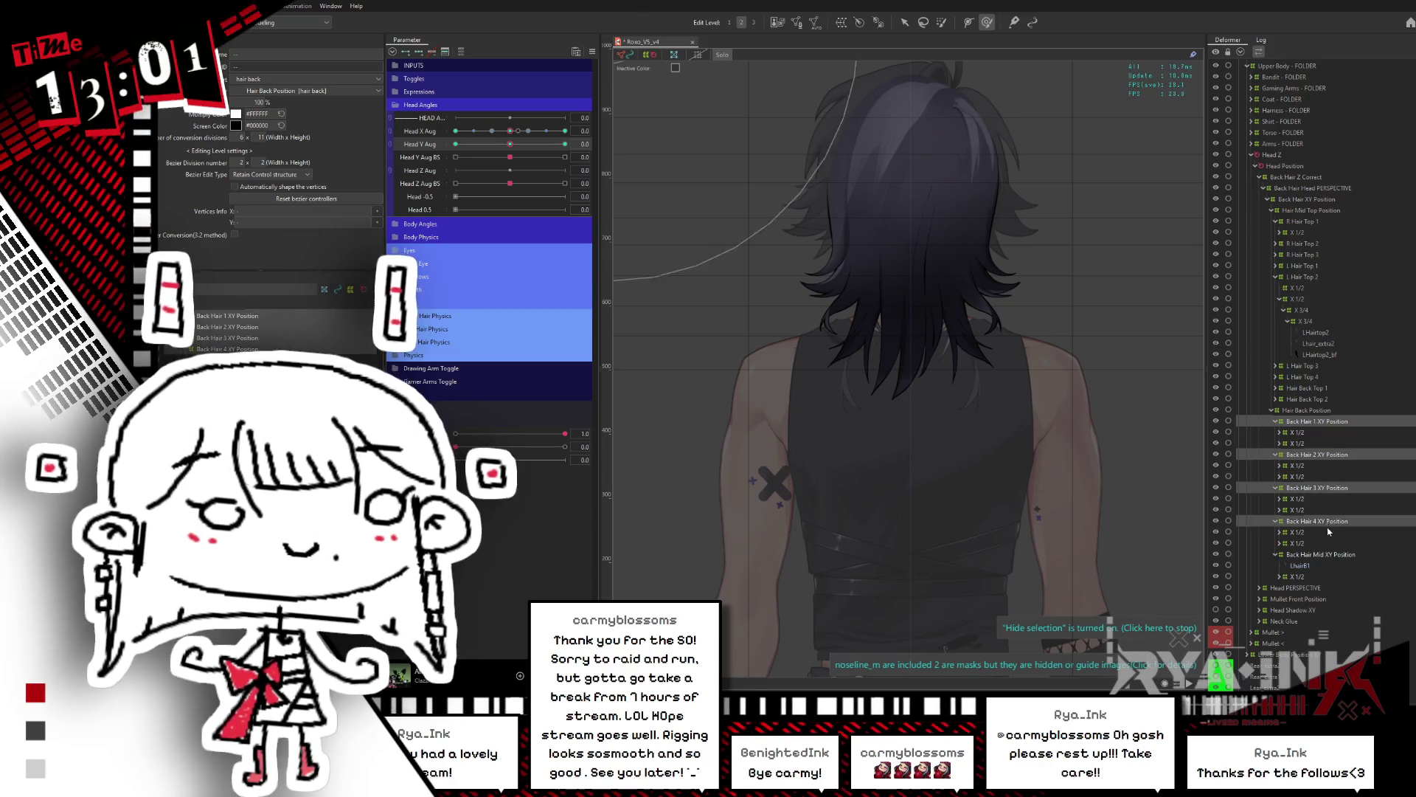
ctrl+click(1328, 554)
drag(565, 144, 457, 160)
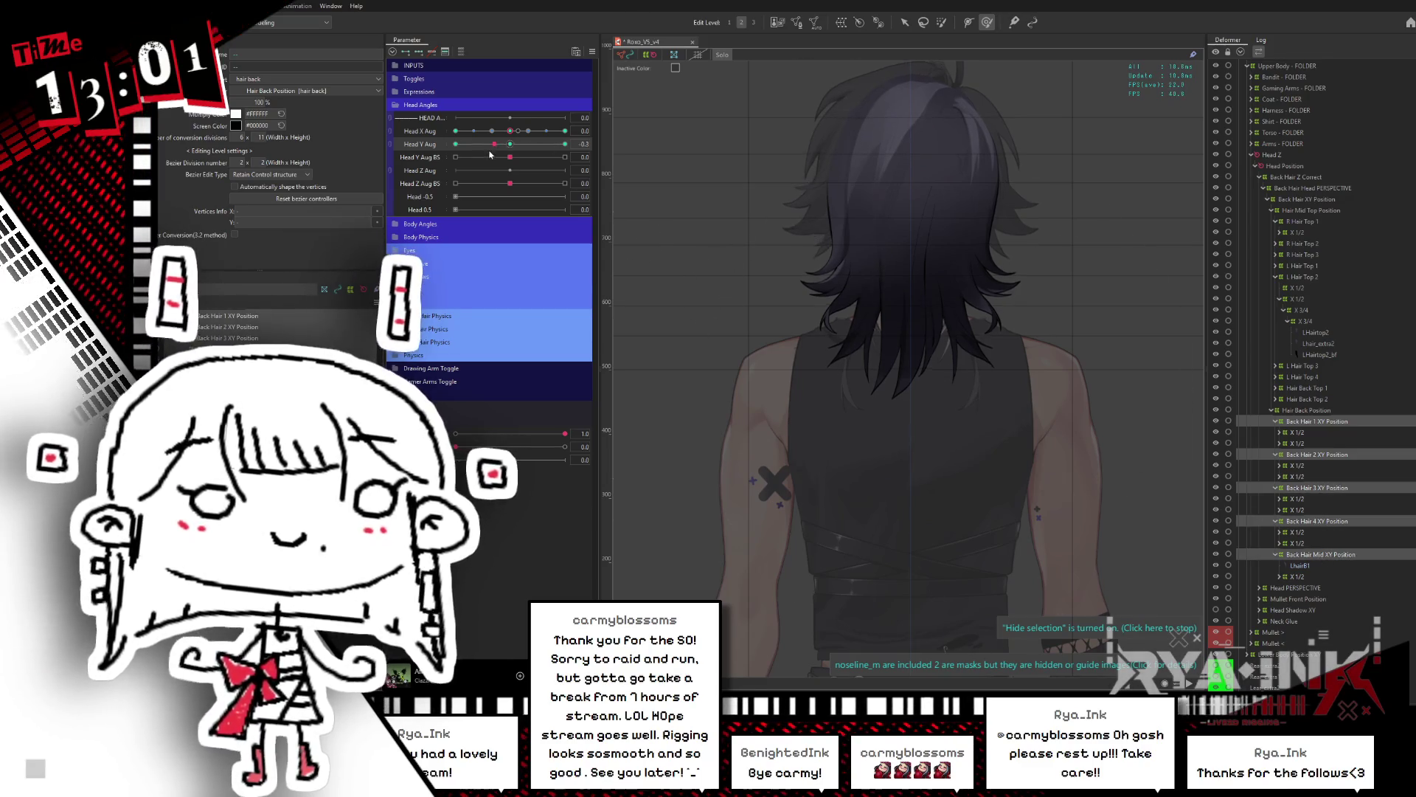
Step: Sweep Back Hair Mid XY Position through the full Head Y range, then return Head Y to centre
click(1317, 554)
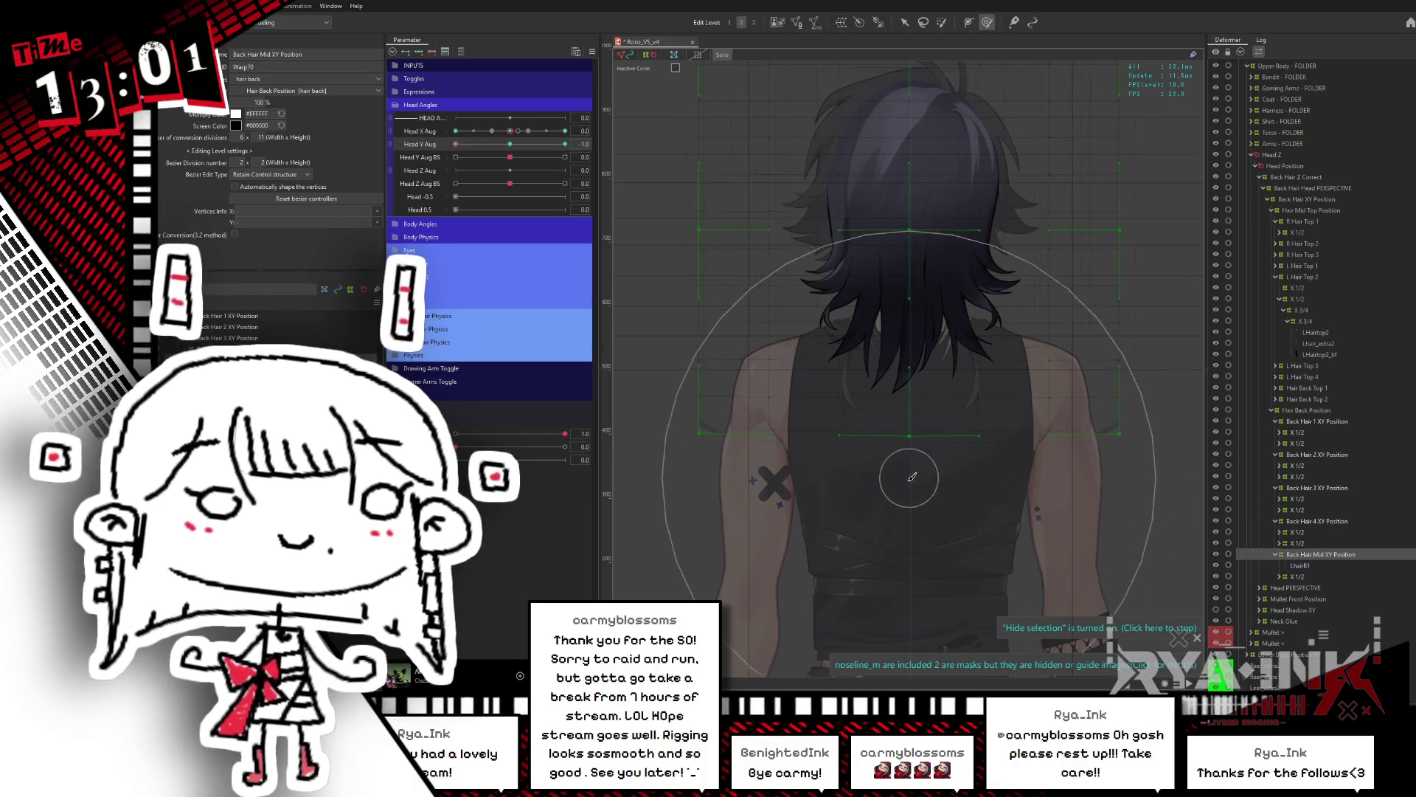
drag(456, 144, 509, 143)
click(455, 144)
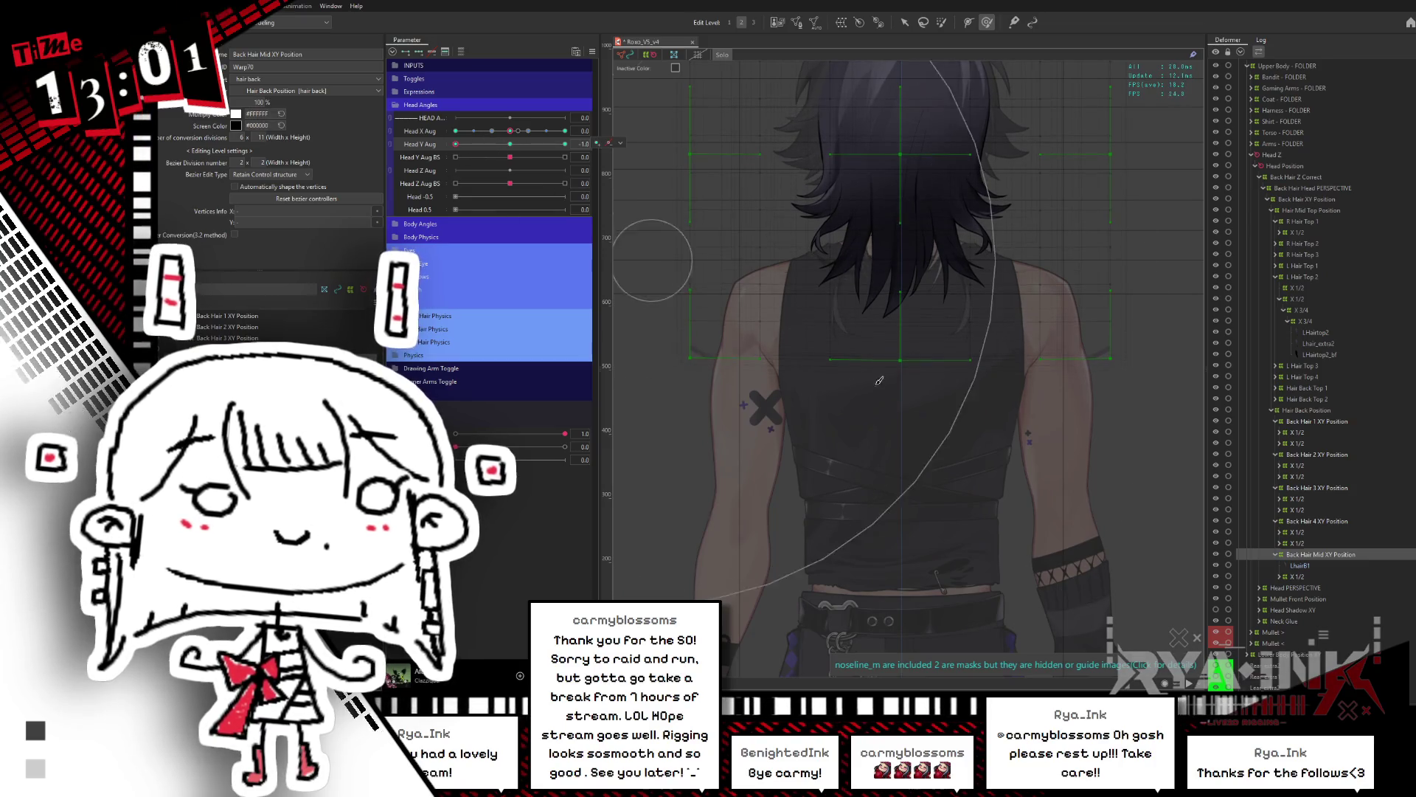
click(749, 403)
mouse_move(456, 144)
mouse_down()
mouse_move(565, 143)
mouse_move(456, 144)
mouse_up()
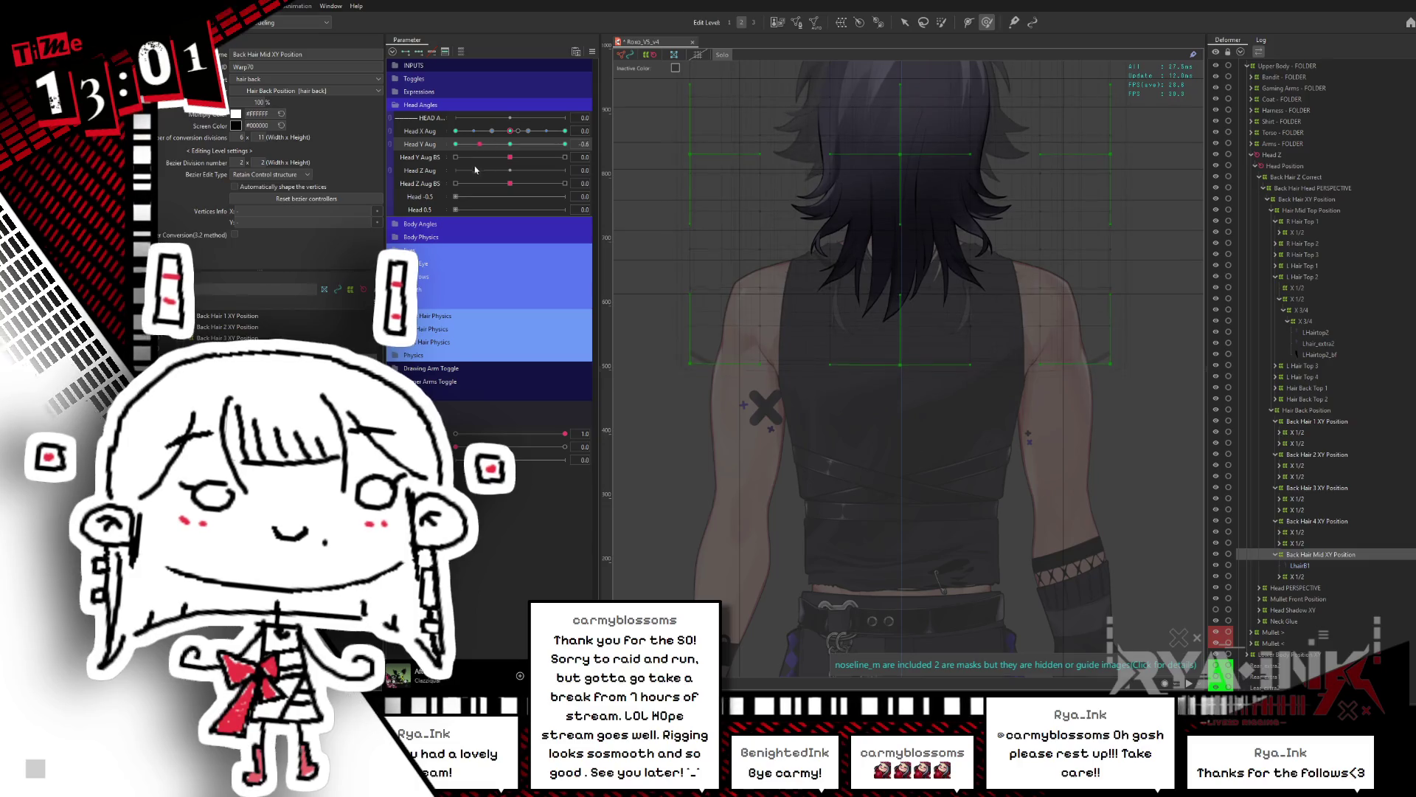
click(519, 145)
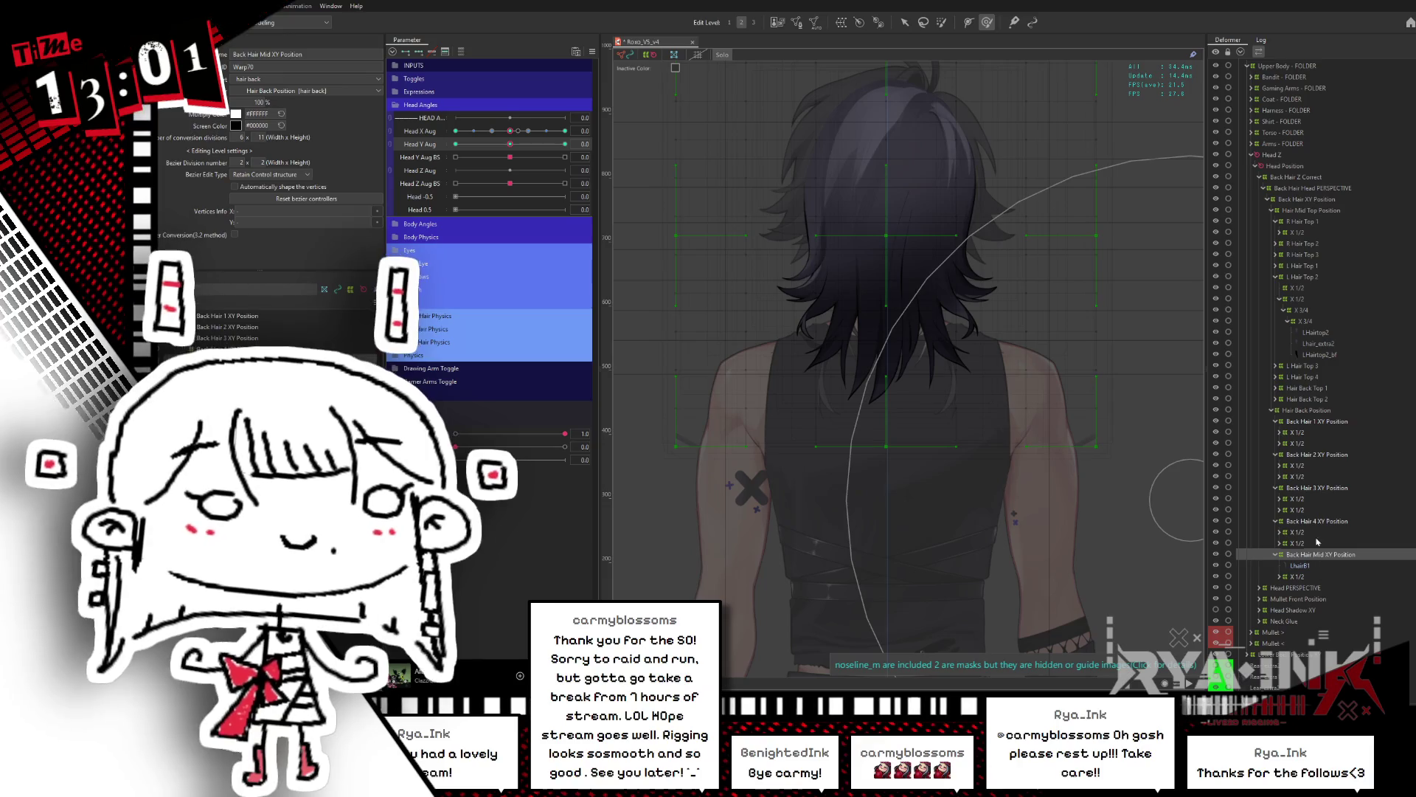
Step: Check the Back Hair 4 XY Position warp at the lowest Head Y, then return Head Y to neutral
click(664, 310)
drag(511, 140, 455, 144)
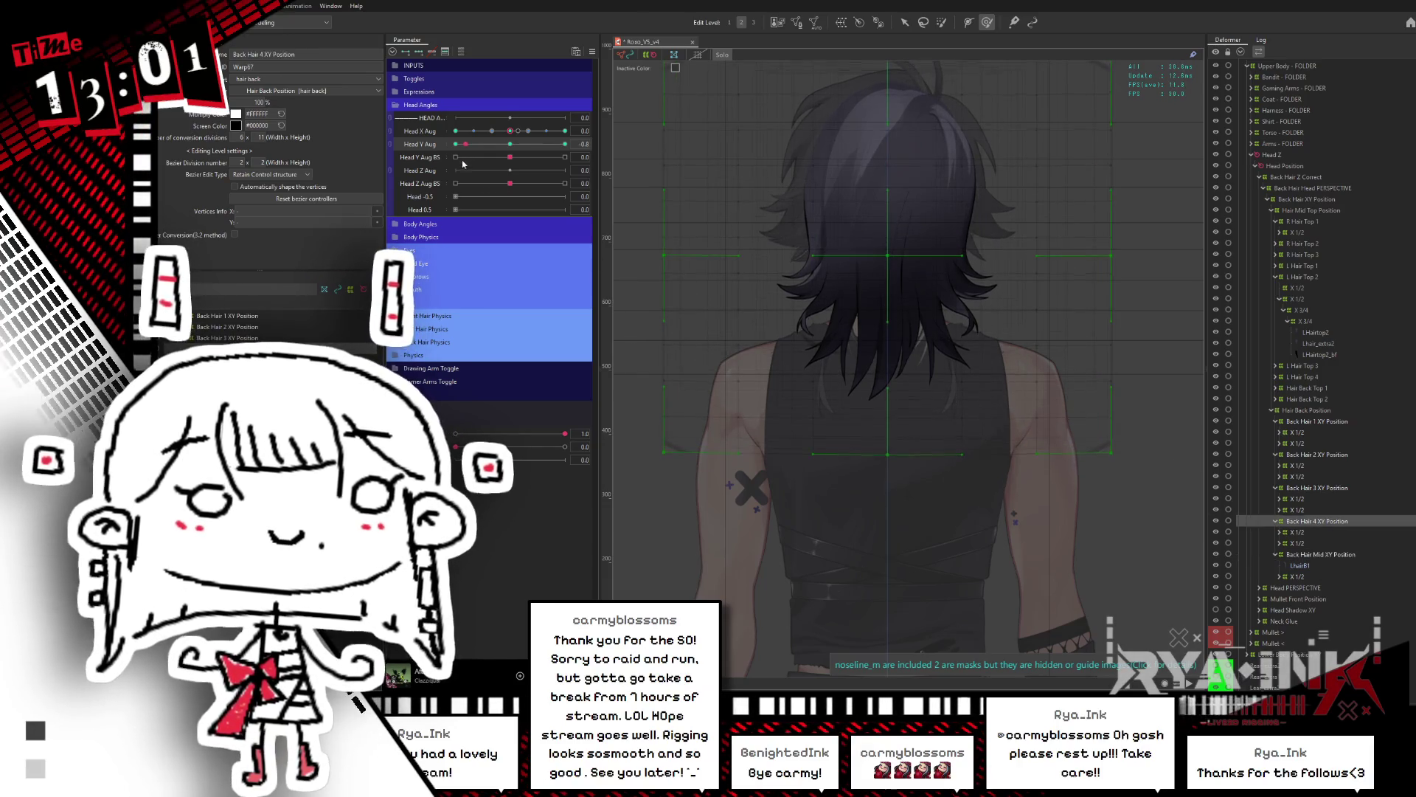
click(900, 343)
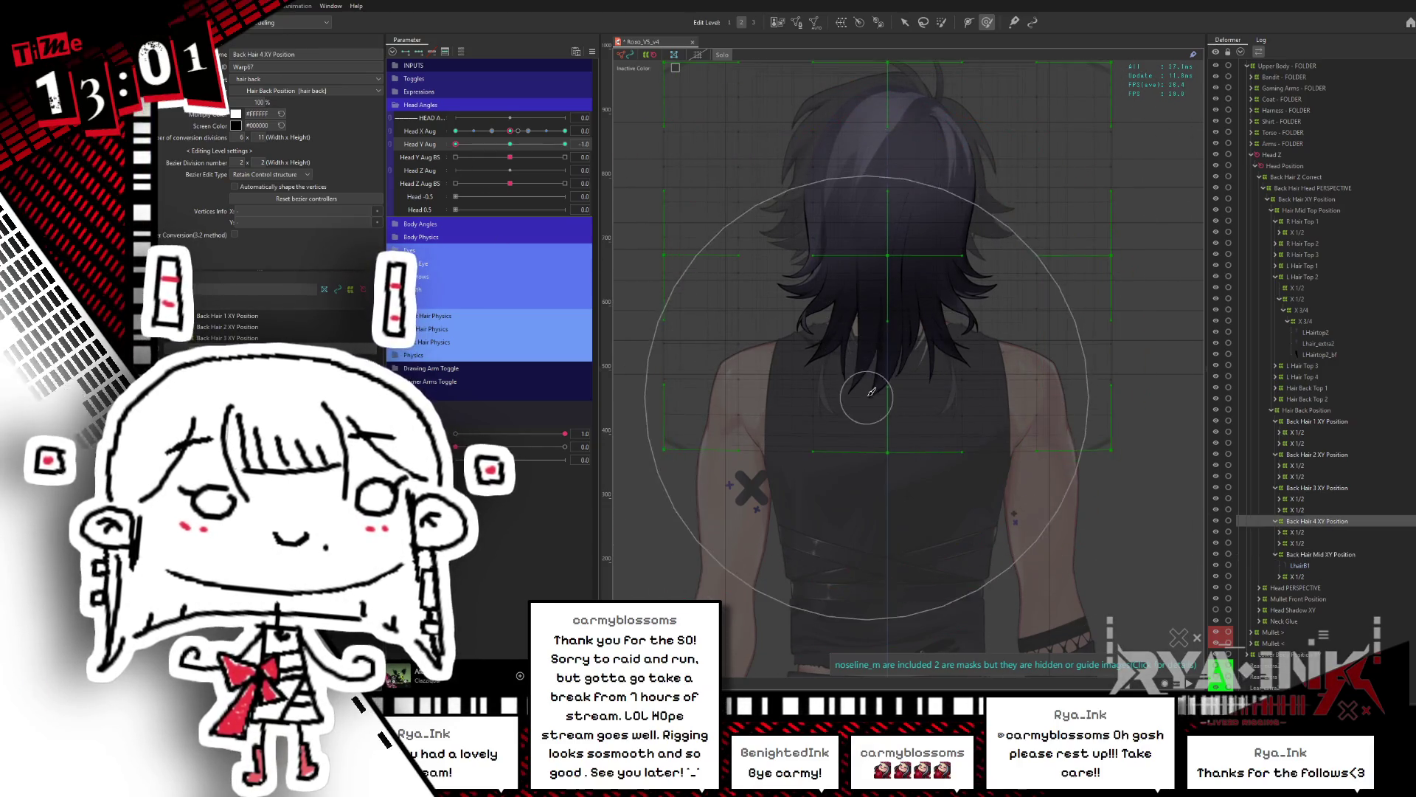
key(Escape)
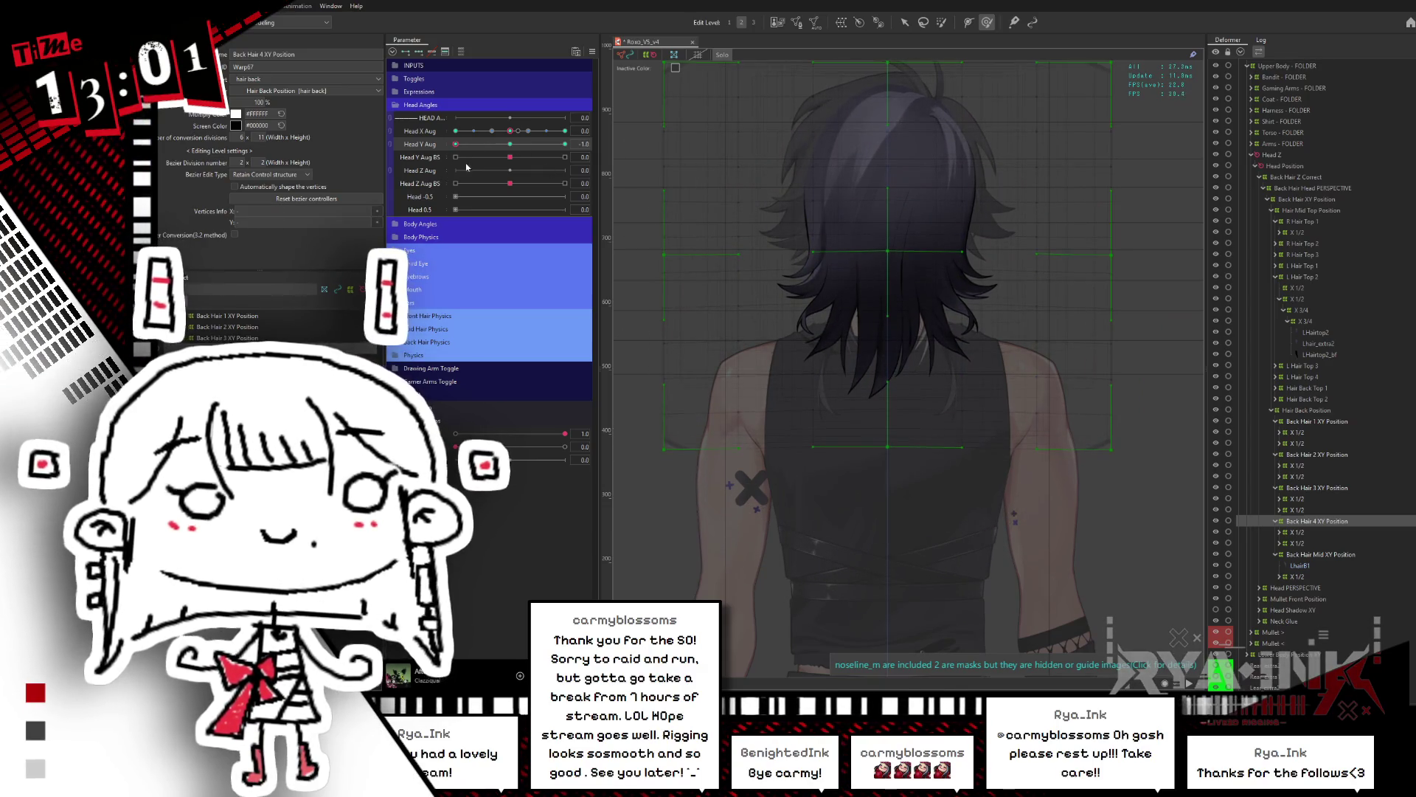
drag(456, 144, 510, 144)
click(1314, 323)
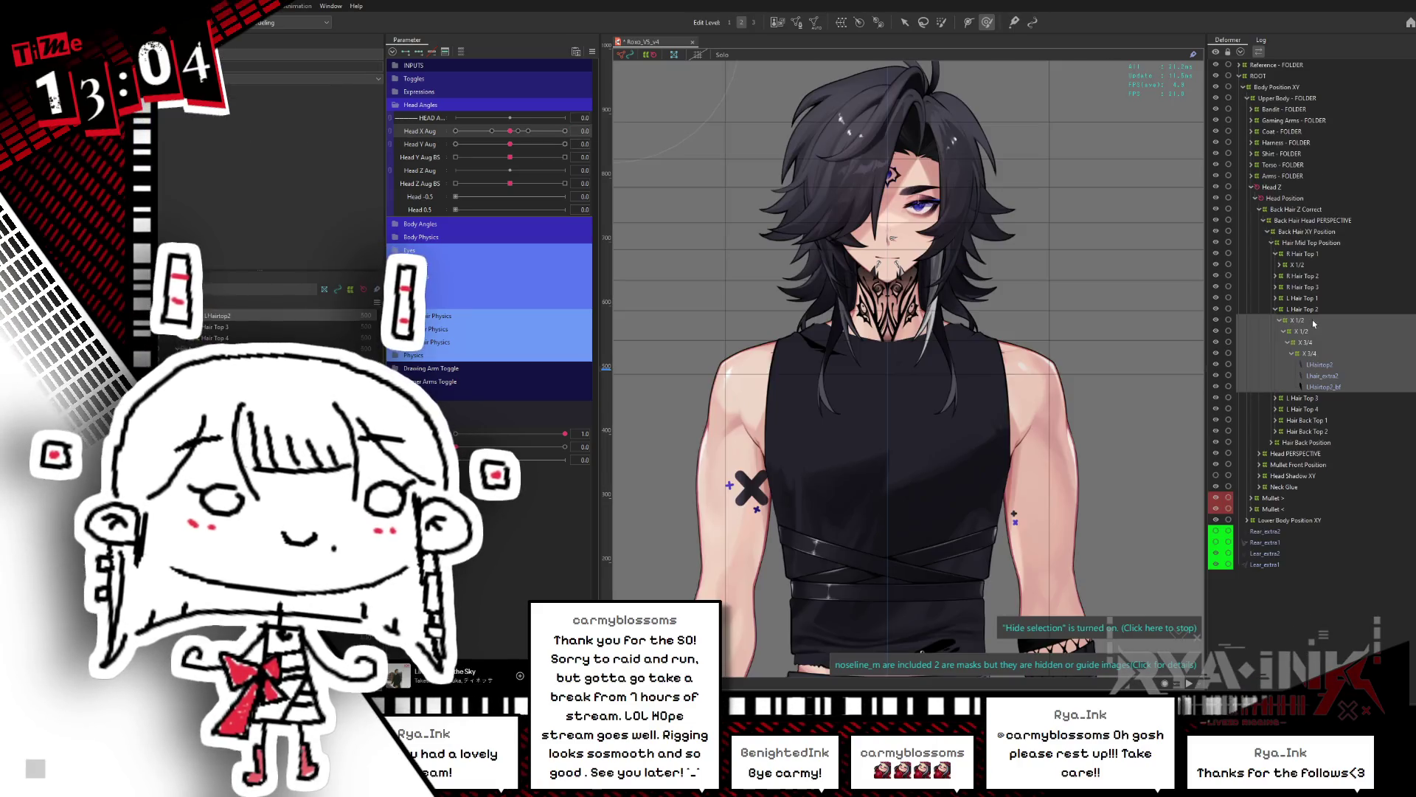
Step: Filter parameters to the selection and move the L Hair Top 2 warp's keys from Top Hair < X1 to Top Hair > X1
click(461, 51)
click(456, 65)
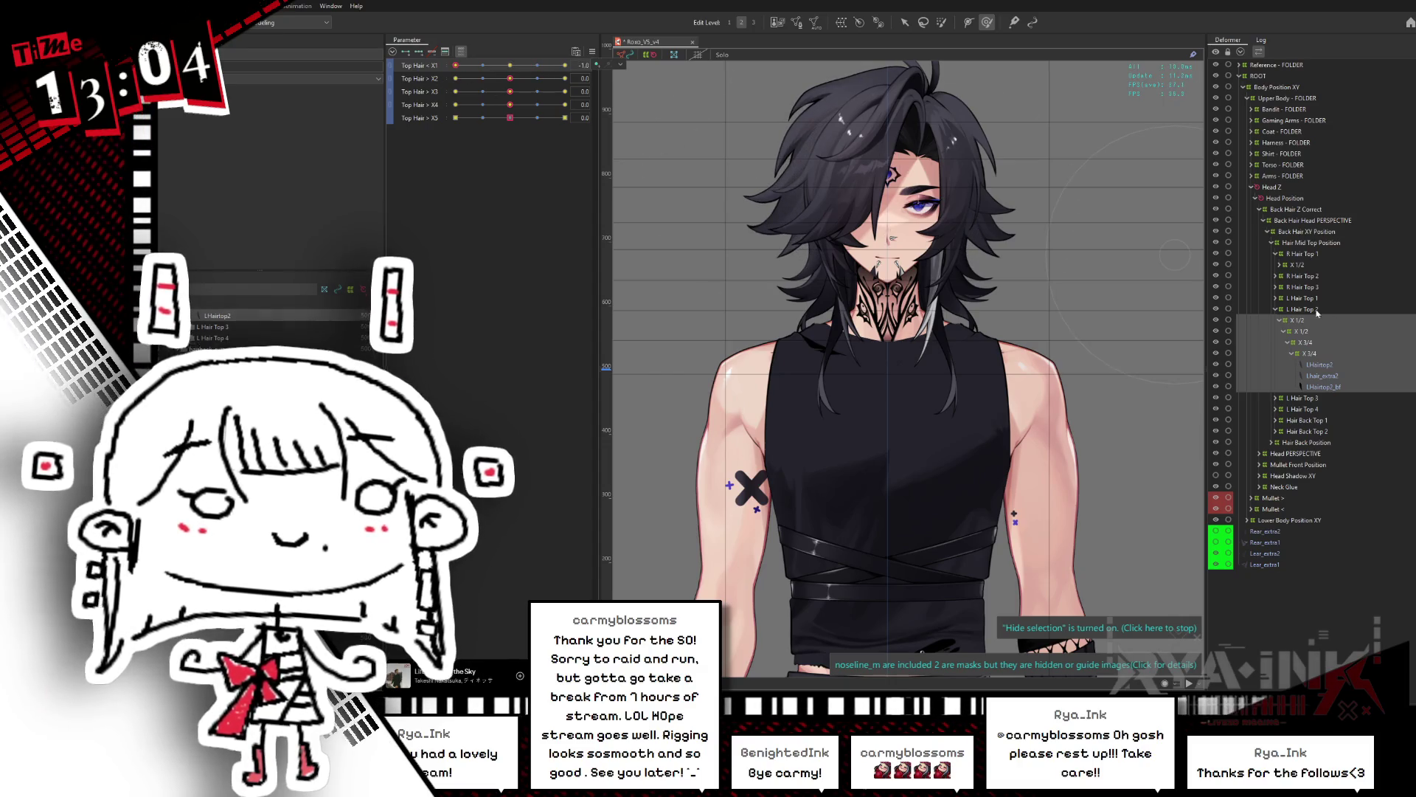
click(1298, 321)
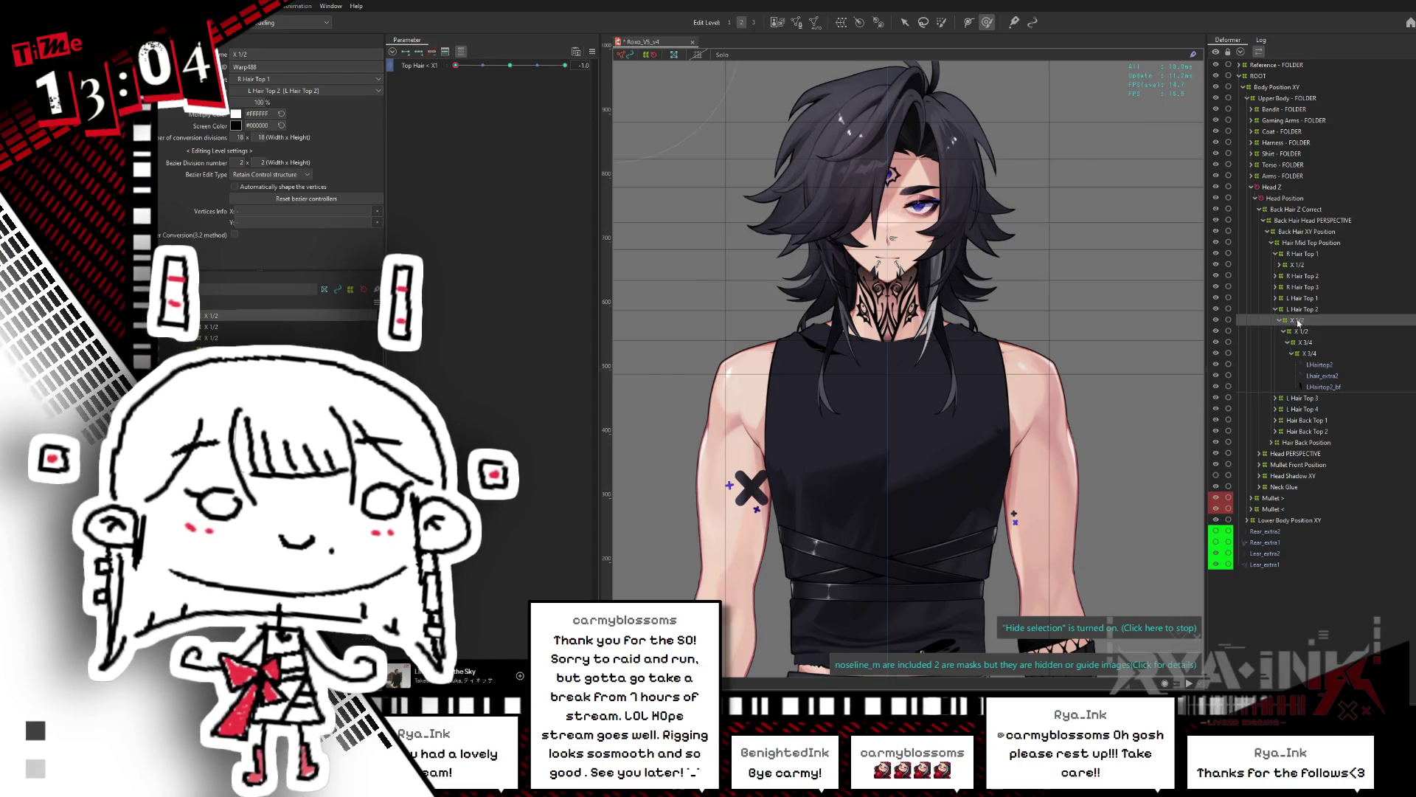
right_click(554, 94)
click(638, 103)
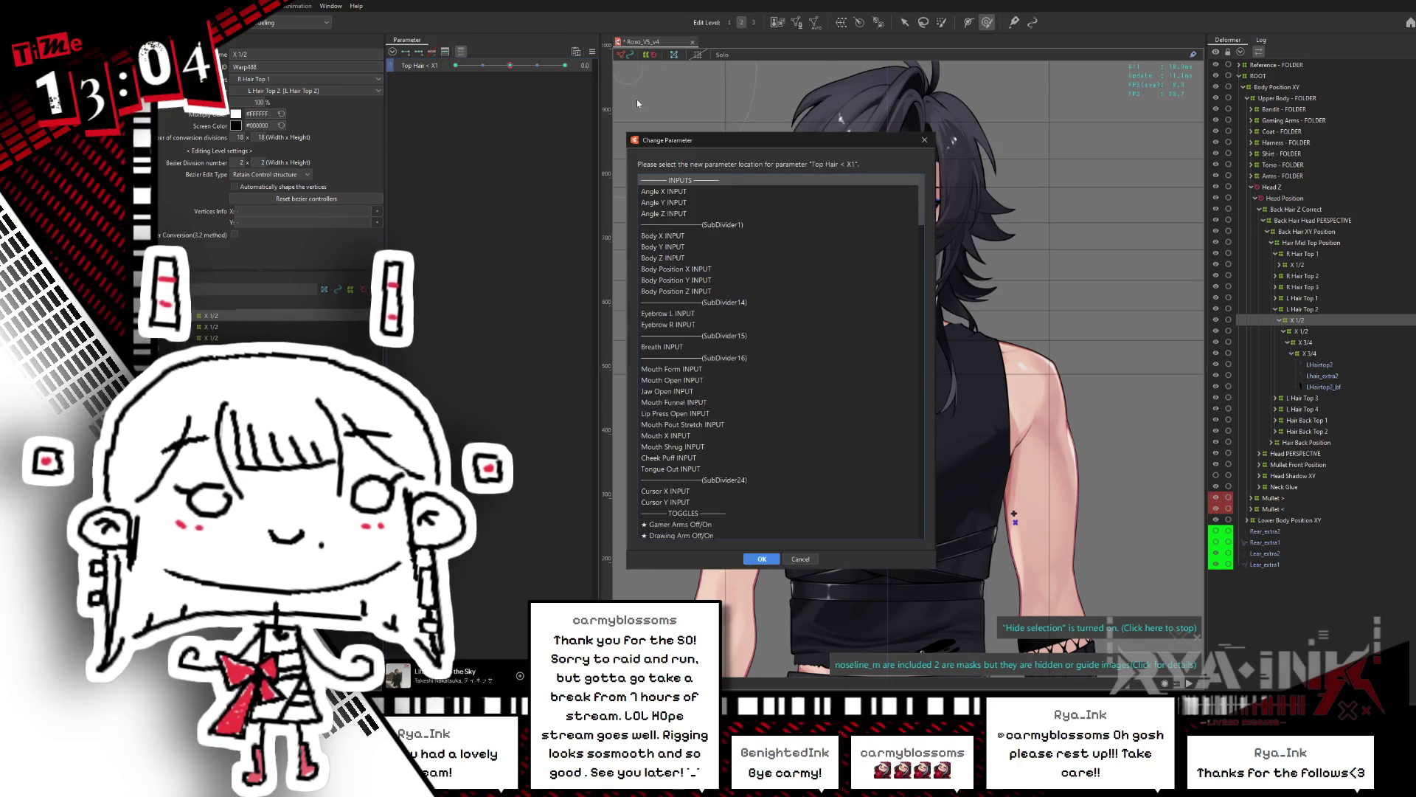
drag(922, 214, 896, 436)
click(693, 393)
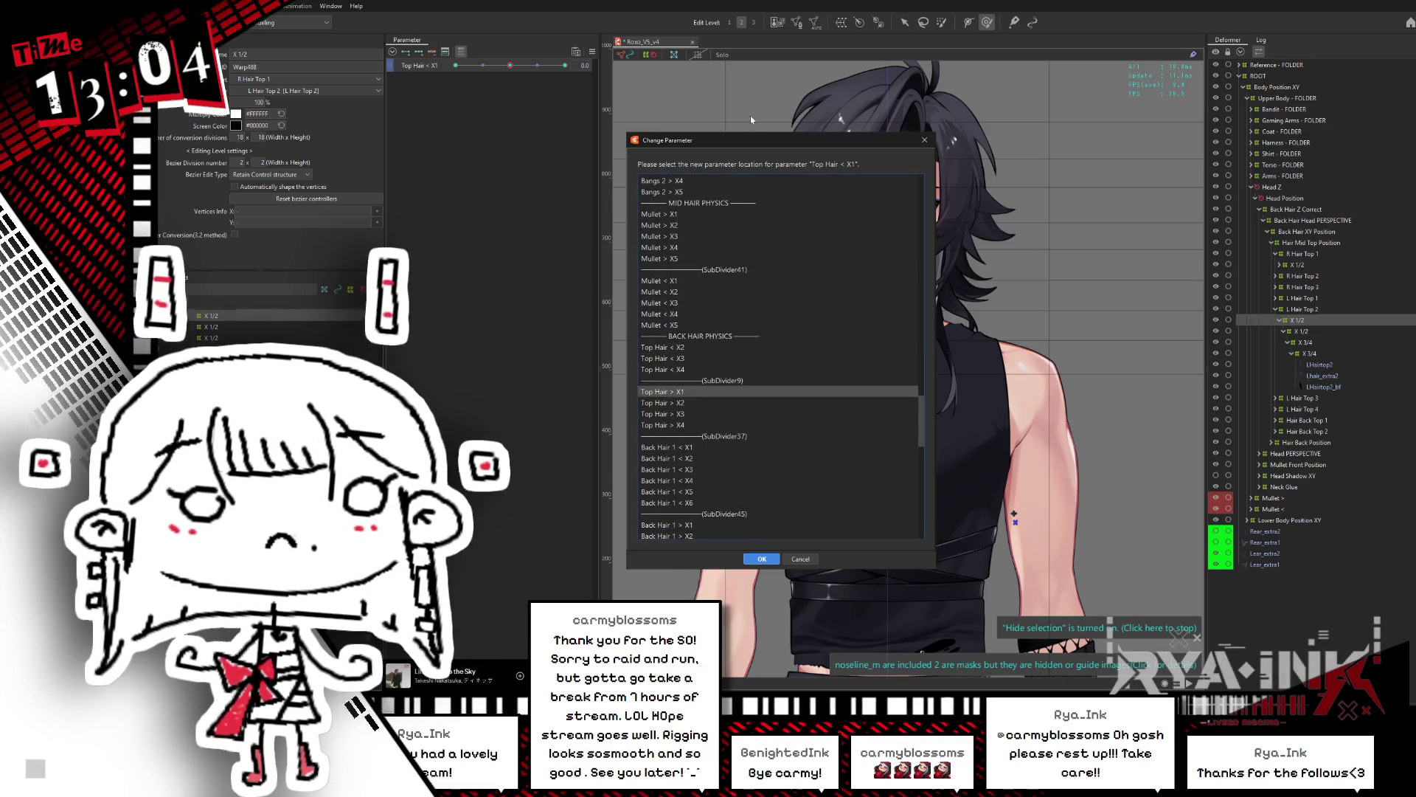
key(Return)
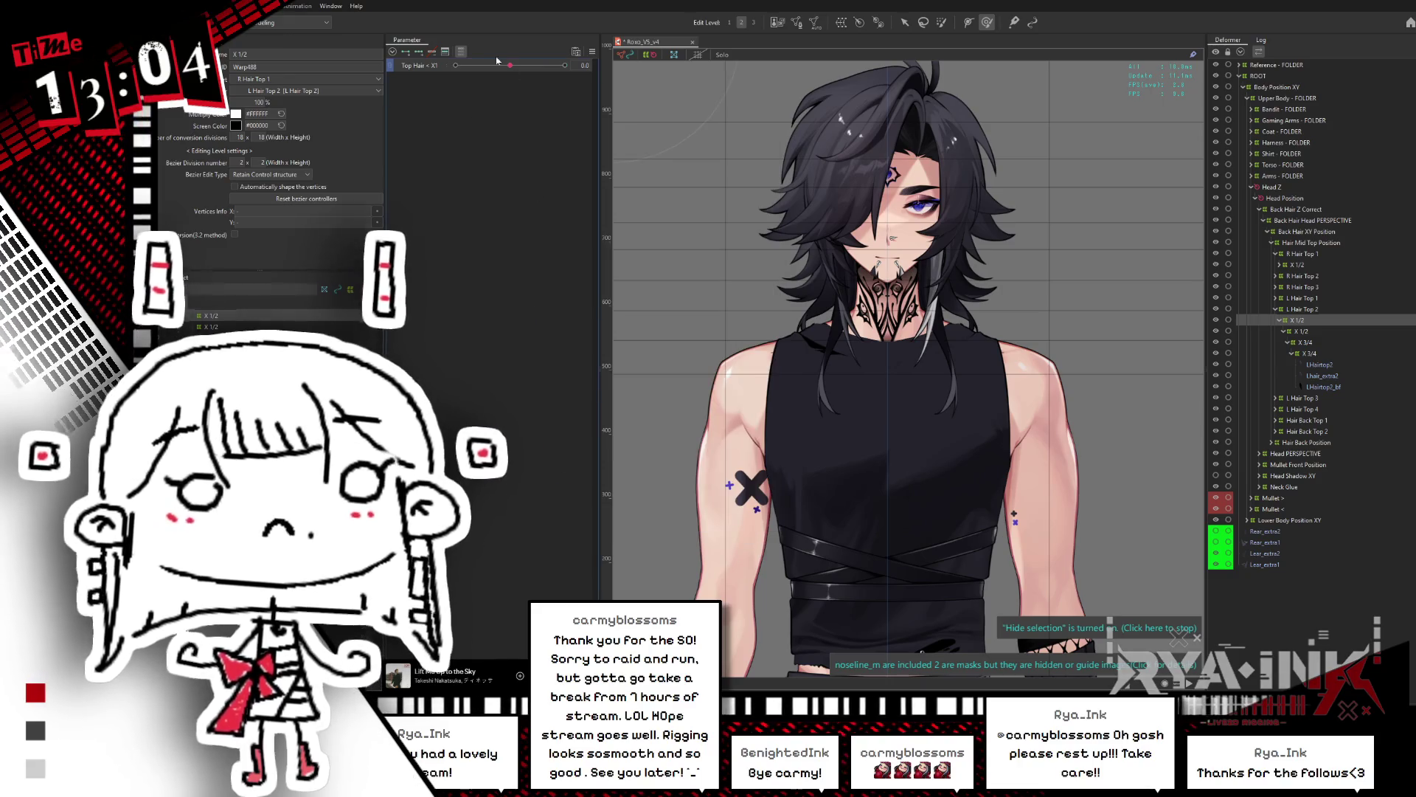
mouse_move(502, 66)
mouse_down()
mouse_move(566, 64)
mouse_move(516, 66)
mouse_up()
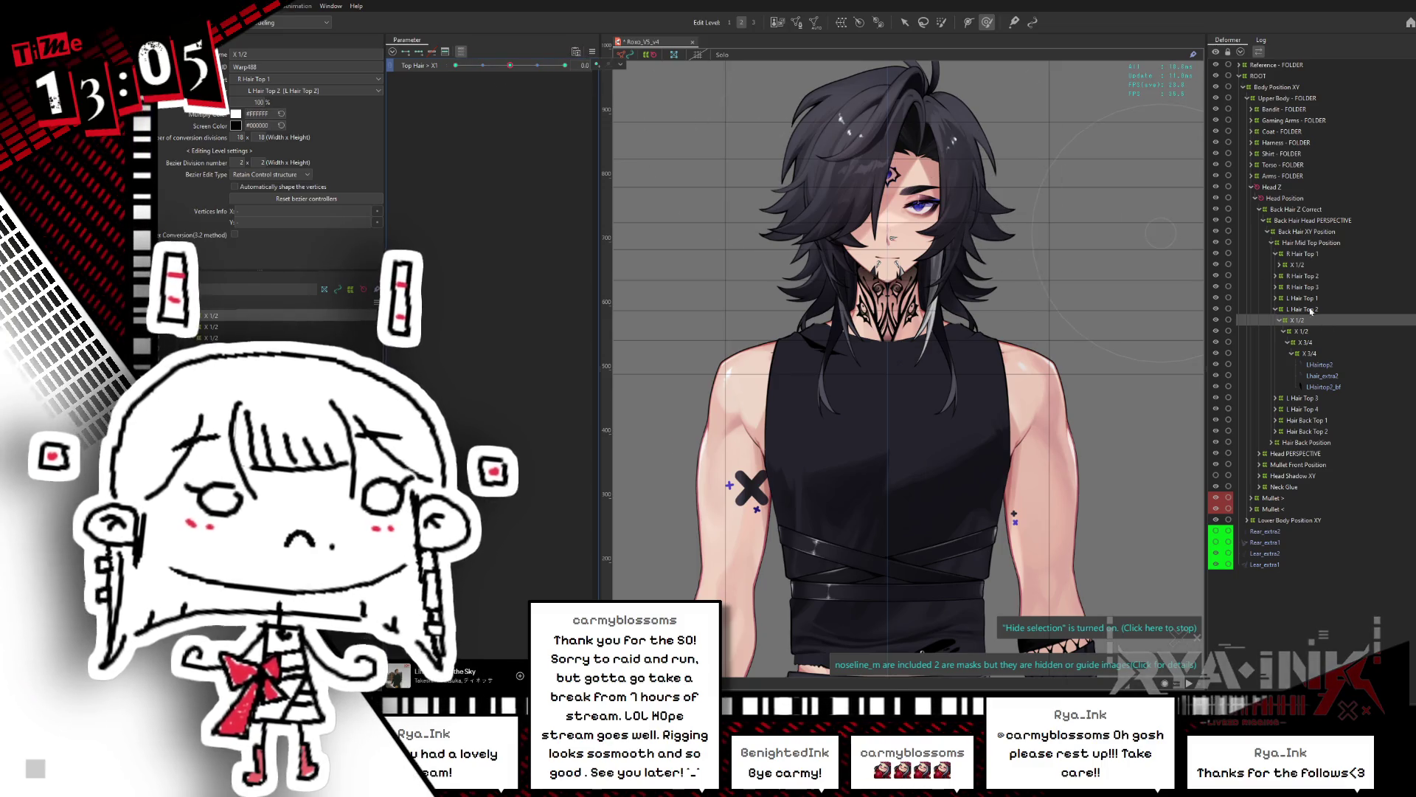
Step: Collapse L Hair Top 2 and R Hair Top 1 in the deformer tree and save the project
click(1276, 299)
click(1304, 310)
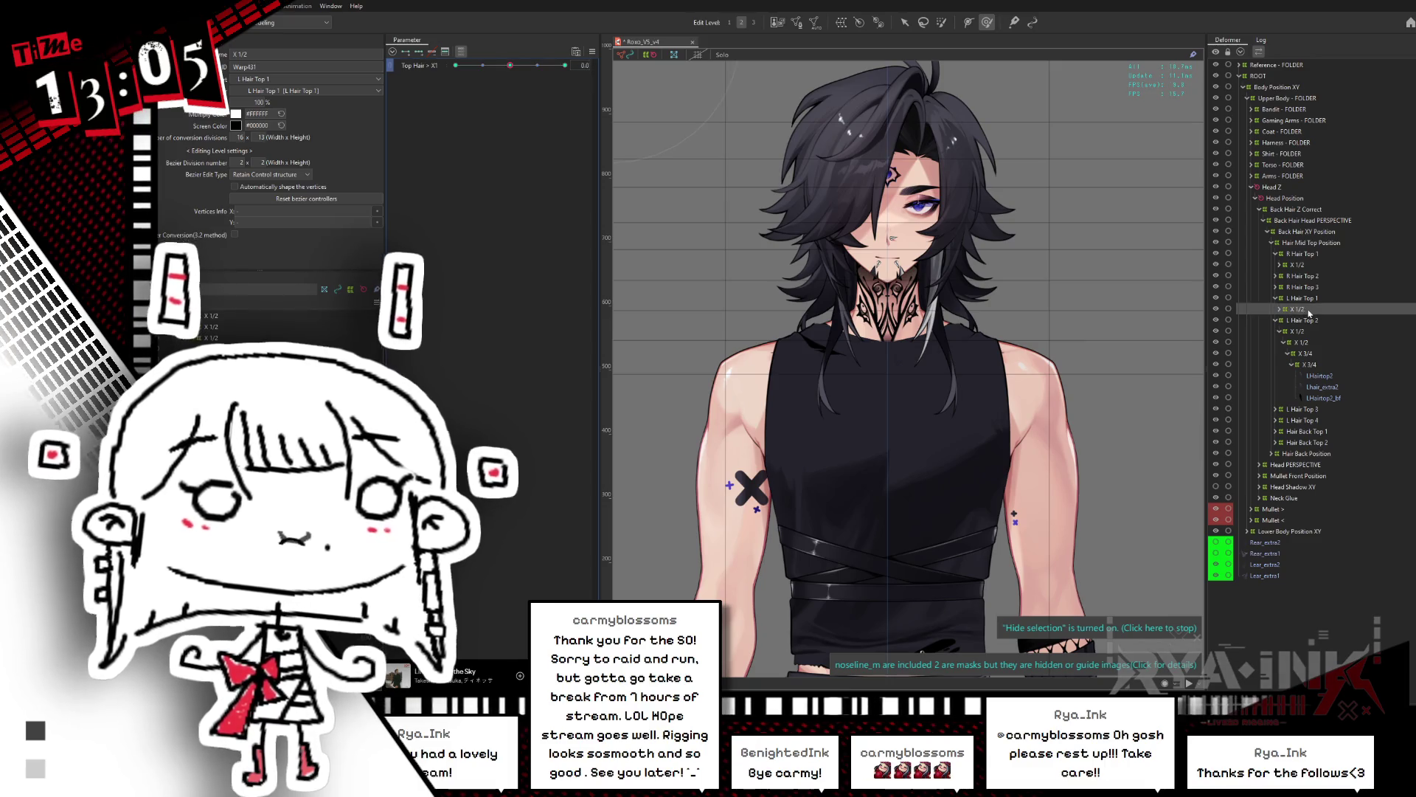
click(1308, 298)
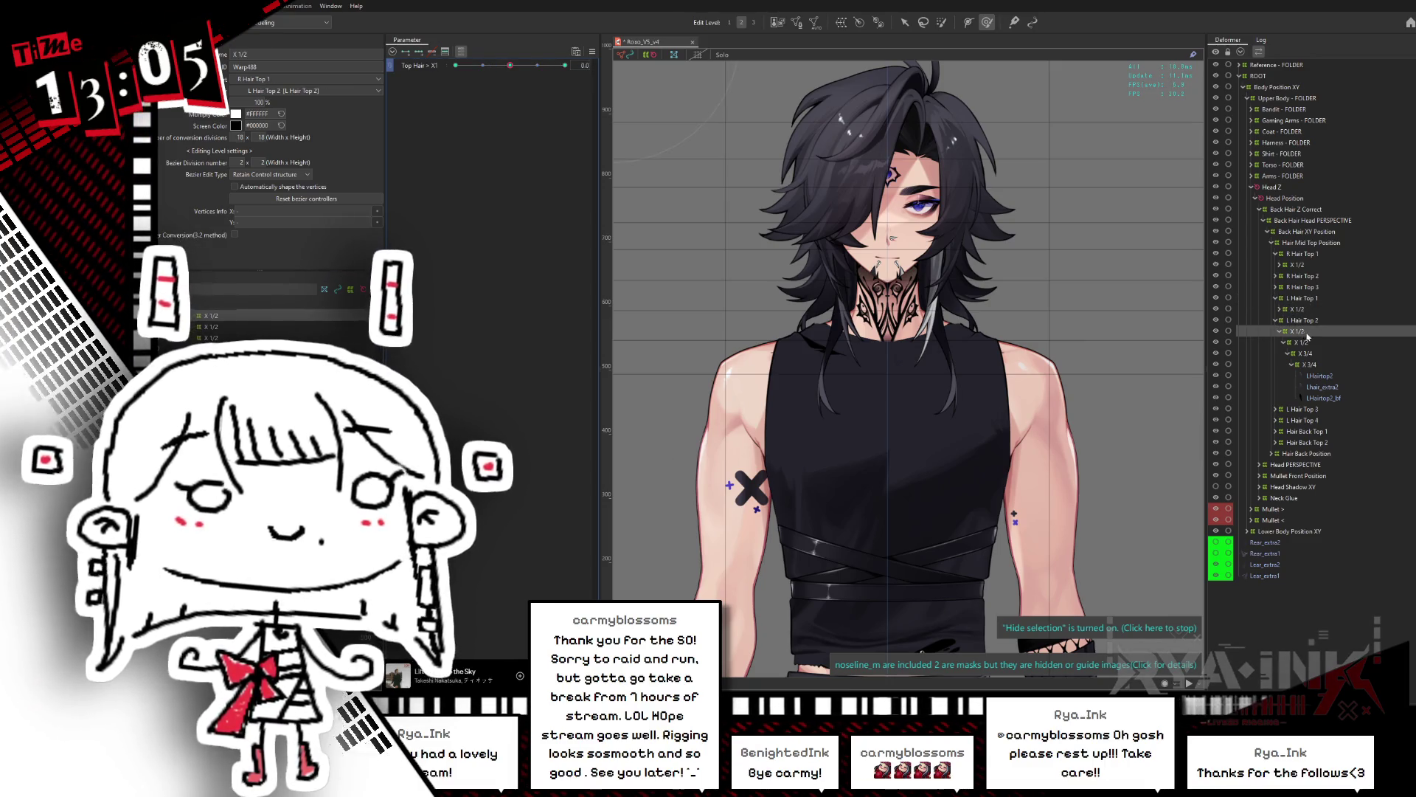
click(1276, 321)
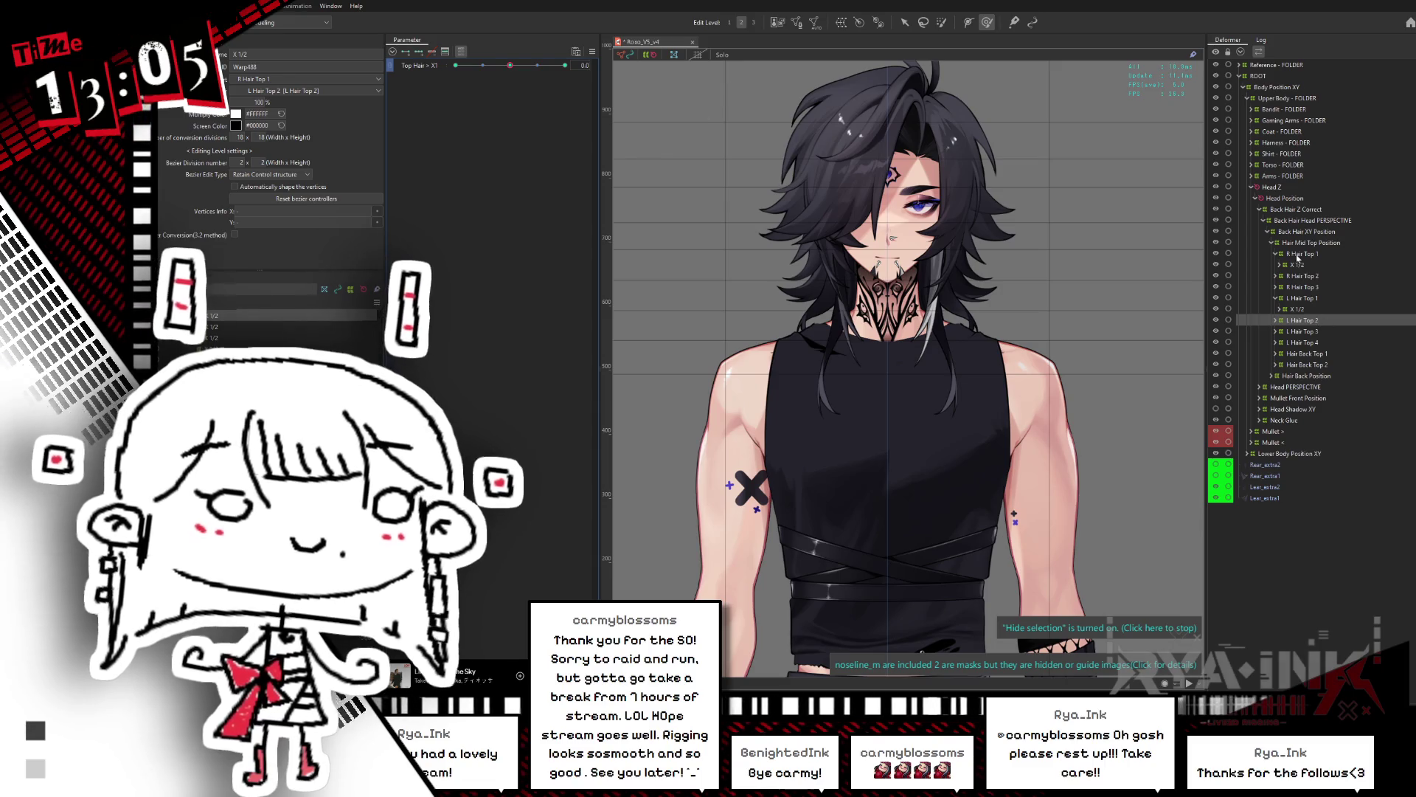
click(1275, 254)
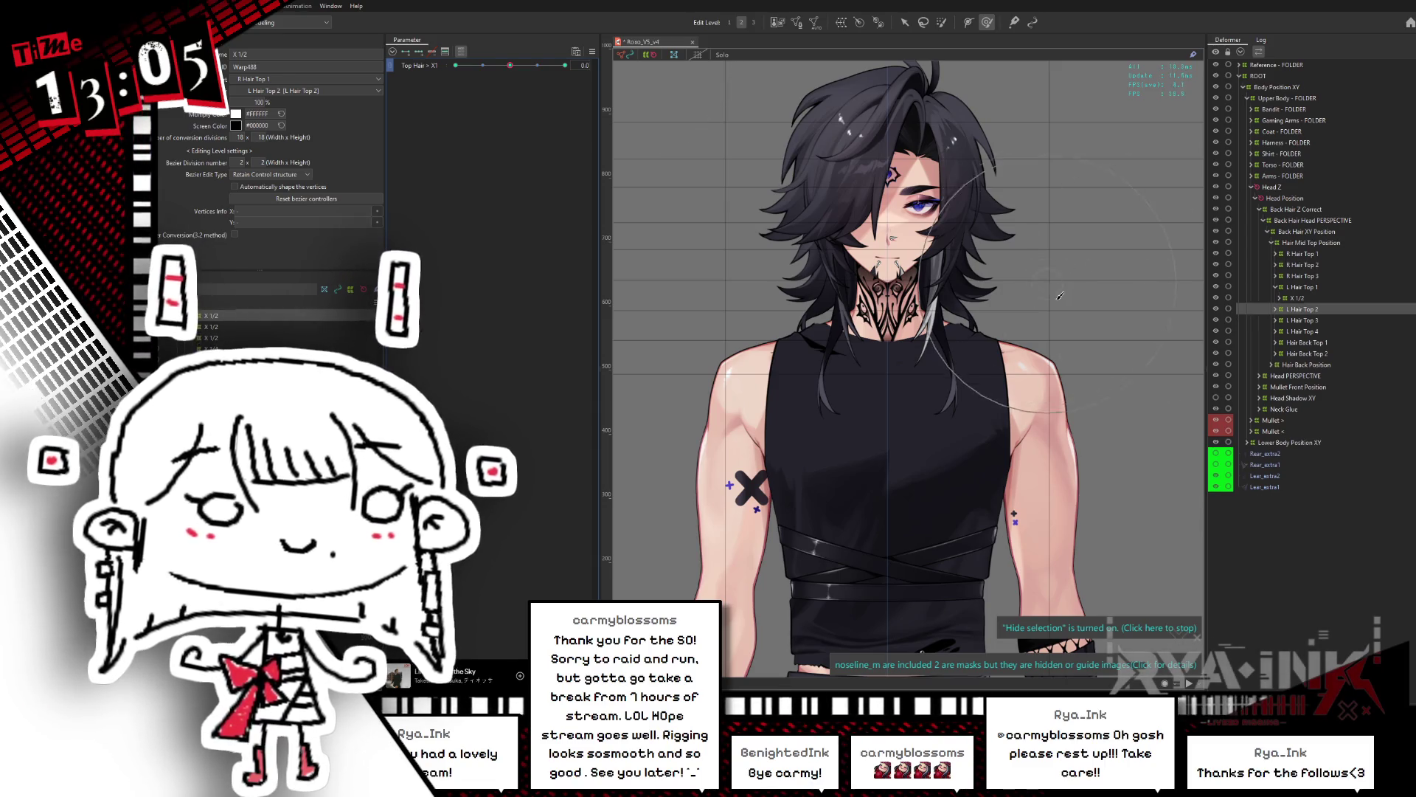
scroll(959, 251, up, 3)
scroll(937, 240, up, 3)
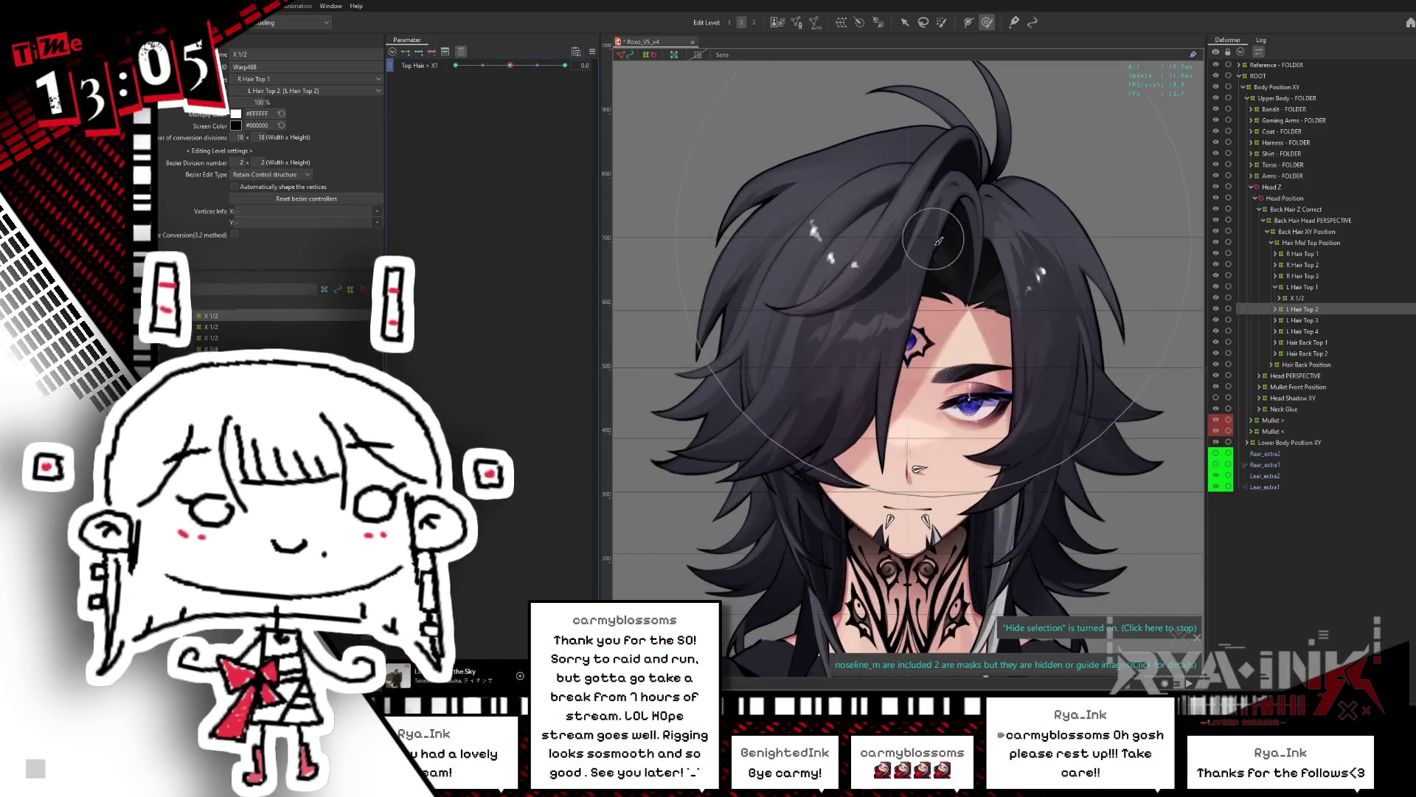
key(ctrl+s)
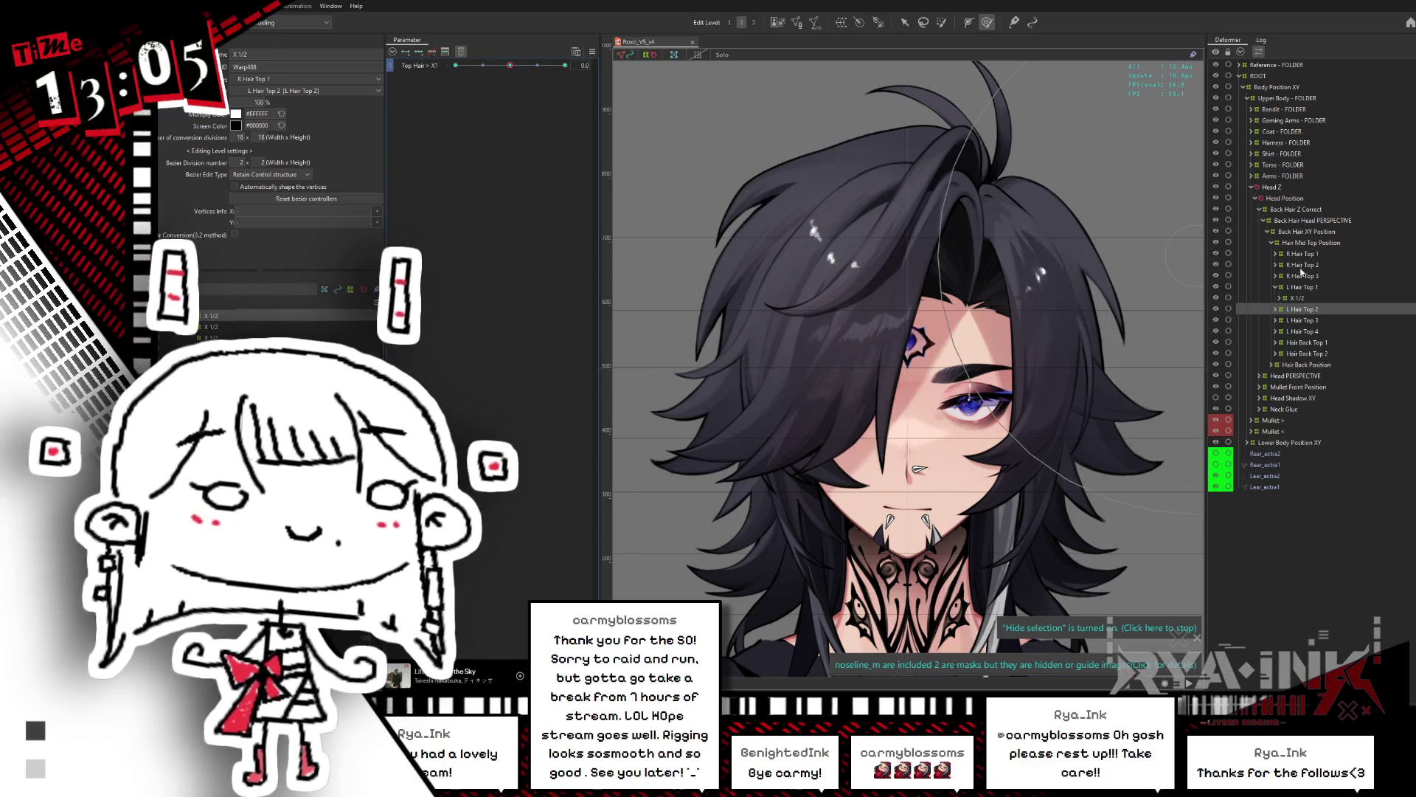
Step: Select R Hair Top 1 through L Hair Top 4 as one range
click(1277, 287)
click(1303, 254)
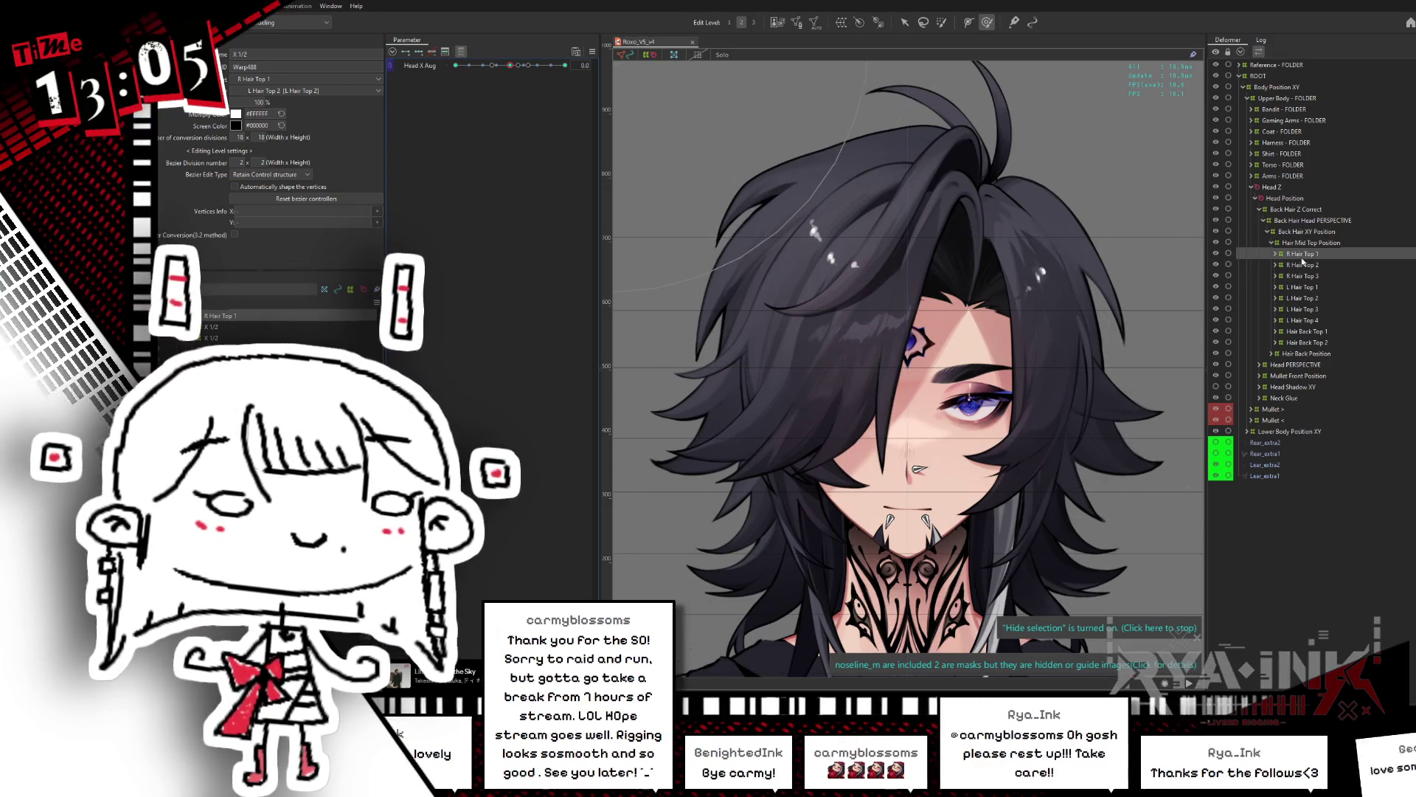
shift+click(1316, 322)
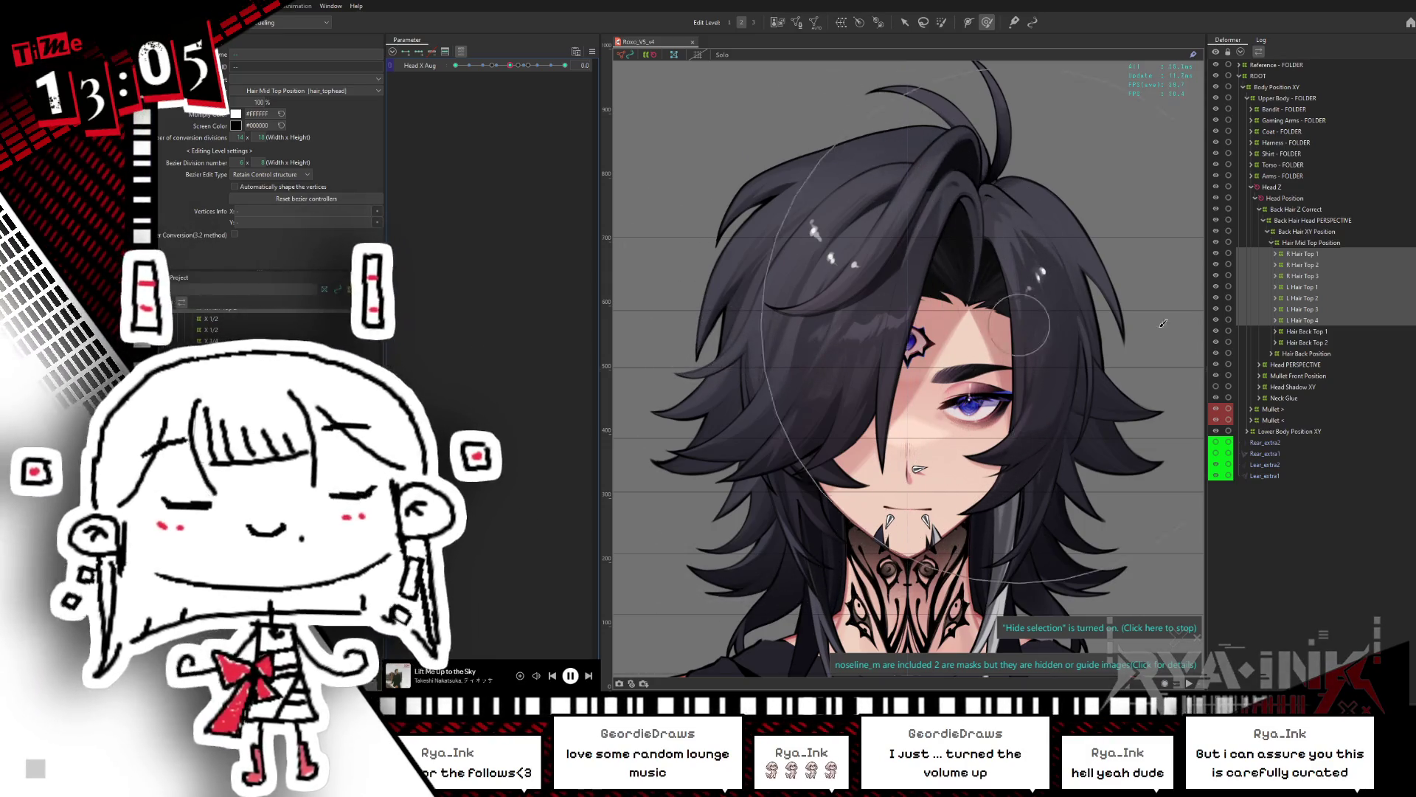
Step: Add Hair Back Top 2 to the selection and tilt Head Y down to test it
ctrl+click(1310, 342)
click(461, 51)
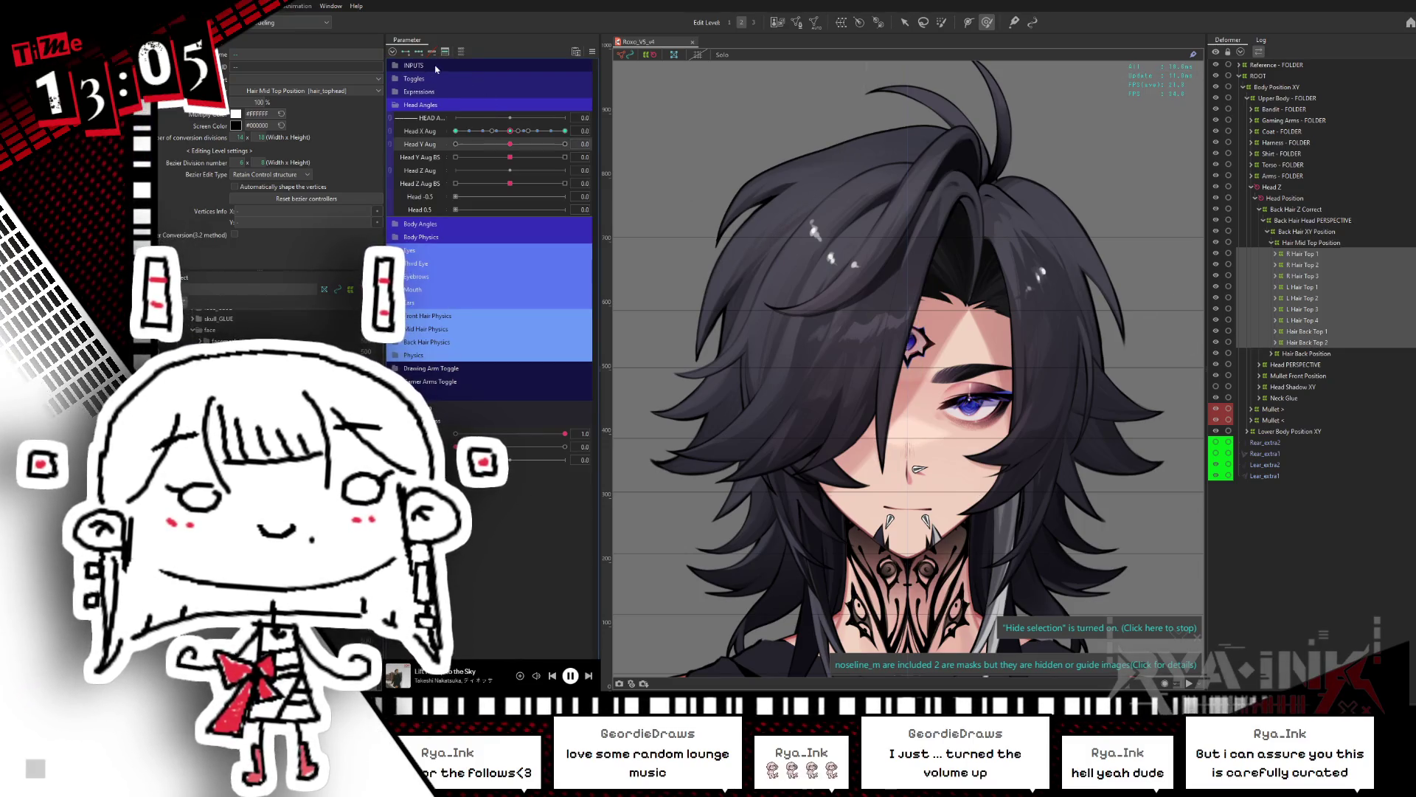
mouse_move(517, 144)
mouse_down()
mouse_move(490, 146)
mouse_move(517, 148)
mouse_move(508, 158)
mouse_move(456, 145)
mouse_up()
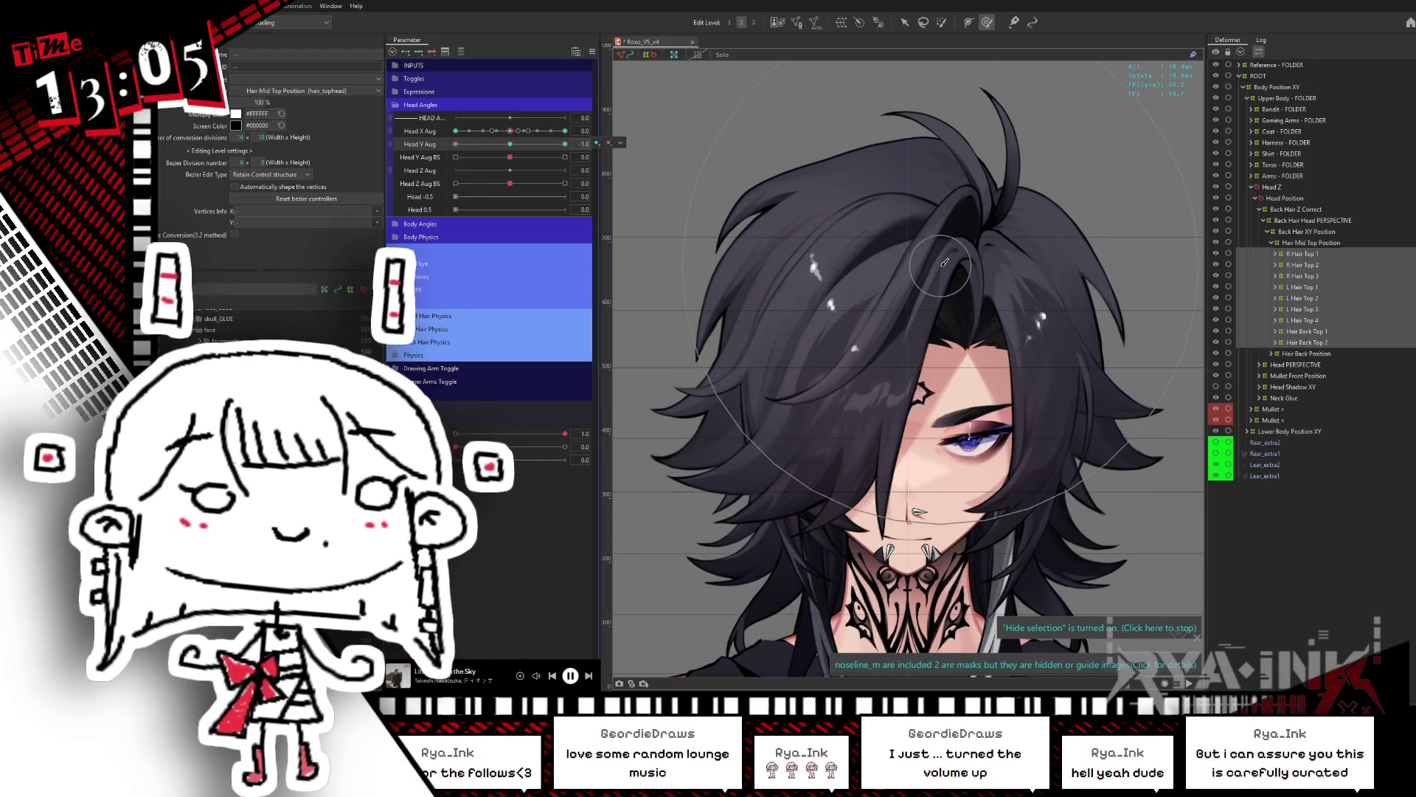
scroll(941, 264, down, 5)
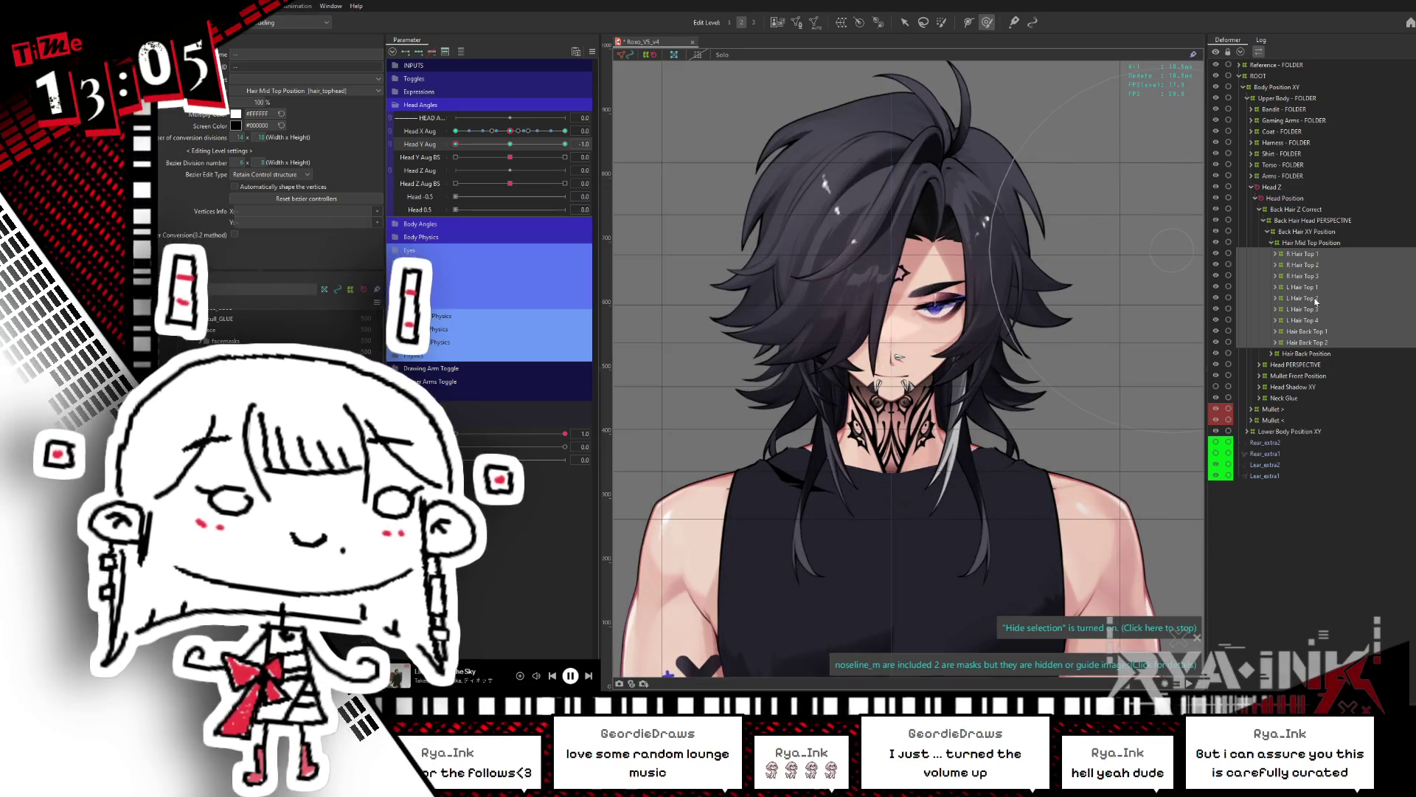
Step: Select all Hair Back Top 2 vertices and compare Head Y at centre and at -1
click(1314, 322)
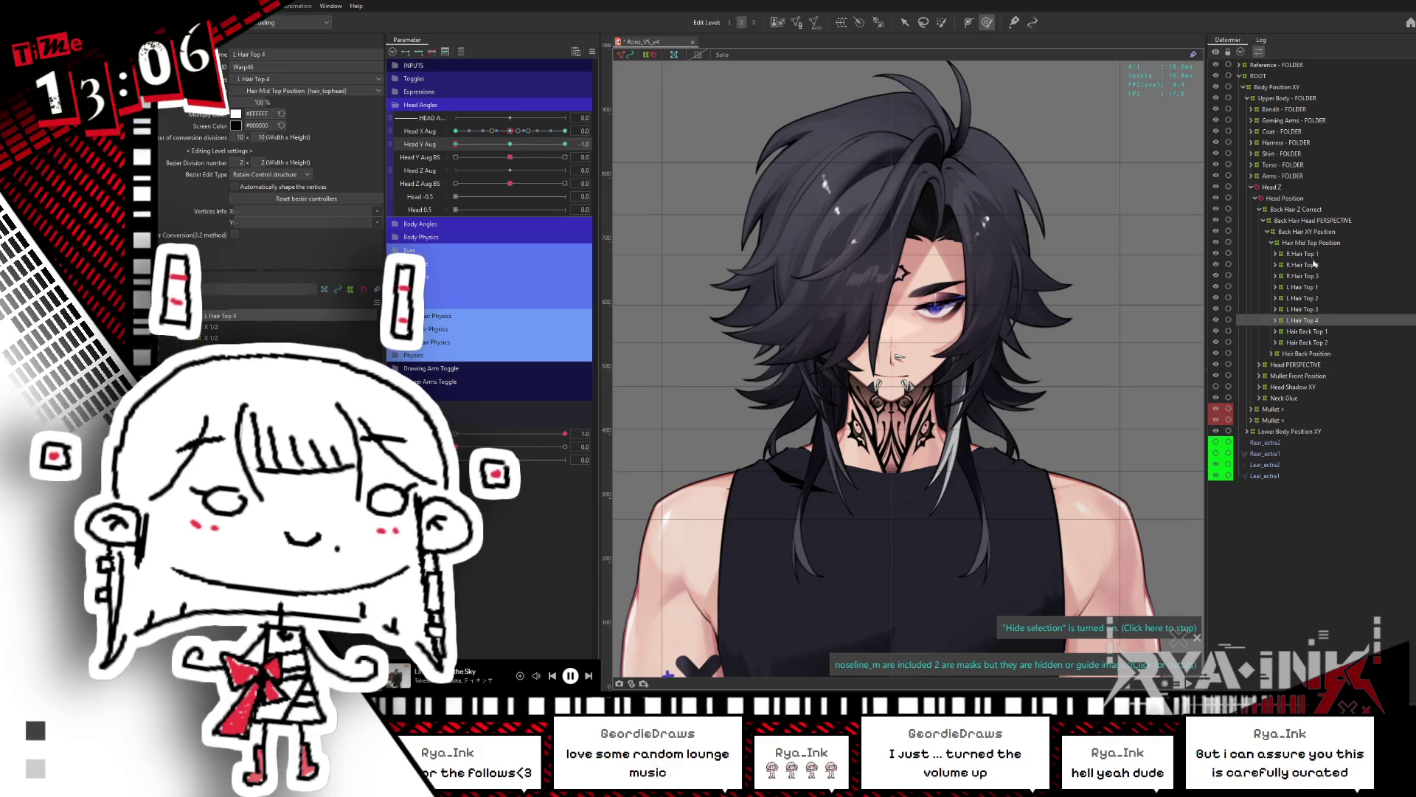
click(1305, 331)
ctrl+click(1306, 342)
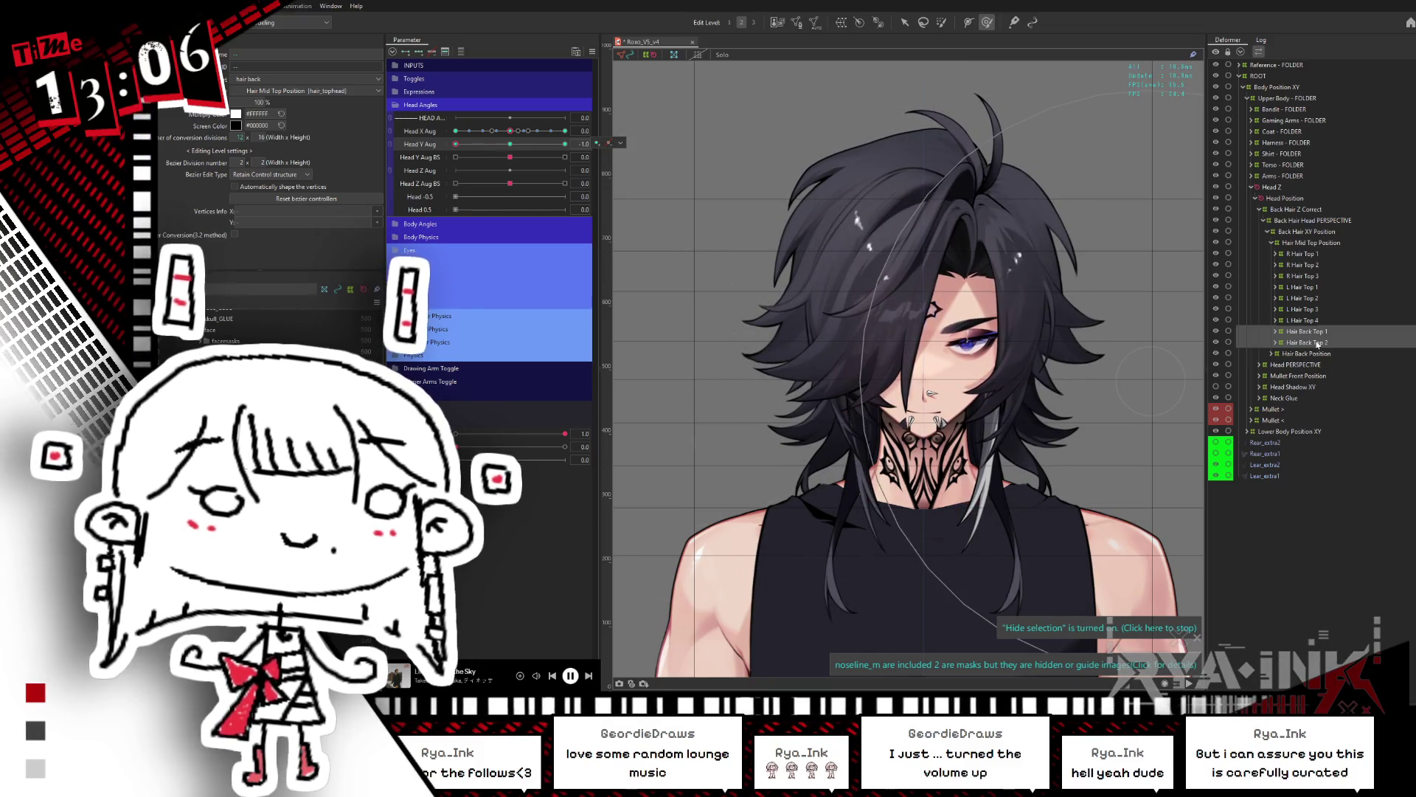
click(737, 314)
click(748, 358)
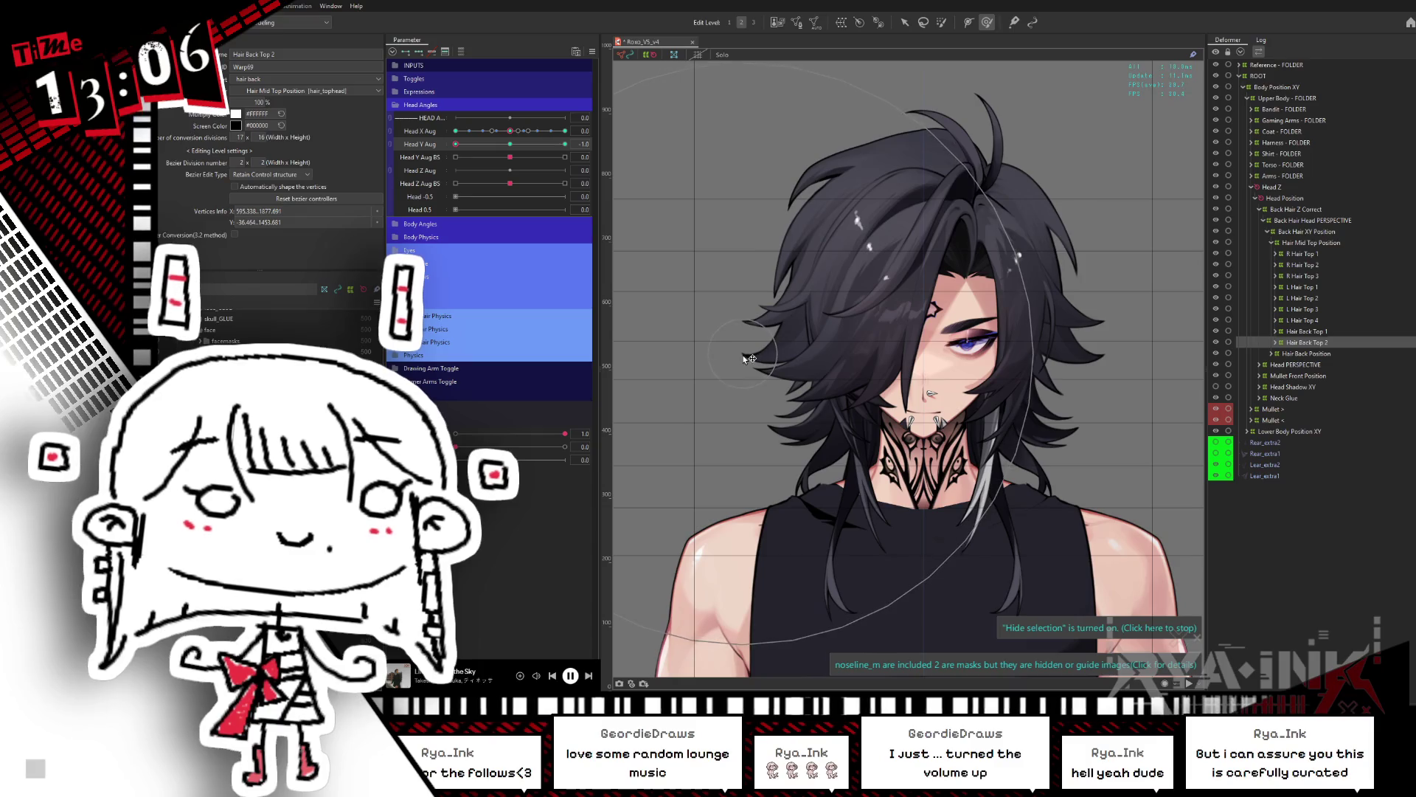
click(509, 143)
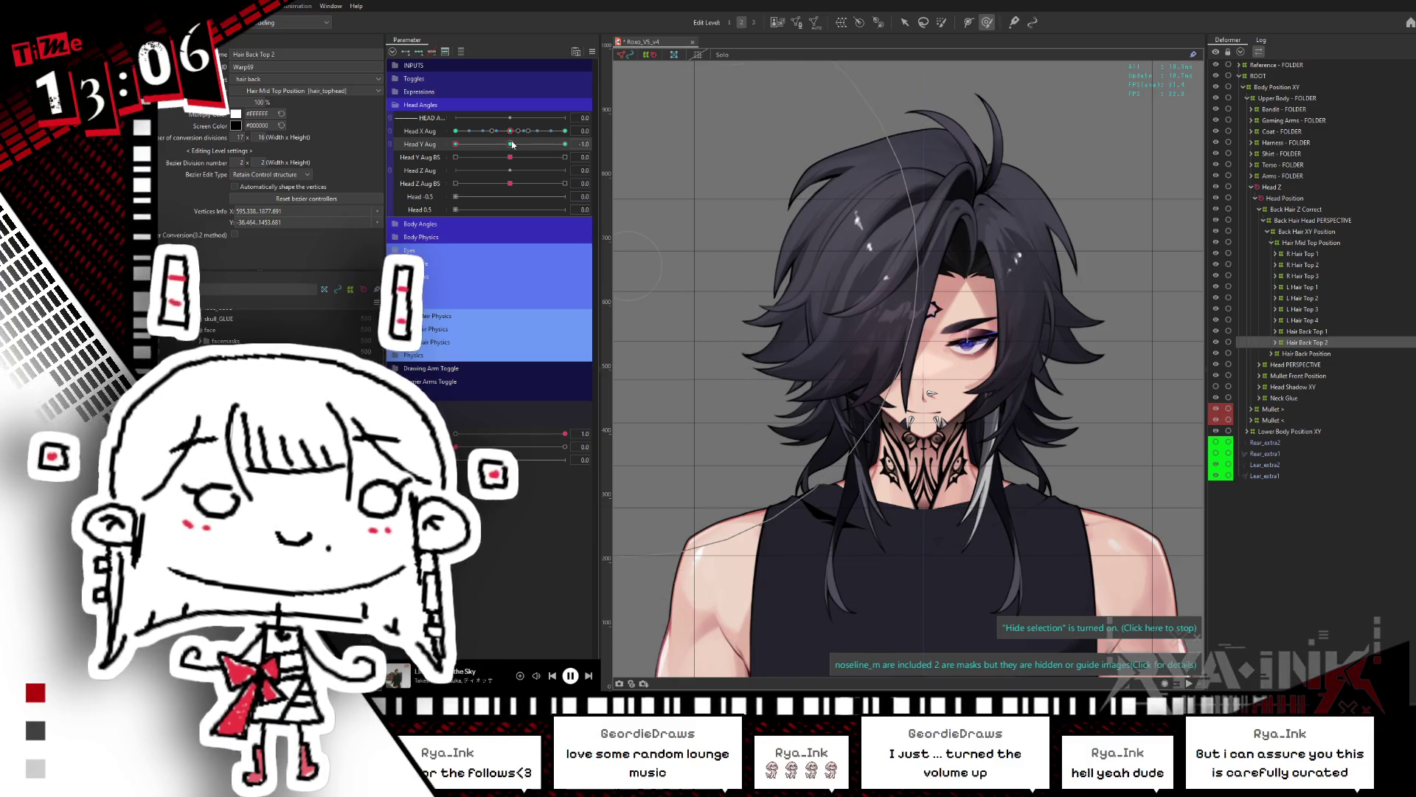
click(456, 143)
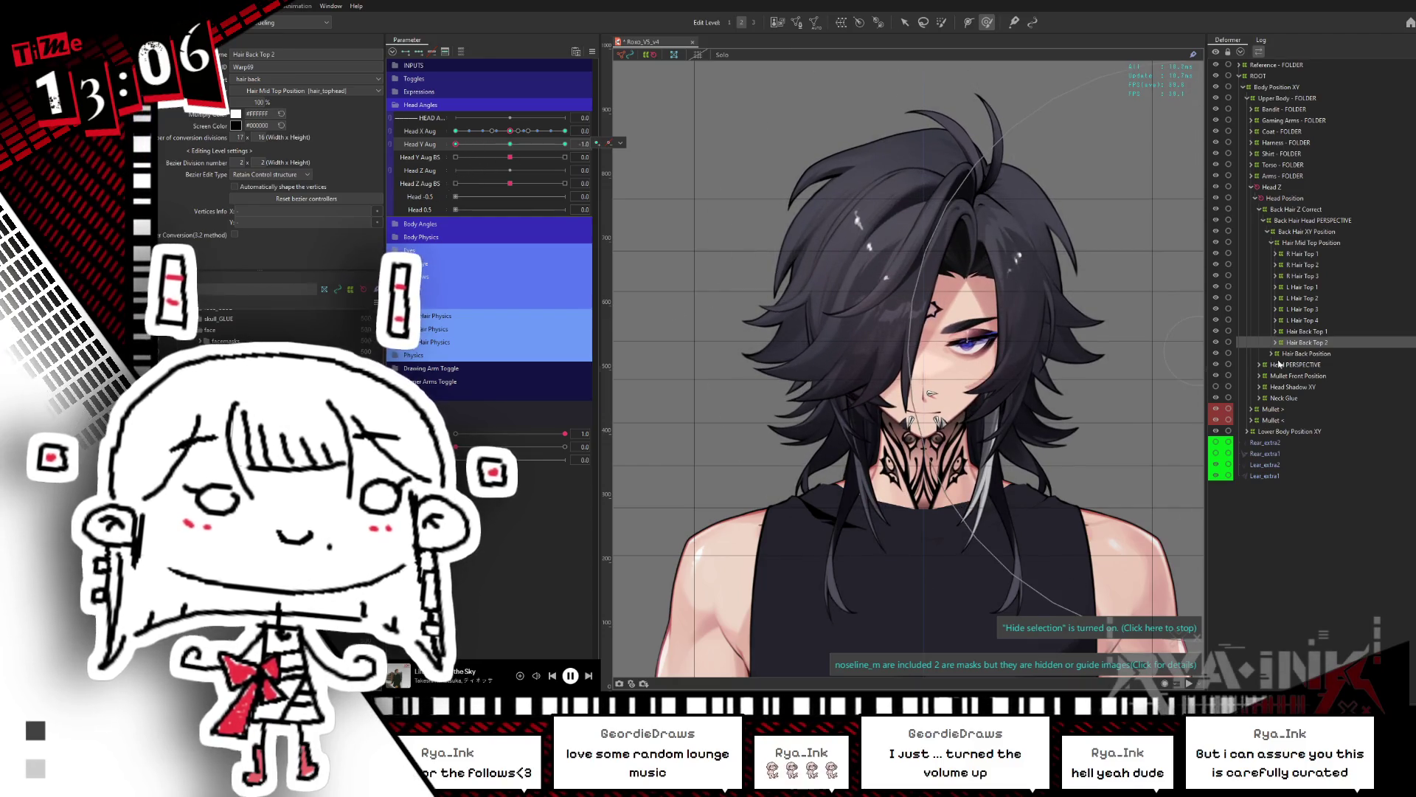
Step: Inspect Hair Back Top 1 with all points selected, previewing Head Y at -0.3 and -1.0
click(1313, 332)
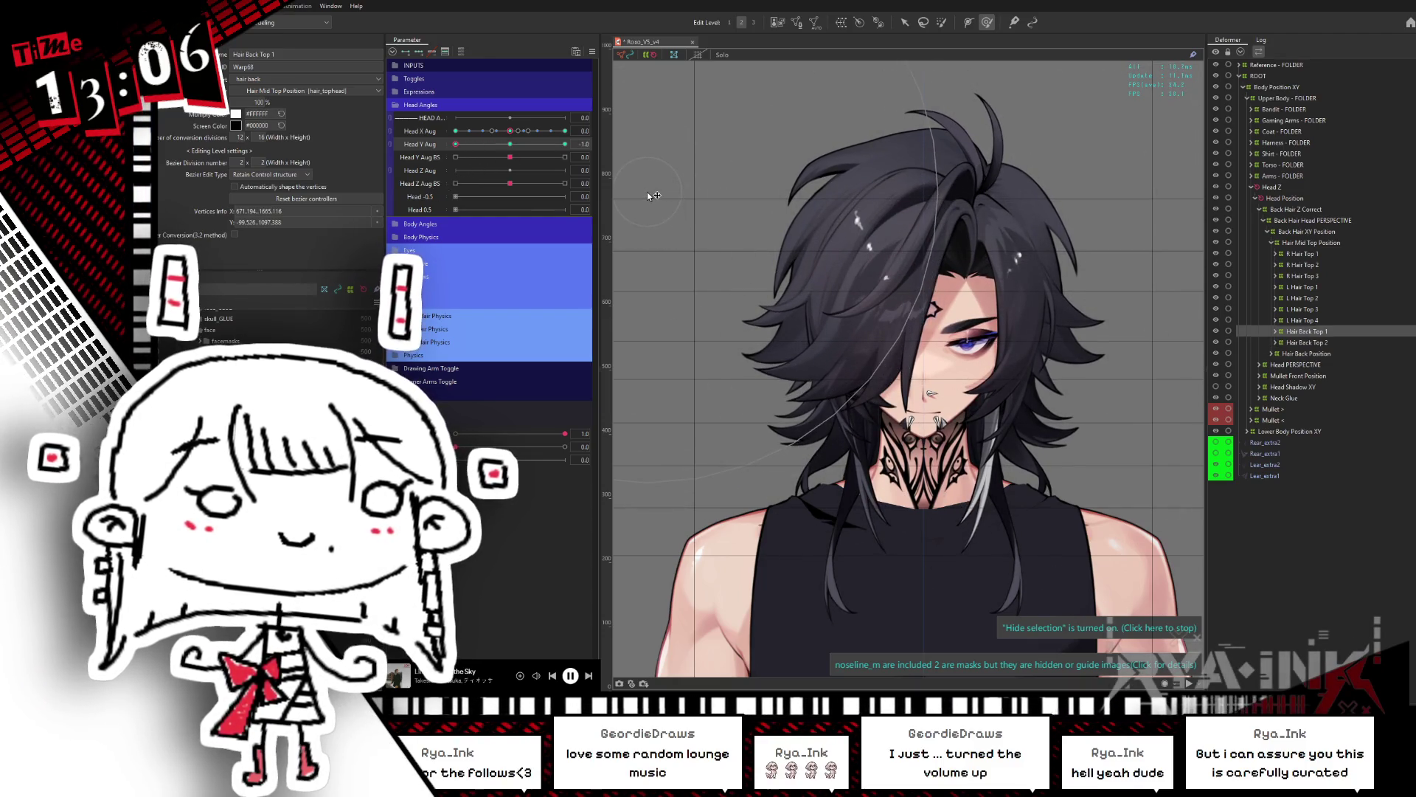
drag(512, 145, 456, 144)
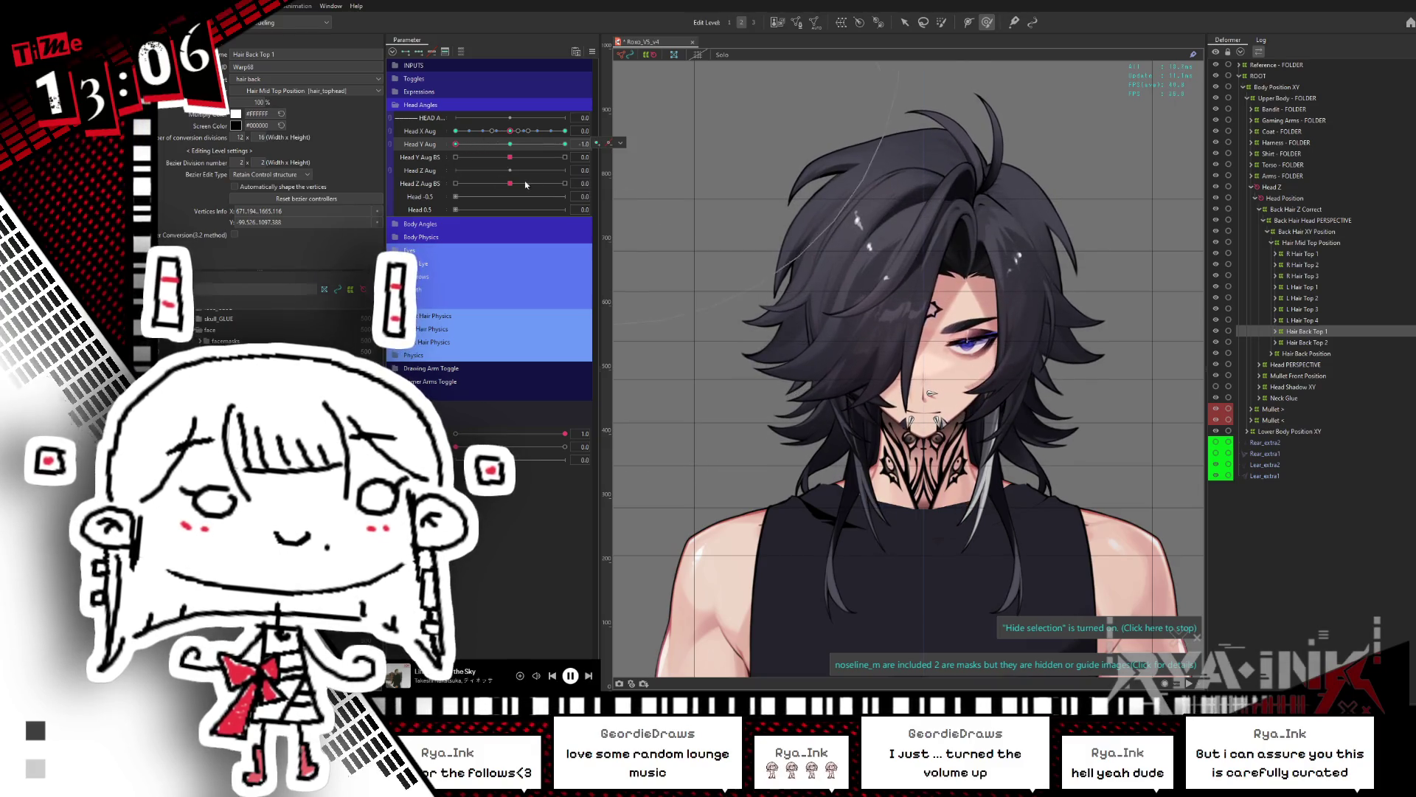
key(ctrl+a)
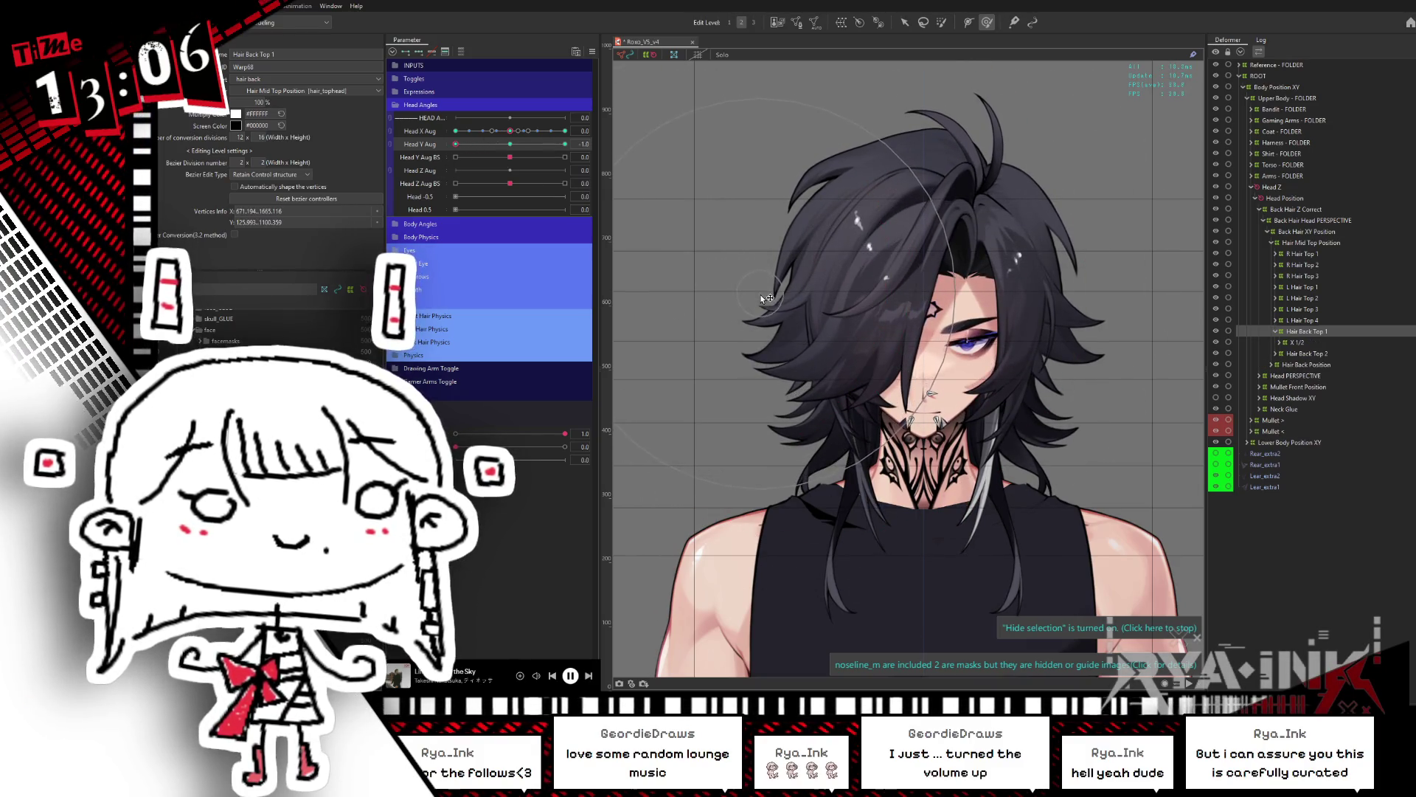
click(504, 145)
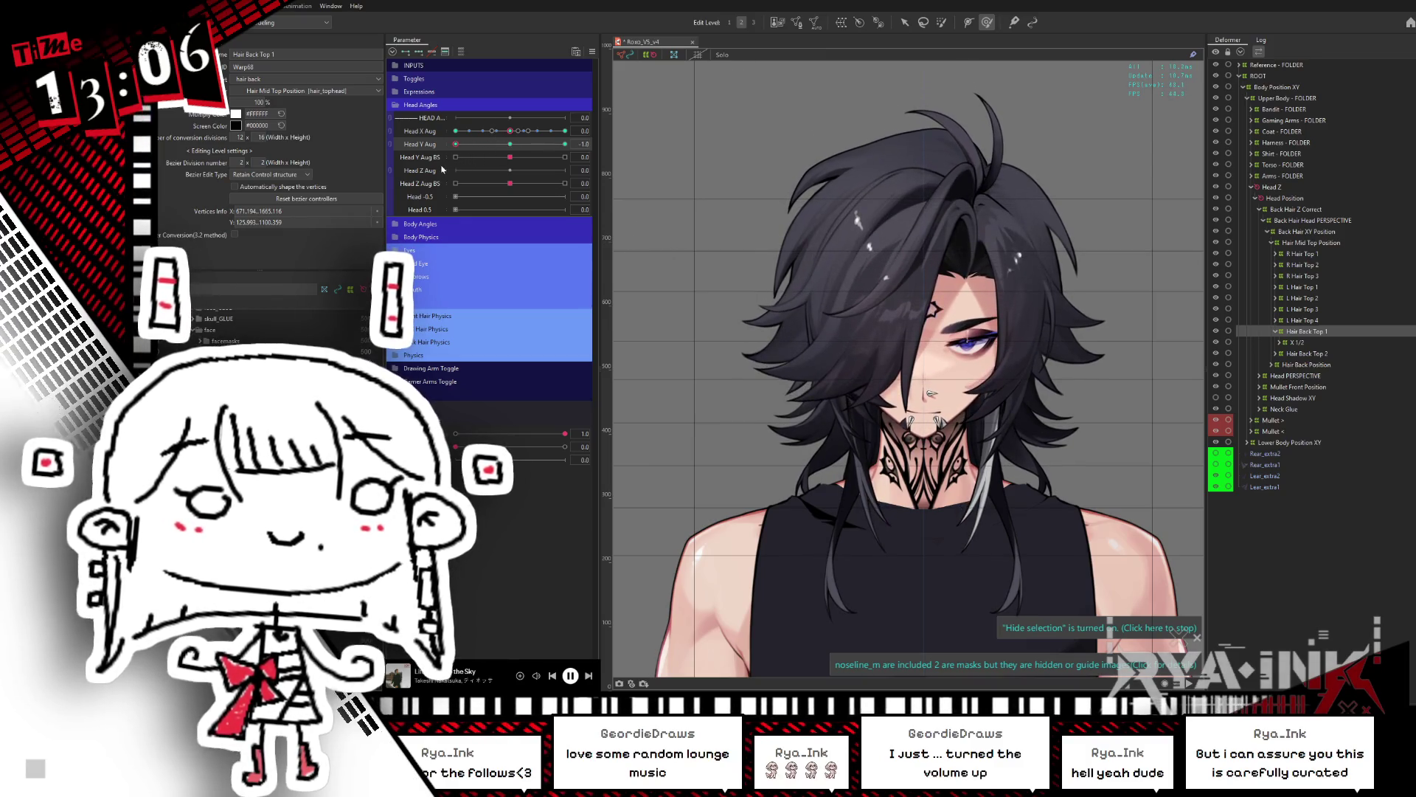
click(456, 144)
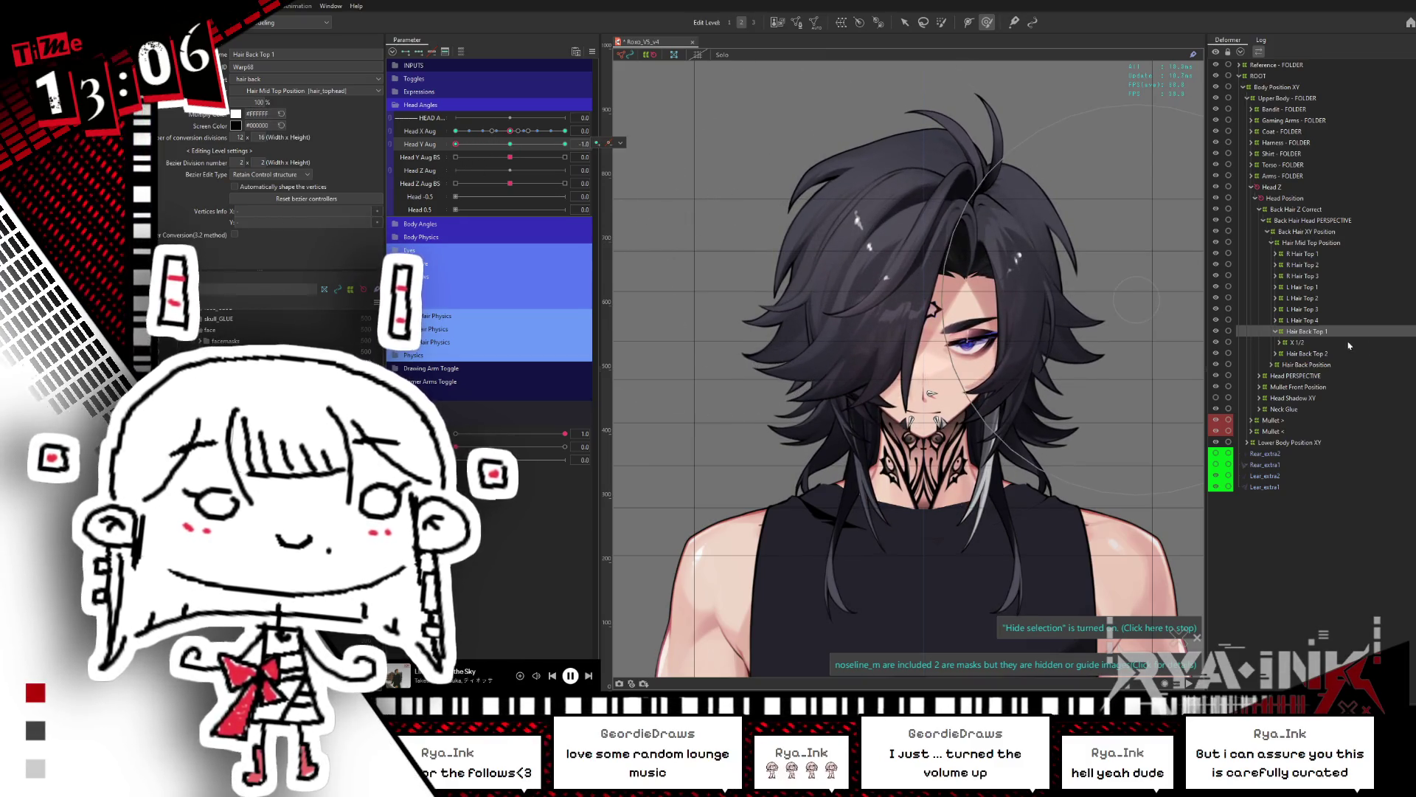
Step: Check L Hair Top 2, L Hair Top 1, R Hair Top 1, Hair Back Top 1 and L Hair Top 3, then expand all hair-top children
click(1320, 298)
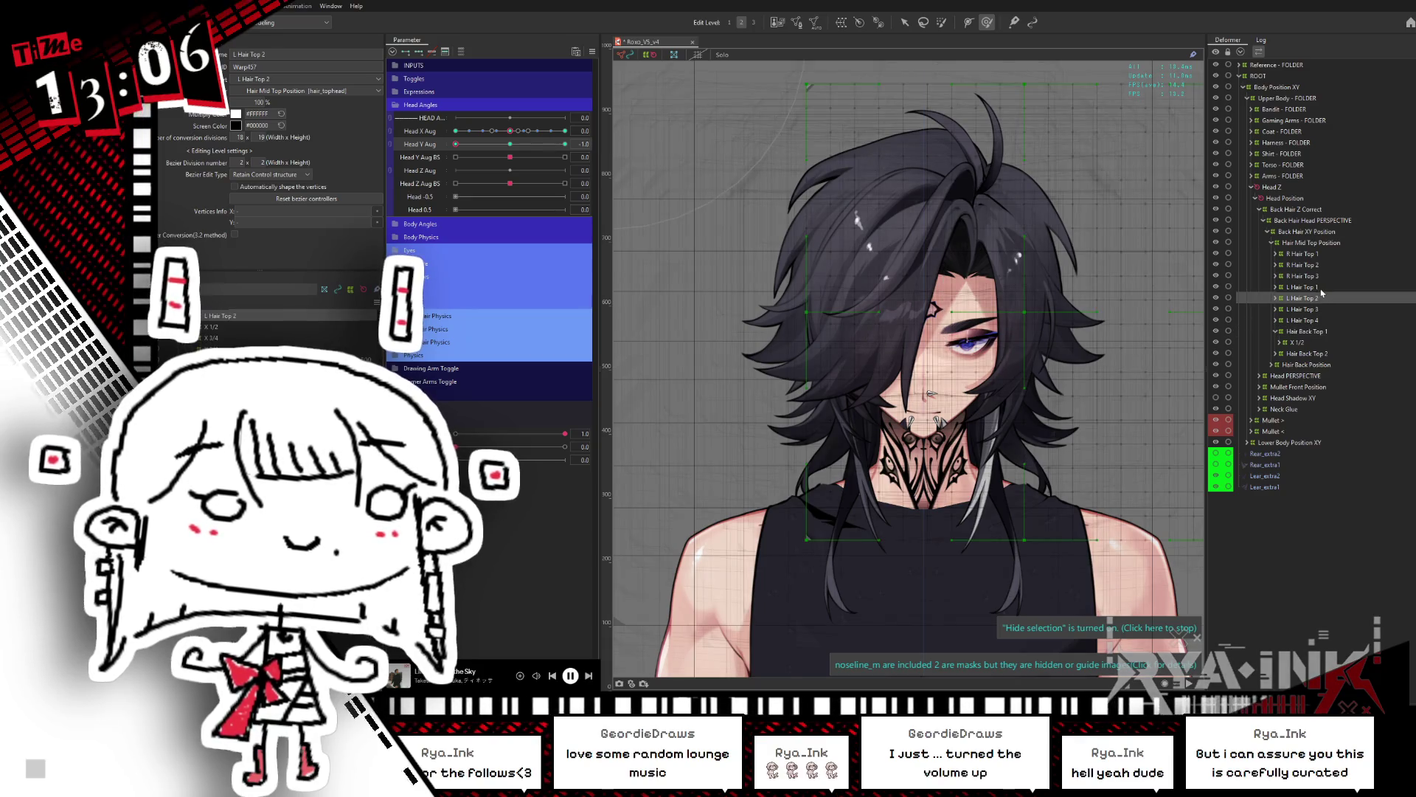
click(1305, 286)
click(1318, 255)
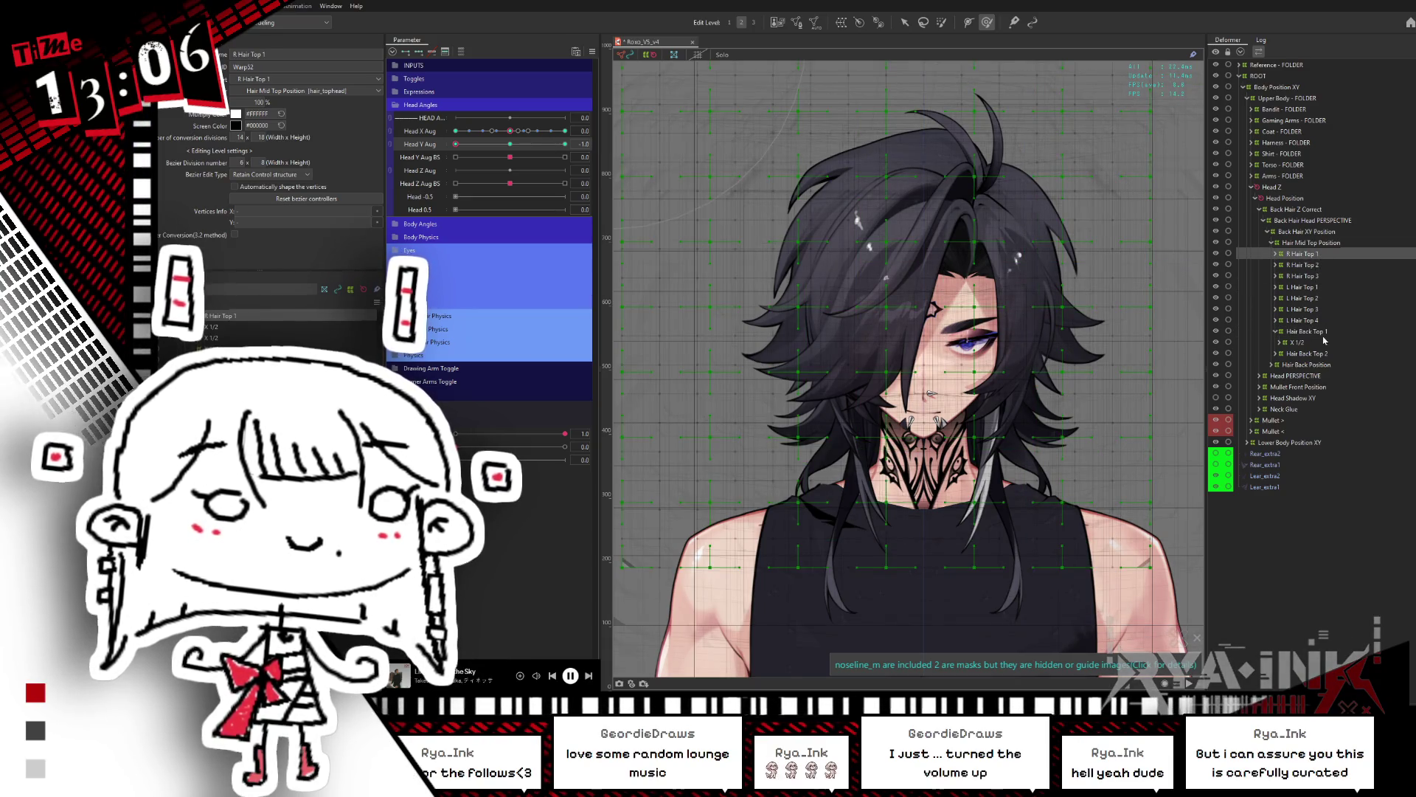
click(1316, 333)
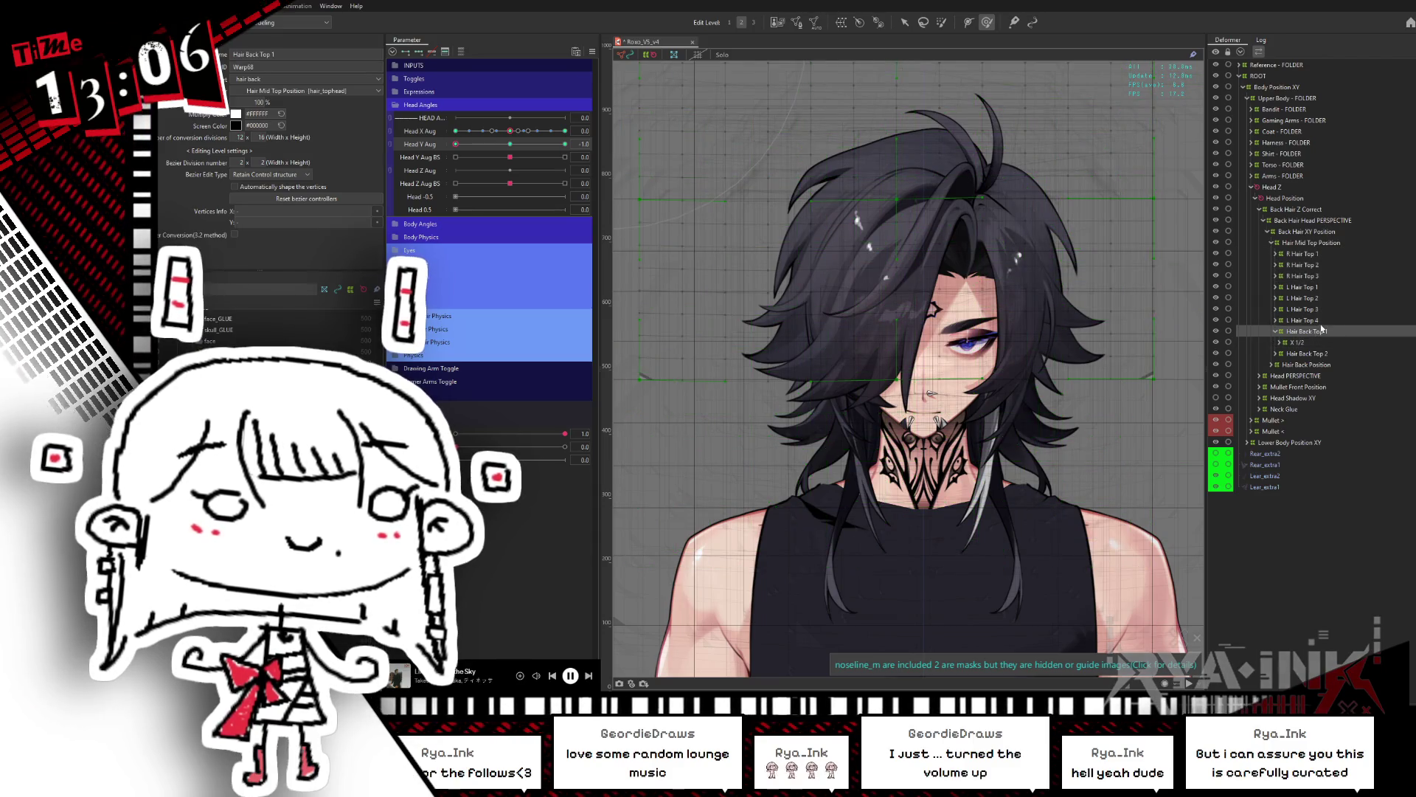
click(1311, 310)
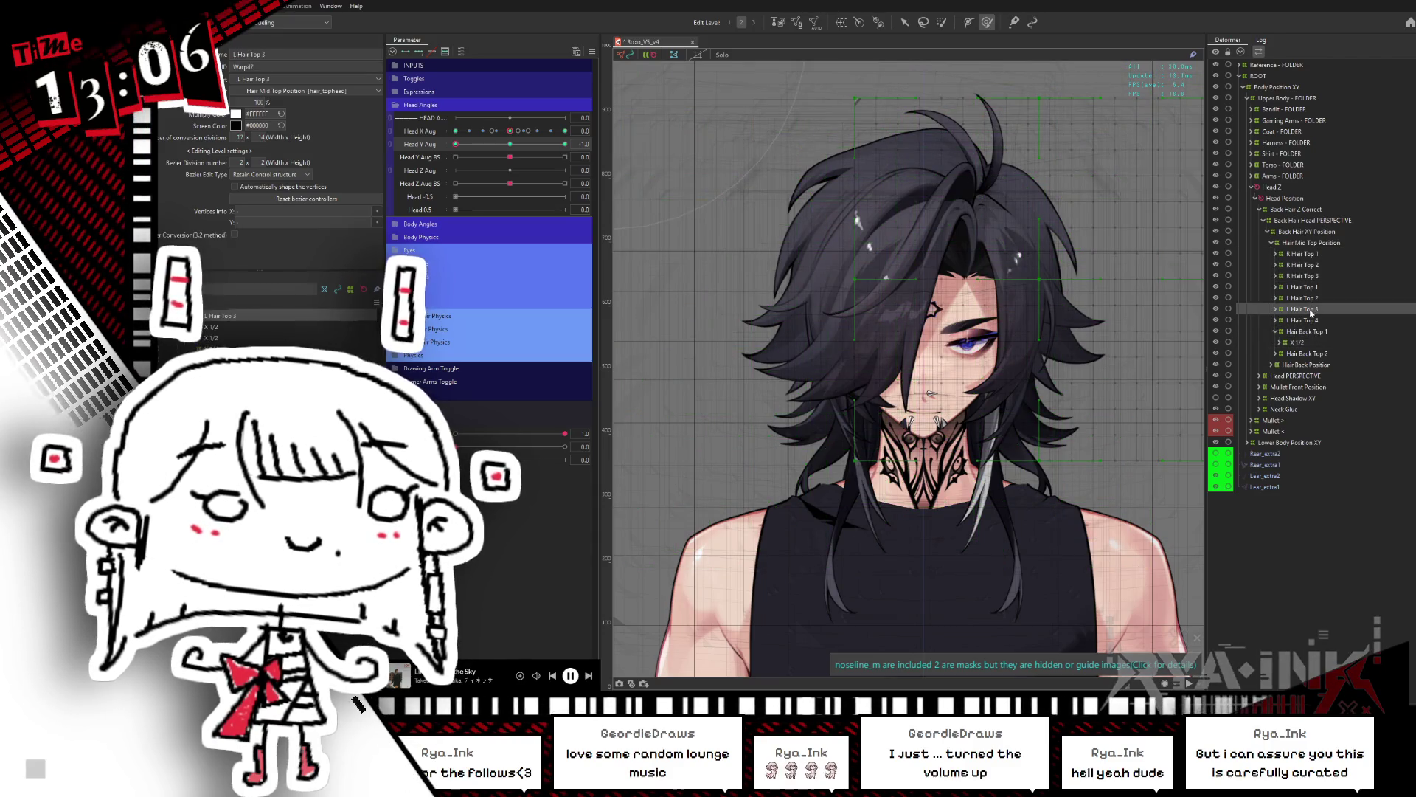
click(1312, 255)
scroll(1411, 330, down, 3)
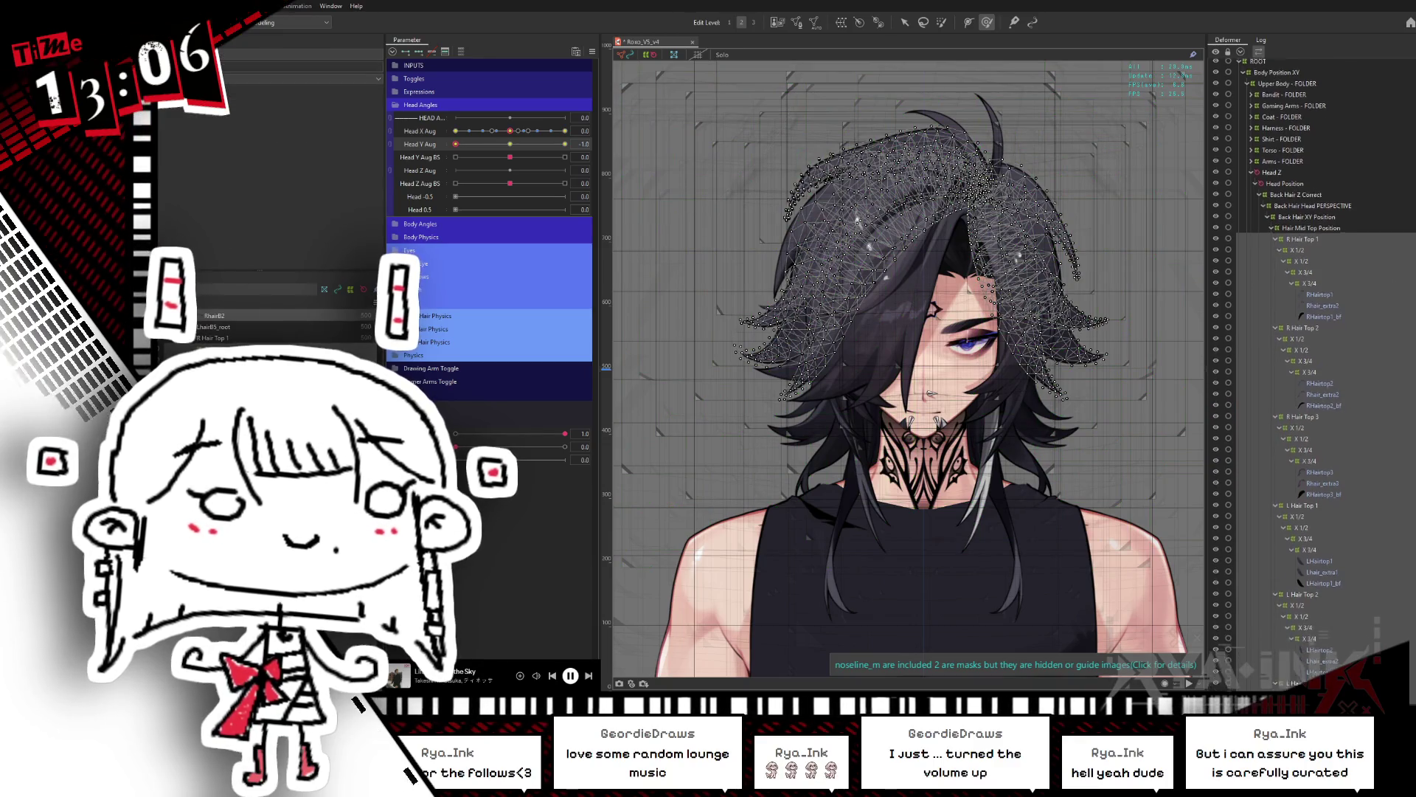
Step: Select the R Hair Top 2 deformer with its grid hidden (Ctrl+H), adjust Head Y Aug, and pick it on the canvas
scroll(1322, 308, down, 1)
click(1320, 305)
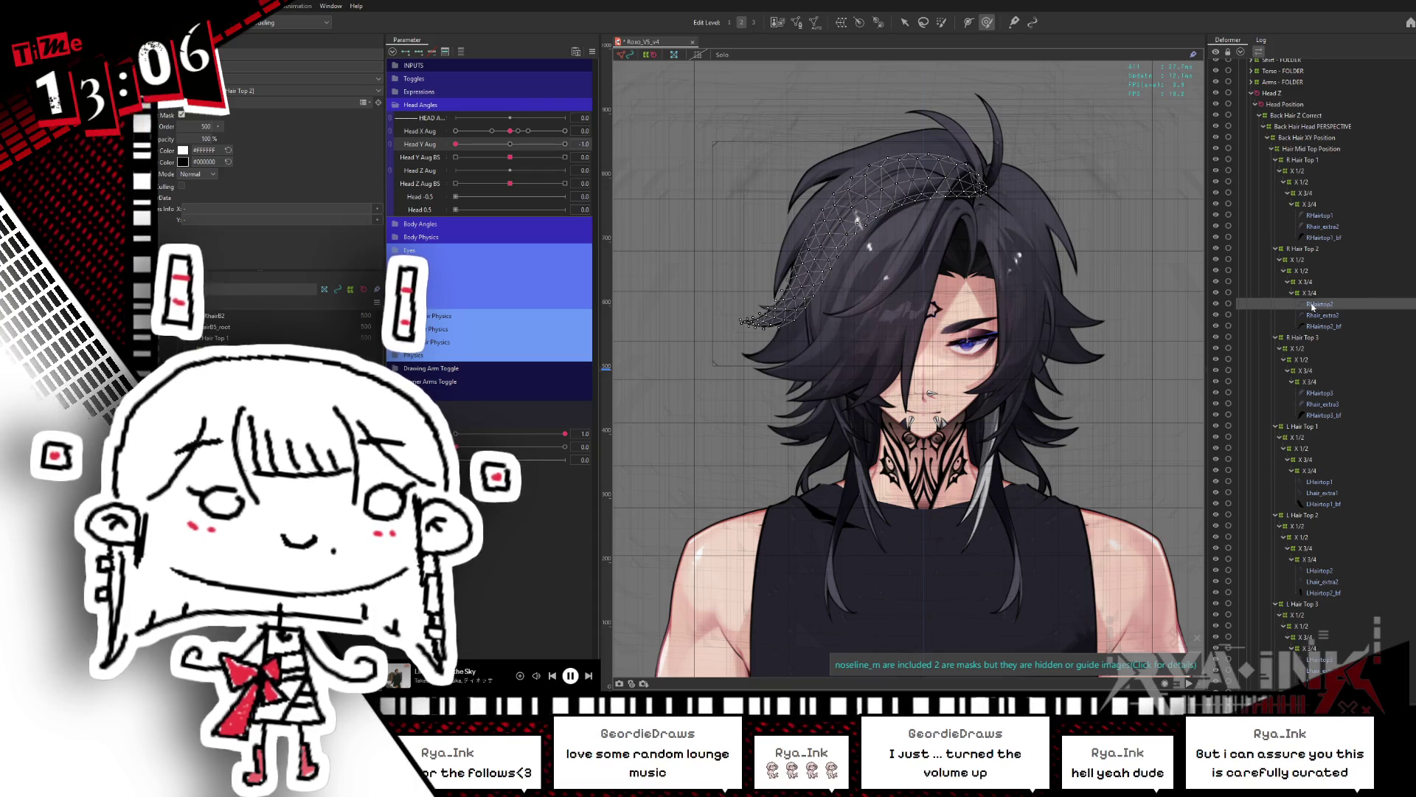
click(1308, 250)
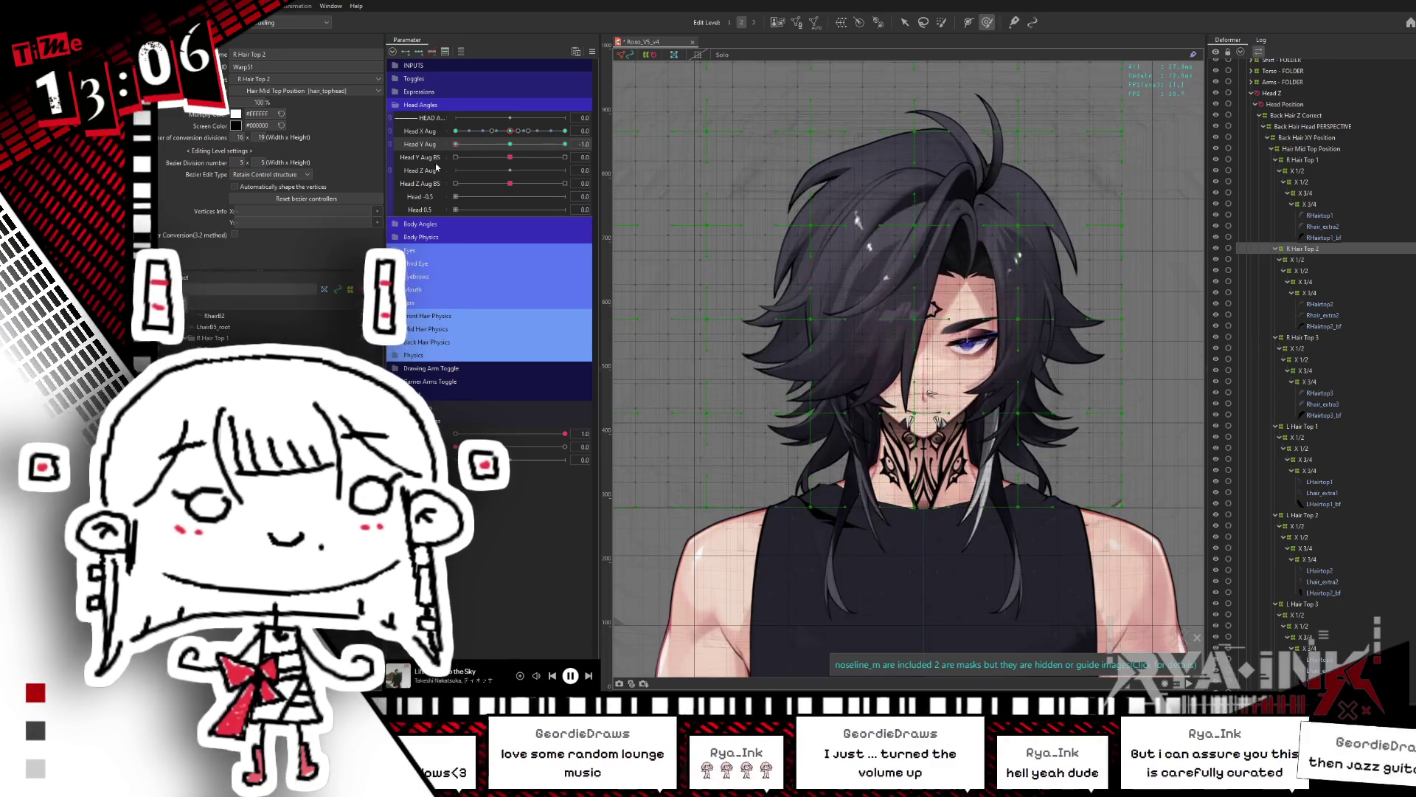
key(ctrl+h)
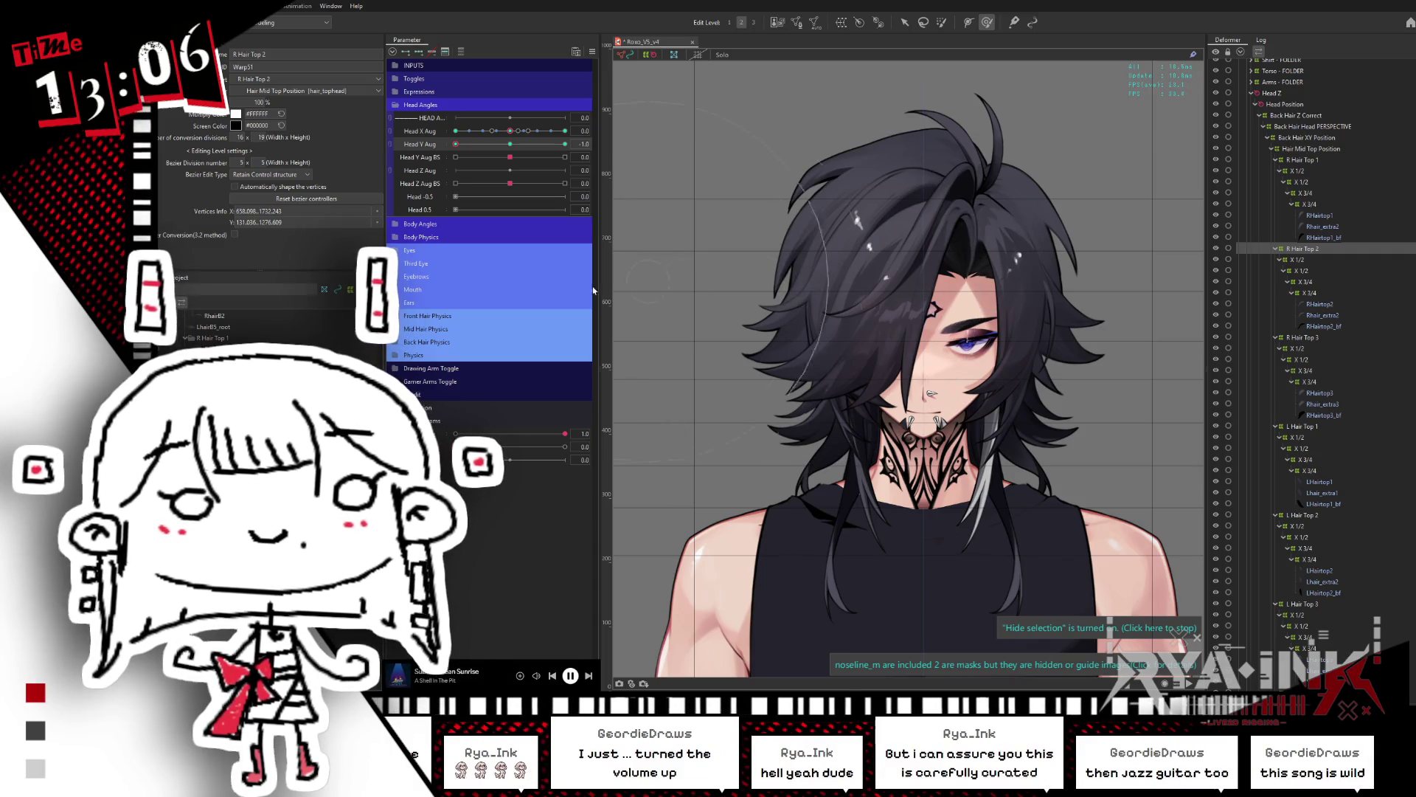
mouse_move(511, 144)
mouse_down()
mouse_move(526, 144)
mouse_move(456, 145)
mouse_up()
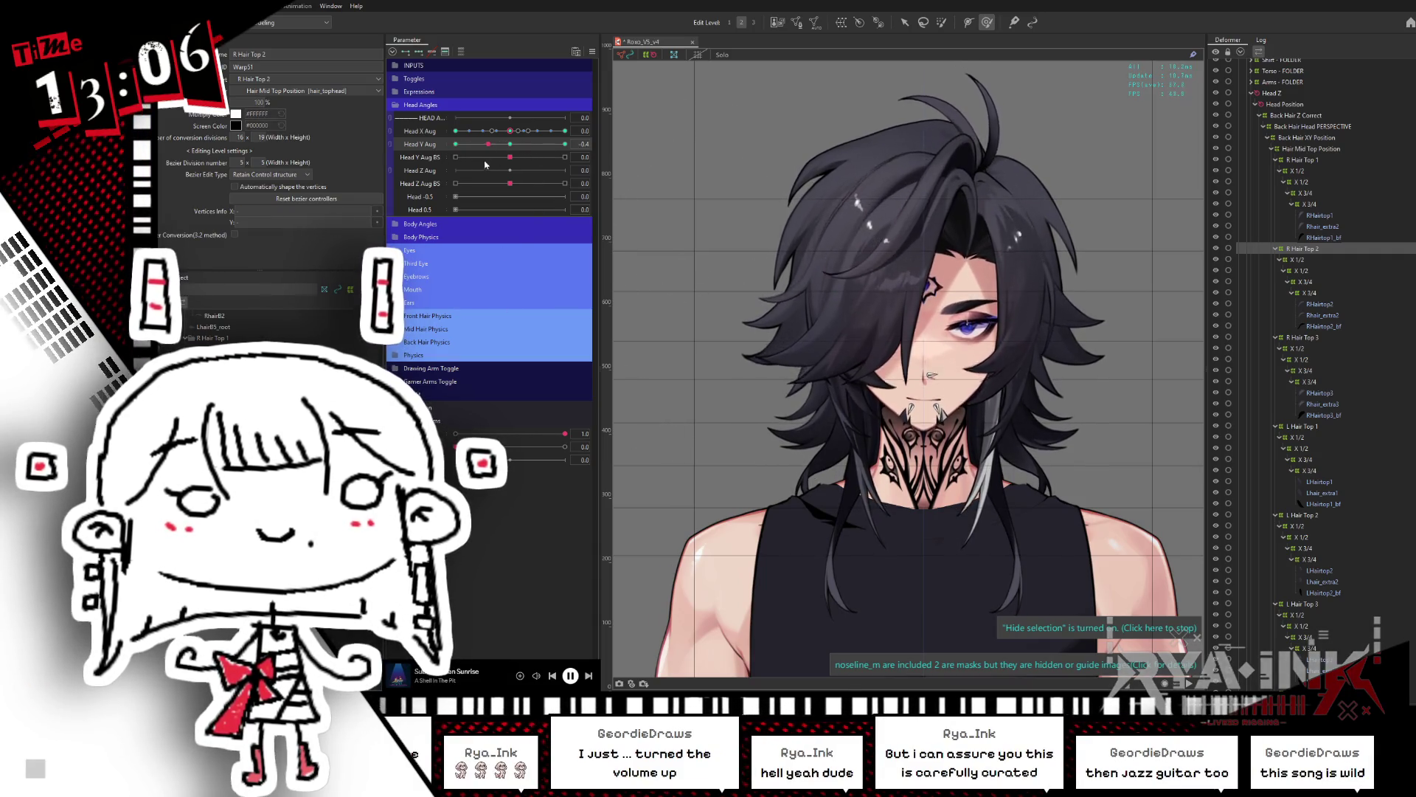
click(895, 183)
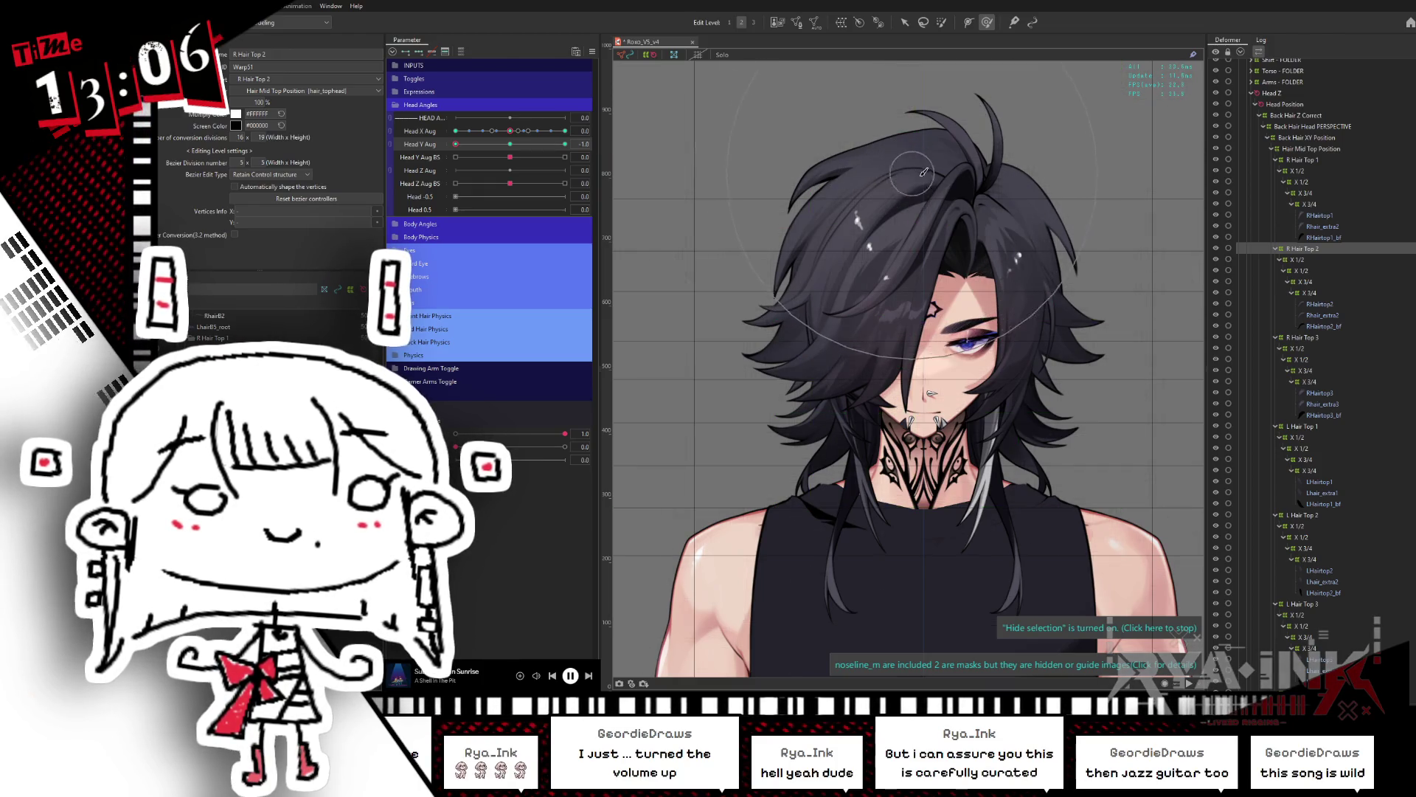
Step: Add R Hair Top 3 to R Hair Top 2 and bend both strands on the canvas while sweeping Head Y
click(927, 229)
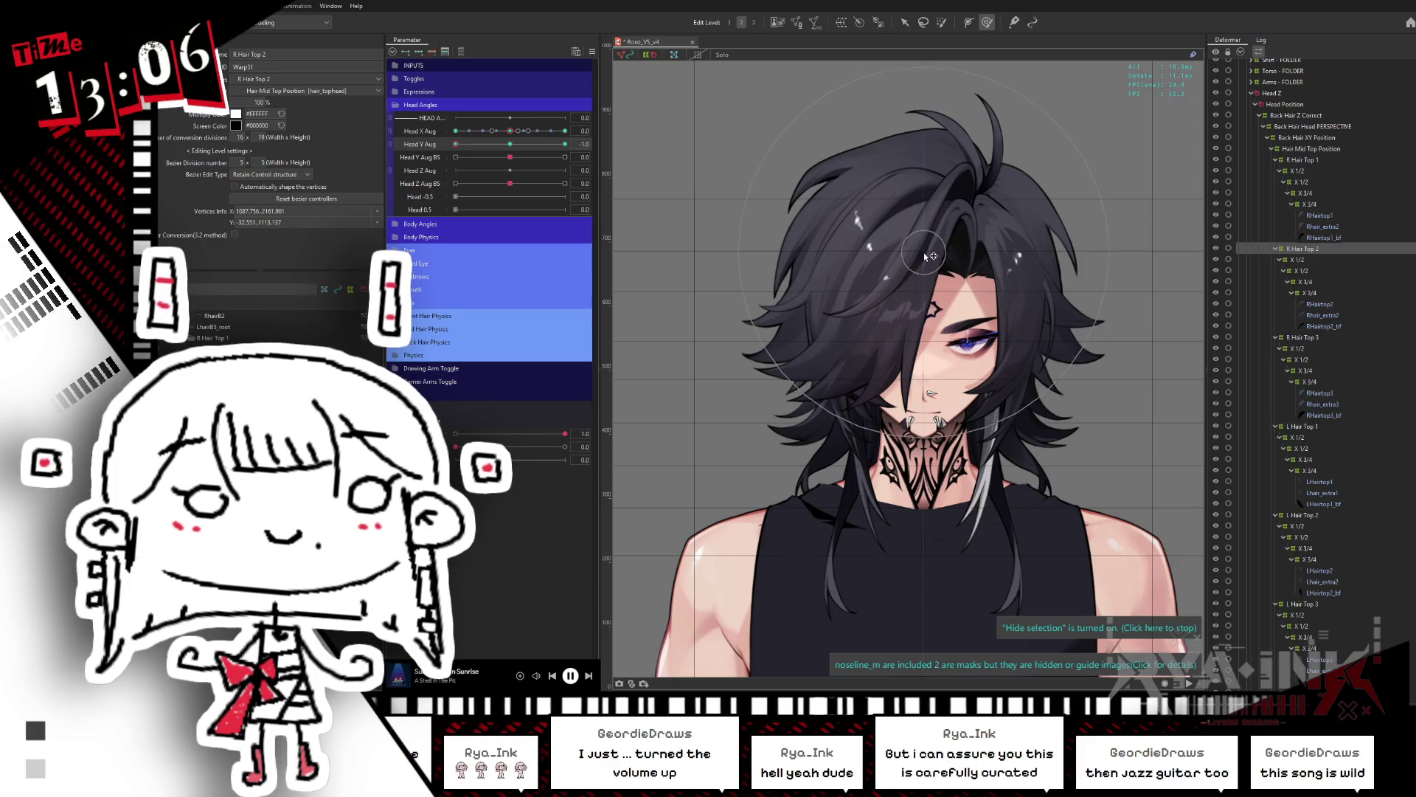
ctrl+click(1325, 340)
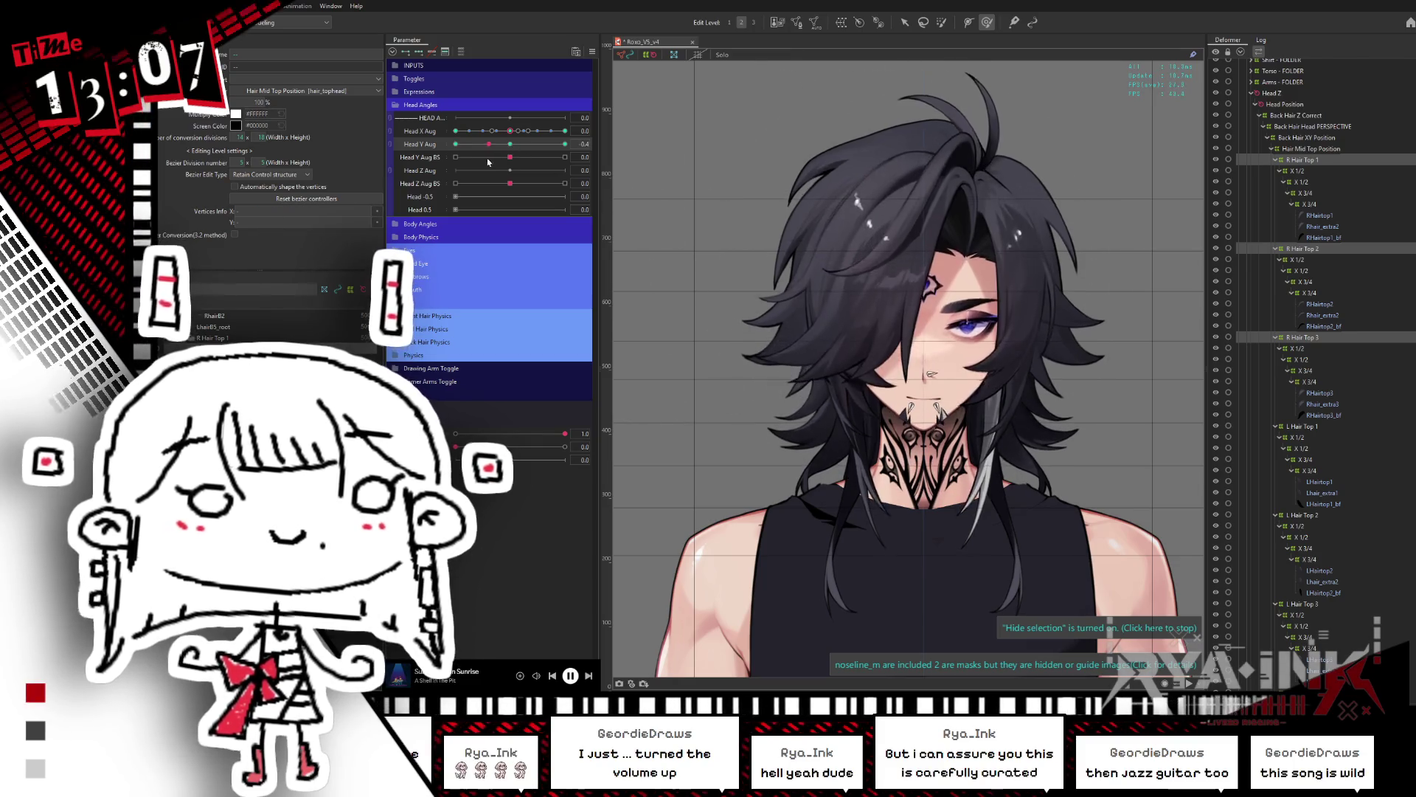
mouse_move(509, 144)
mouse_down()
mouse_move(509, 167)
mouse_move(456, 184)
mouse_up()
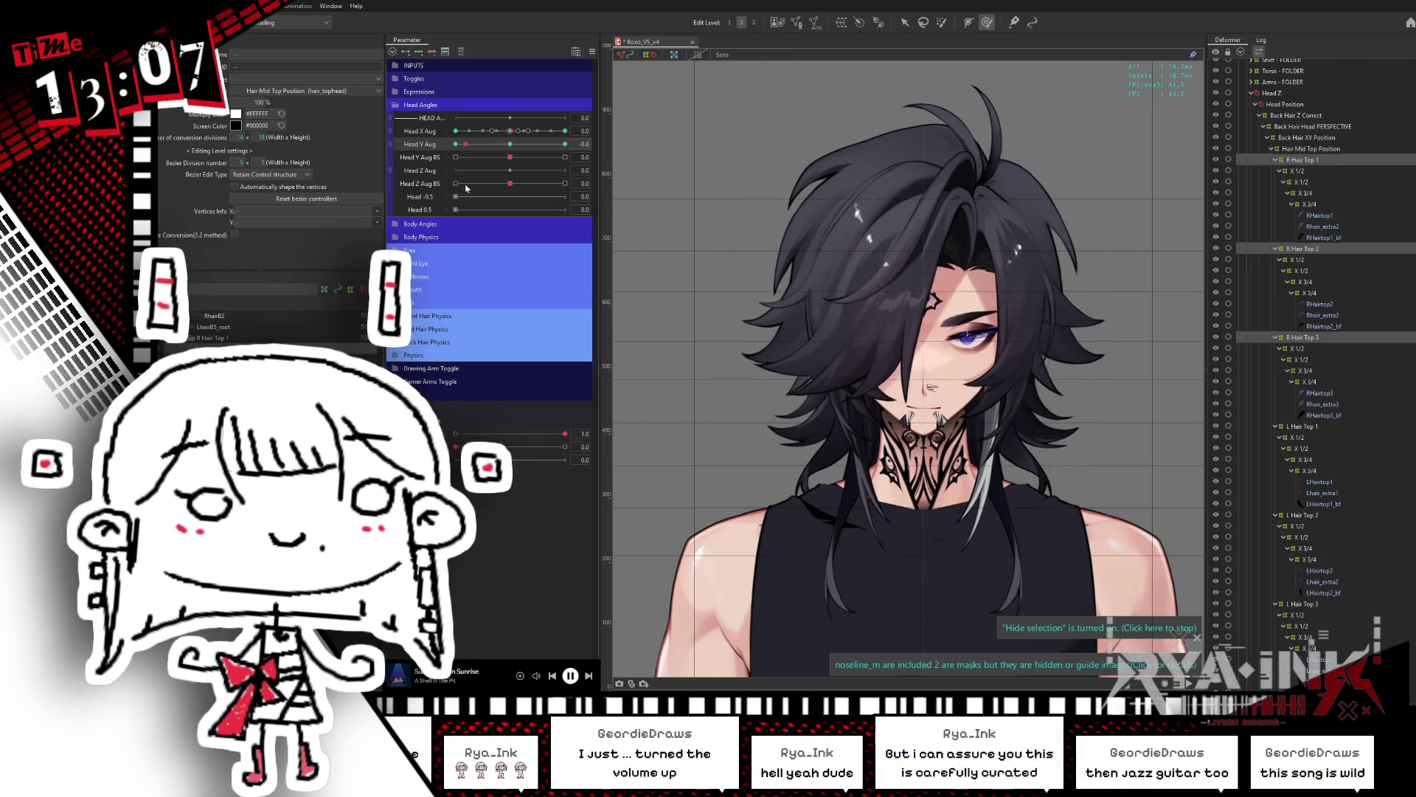
click(925, 223)
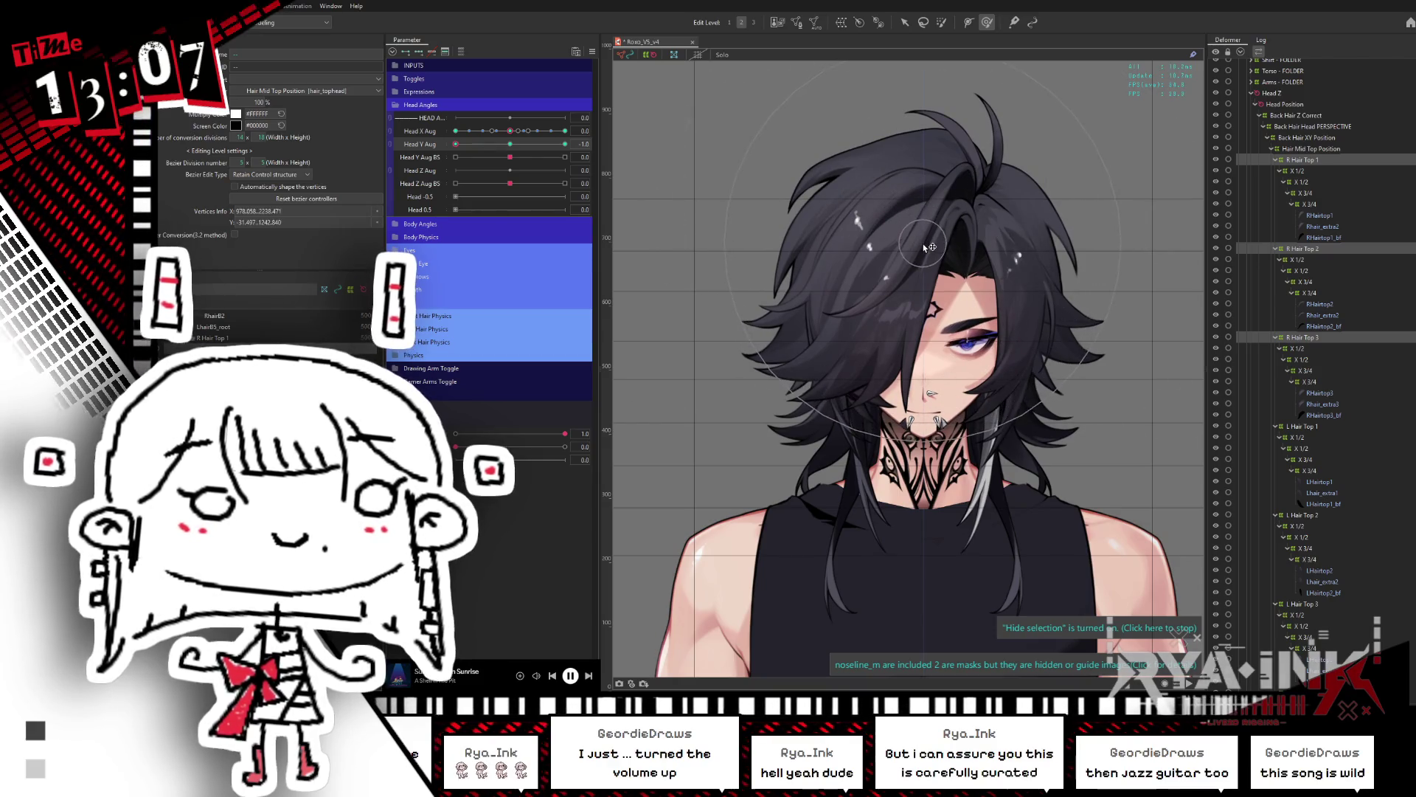
mouse_move(456, 144)
mouse_down()
mouse_move(488, 160)
mouse_move(443, 190)
mouse_up()
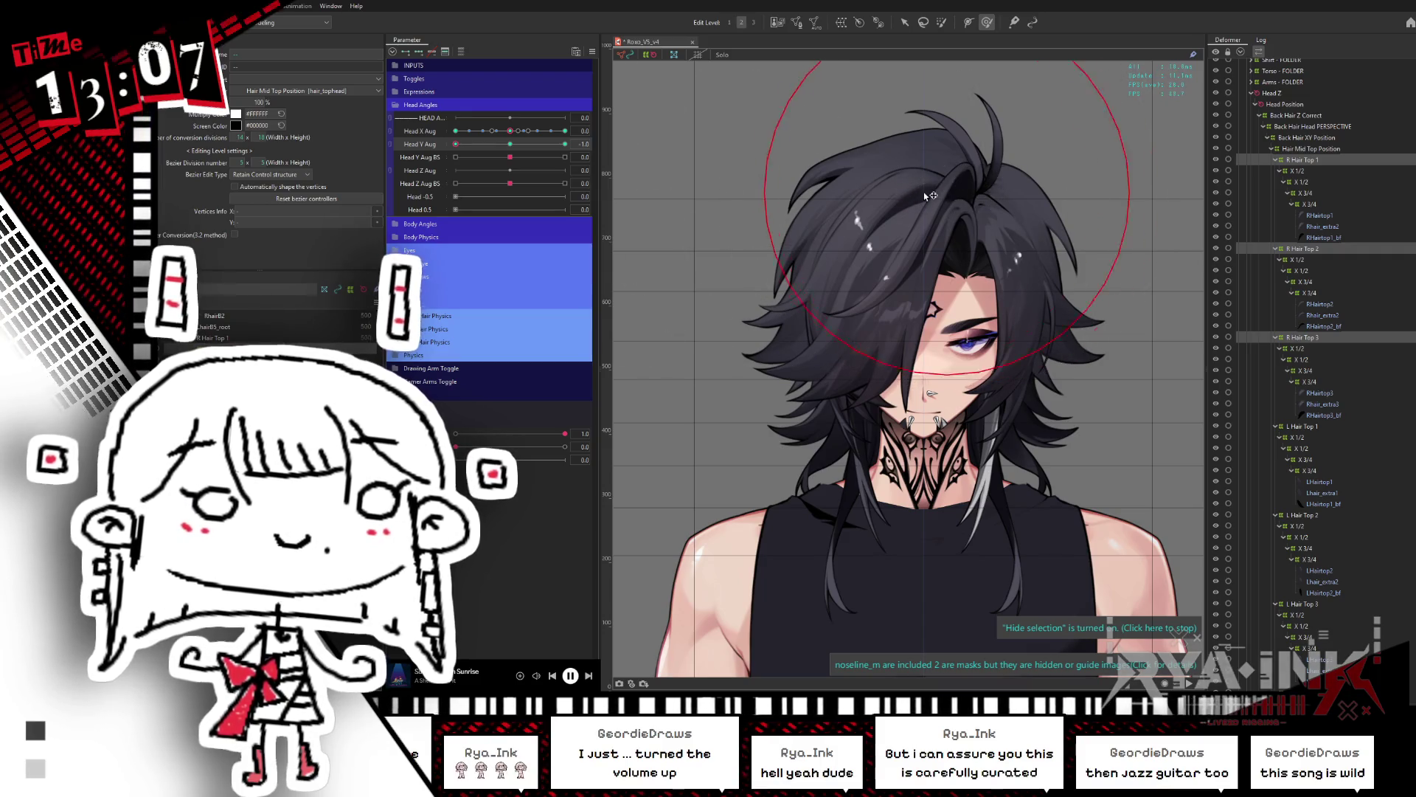
mouse_move(498, 145)
mouse_down()
mouse_move(526, 147)
mouse_move(464, 178)
mouse_move(475, 209)
mouse_up()
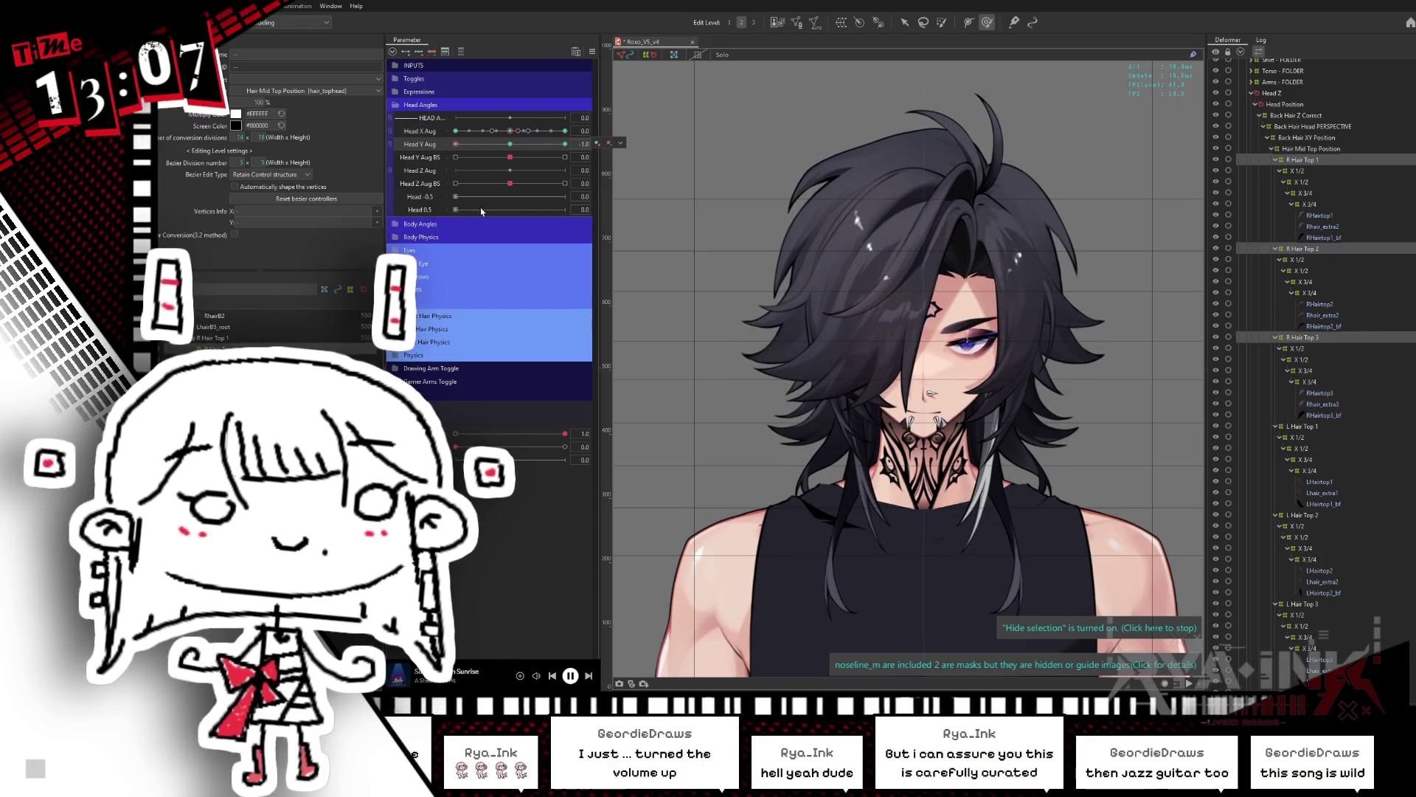
click(1328, 305)
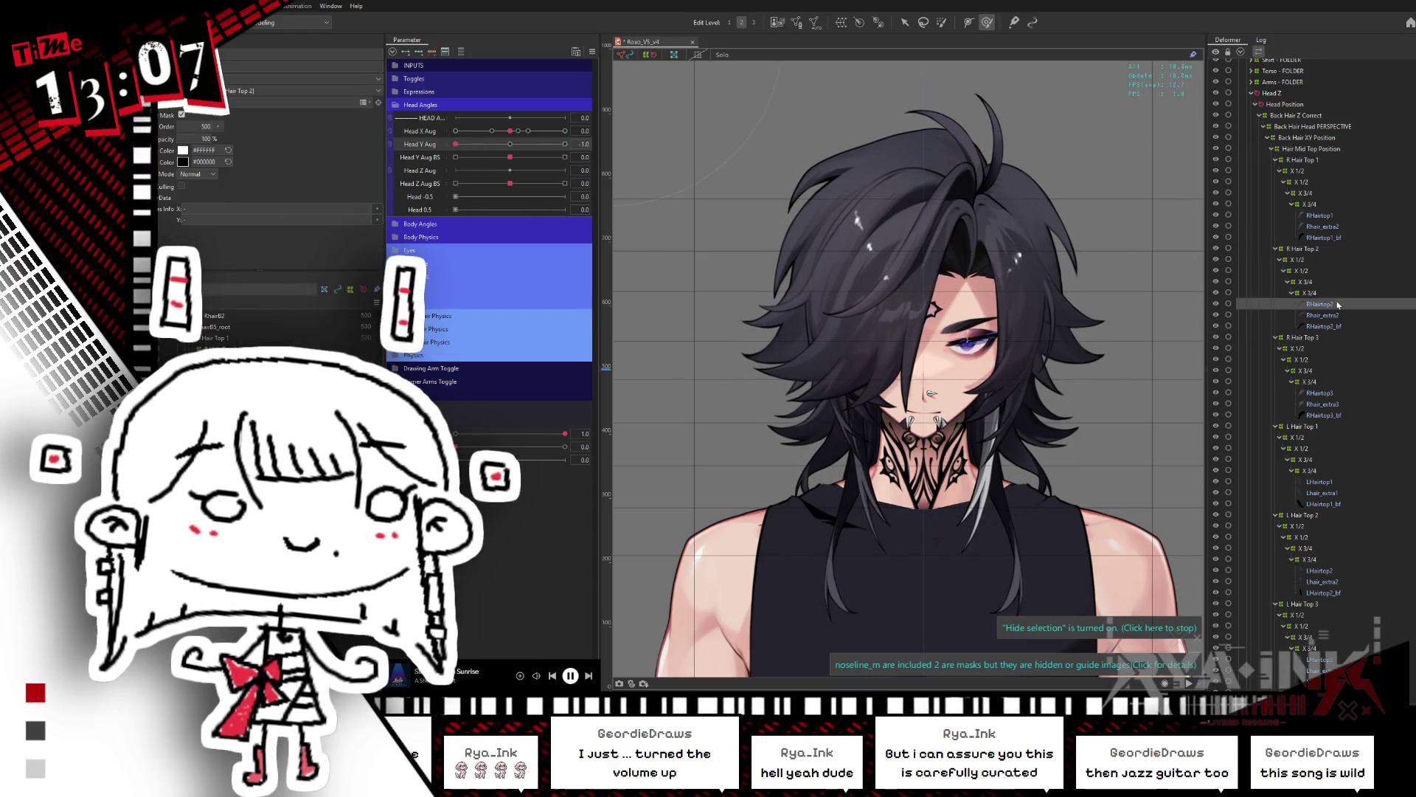
Step: Refine the R Hair Top 2 strand at Head Y -0.7, then select R Hair Top 3 and its RHairtop3 mesh
click(1302, 249)
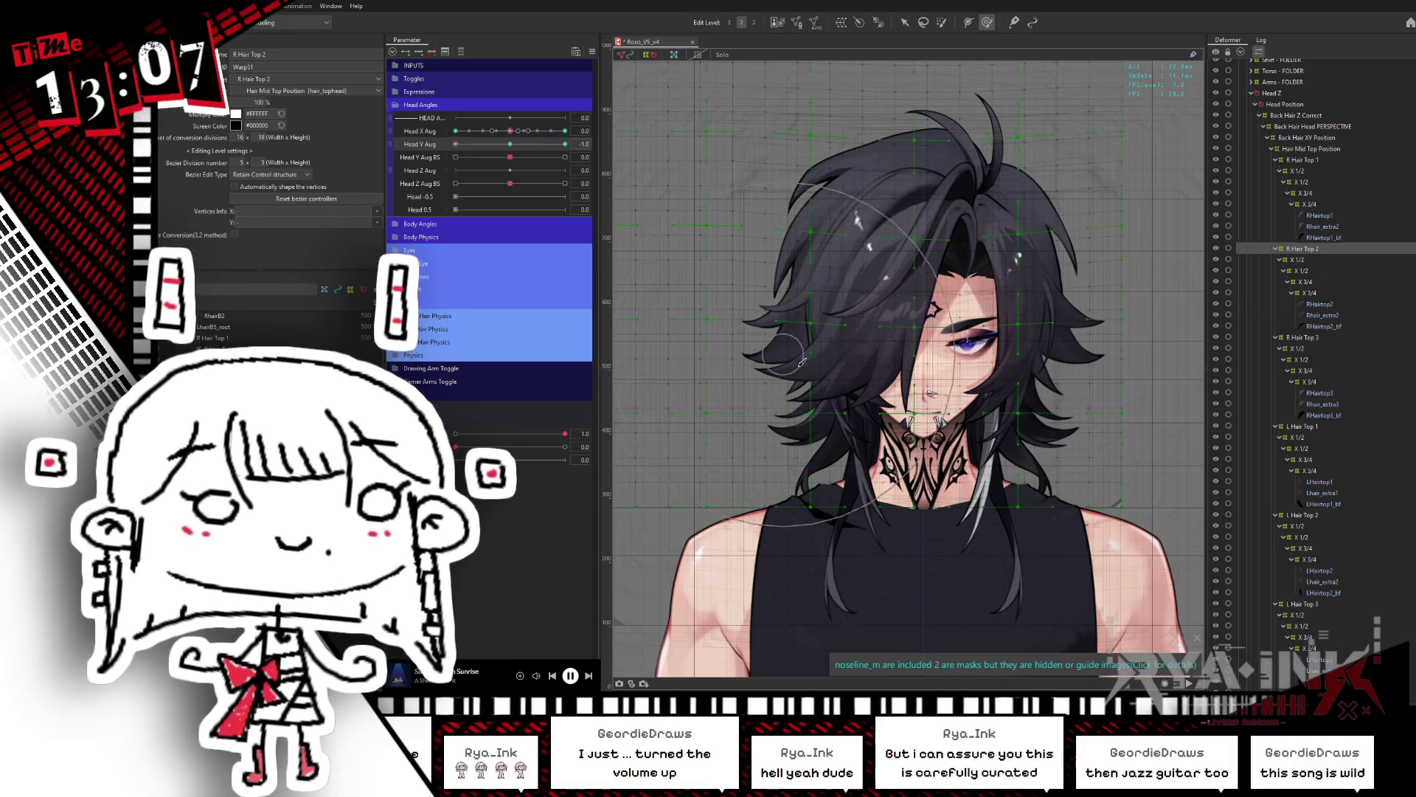
scroll(735, 351, up, 3)
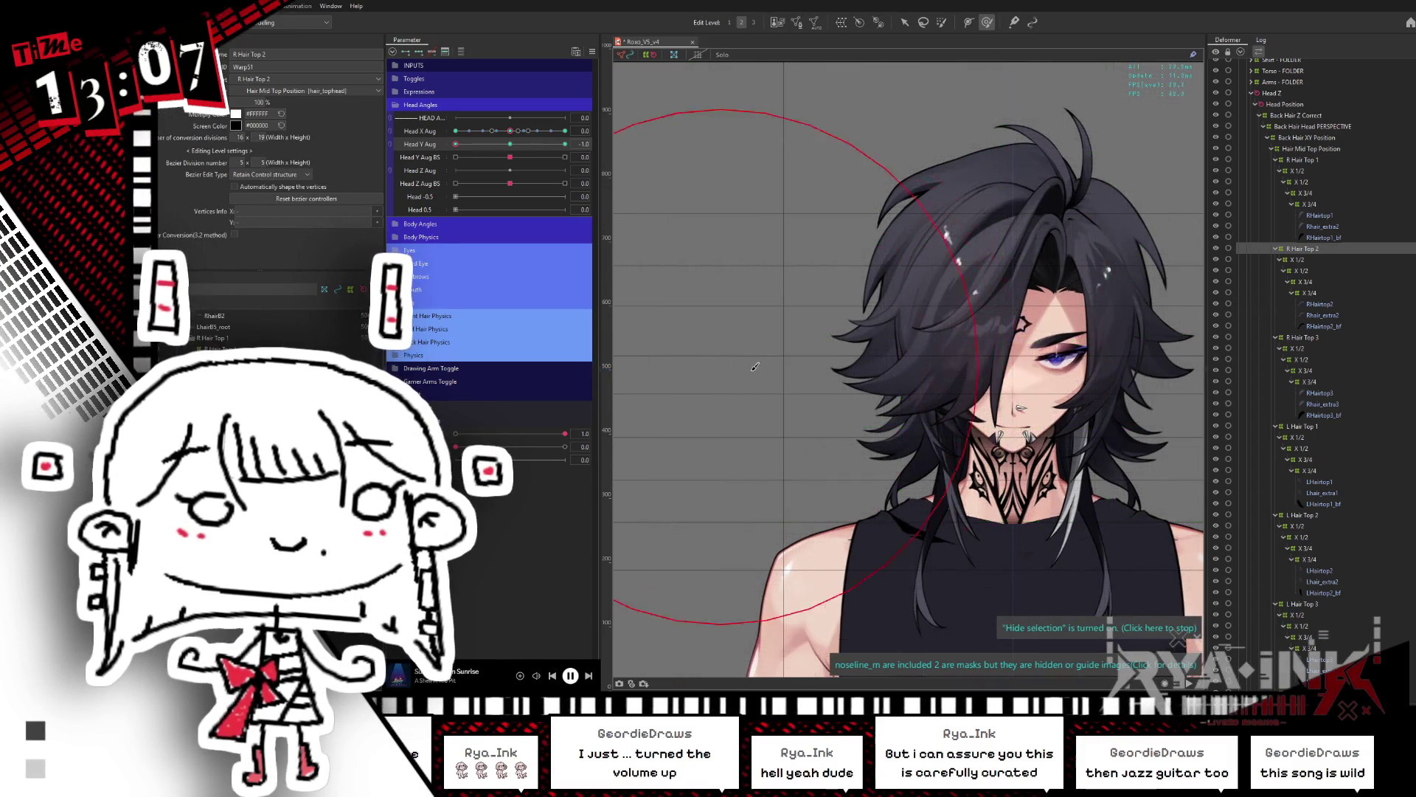
key(ctrl+a)
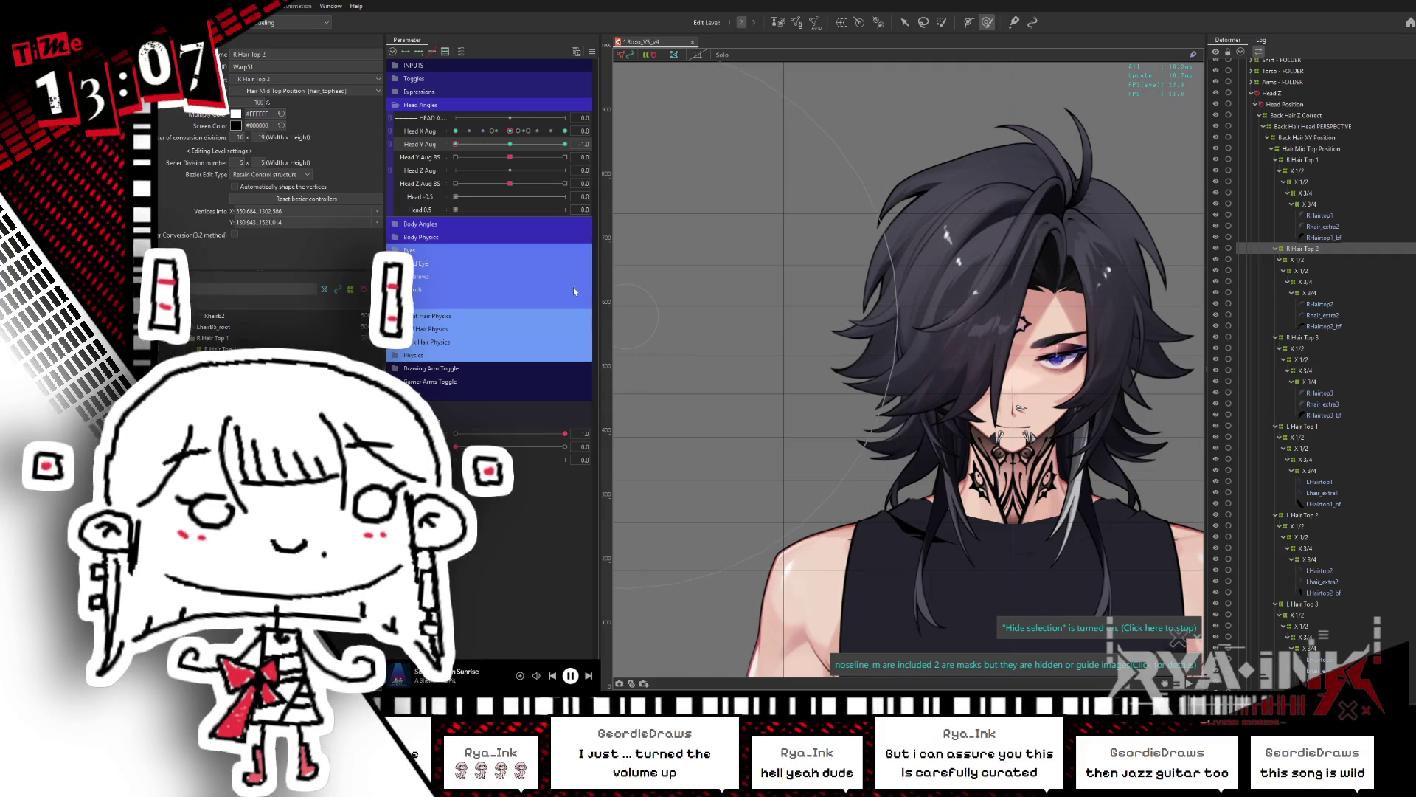
click(833, 452)
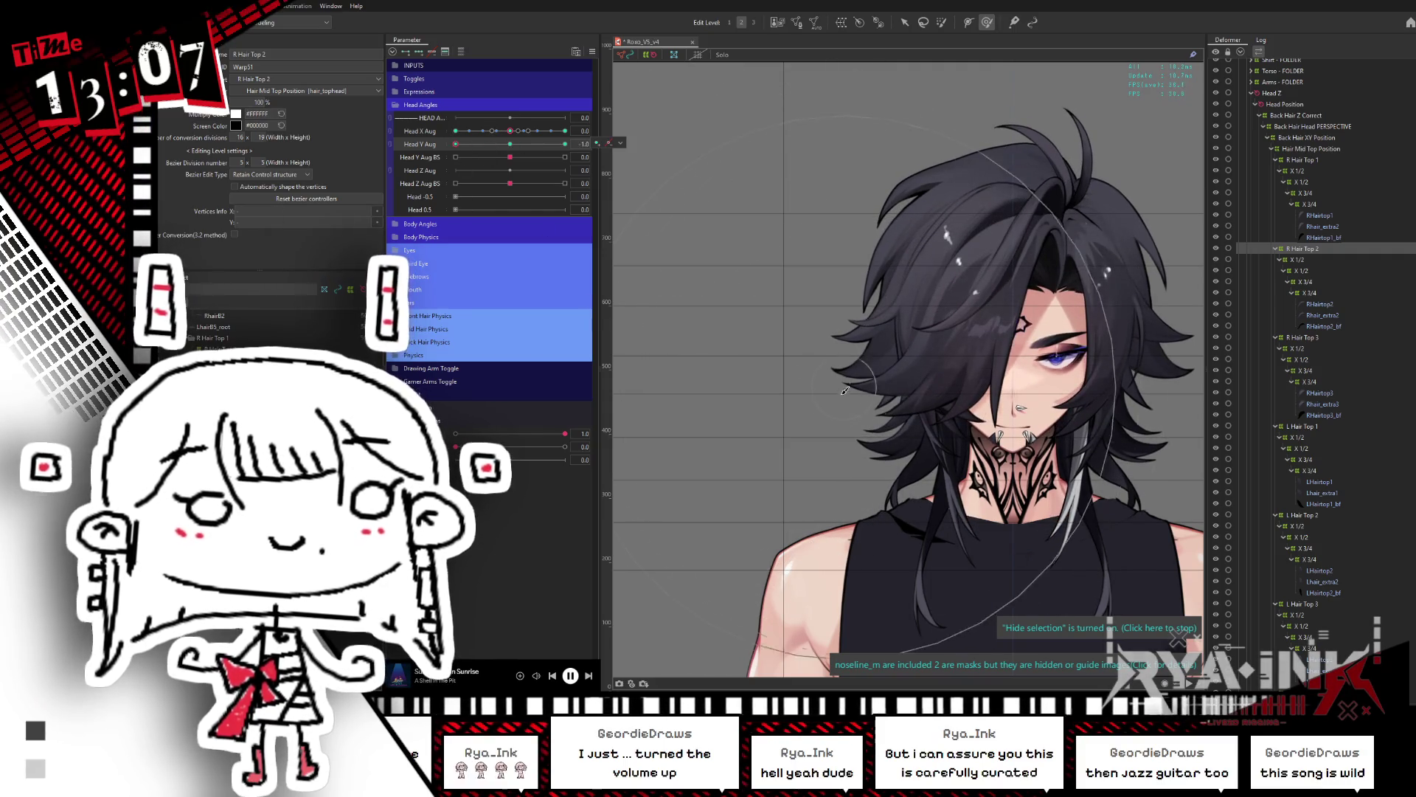
mouse_move(456, 143)
mouse_down()
mouse_move(471, 143)
mouse_move(445, 185)
mouse_up()
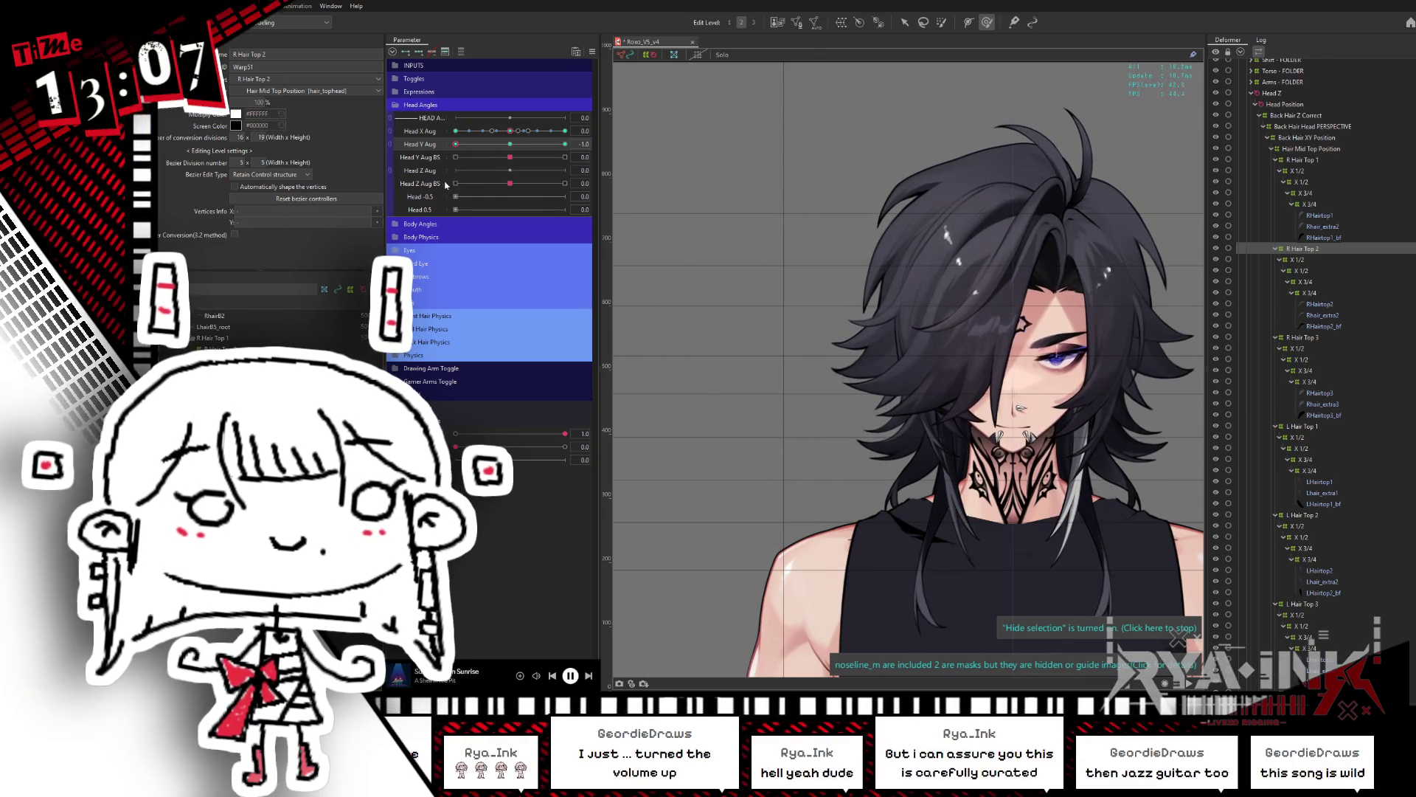
click(759, 468)
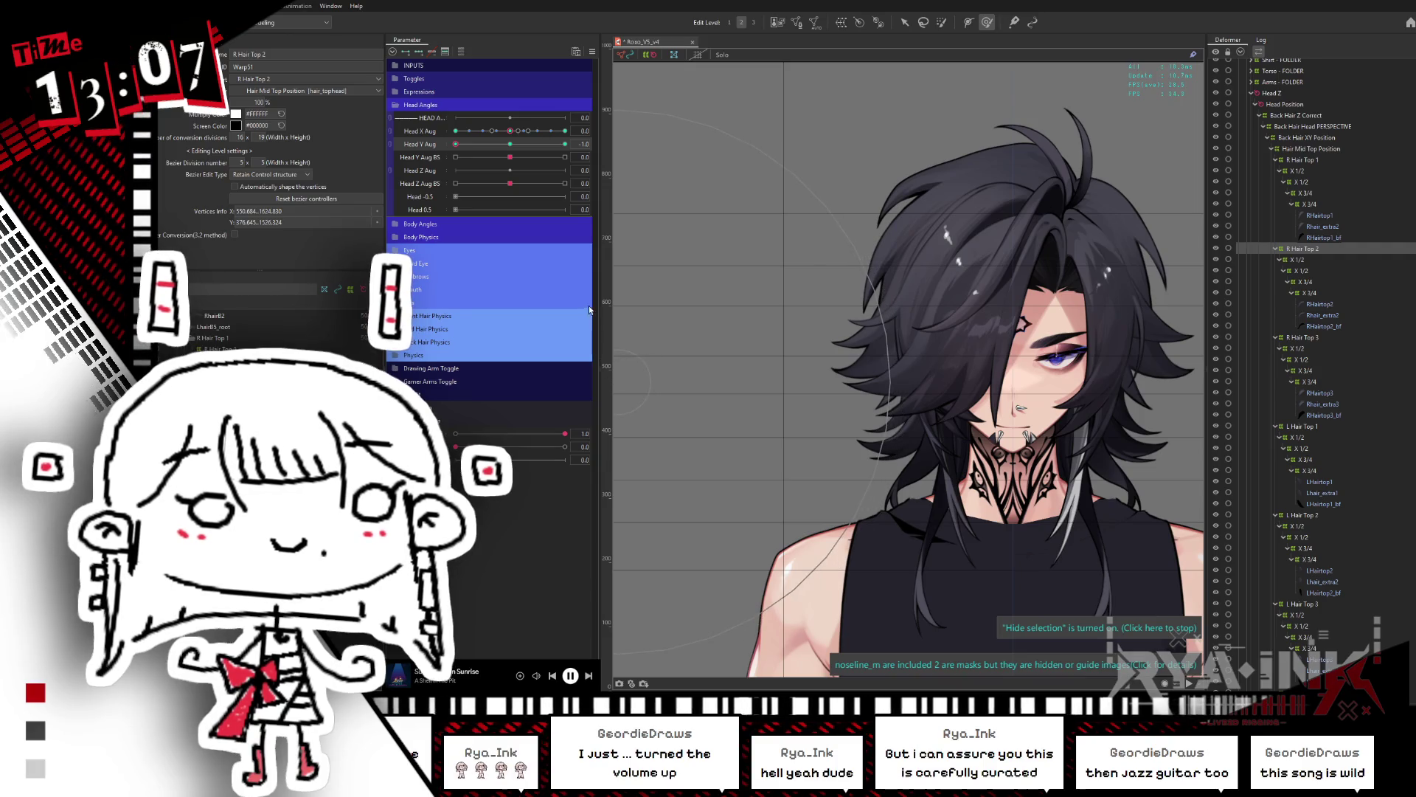
drag(646, 314, 849, 334)
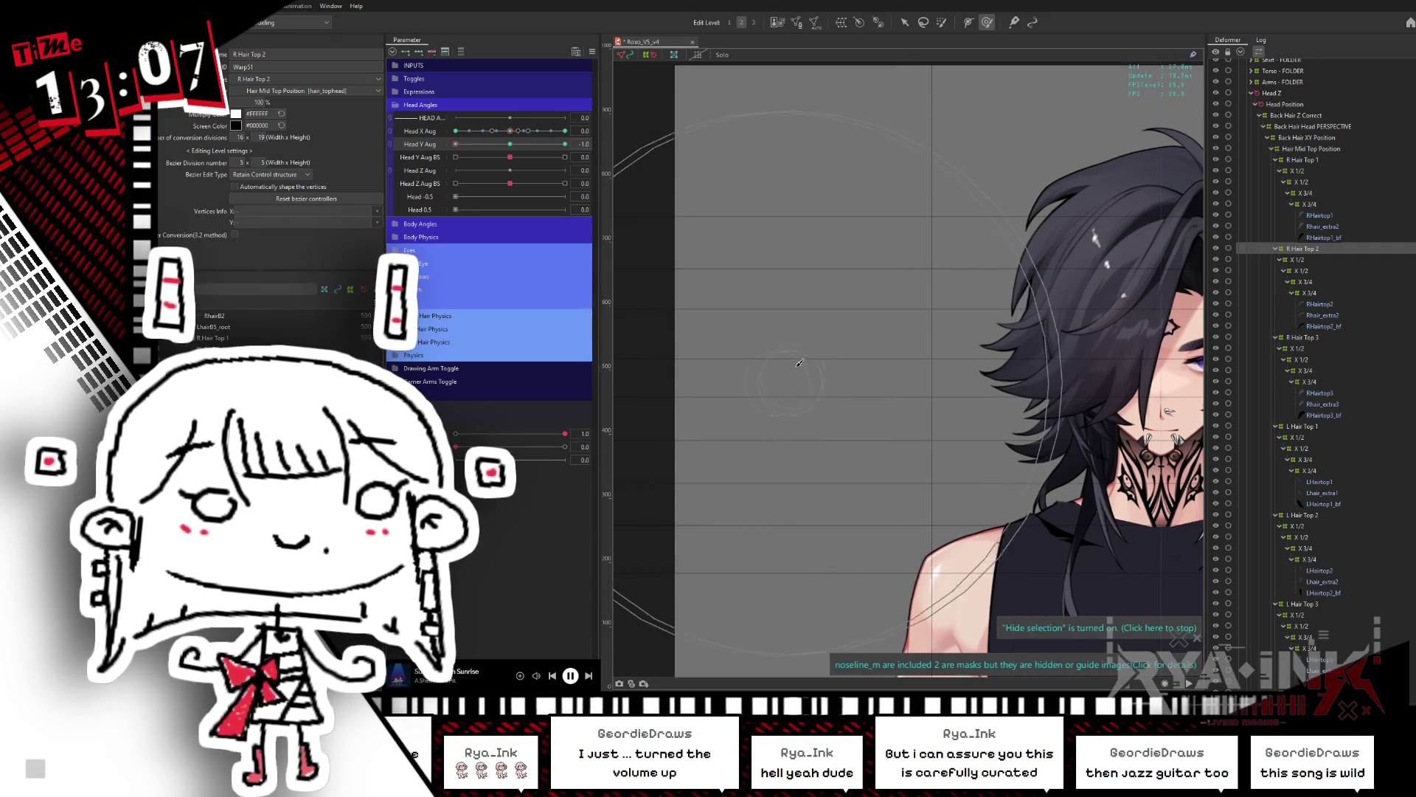
click(765, 331)
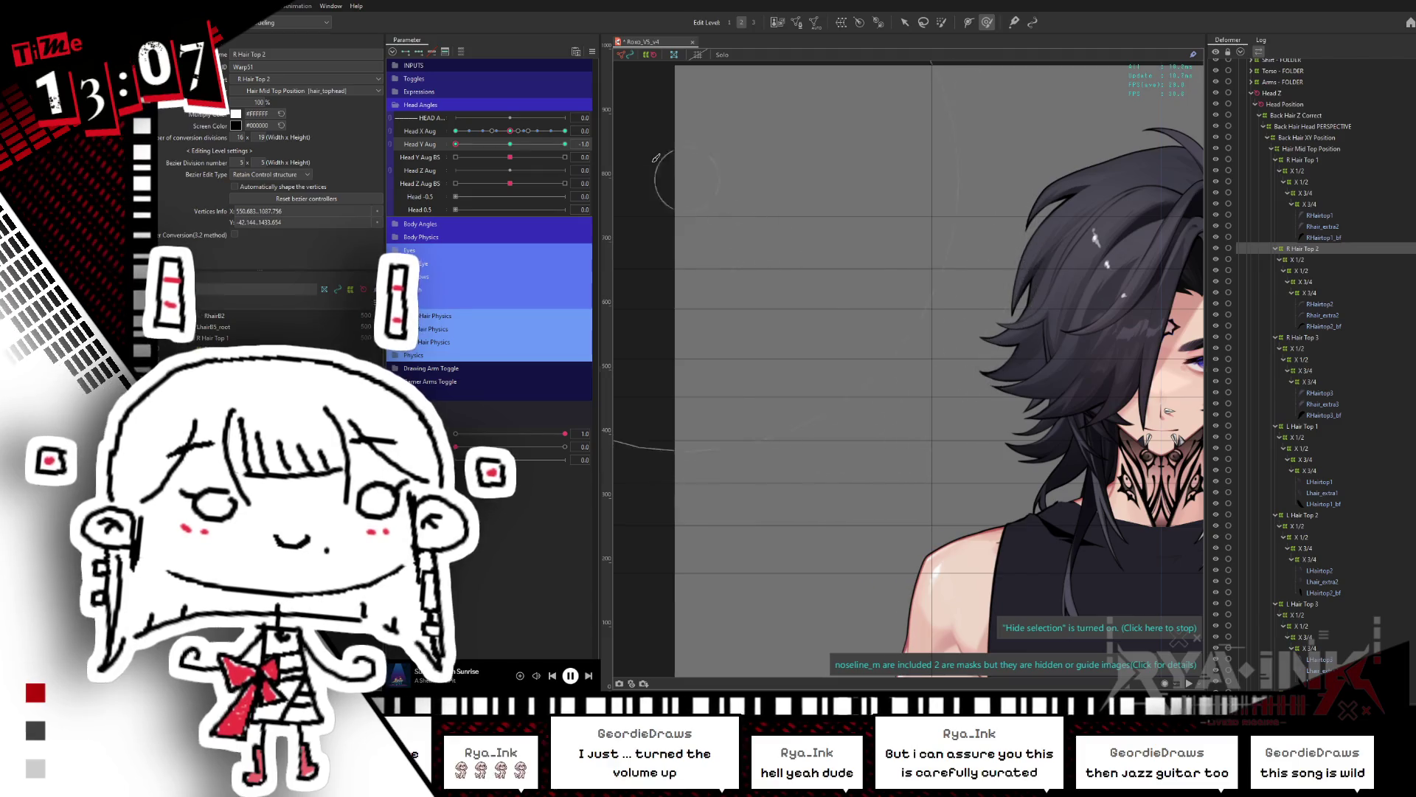
click(432, 180)
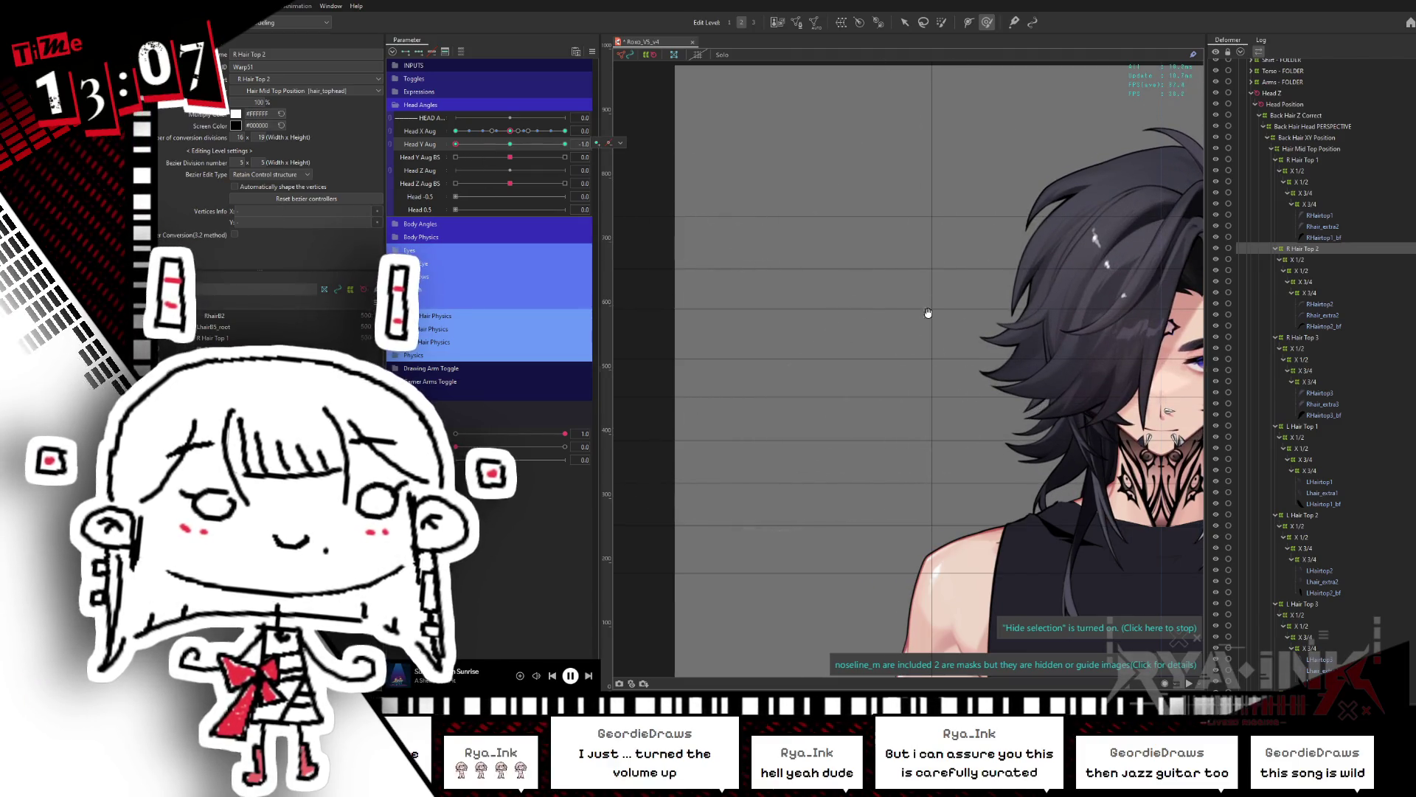
click(1314, 337)
click(1320, 392)
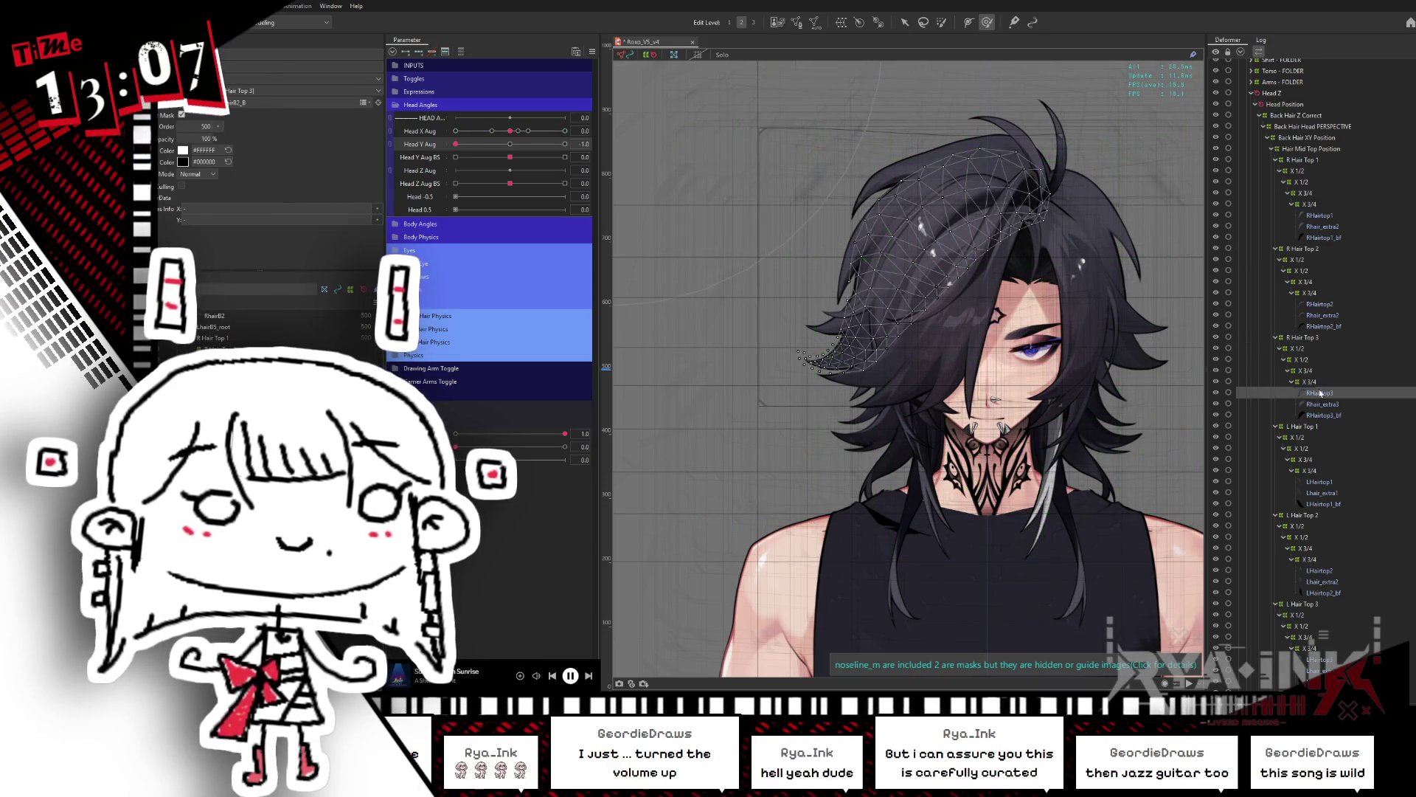
click(1316, 338)
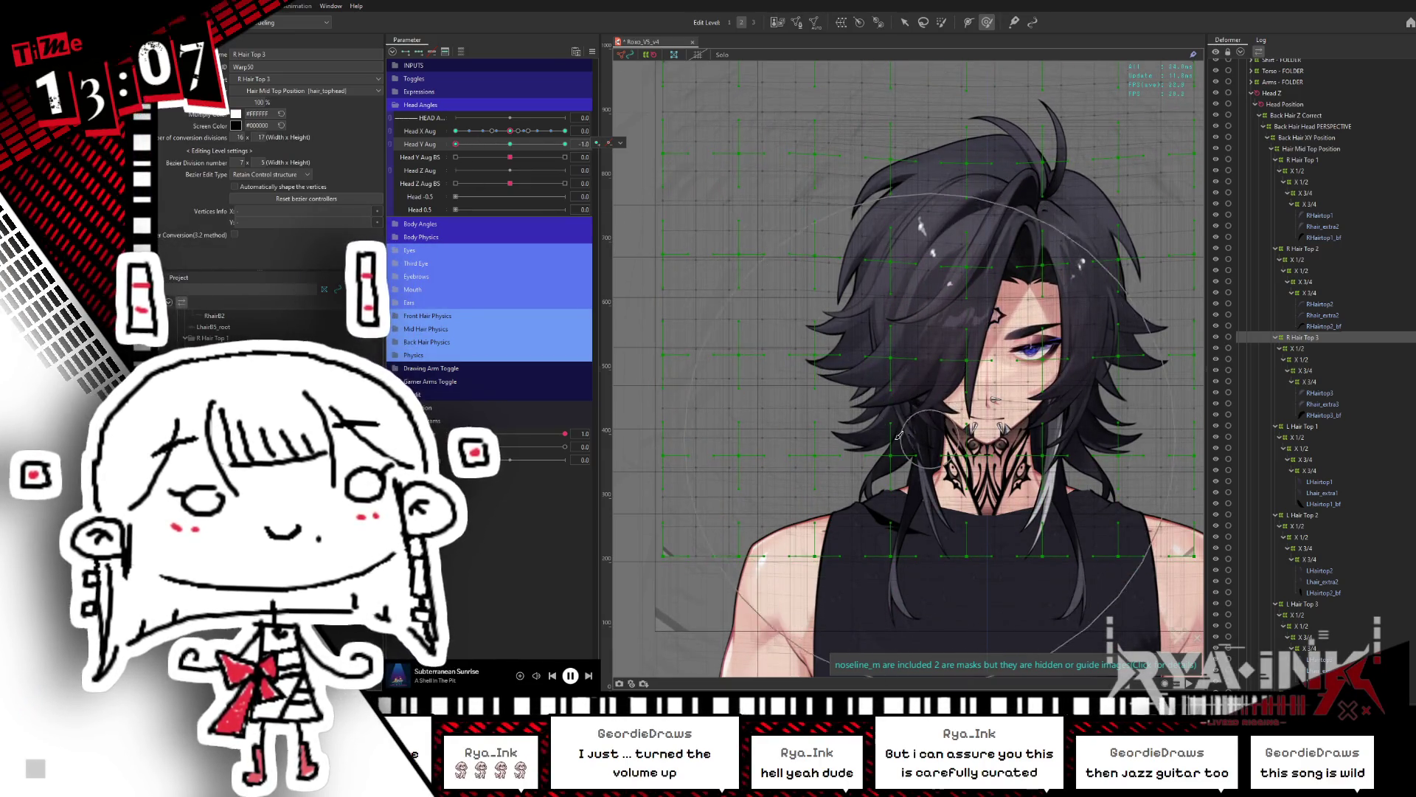
scroll(819, 380, up, 3)
key(ctrl+h)
scroll(747, 372, up, 1)
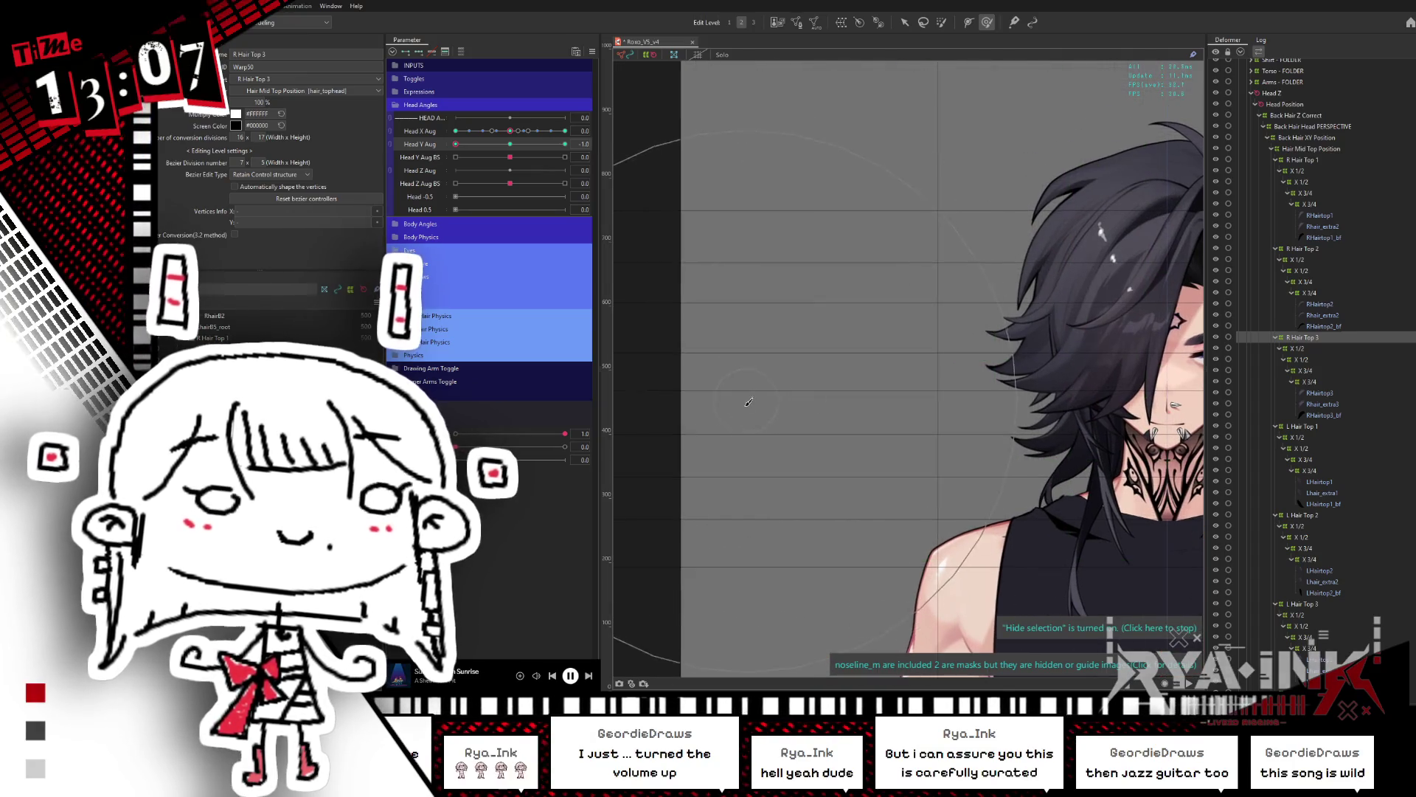
click(738, 330)
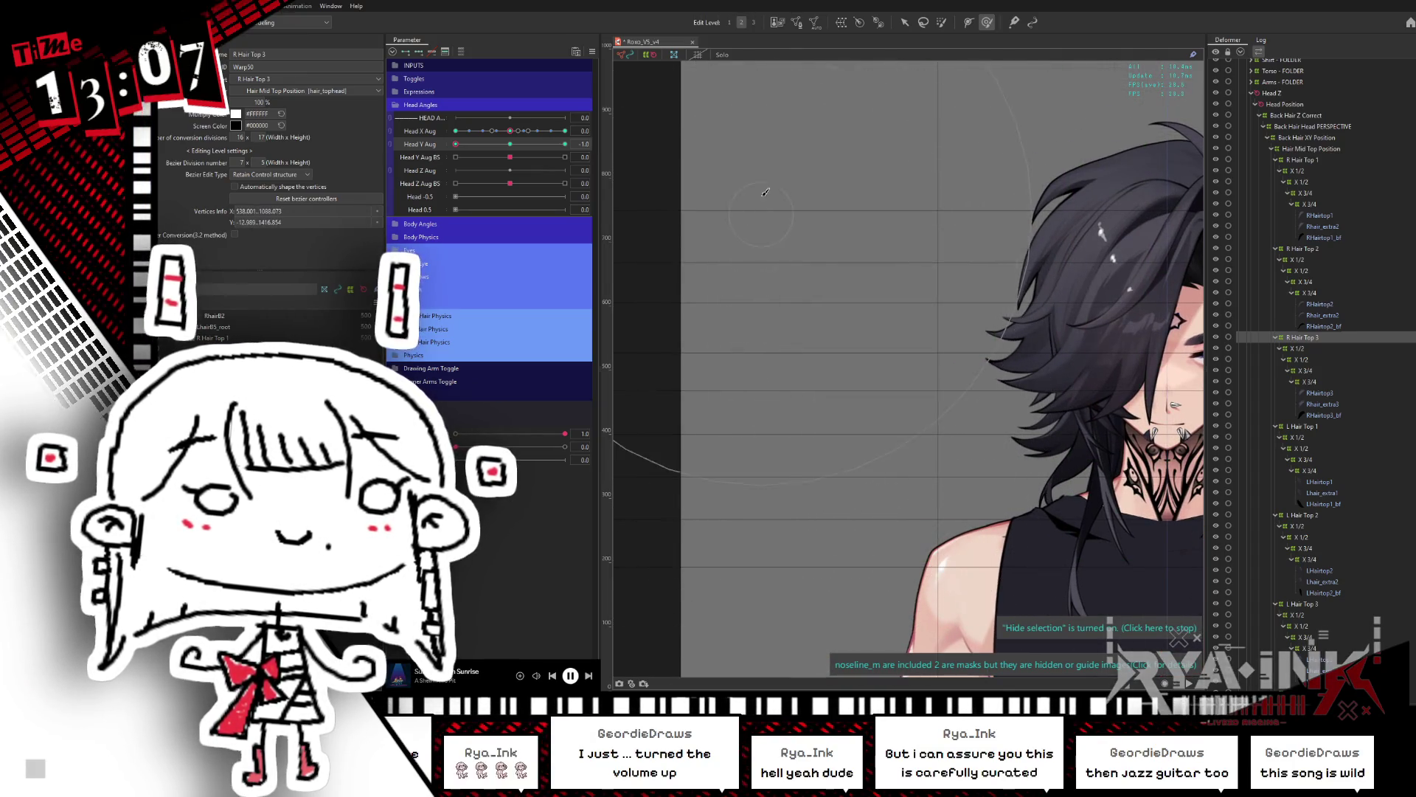
mouse_move(509, 148)
mouse_down()
mouse_move(531, 145)
mouse_move(487, 146)
mouse_move(517, 147)
mouse_move(451, 169)
mouse_up()
scroll(862, 461, down, 2)
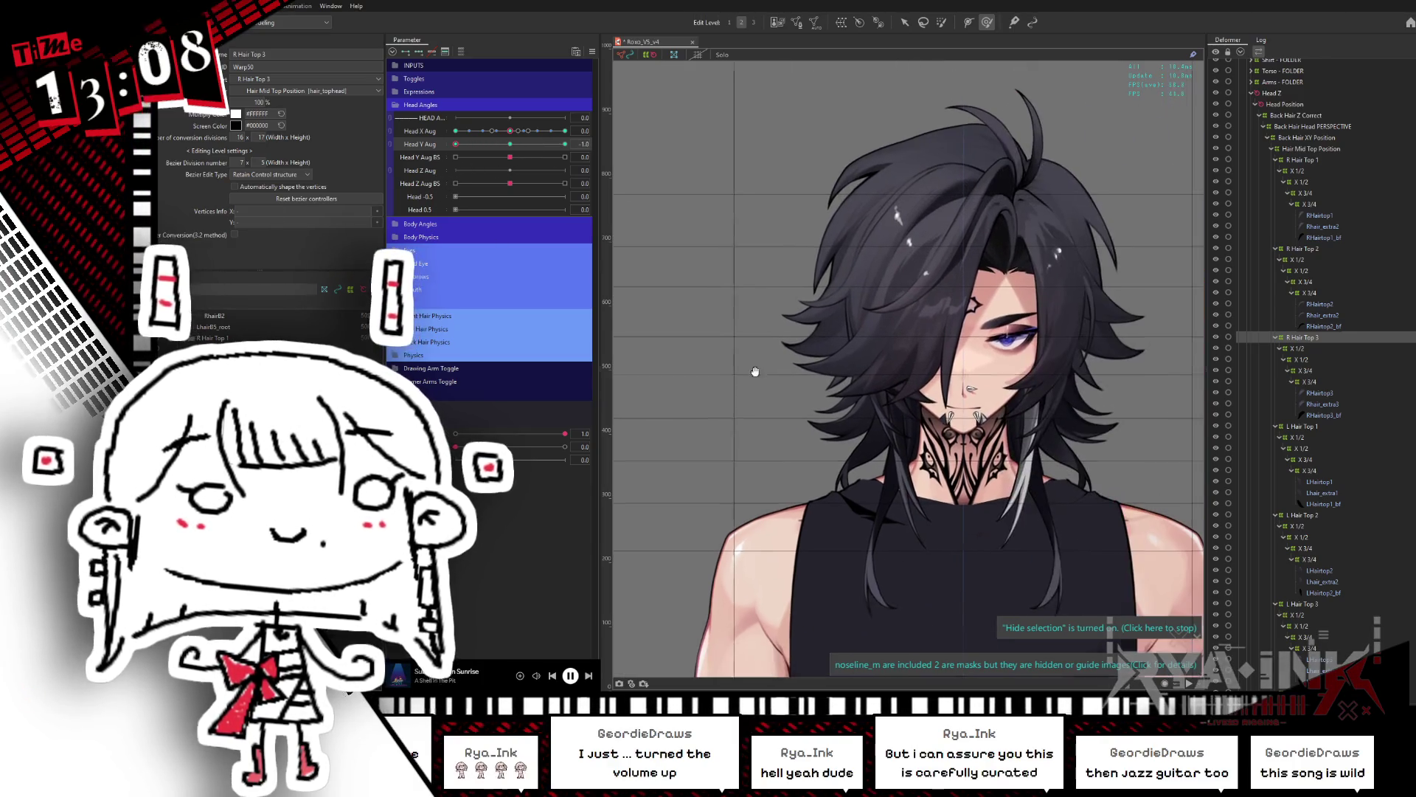
click(874, 480)
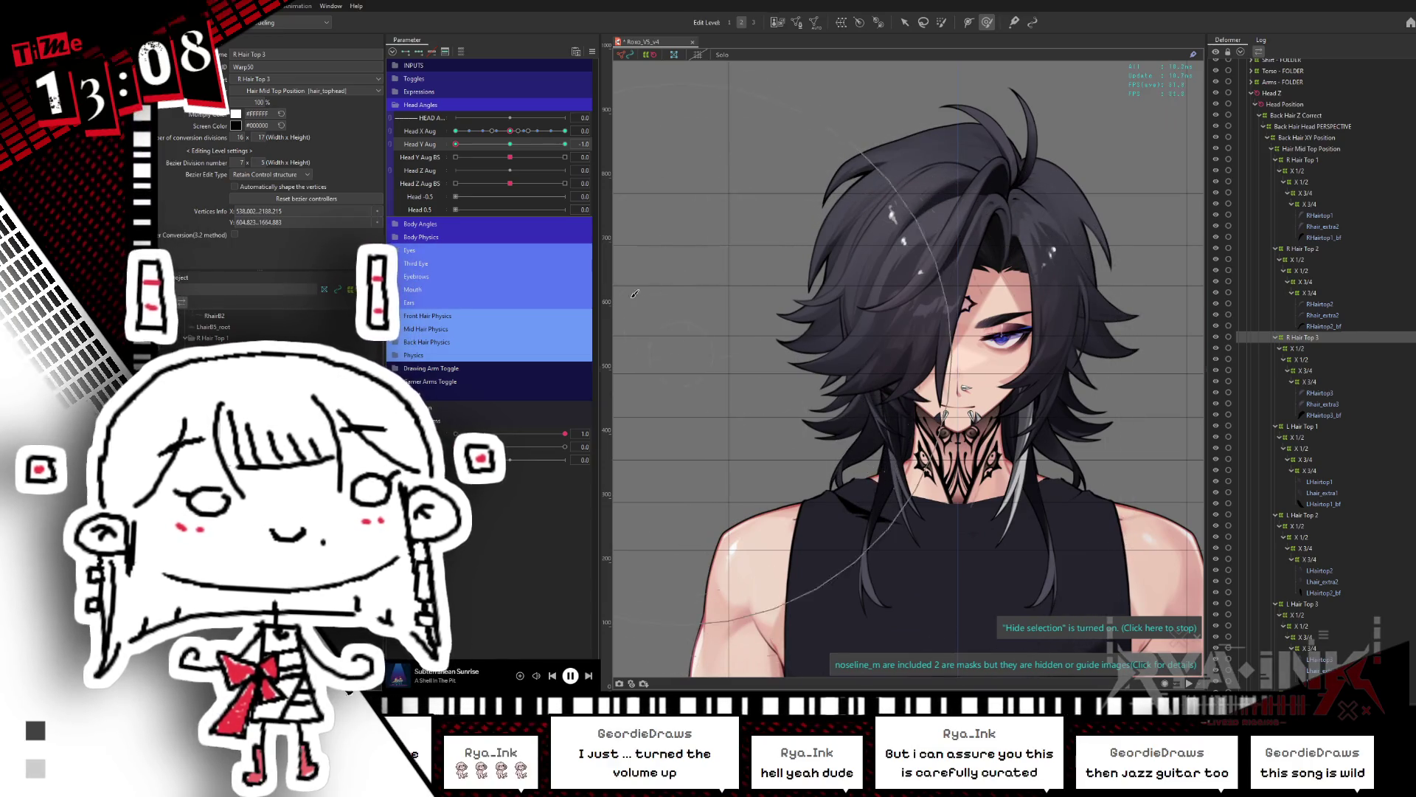
mouse_move(515, 149)
mouse_down()
mouse_move(531, 146)
mouse_move(483, 147)
mouse_move(458, 178)
mouse_move(509, 177)
mouse_move(454, 178)
mouse_up()
click(964, 387)
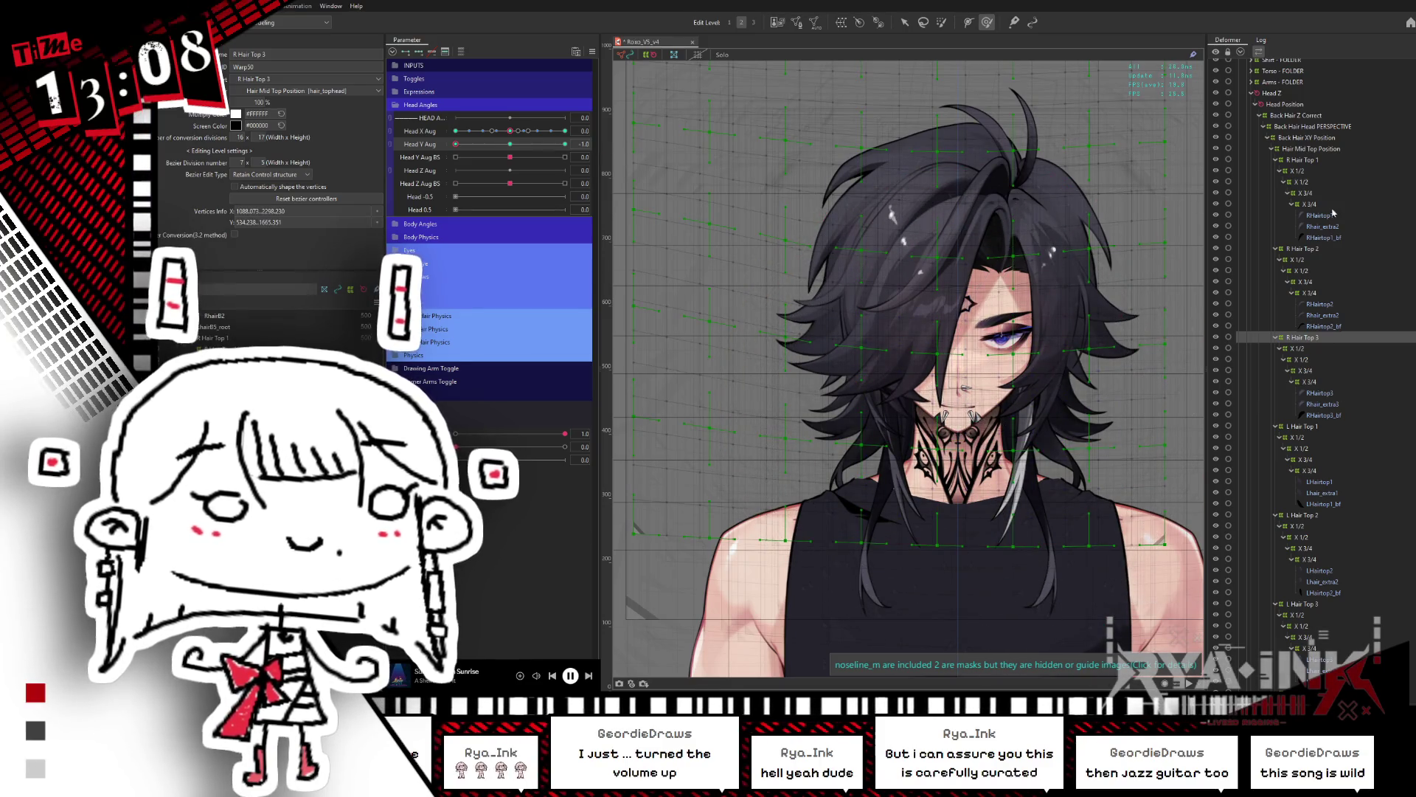
Step: Lasso and shift the R Hair Top 1 warp grid points around the head, checking at Head Y Aug 0.1
click(1319, 215)
click(1304, 159)
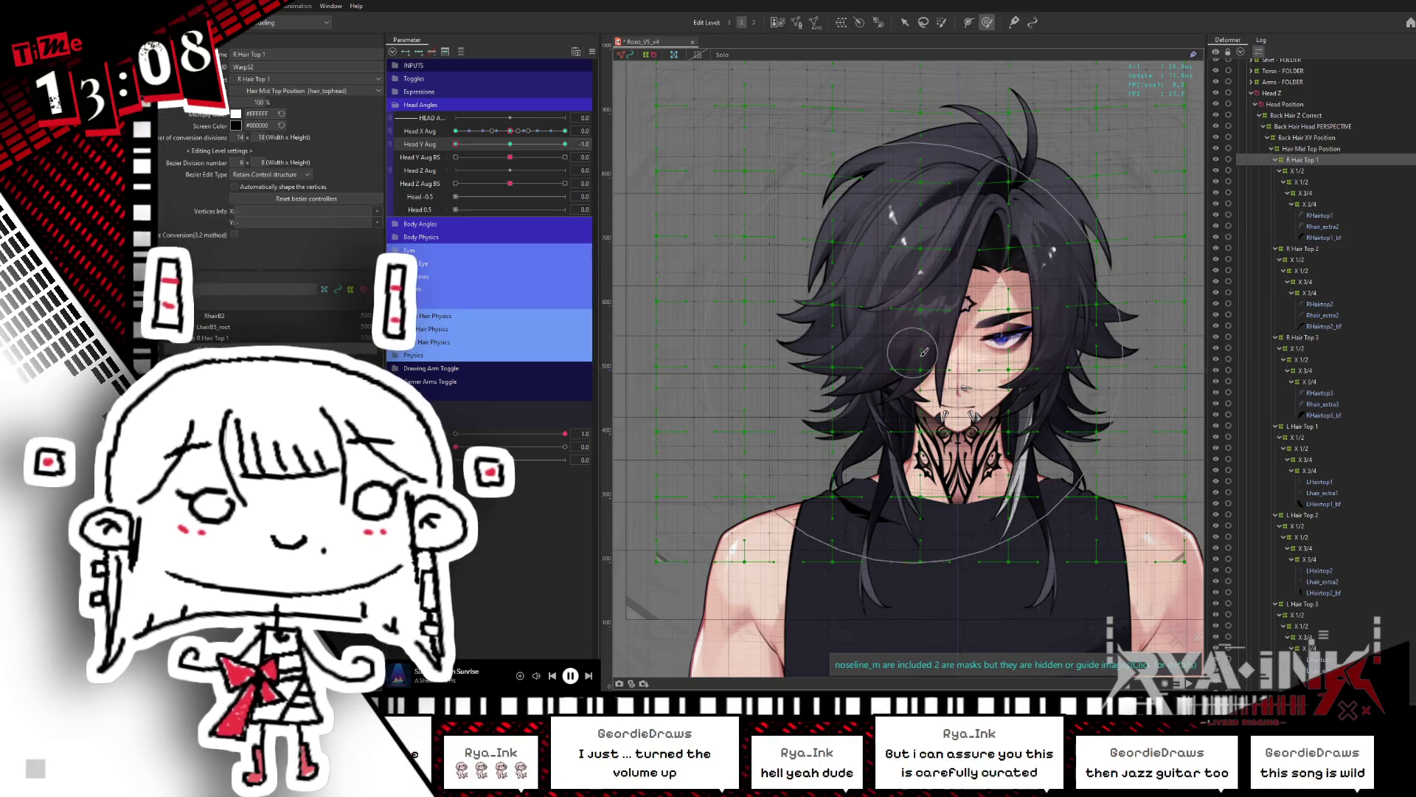
scroll(773, 418, up, 2)
mouse_move(817, 450)
mouse_down()
mouse_move(782, 516)
mouse_move(743, 394)
mouse_up()
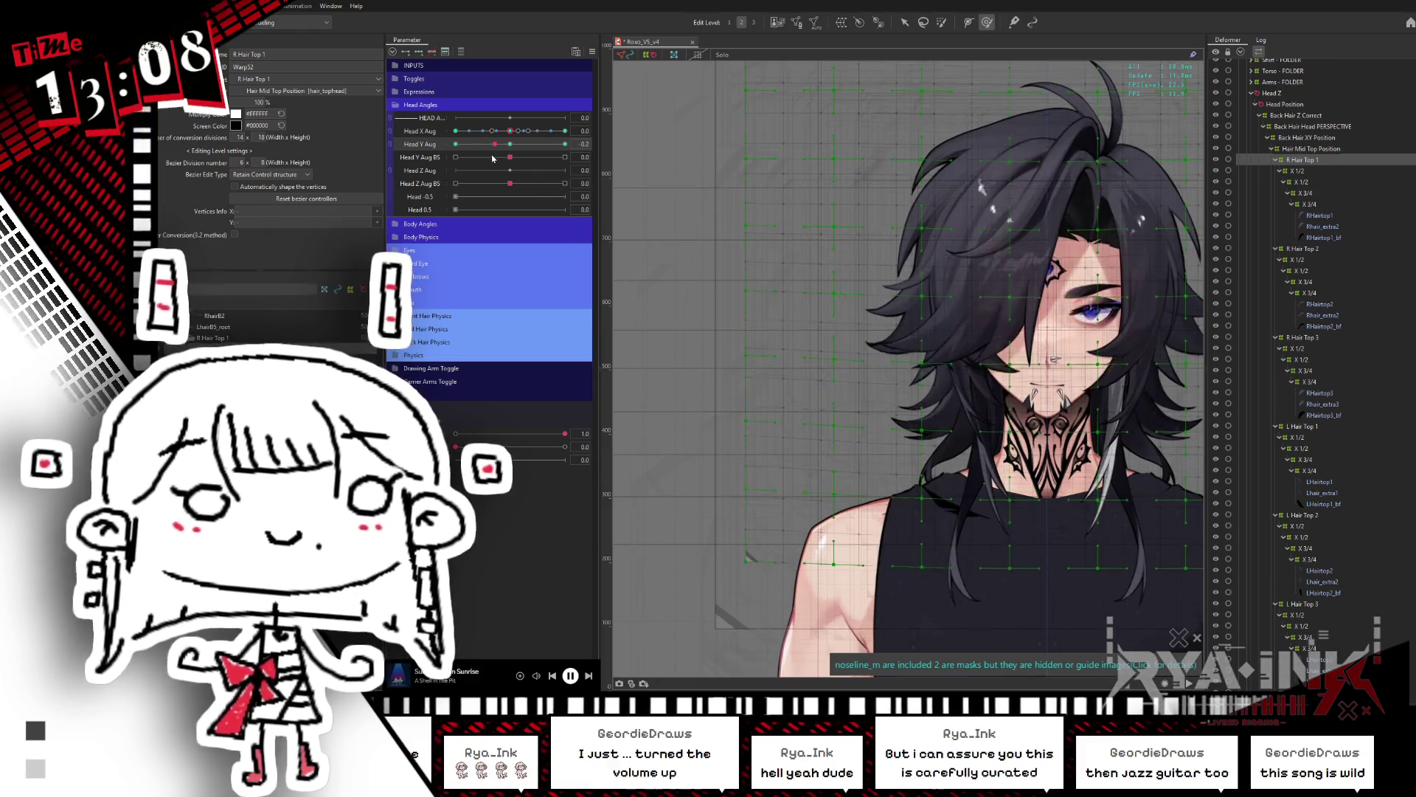
click(821, 304)
drag(821, 304, 922, 432)
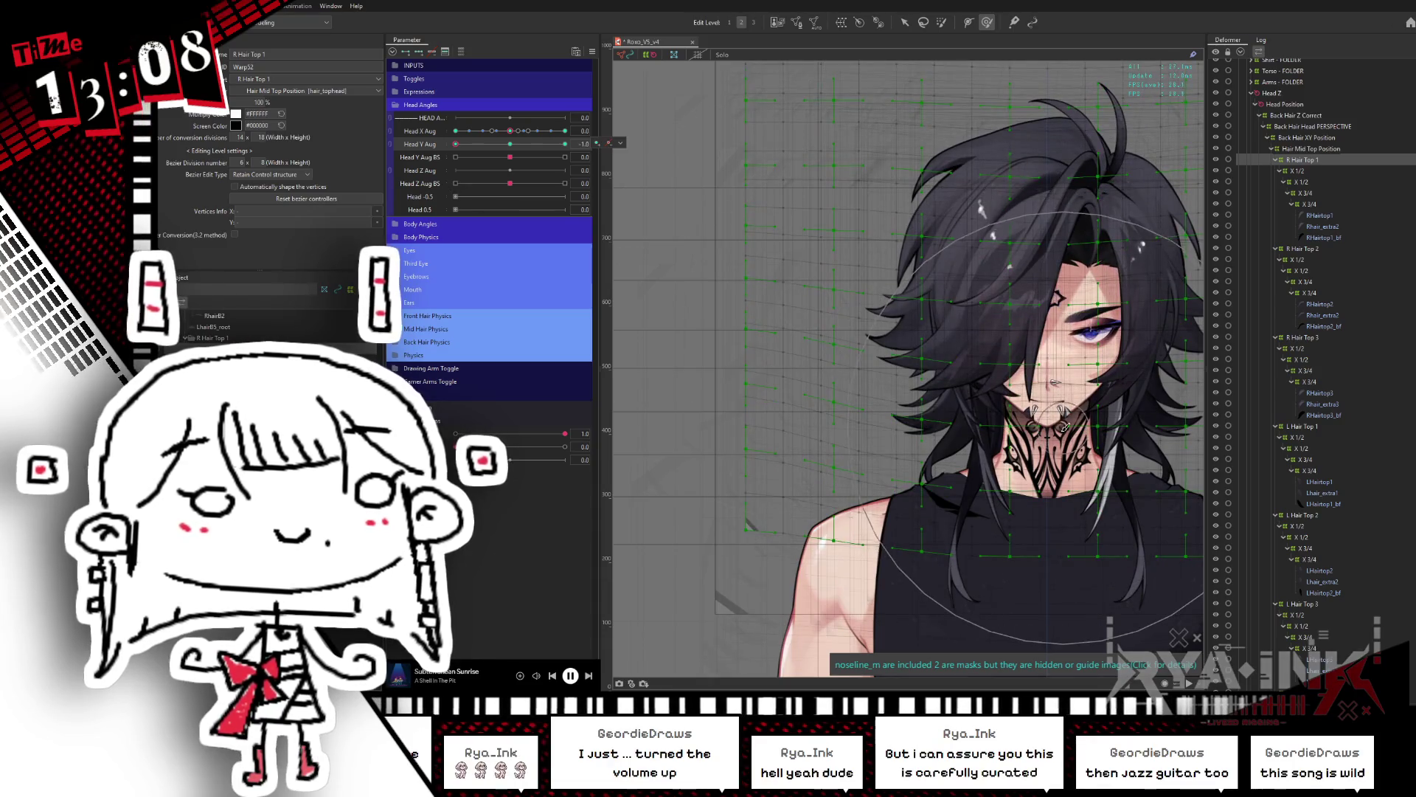
click(512, 156)
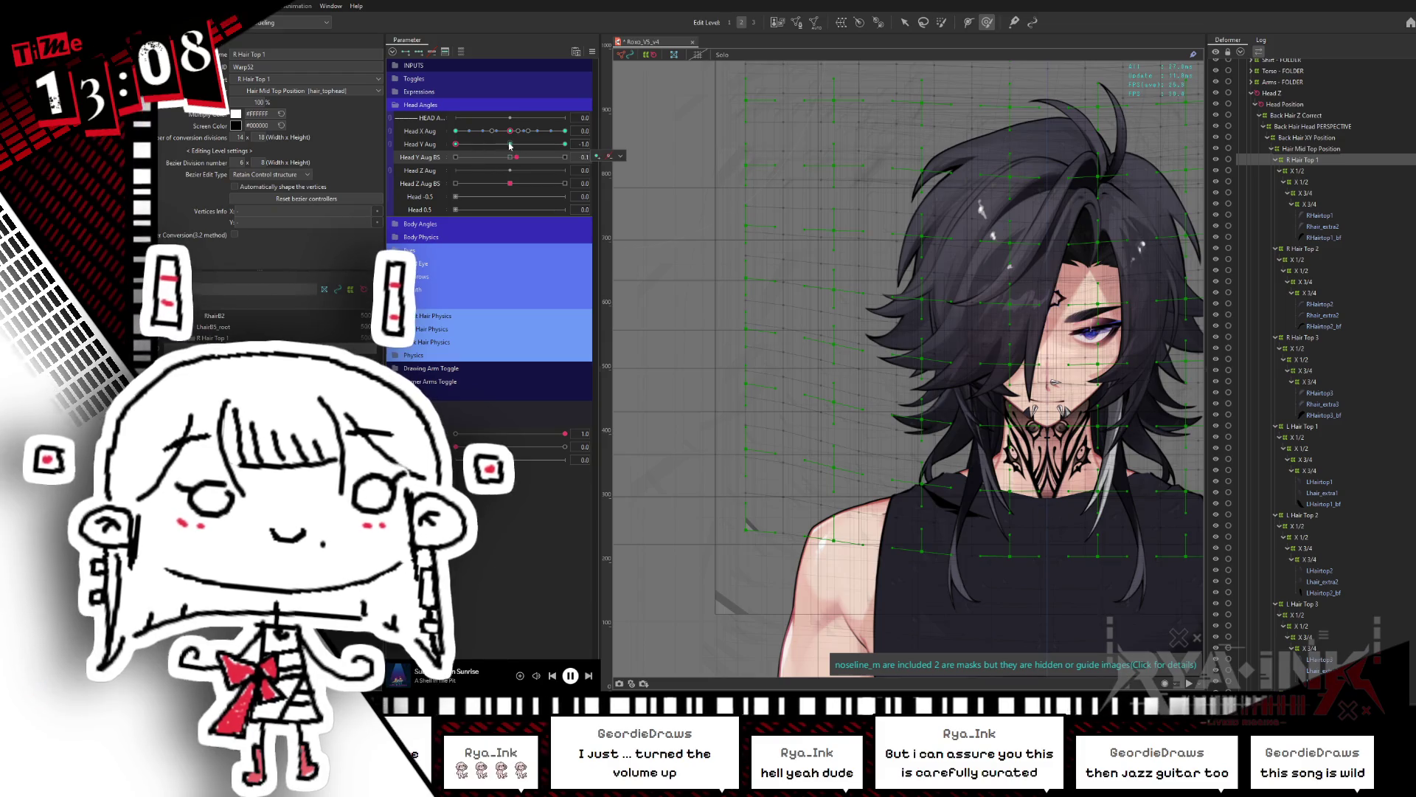
mouse_move(892, 561)
mouse_down()
mouse_move(929, 243)
mouse_move(1068, 434)
mouse_up()
key(h)
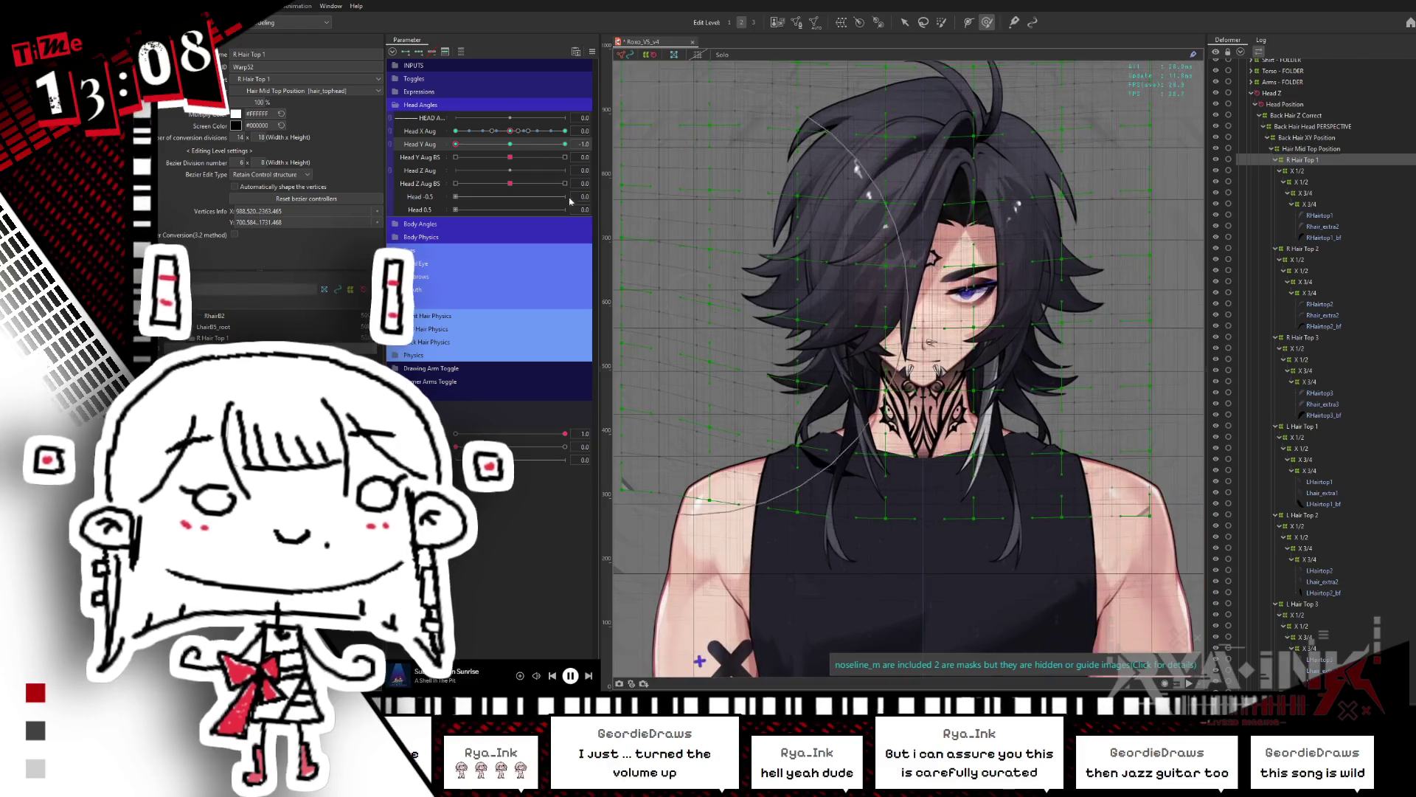
click(453, 173)
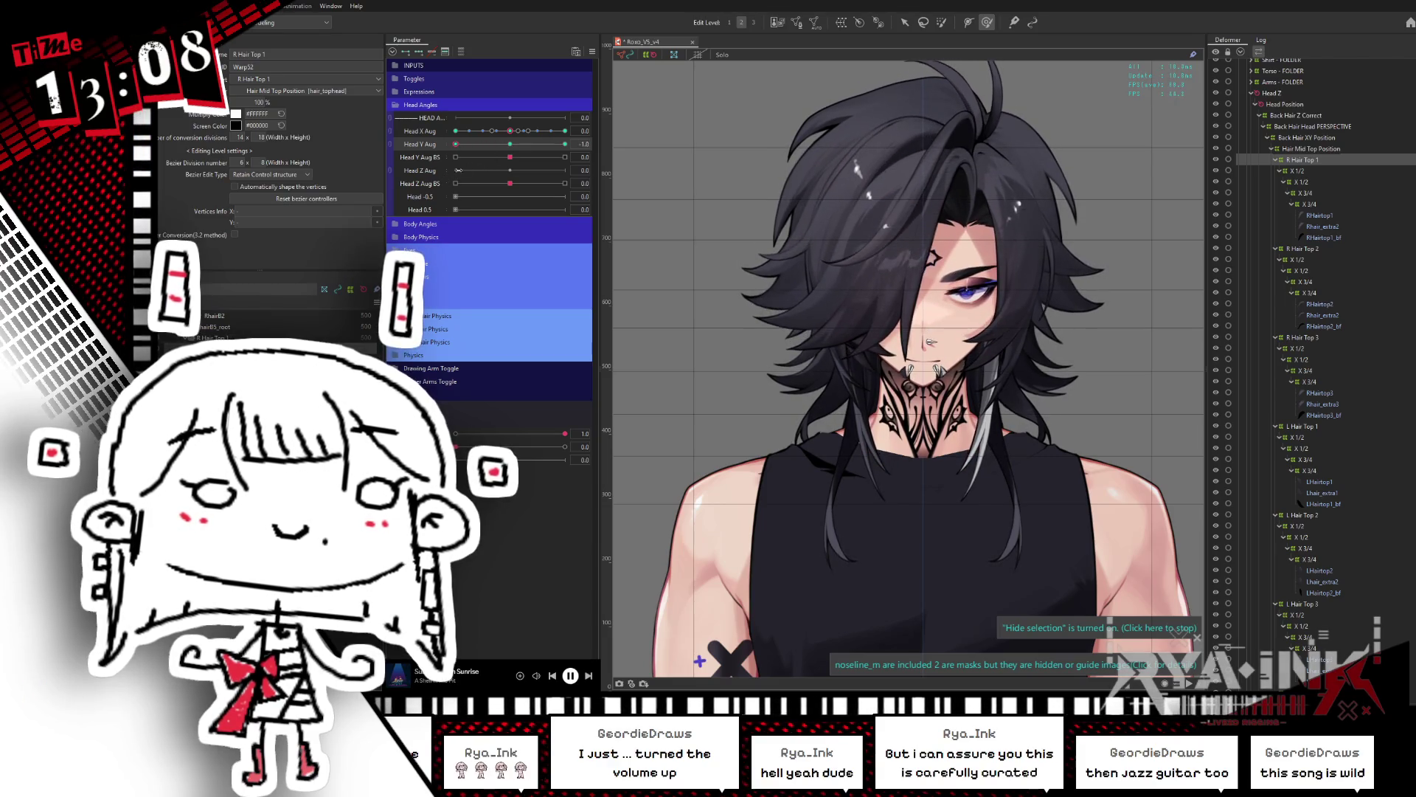
ctrl+click(1333, 251)
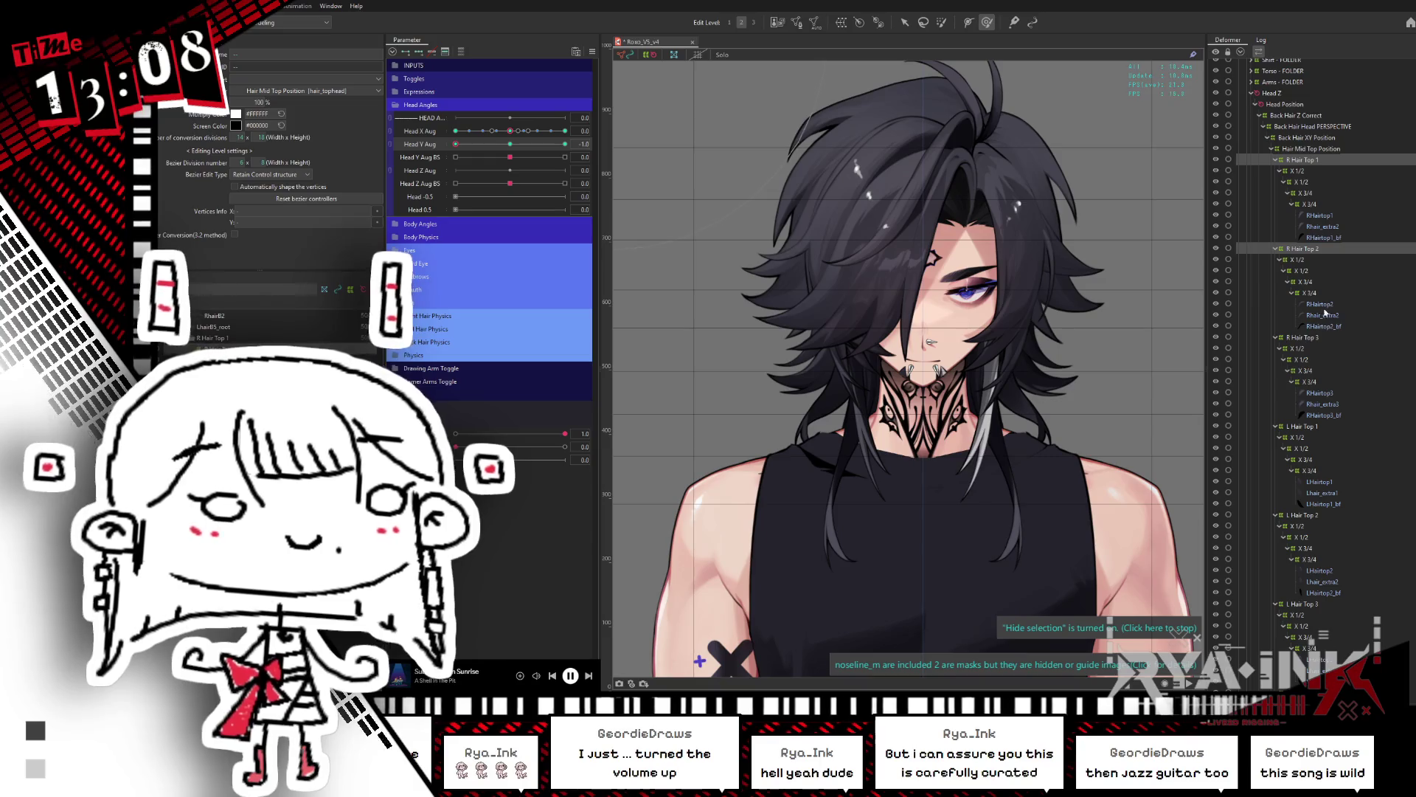
Step: With R Hair Top 2 and L Hair Top 2 selected, blend a keyform at Head Y Aug 1.0 and recheck at 0.9
ctrl+click(1312, 516)
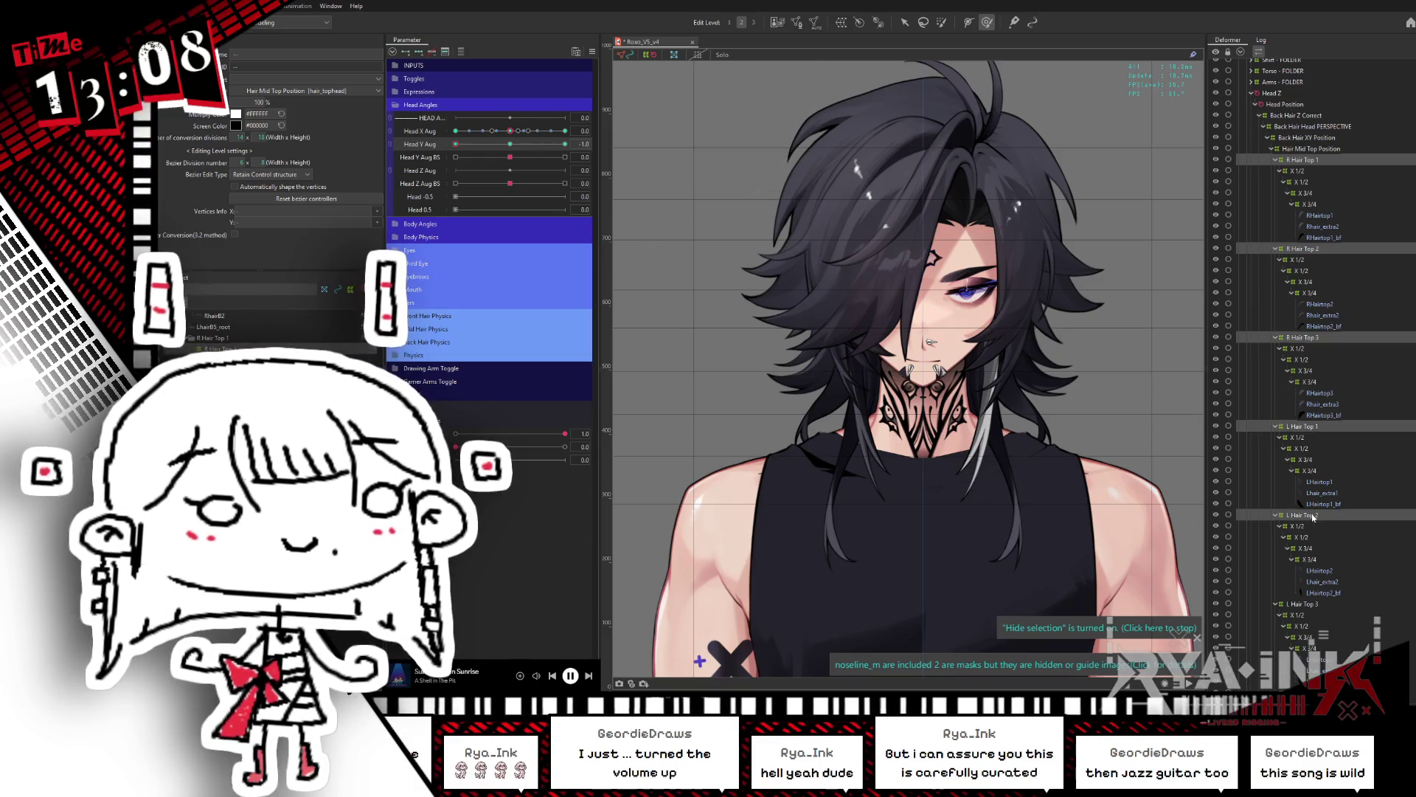
scroll(1405, 578, down, 6)
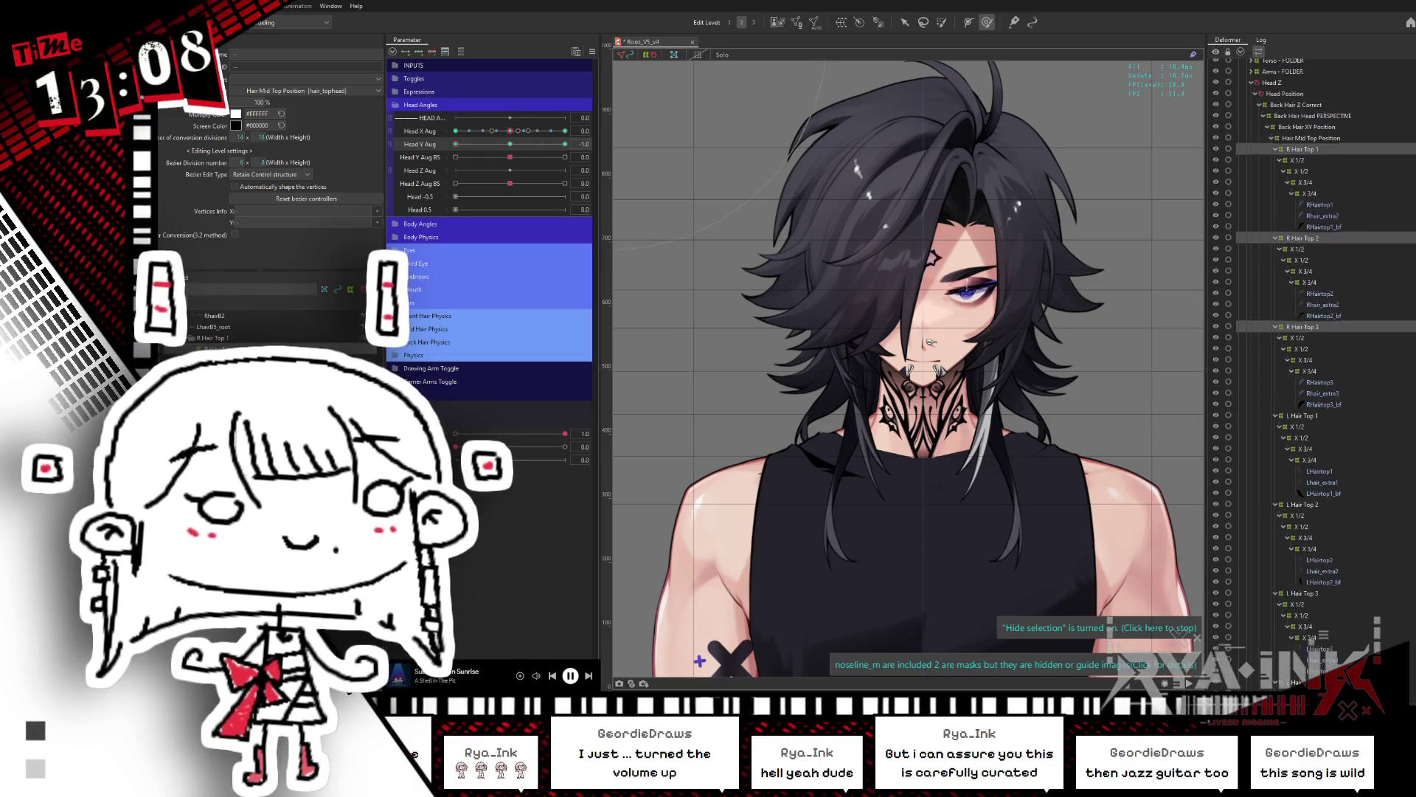
scroll(1336, 563, down, 1)
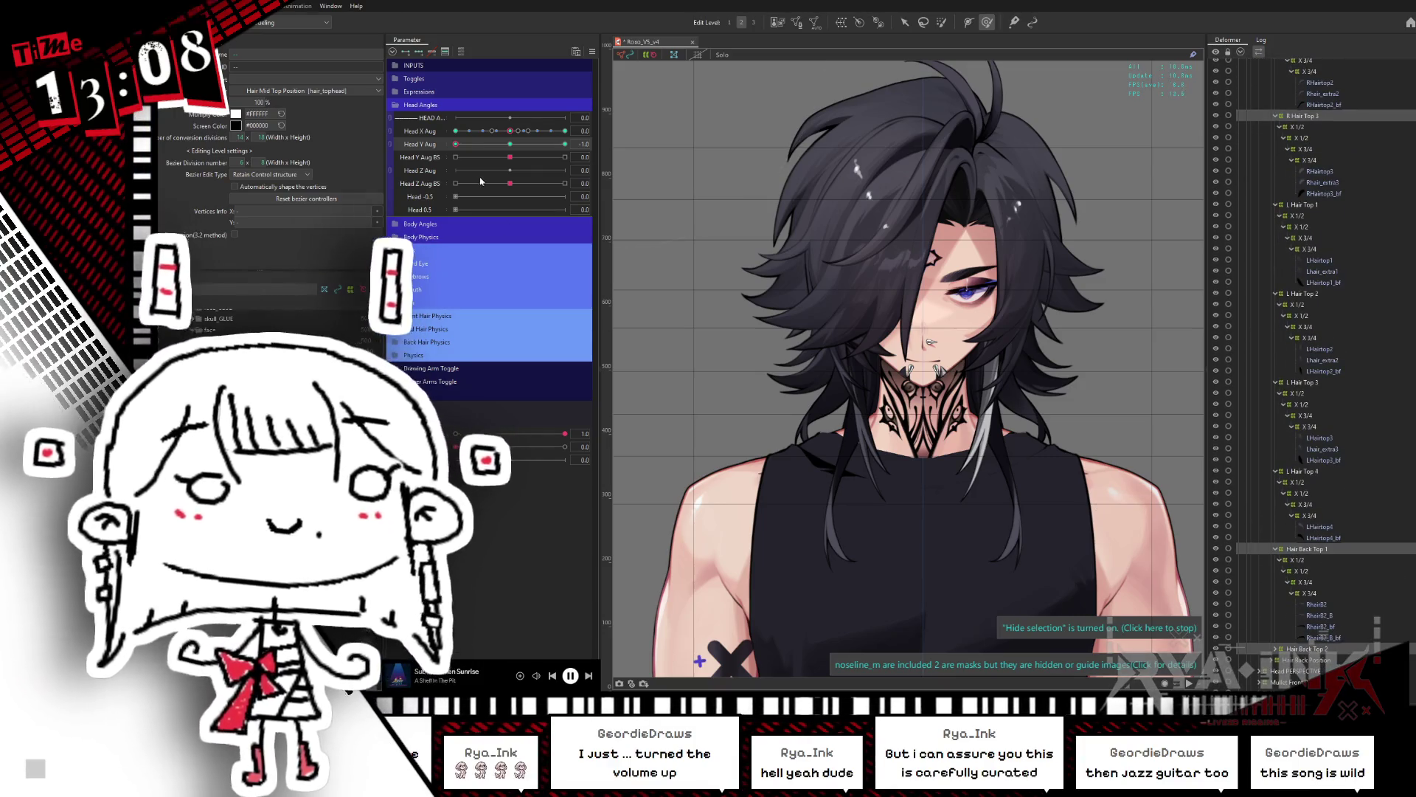
drag(456, 147, 607, 134)
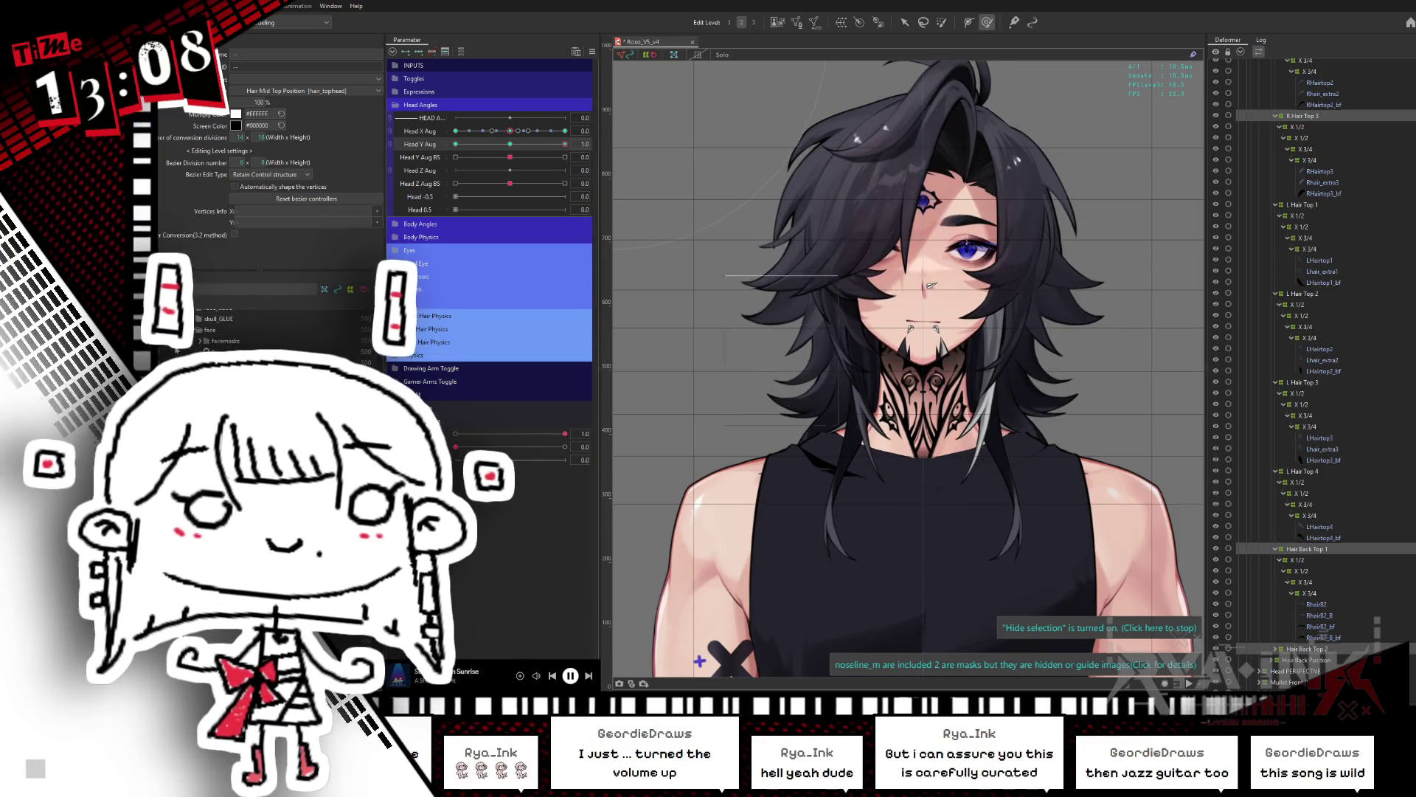
key(ctrl+b)
click(763, 415)
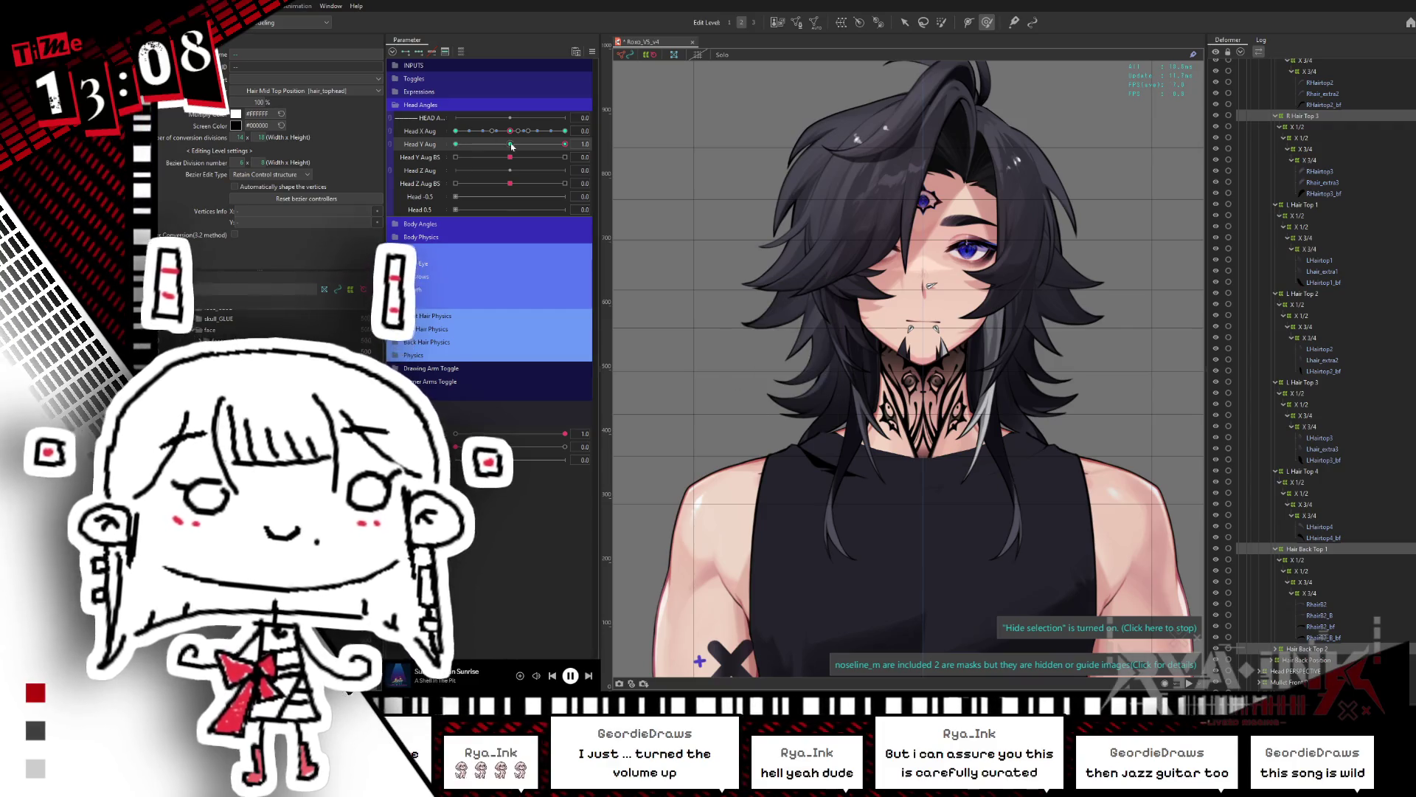
drag(572, 141, 567, 146)
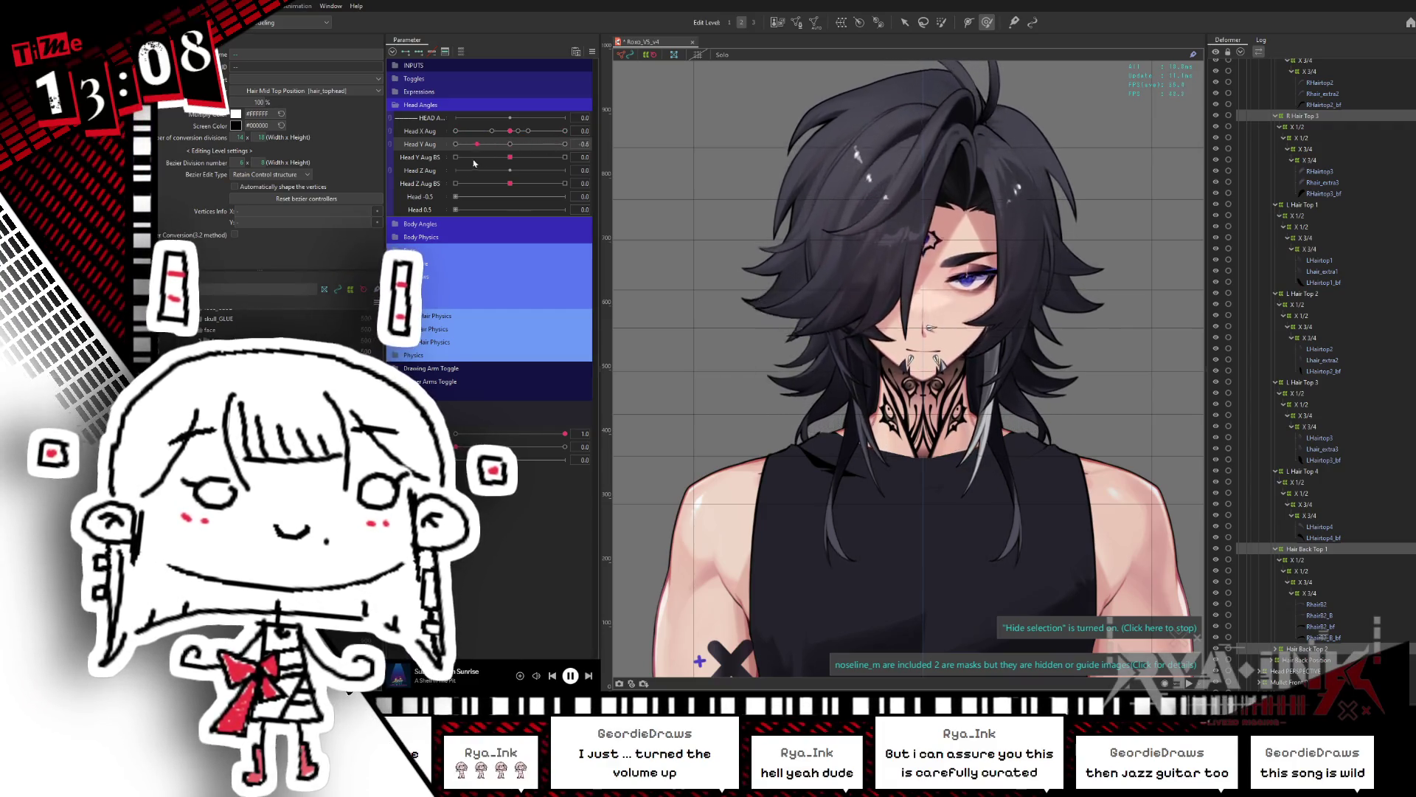
click(568, 146)
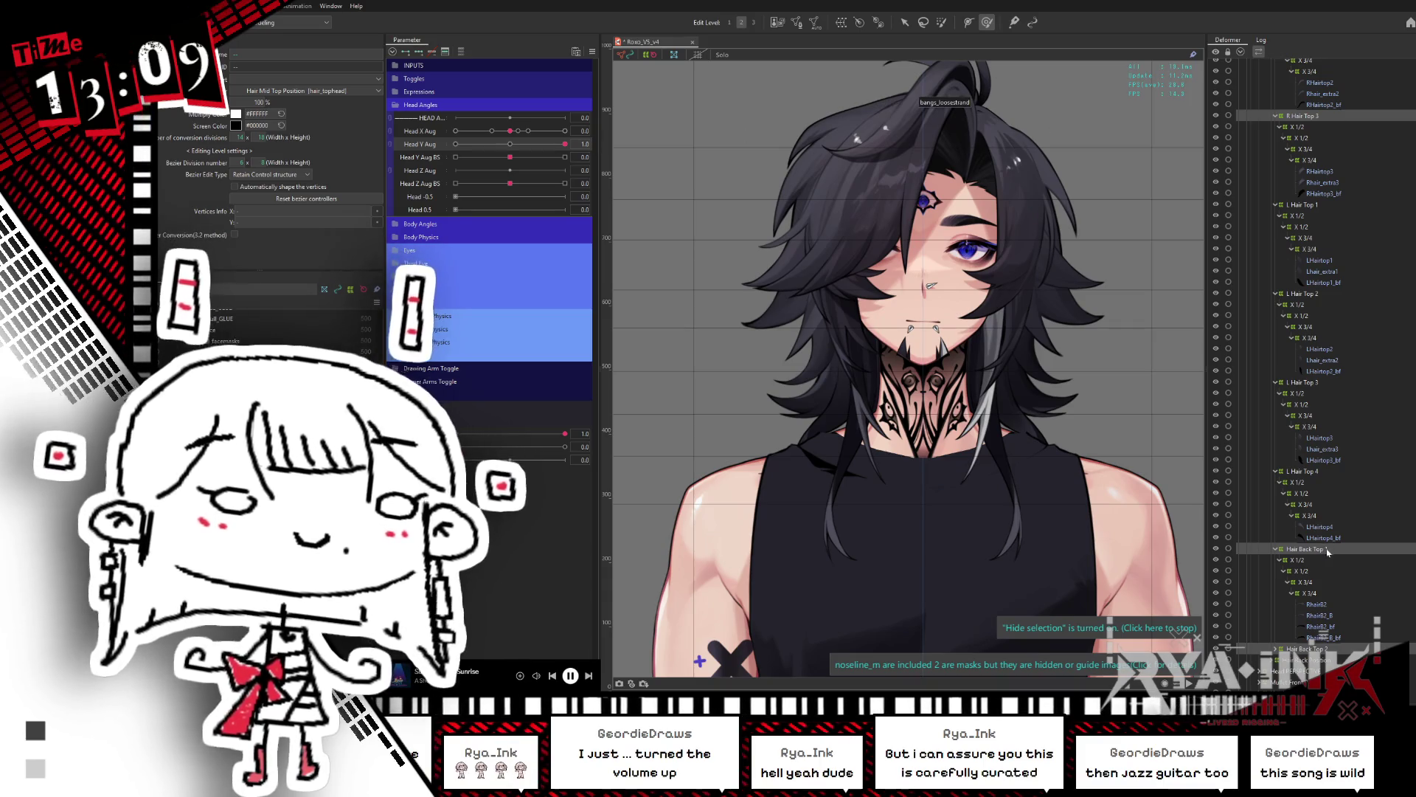
Step: Blend a Hair Back Top 1 keyform at Head Y Aug -1.0, previewing at 0.3 before returning to -1.0
click(1328, 549)
scroll(937, 247, up, 2)
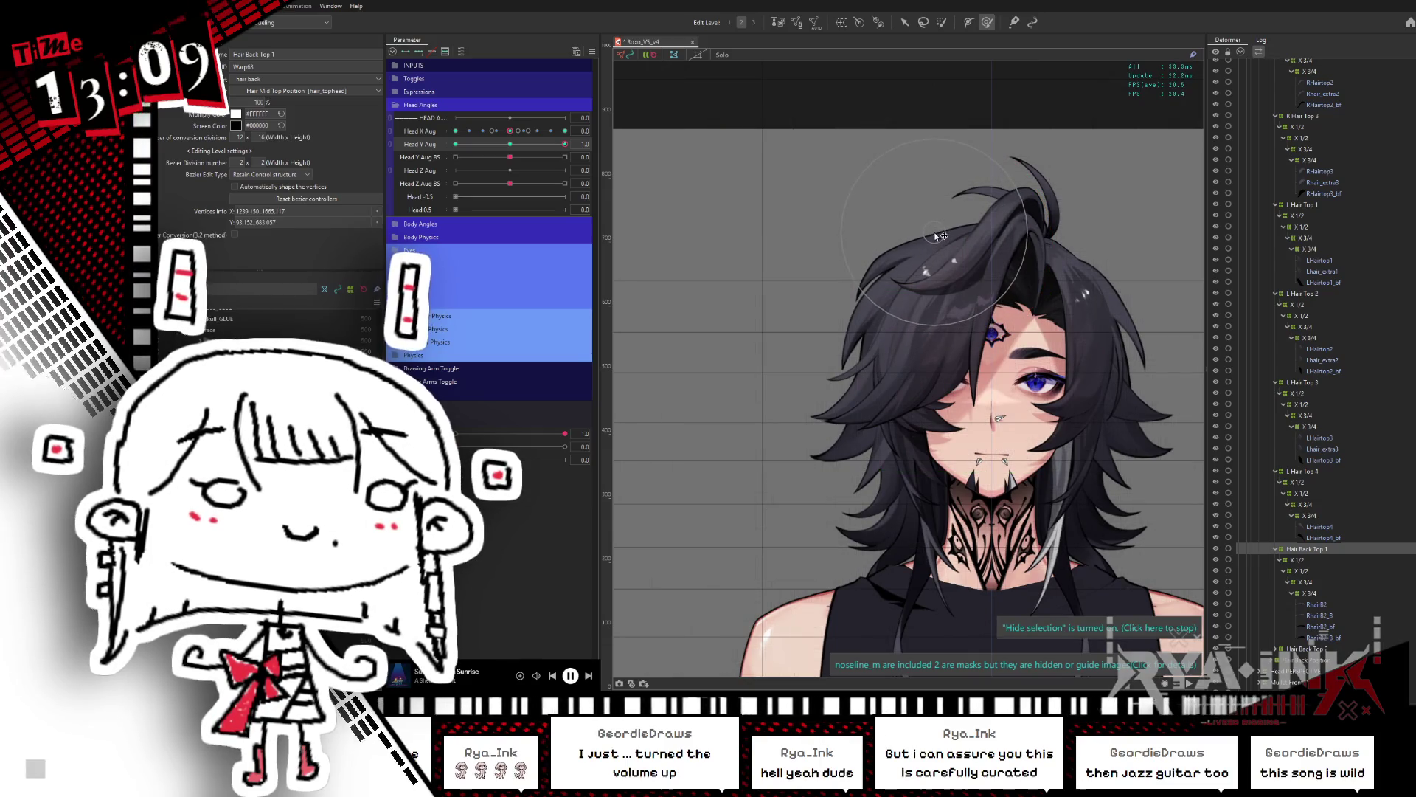
click(511, 144)
click(565, 144)
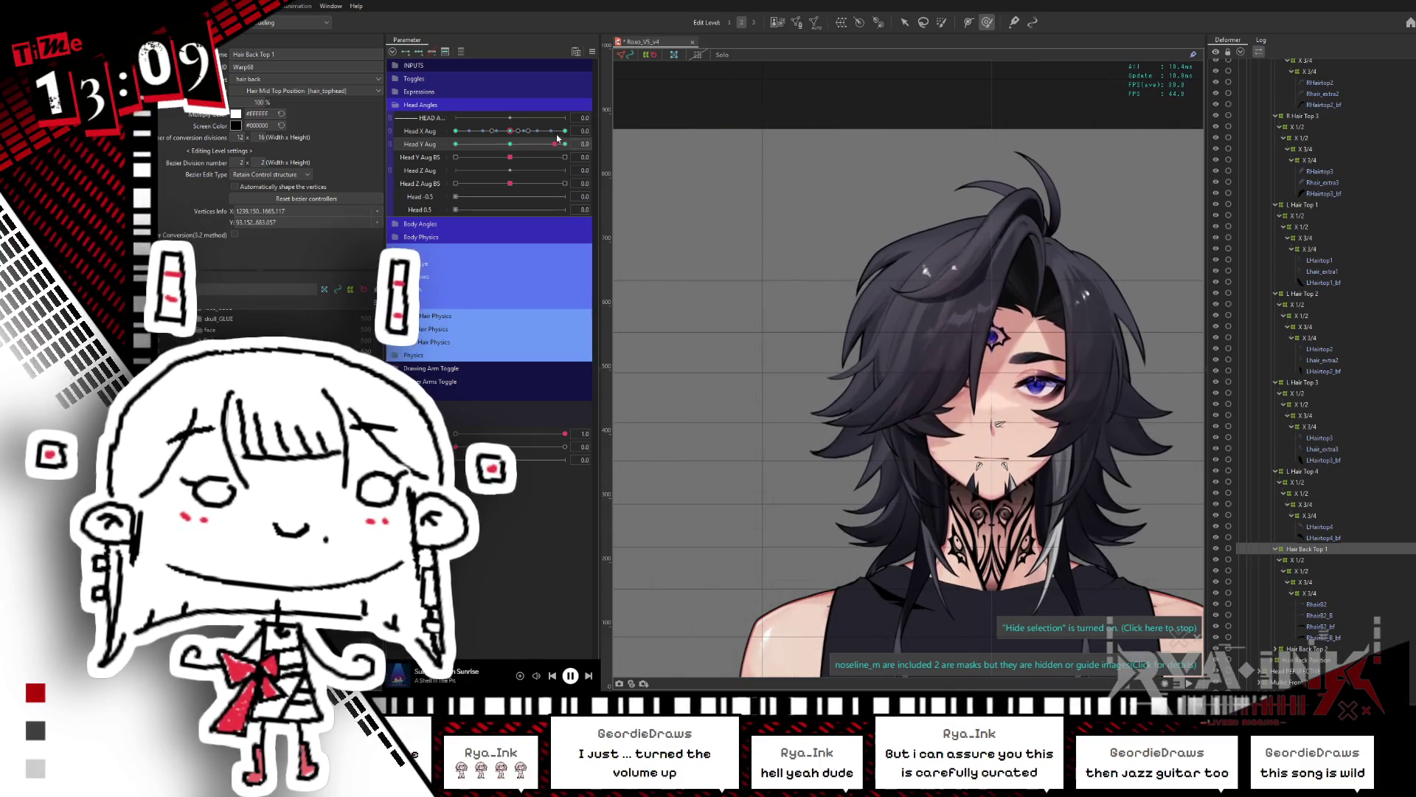
click(456, 144)
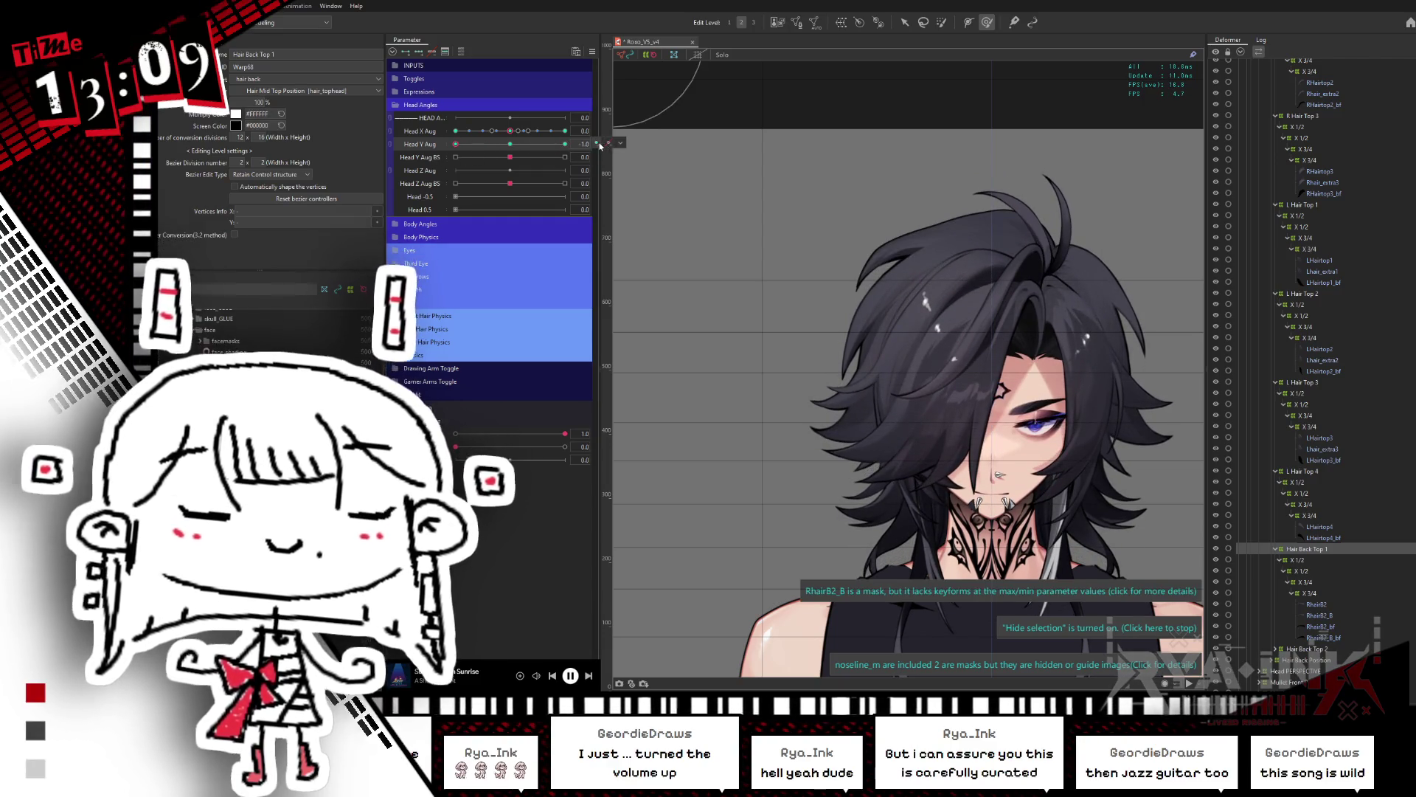
click(615, 145)
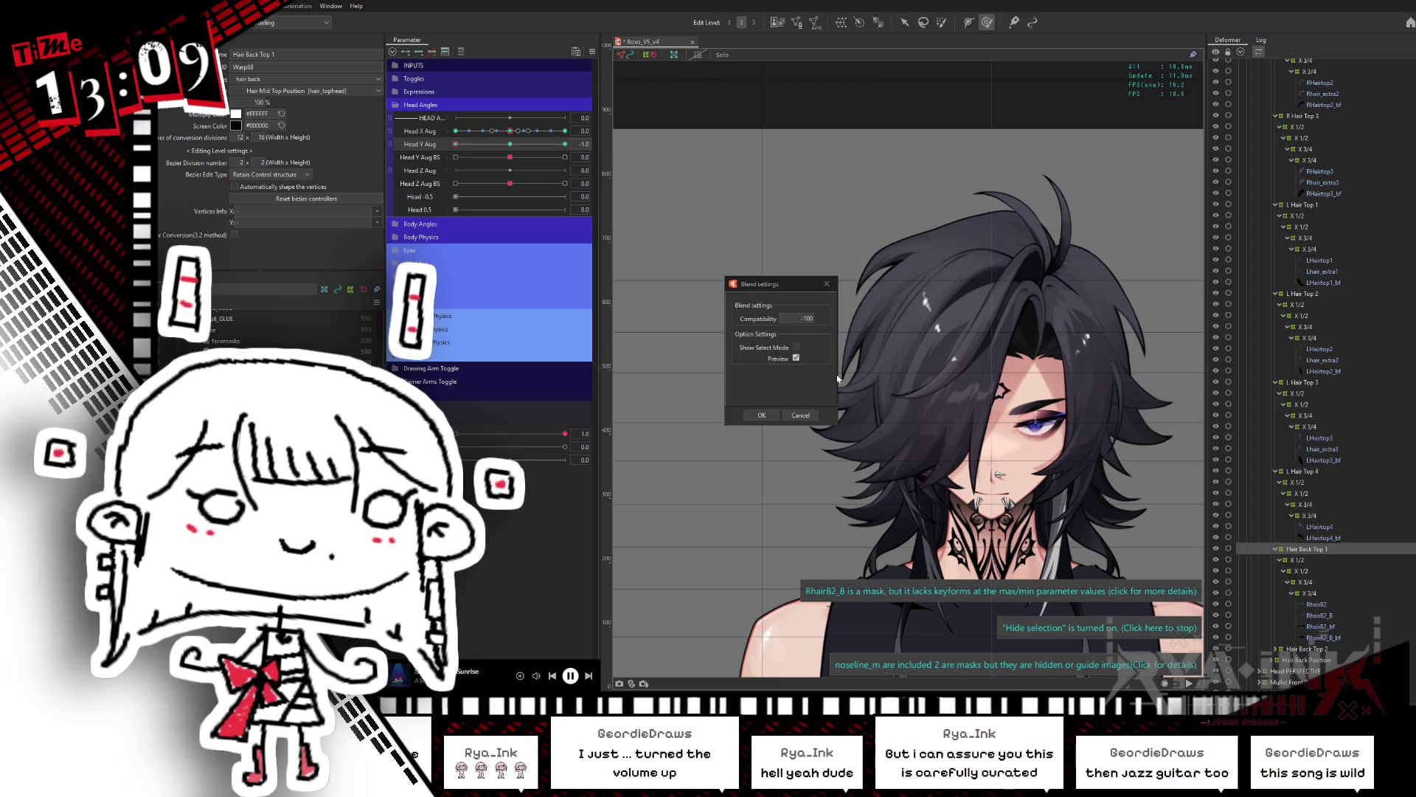
click(768, 417)
click(524, 144)
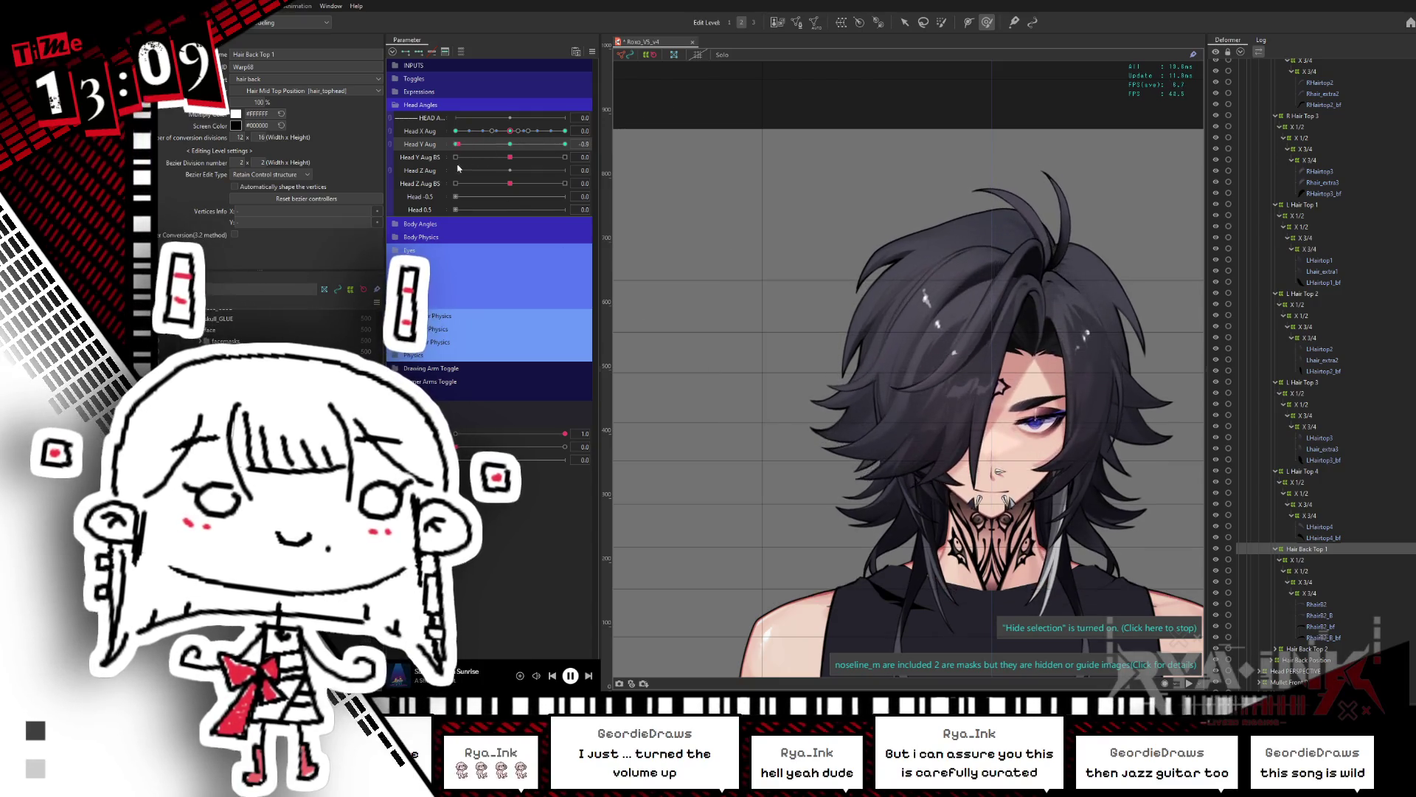
click(456, 144)
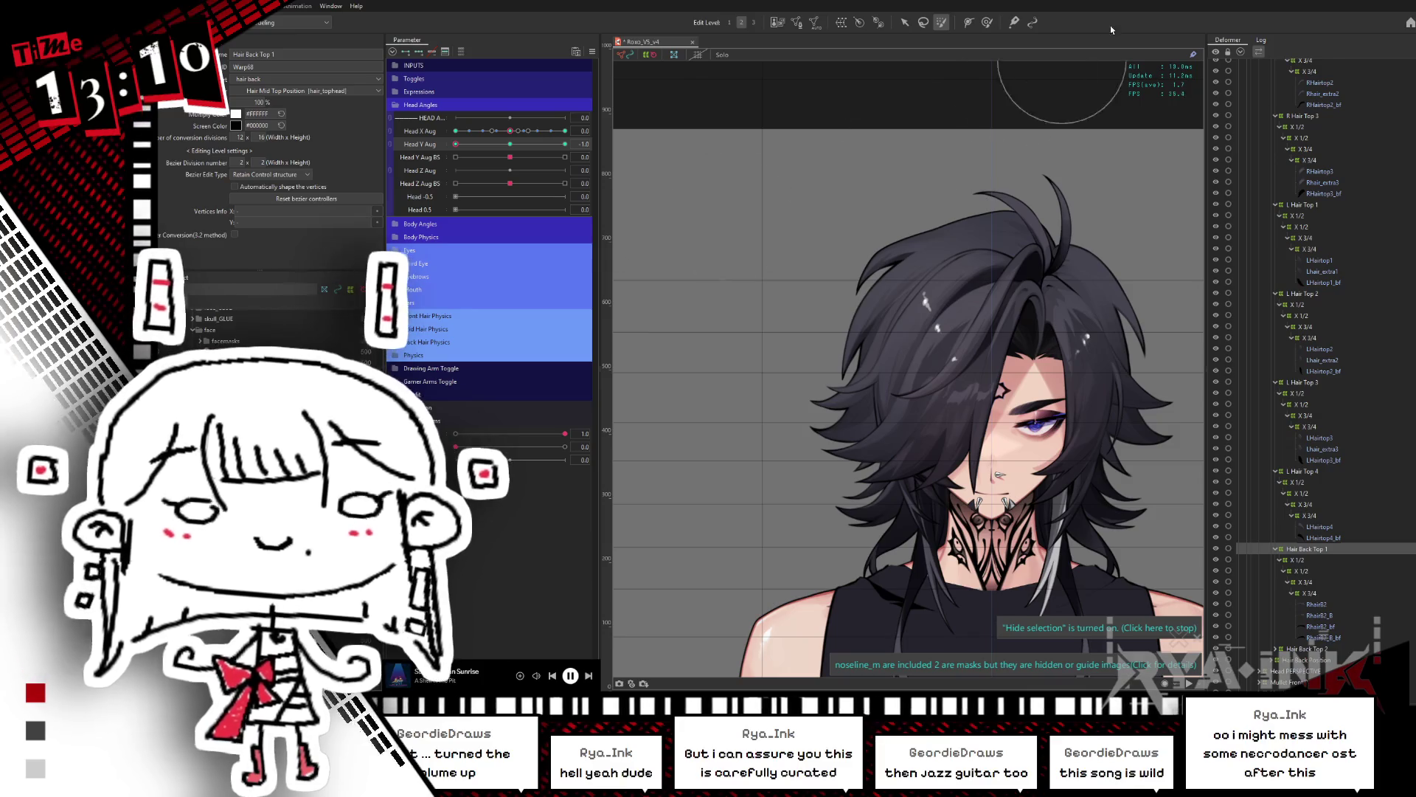
Step: Save the rigged model project with Ctrl+S and let the save progress run
key(ctrl+s)
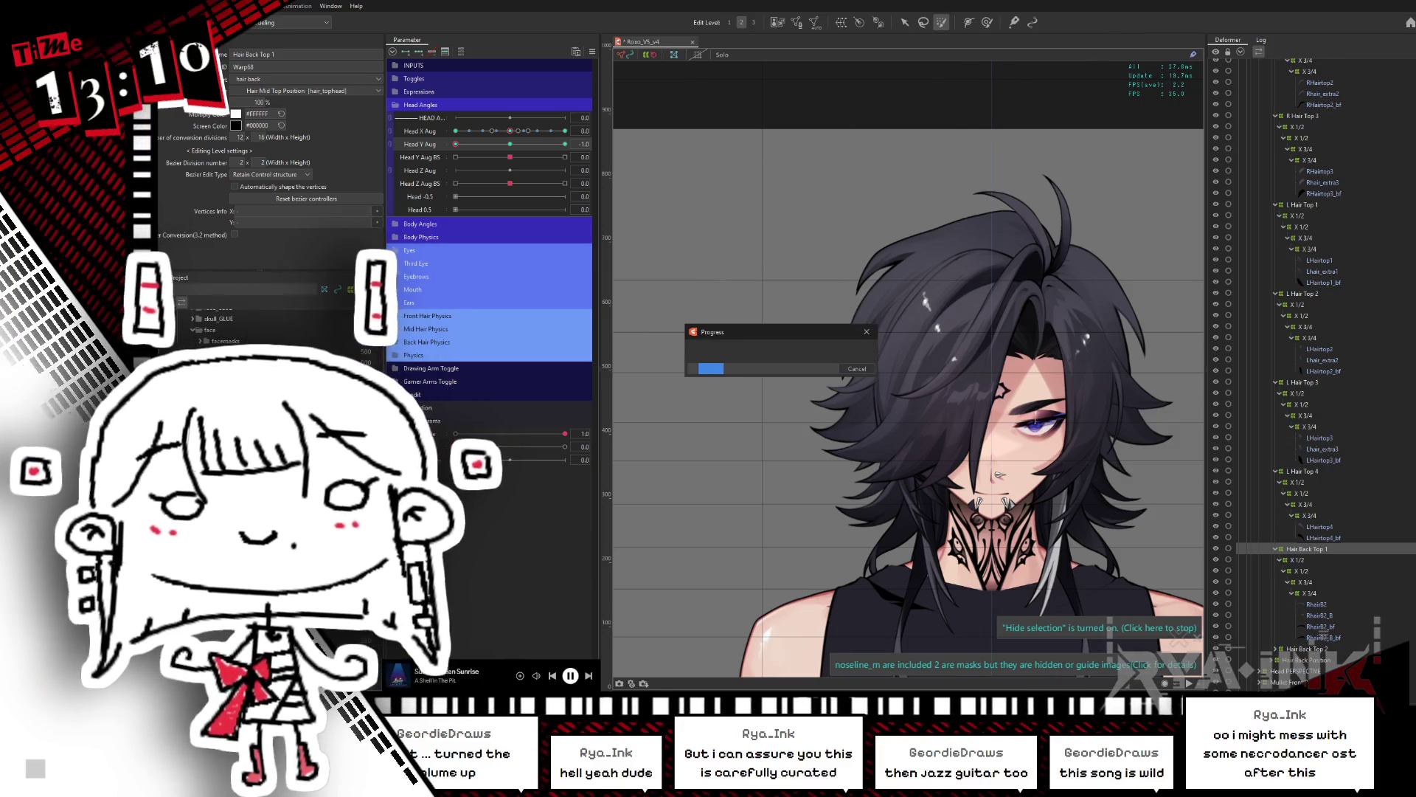
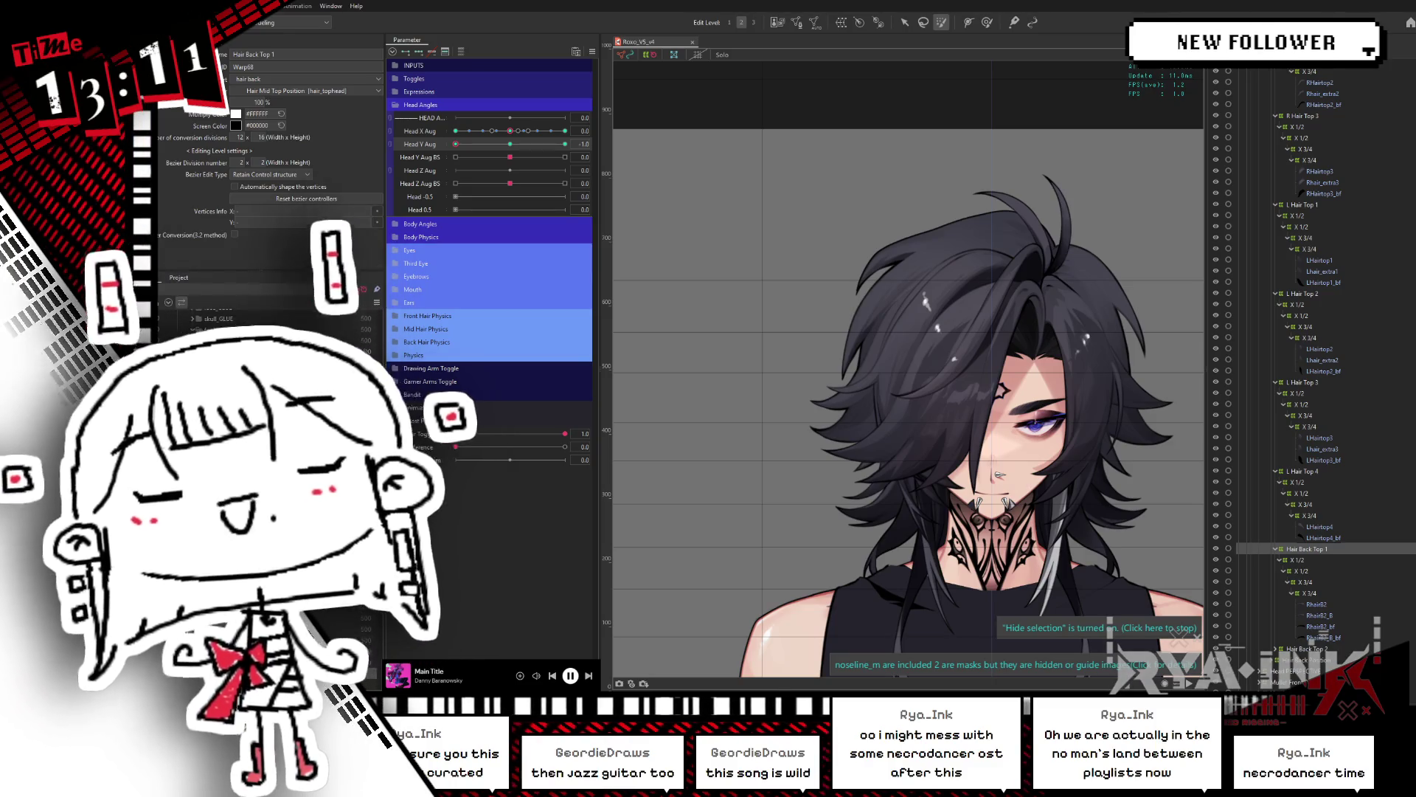
Step: Reframe the model, tilt the head to Head Y Aug -1.0, and select R Hair Top 1's X 1/2 warp
middle_drag(901, 379, 798, 330)
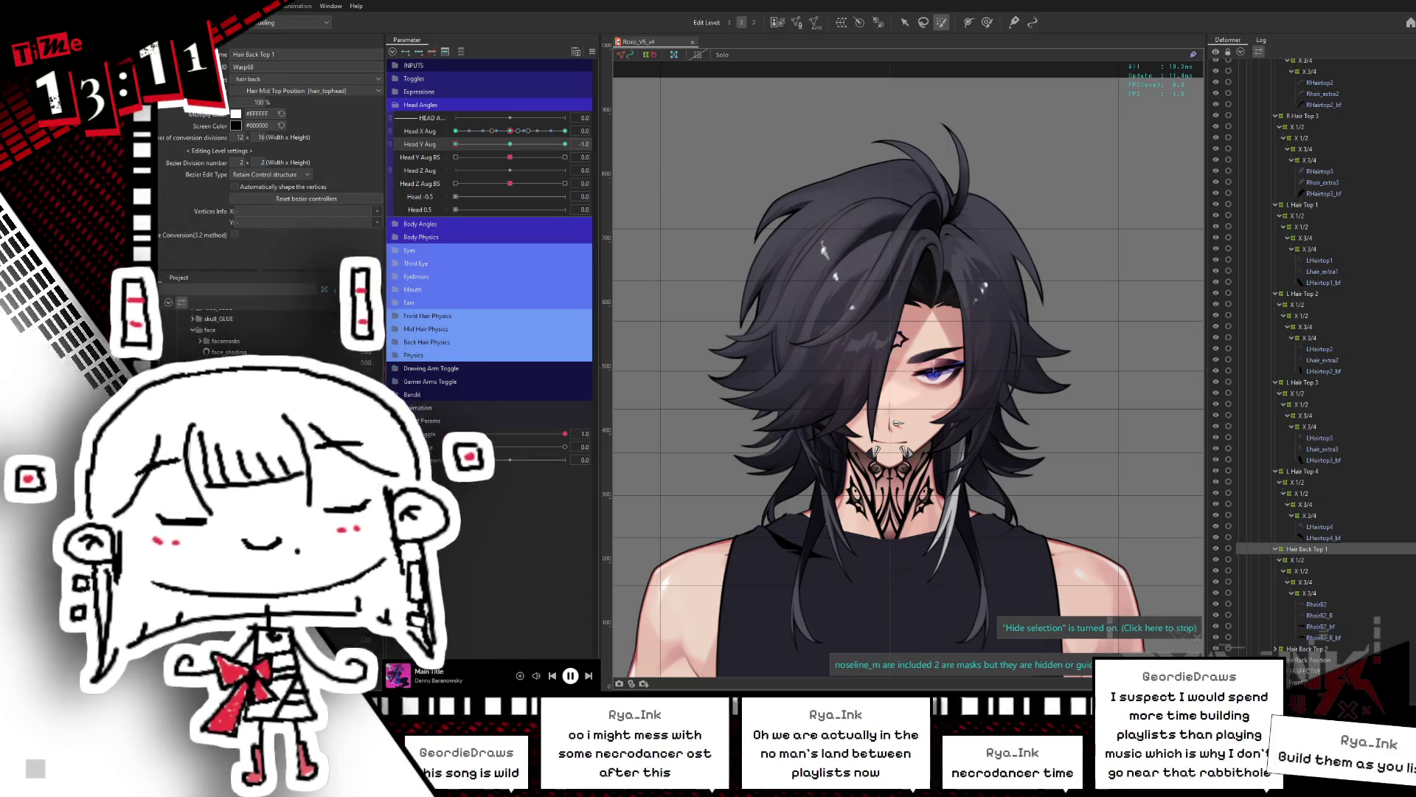
click(987, 22)
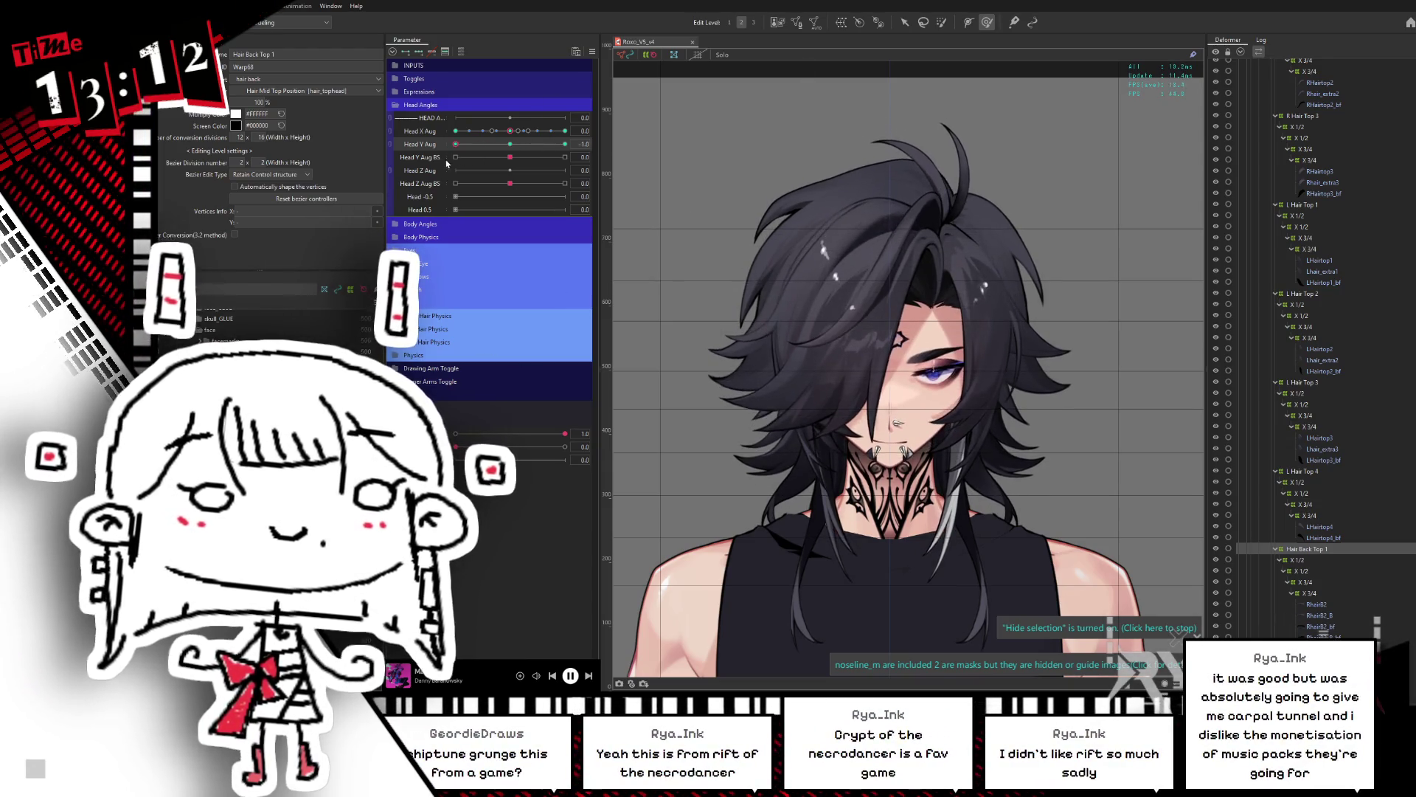
drag(500, 144, 456, 144)
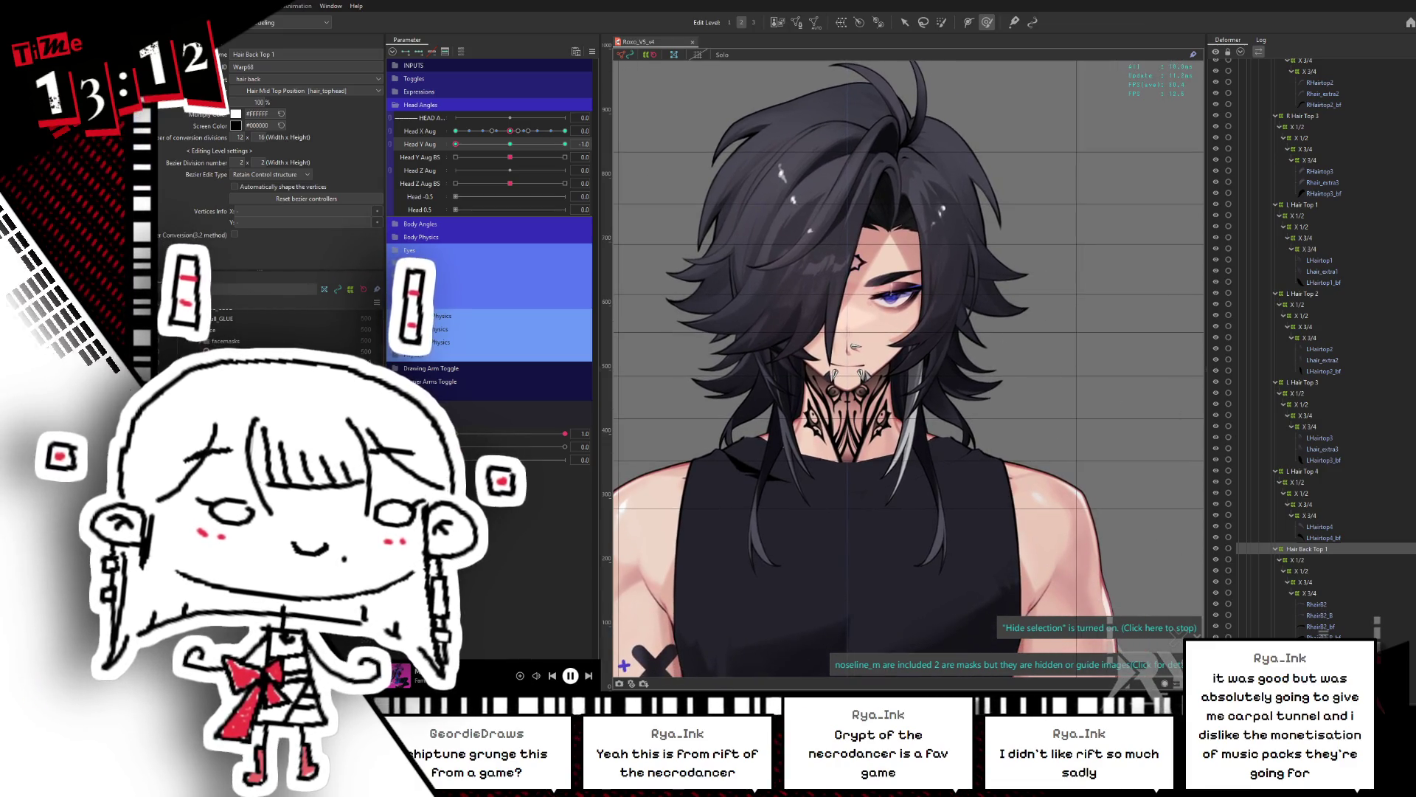
click(745, 163)
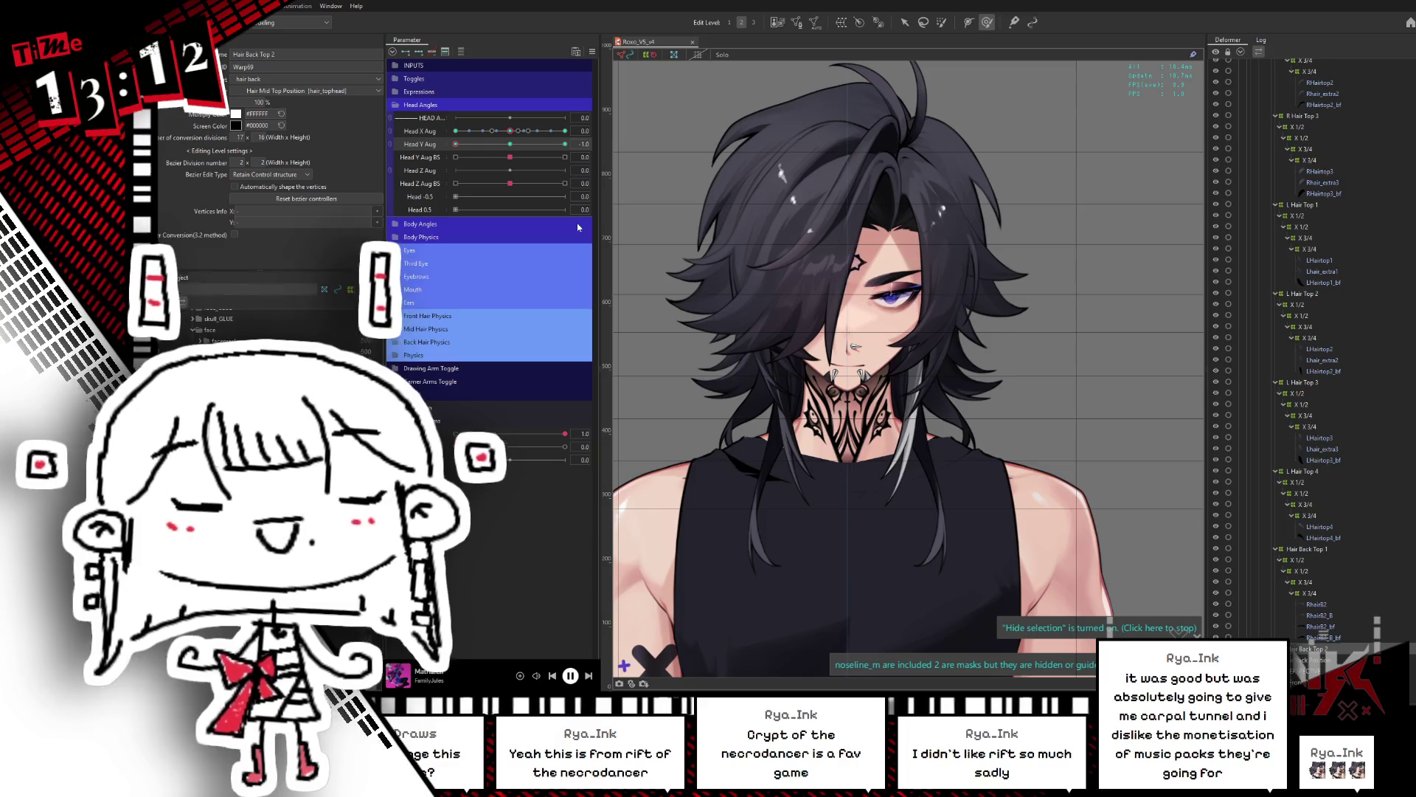
click(1122, 179)
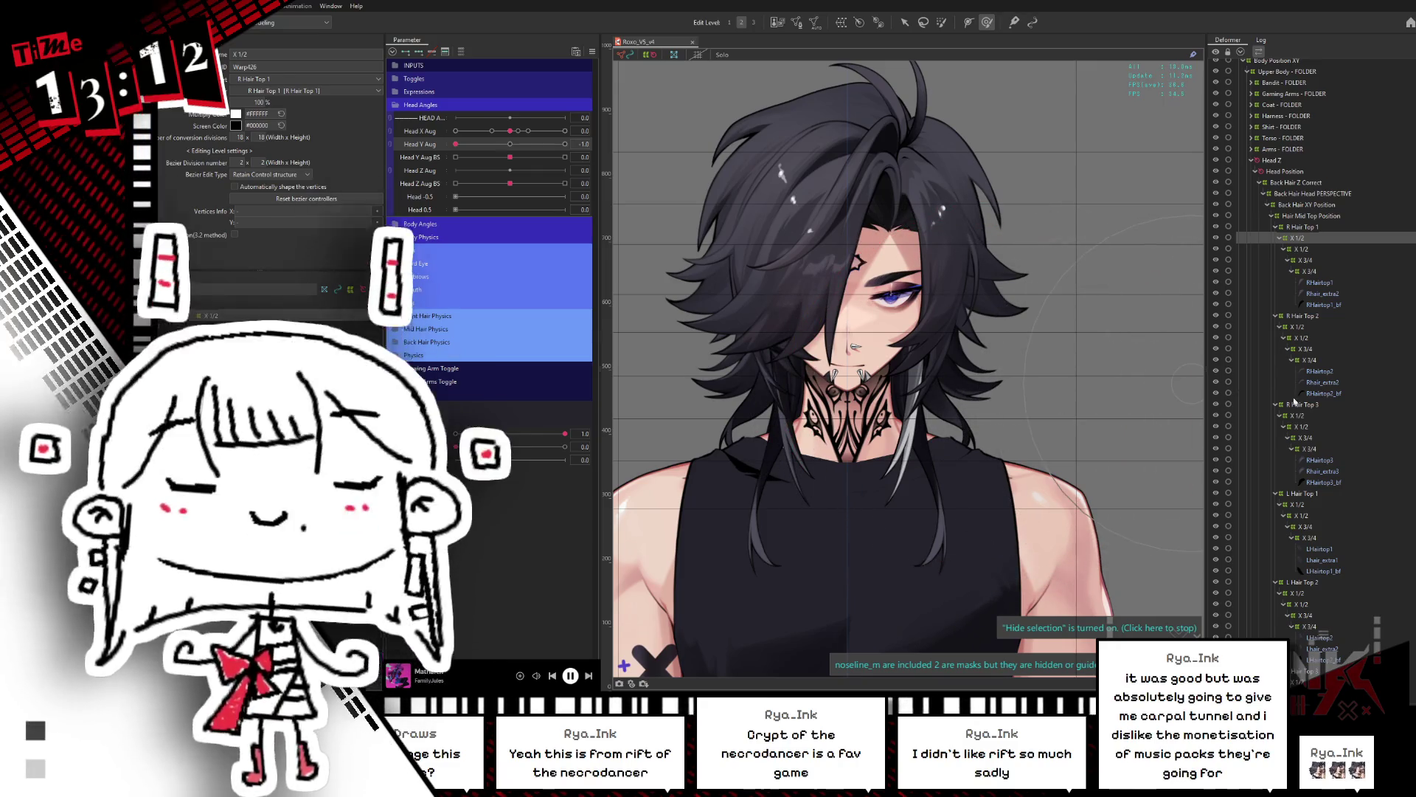
drag(456, 144, 510, 144)
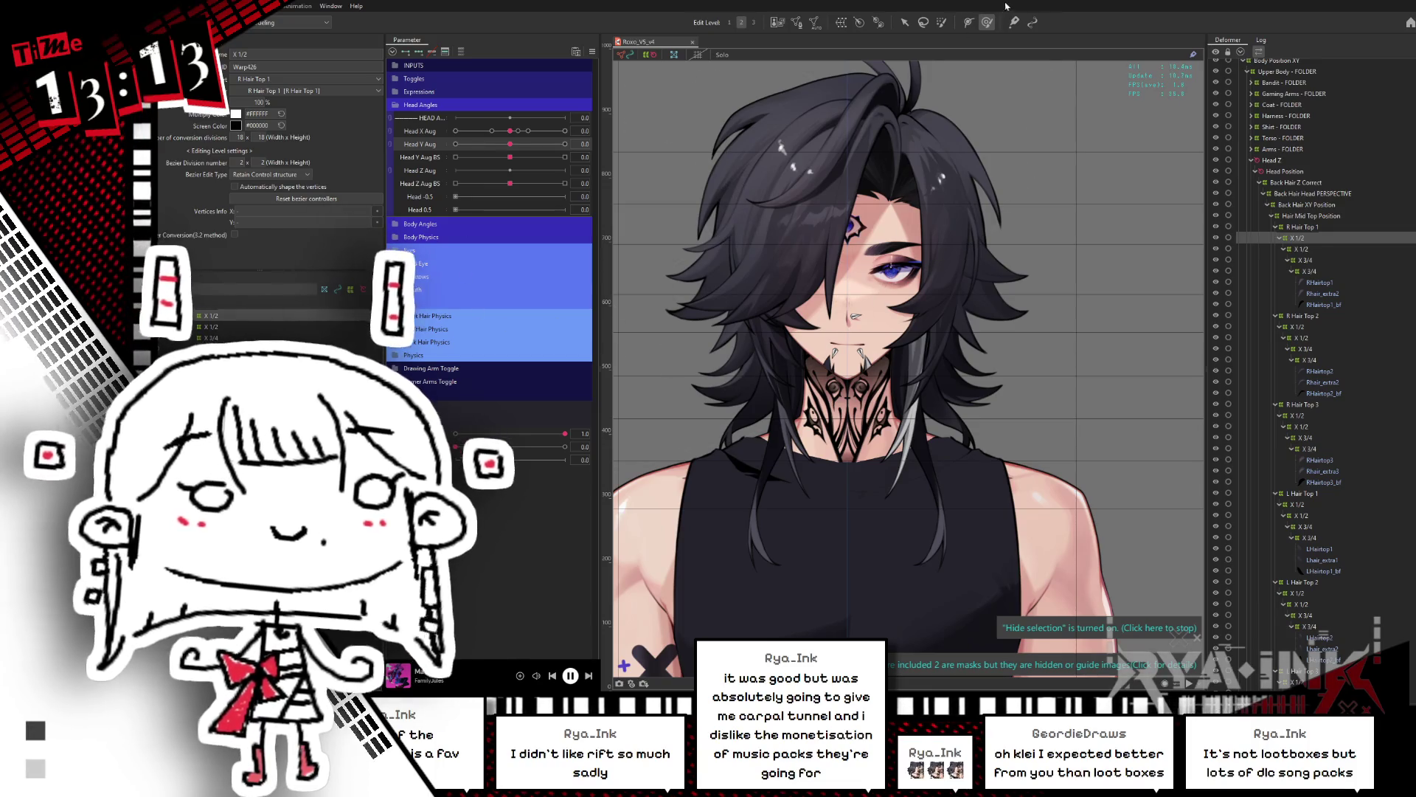
middle_drag(930, 320, 929, 391)
mouse_move(510, 144)
mouse_down()
mouse_move(549, 144)
mouse_move(510, 144)
mouse_up()
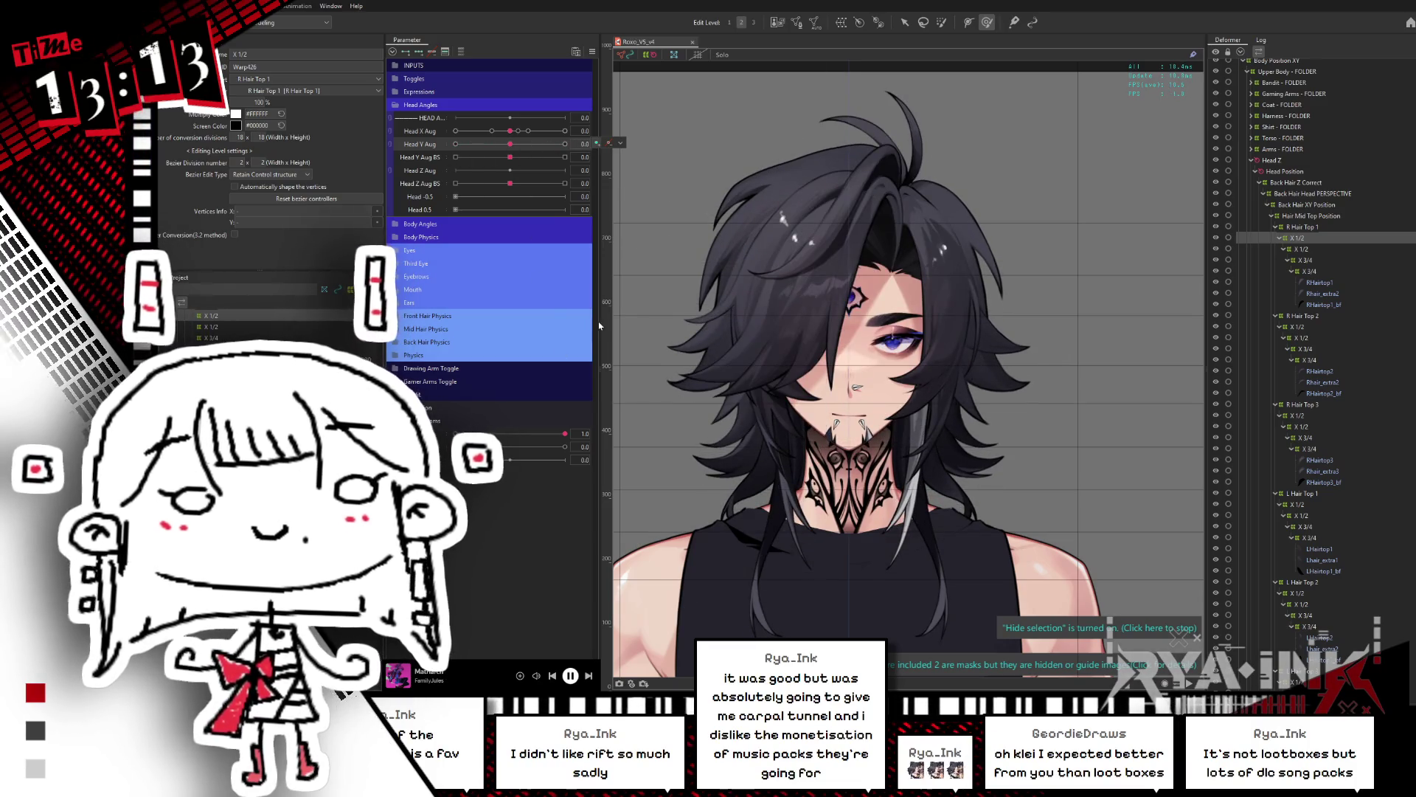
scroll(859, 325, up, 2)
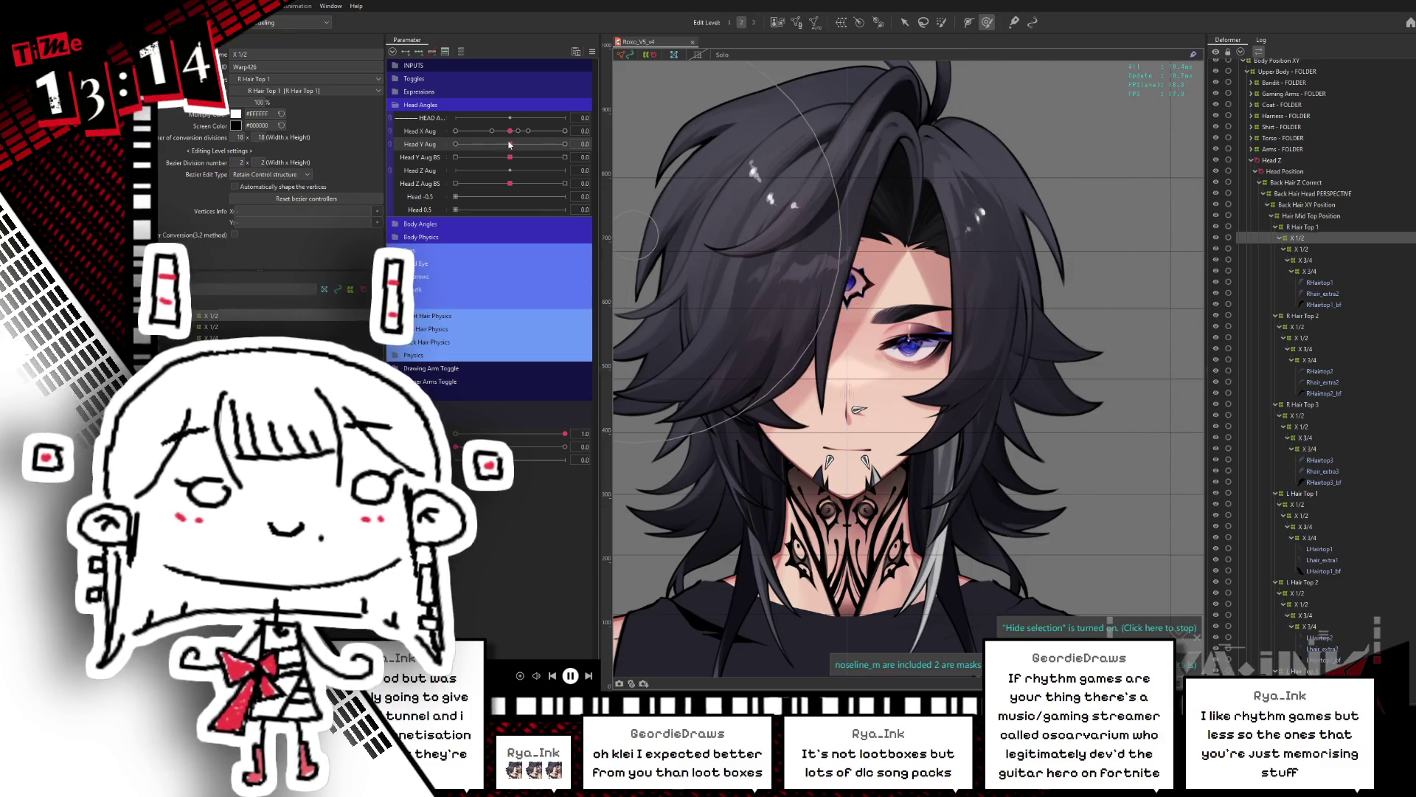
drag(507, 144, 454, 145)
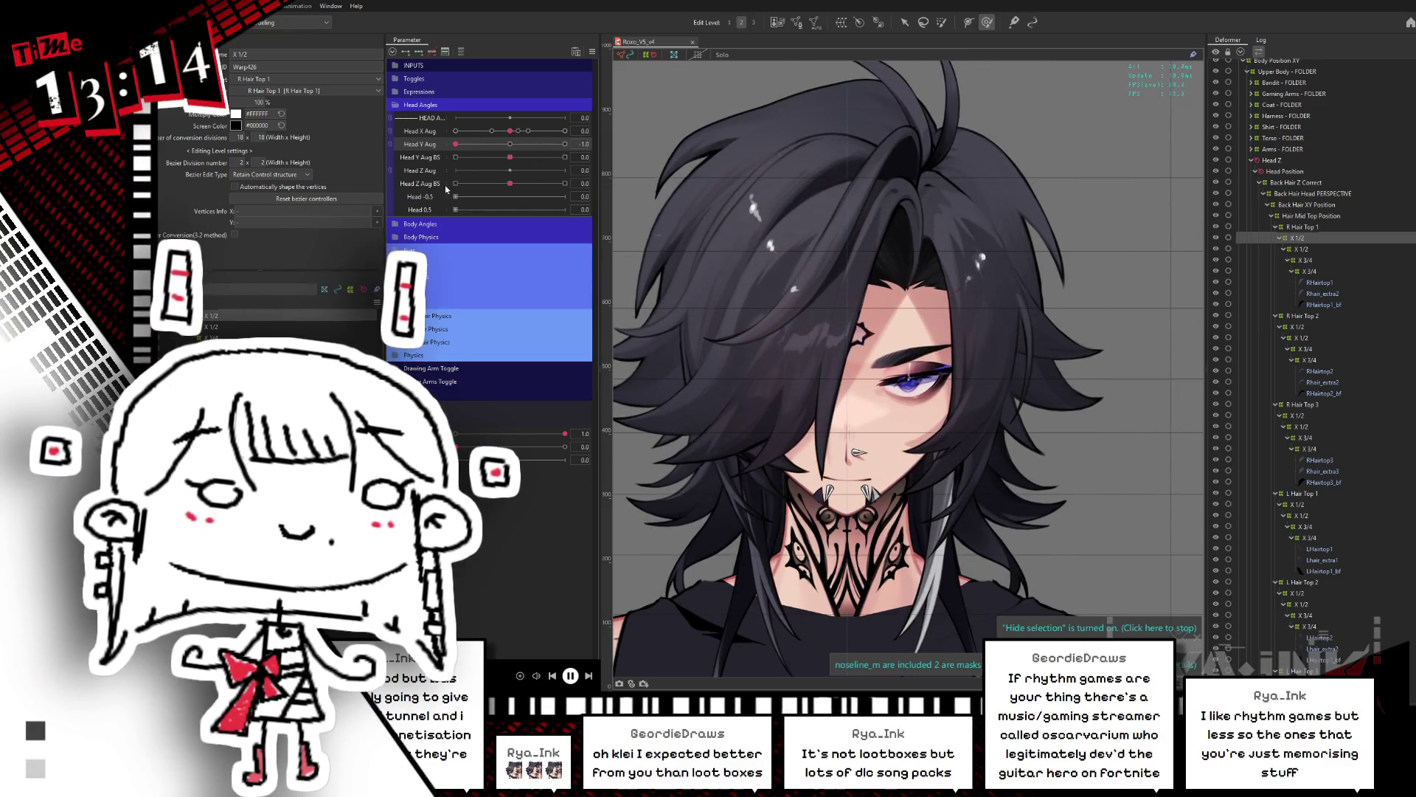
Step: Pick the hair object under the cursor and reset Head Y Aug to 0.0
right_click(1045, 215)
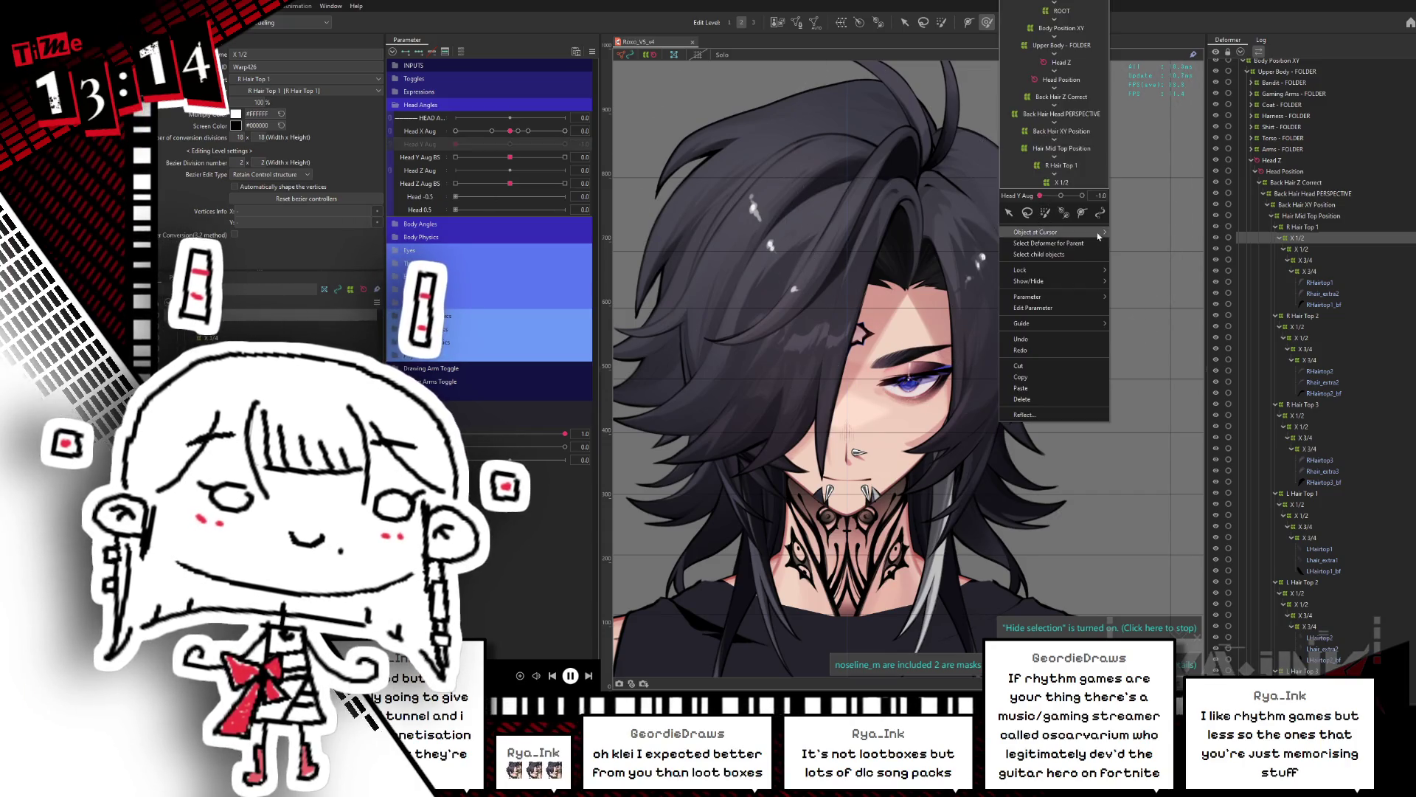
mouse_move(1100, 235)
click(1151, 373)
click(520, 146)
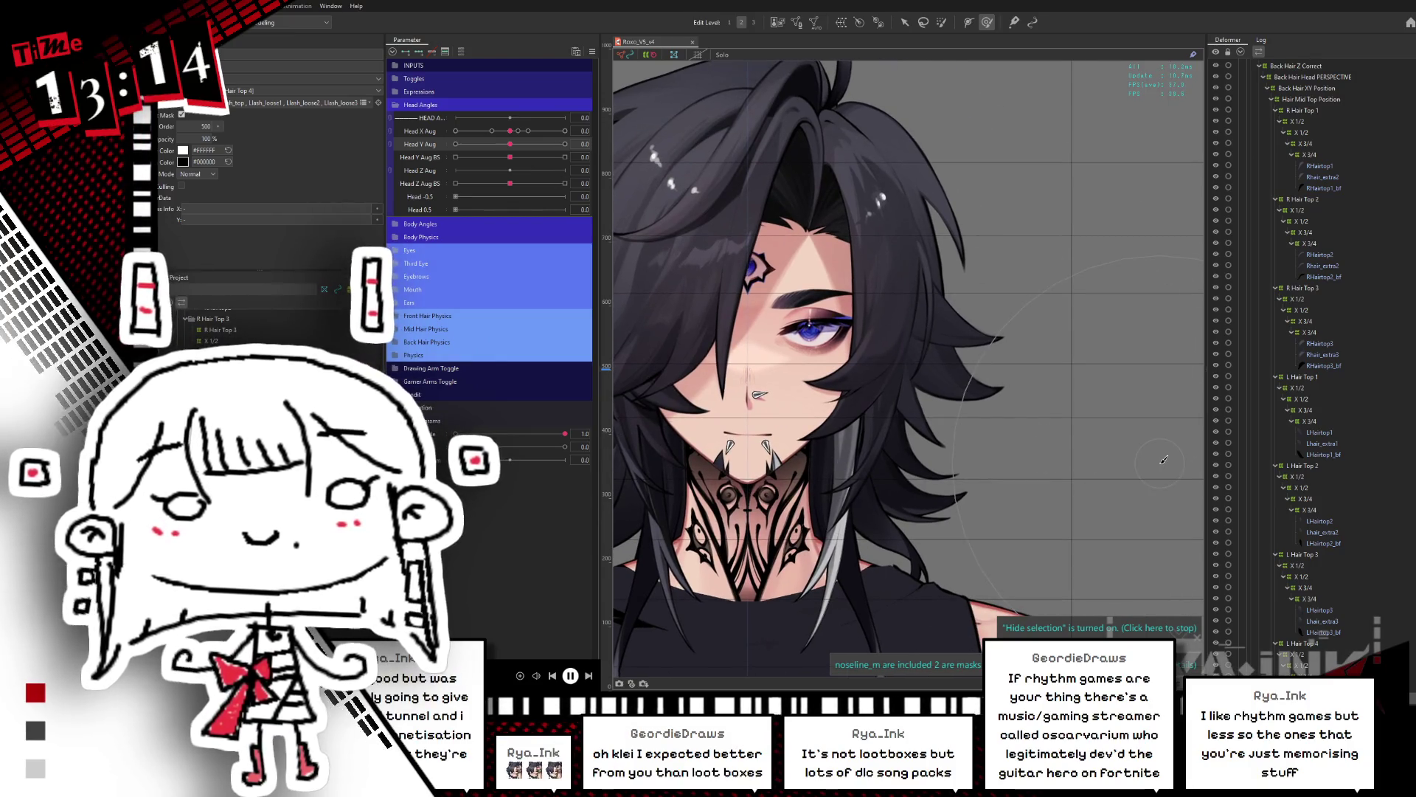
Step: Select the L Hair Top 4 branch from its X 1/2 warp through LHairtop4_bf
scroll(1300, 526, down, 5)
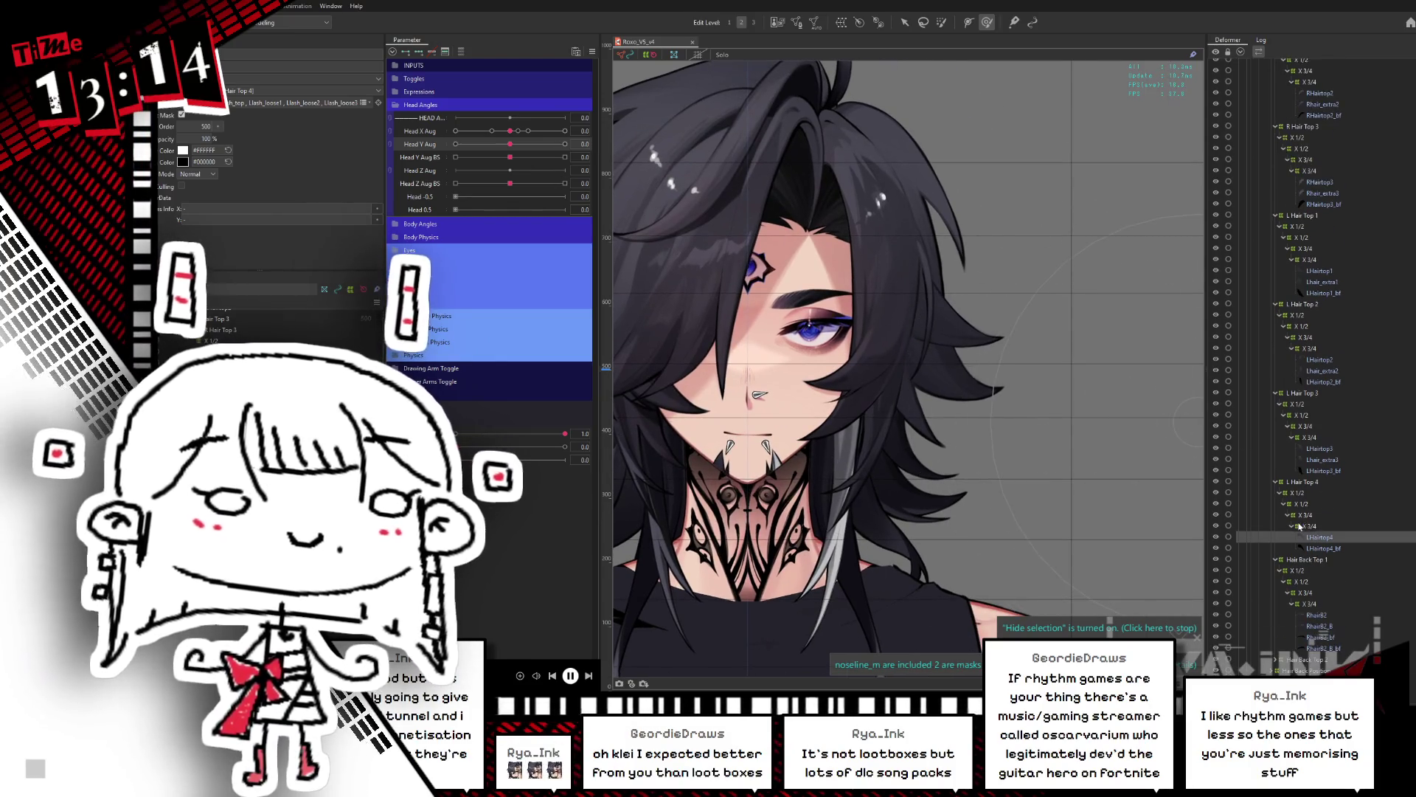
click(1299, 493)
shift+click(1331, 549)
scroll(1044, 288, down, 2)
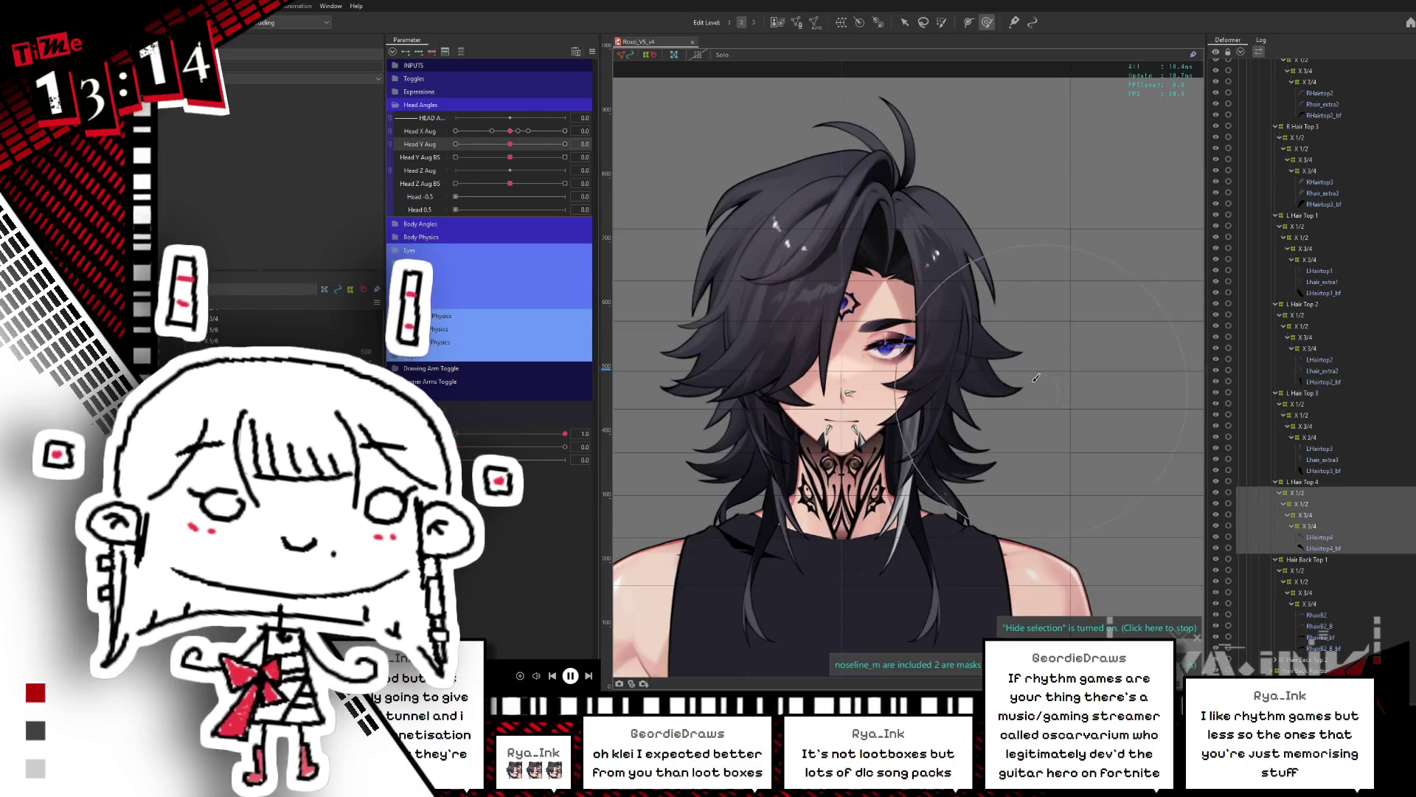
scroll(699, 437, up, 3)
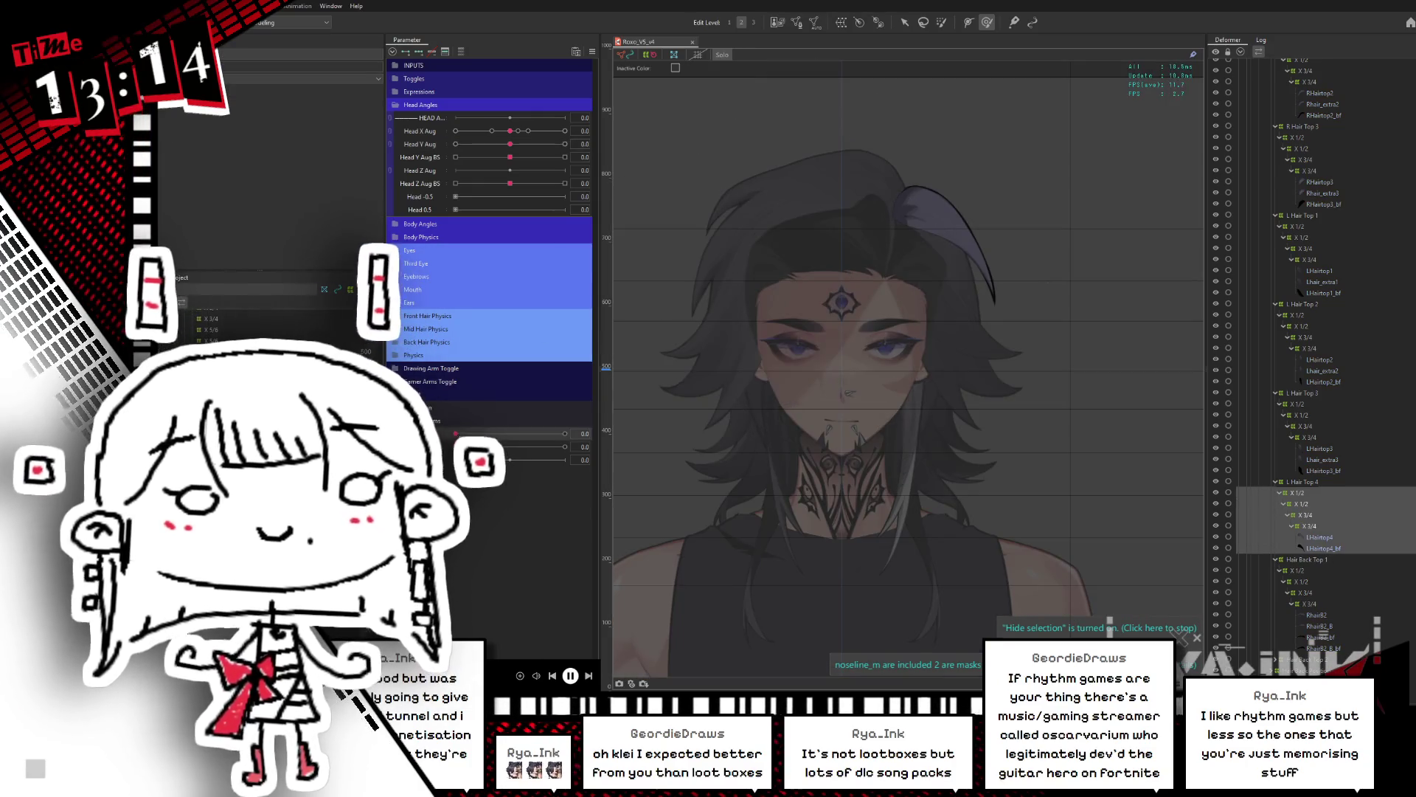
key(Escape)
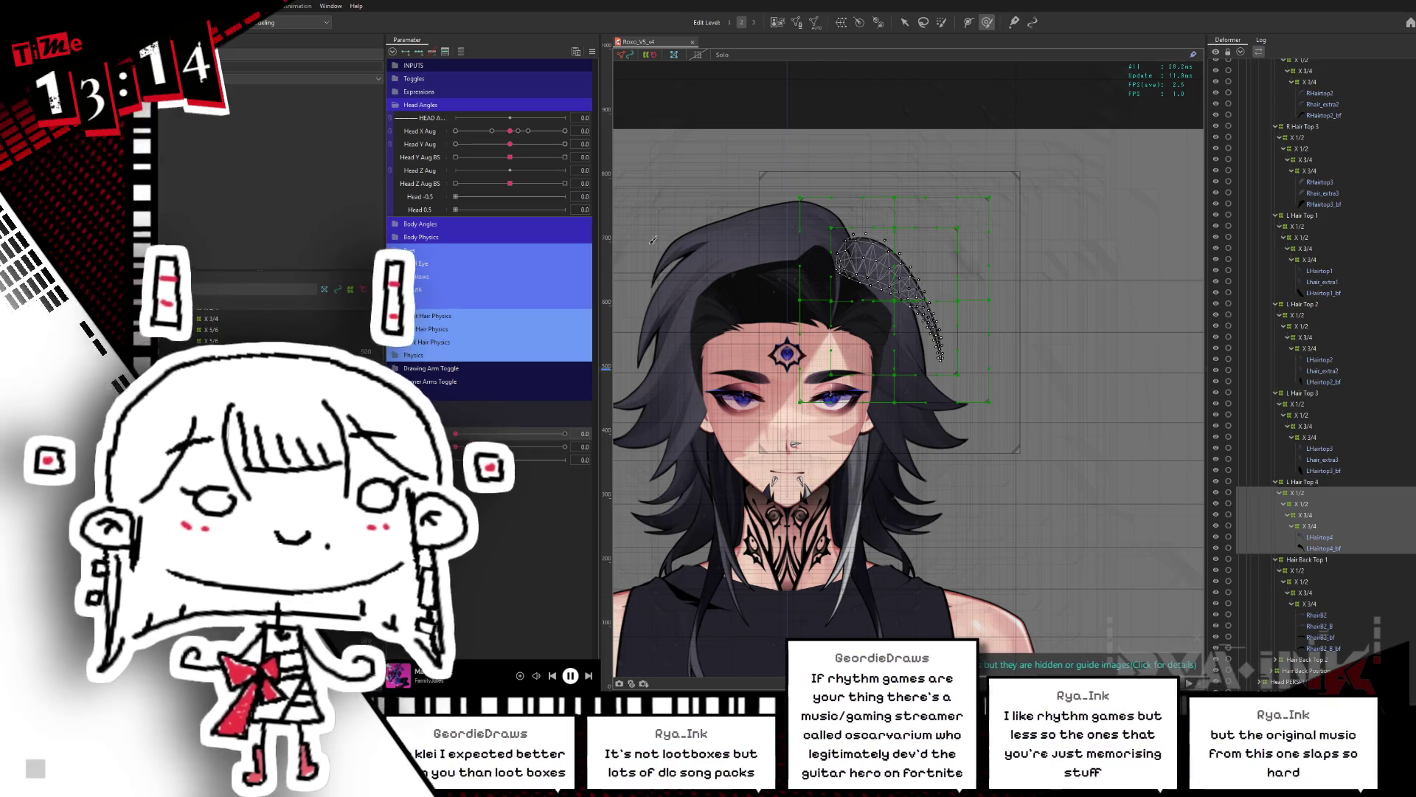
Step: Select L Hair Top 4's X 1/2 warp, collapse Head Angles, and expand Back Hair Physics
scroll(1046, 258, up, 2)
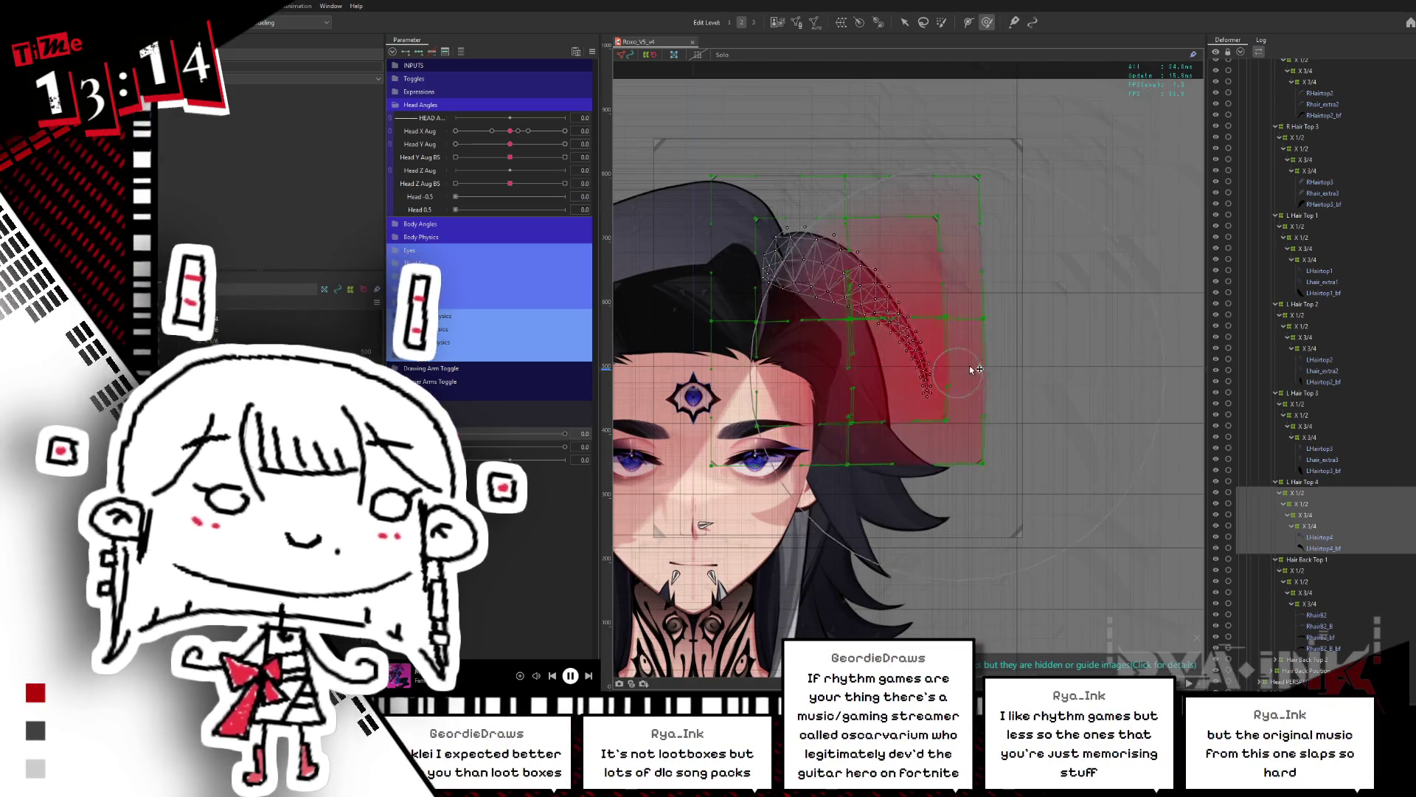
scroll(959, 362, down, 2)
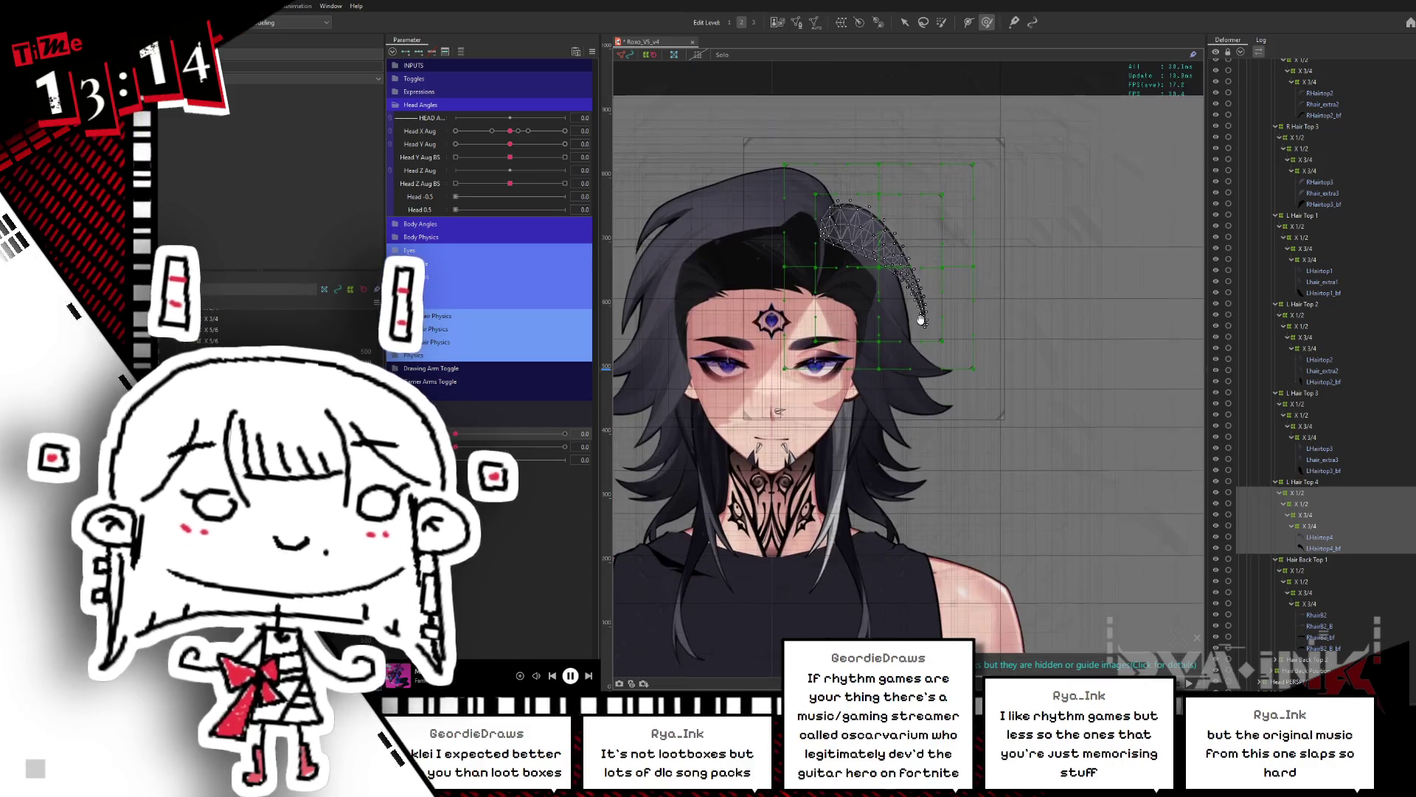
click(1297, 493)
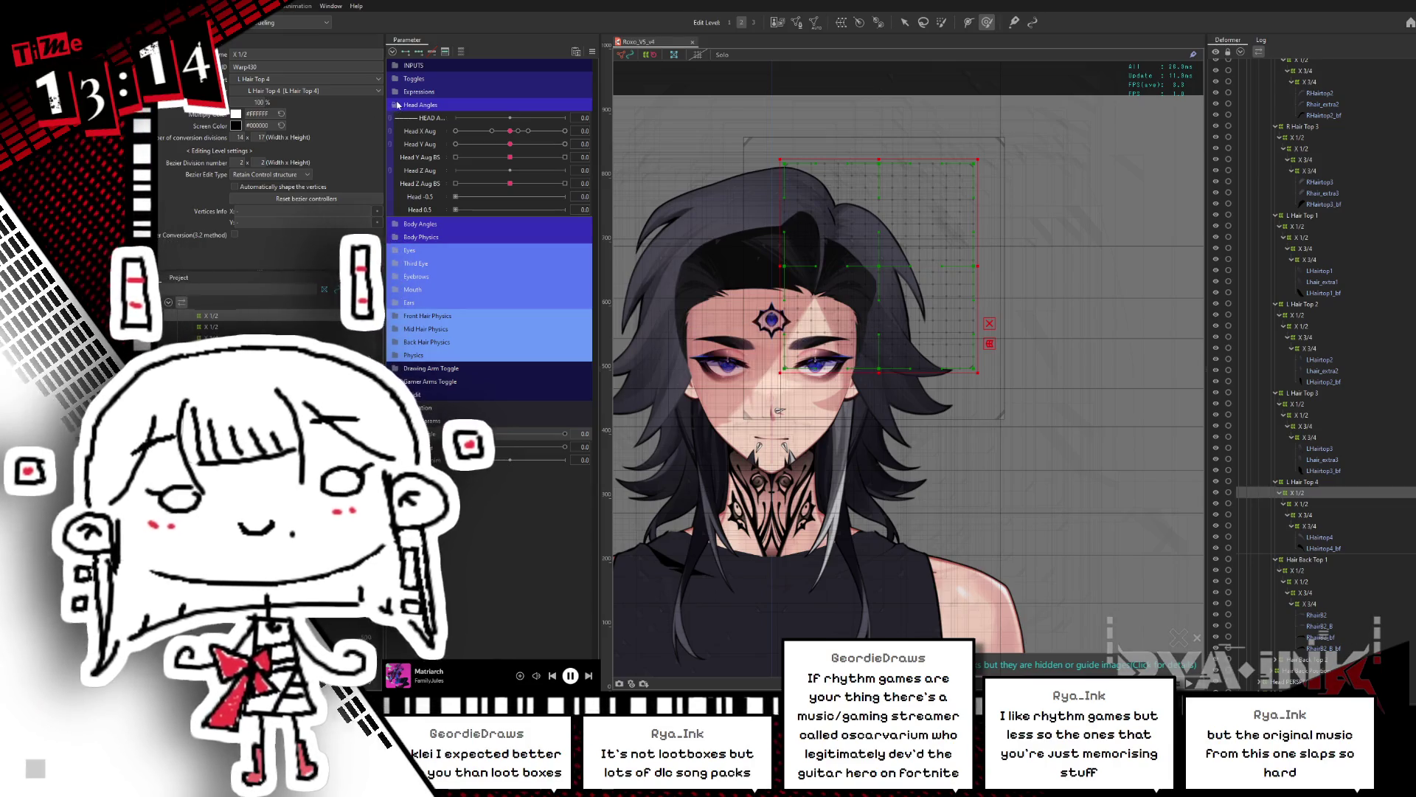
click(396, 105)
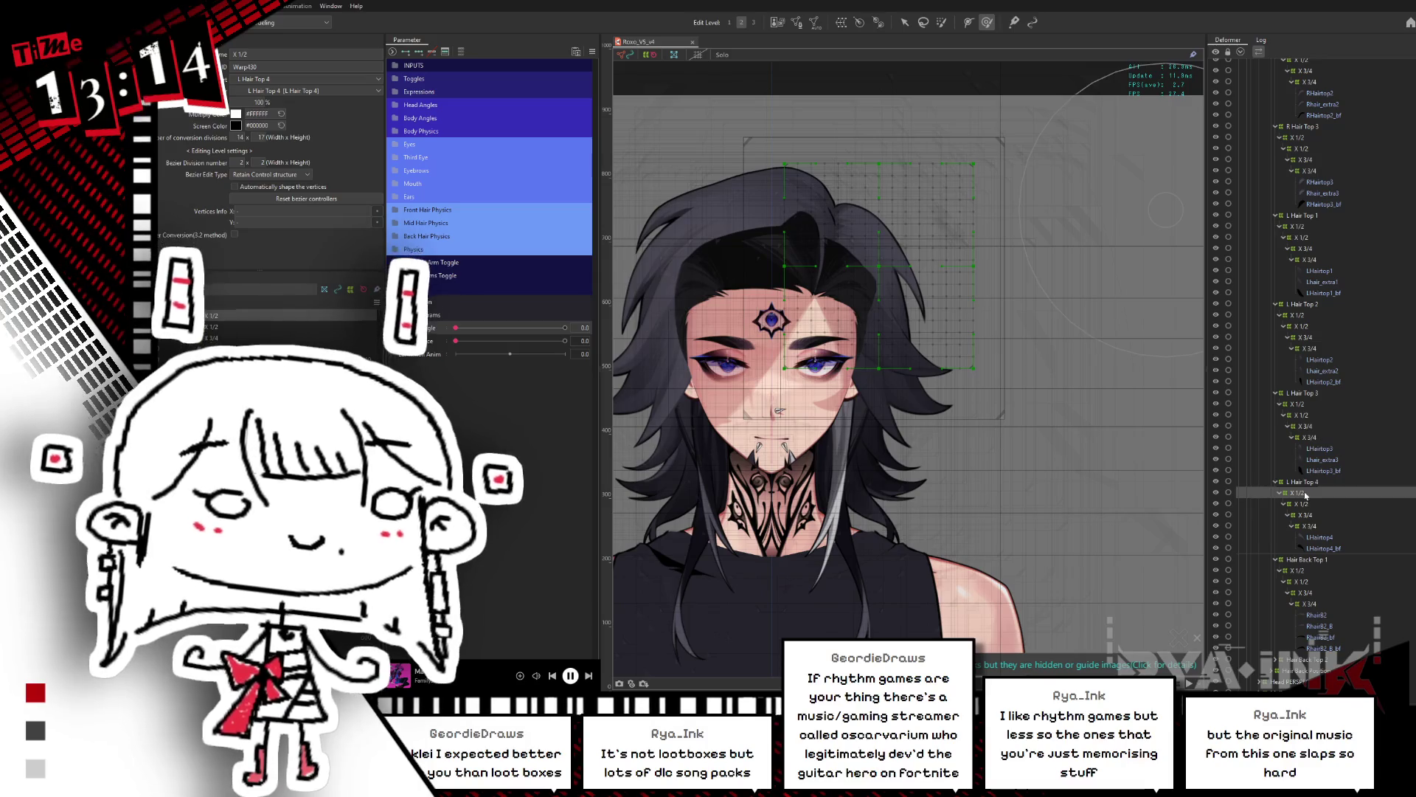
key(b)
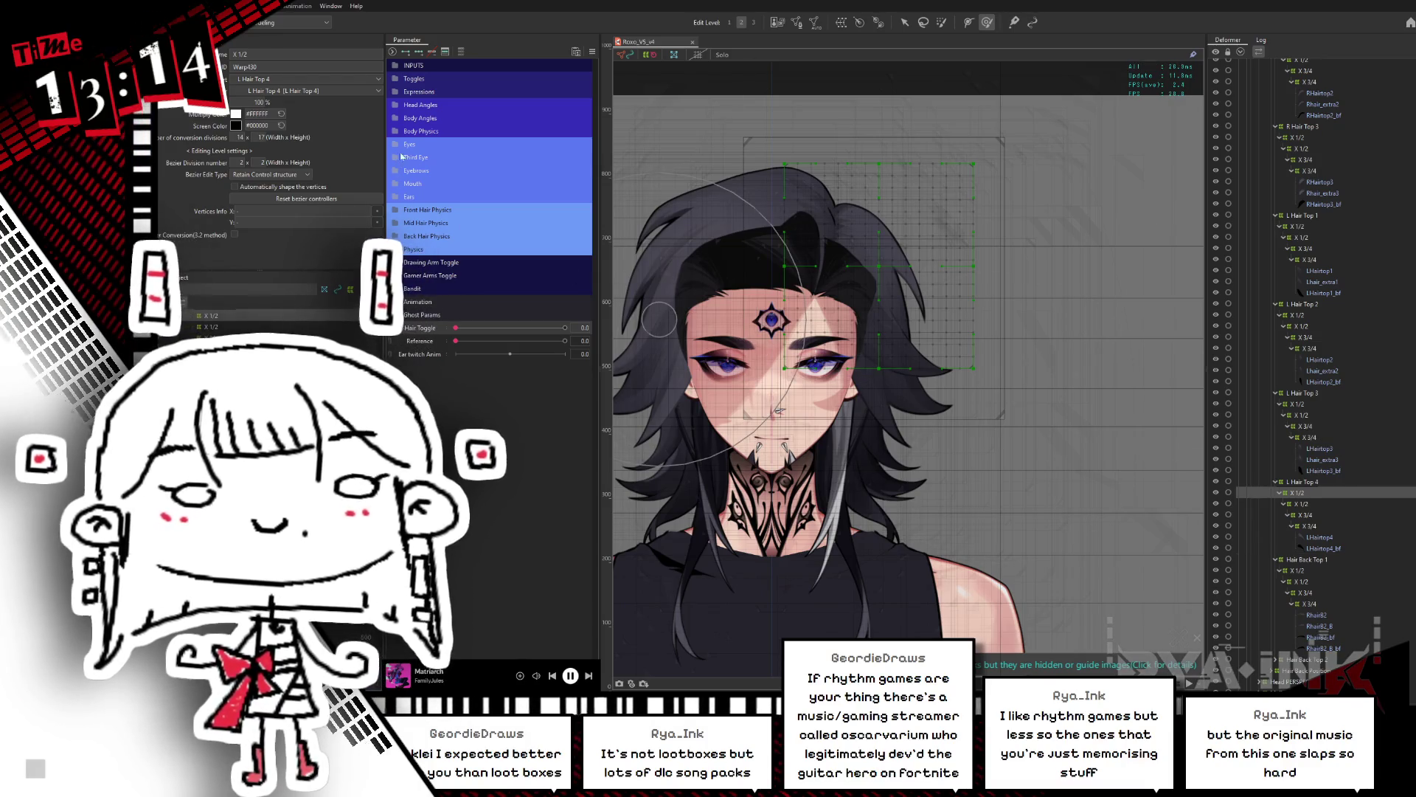
click(396, 236)
Step: Set Top Hair > X1 to -1.0 and brush the hair warp over the forehead
scroll(504, 226, down, 1)
drag(504, 227, 467, 226)
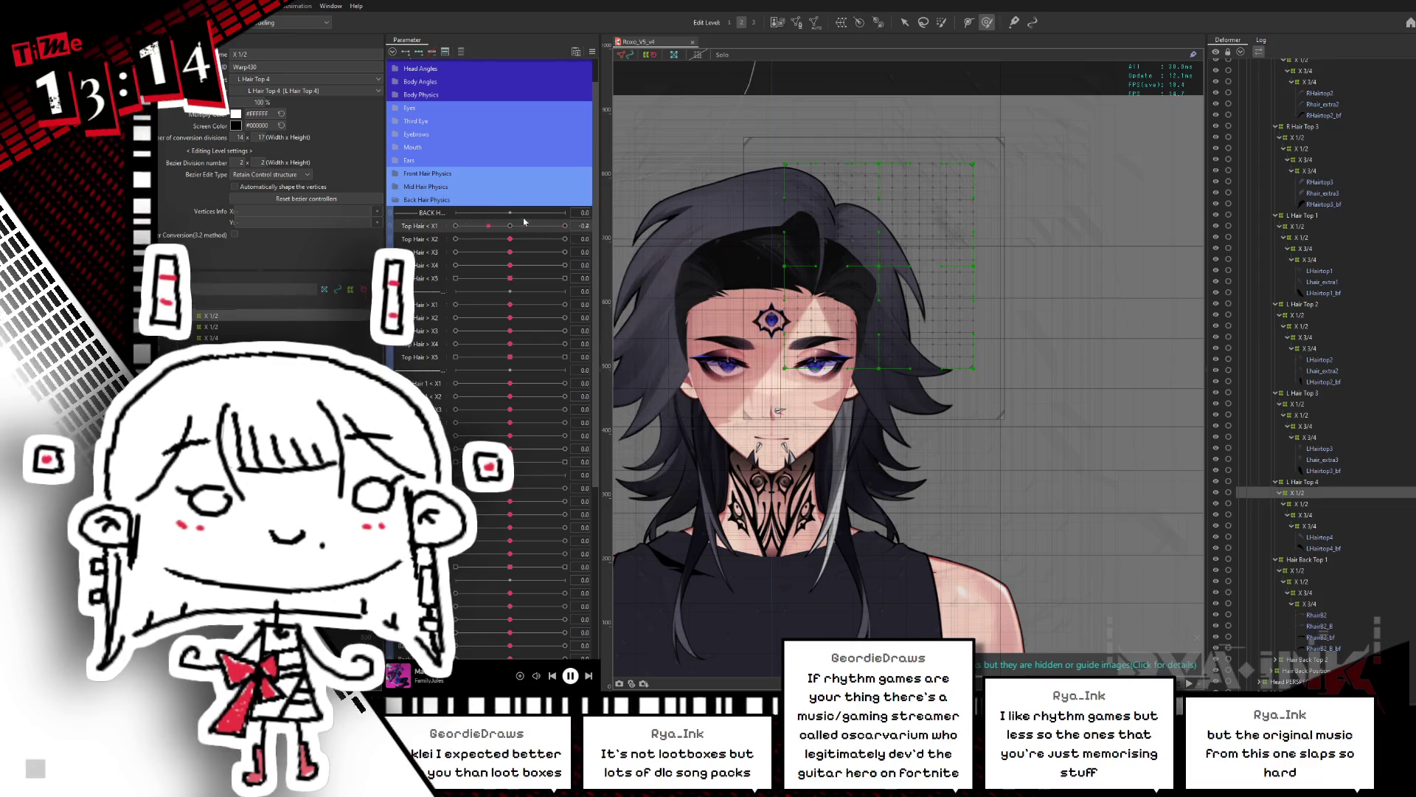
mouse_move(509, 239)
mouse_down()
mouse_move(469, 242)
mouse_move(510, 239)
mouse_move(509, 225)
mouse_up()
mouse_move(509, 304)
mouse_down()
mouse_move(565, 304)
mouse_move(455, 305)
mouse_up()
middle_drag(946, 74, 955, 43)
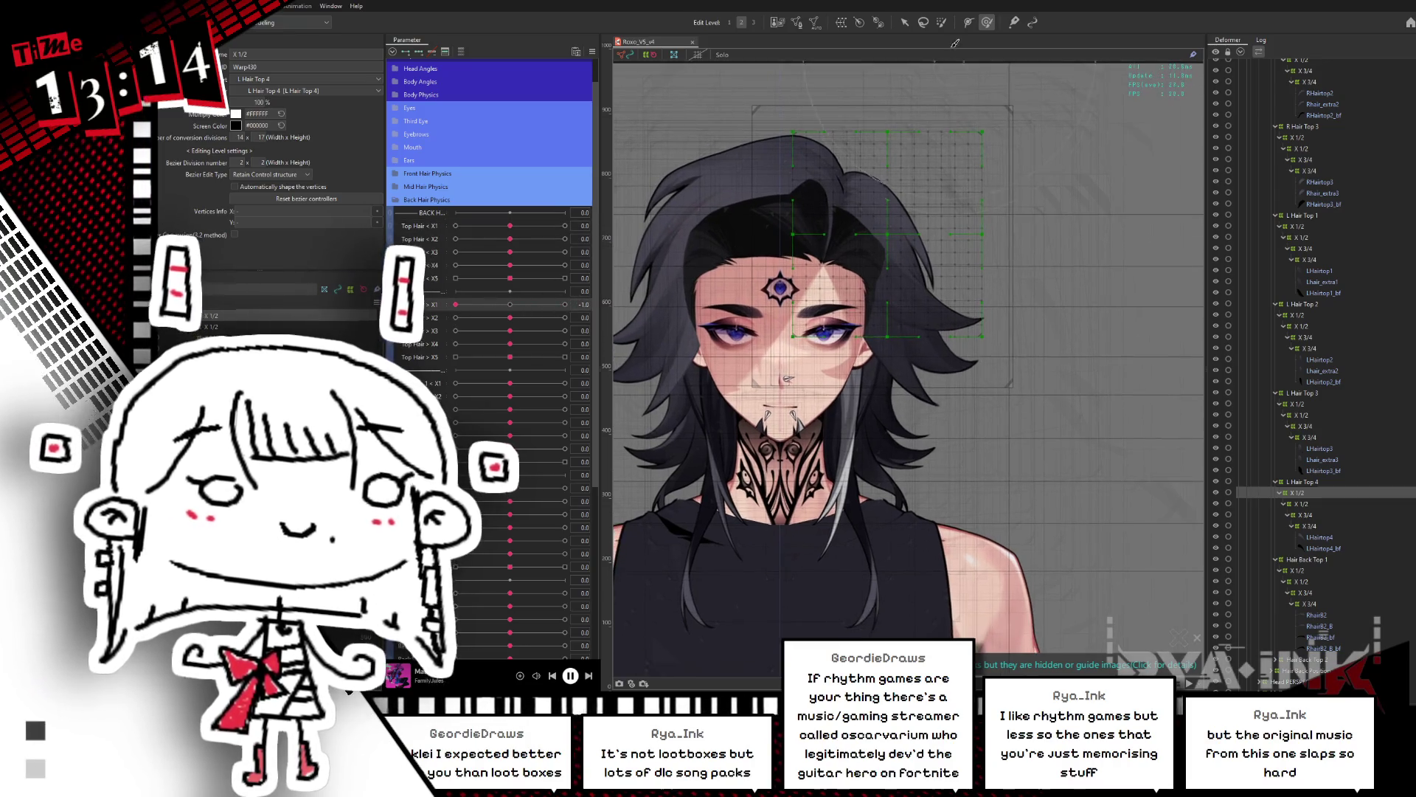
click(942, 23)
mouse_move(834, 291)
mouse_down()
mouse_move(818, 302)
mouse_move(978, 136)
mouse_move(907, 222)
mouse_move(870, 184)
mouse_move(922, 295)
mouse_move(1035, 231)
mouse_up()
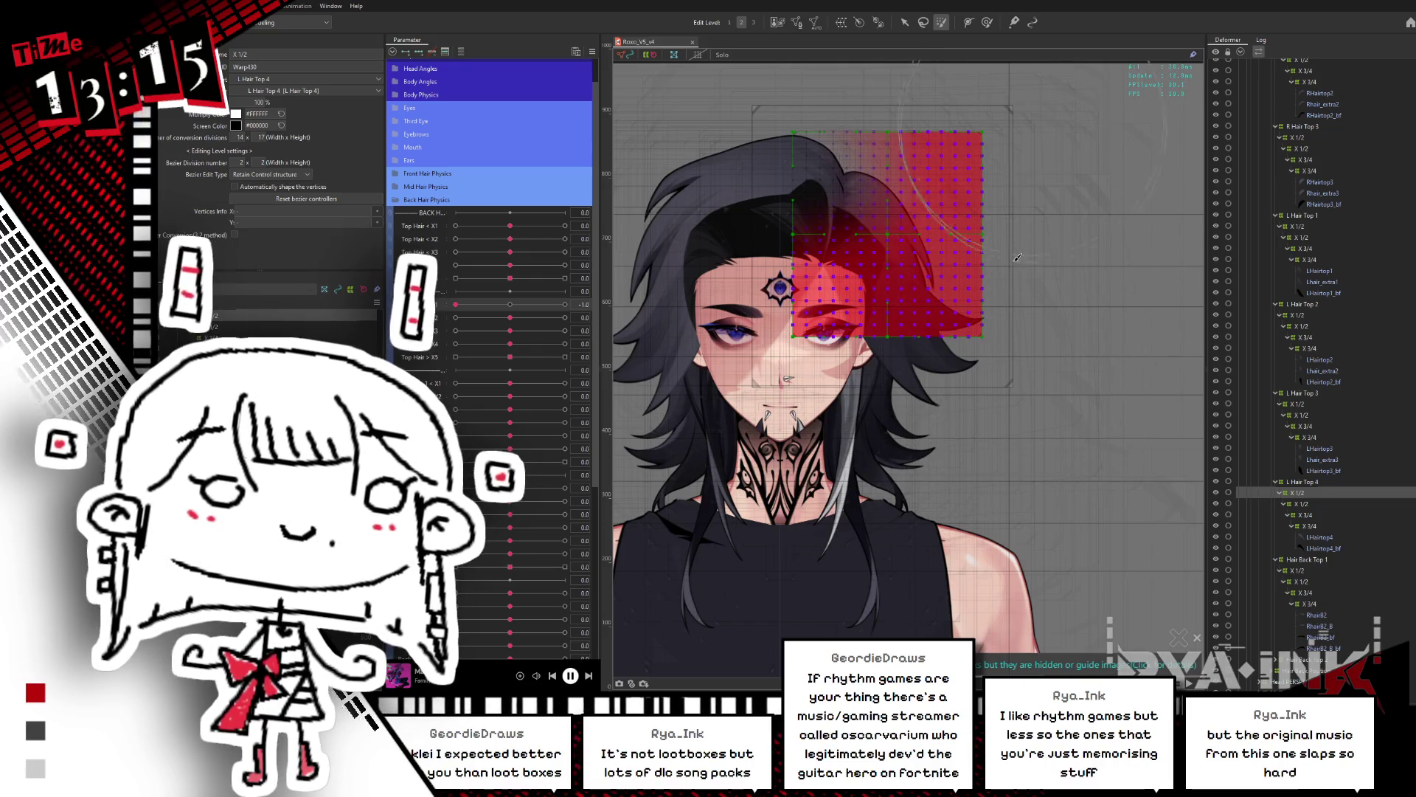
Step: Check the L Hair Top 4 warp at Top Hair > X1 values -1.0, 0, 0.5 and 1.0
key(v)
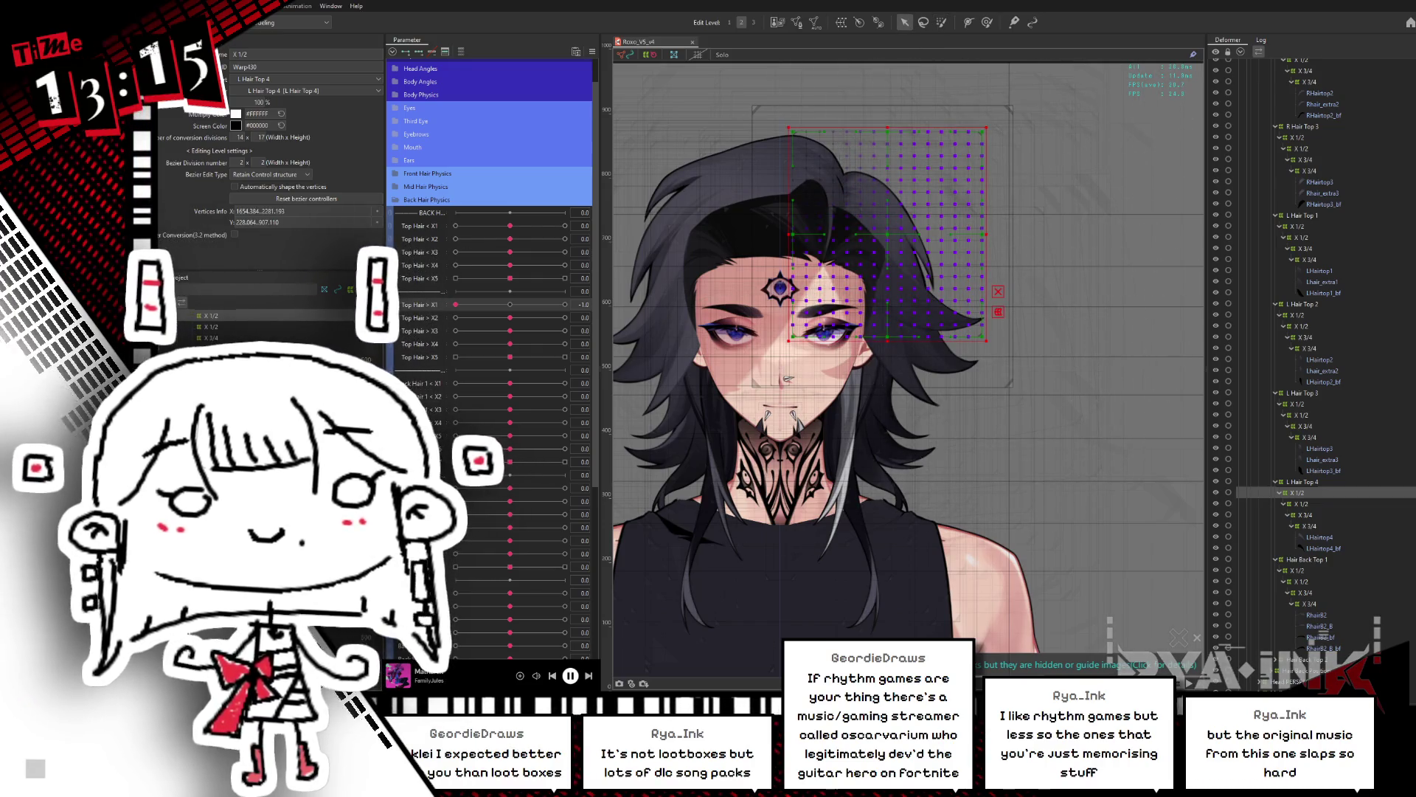
click(510, 303)
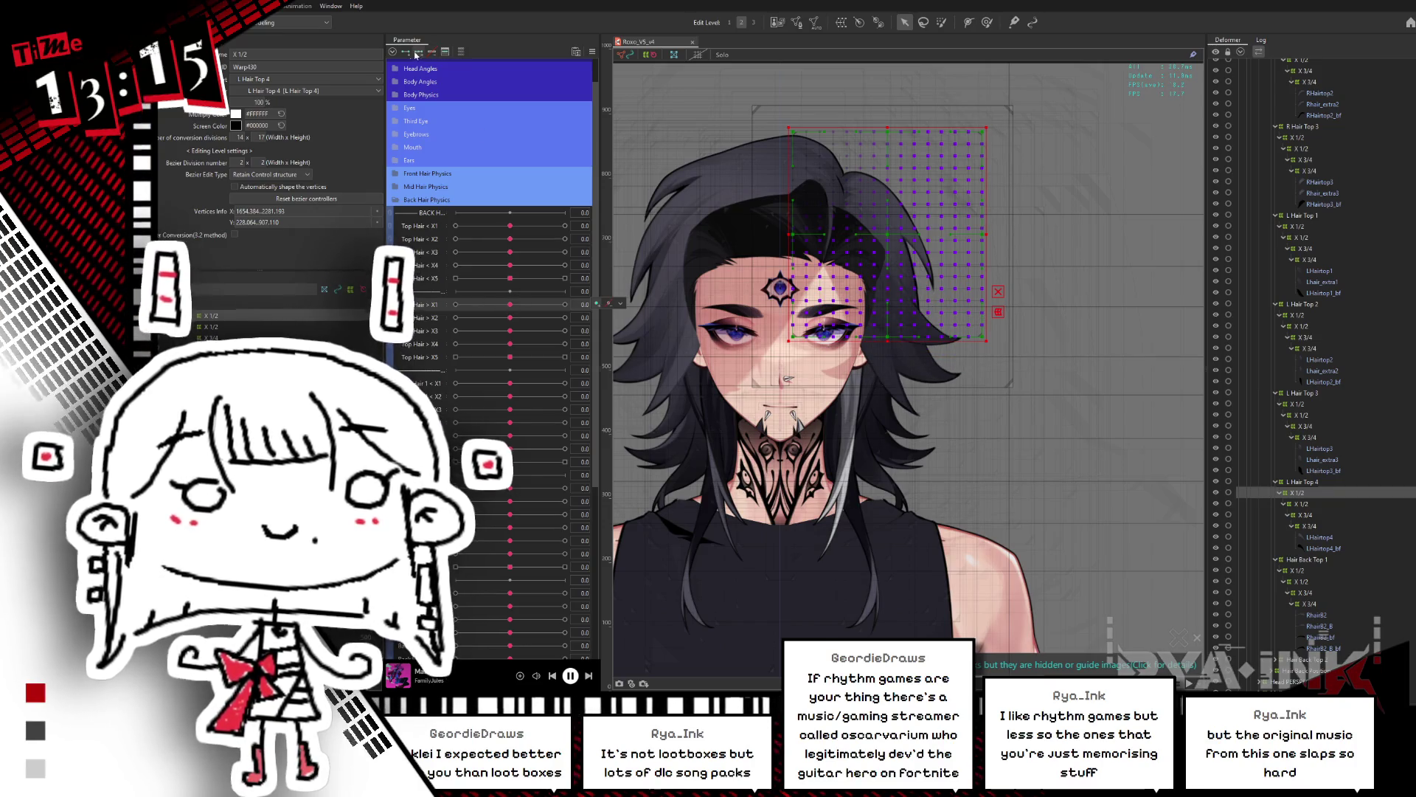
click(456, 304)
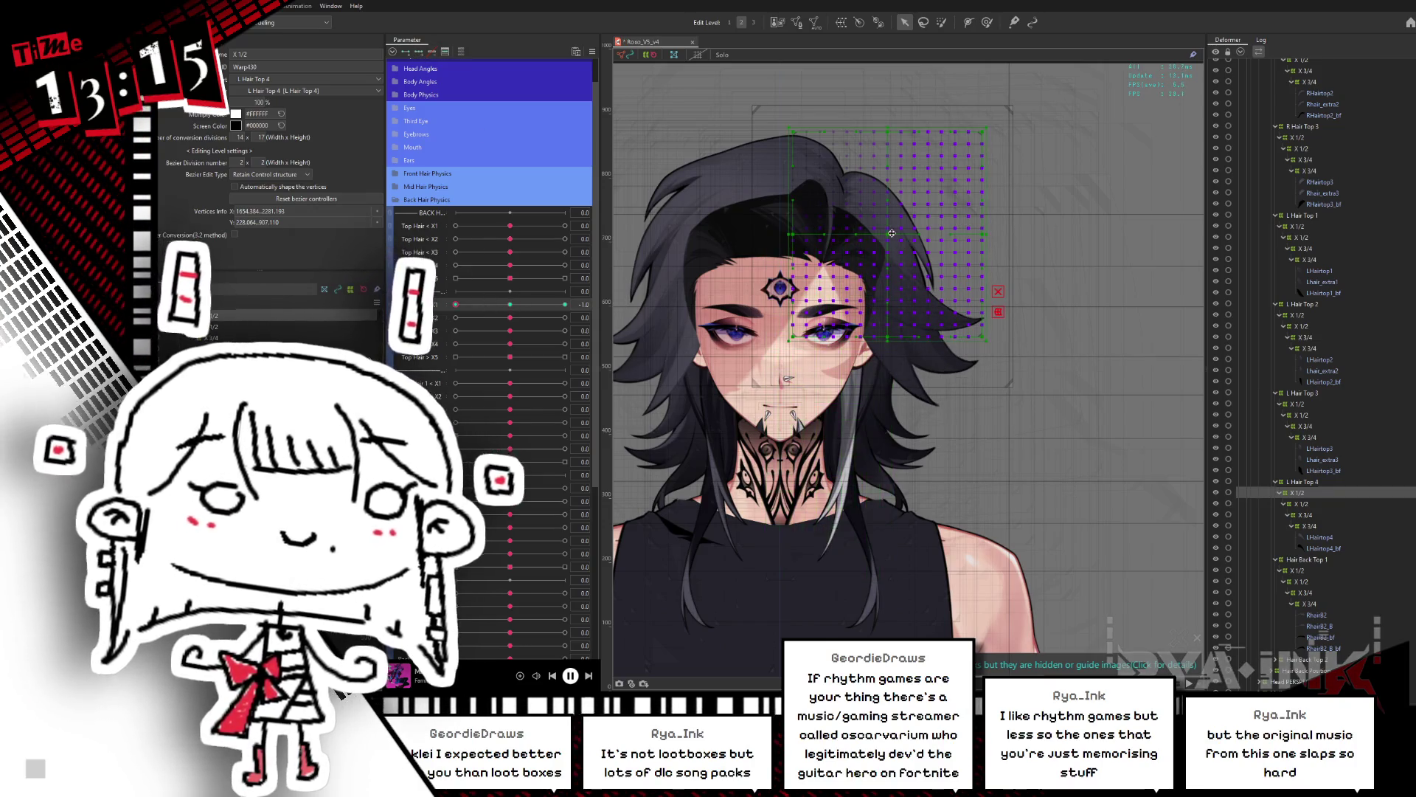
click(958, 187)
drag(455, 304, 565, 304)
click(875, 251)
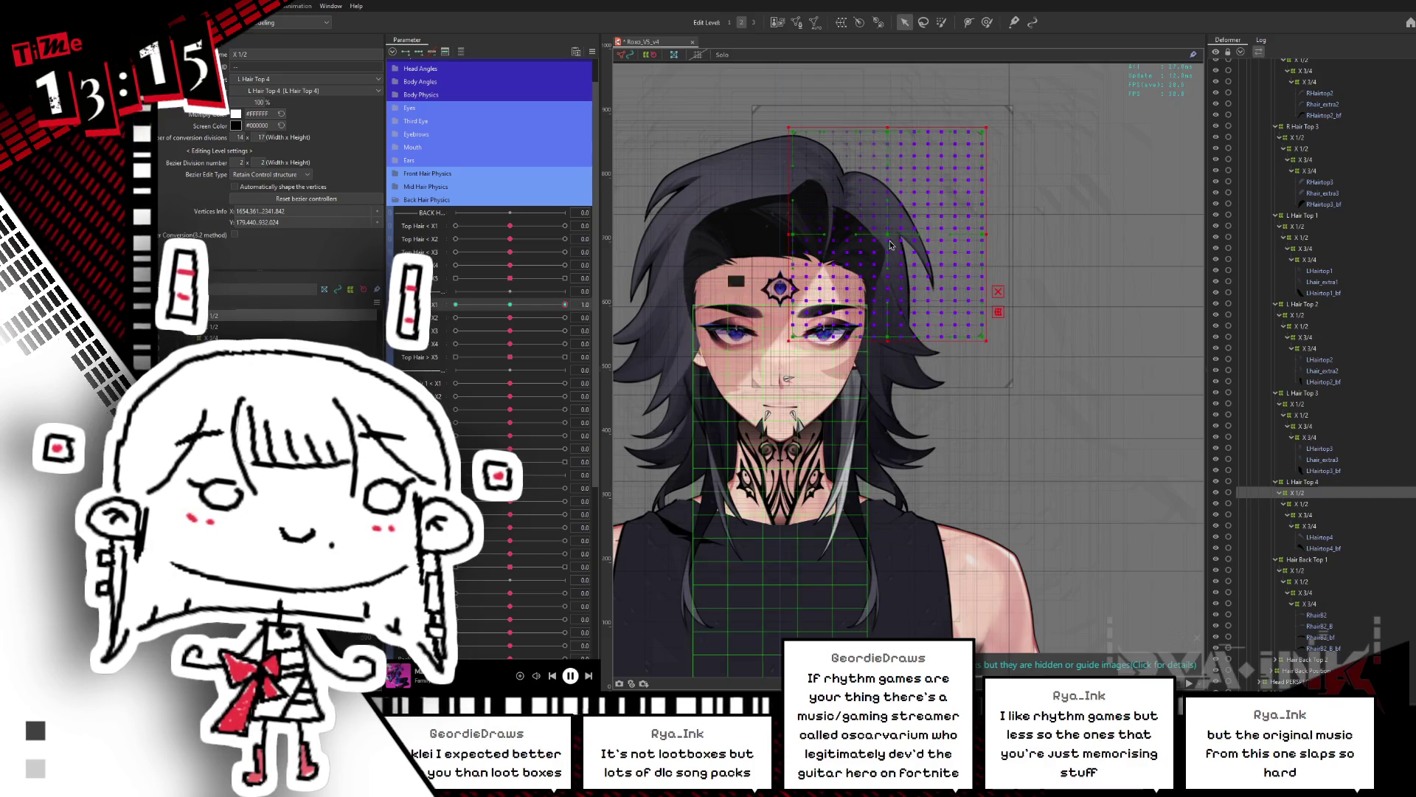
click(970, 185)
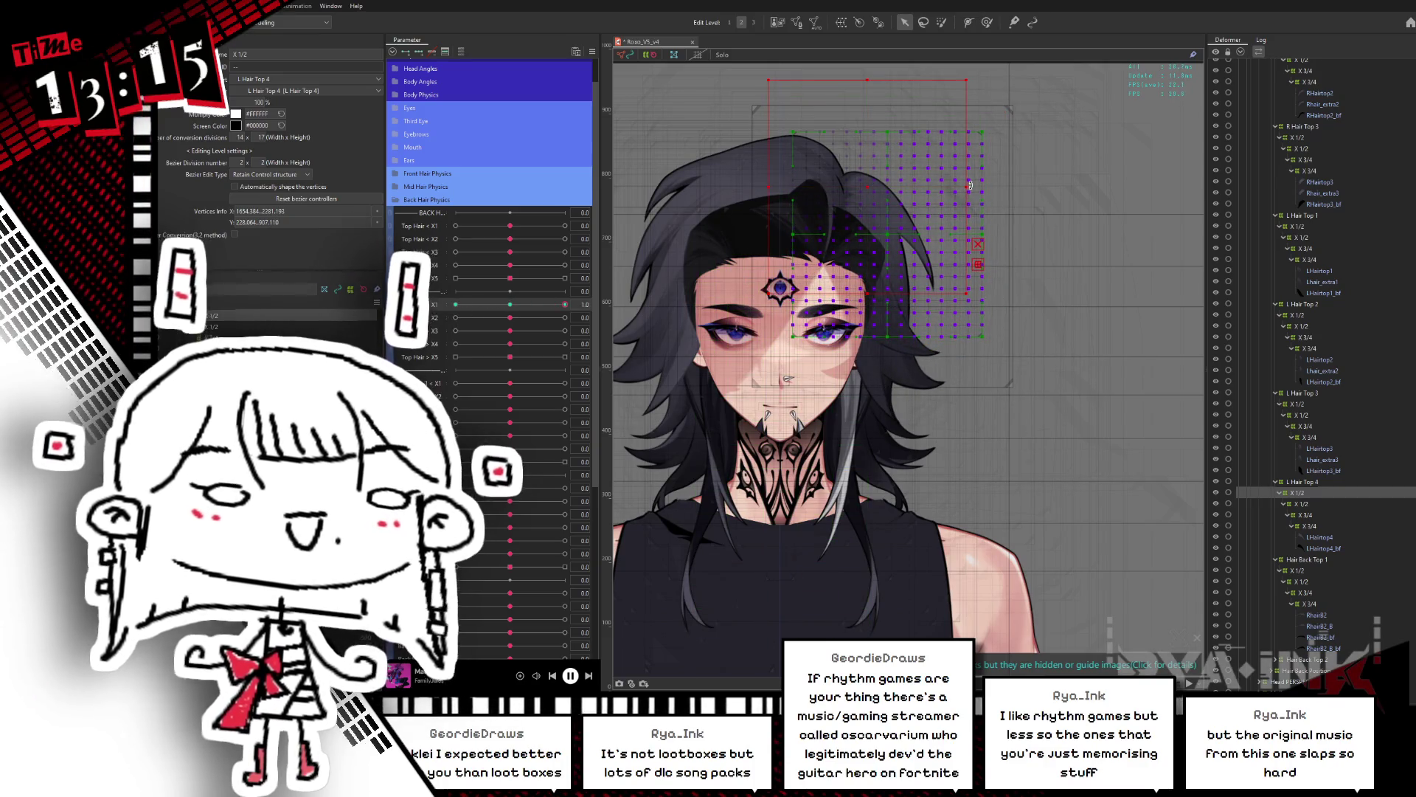
mouse_move(565, 304)
mouse_down()
mouse_move(455, 304)
mouse_move(510, 304)
mouse_up()
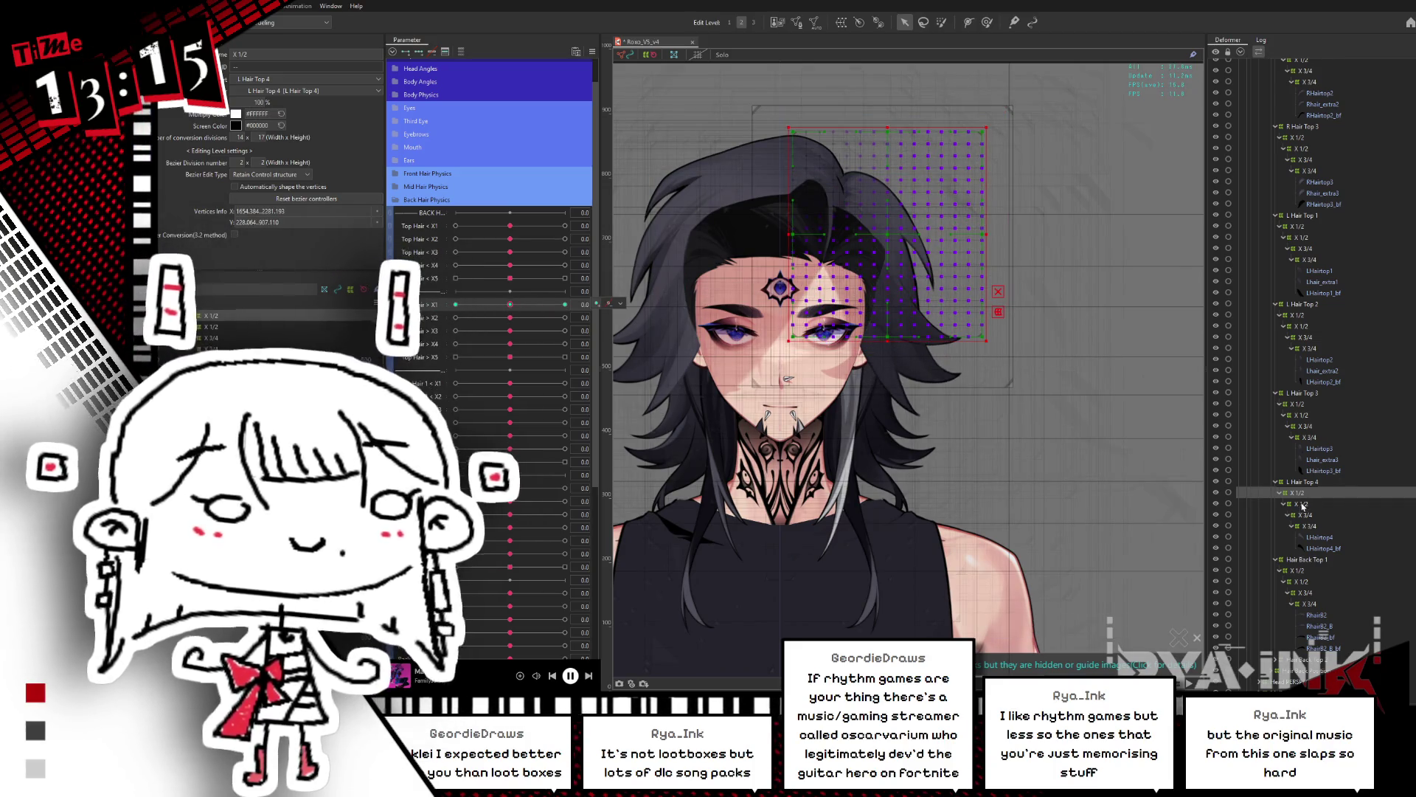
Step: Select the lower X 1/2 warp under L Hair Top 4 and paint-select its upper-right points
click(1302, 505)
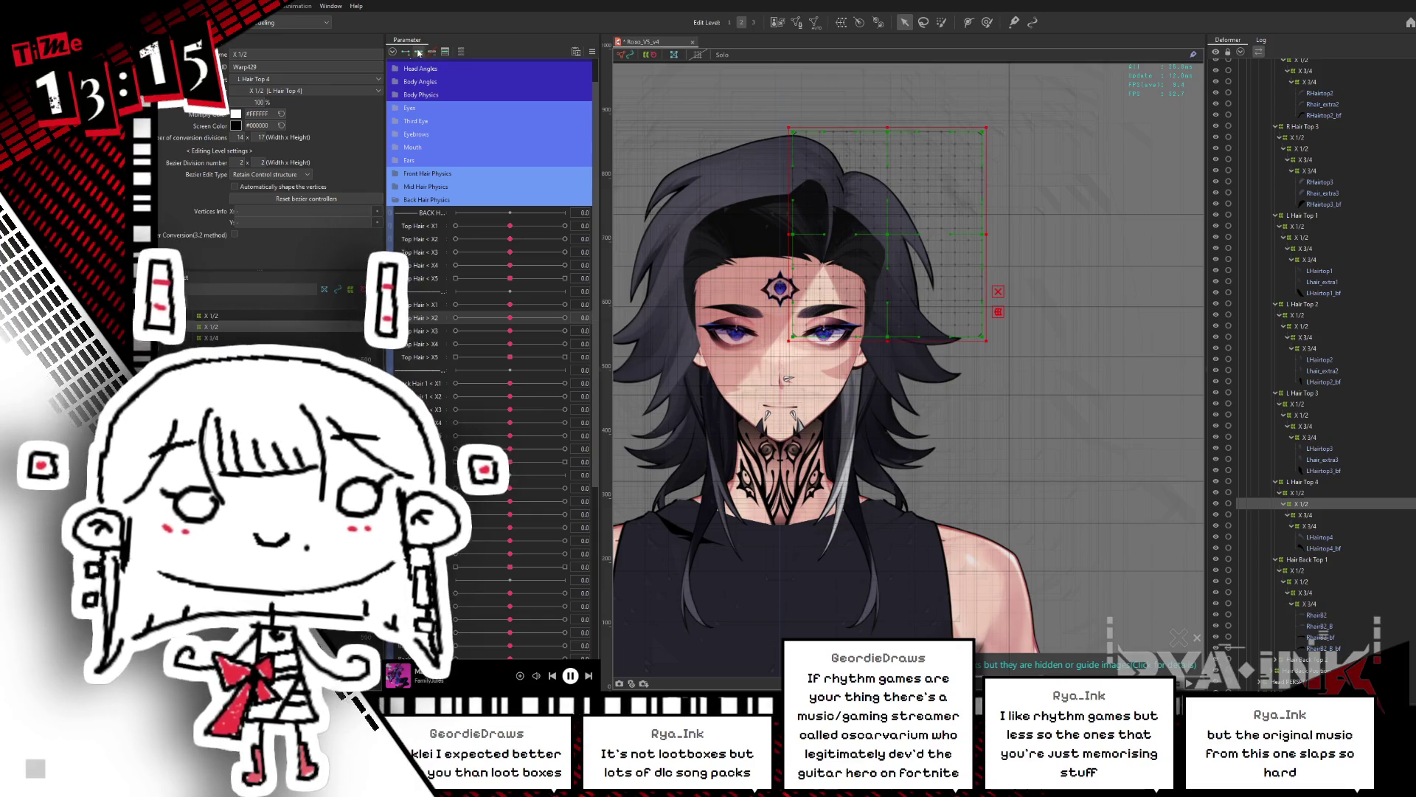
key(b)
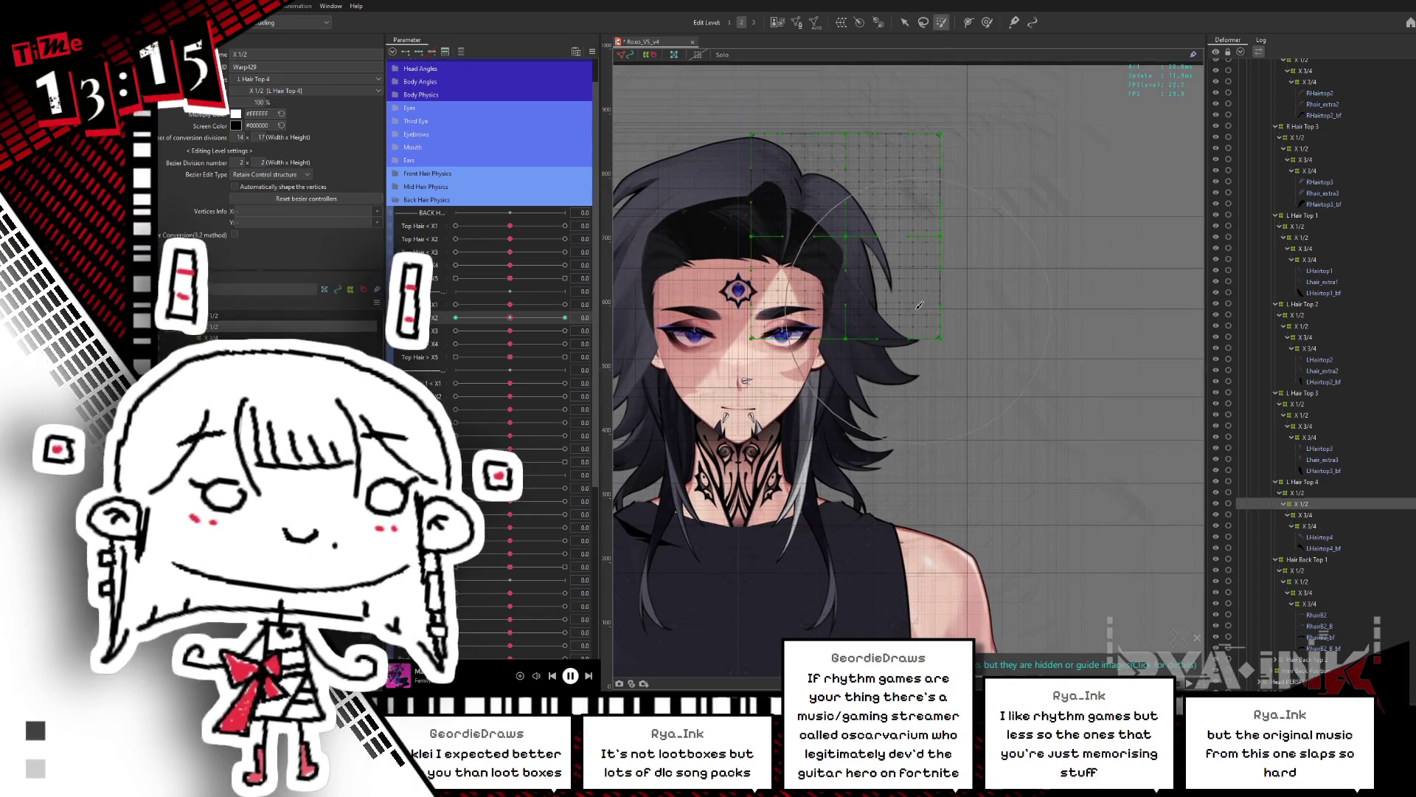
mouse_move(782, 244)
mouse_down()
mouse_move(767, 236)
mouse_move(885, 265)
mouse_move(823, 337)
mouse_move(797, 236)
mouse_move(811, 221)
mouse_move(870, 244)
mouse_move(934, 116)
mouse_up()
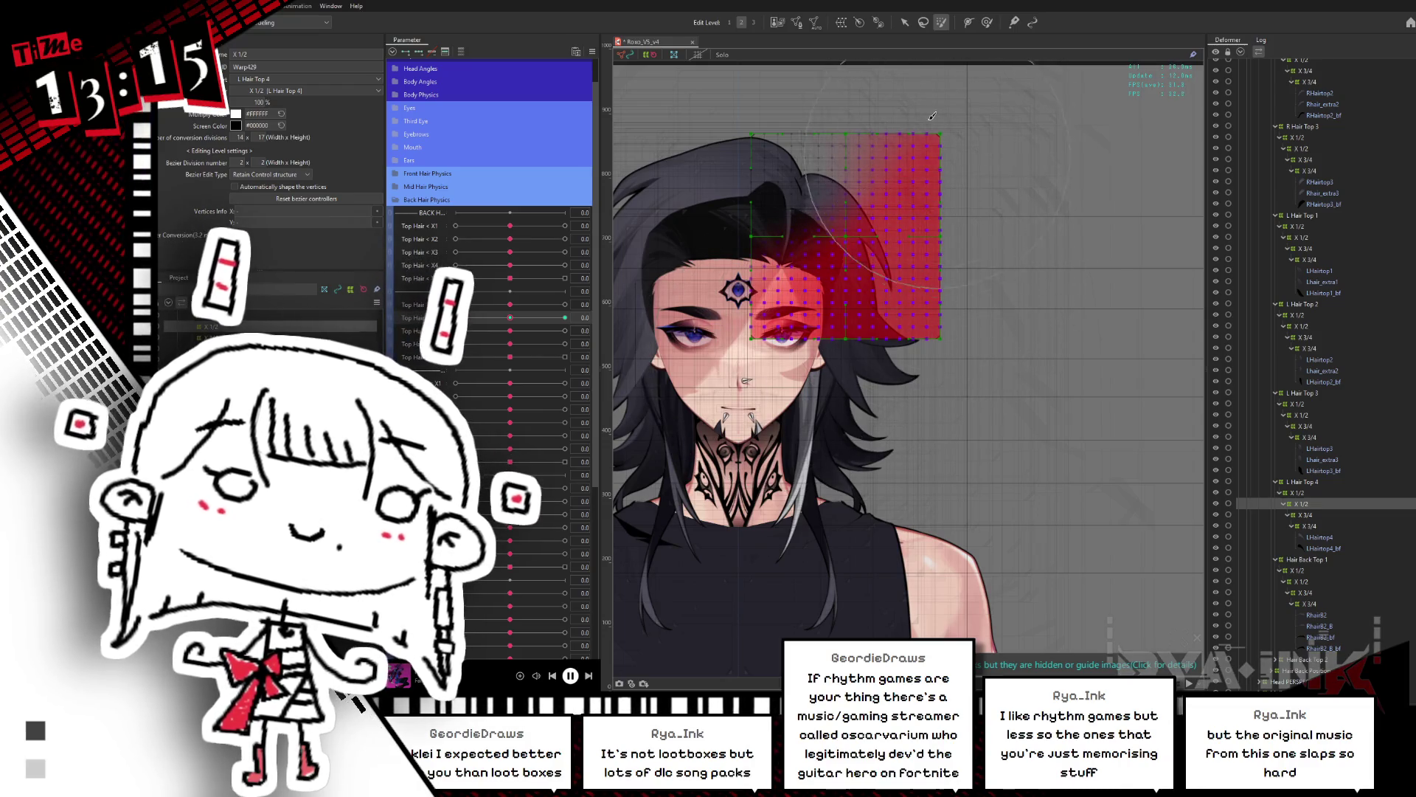
key(v)
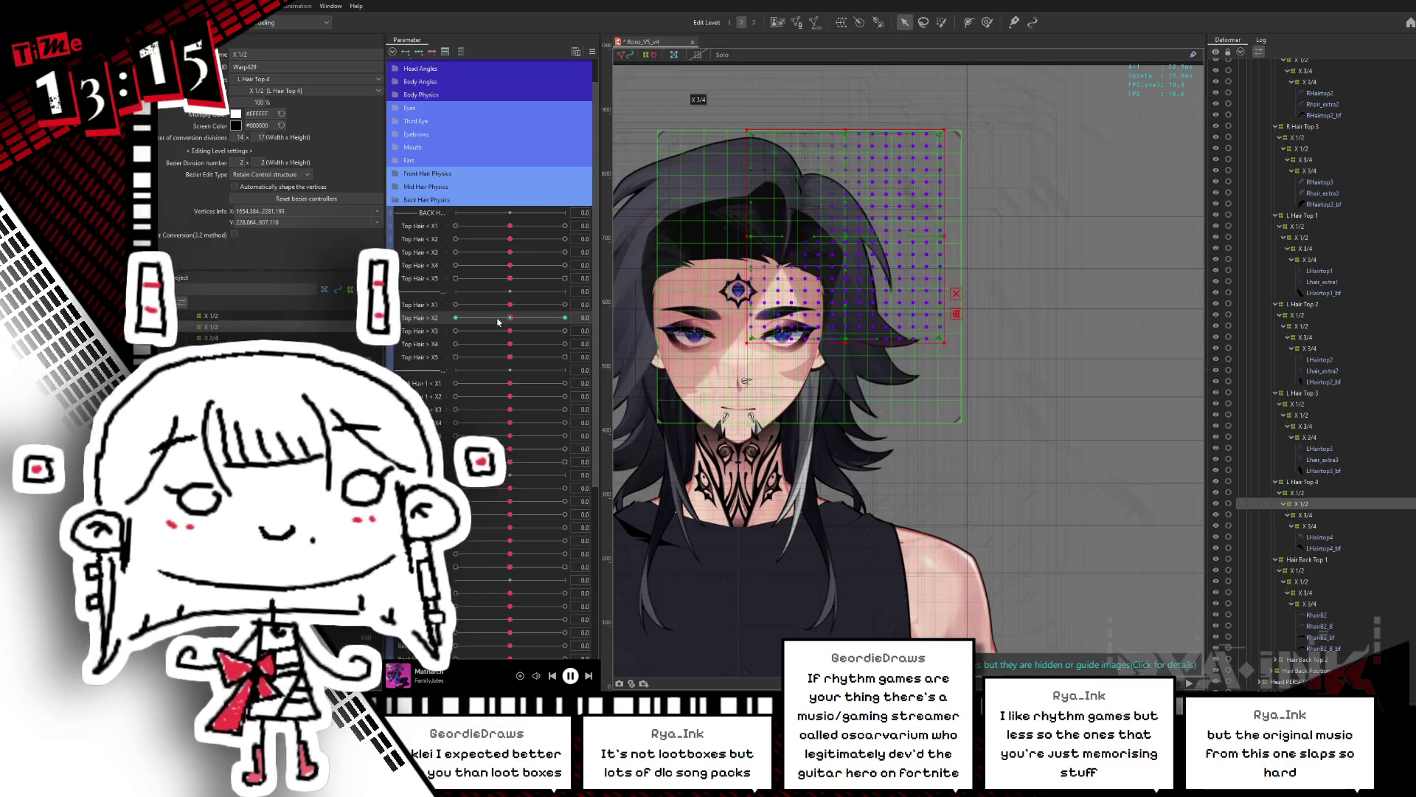
Step: At Top Hair X2 1.0, lift the hair warp and tilt it slightly clockwise
click(565, 317)
mouse_move(848, 238)
mouse_down()
mouse_move(844, 201)
mouse_move(832, 205)
mouse_up()
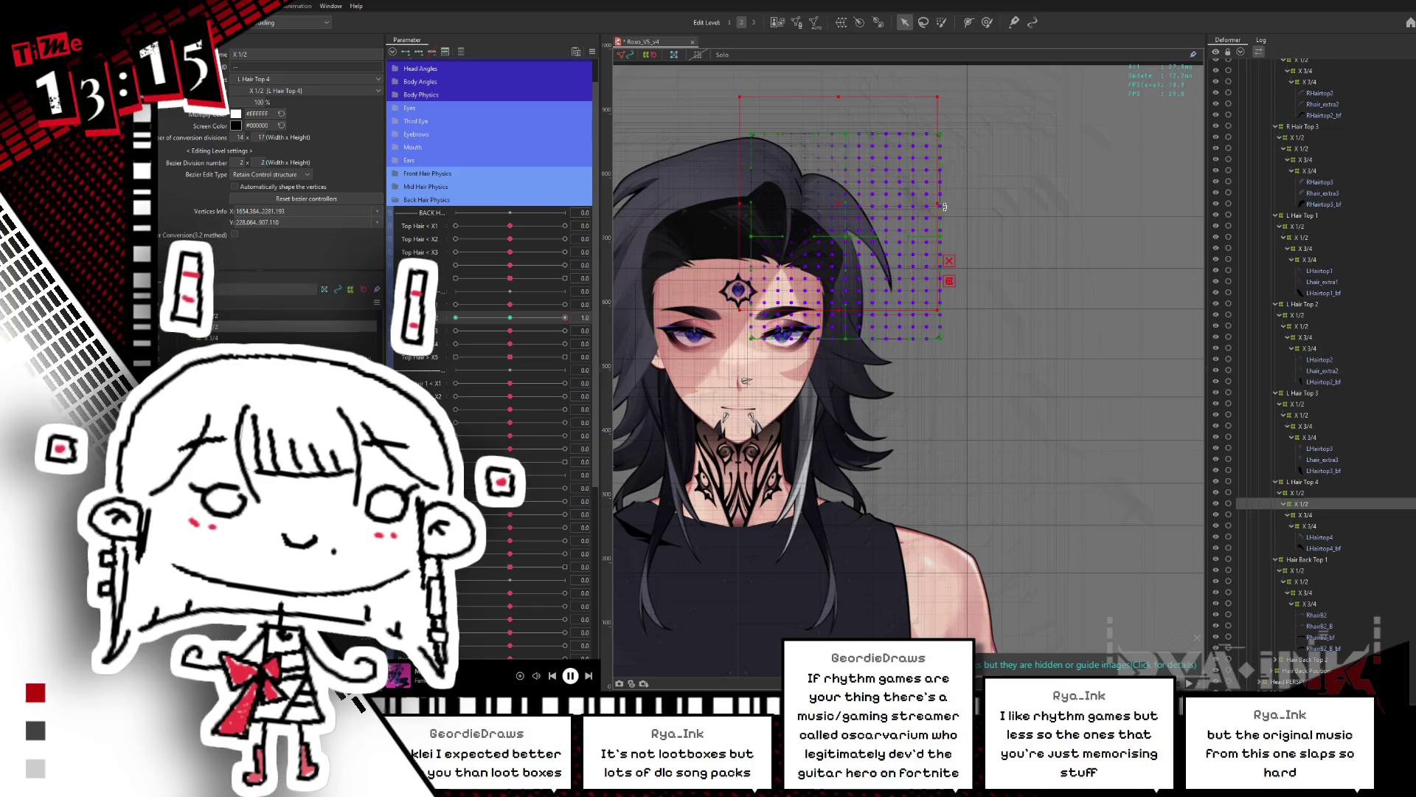
key(ctrl+z)
key(ctrl+z)
key(ctrl+y)
key(ctrl+y)
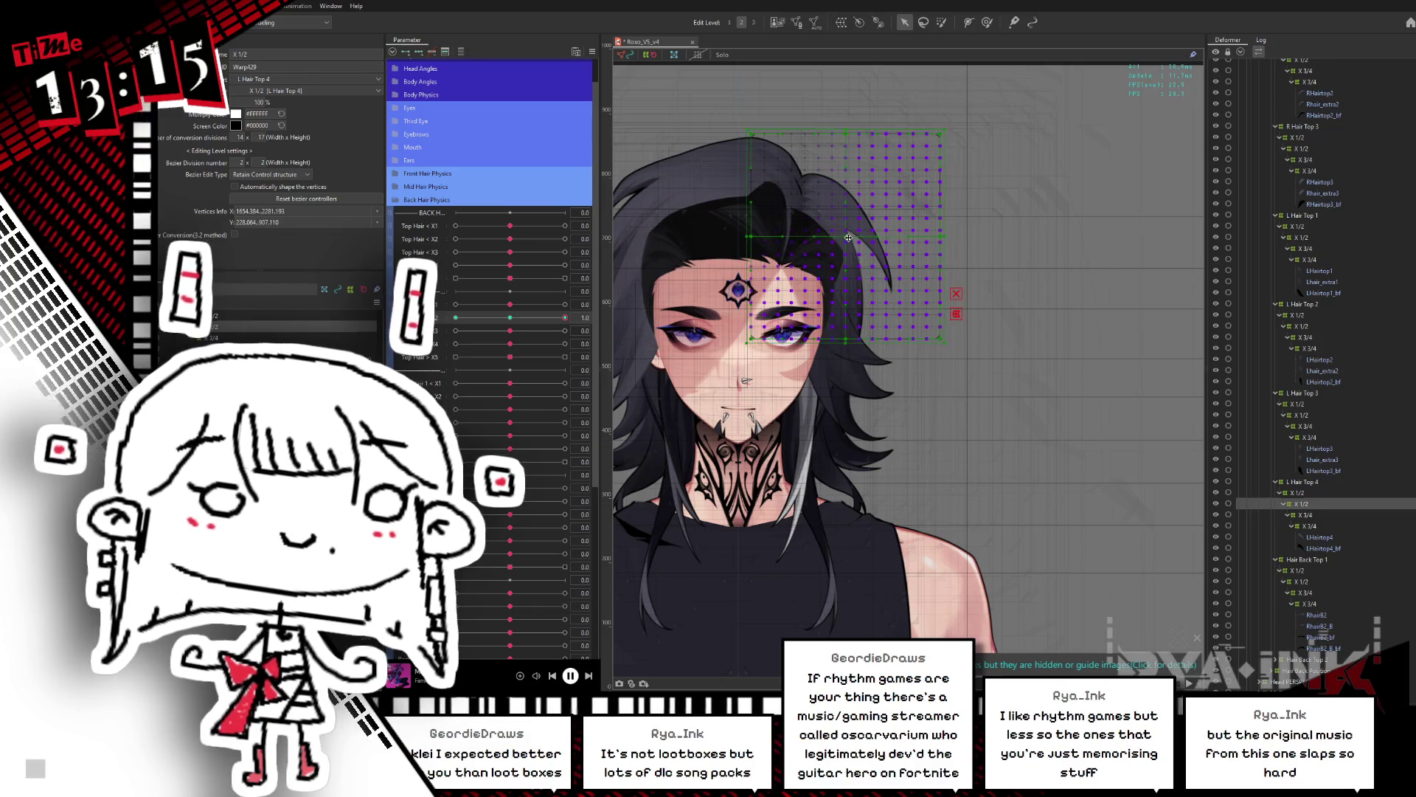
drag(940, 205, 940, 217)
key(ctrl+z)
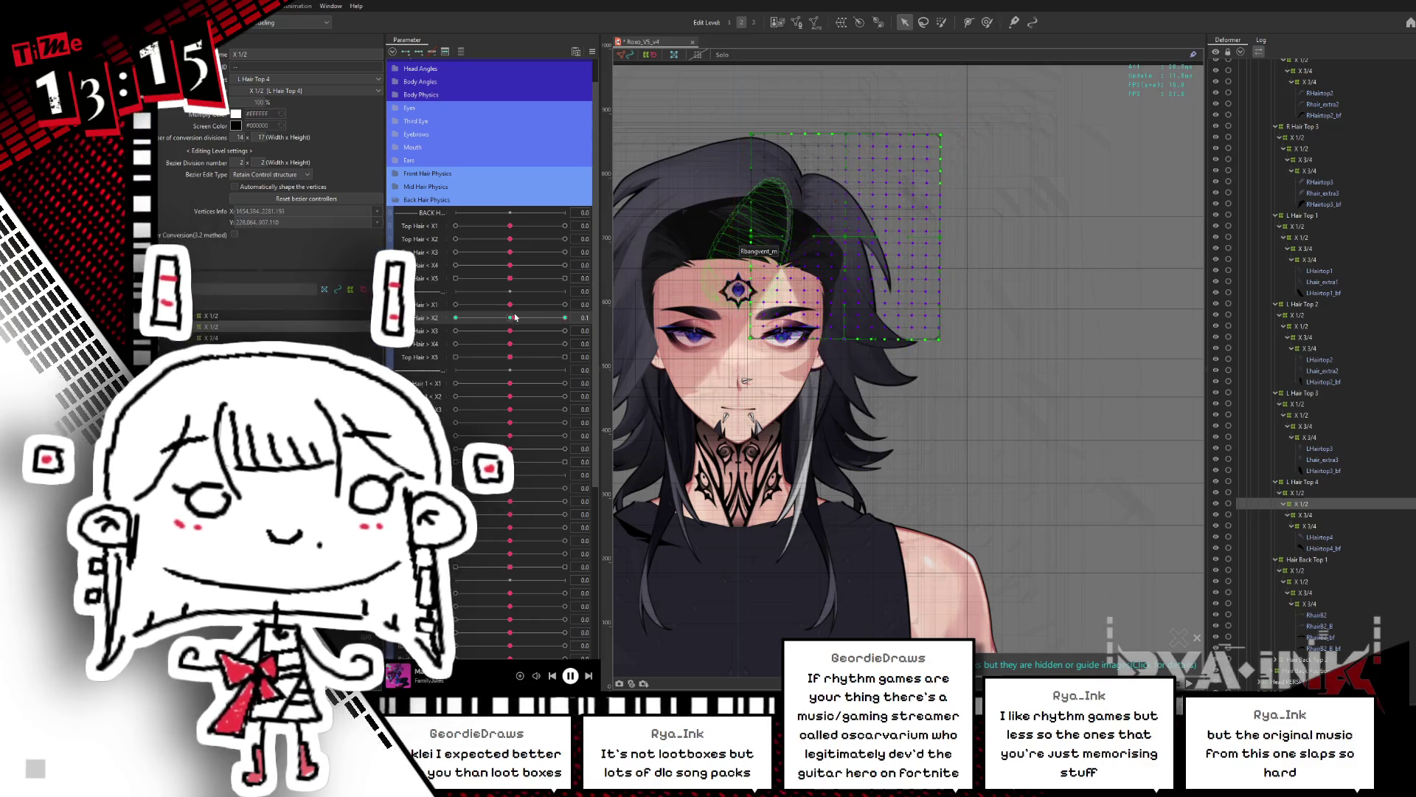
drag(845, 230, 846, 204)
drag(959, 206, 959, 211)
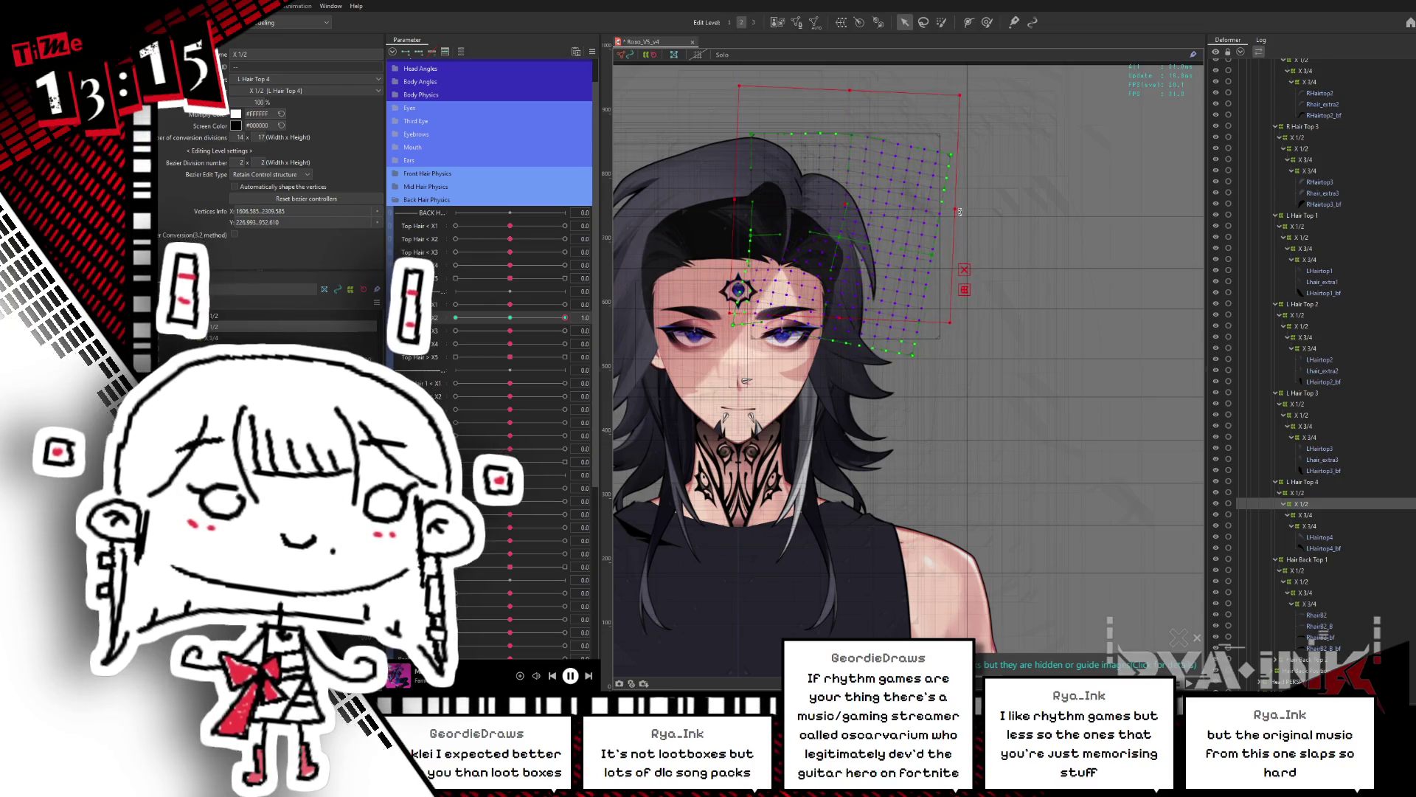
drag(565, 317, 492, 317)
Step: At Top Hair X2 -1.0, lift and tilt the hair warp clockwise, then hide the mesh
click(455, 317)
click(852, 240)
drag(841, 237, 838, 197)
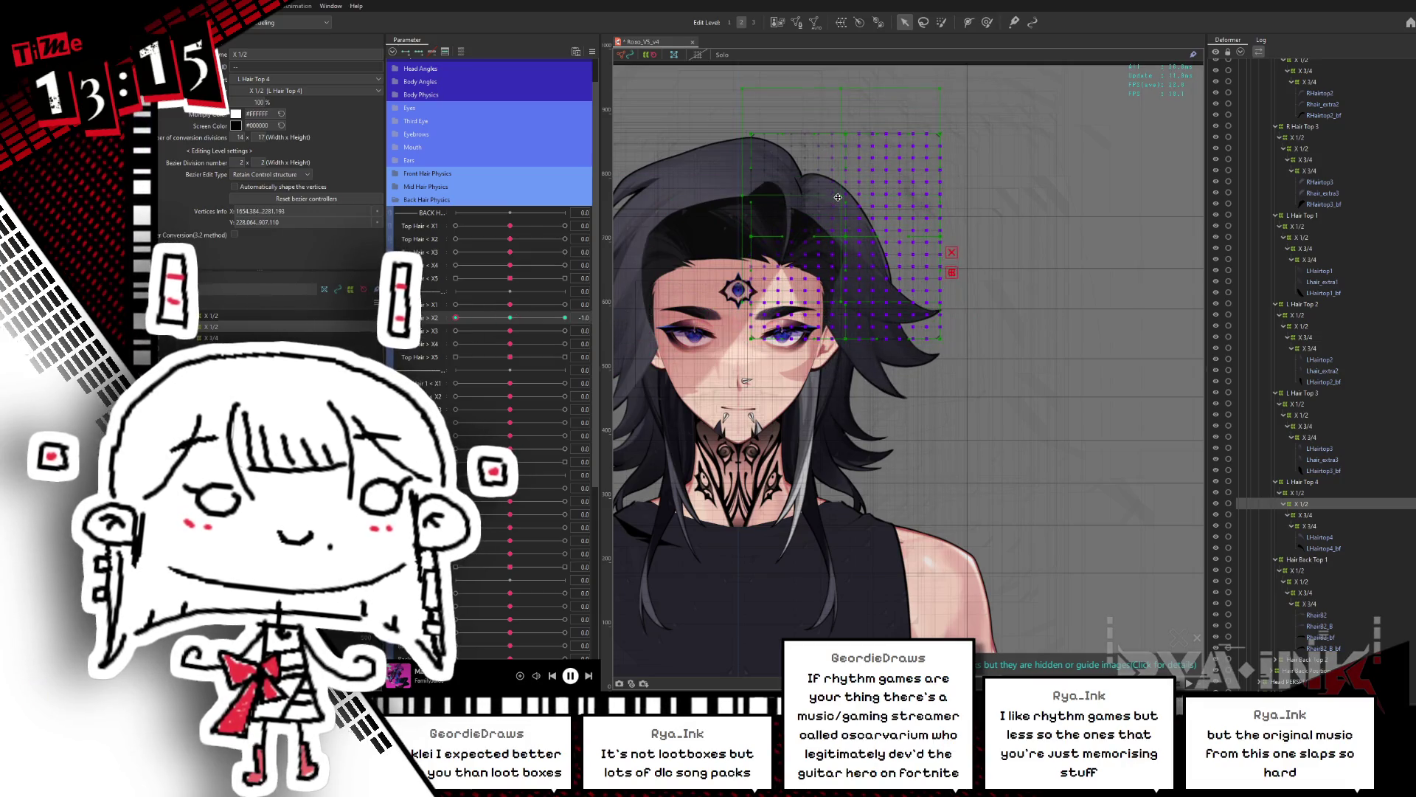
drag(949, 202, 958, 176)
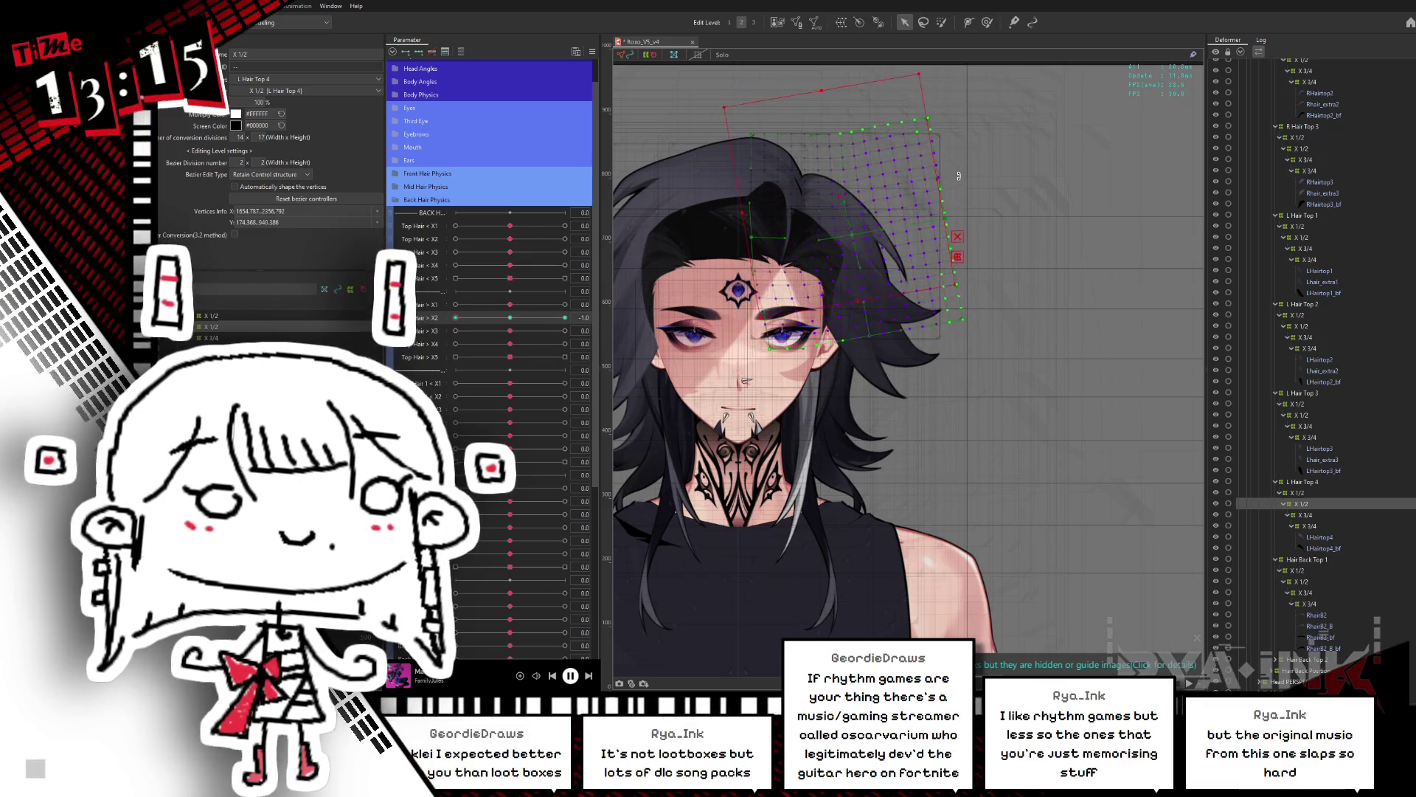
key(ctrl+h)
mouse_move(455, 317)
mouse_down()
mouse_move(564, 317)
mouse_move(455, 317)
mouse_up()
Step: Reselect hair warp points and scrub Top Hair X2 to preview the sway
key(b)
drag(899, 201, 889, 228)
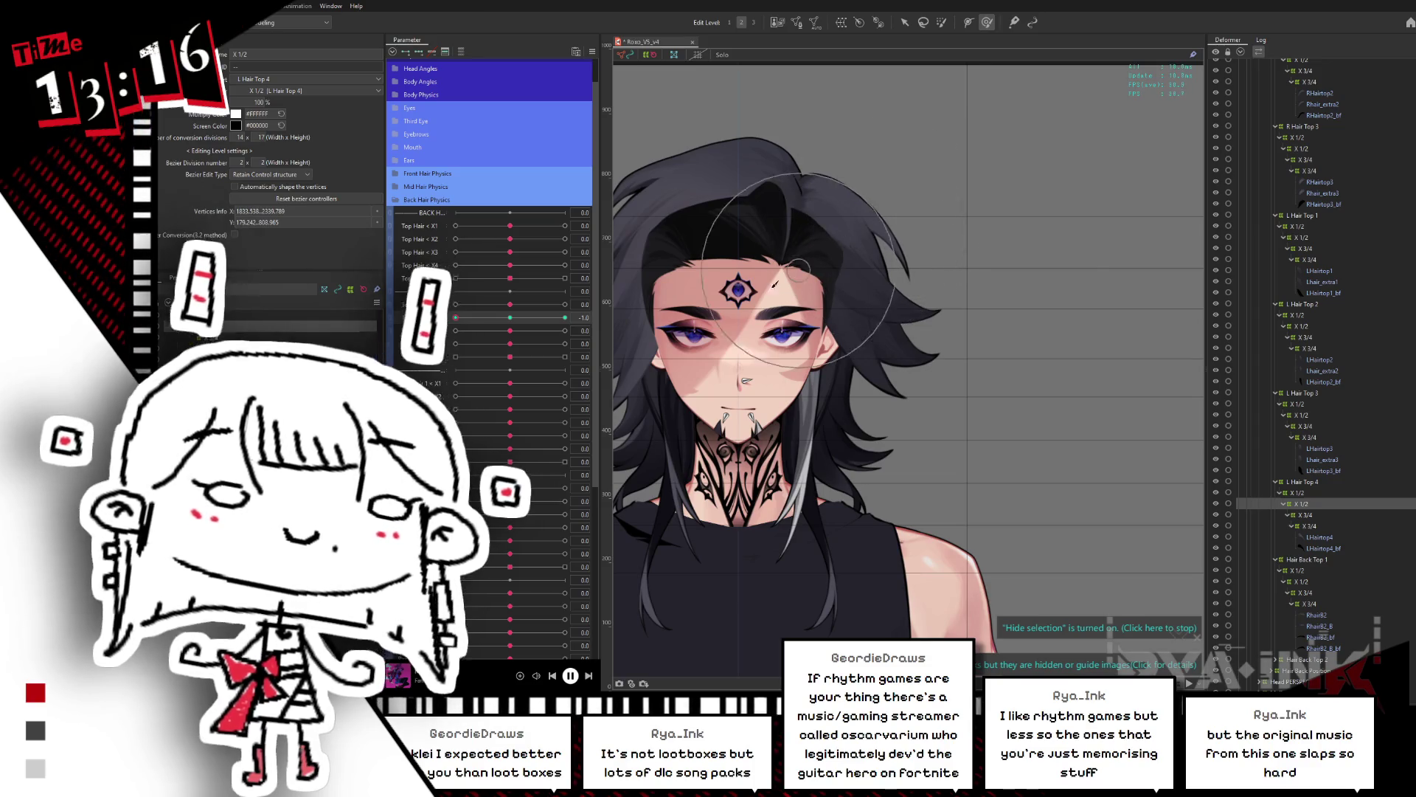
mouse_move(510, 318)
mouse_down()
mouse_move(464, 331)
mouse_move(507, 624)
mouse_up()
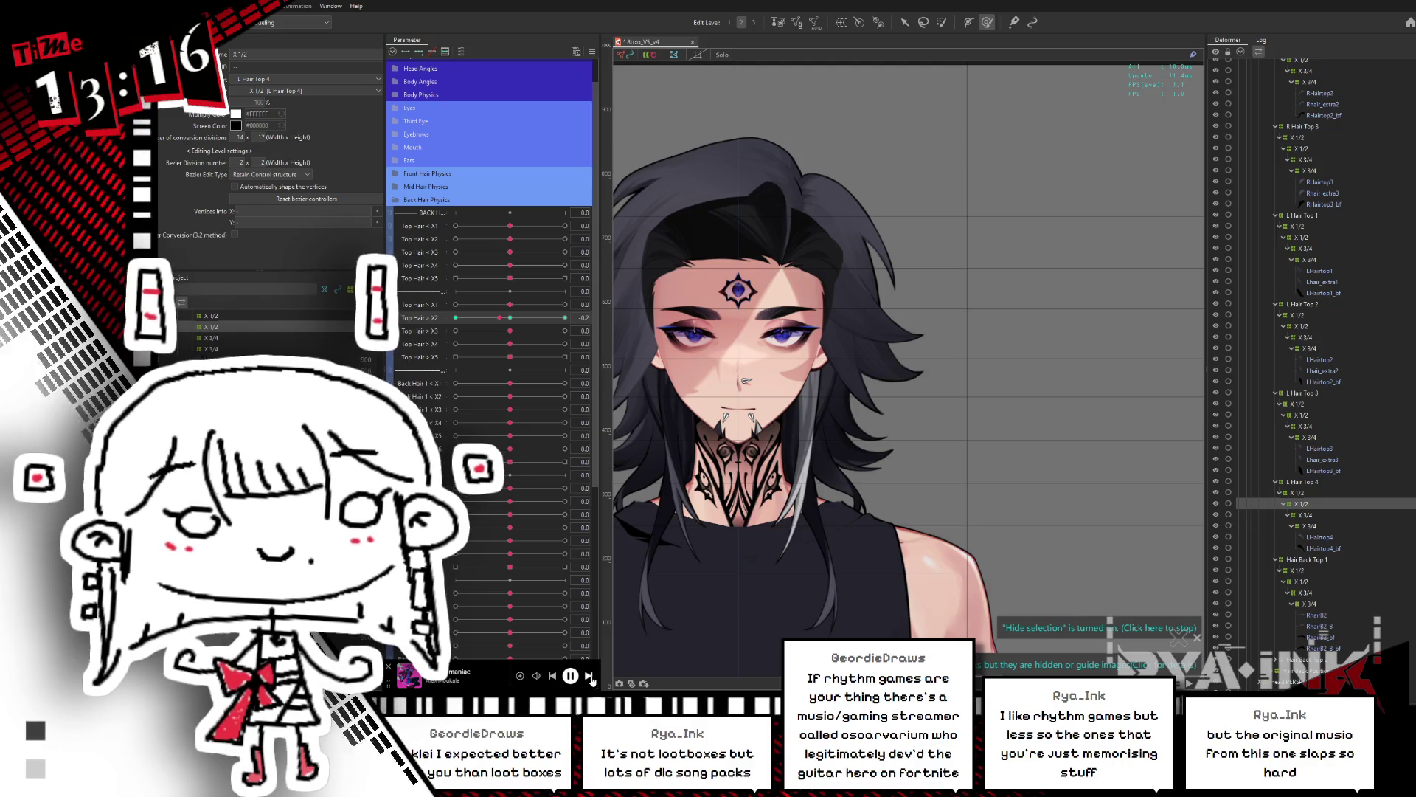
click(456, 317)
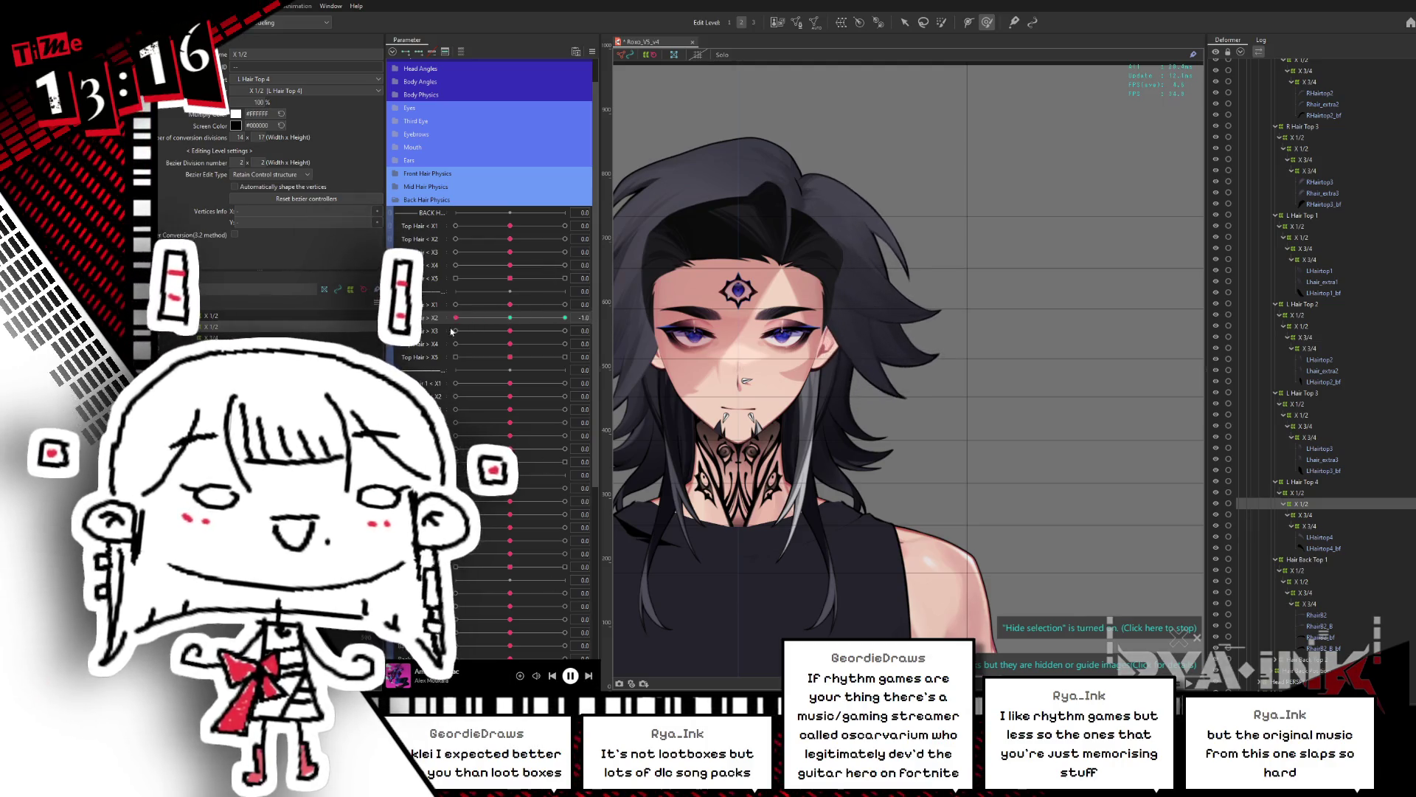
drag(848, 161, 782, 251)
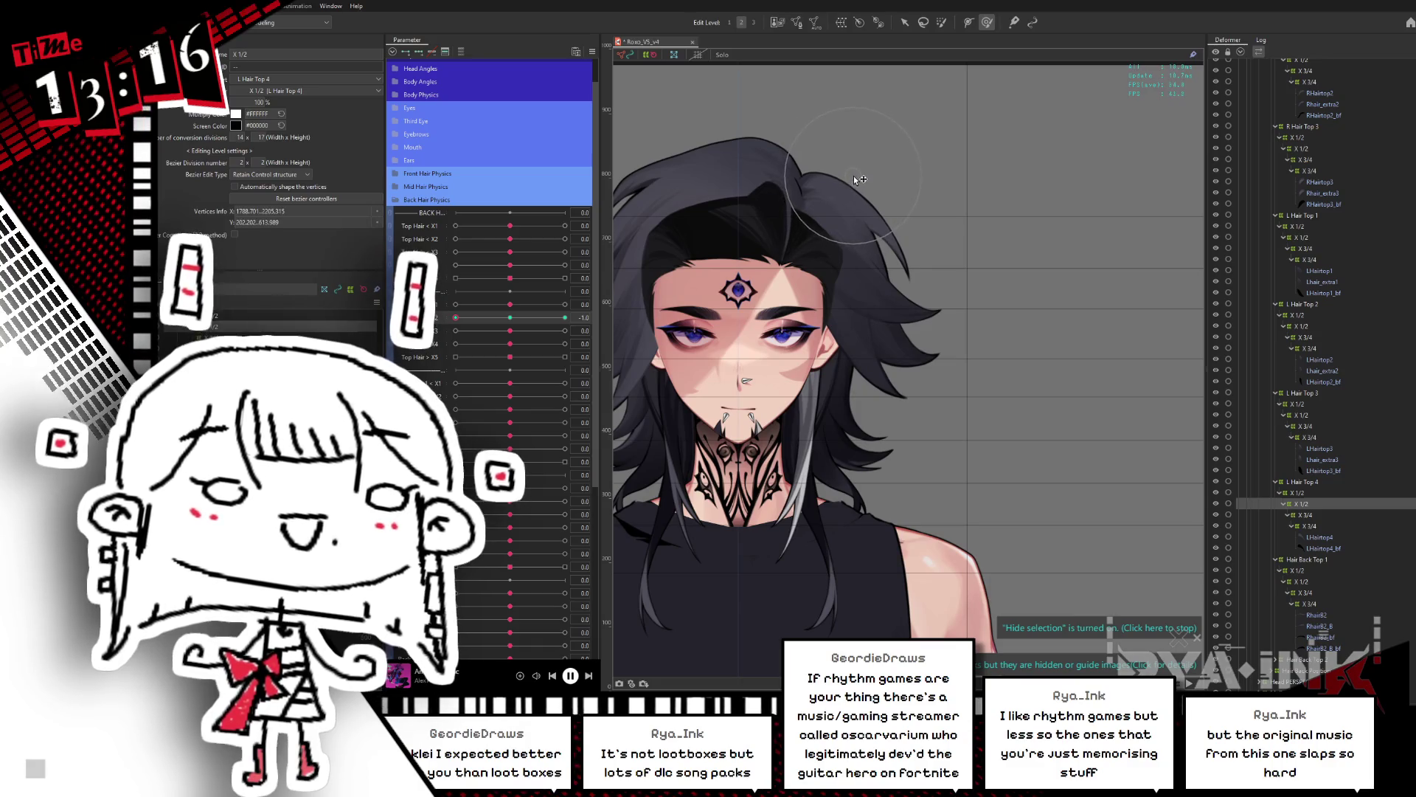
click(829, 230)
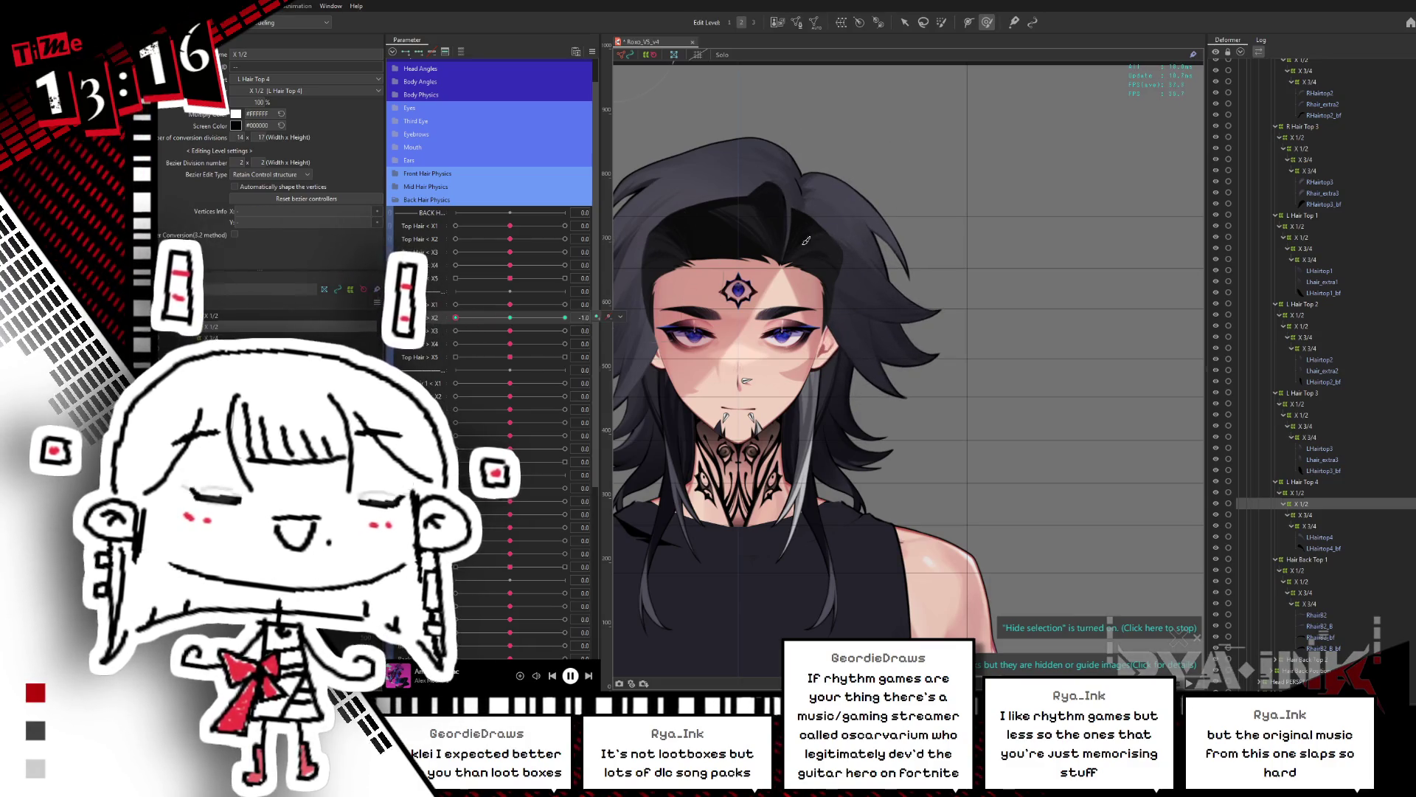
drag(829, 230, 782, 250)
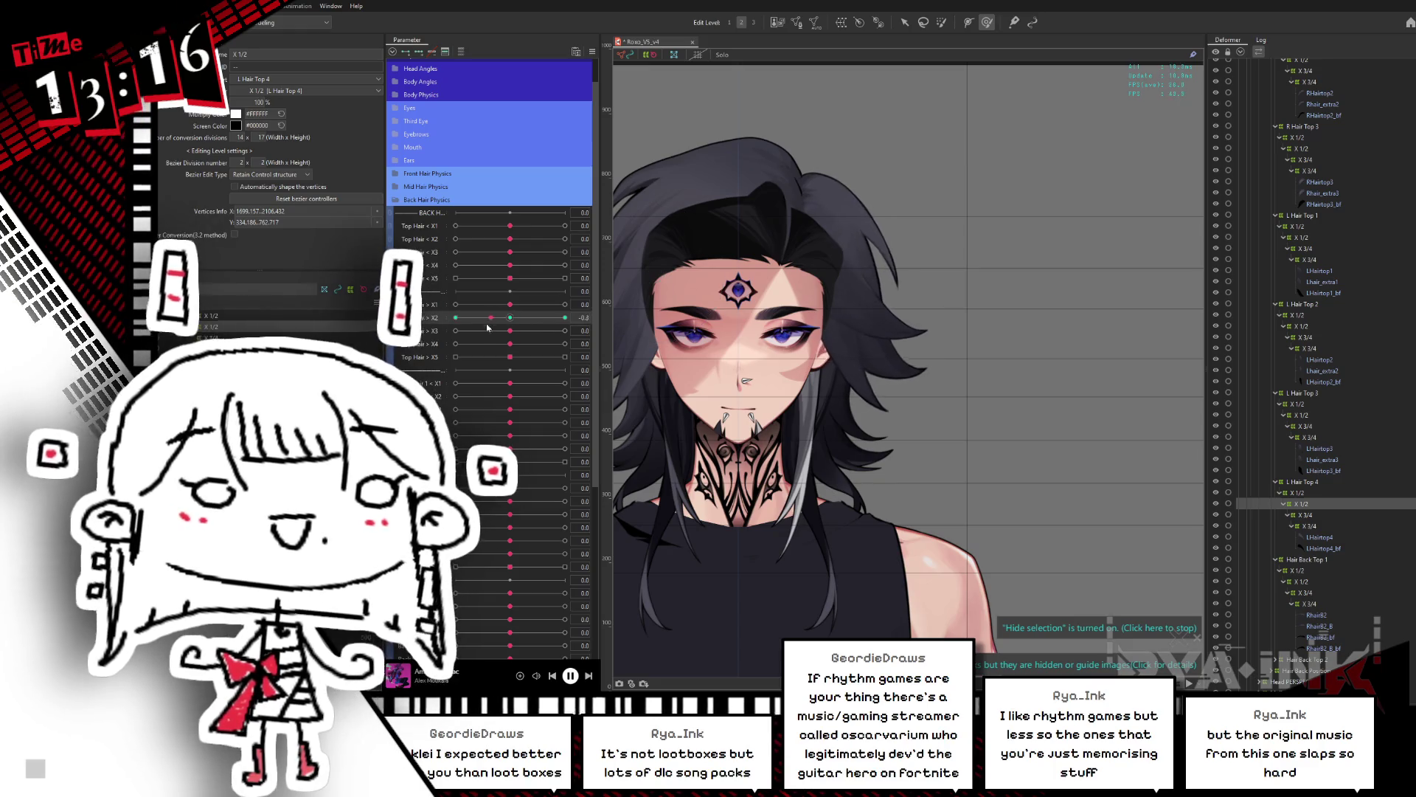
Step: Recheck the hair sway at the 1.0 key, then bring up File Explorer
click(565, 317)
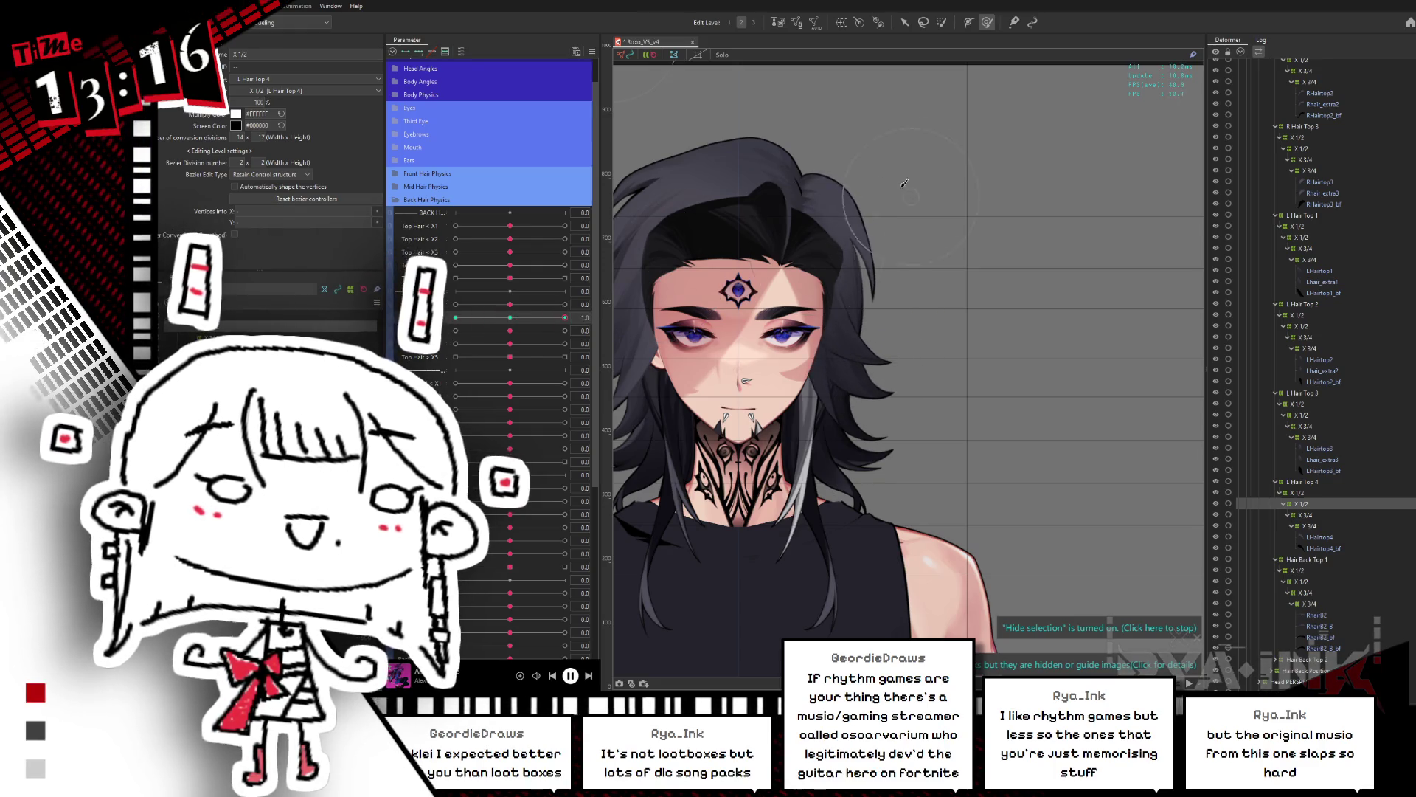
click(865, 186)
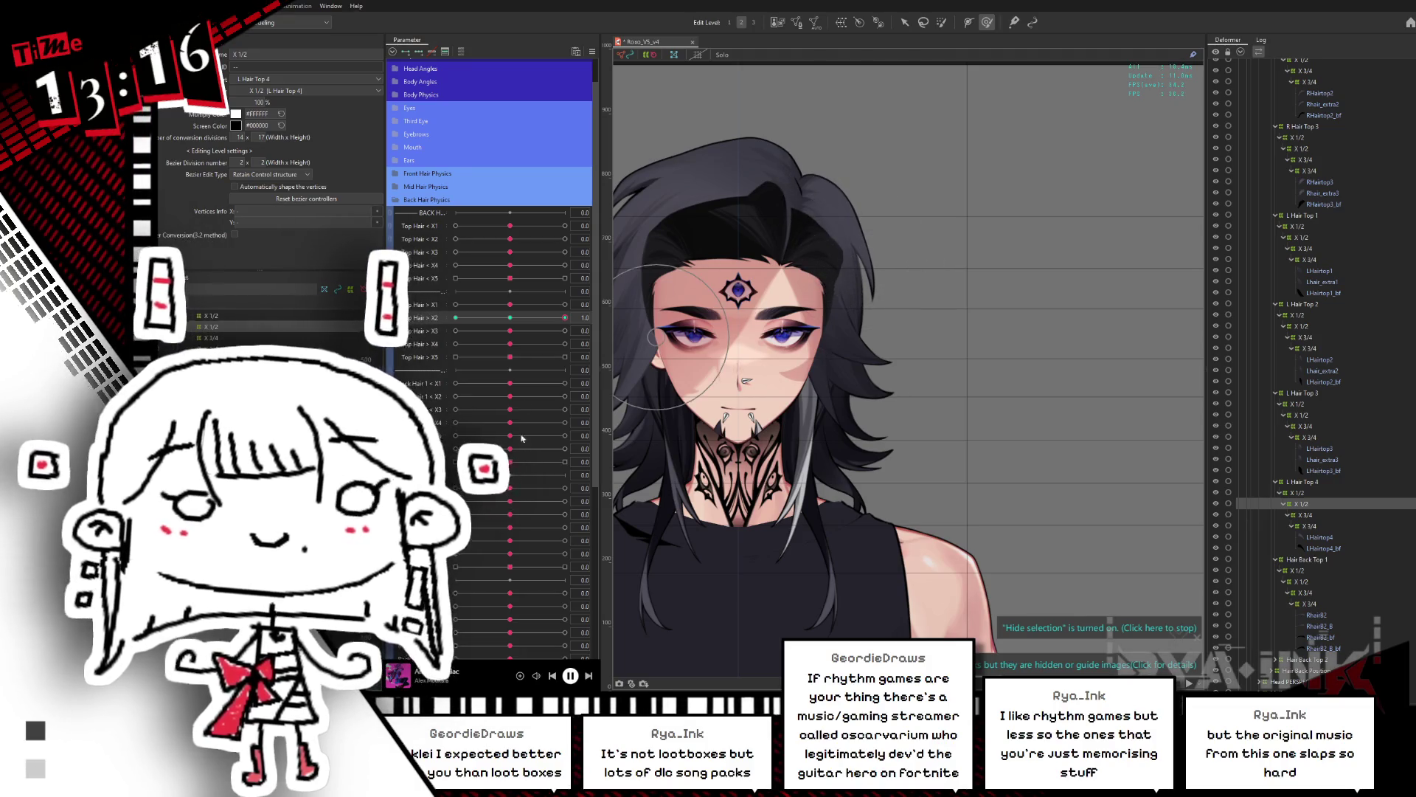
click(504, 321)
mouse_move(504, 320)
mouse_down()
mouse_move(565, 318)
mouse_move(455, 317)
mouse_up()
click(850, 164)
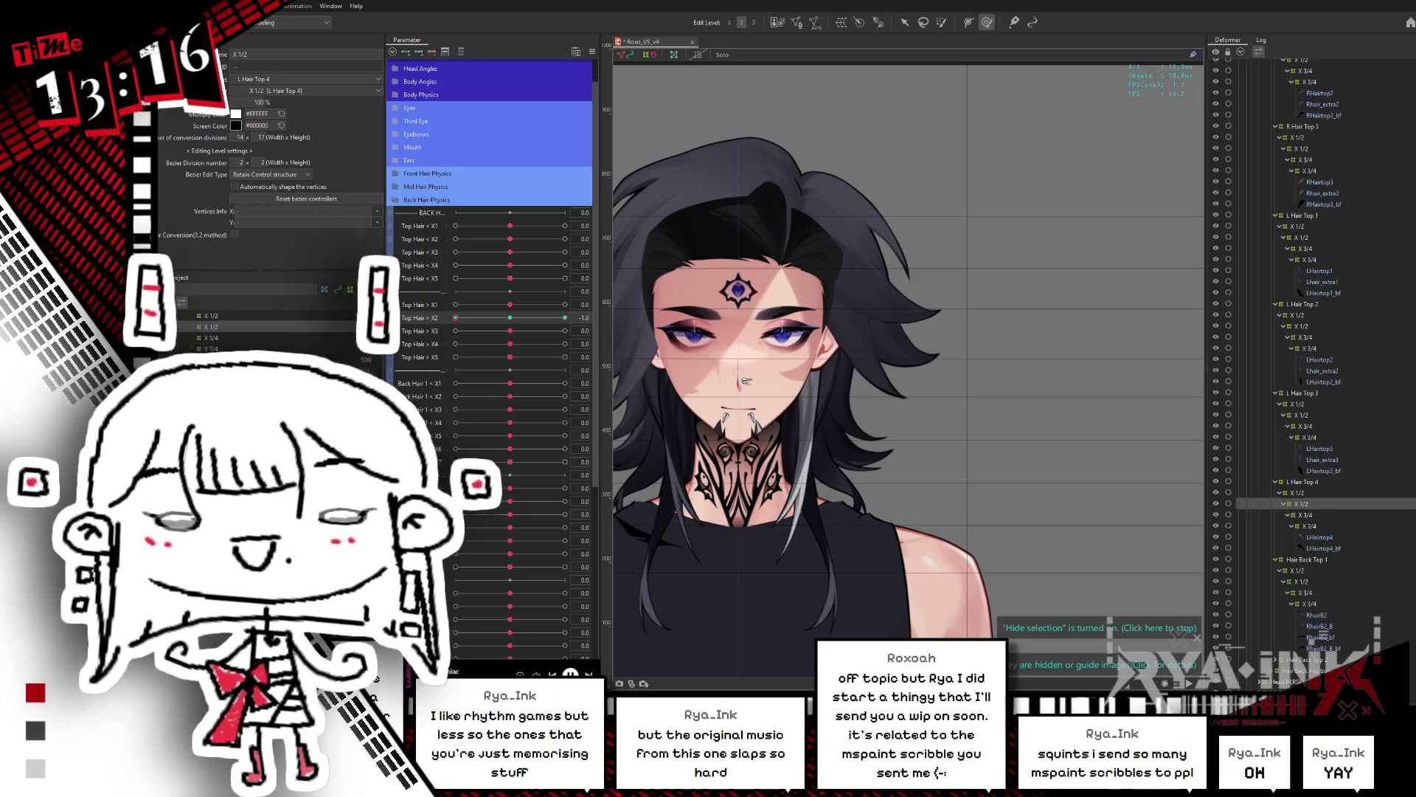
key(super+e)
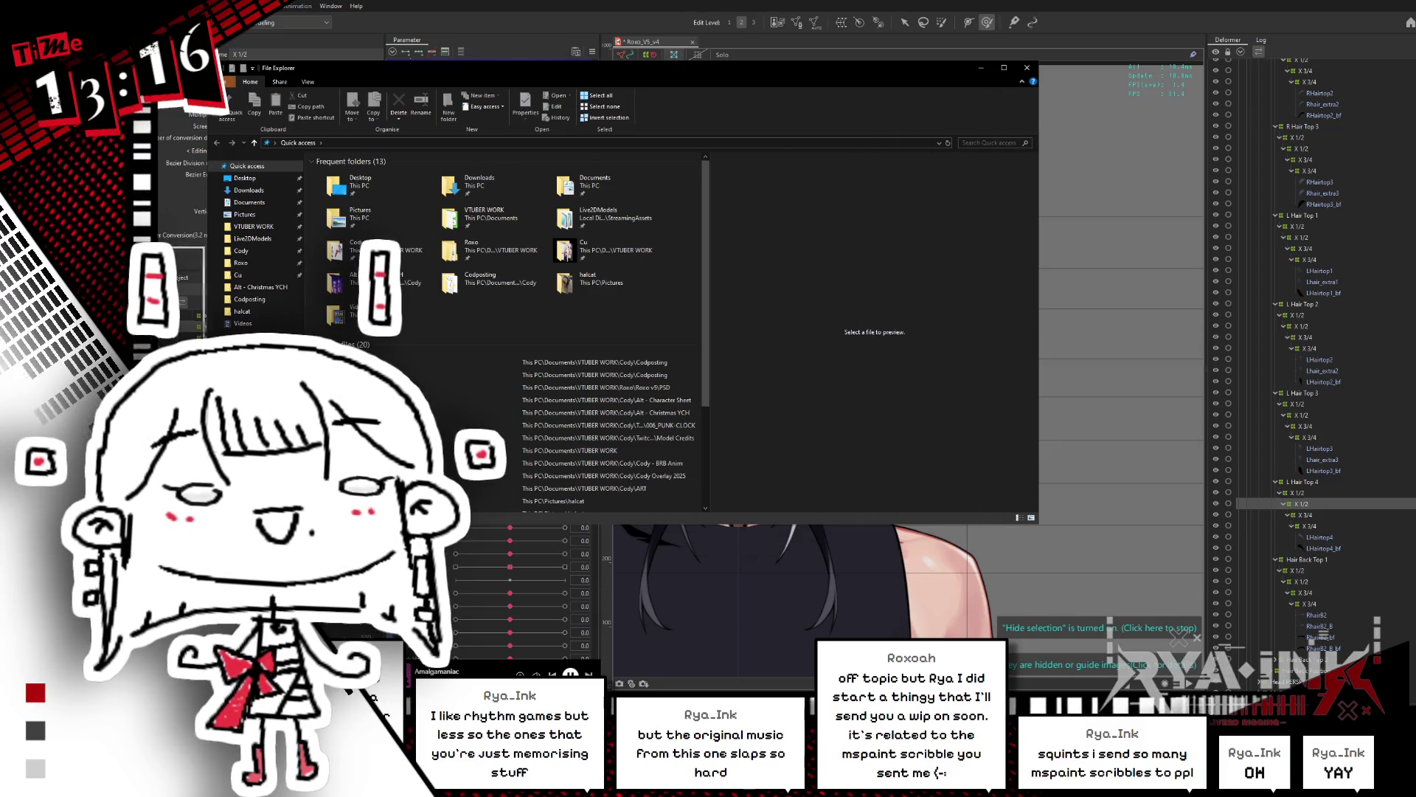
key(alt+F4)
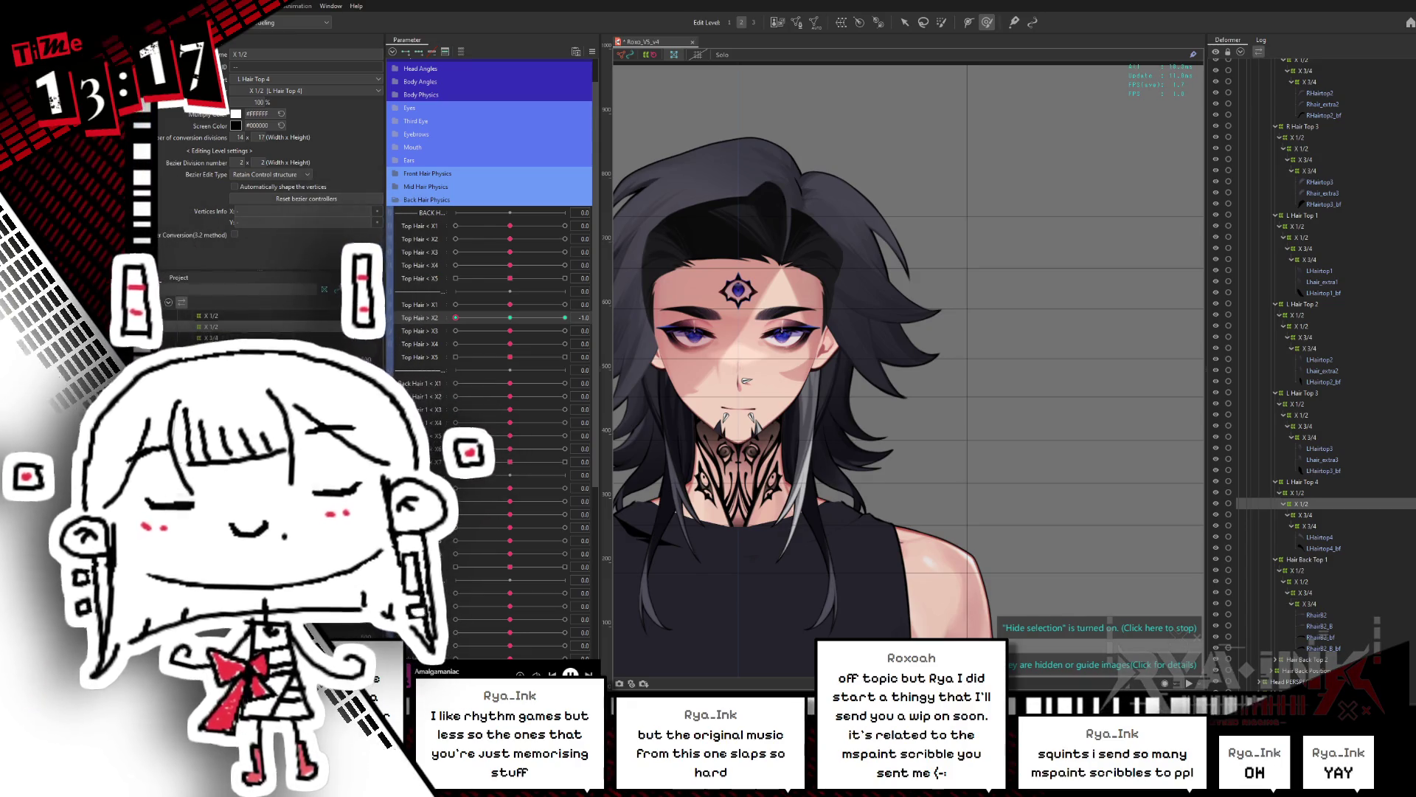
key(alt+Tab)
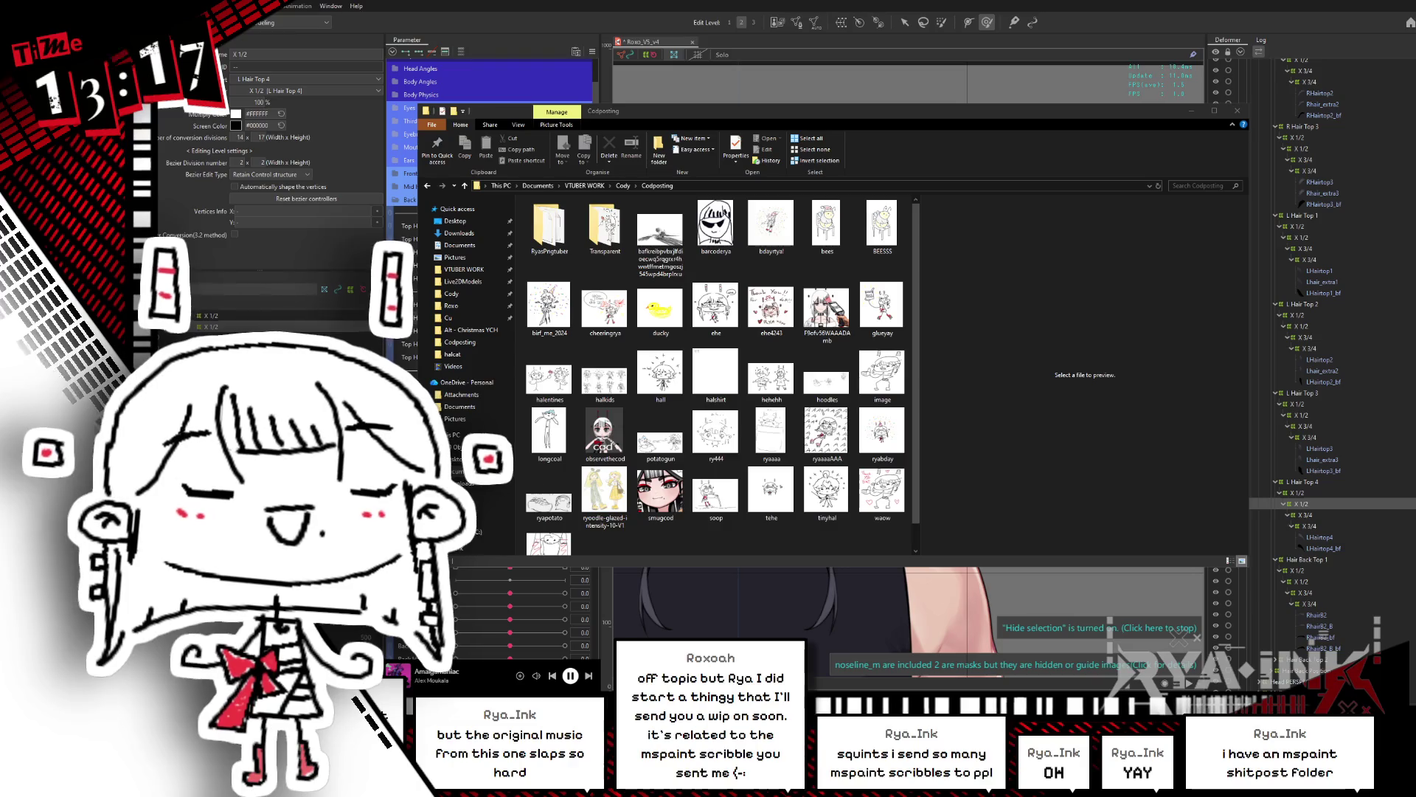
click(1239, 112)
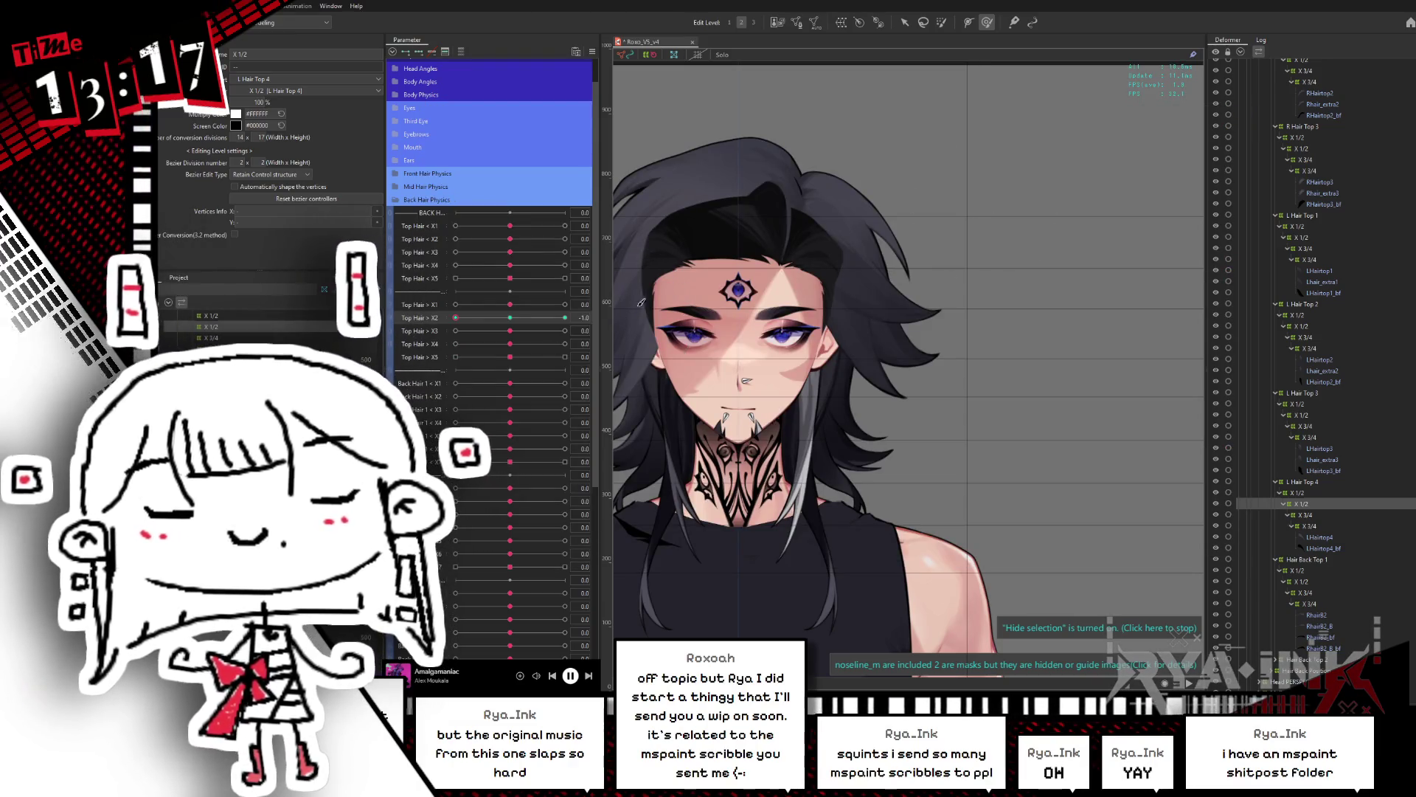
Step: Preview Top Hair X1/X2 sway, reset X2 to 0.0, and paint-select the upper hair grid points
mouse_move(456, 317)
mouse_down()
mouse_move(568, 317)
mouse_move(533, 330)
mouse_move(435, 313)
mouse_move(564, 309)
mouse_up()
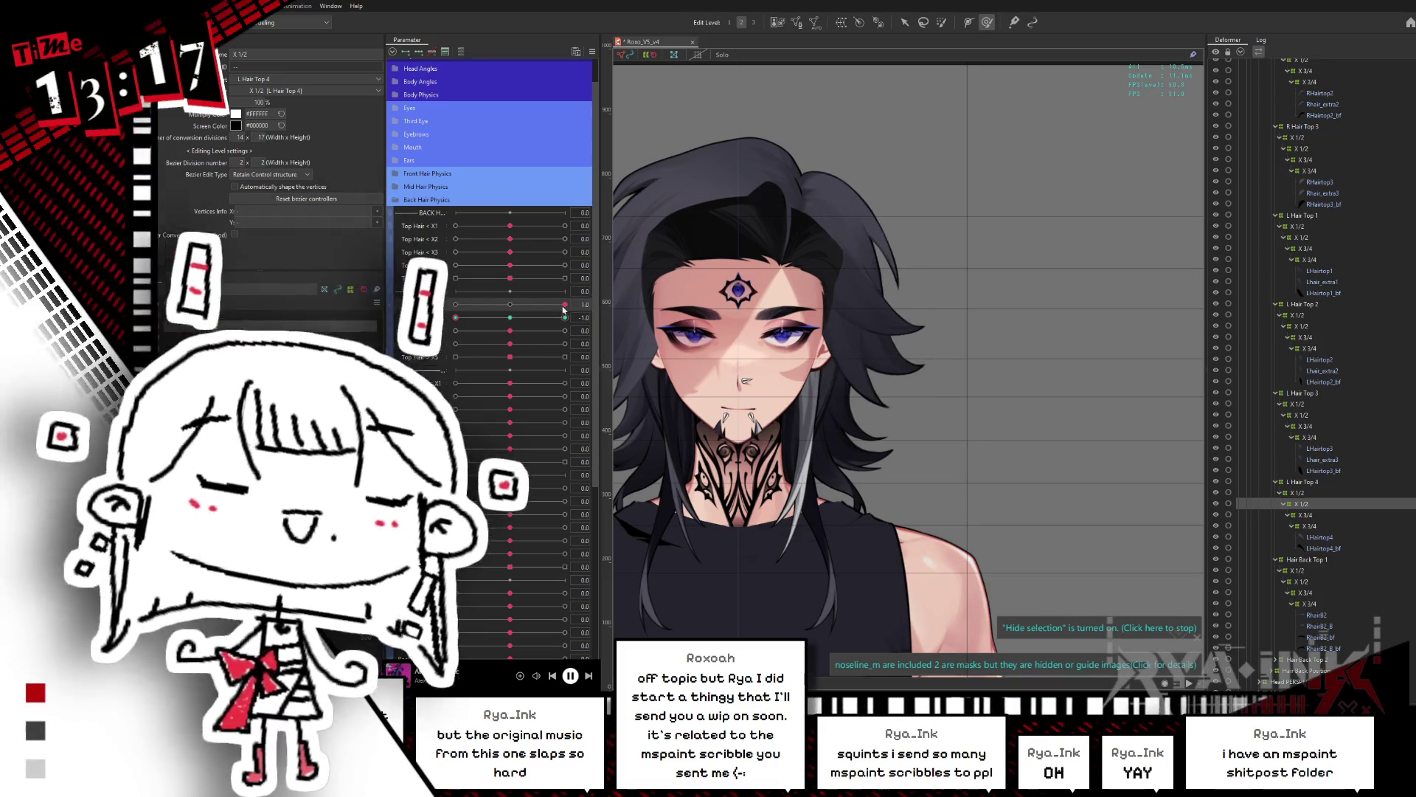
click(445, 319)
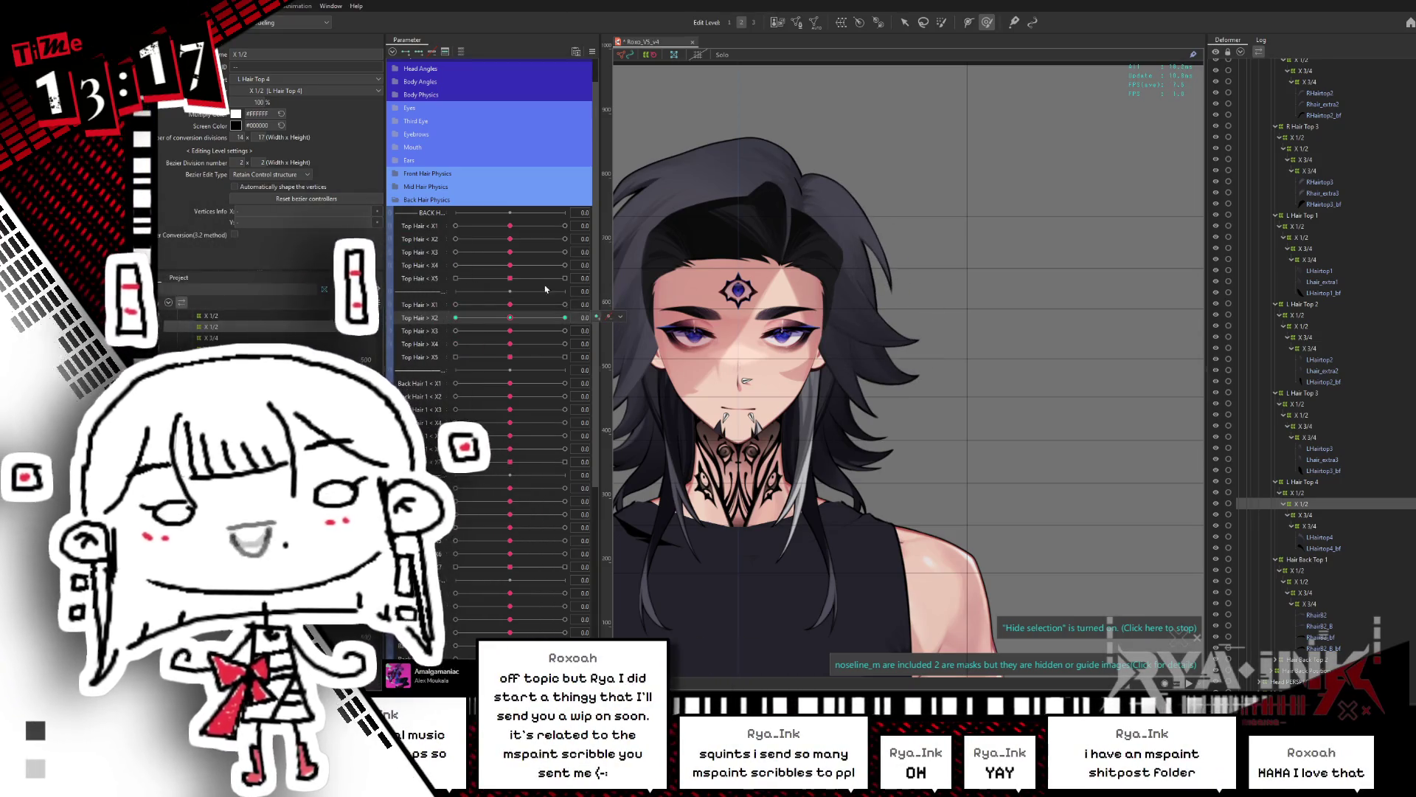
drag(510, 304, 456, 304)
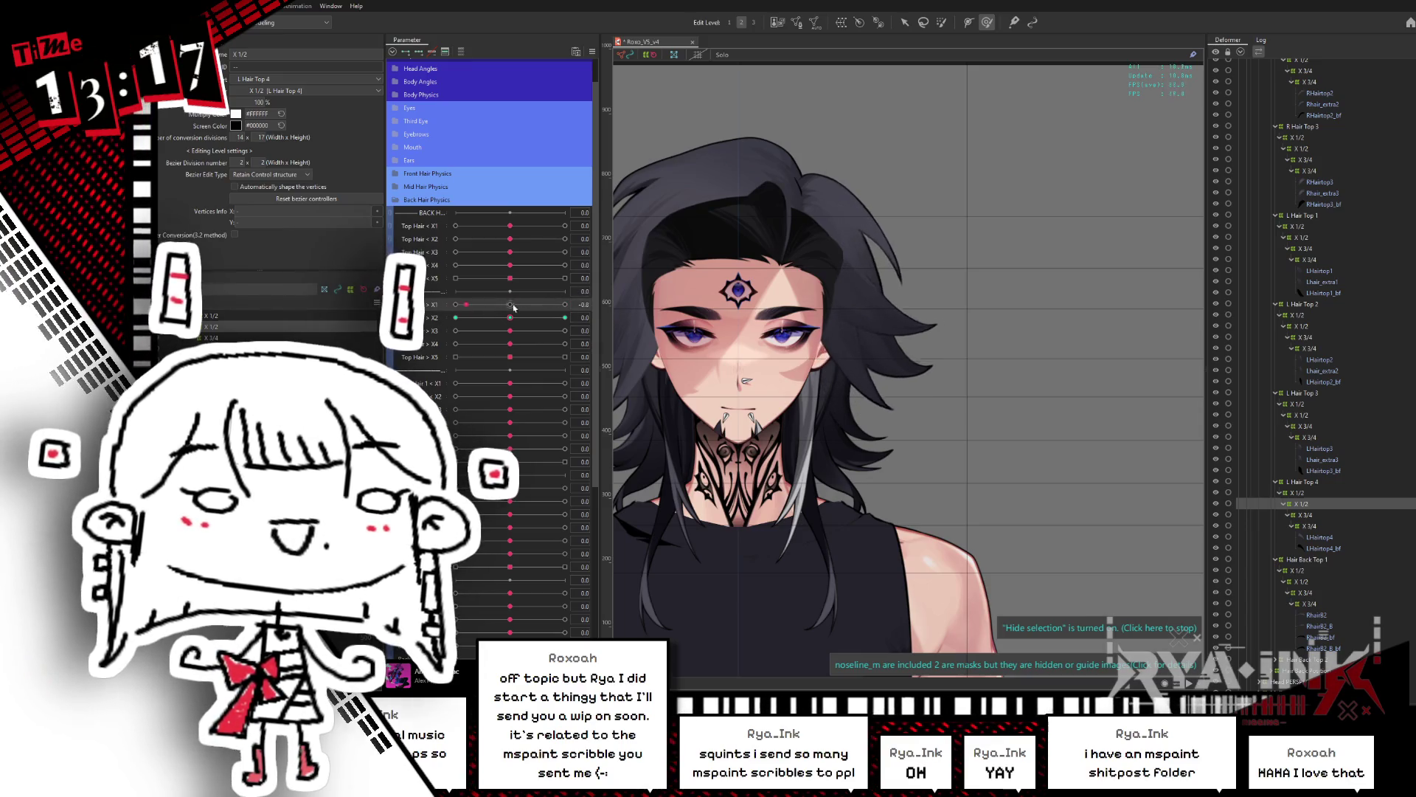
mouse_move(509, 317)
mouse_down()
mouse_move(557, 317)
mouse_move(461, 325)
mouse_up()
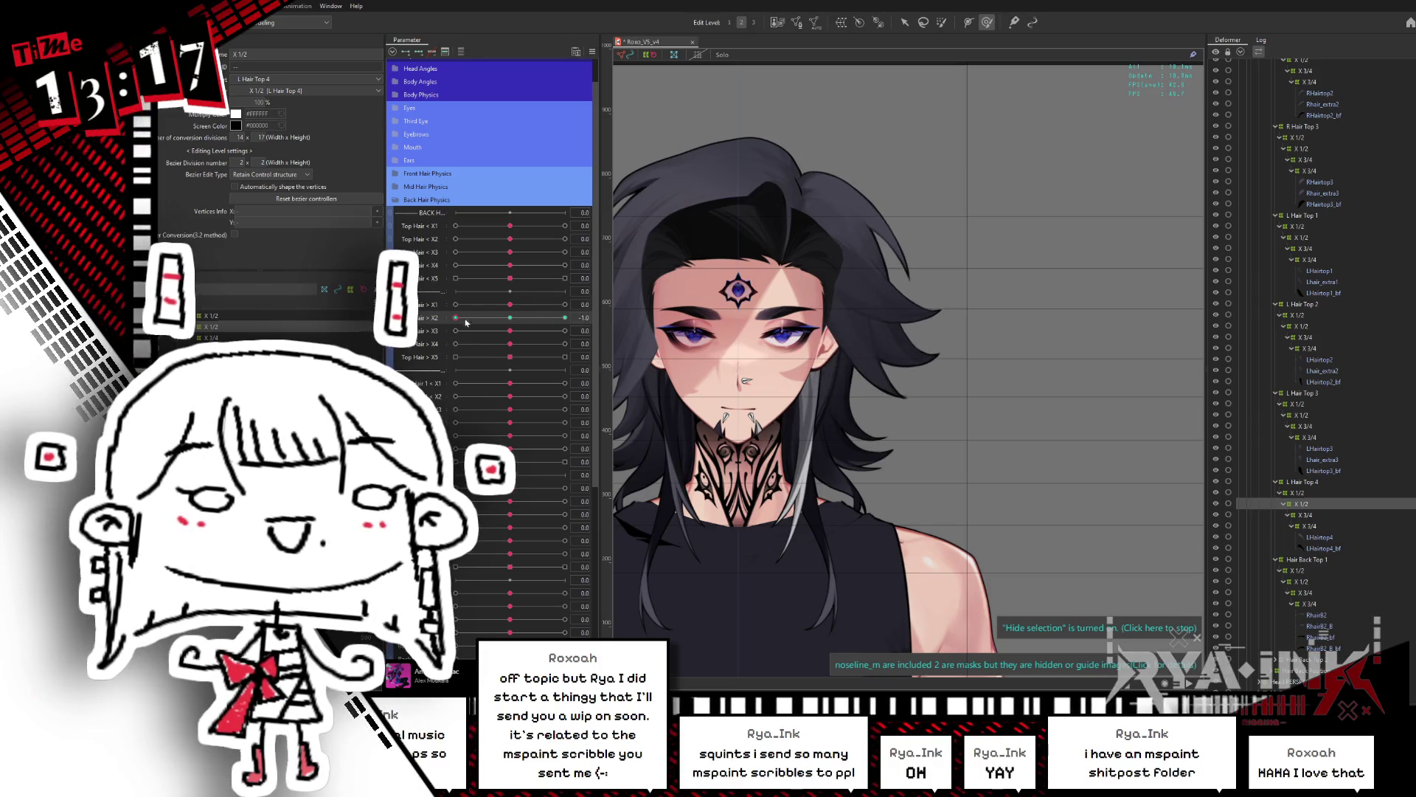
key(b)
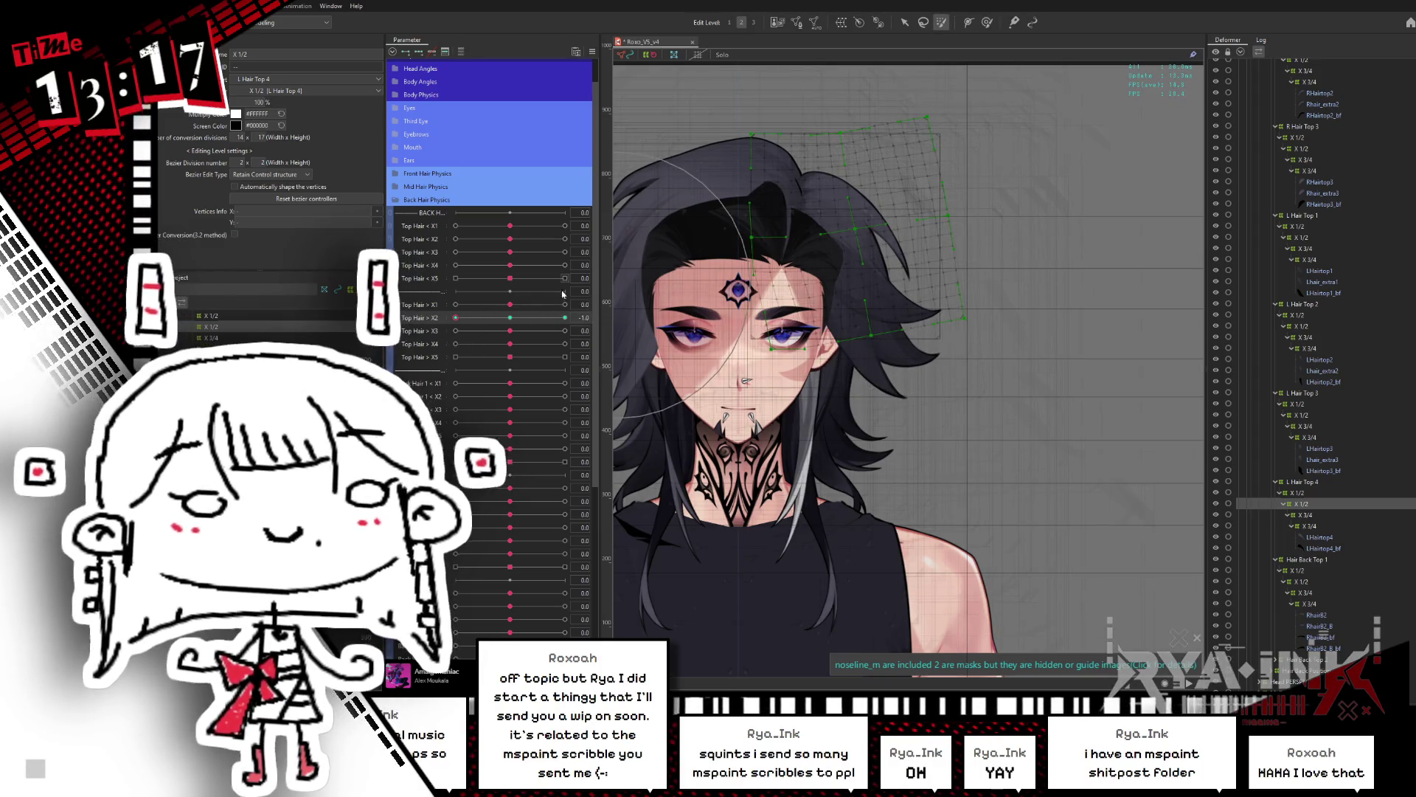
click(510, 318)
mouse_move(853, 330)
mouse_down()
mouse_move(885, 222)
mouse_move(775, 310)
mouse_move(812, 206)
mouse_move(992, 134)
mouse_up()
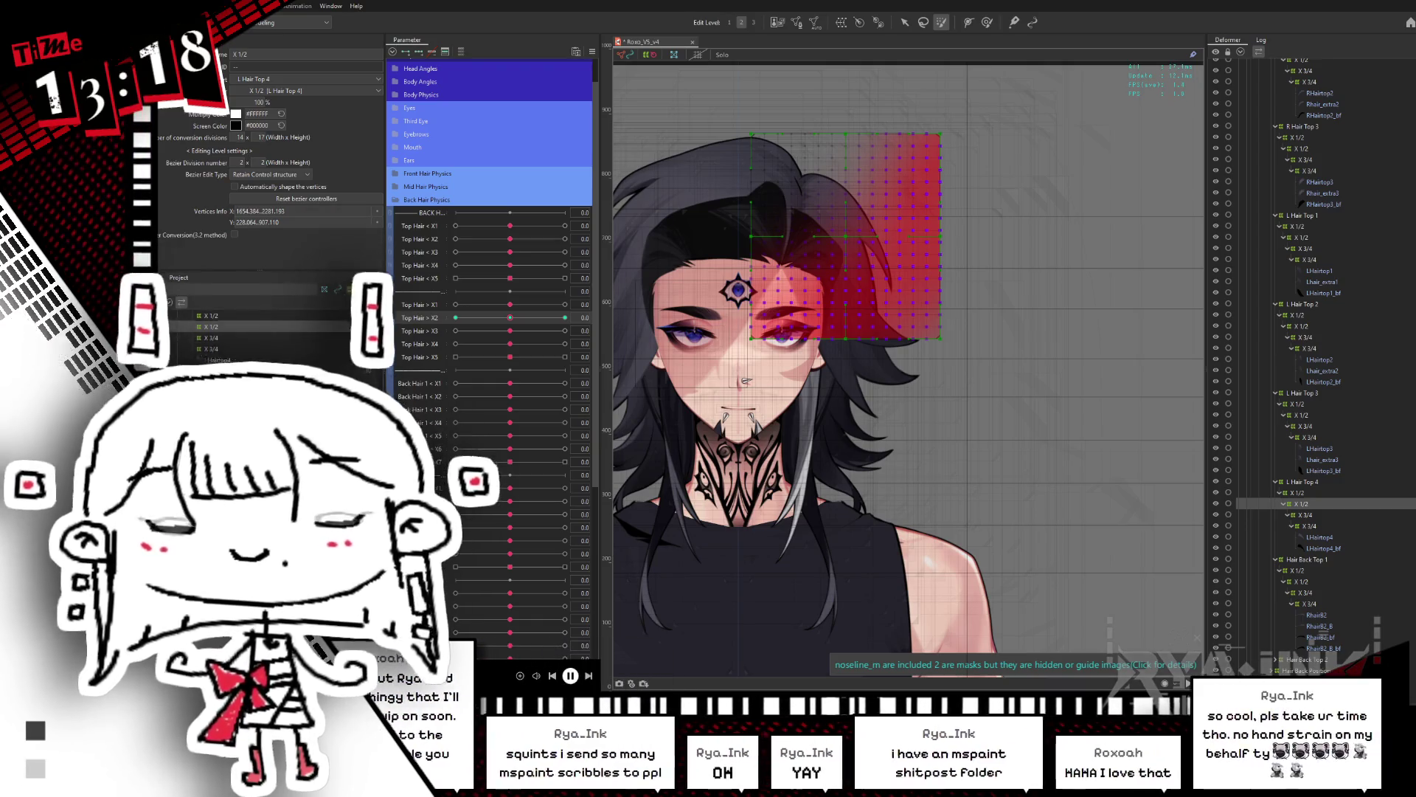
Step: Tilt the X 1/2 warp counterclockwise at Top Hair X2 -1 and clockwise at +1
drag(516, 325, 456, 319)
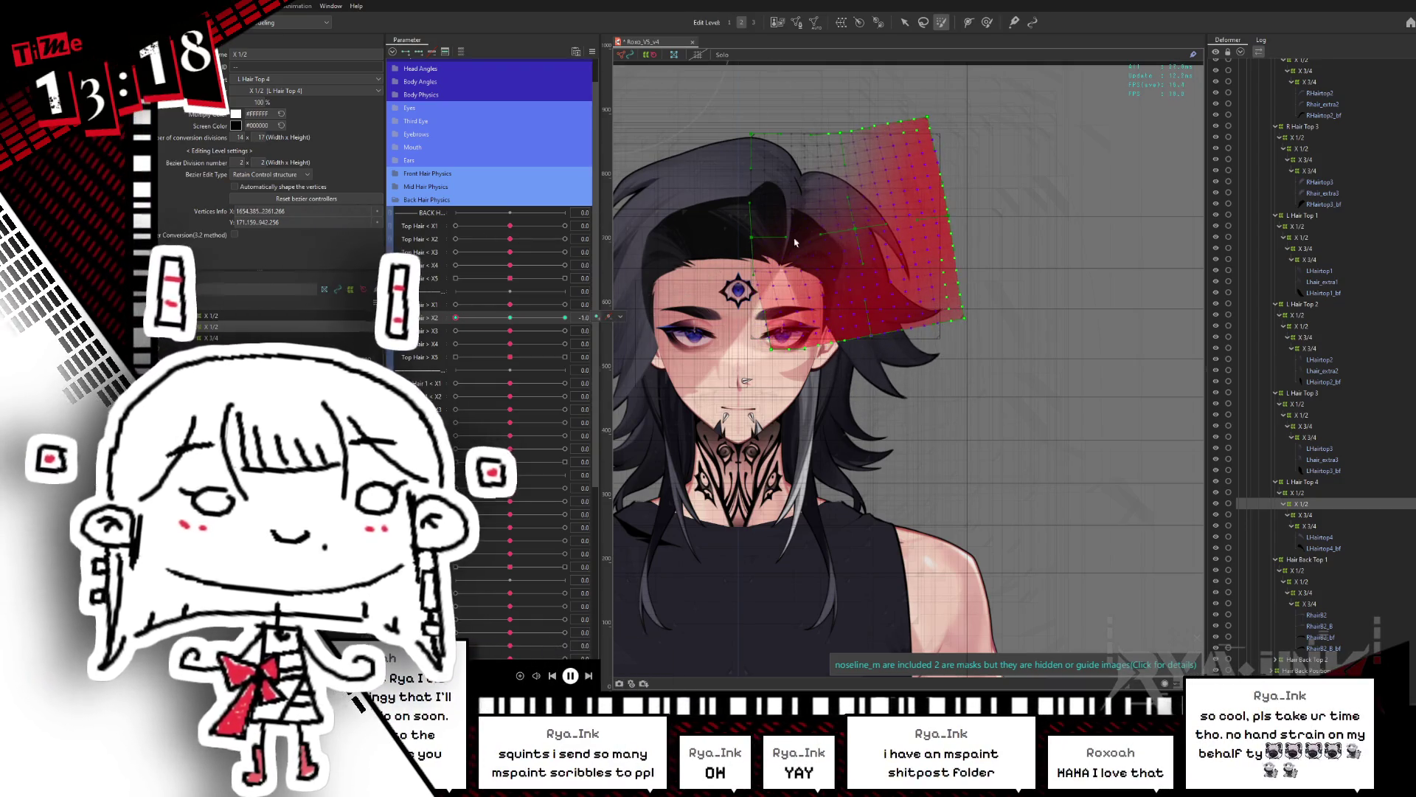
click(908, 24)
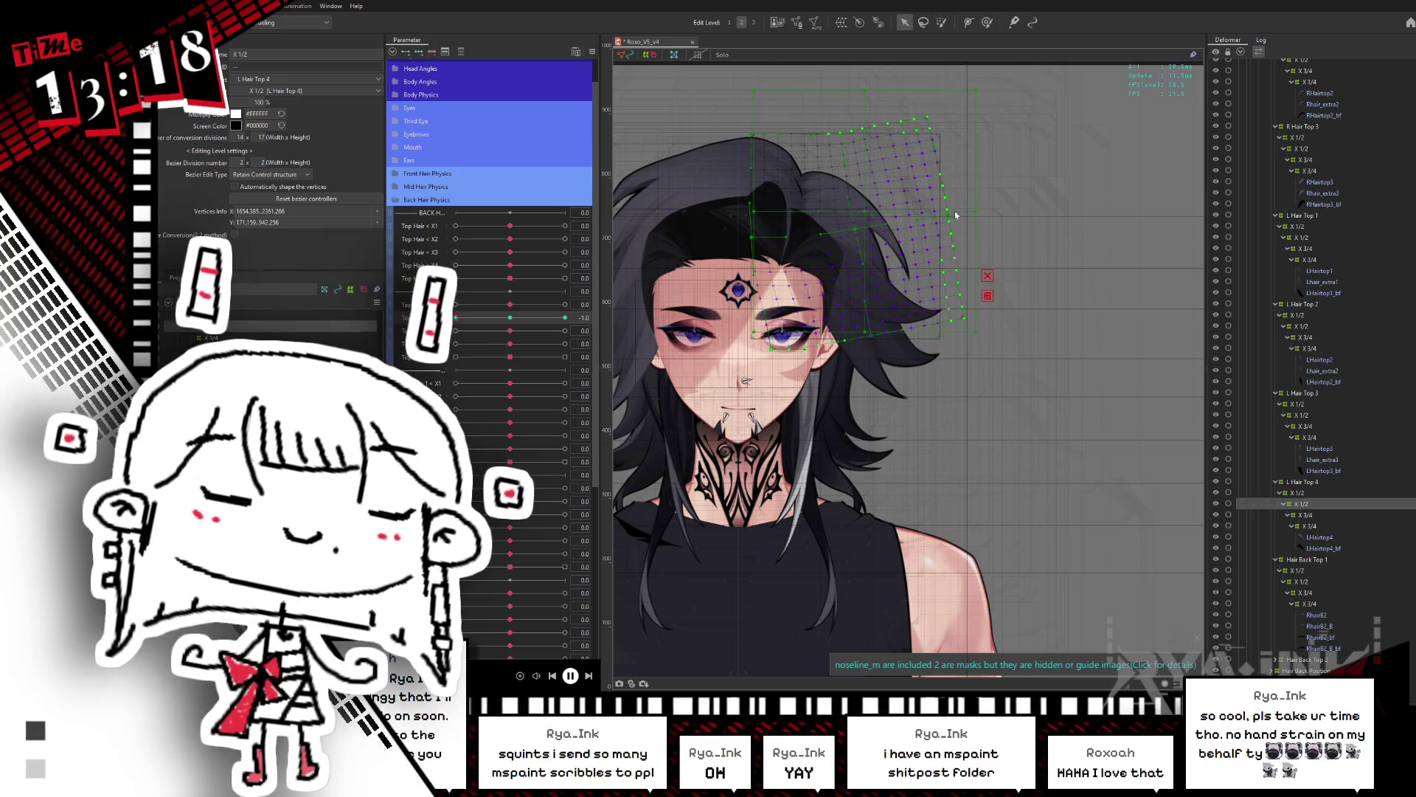
drag(1004, 209, 996, 189)
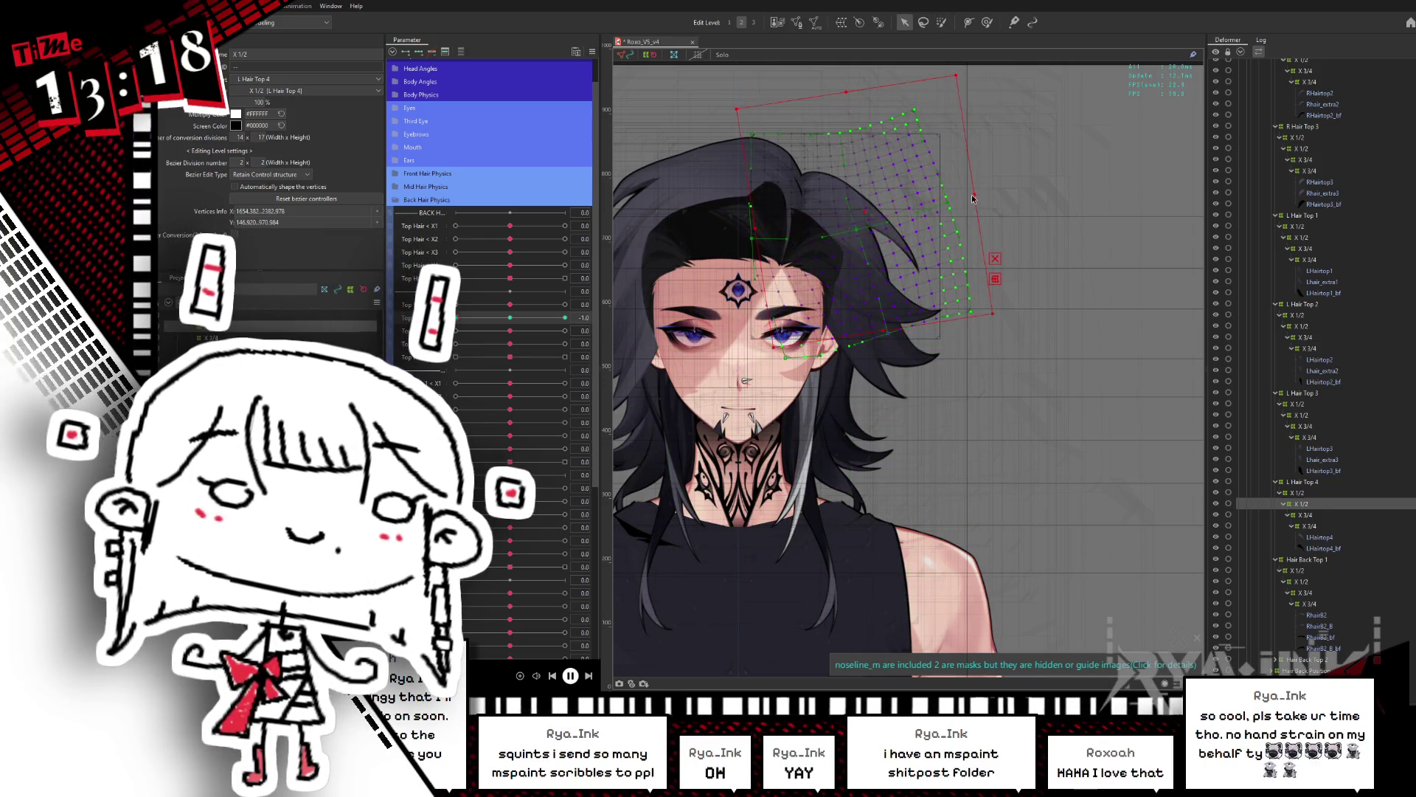
drag(516, 321, 565, 317)
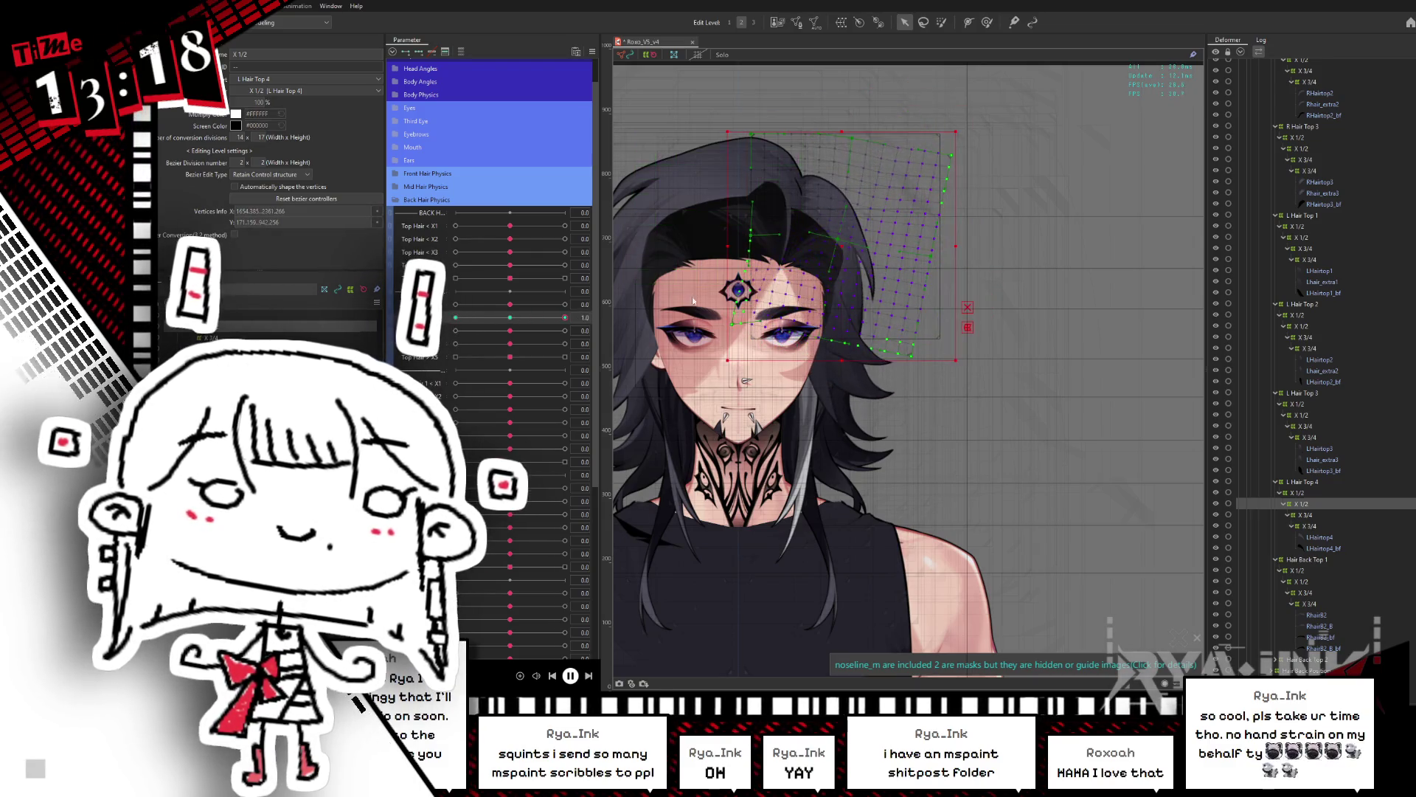
click(855, 228)
drag(976, 228, 969, 246)
Step: Preview the sway, reset Top Hair X1 and X2 to rest, and select the X 3/4 warp
key(ctrl+h)
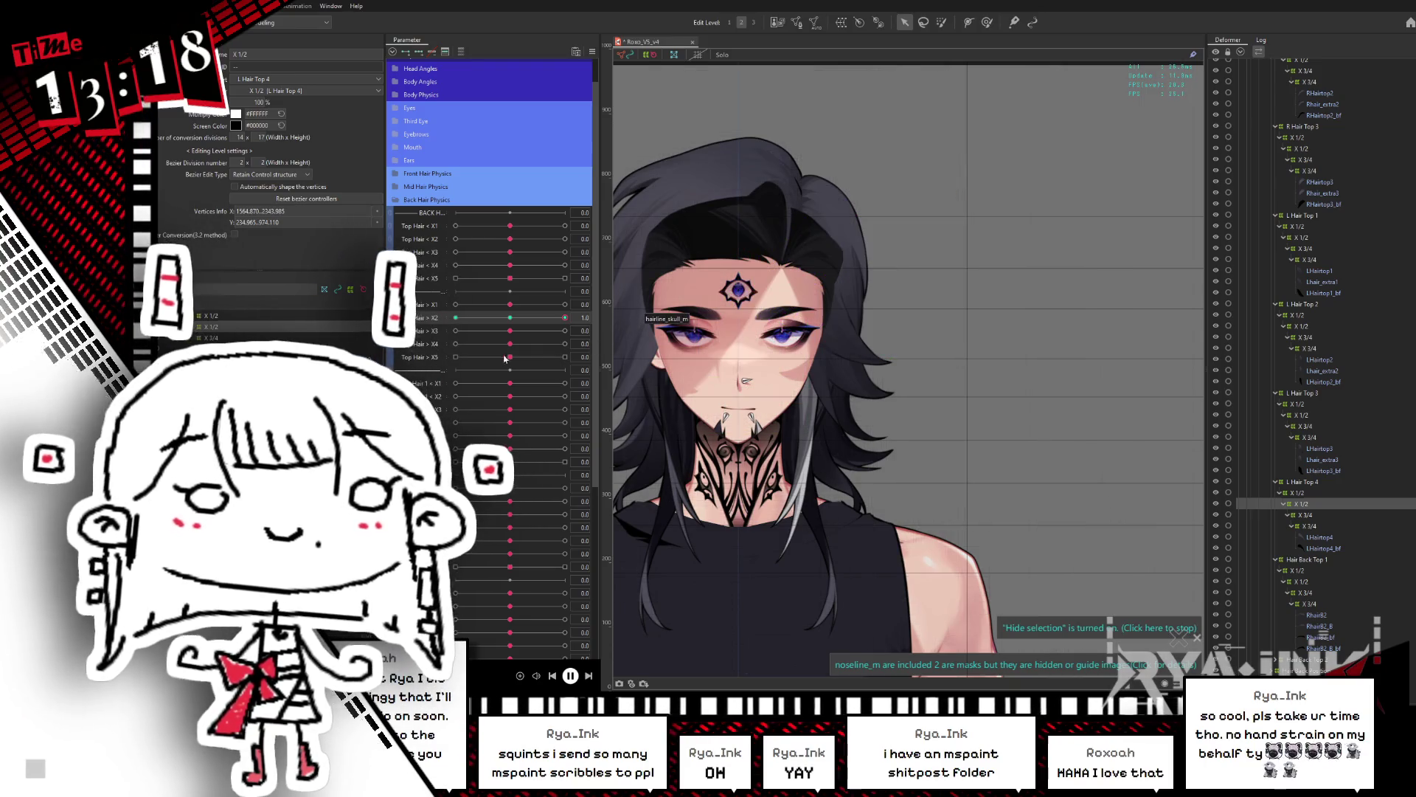
click(565, 304)
drag(565, 317, 439, 339)
click(456, 304)
click(510, 304)
click(510, 317)
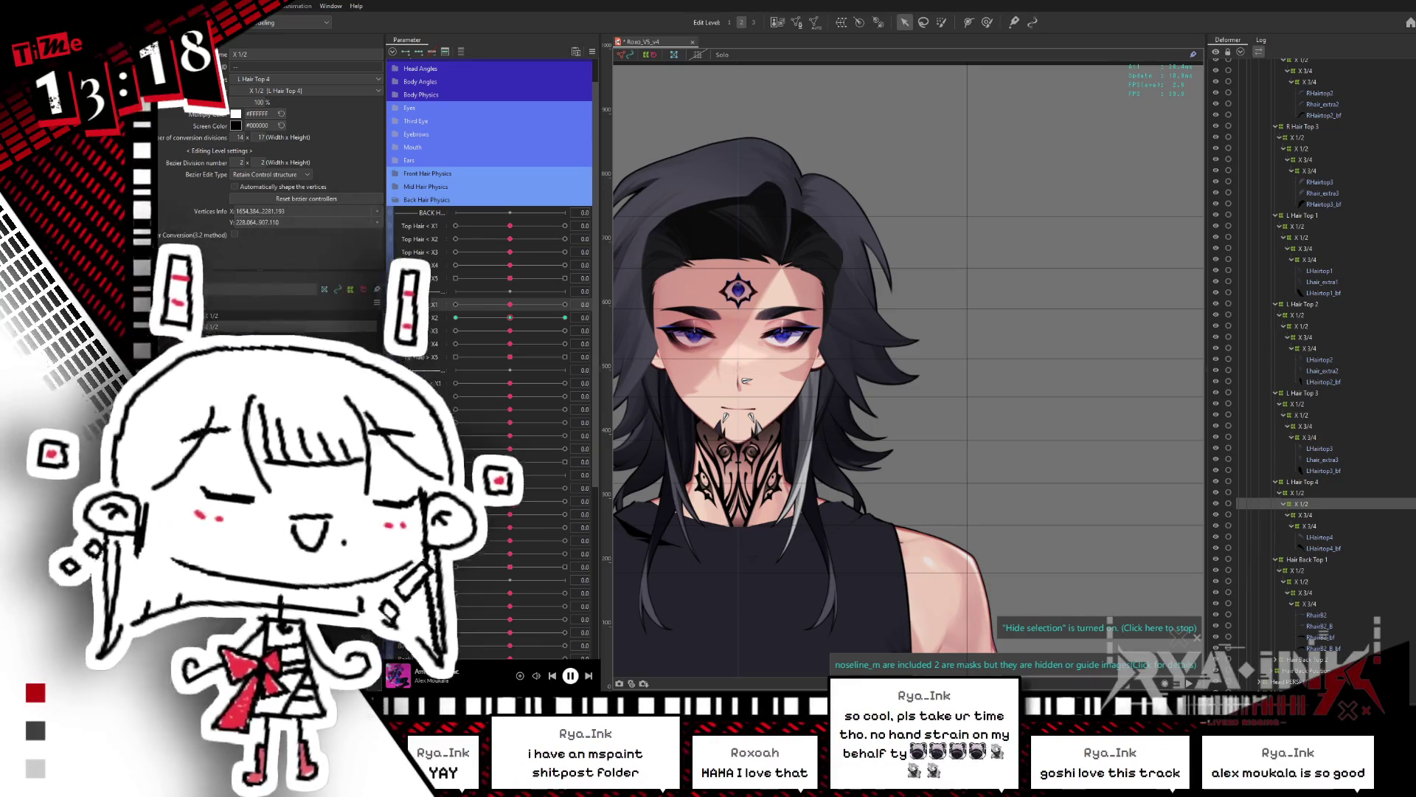
click(1266, 515)
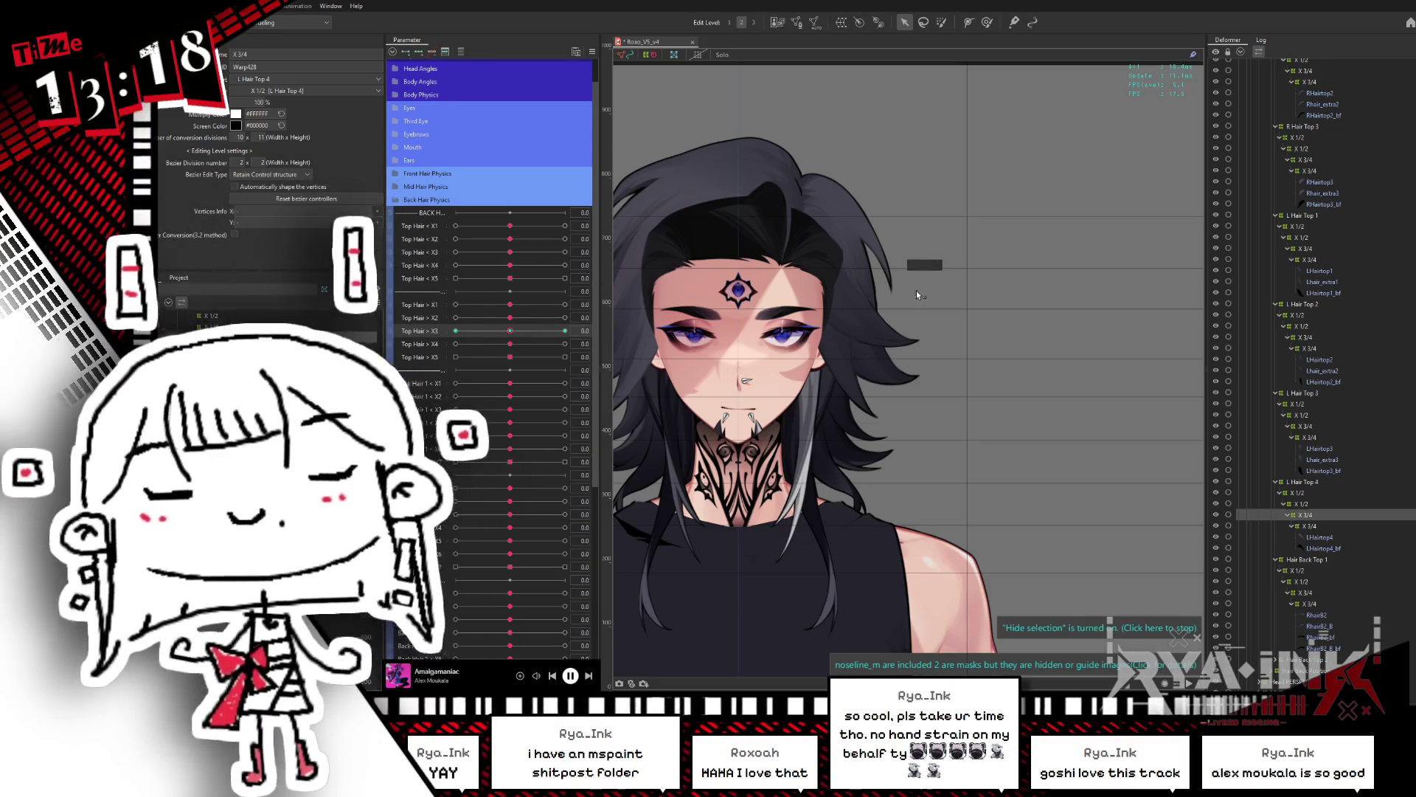
Step: Paint-select the upper-right grid points and rotate/skew them at Top Hair X3 -1
scroll(901, 295, up, 2)
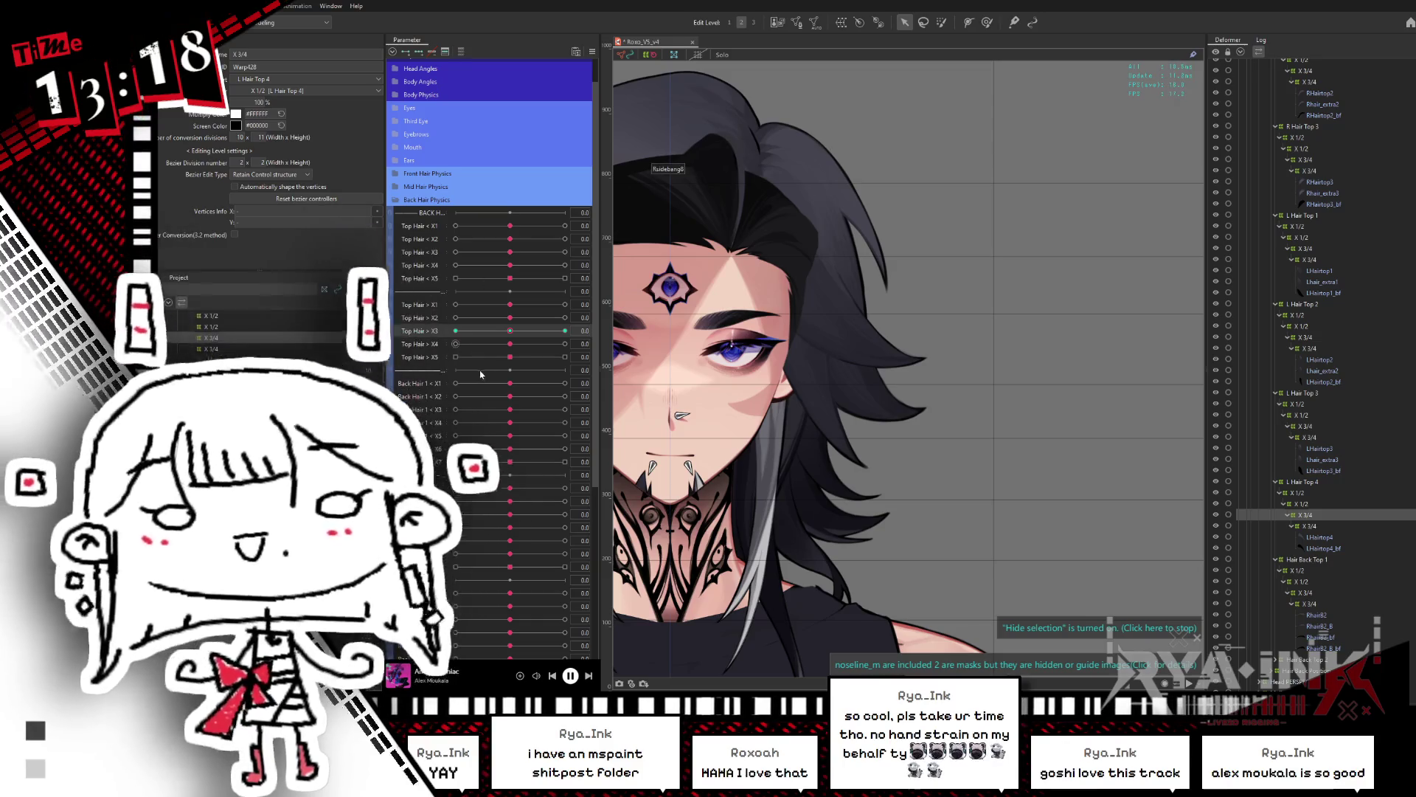
drag(509, 332, 566, 330)
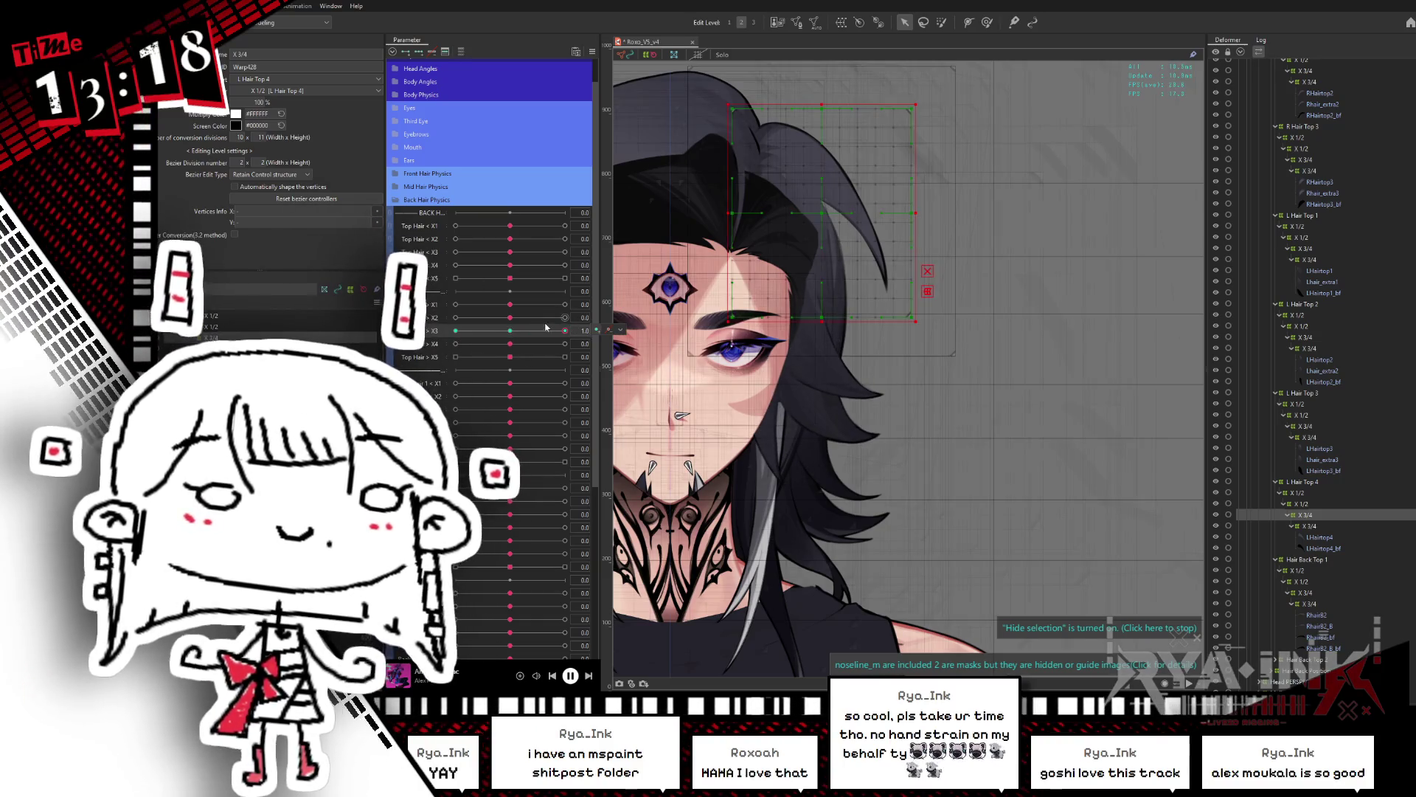
key(b)
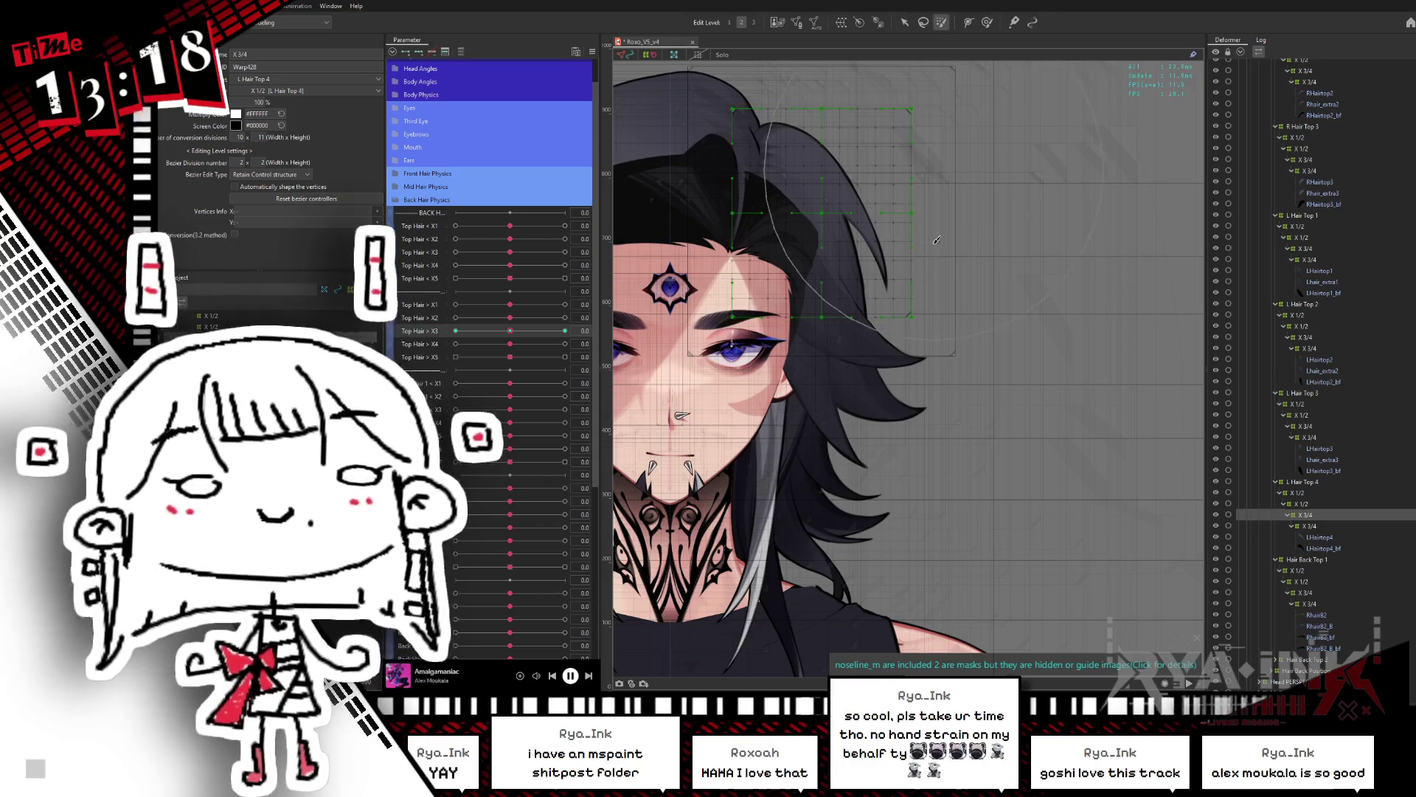
mouse_move(952, 240)
mouse_down()
mouse_move(826, 192)
mouse_move(782, 200)
mouse_move(796, 185)
mouse_move(909, 227)
mouse_move(834, 214)
mouse_move(760, 288)
mouse_move(782, 250)
mouse_move(815, 284)
mouse_up()
key(v)
drag(510, 330, 455, 330)
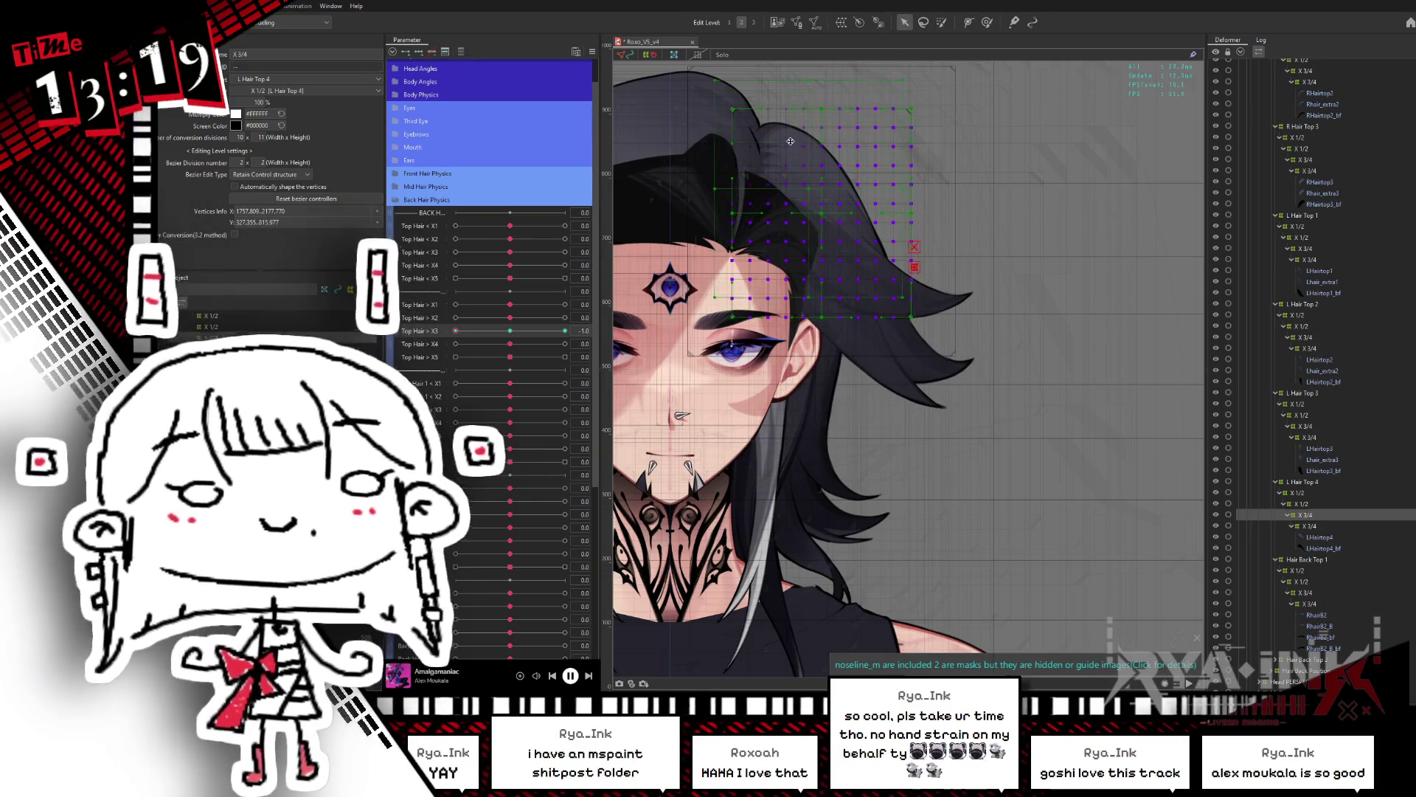
drag(856, 128, 841, 159)
click(506, 334)
Step: Rotate the hair grid clockwise at Top Hair X3 +1 and preview with the overlay hidden
drag(463, 331, 565, 331)
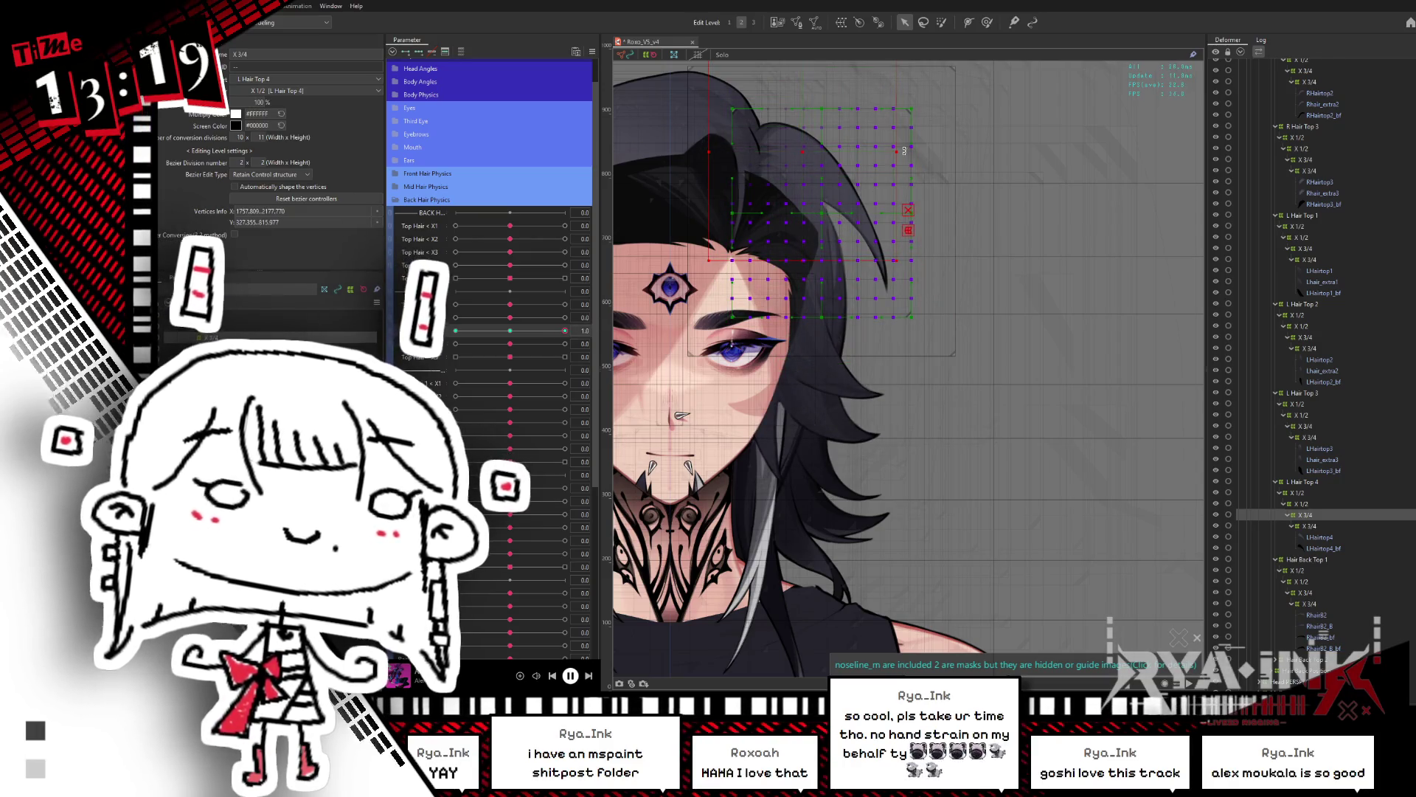
drag(900, 151, 896, 175)
key(ctrl+h)
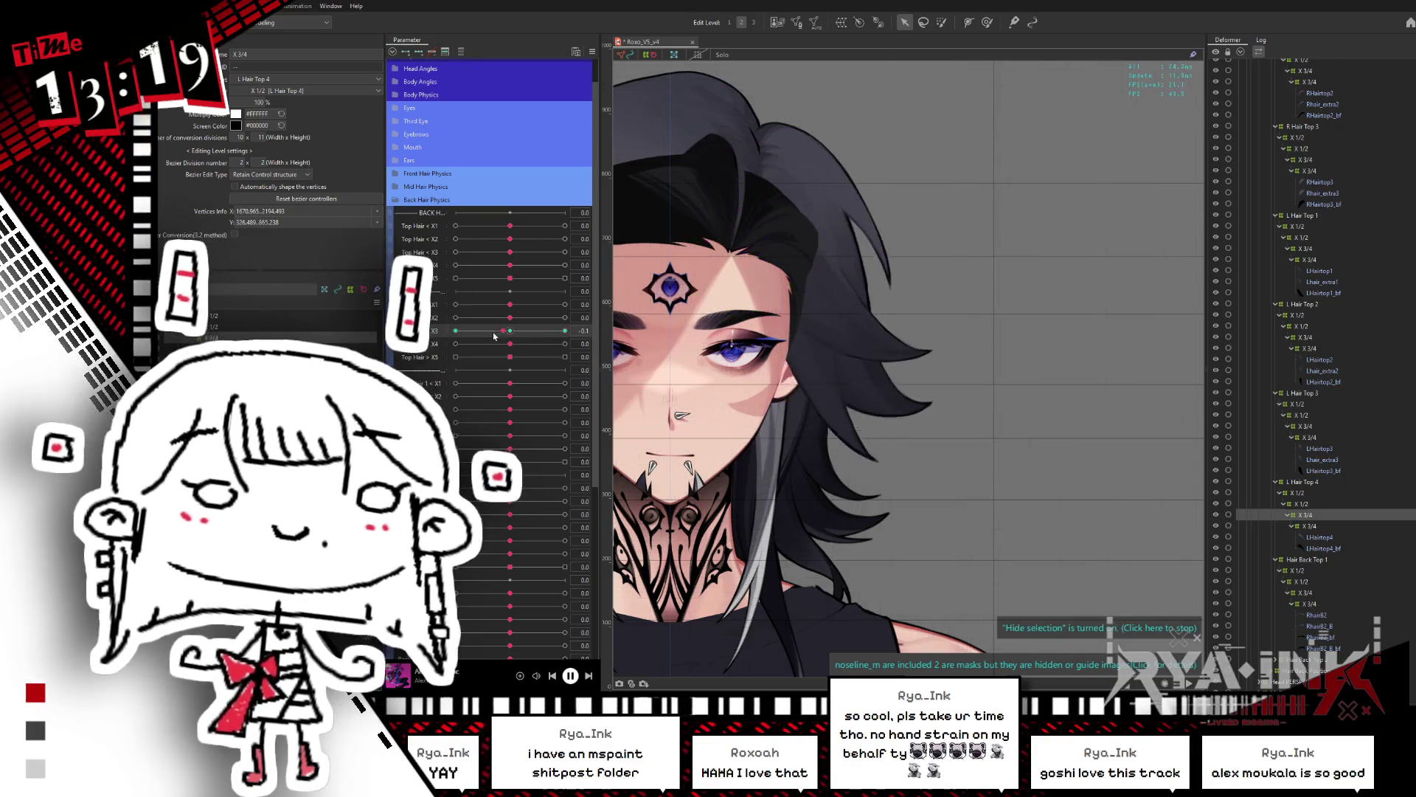
mouse_move(510, 318)
mouse_down()
mouse_move(479, 324)
mouse_move(527, 332)
mouse_move(509, 330)
mouse_up()
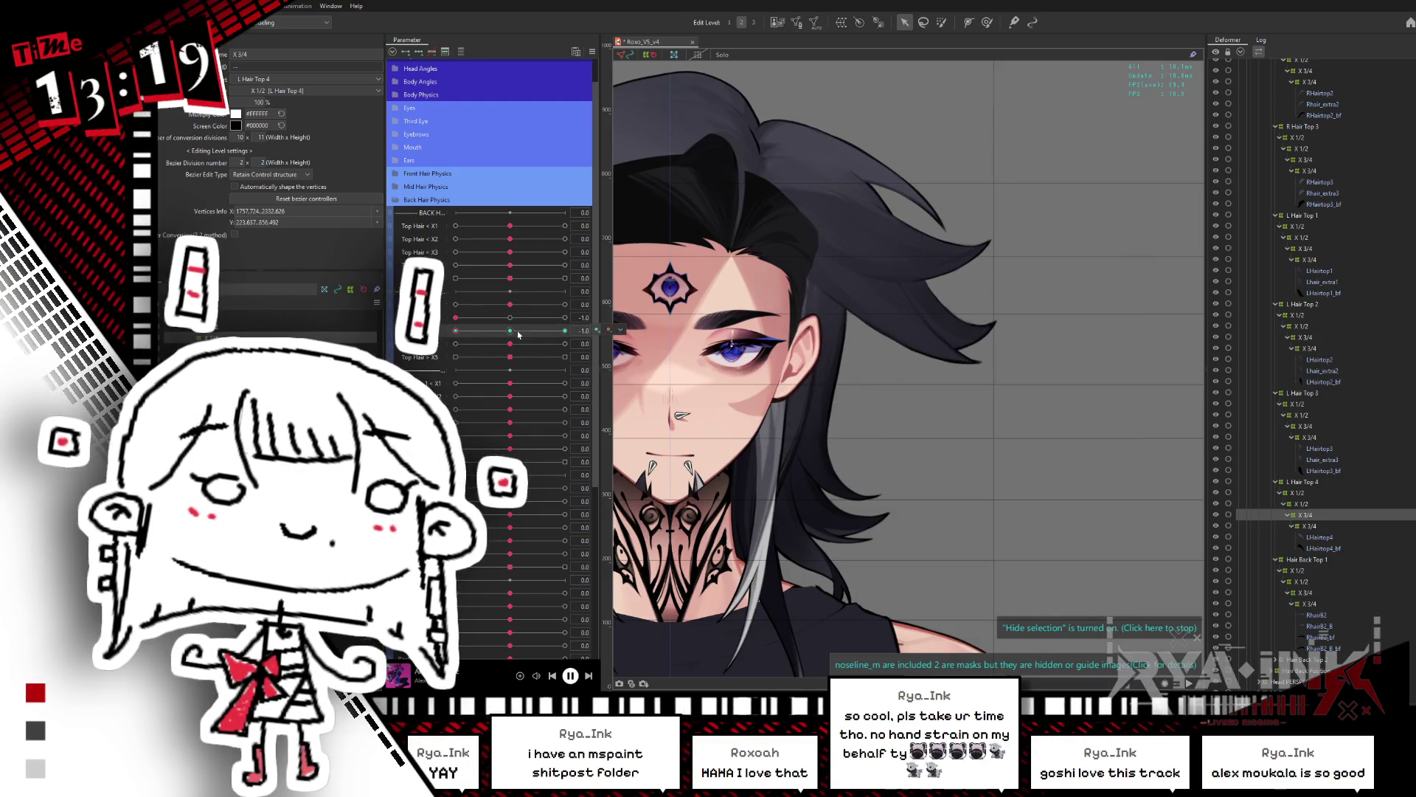
key(ctrl+h)
Step: Reselect upper-right points, stretch them at X3 +1, adjust at -1, and reset X3 to rest
key(b)
mouse_move(848, 281)
mouse_down()
mouse_move(737, 383)
mouse_move(774, 244)
mouse_move(849, 221)
mouse_move(885, 281)
mouse_up()
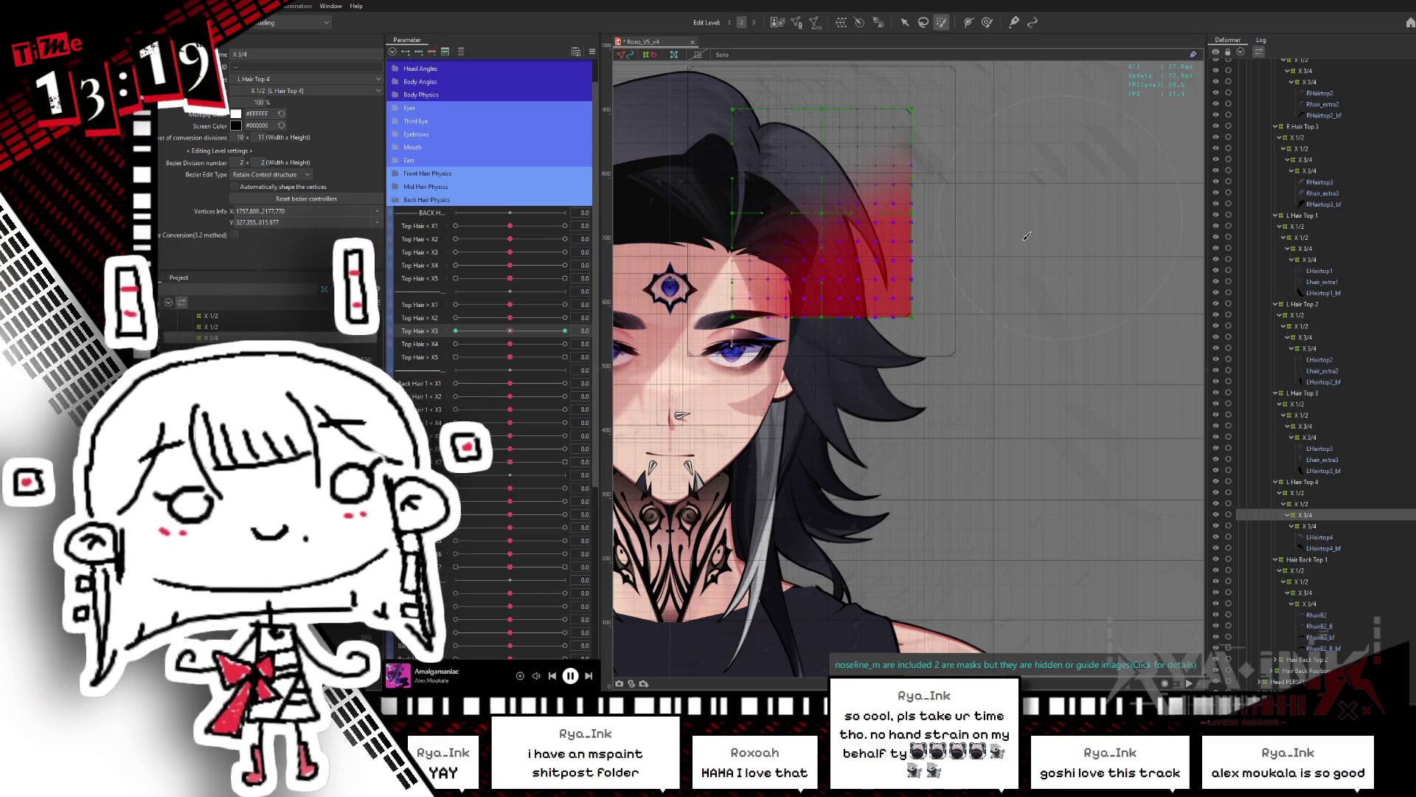
key(v)
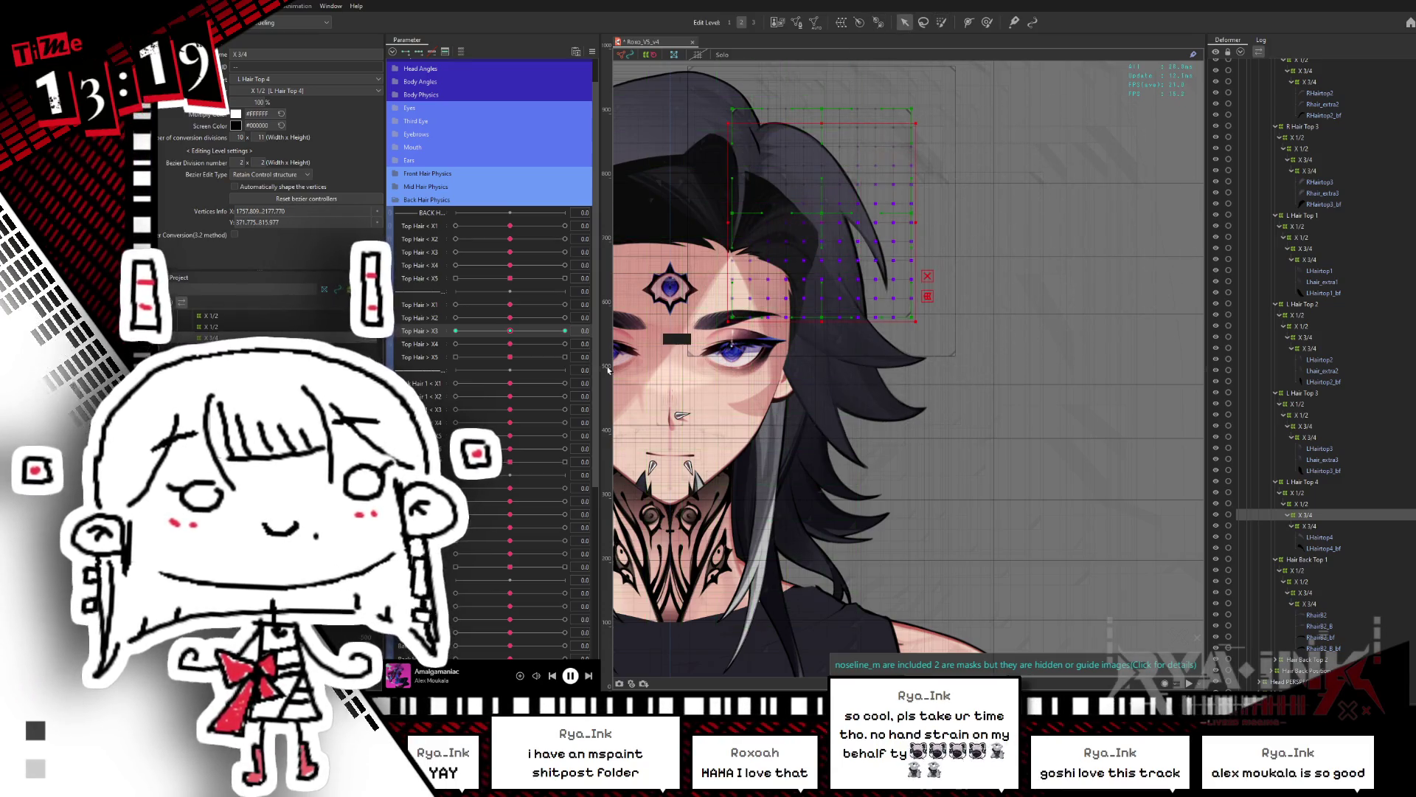
drag(507, 335, 583, 327)
mouse_move(918, 239)
mouse_down()
mouse_move(953, 220)
mouse_move(874, 246)
mouse_up()
drag(505, 332, 455, 330)
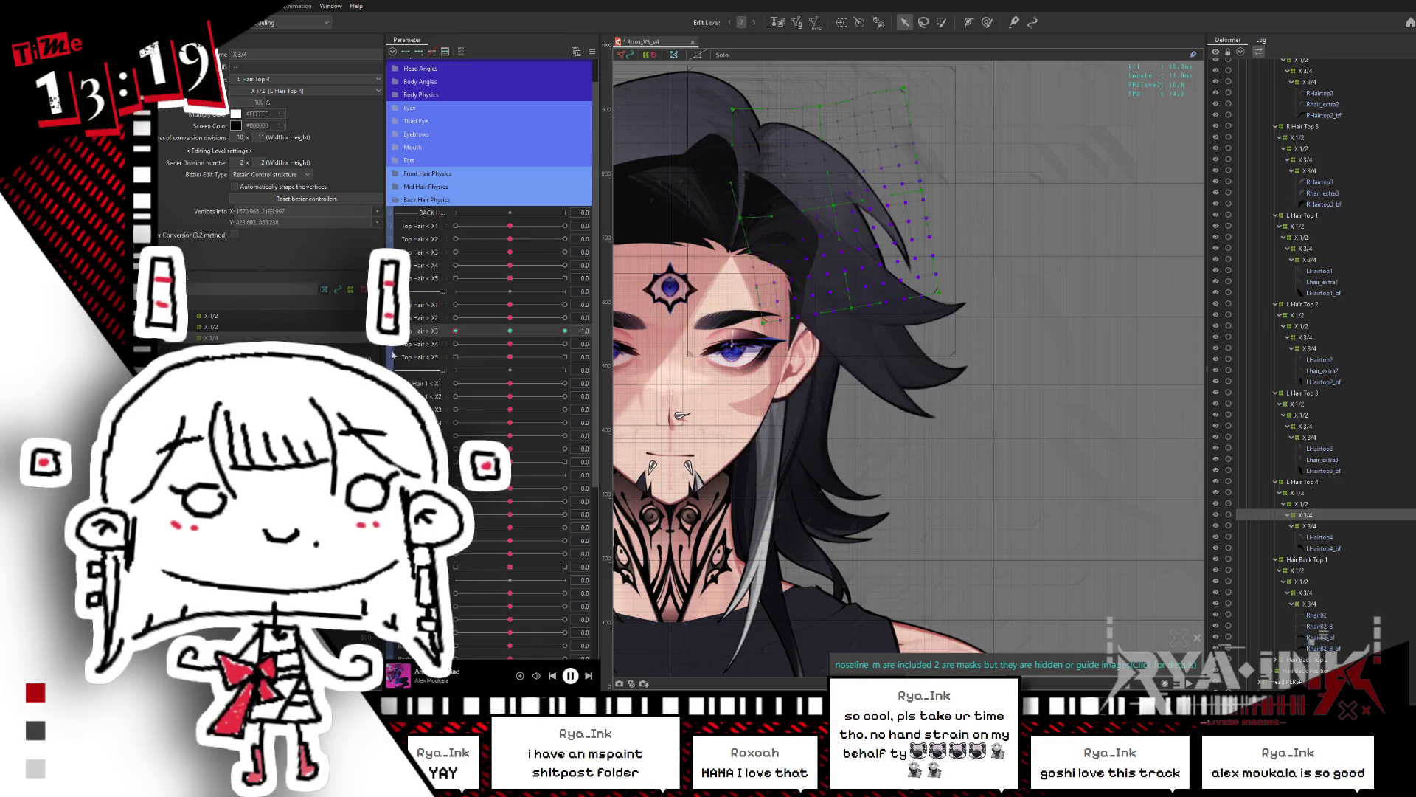
mouse_move(862, 193)
mouse_down()
mouse_move(919, 196)
mouse_move(981, 168)
mouse_up()
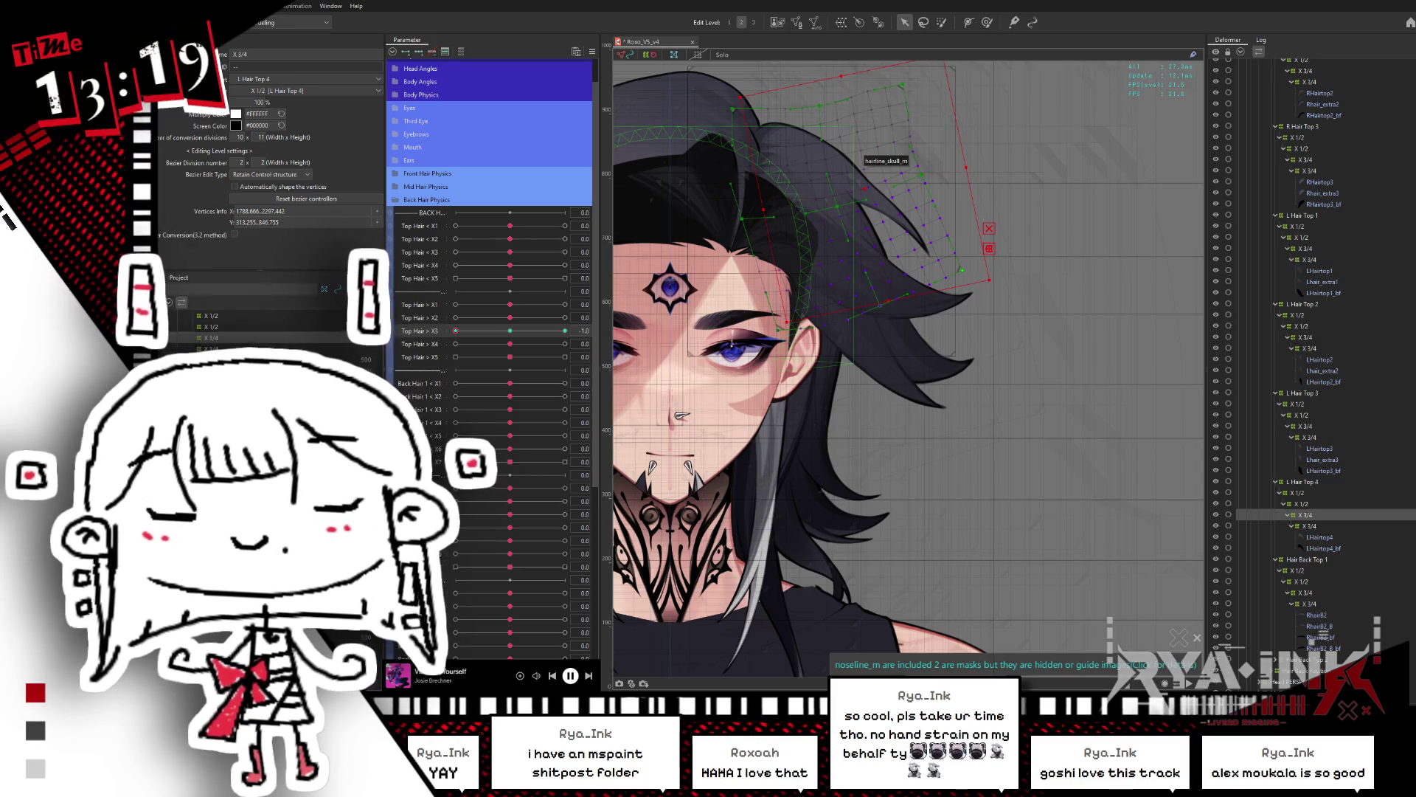
click(510, 331)
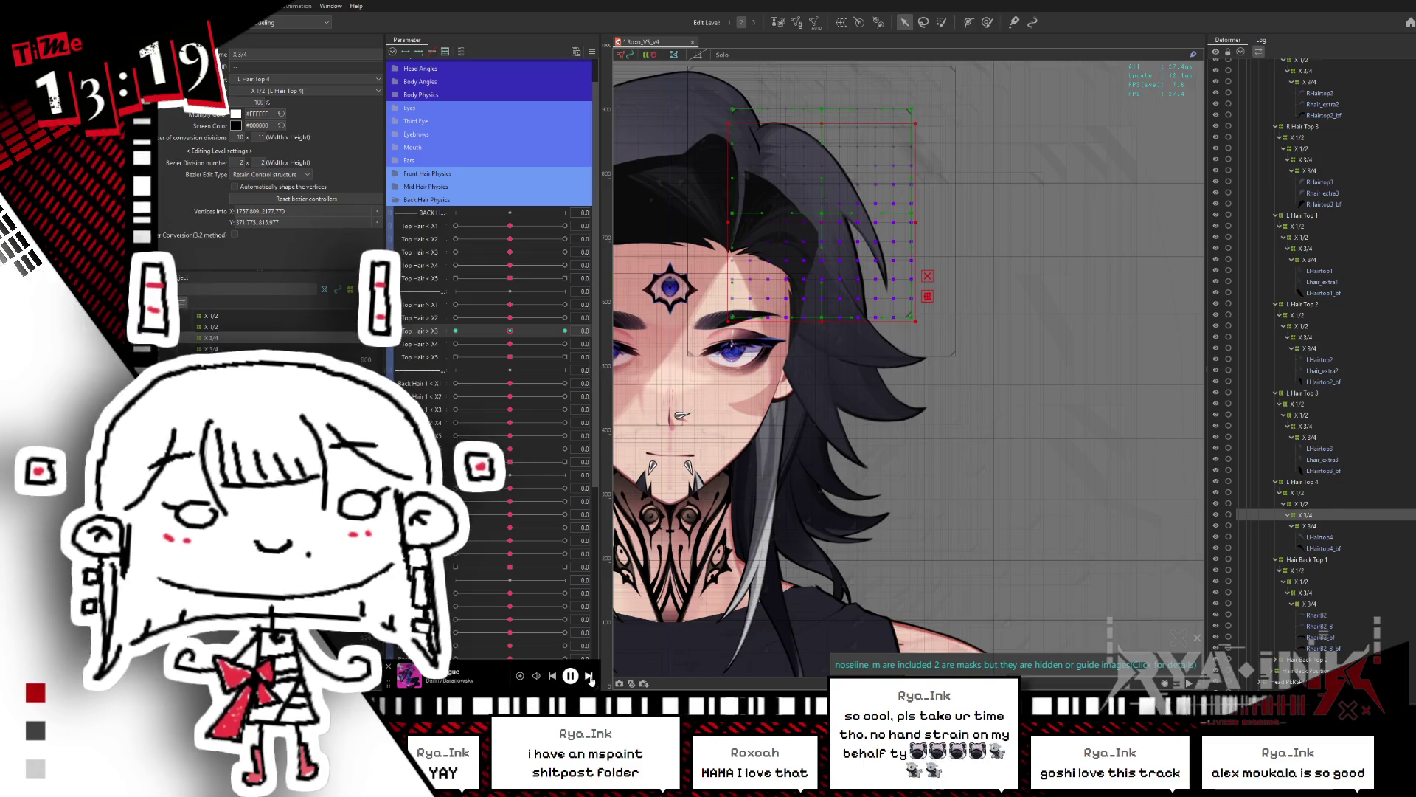
click(588, 676)
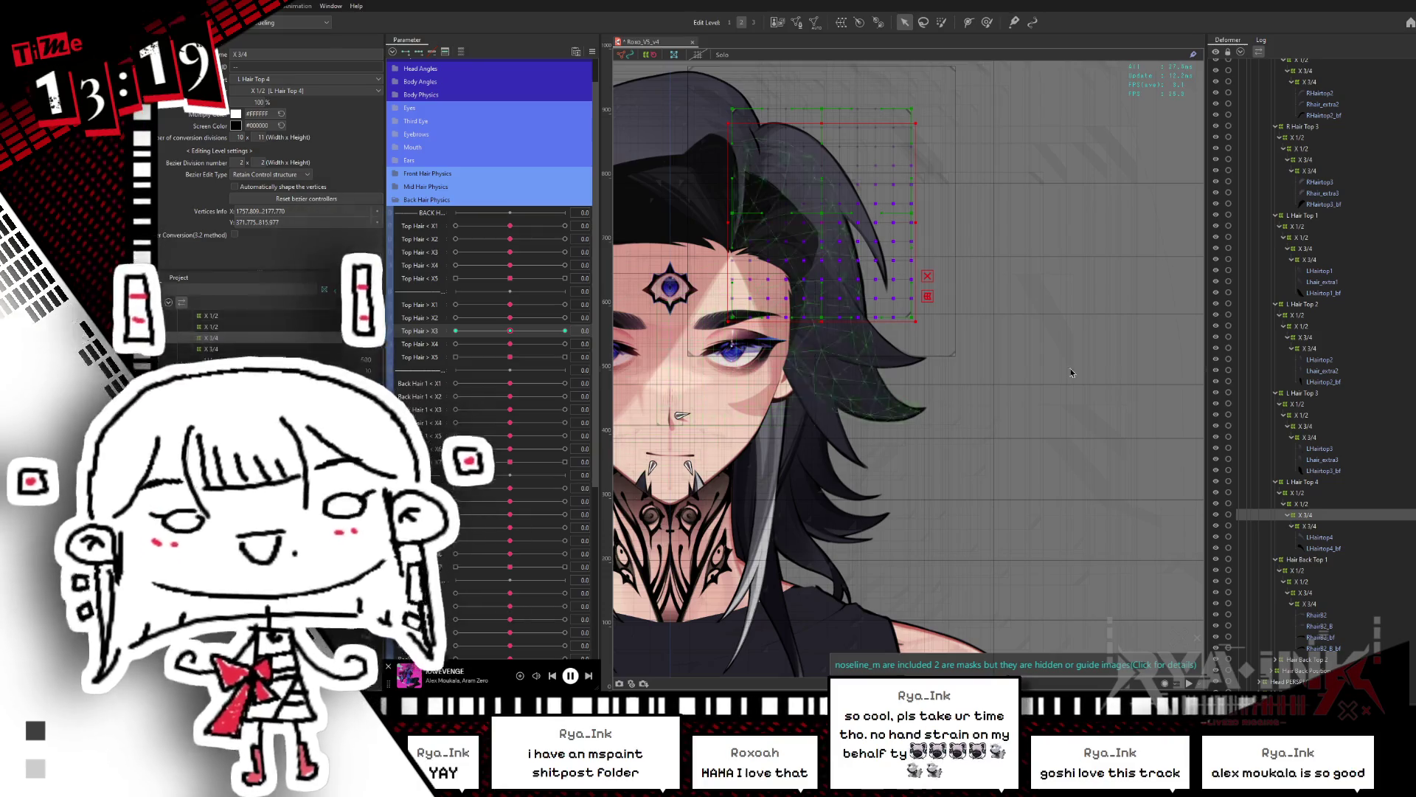
Step: Select the Warp427 X 3/4 warp and try moving its points at Top Hair X4 +1
click(1309, 526)
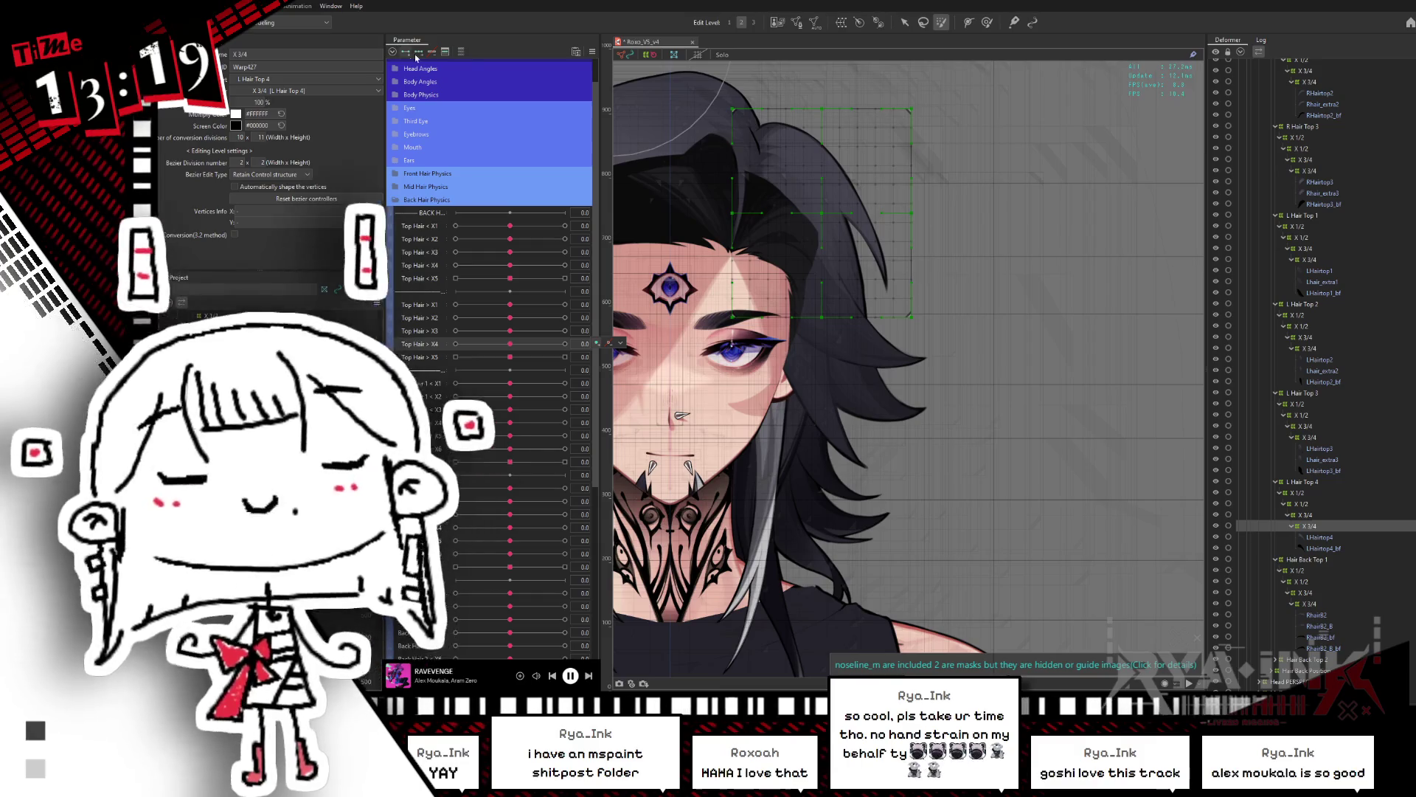
drag(509, 343, 565, 344)
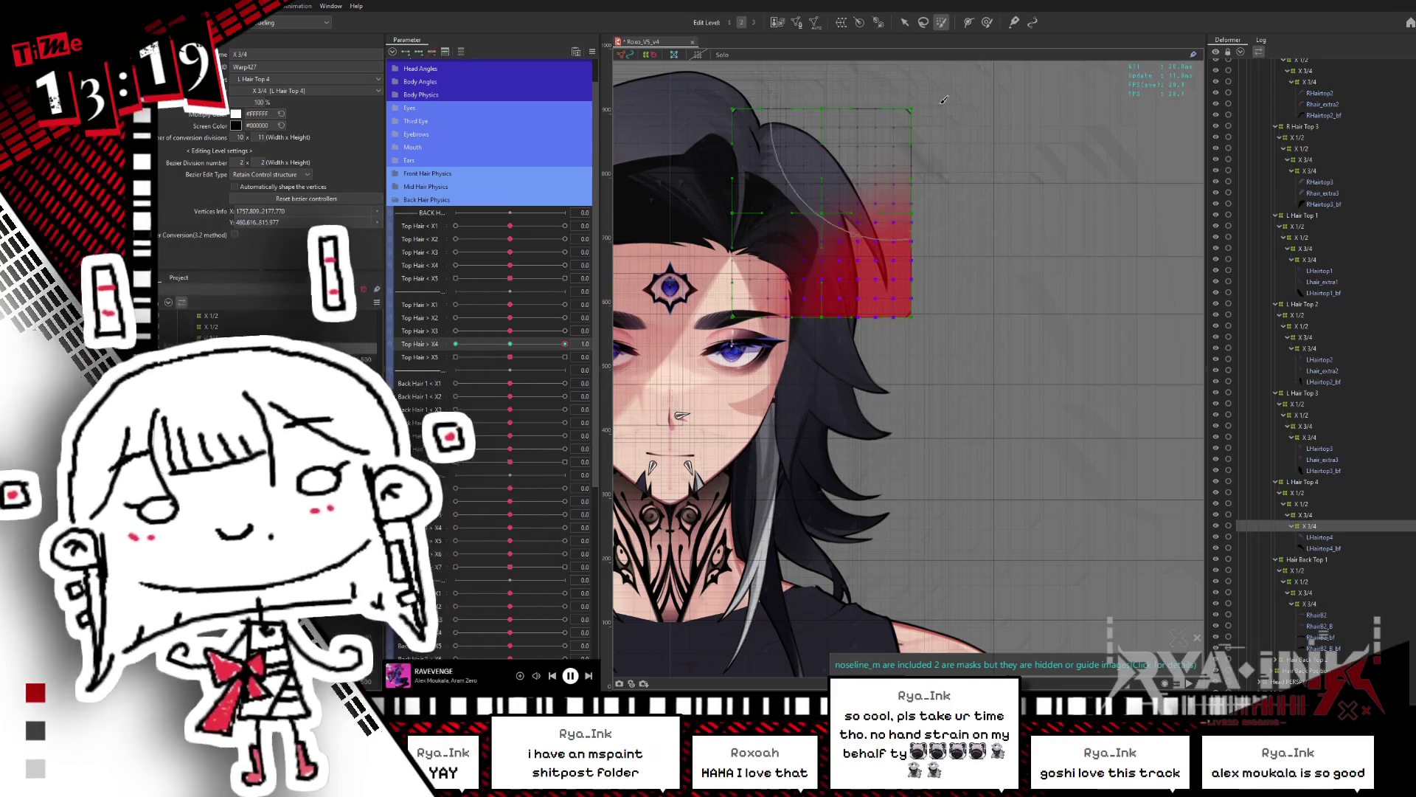
key(v)
drag(919, 324, 724, 156)
drag(827, 244, 863, 222)
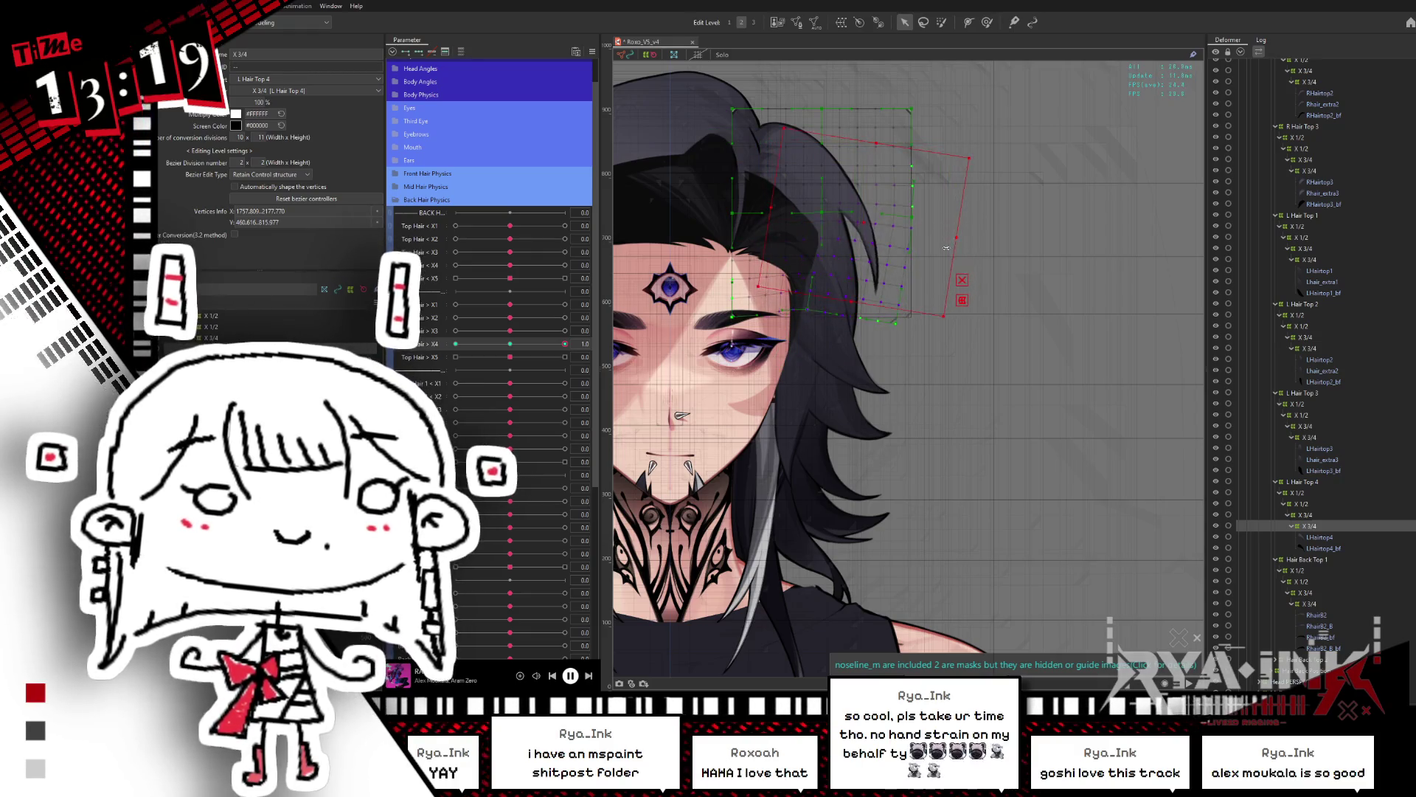
key(ctrl+z)
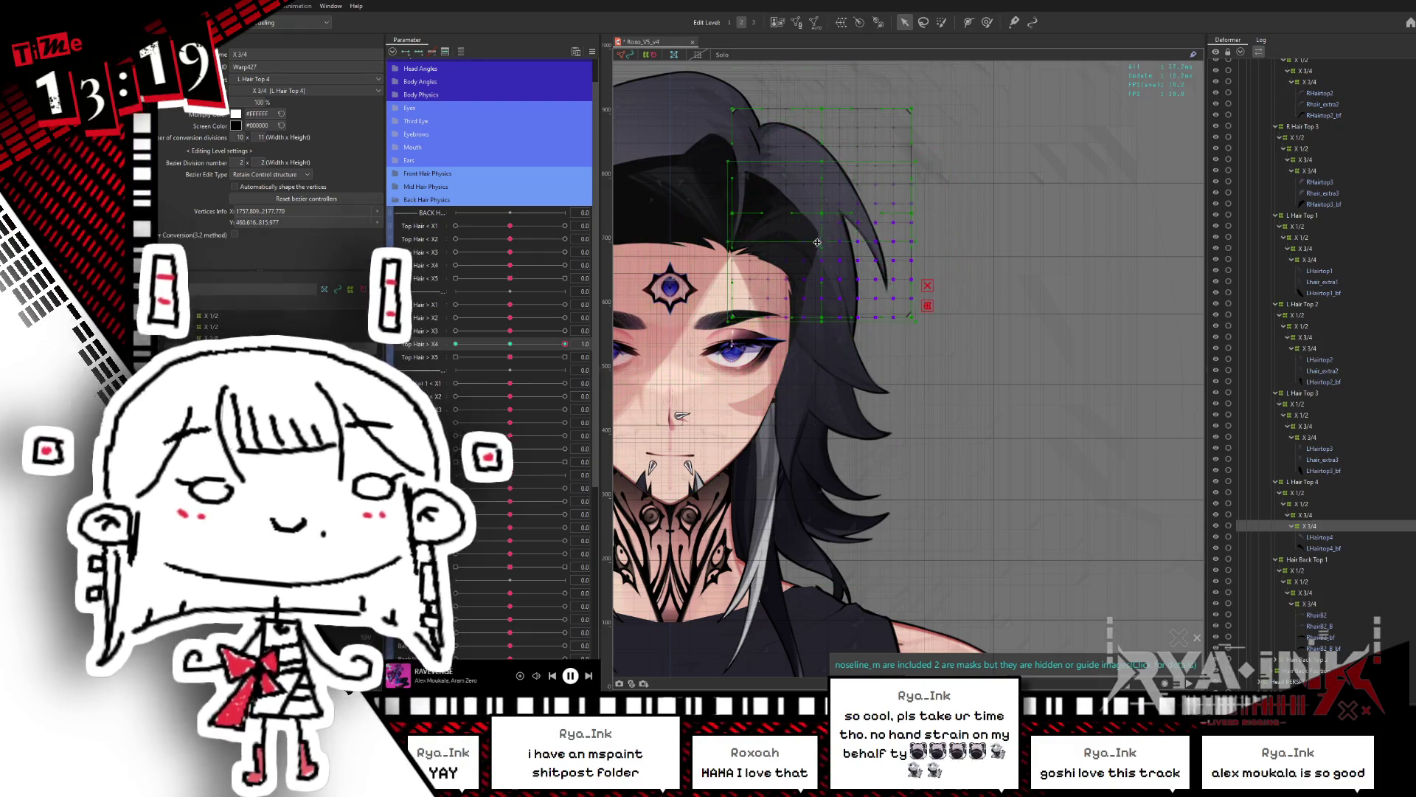
click(856, 215)
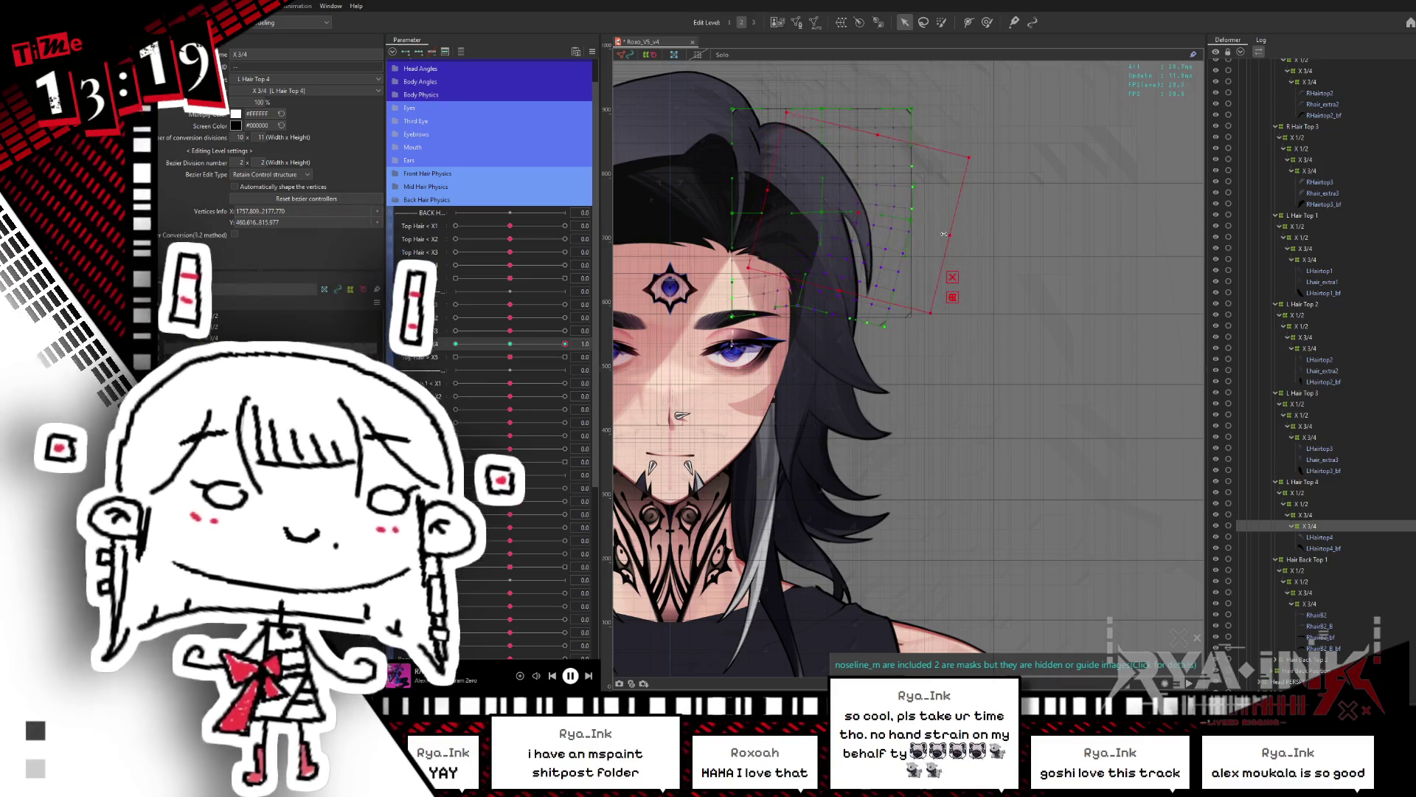
Step: At Top Hair X4 -1, tilt the warp counterclockwise and rotate the right-side points clockwise
drag(565, 344, 457, 343)
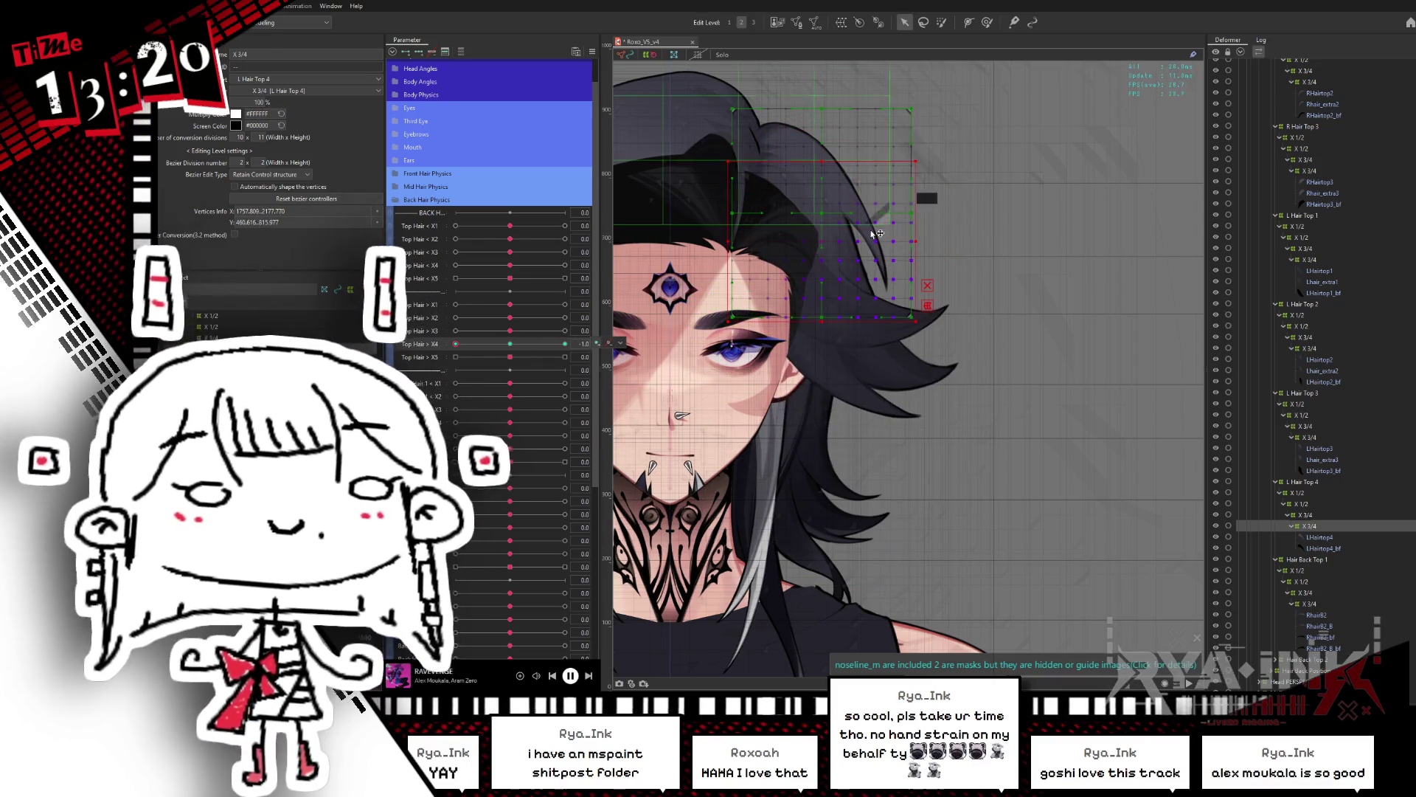
click(854, 214)
drag(957, 214, 959, 125)
click(938, 24)
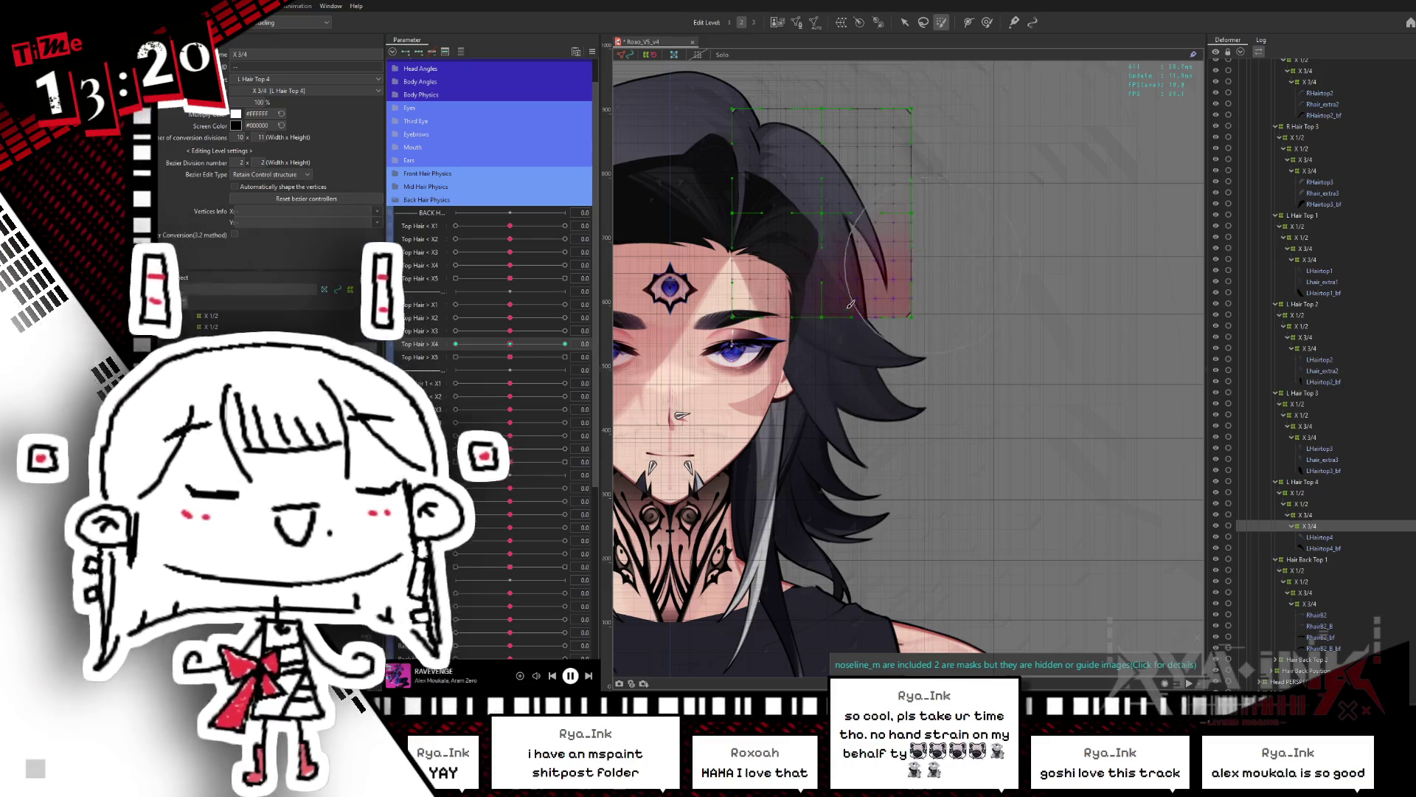
click(907, 274)
click(858, 340)
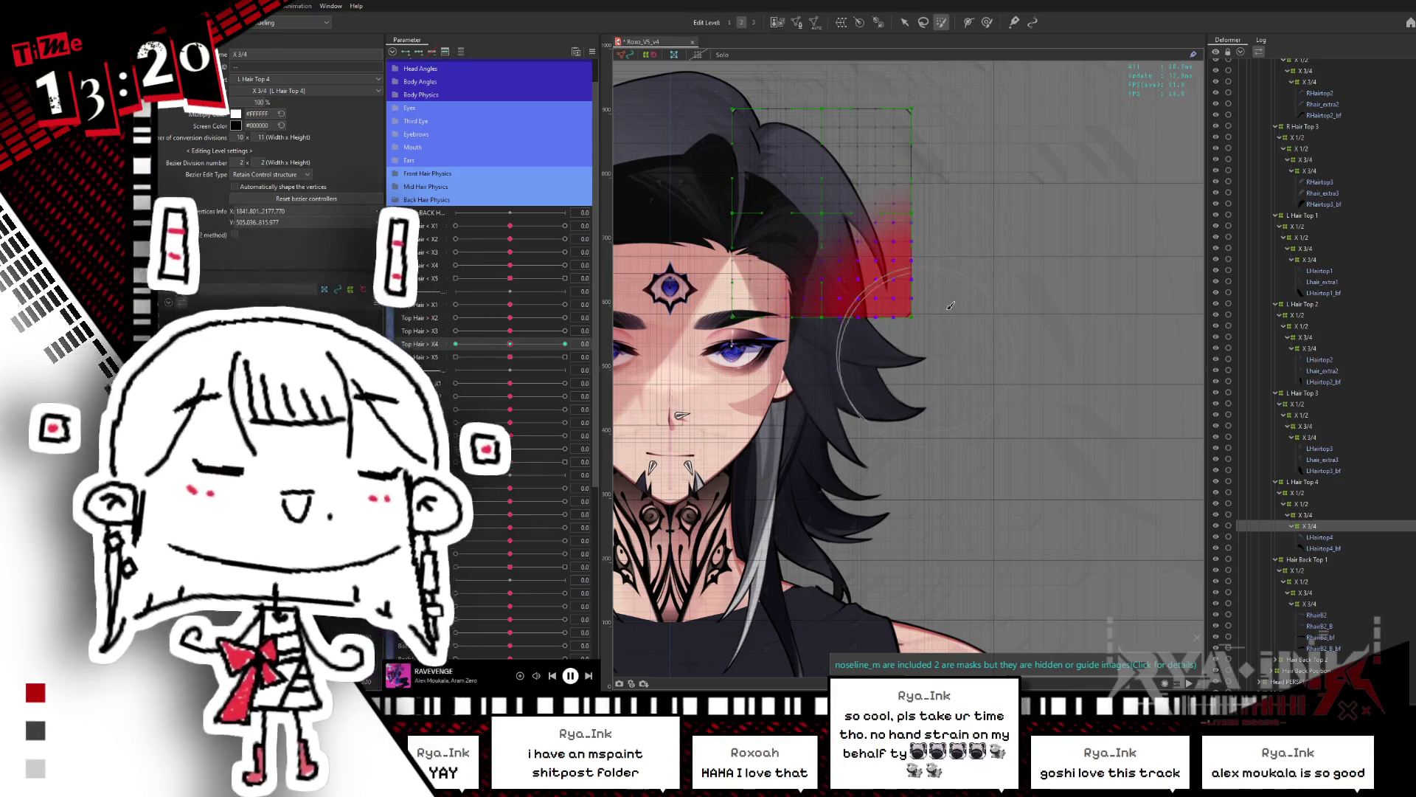
click(904, 22)
drag(882, 280, 846, 264)
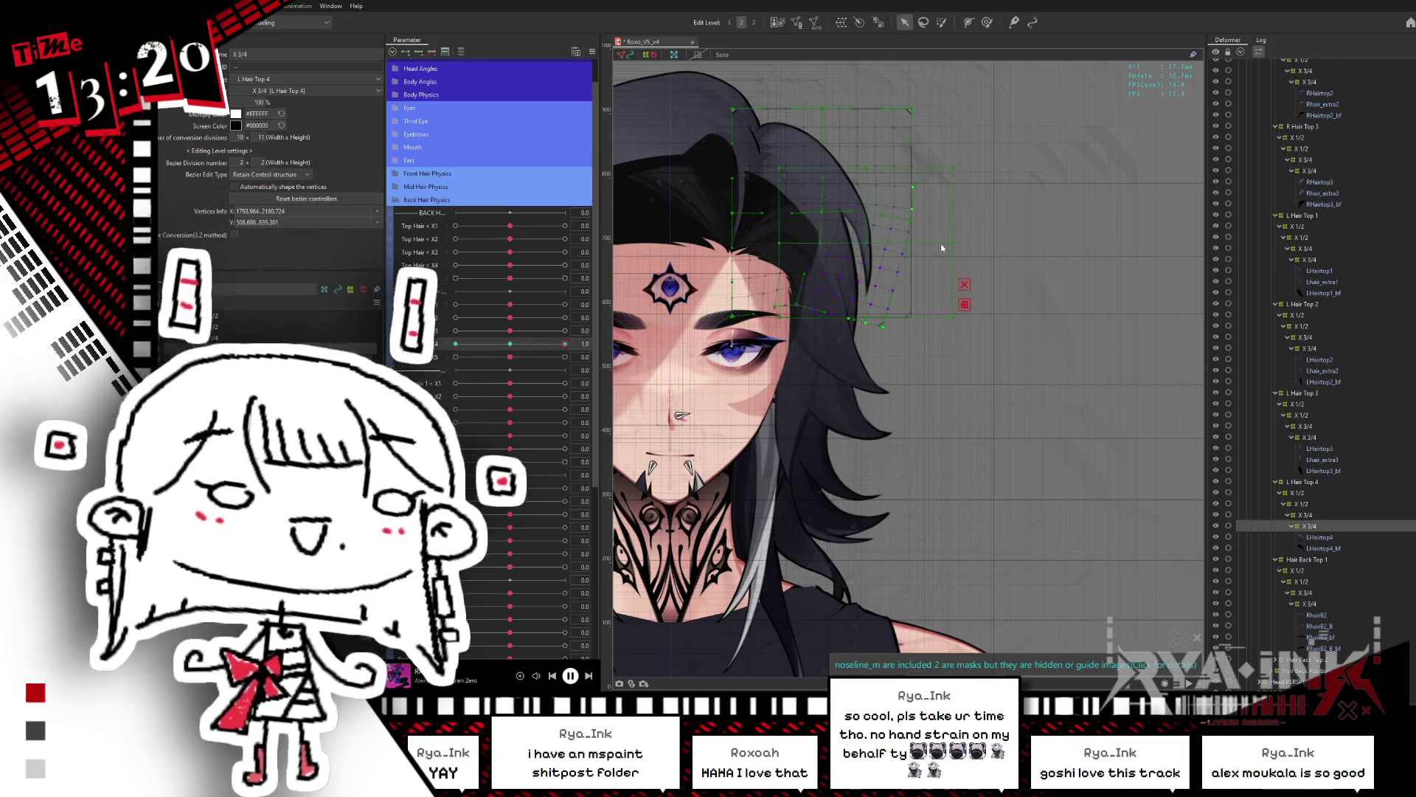
drag(959, 250, 955, 259)
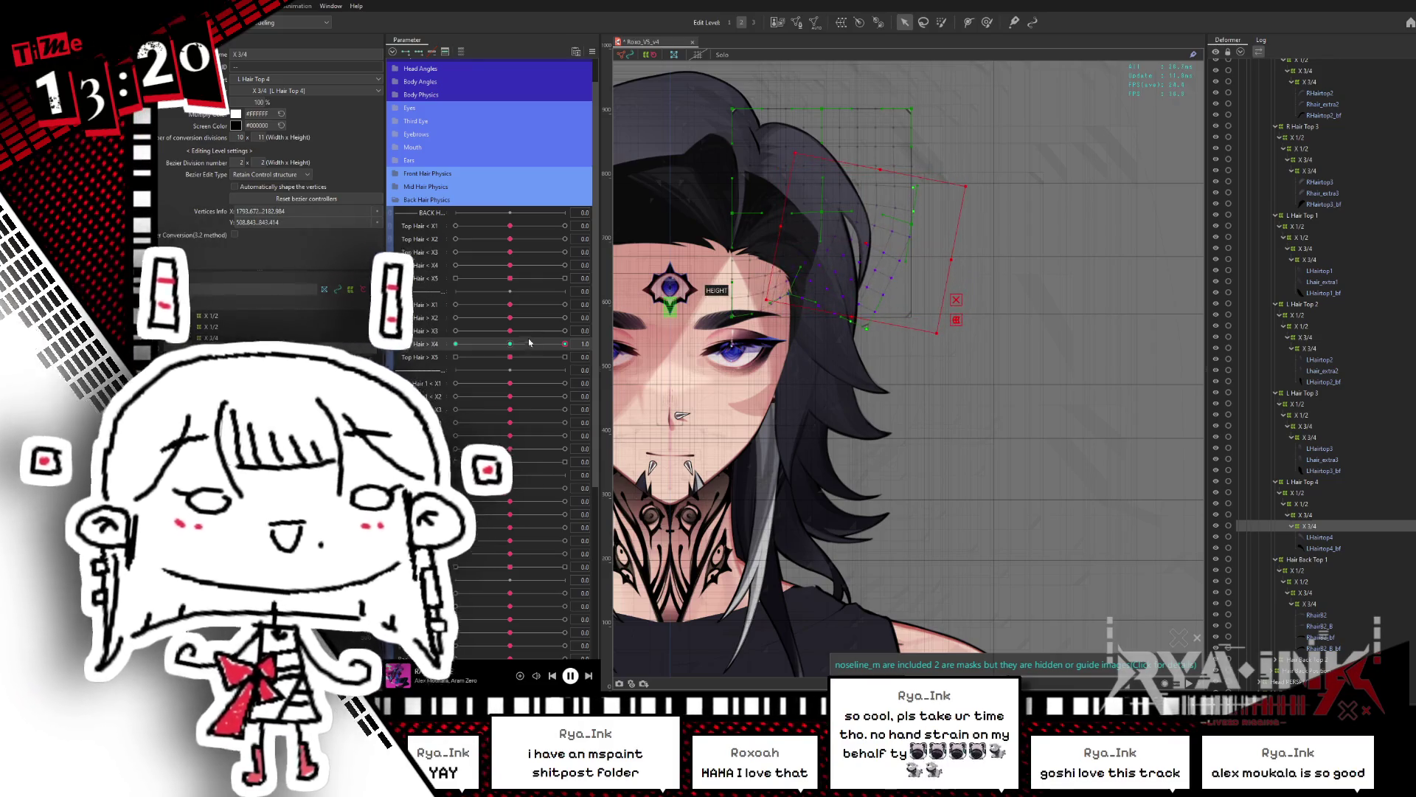
Step: Move the hair tip up-right and rotate the strand counter-clockwise at X4 -1, then return to neutral
click(456, 343)
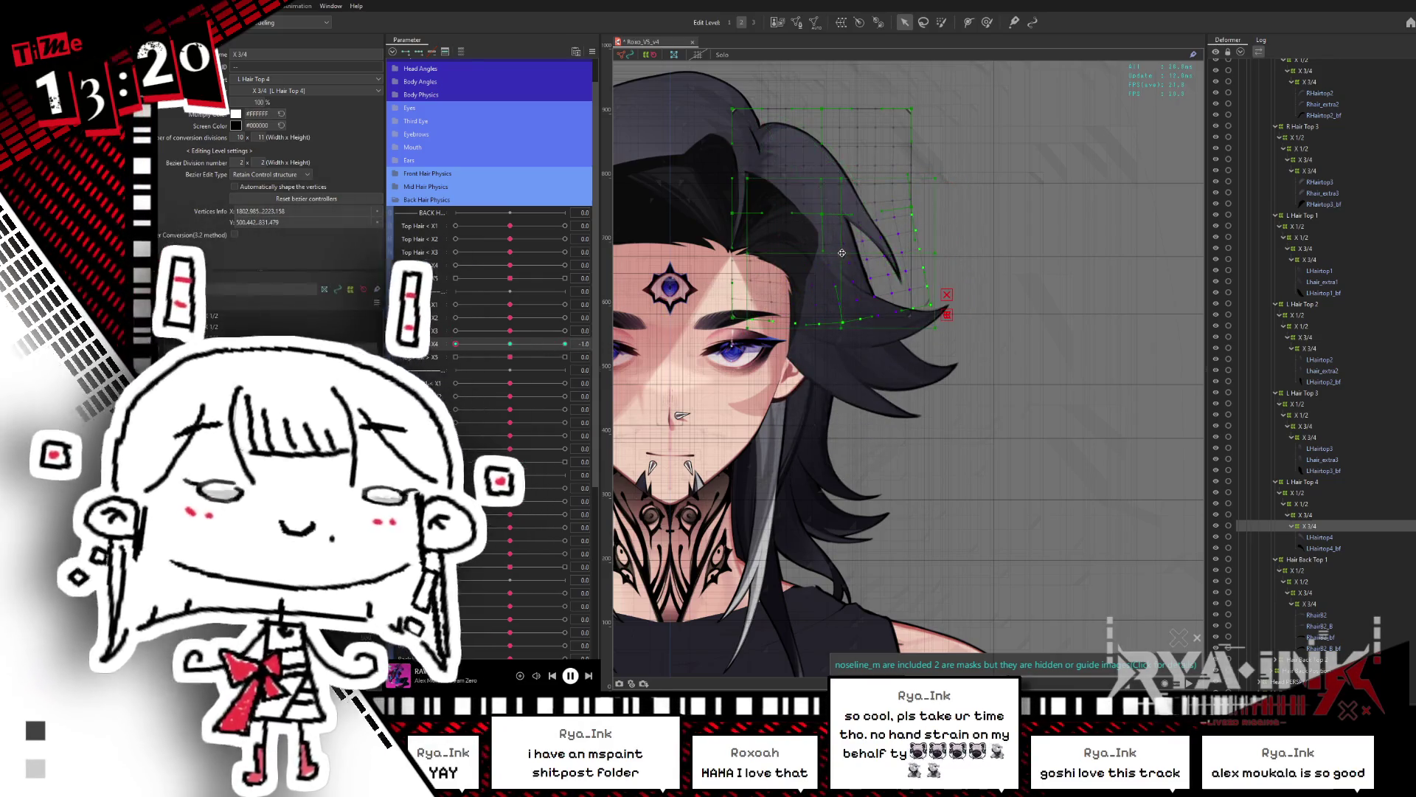
drag(841, 253, 880, 239)
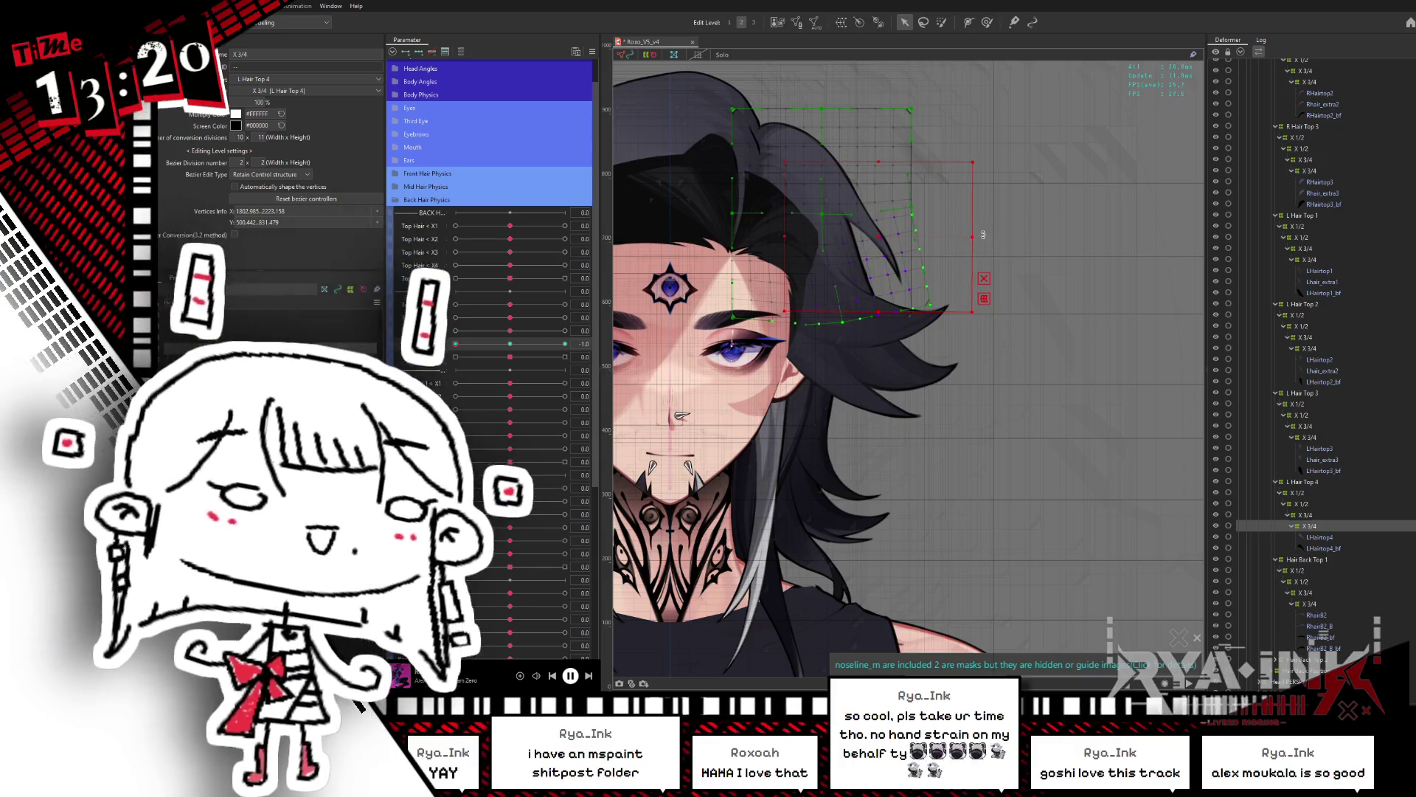
drag(982, 236, 988, 214)
mouse_move(511, 332)
mouse_down()
mouse_move(448, 334)
mouse_move(448, 356)
mouse_up()
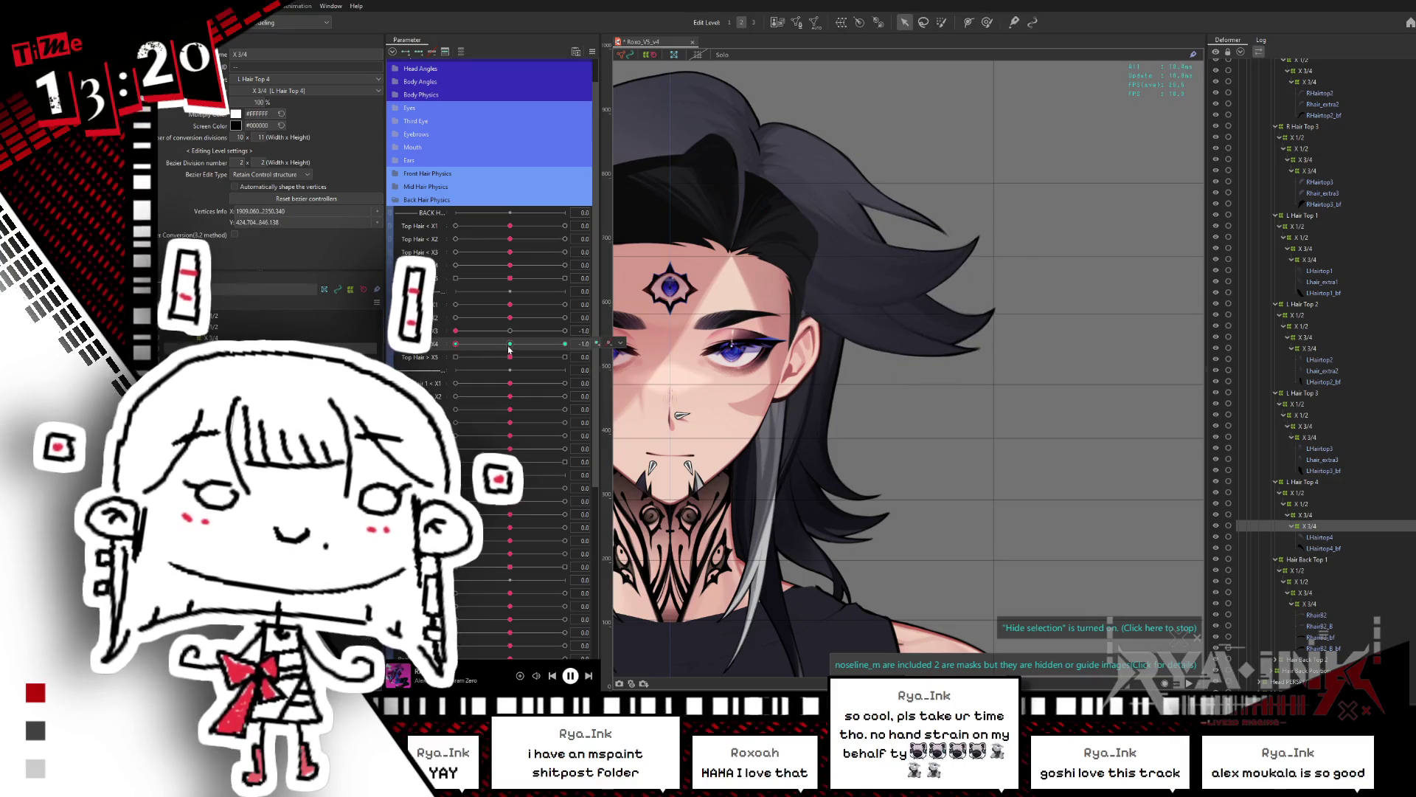
click(507, 347)
Step: Brush the hair tip into a curve, raise and rotate its vertices, and view it at X4 +1
key(b)
drag(944, 300, 898, 343)
key(v)
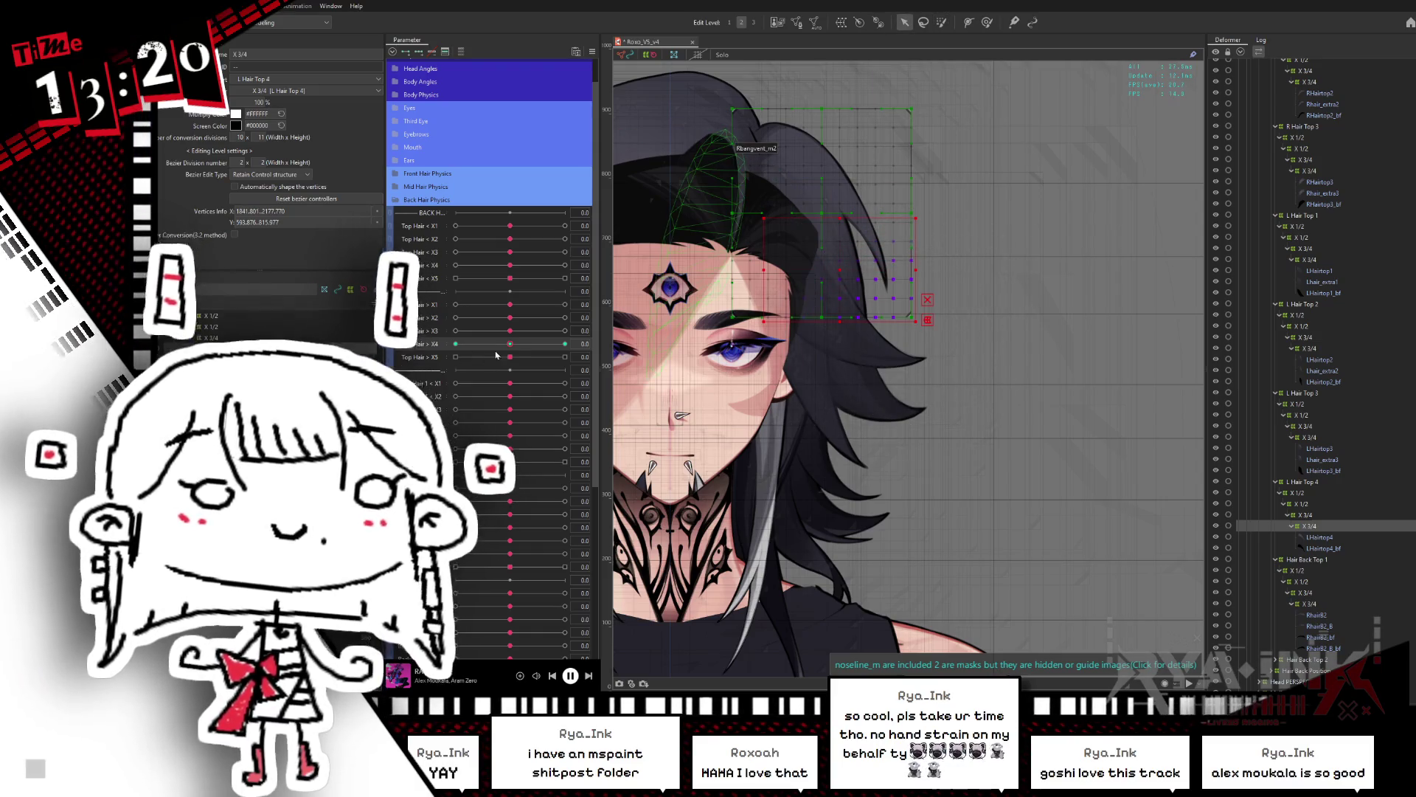
drag(951, 214, 841, 331)
drag(924, 270, 894, 252)
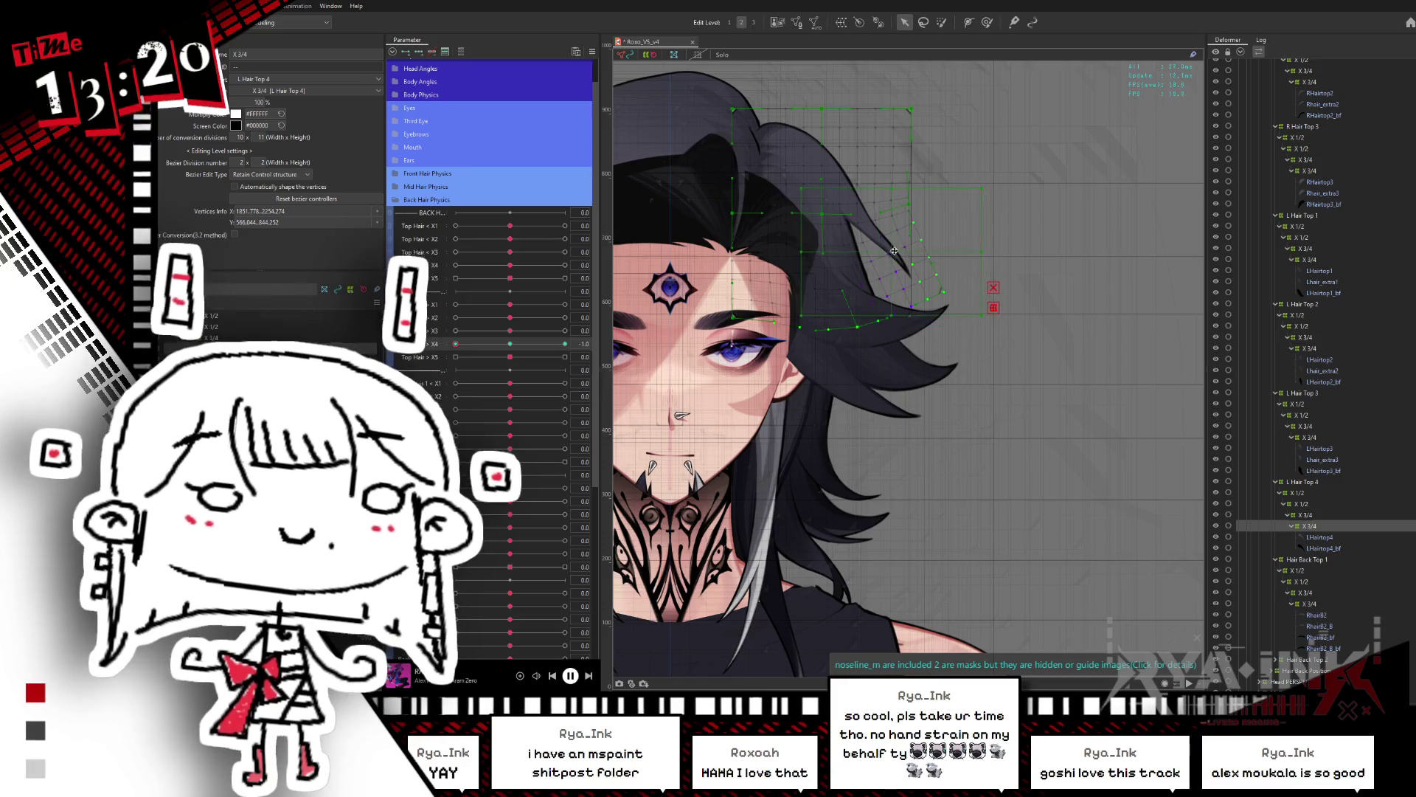
drag(989, 247, 989, 225)
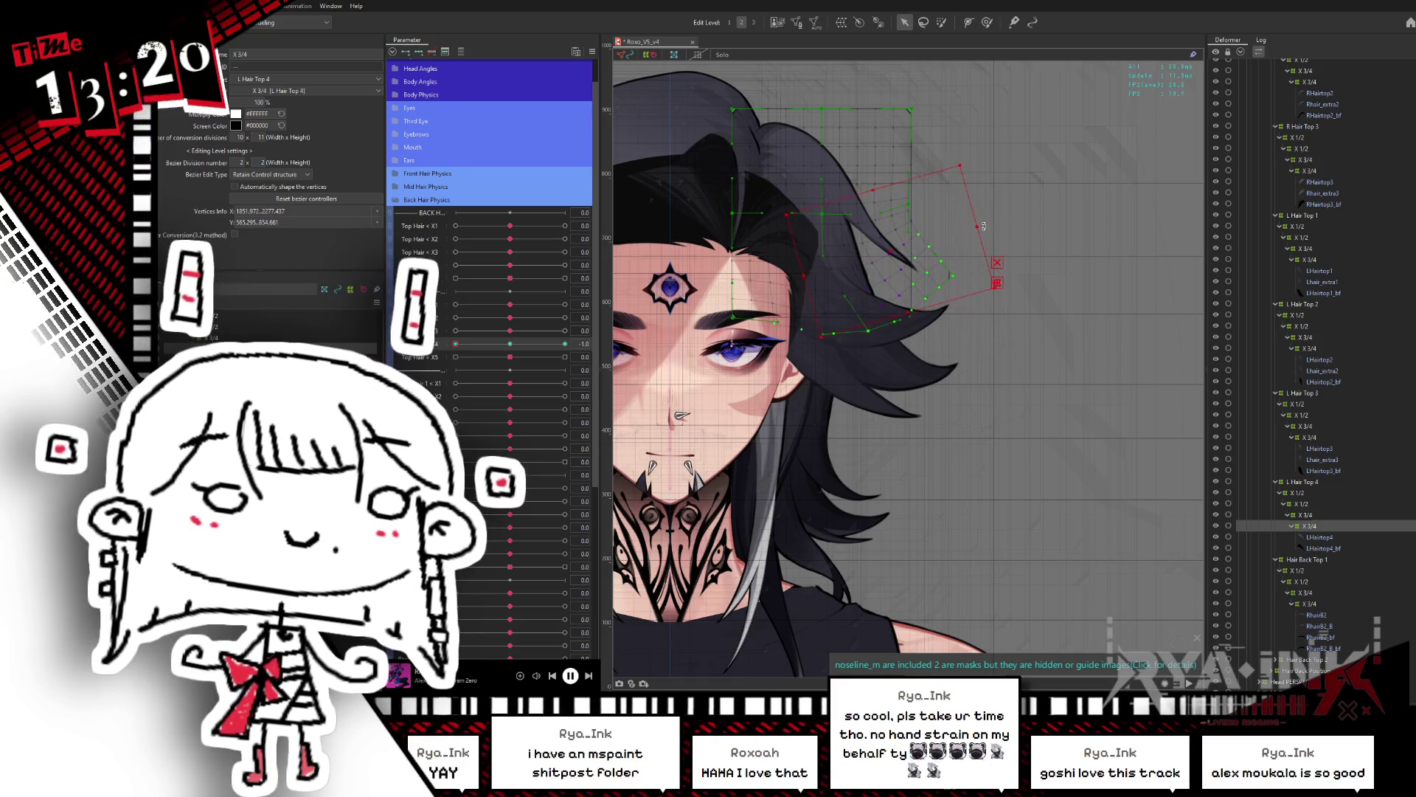
click(564, 344)
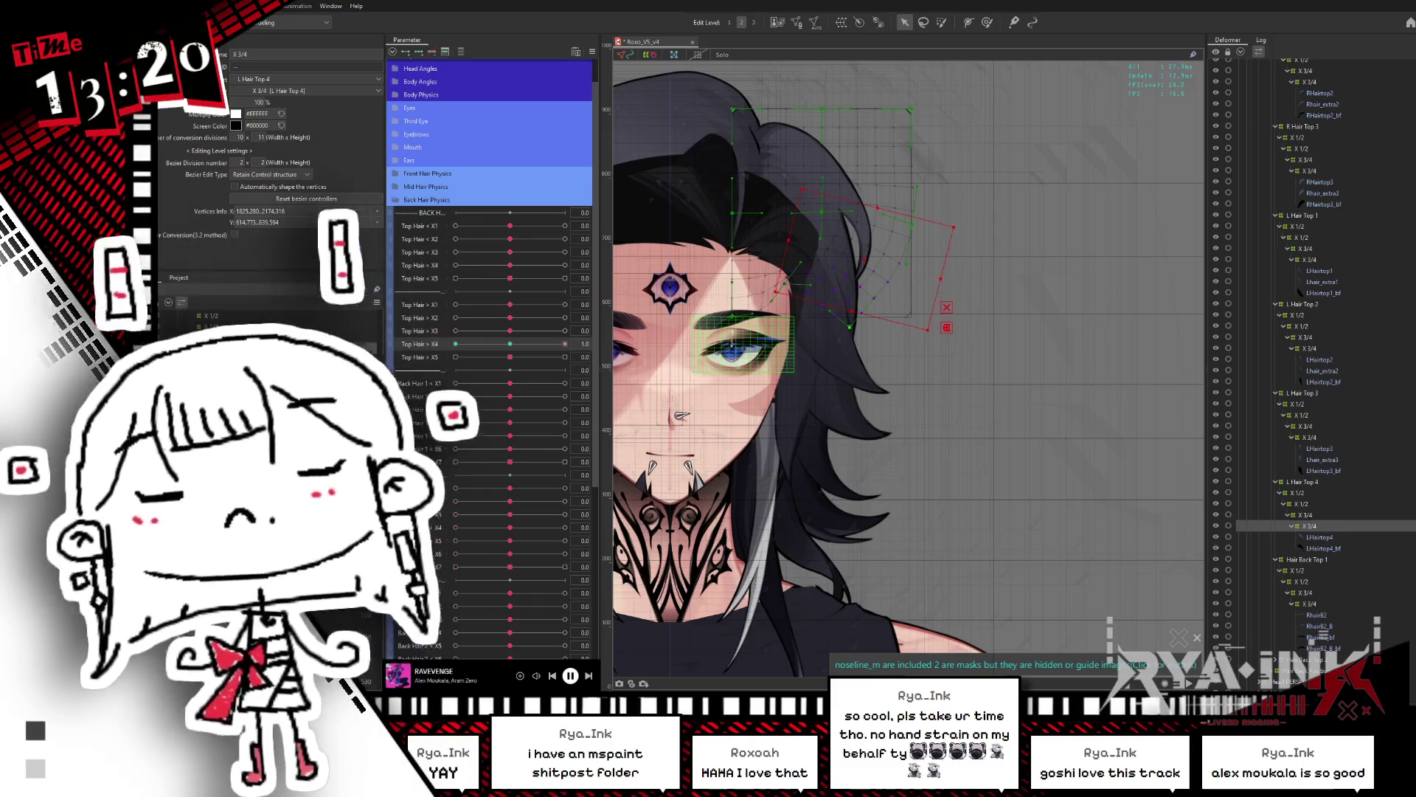
key(ctrl+h)
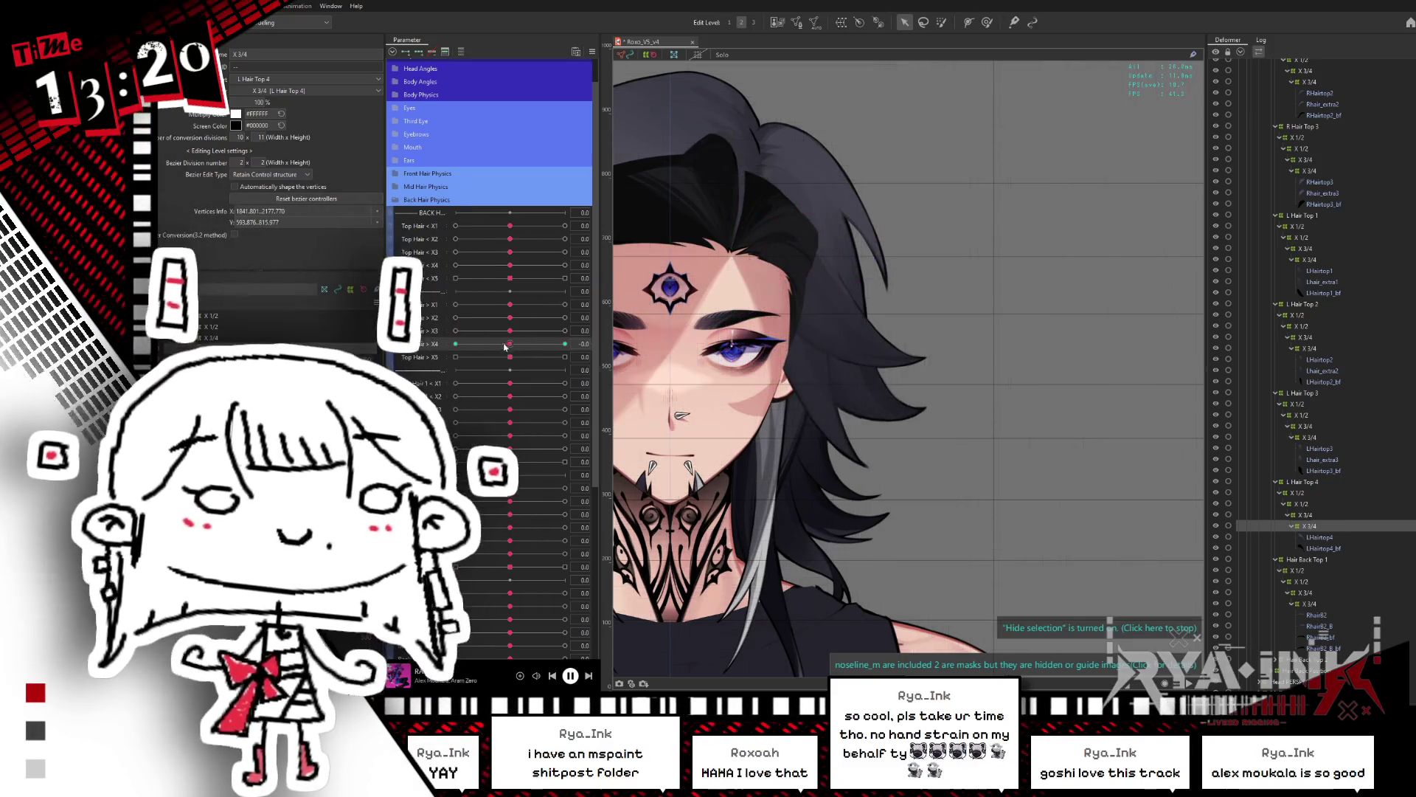
Step: Preview the top hair at the Top Hair X5 and X4 -1 and +1 keys
click(455, 357)
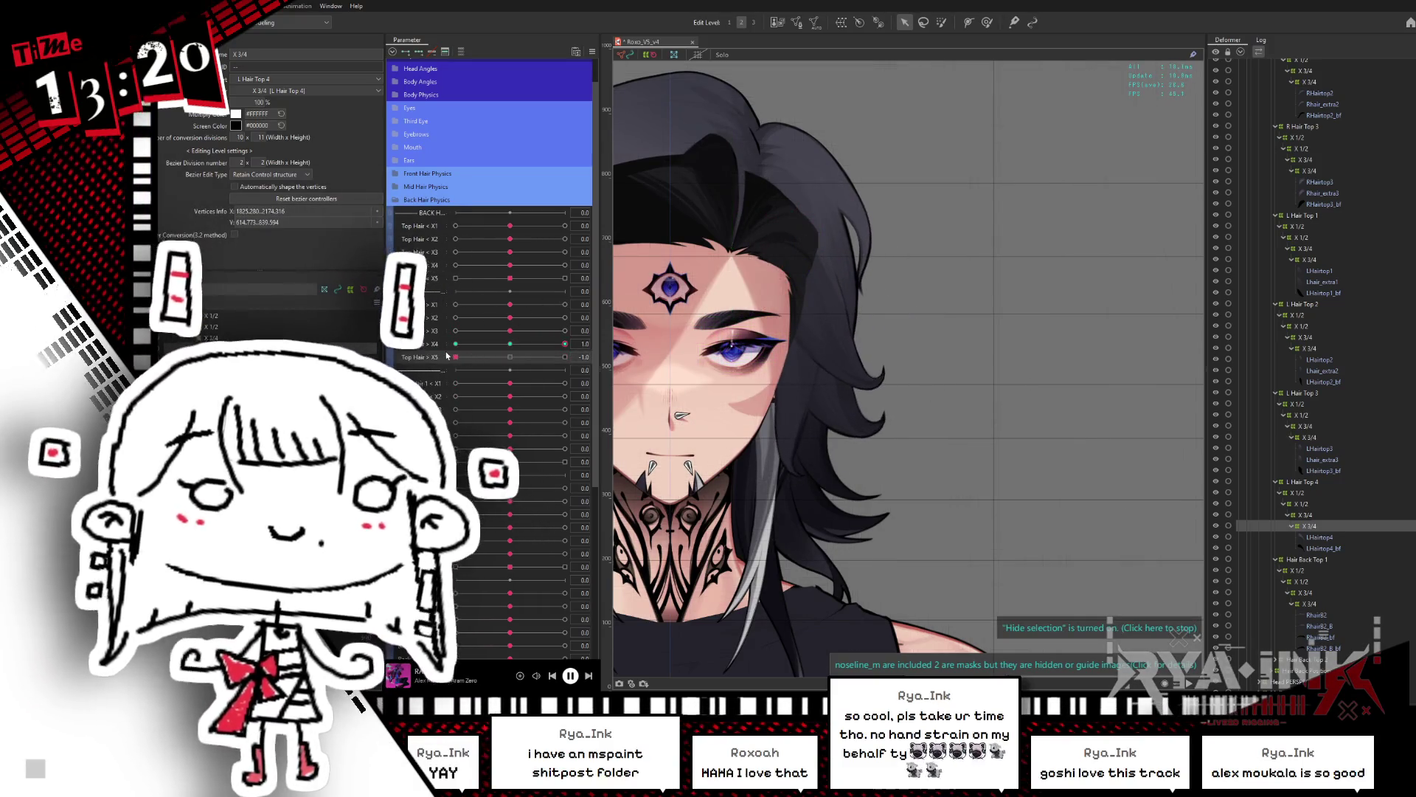
click(565, 357)
click(455, 344)
click(486, 357)
drag(485, 368, 417, 373)
Step: Reset Top Hair X4 and X5 to 0, save the model, and select the L Hair Top 4 chain
click(510, 344)
click(513, 357)
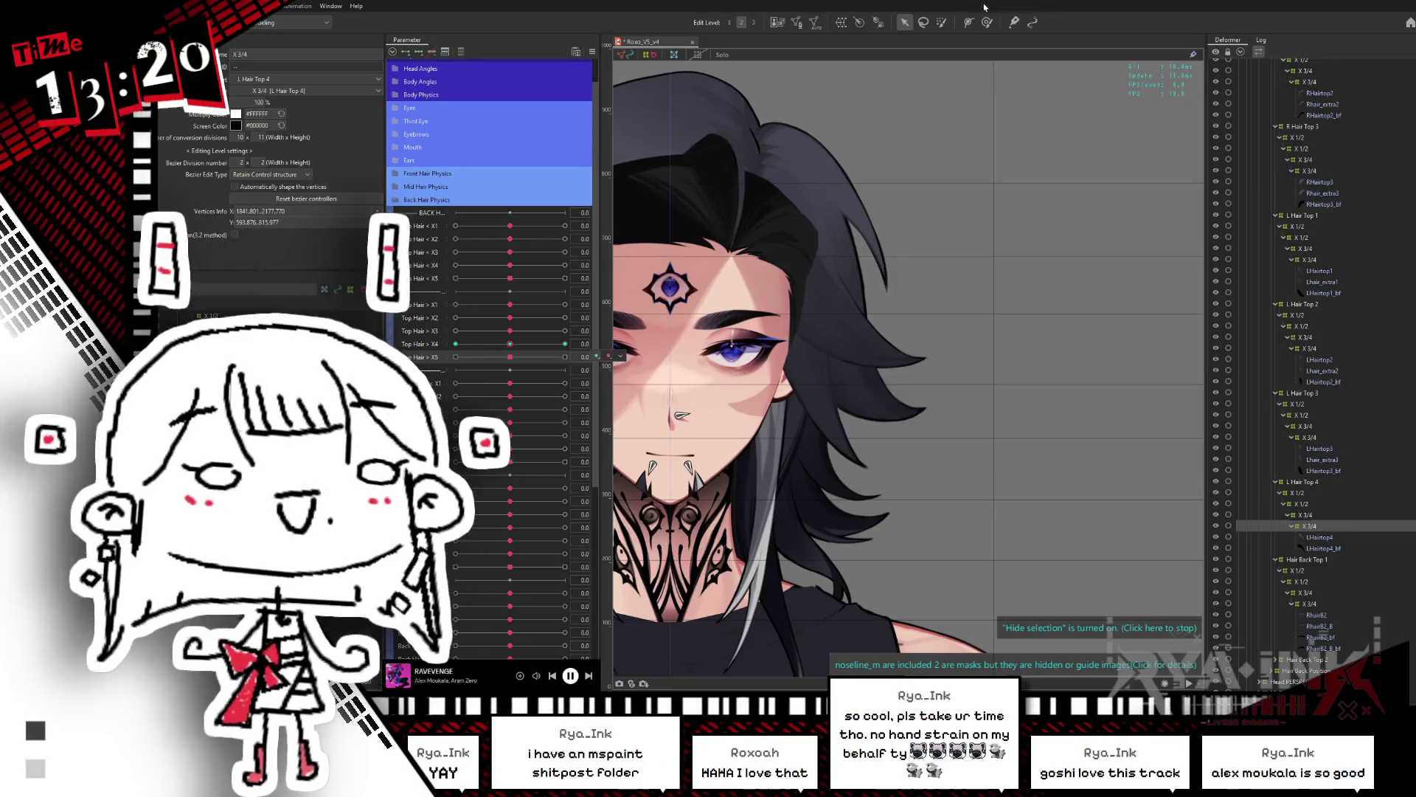
key(ctrl+s)
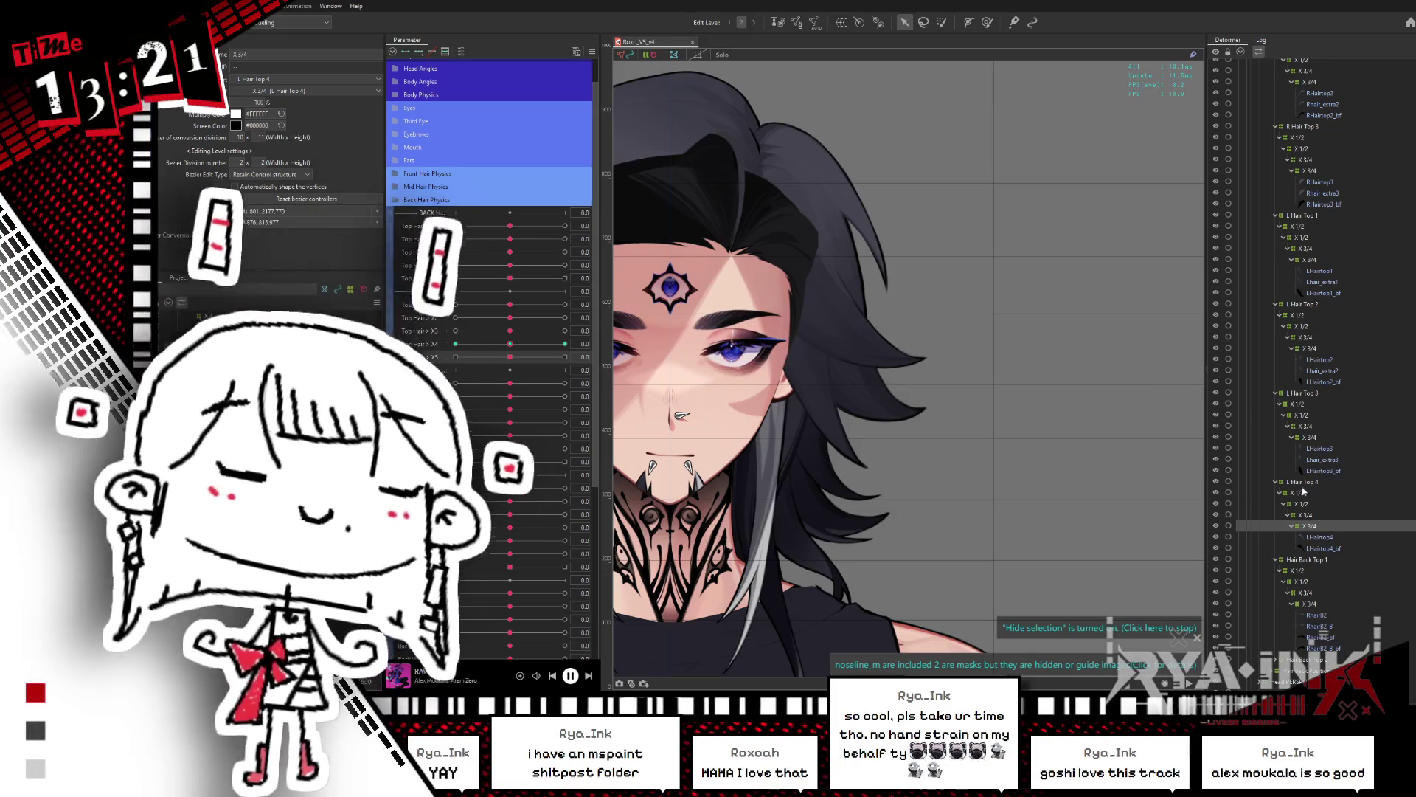
shift+click(1302, 493)
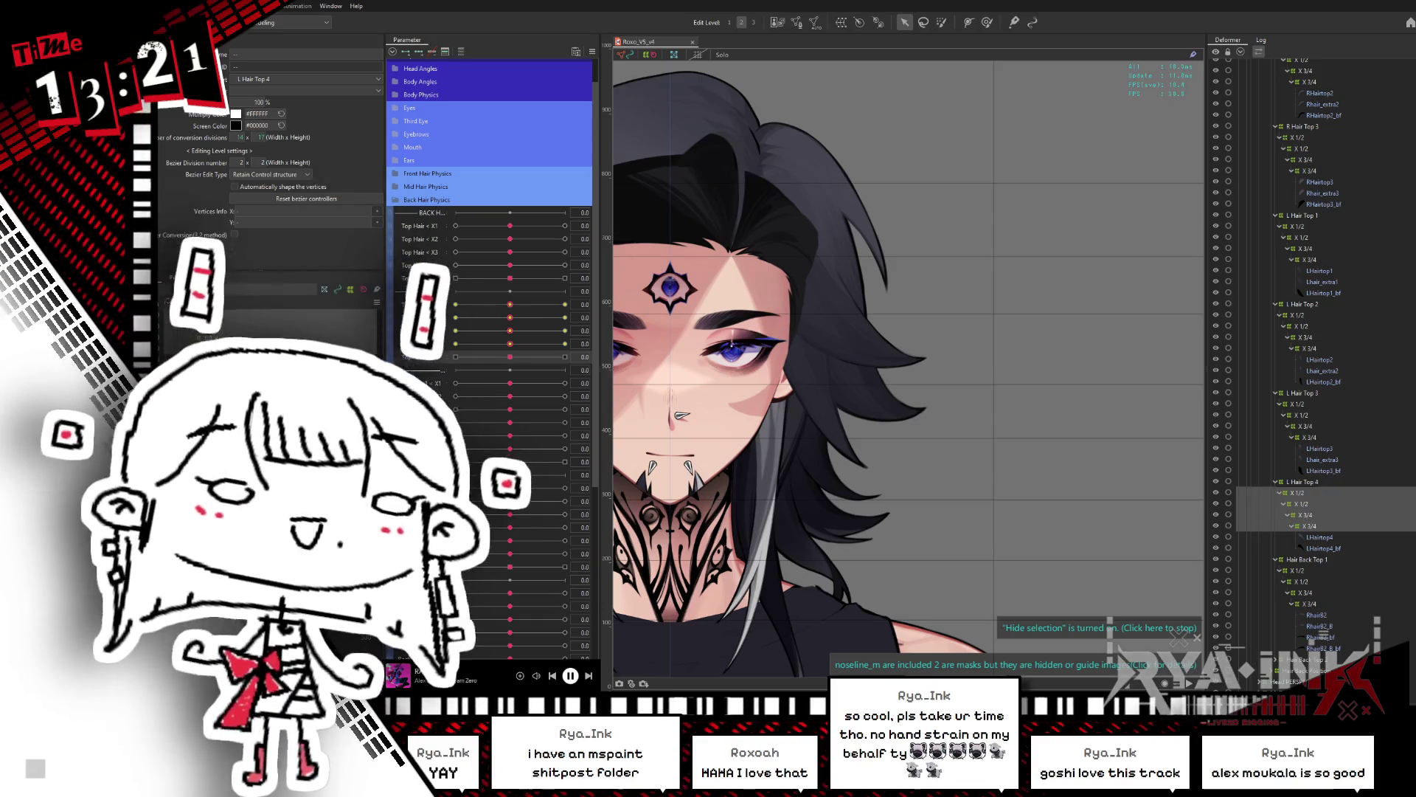
Step: Check the Parameter palette options menu twice and dismiss it without changes
click(591, 52)
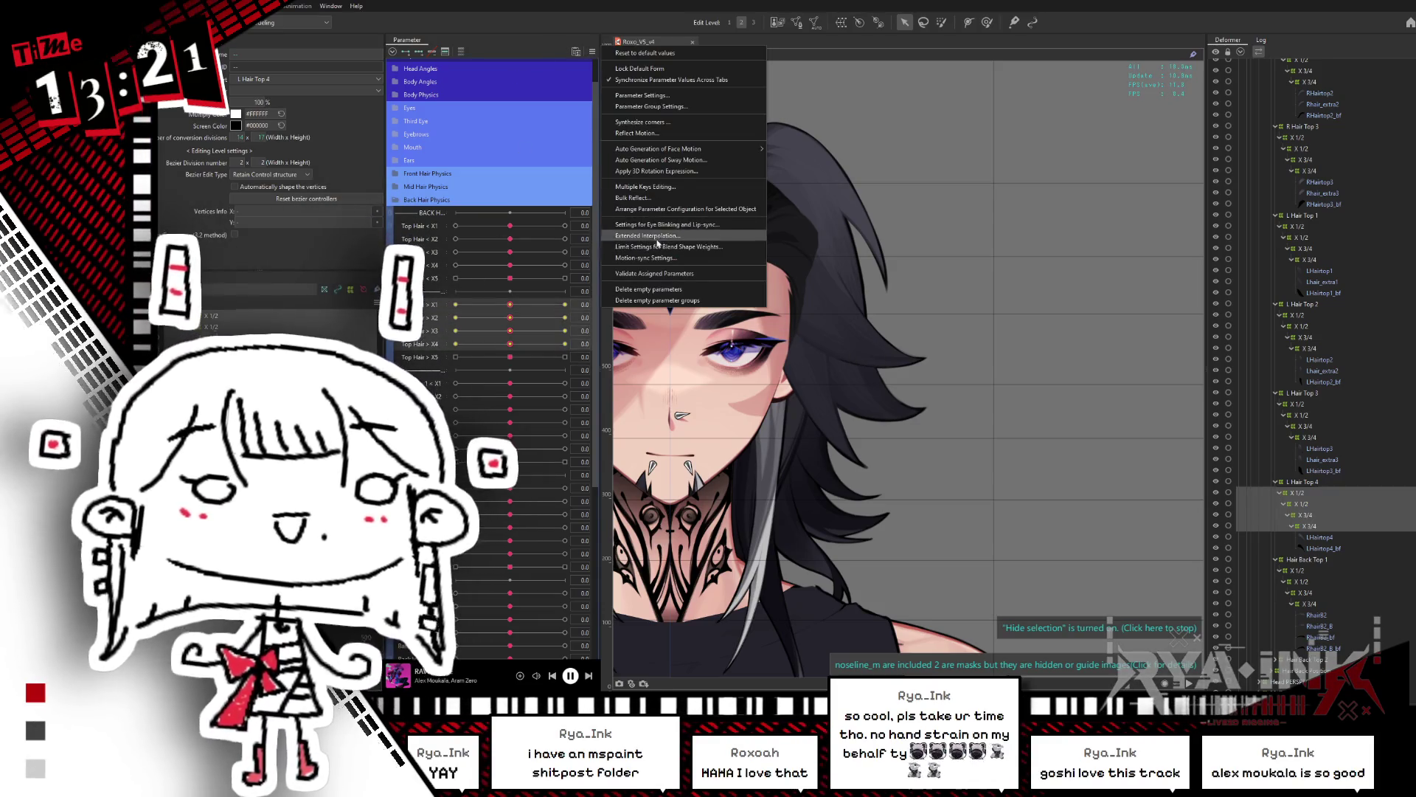
key(Escape)
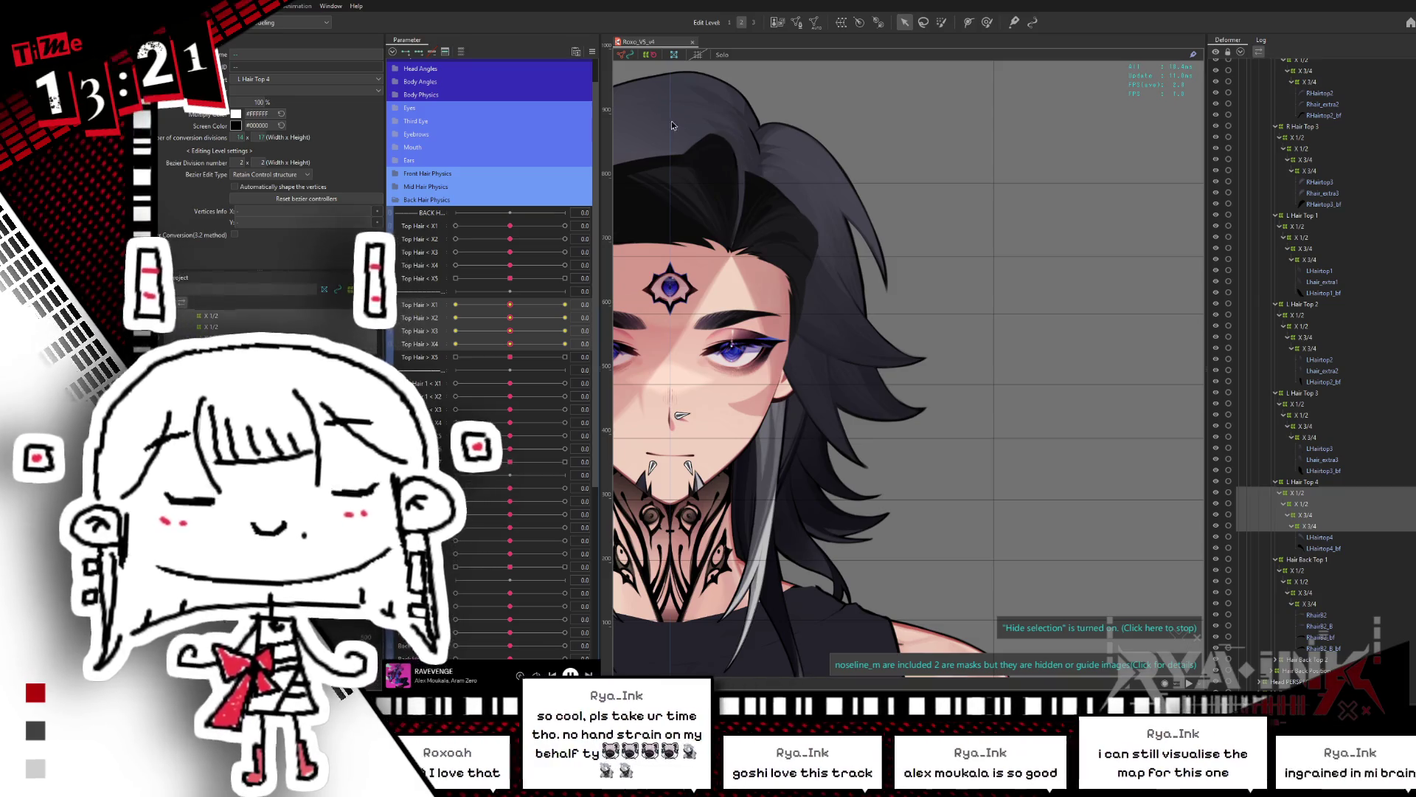
click(592, 51)
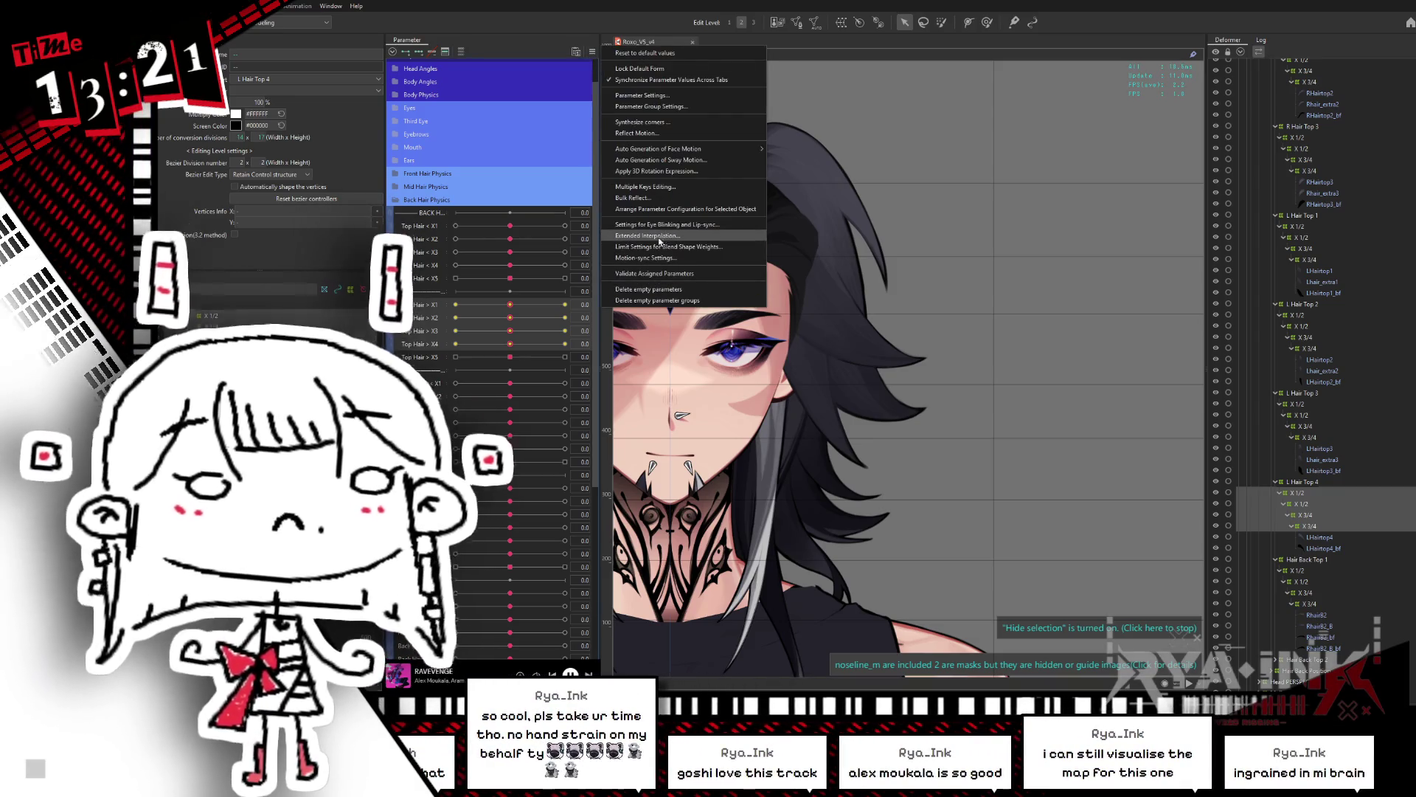
click(661, 236)
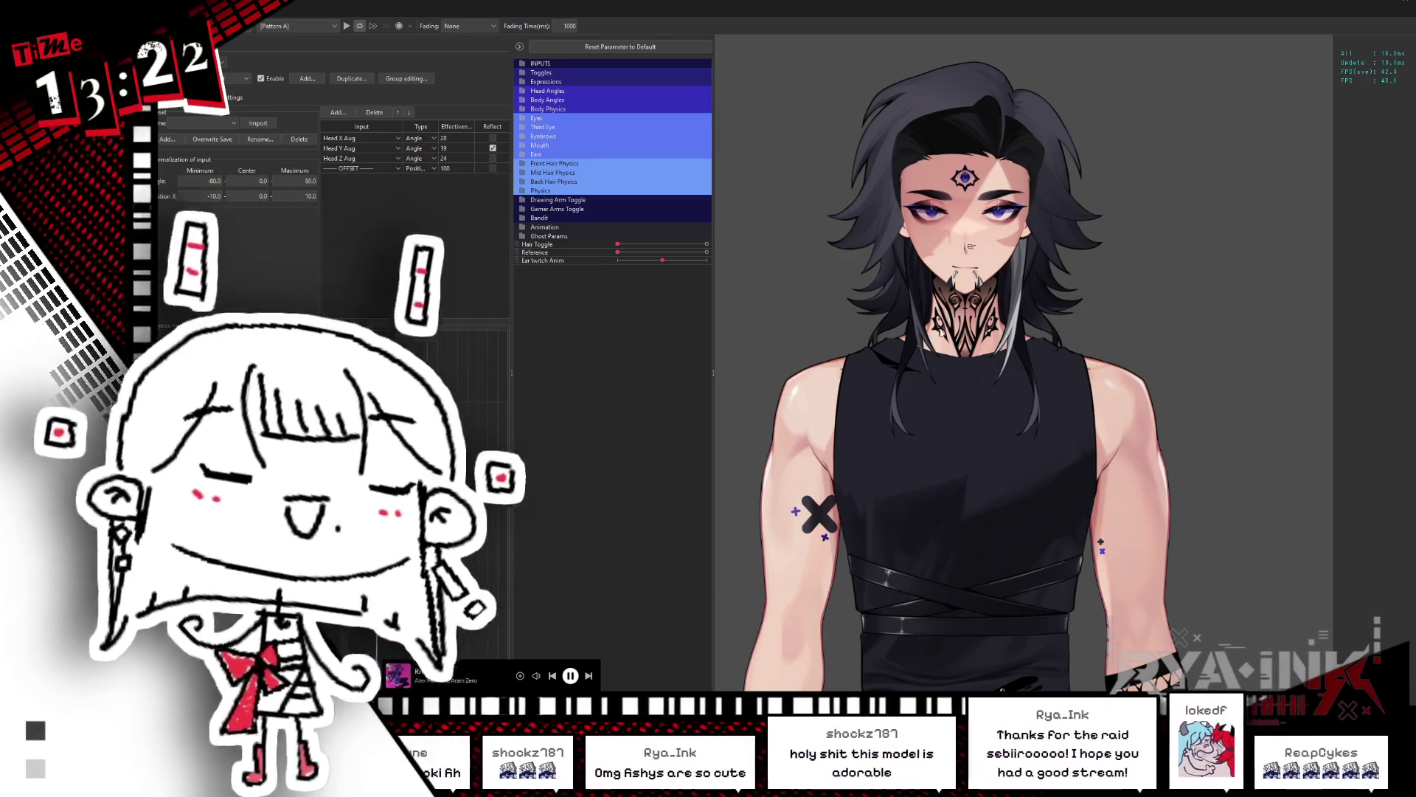
Step: Drag Hair Toggle to the messy hairstyle and zoom in on the head
click(695, 245)
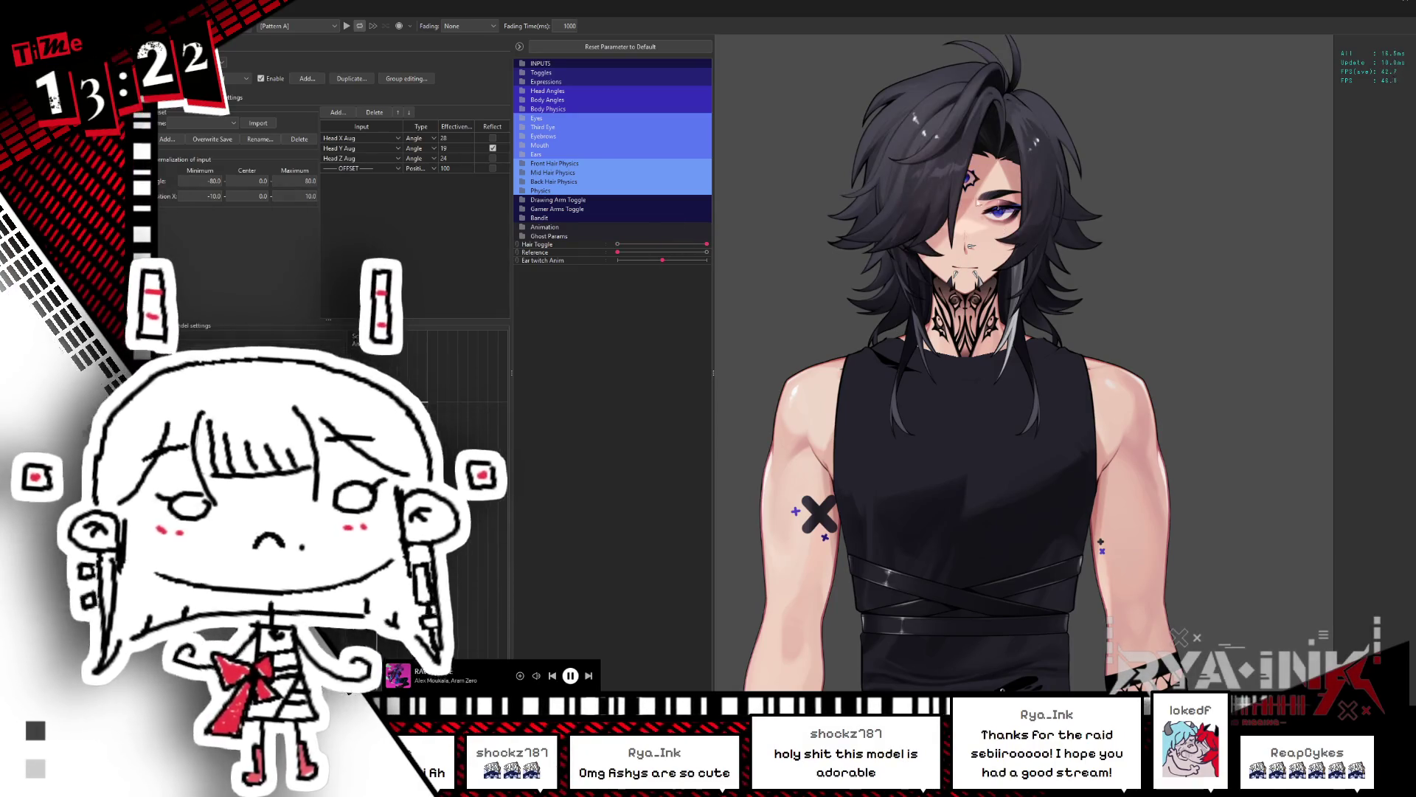
scroll(941, 233, up, 3)
scroll(1079, 234, up, 3)
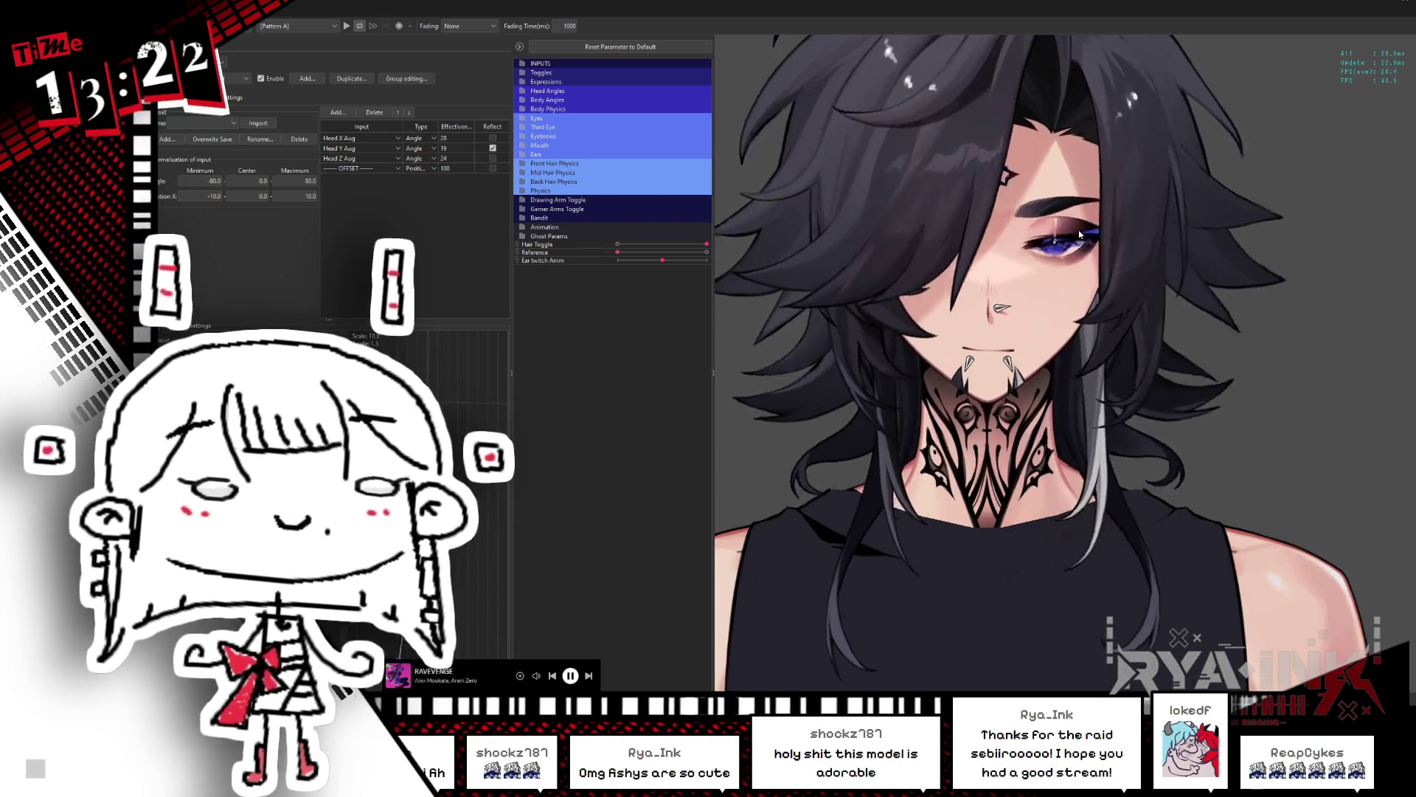
scroll(1080, 234, down, 5)
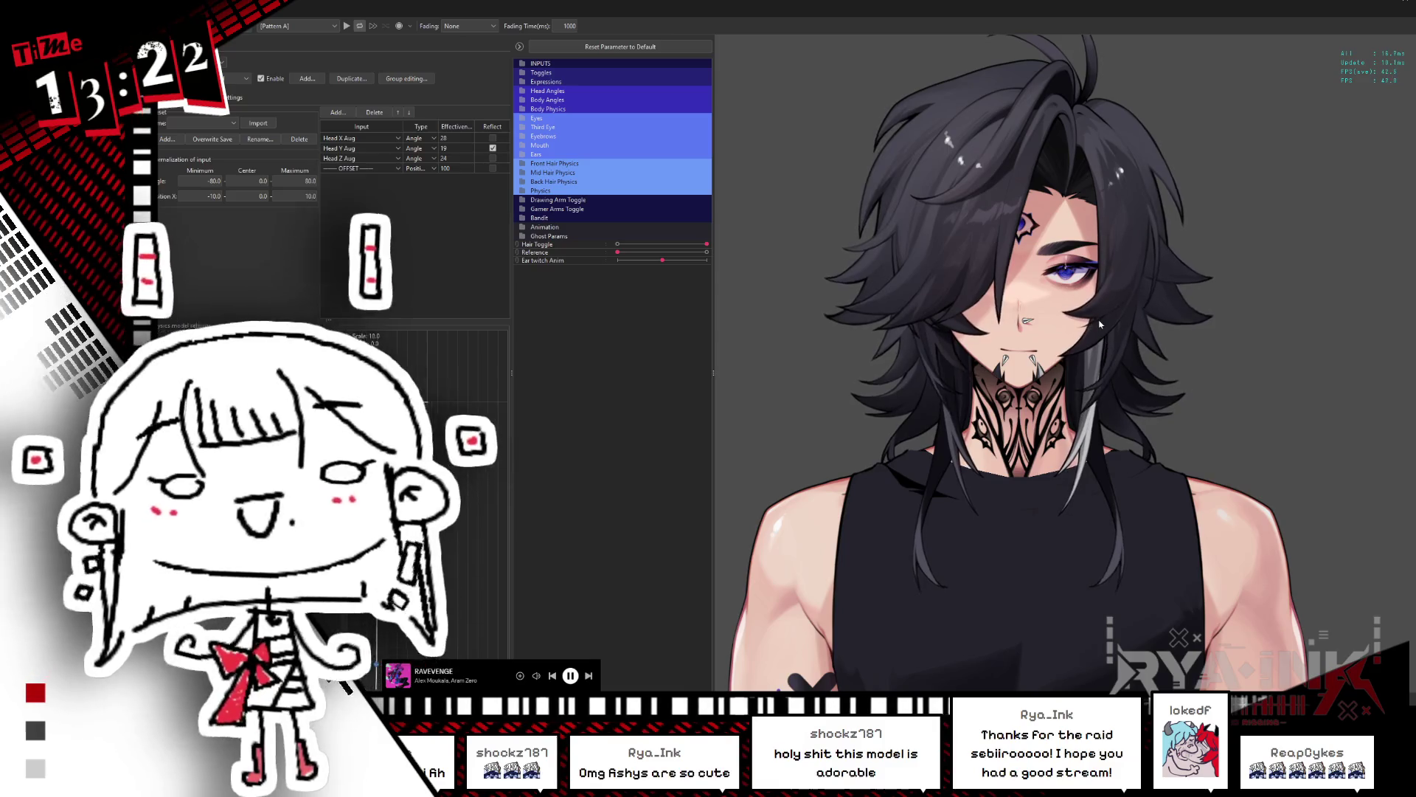
scroll(1090, 225, up, 2)
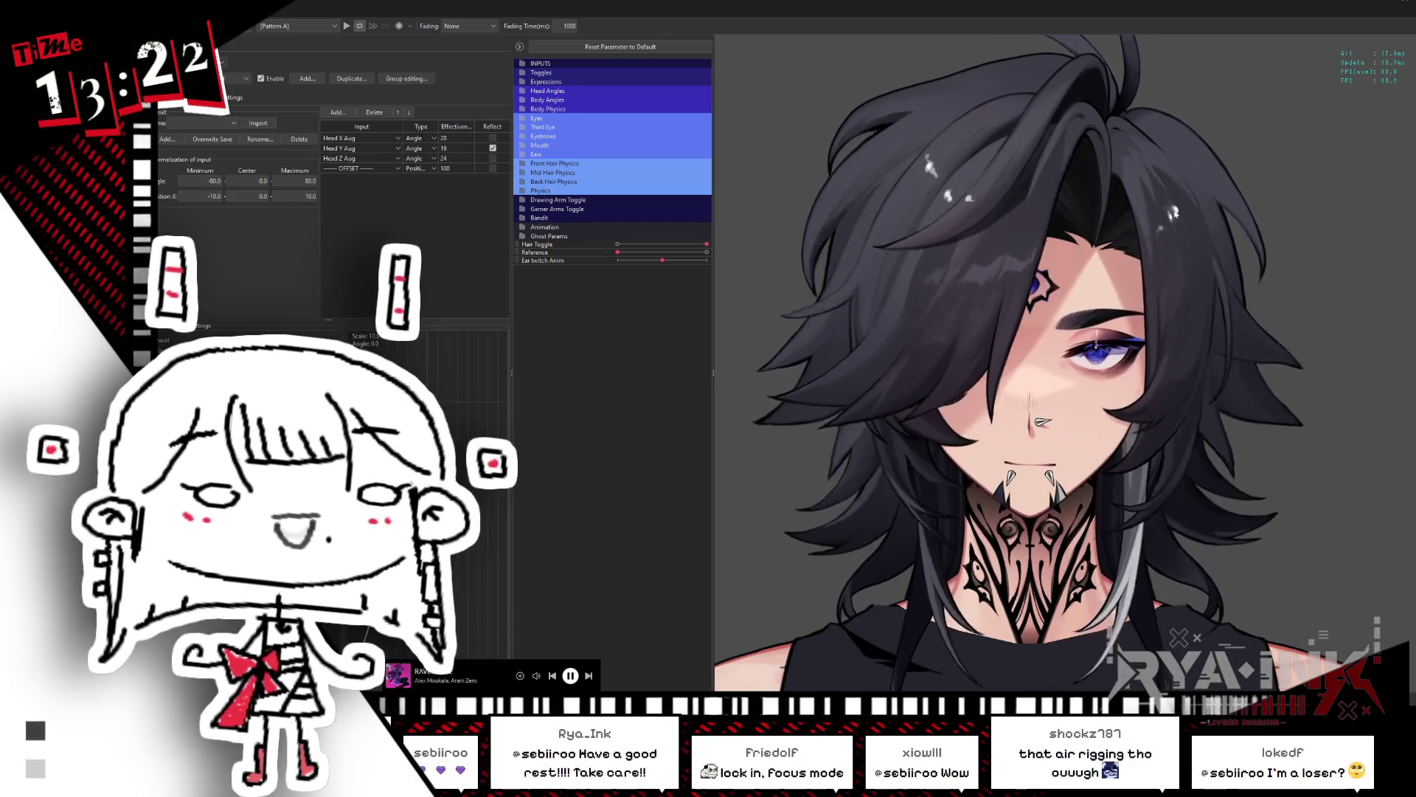
Step: After a detour to the Editor, set Reference and Hair Toggle to max in the Viewer
click(1325, 5)
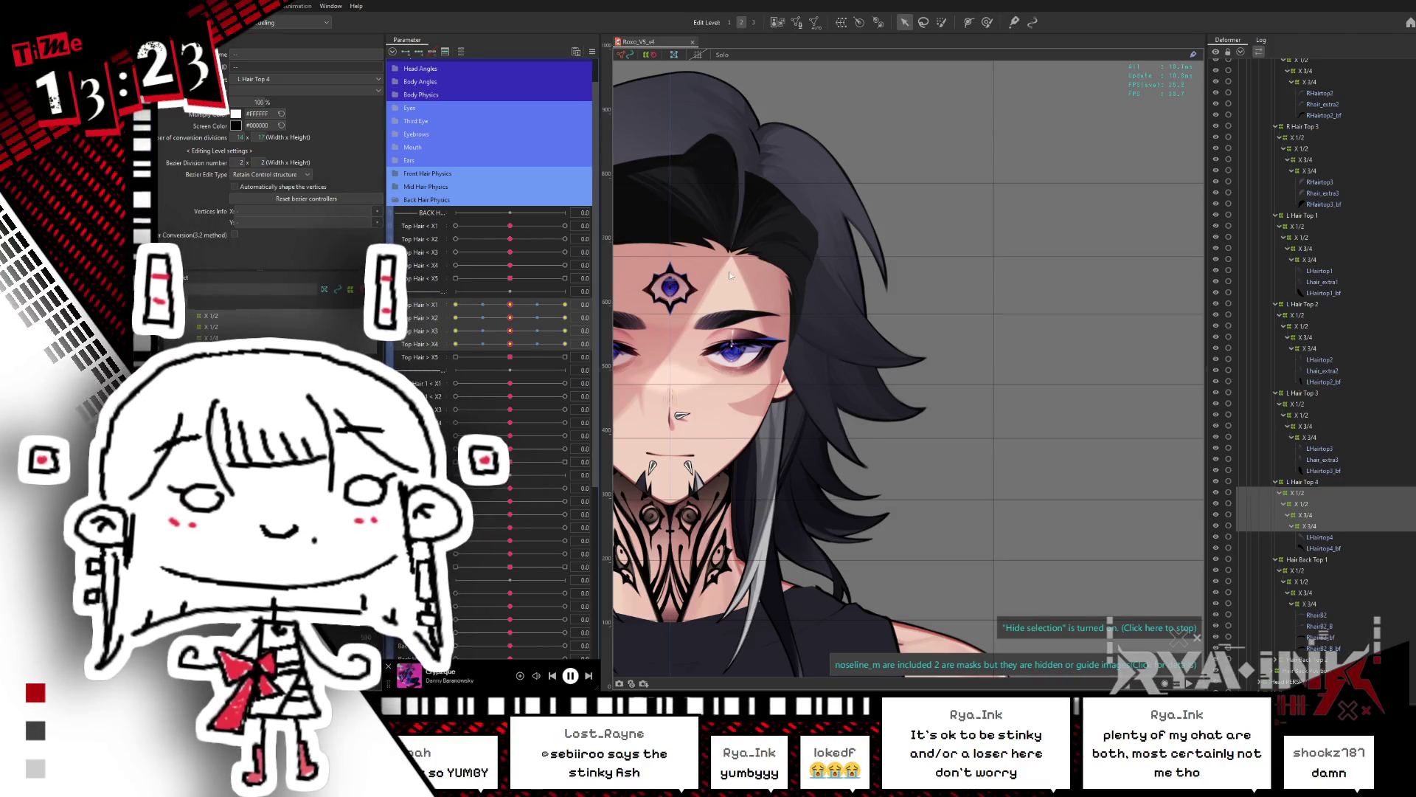
key(alt+Tab)
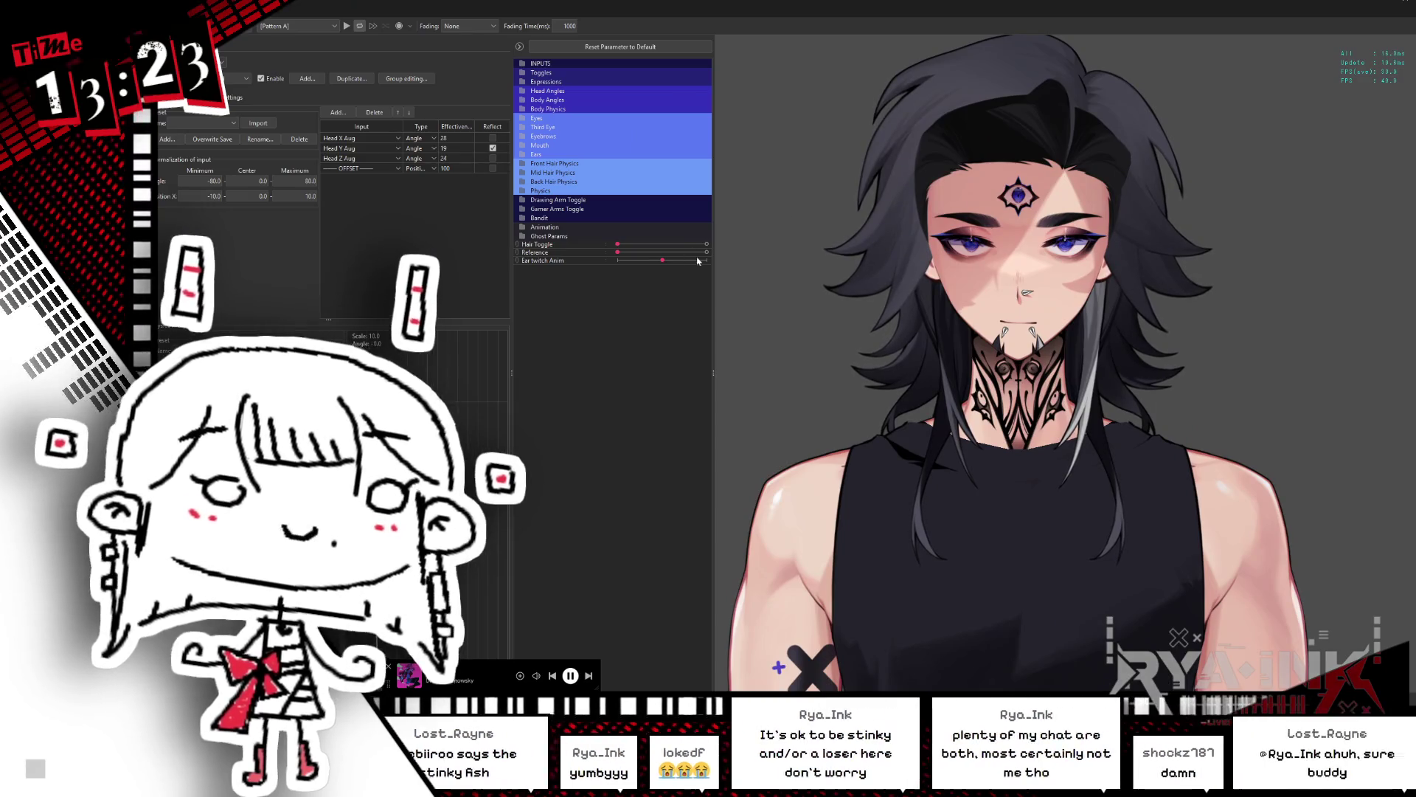
click(707, 252)
click(706, 244)
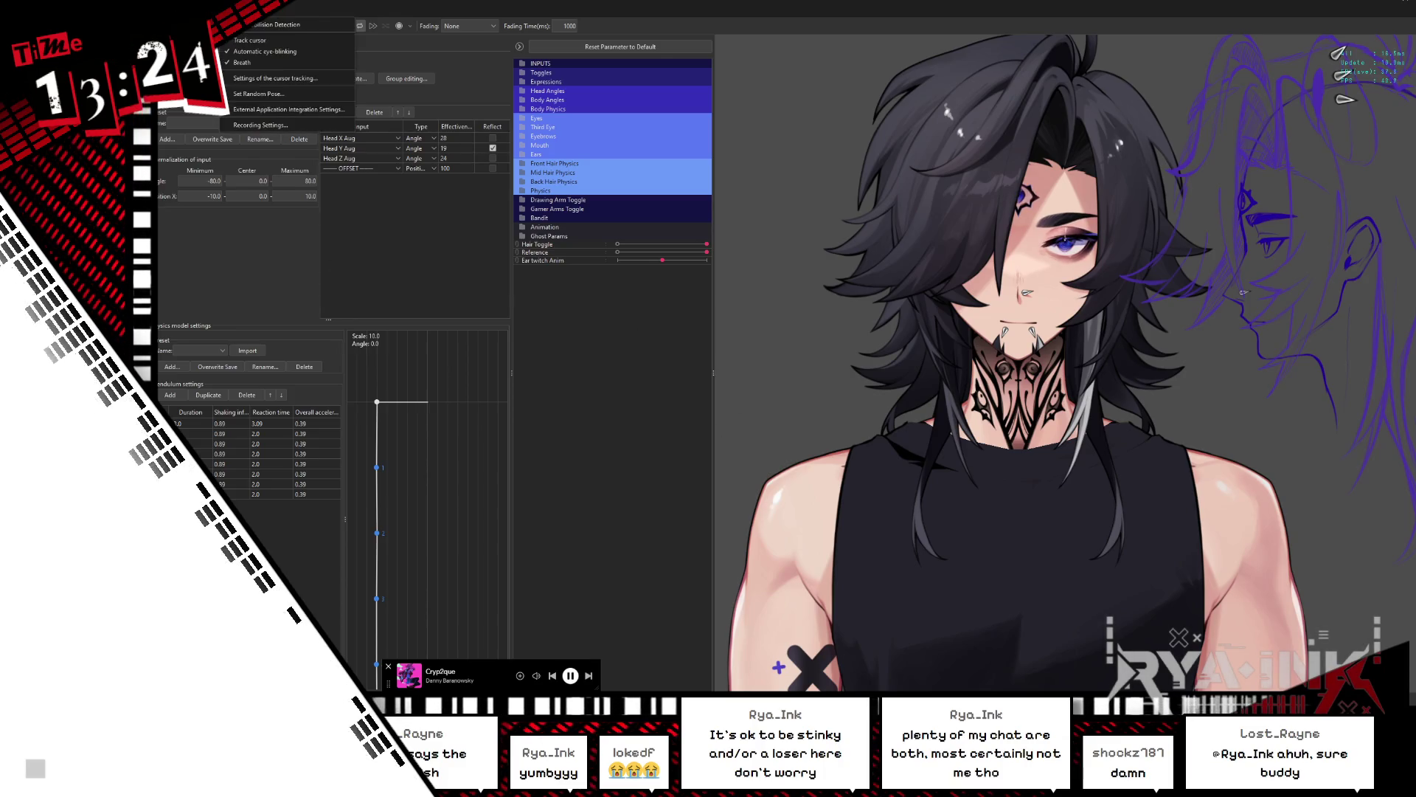
Step: Confirm VTube Studio shows Connected, expand the Toggles parameters, then return to Cubism Editor
click(254, 111)
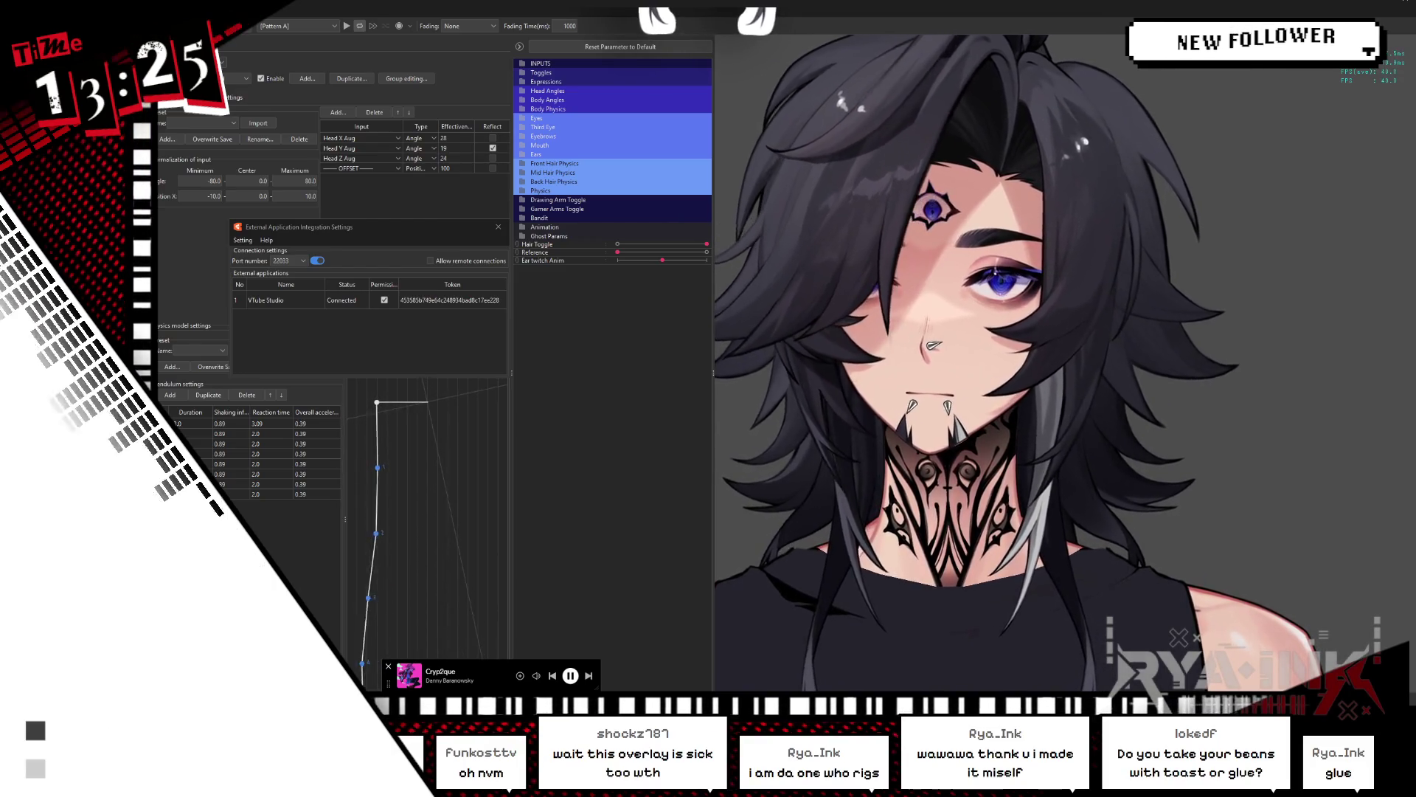
click(523, 73)
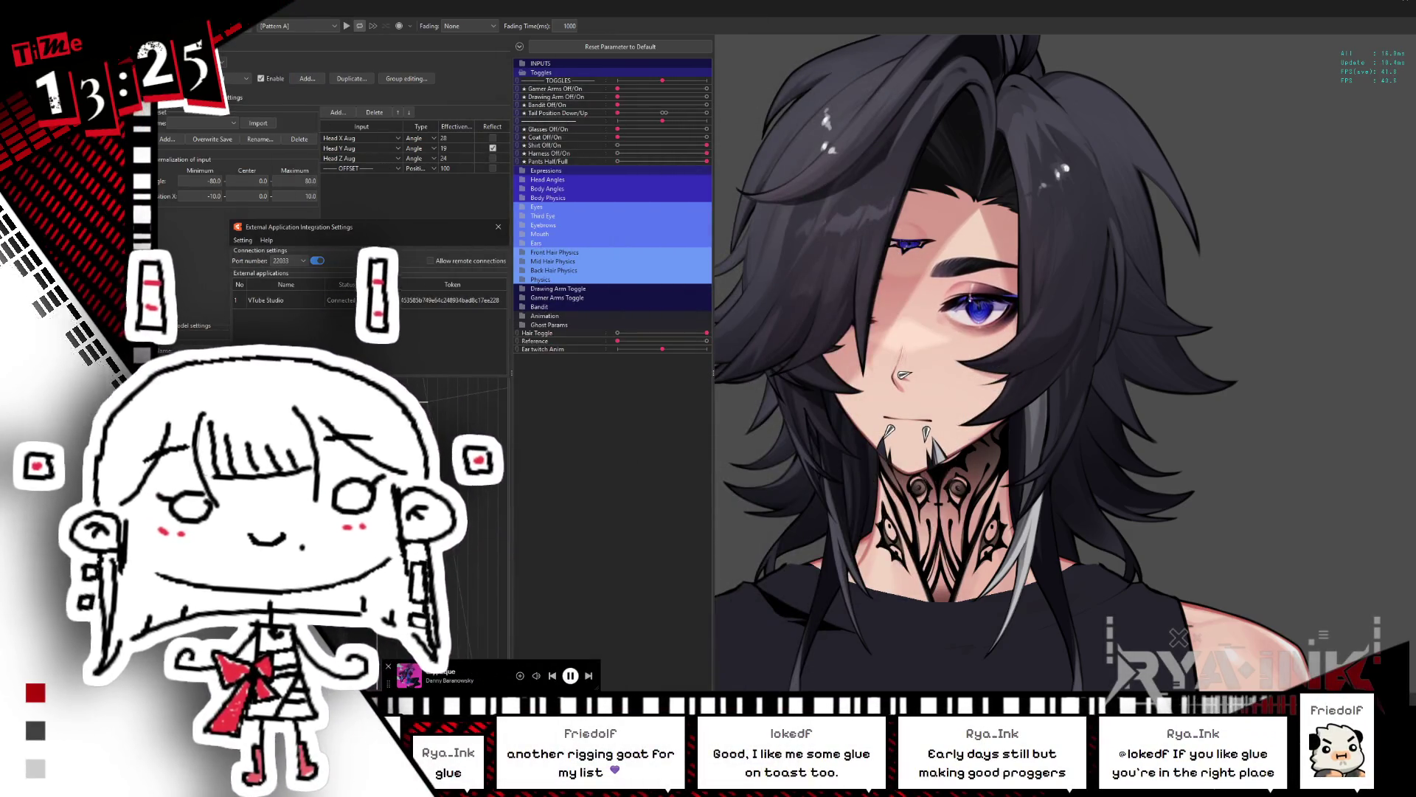
key(Escape)
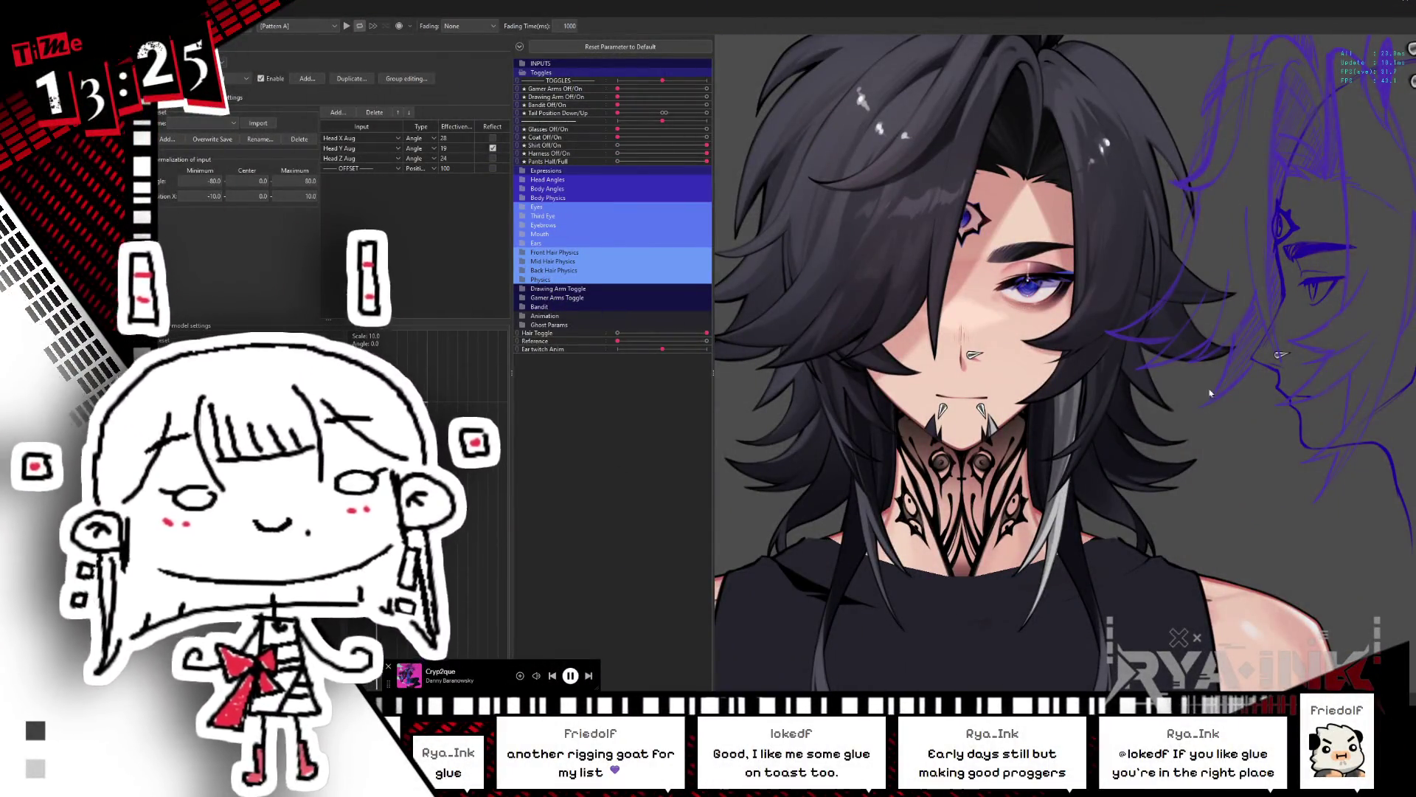
key(alt+Tab)
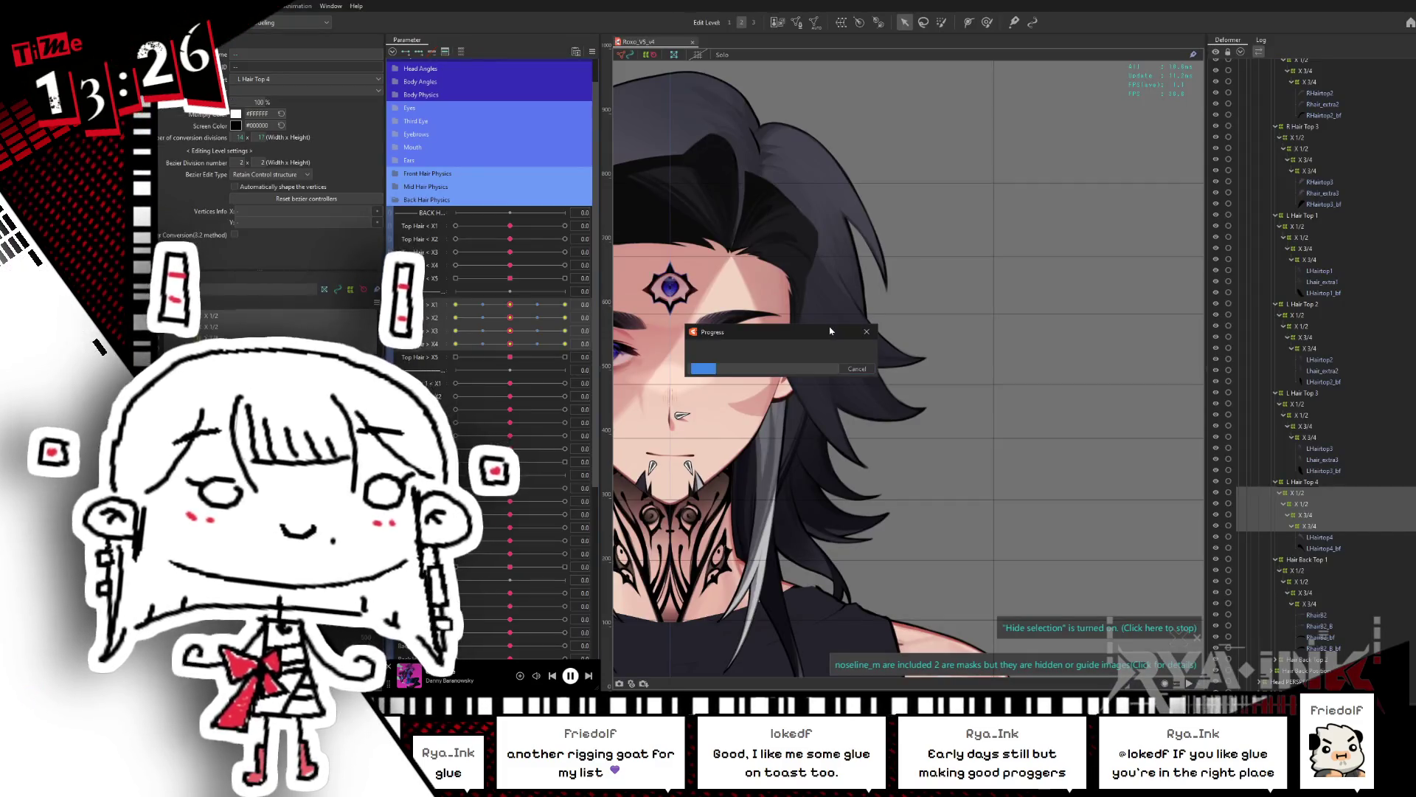